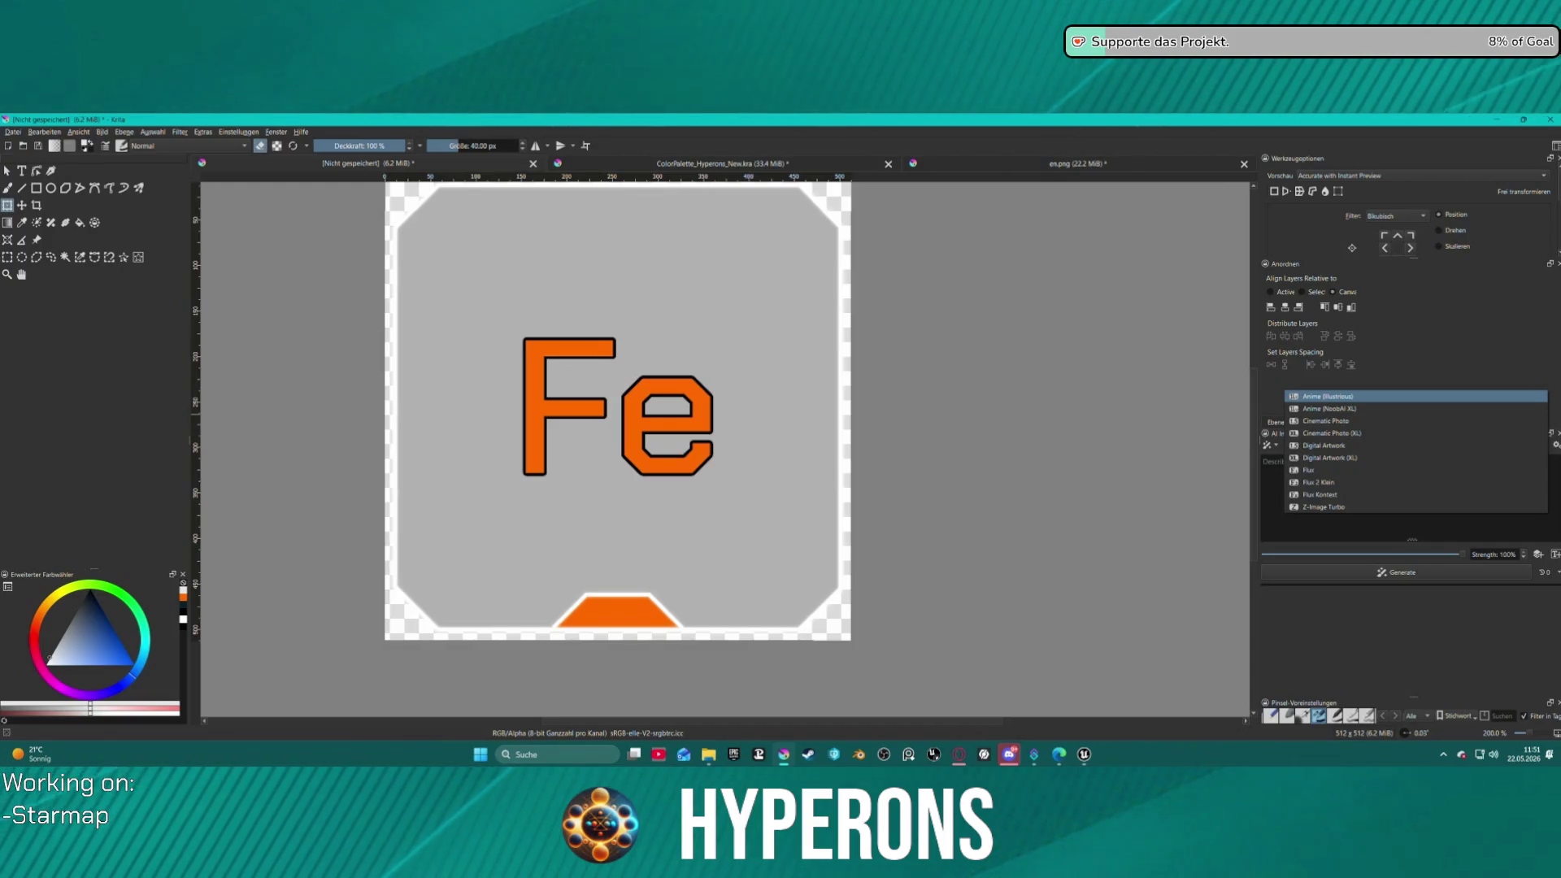
- Generate Digital Artwork AI images from a pasted prompt for a simple black-and-white sci-fi ore icon
key(alt+Tab)
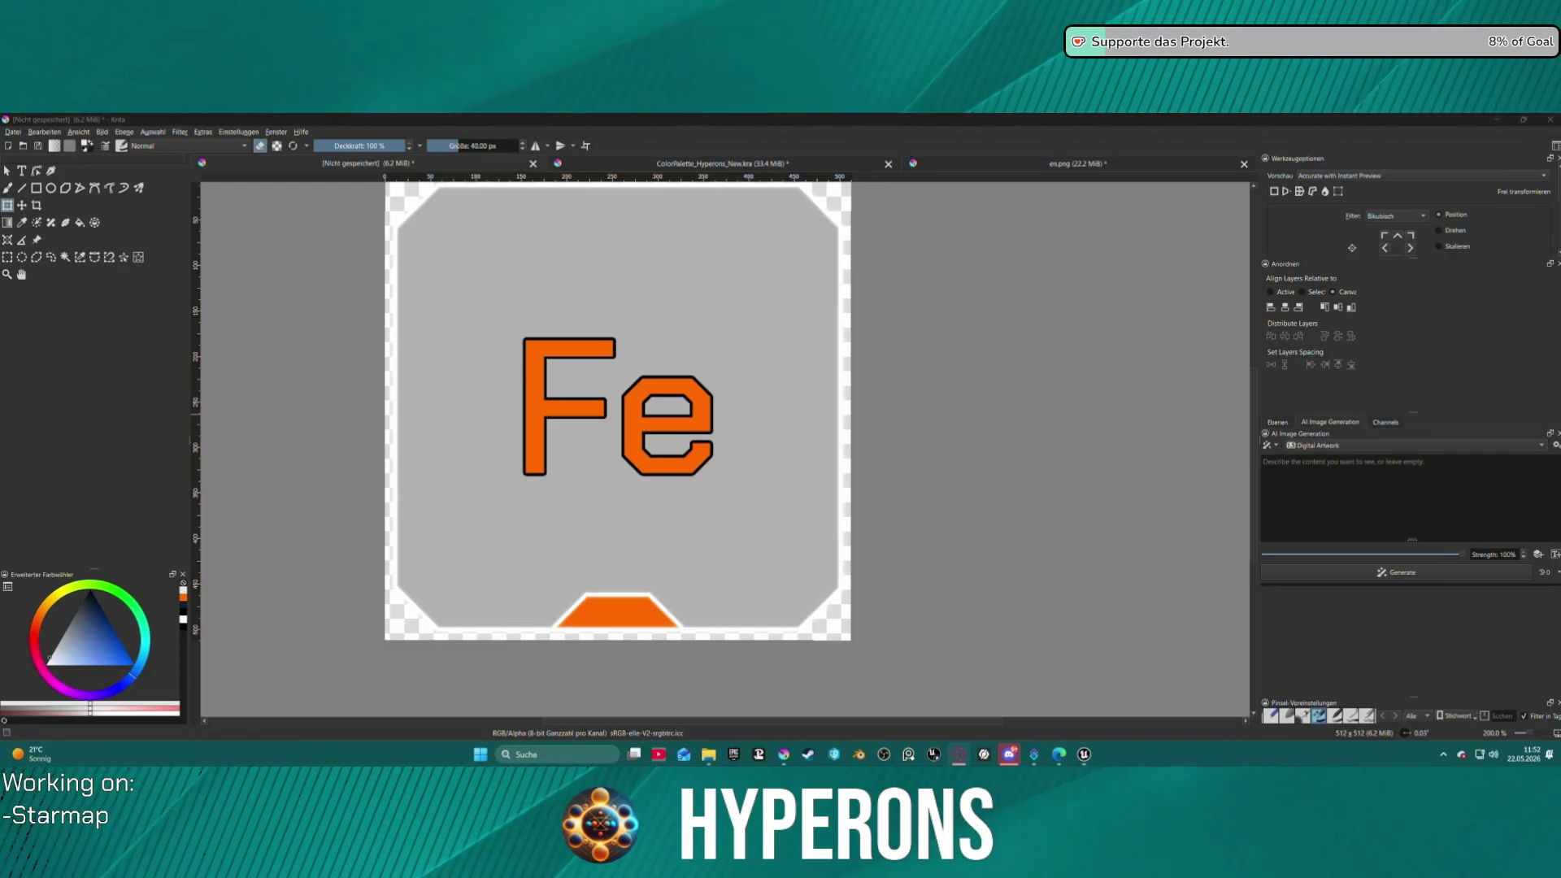
click(1342, 488)
key(ctrl+v)
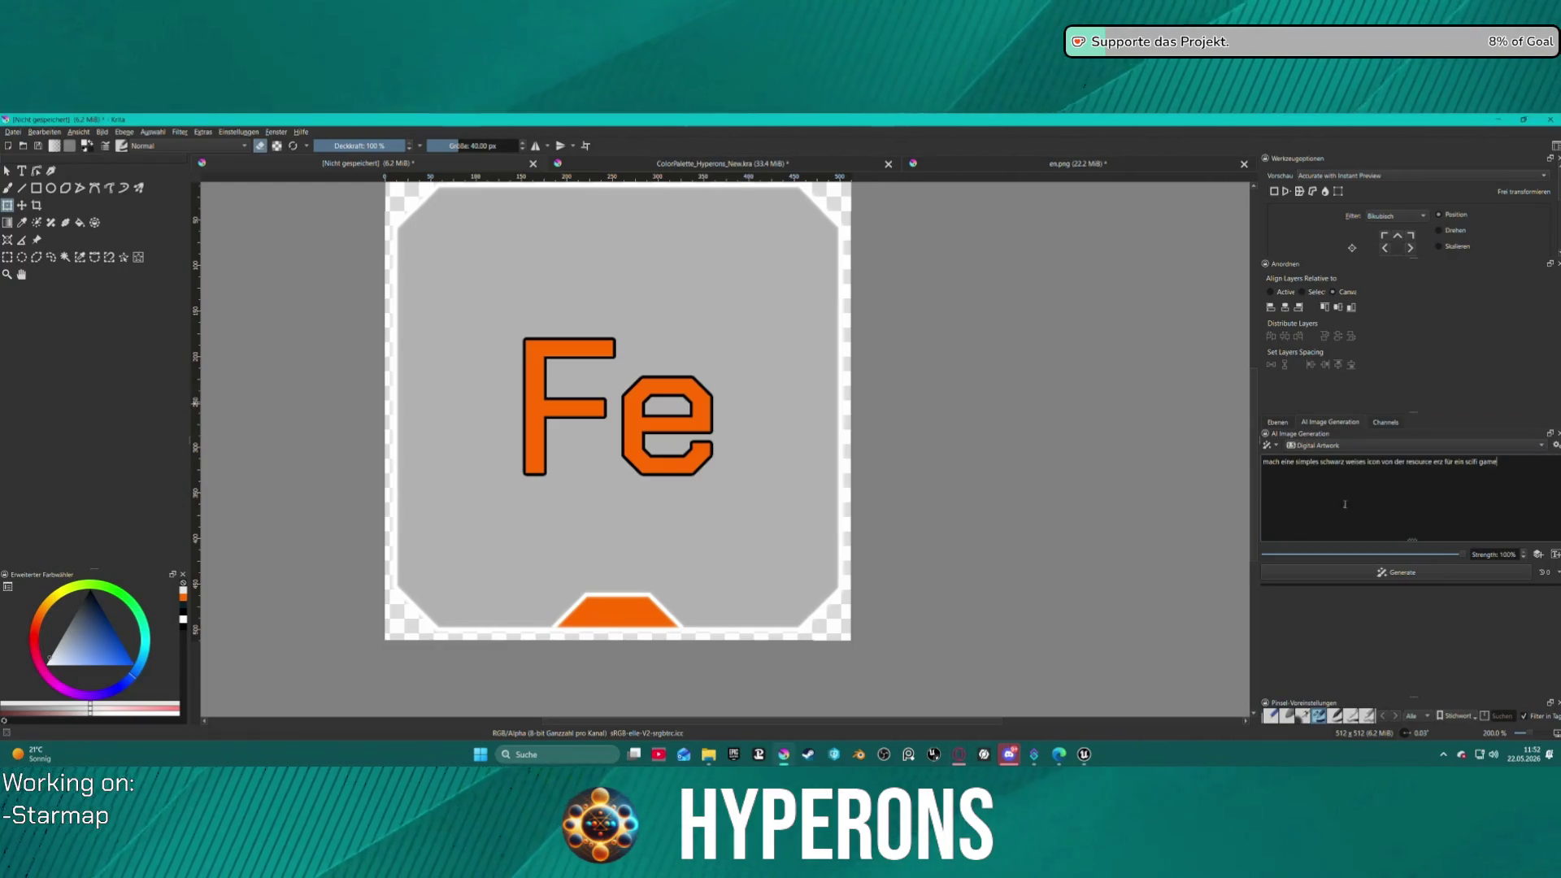
click(1402, 572)
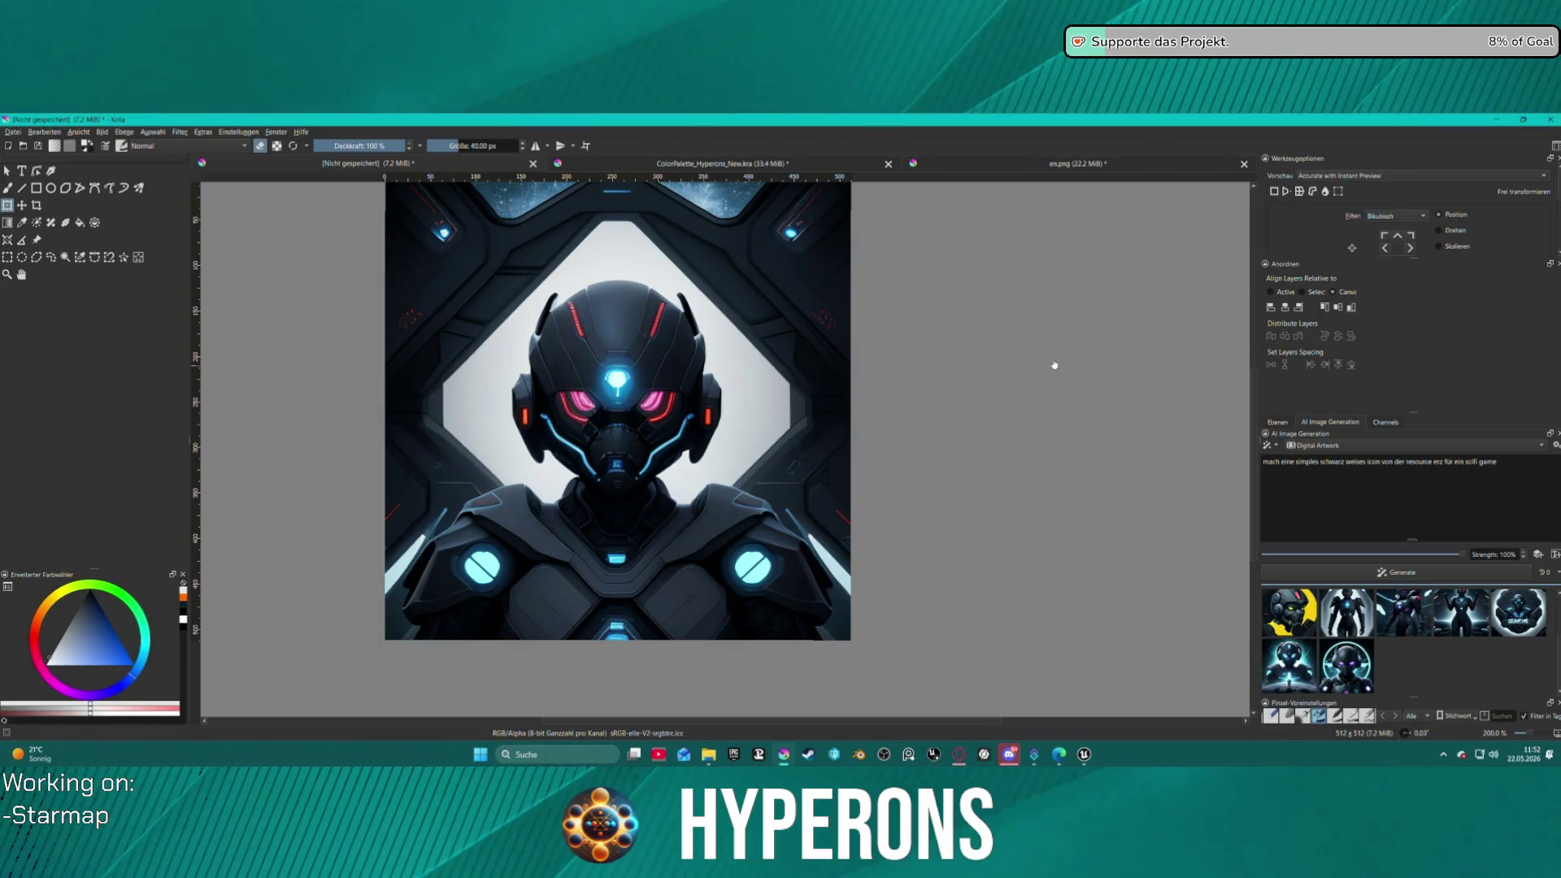
- Delete the [Preview] layer in the Ebenen docker, discarding the armored robot preview
click(1285, 423)
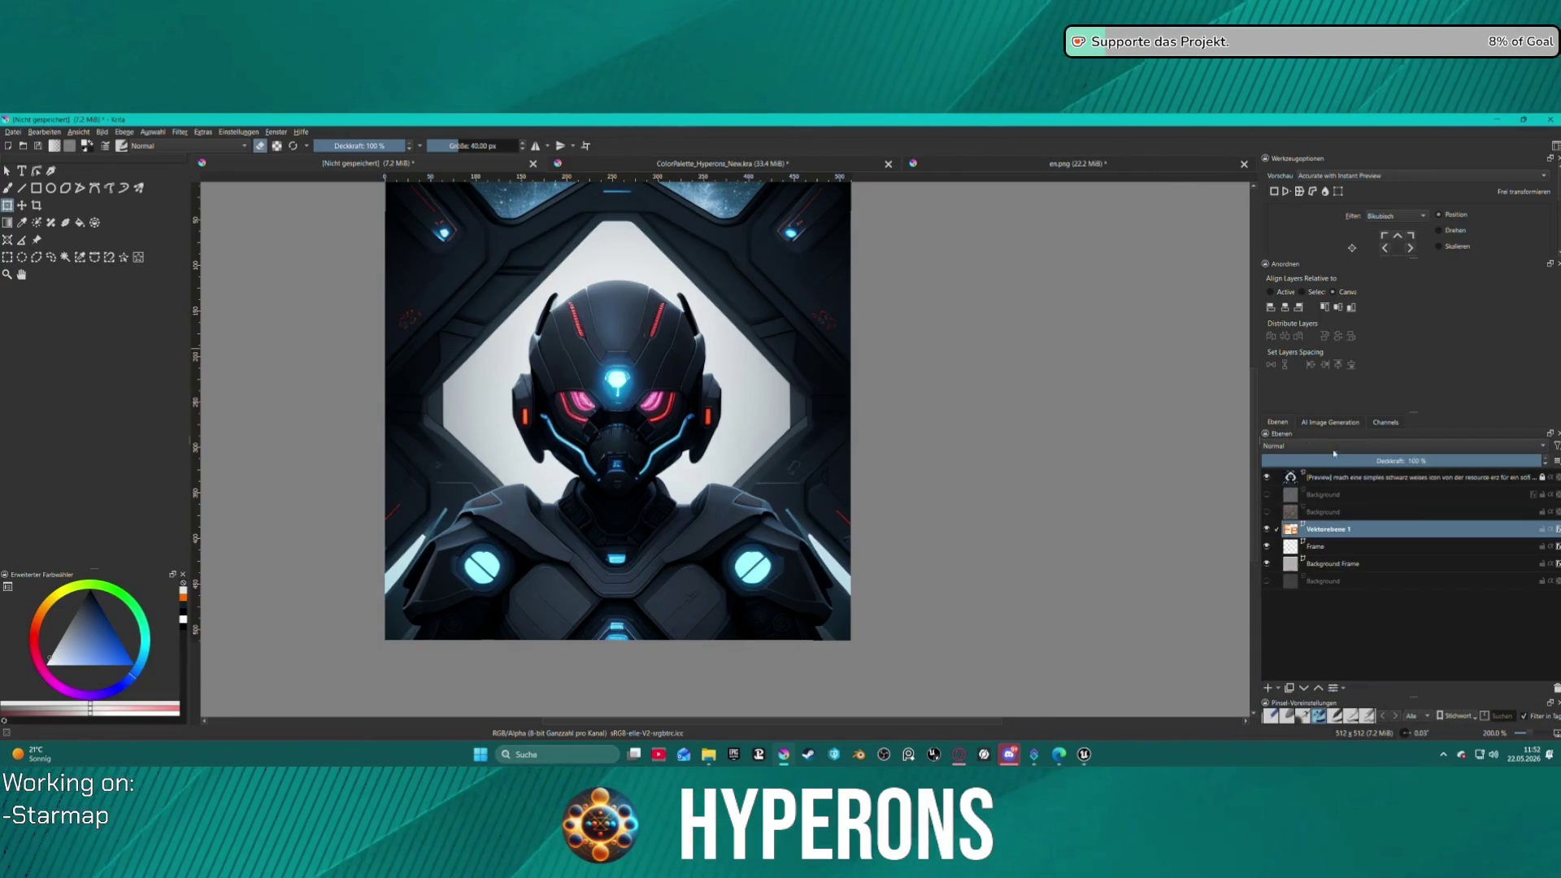
click(1367, 476)
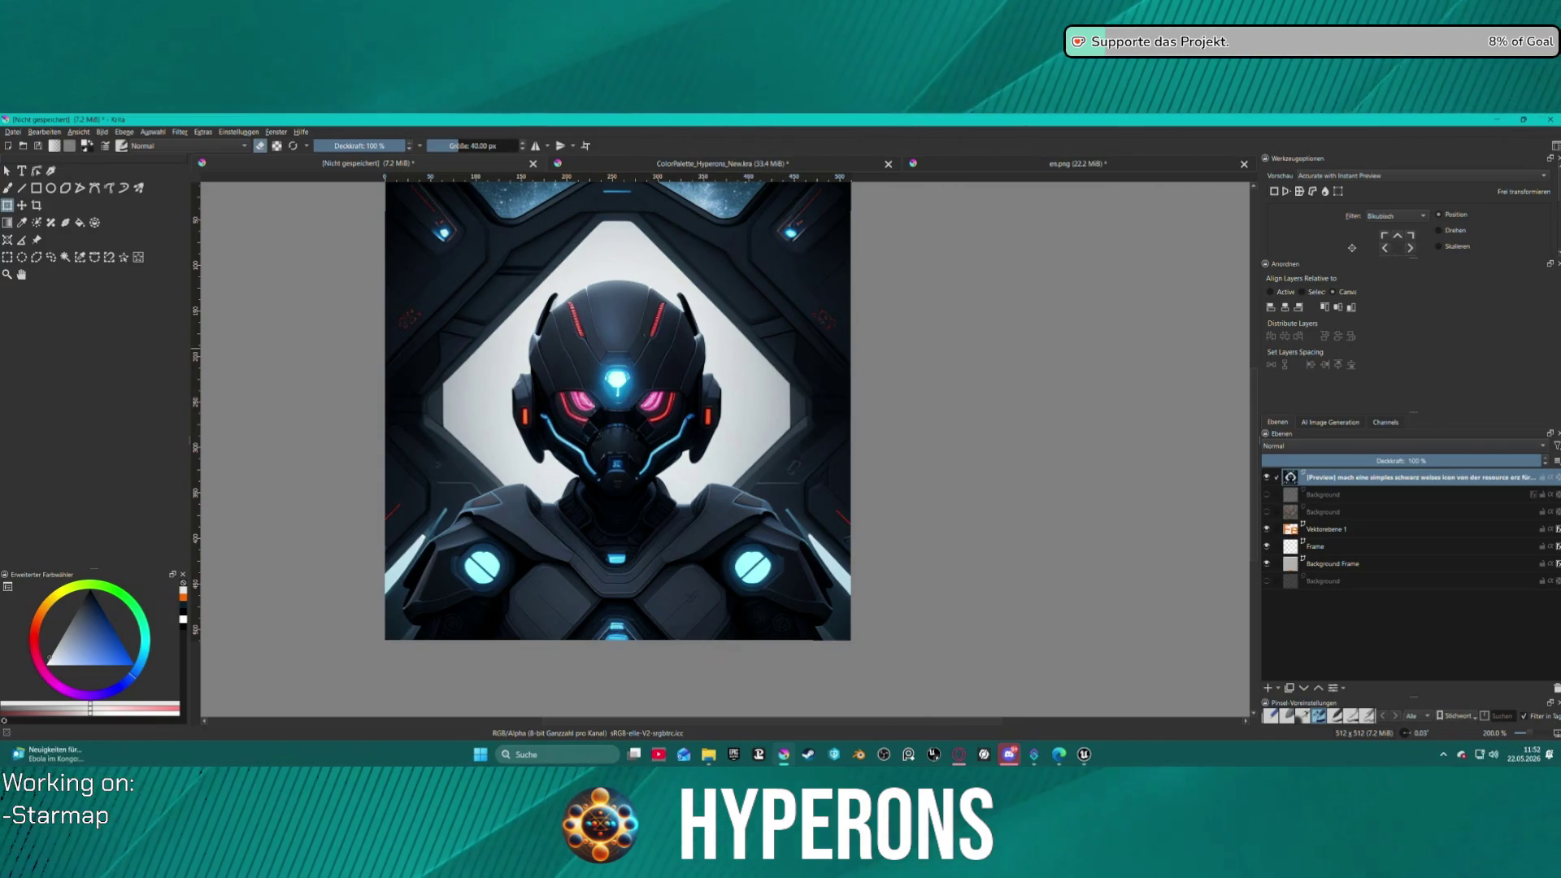
click(1557, 689)
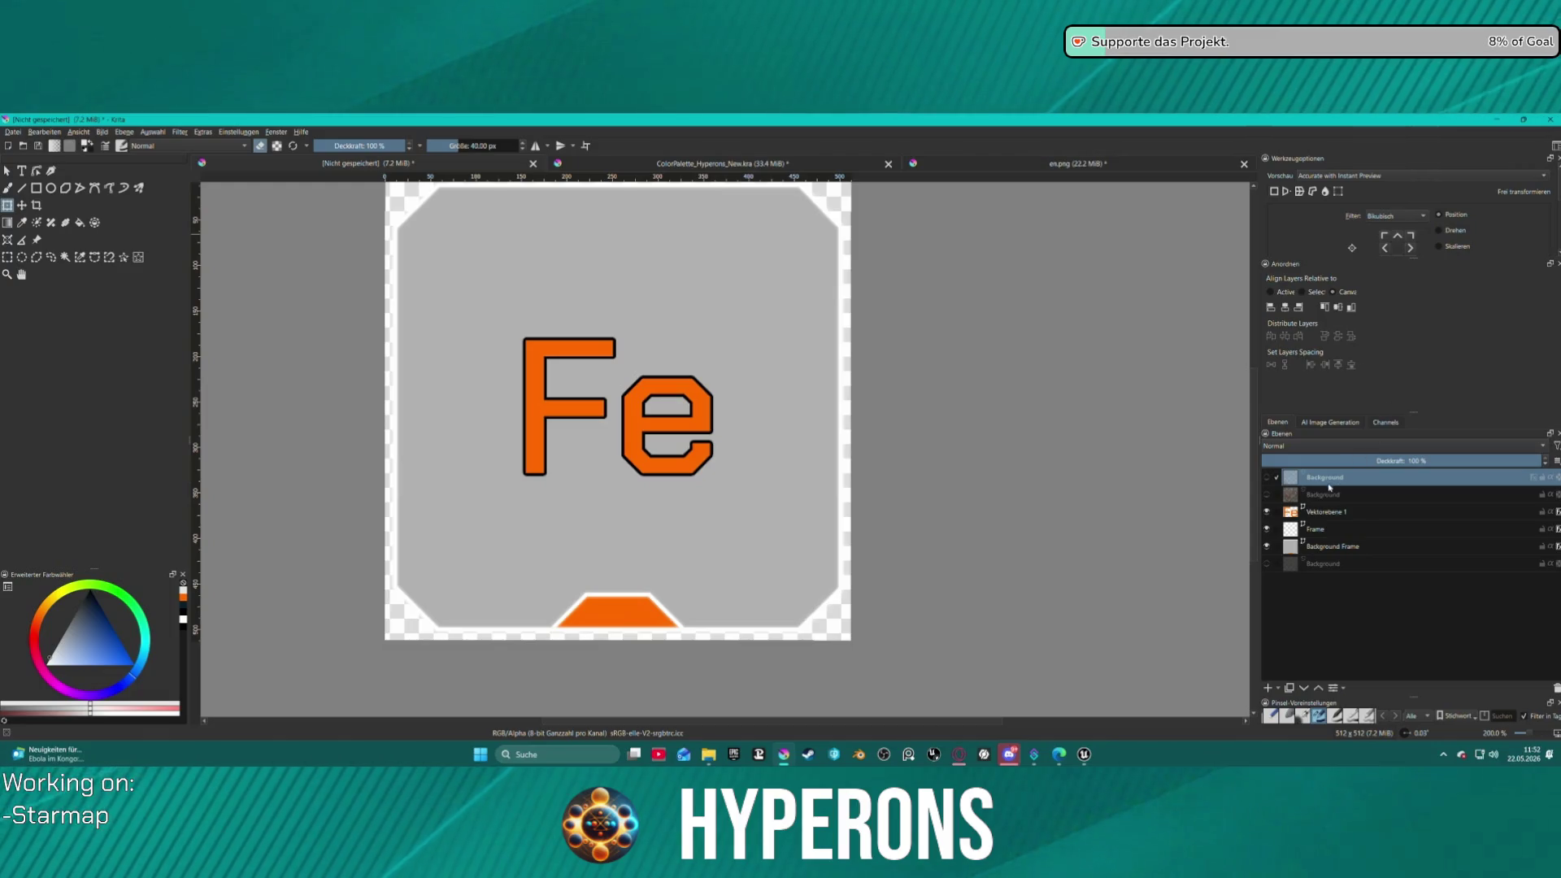
- Toggle layer visibility so the rock image shows instead of the purple crystal
click(1267, 477)
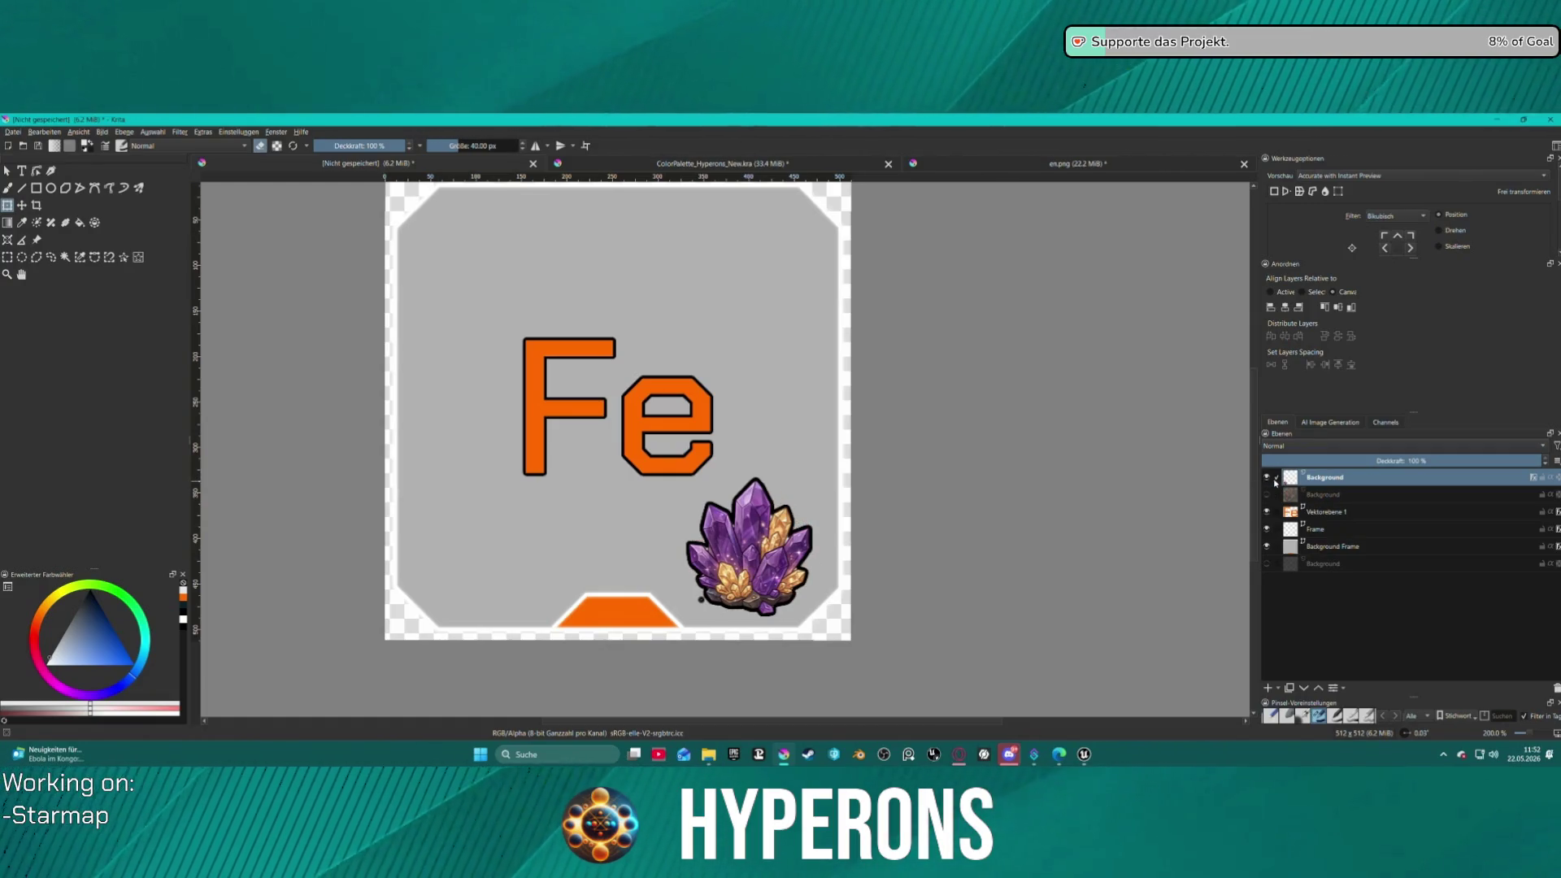
click(1267, 478)
click(1267, 494)
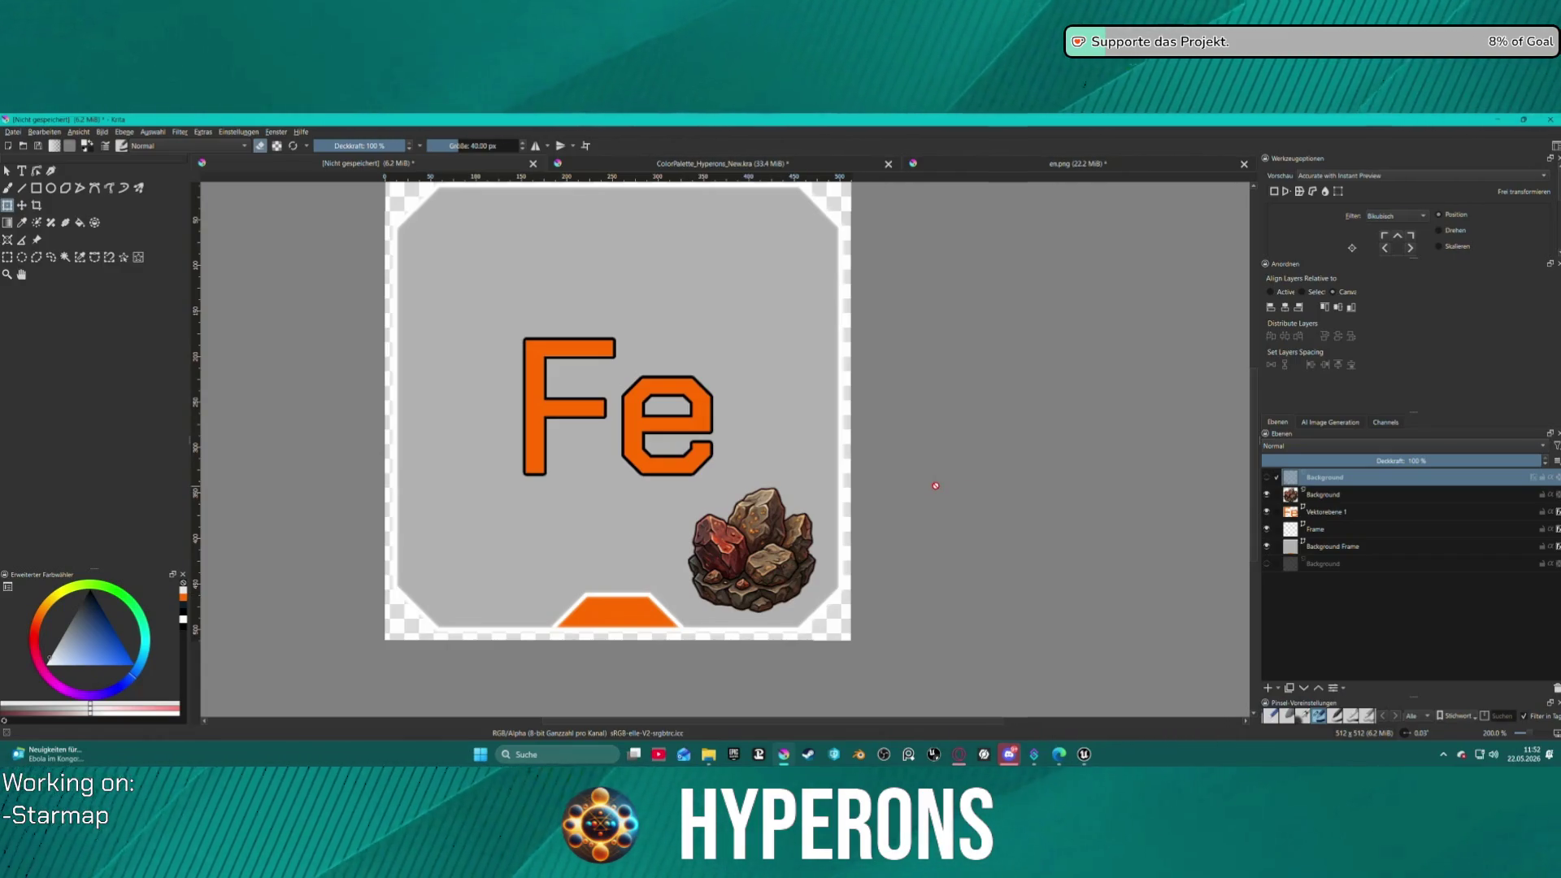
- Zoom in to inspect the rock, straighten the view, and delete the unused top Background layer
scroll(839, 407, up, 5)
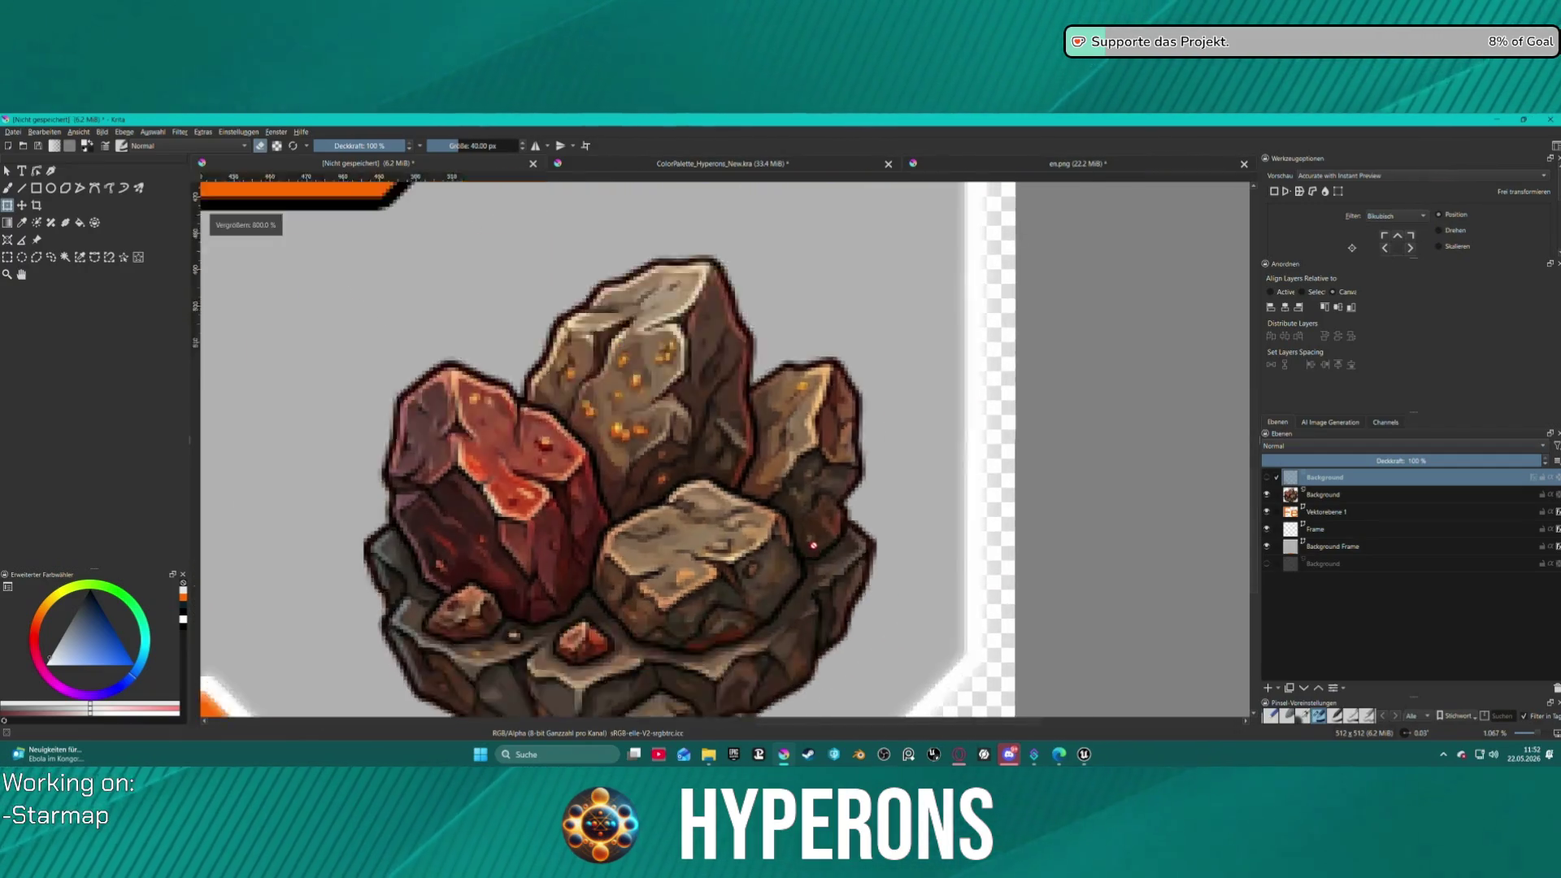
mouse_move(801, 502)
mouse_down()
mouse_move(797, 443)
mouse_move(769, 545)
mouse_up()
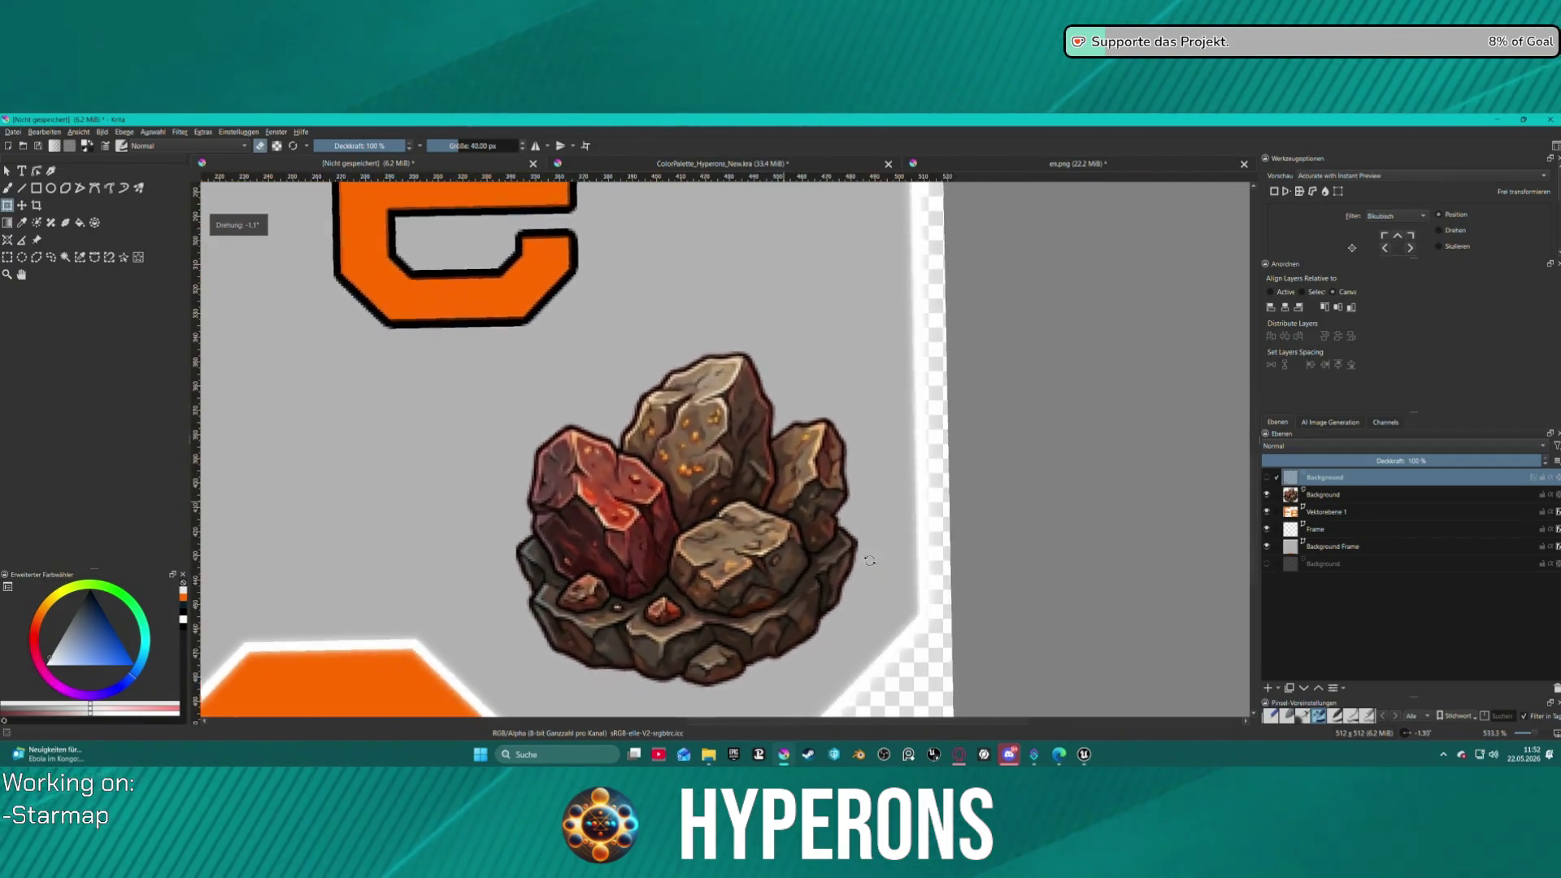
scroll(764, 557, up, 2)
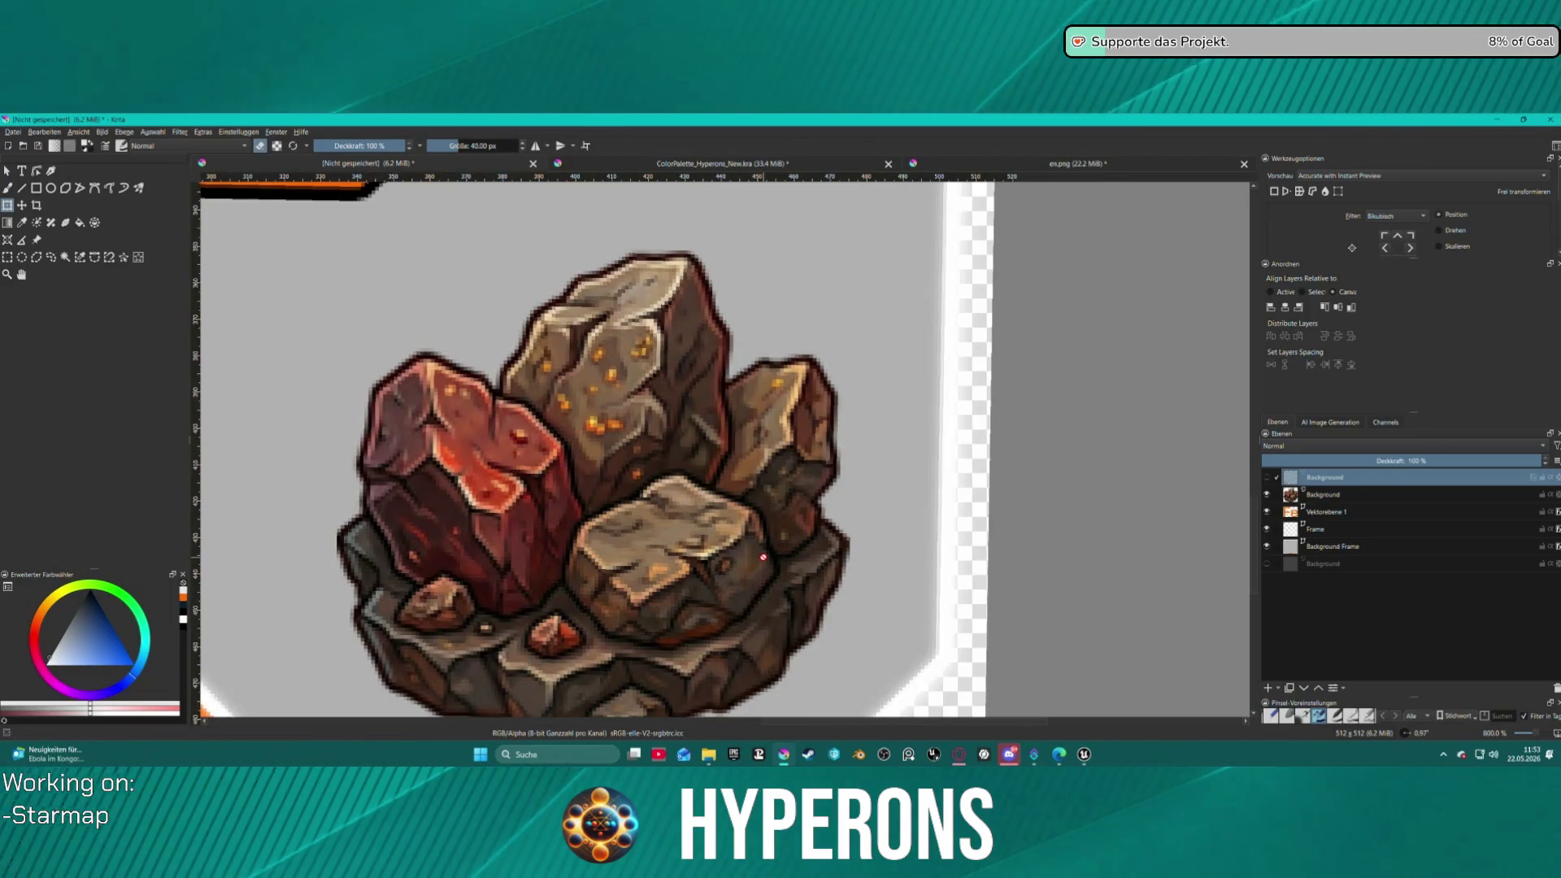
scroll(764, 557, down, 6)
scroll(700, 460, up, 5)
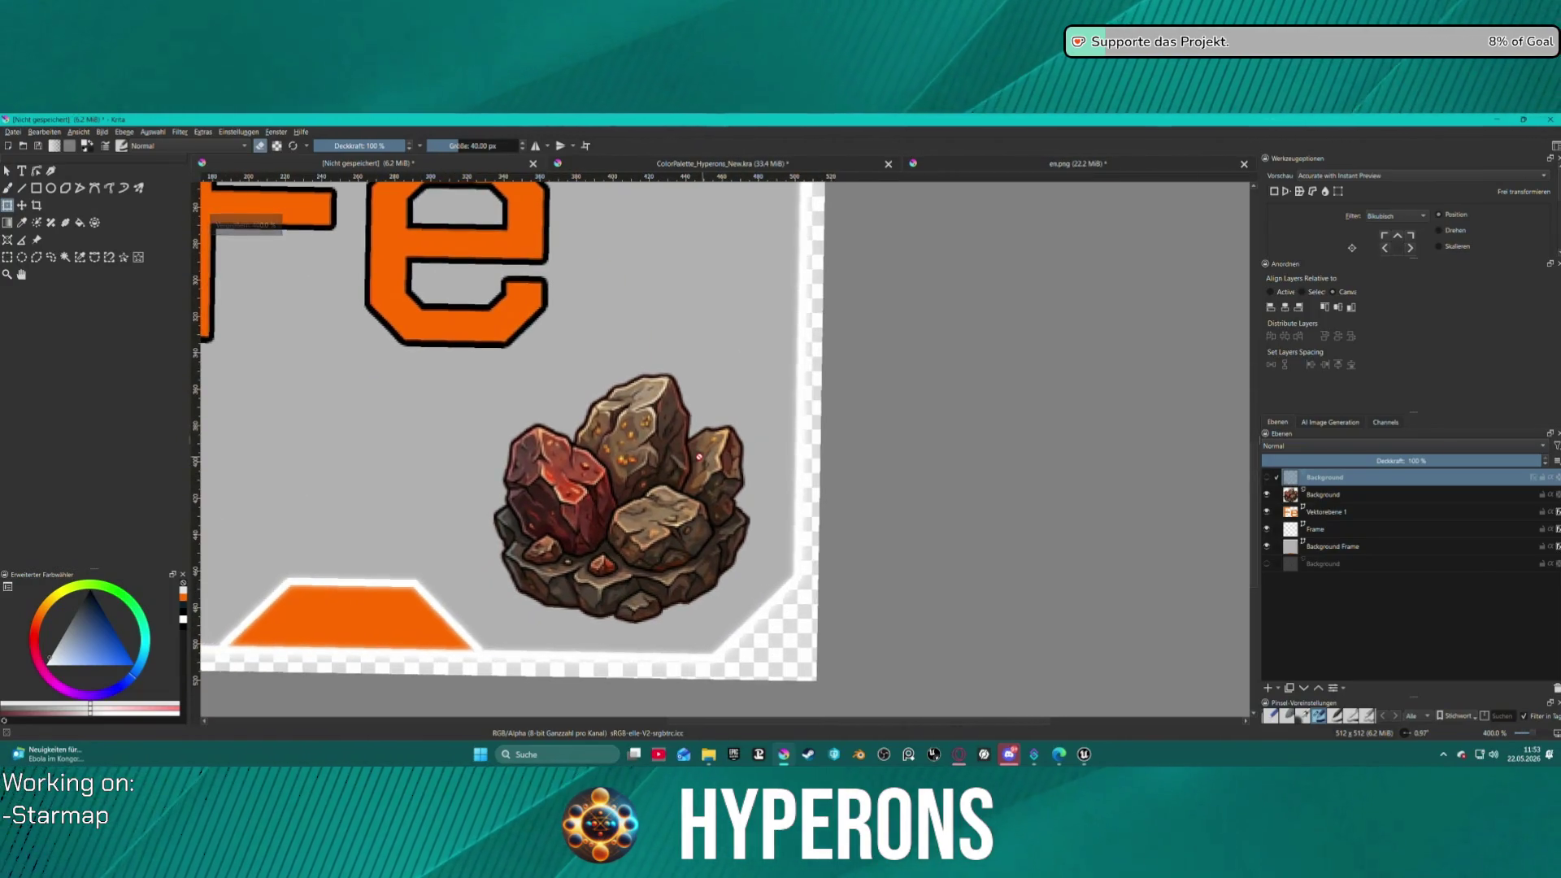
mouse_move(819, 400)
mouse_down()
mouse_move(818, 382)
mouse_move(820, 422)
mouse_move(818, 401)
mouse_up()
scroll(742, 418, down, 2)
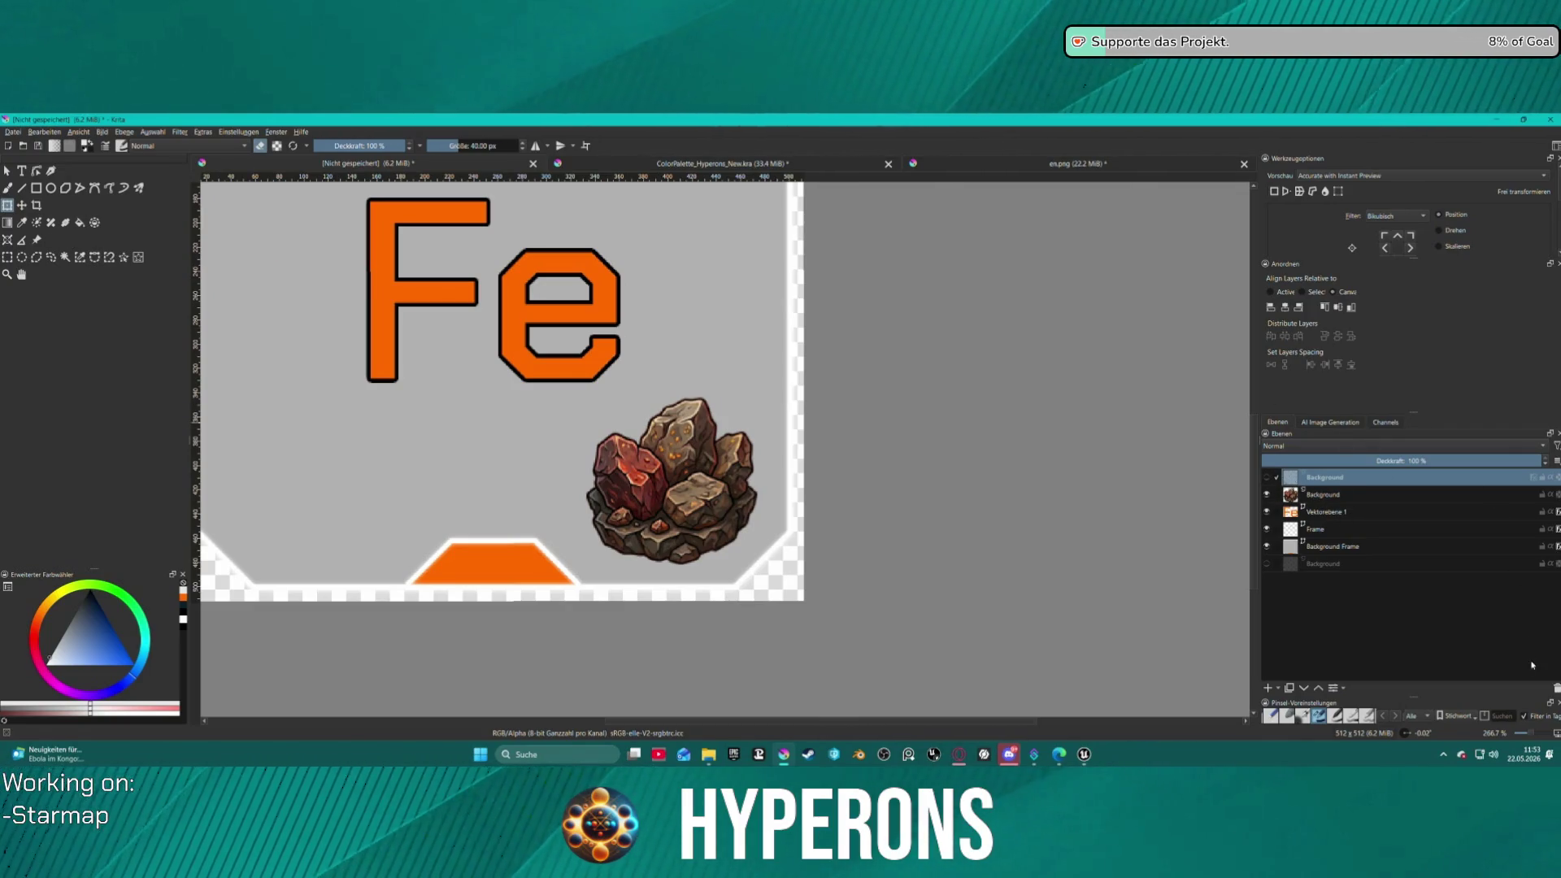
click(1555, 689)
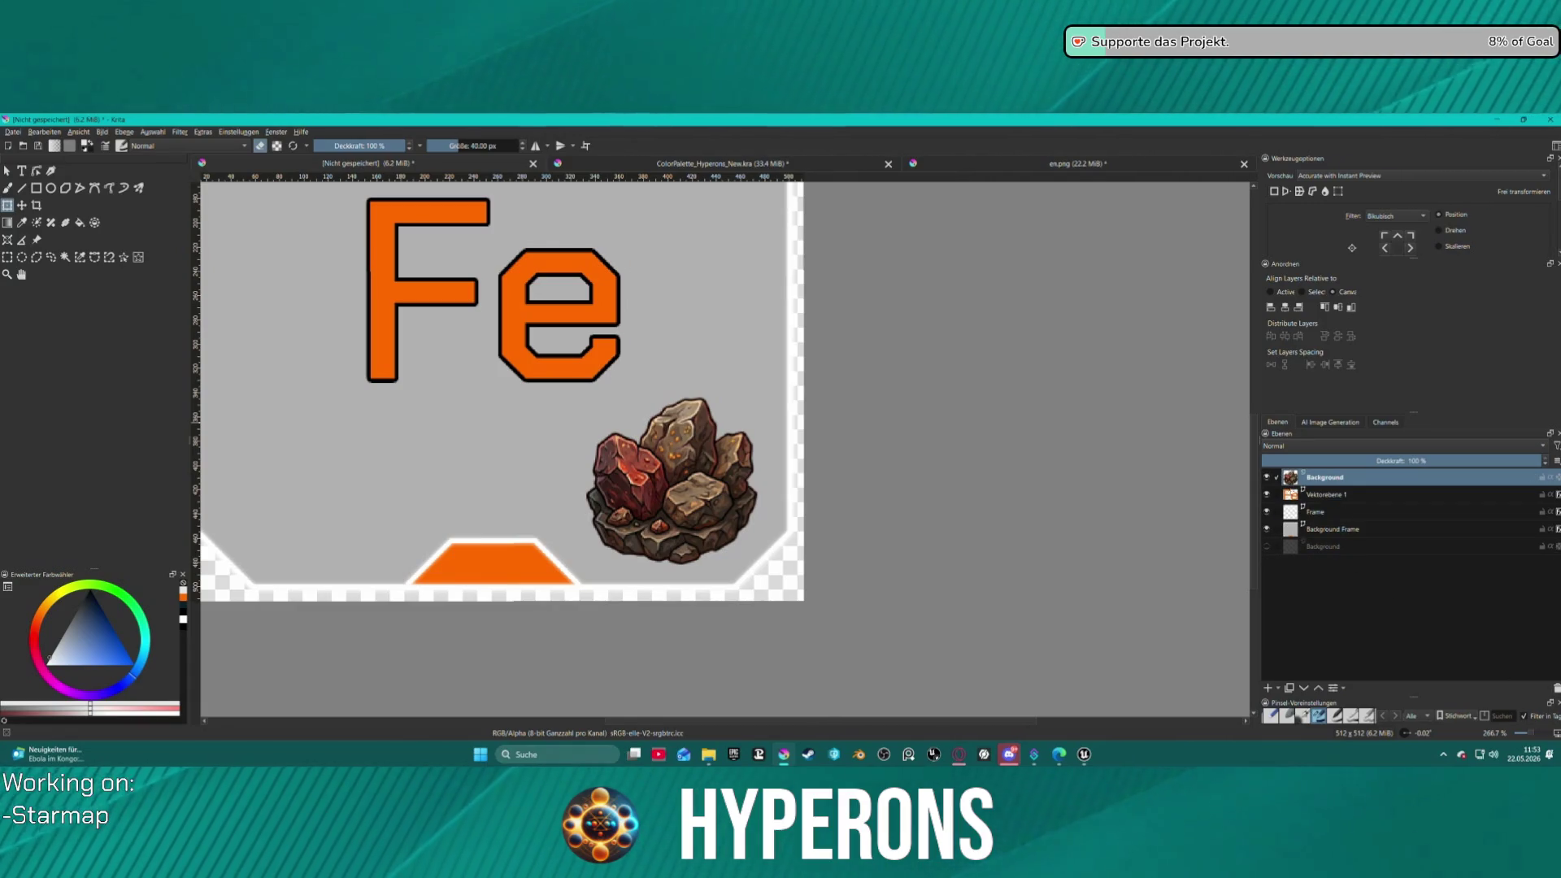
- Zoom the canvas out and back in, then switch to a selection tool
mouse_move(1348, 481)
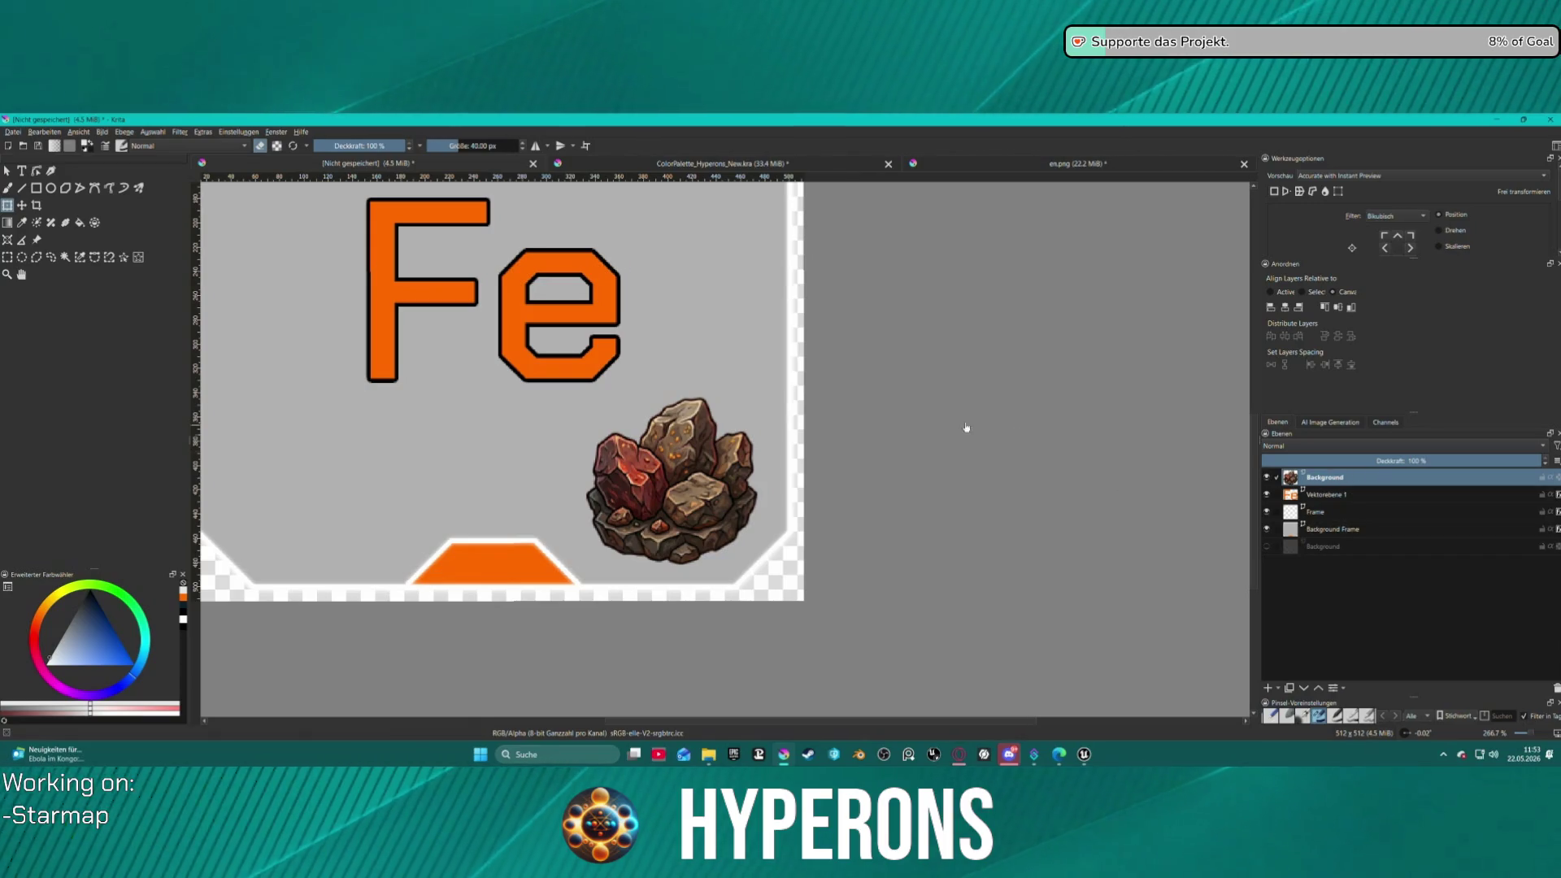
scroll(966, 427, down, 4)
scroll(919, 432, up, 2)
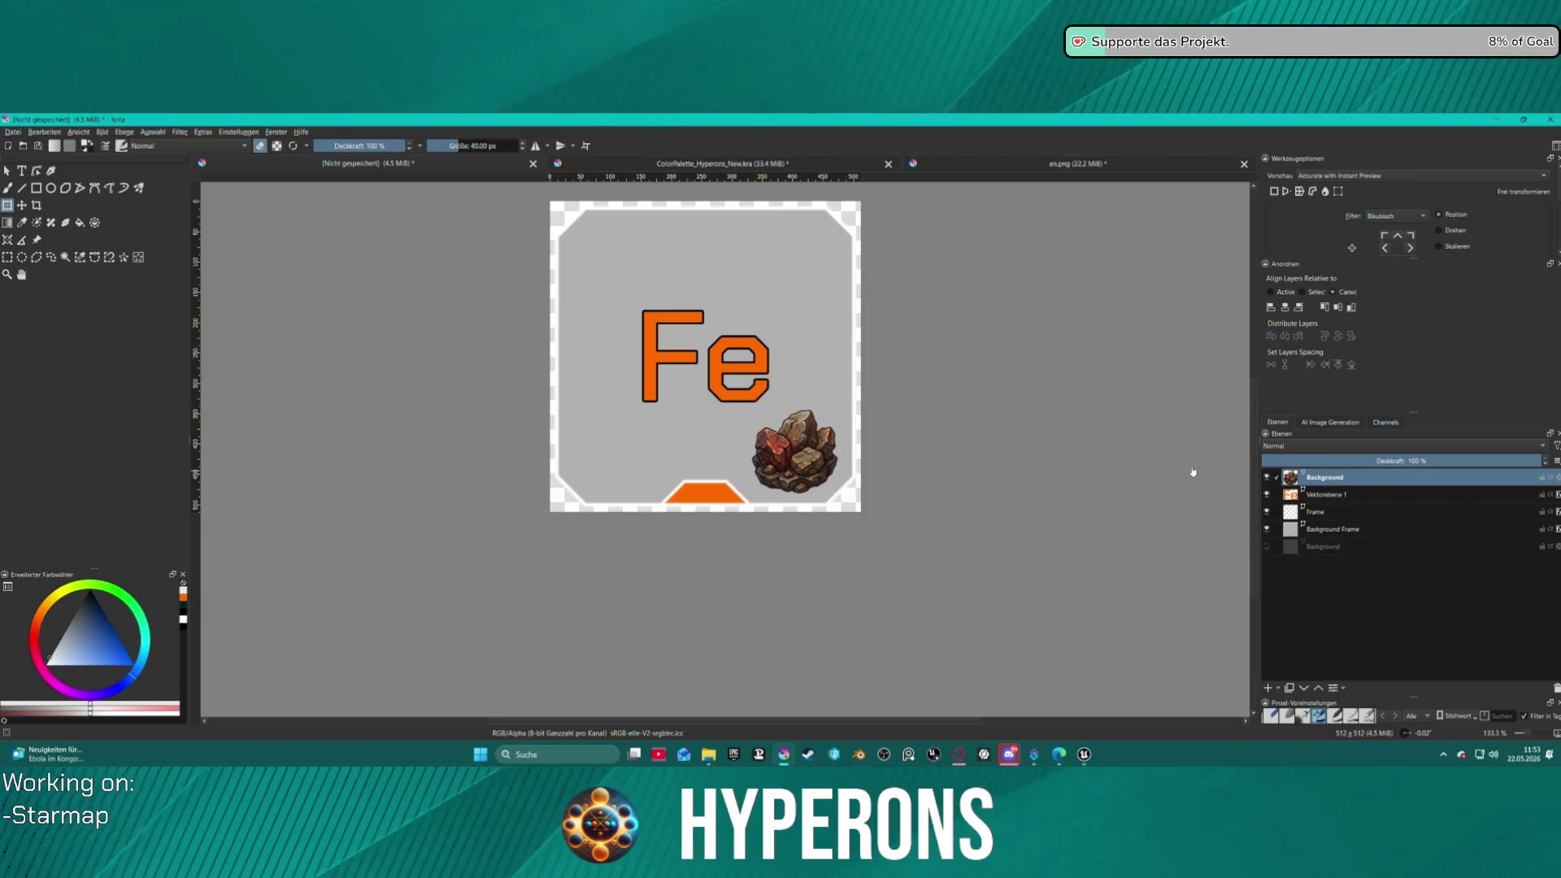
scroll(1193, 472, up, 1)
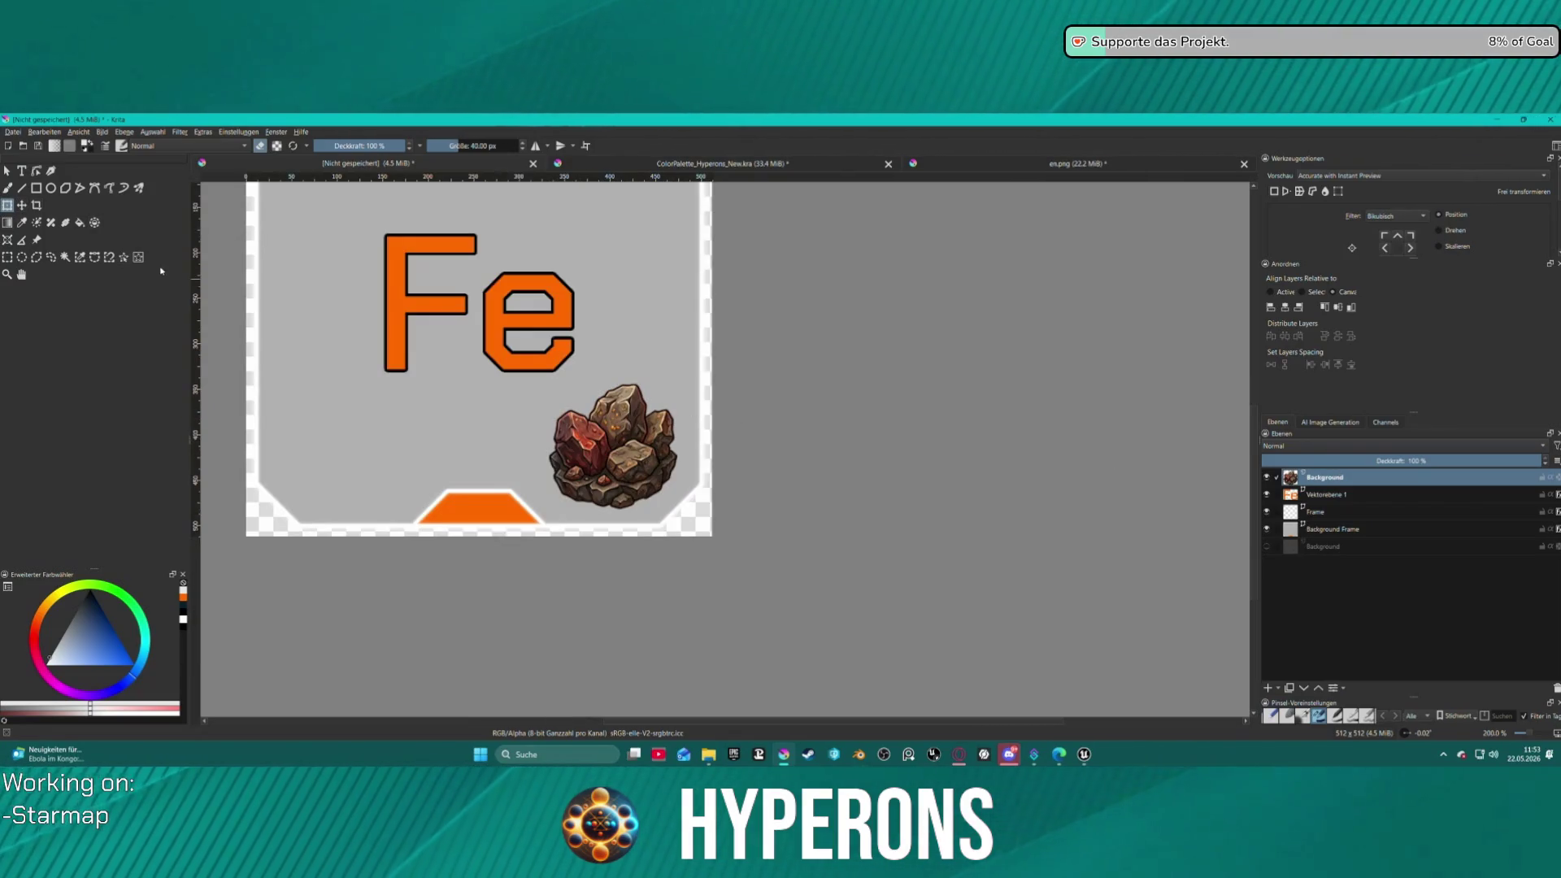
click(138, 257)
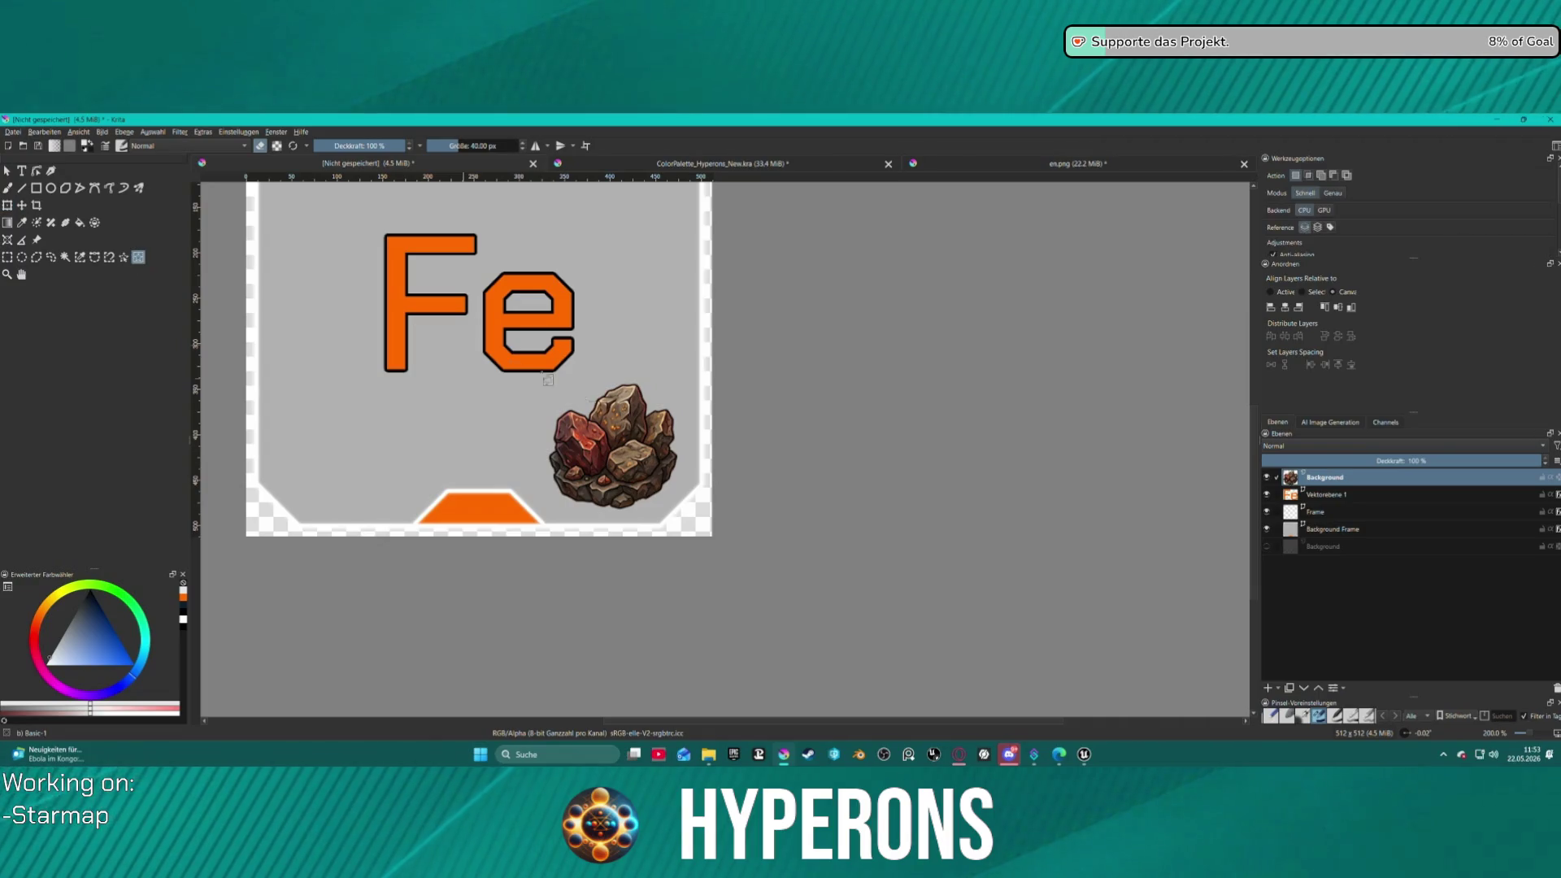
- Drag a selection over the rock image and shrink it to the rock's outline
drag(545, 379, 781, 560)
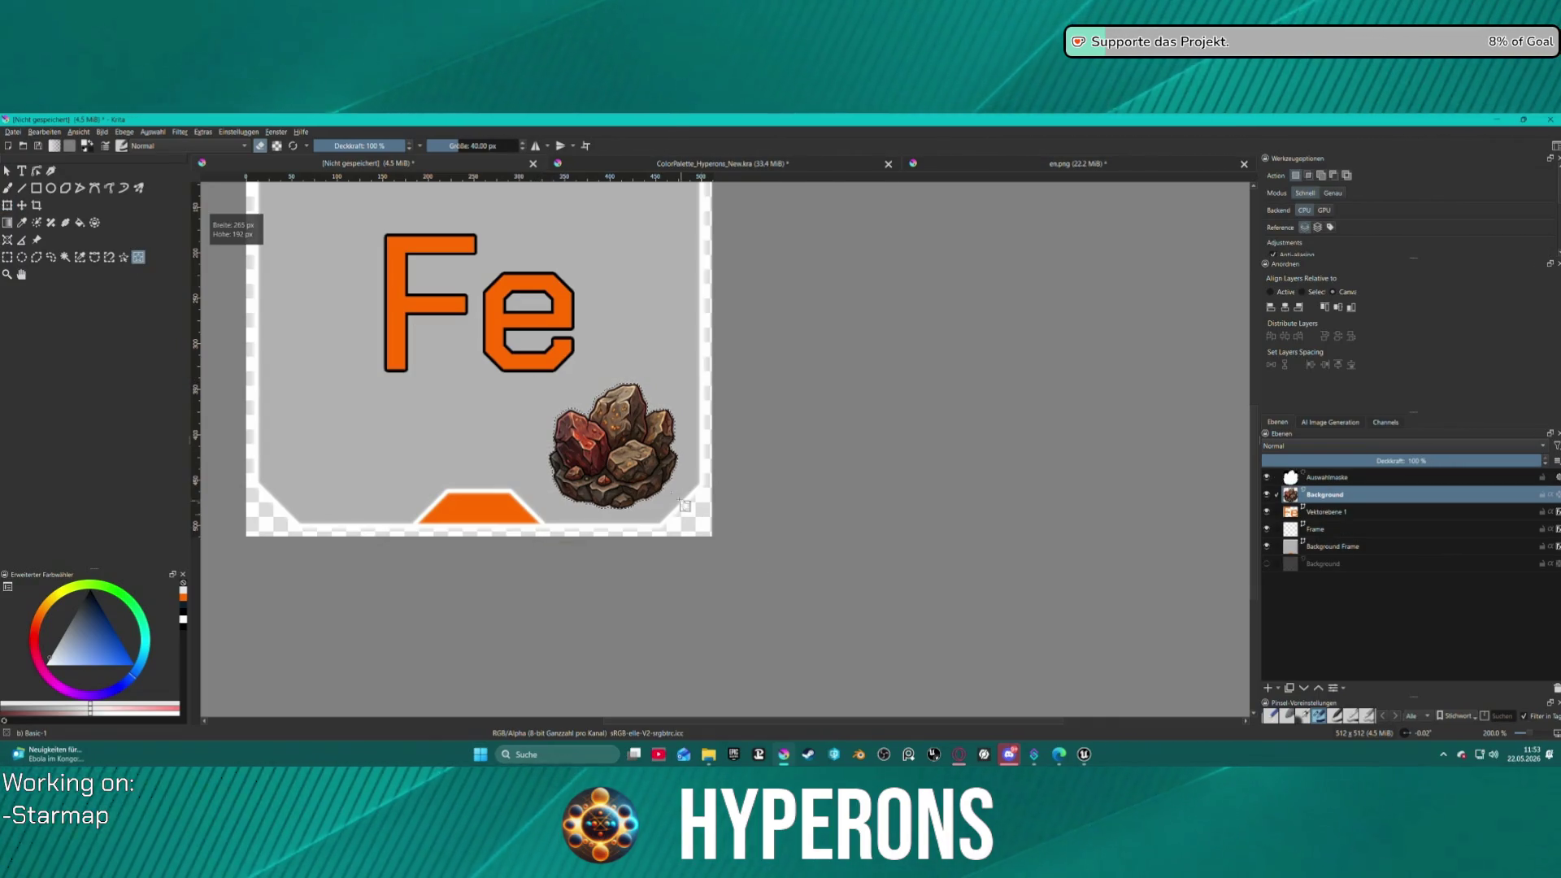
scroll(627, 455, up, 2)
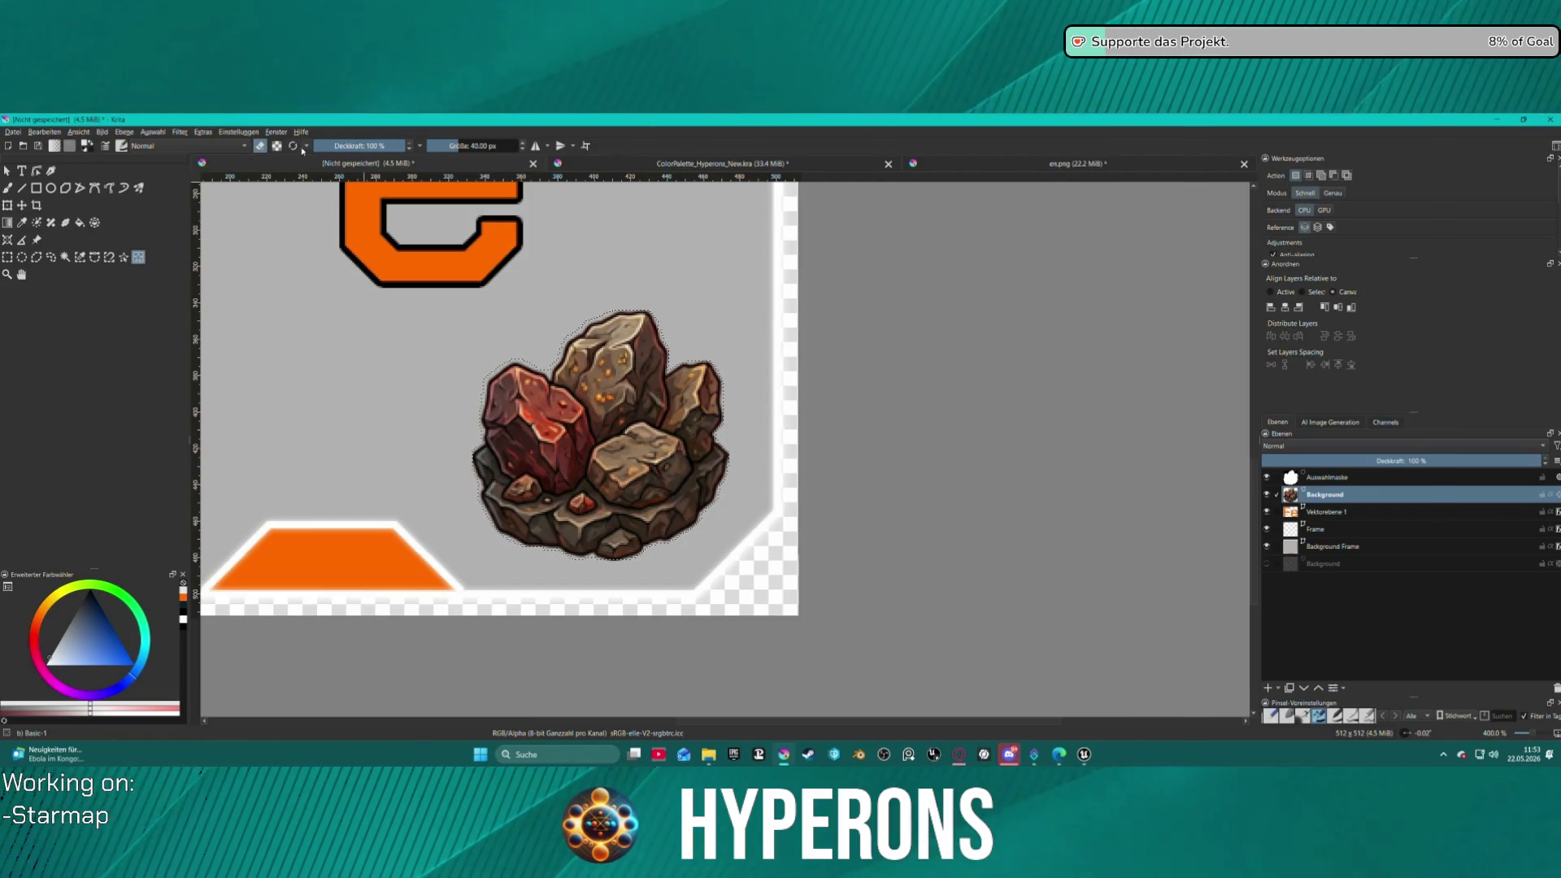
click(153, 133)
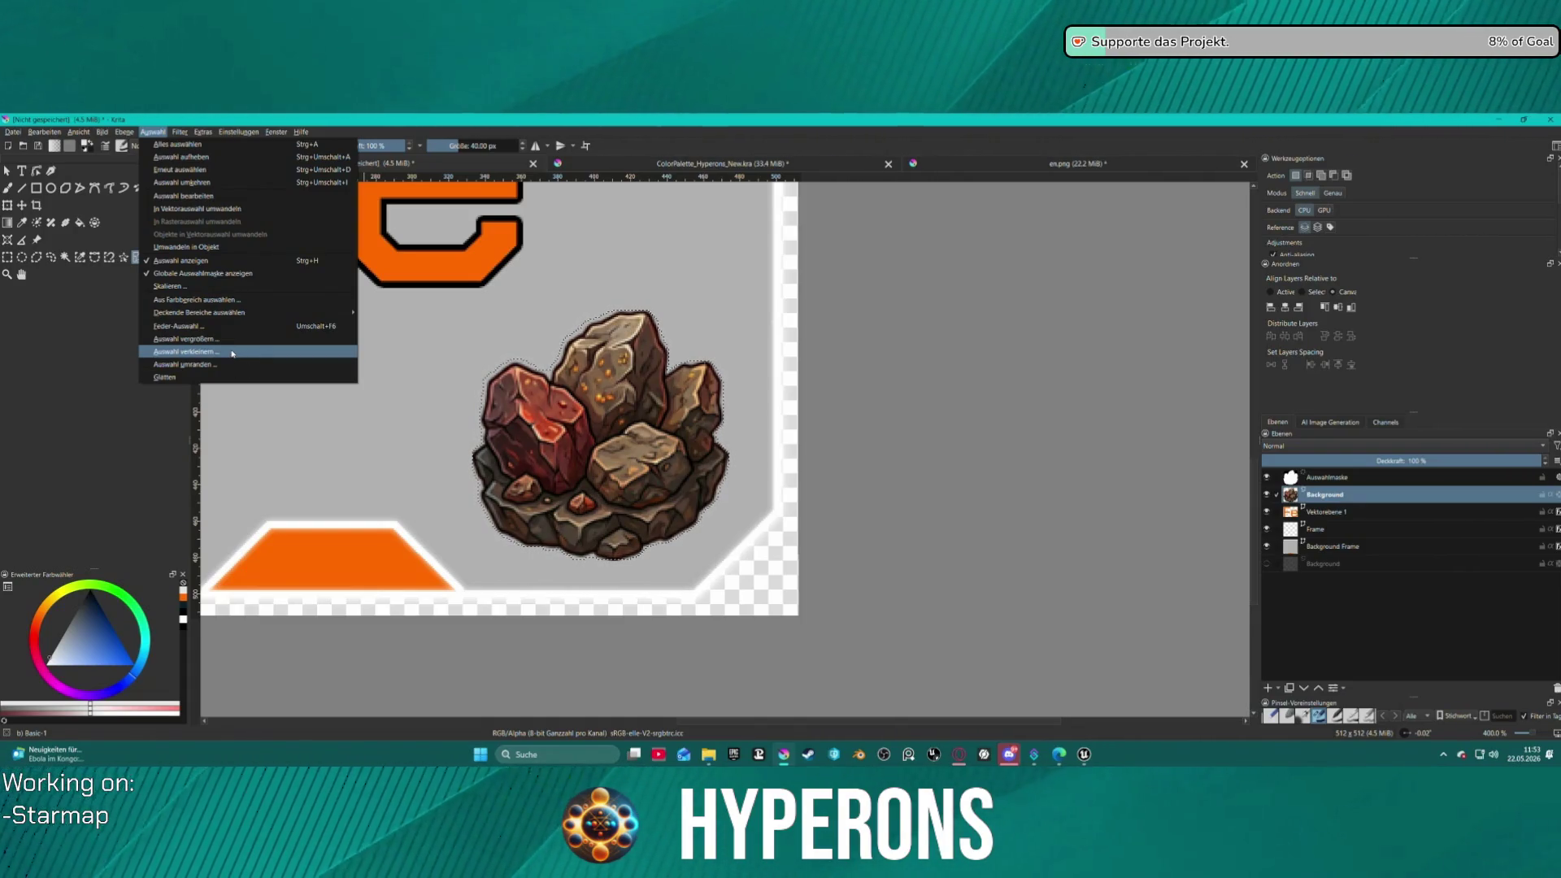
click(235, 358)
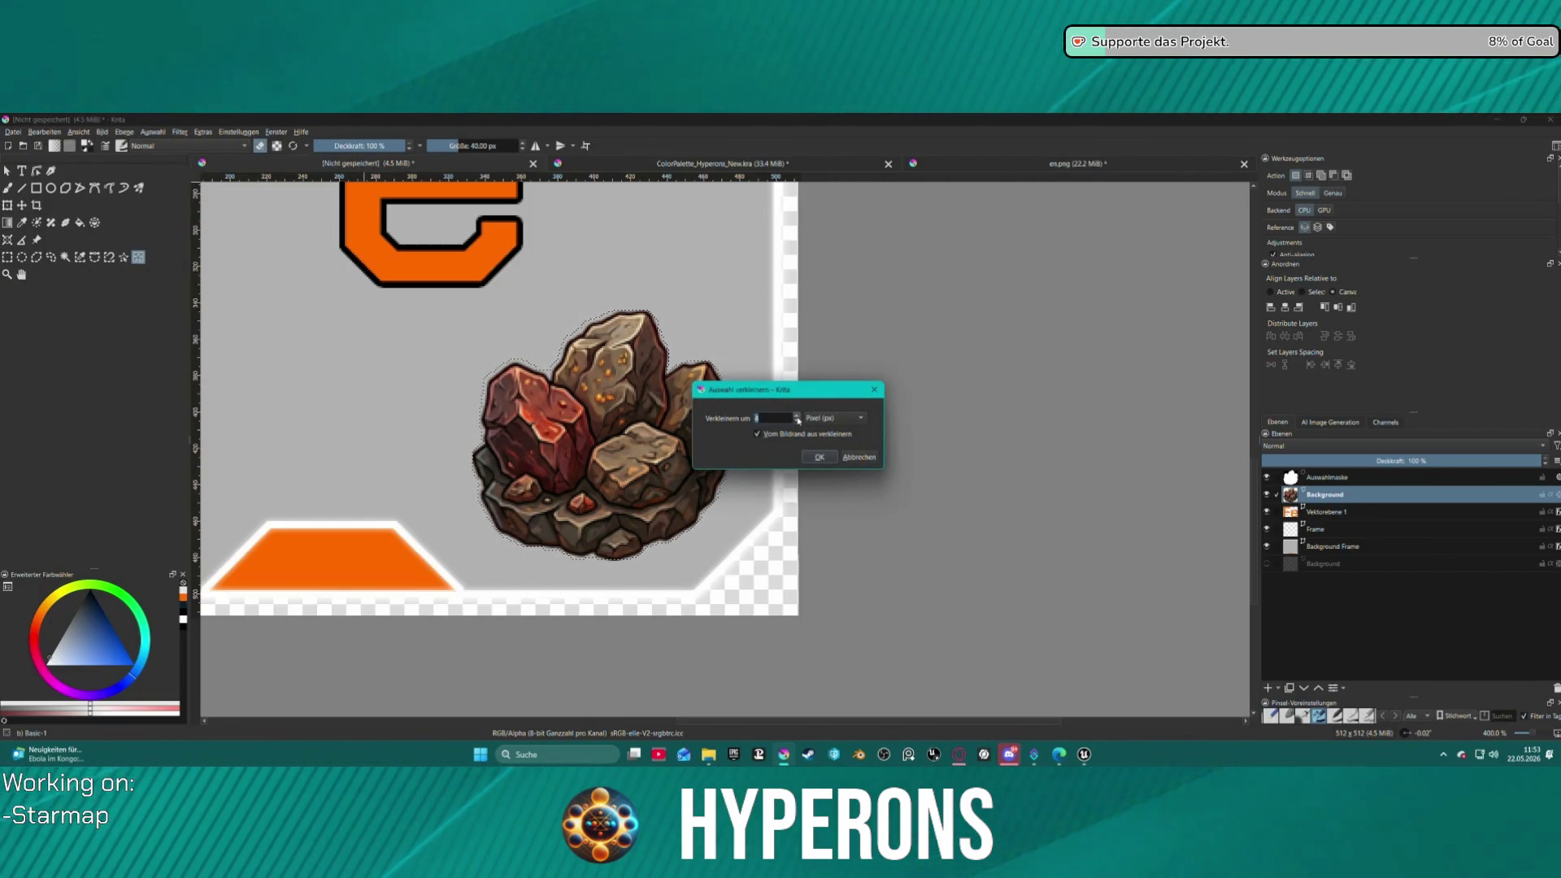
key(Return)
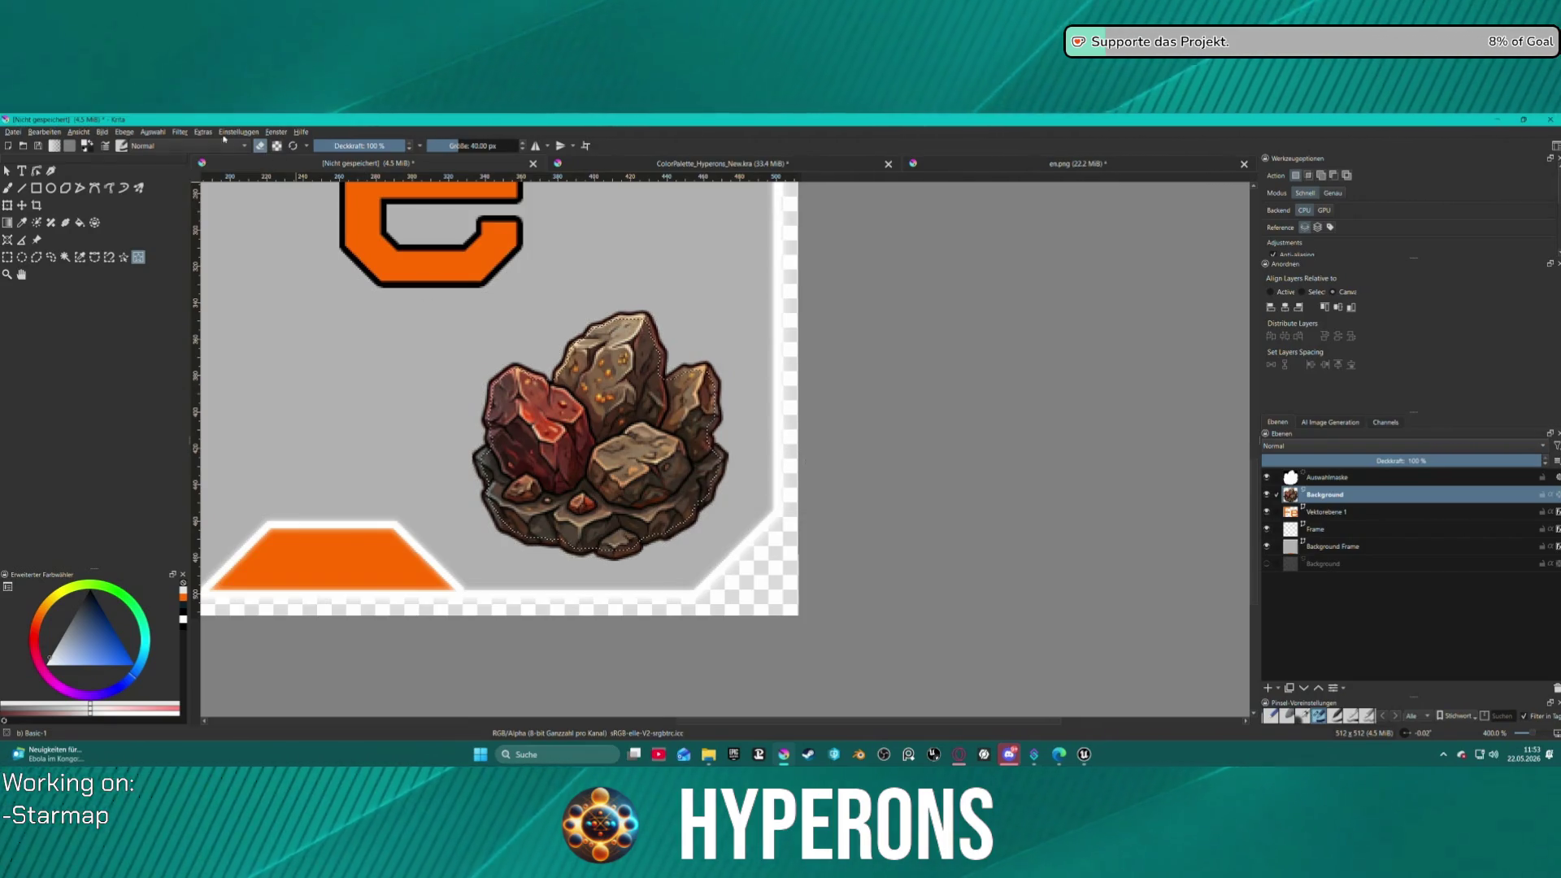
- Turn the rock selection into a border selection, redoing it after an undo
click(180, 131)
mouse_move(152, 132)
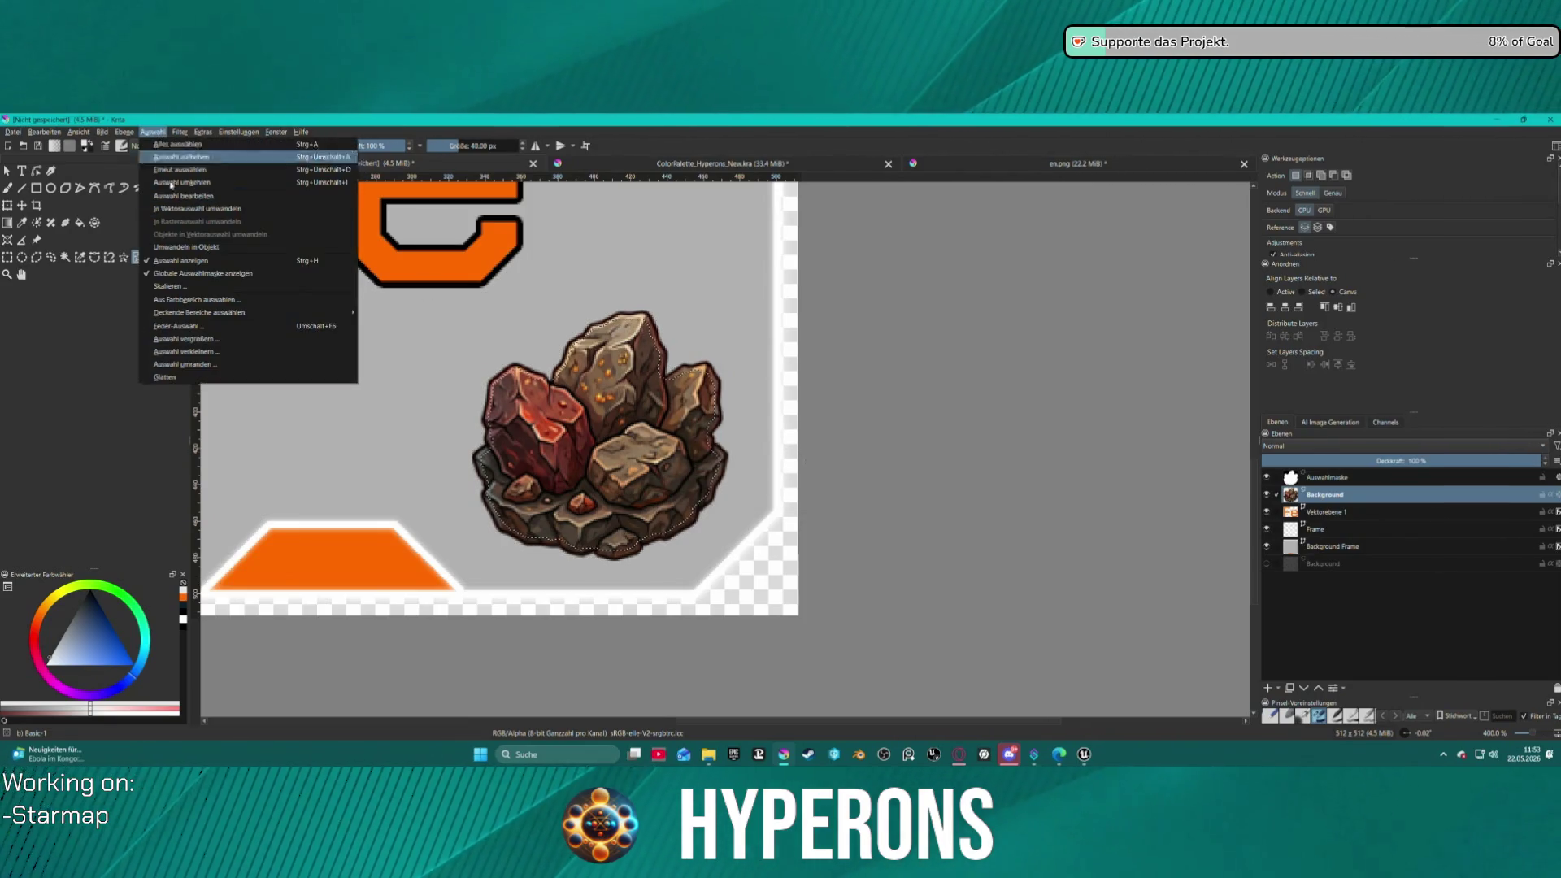
click(186, 364)
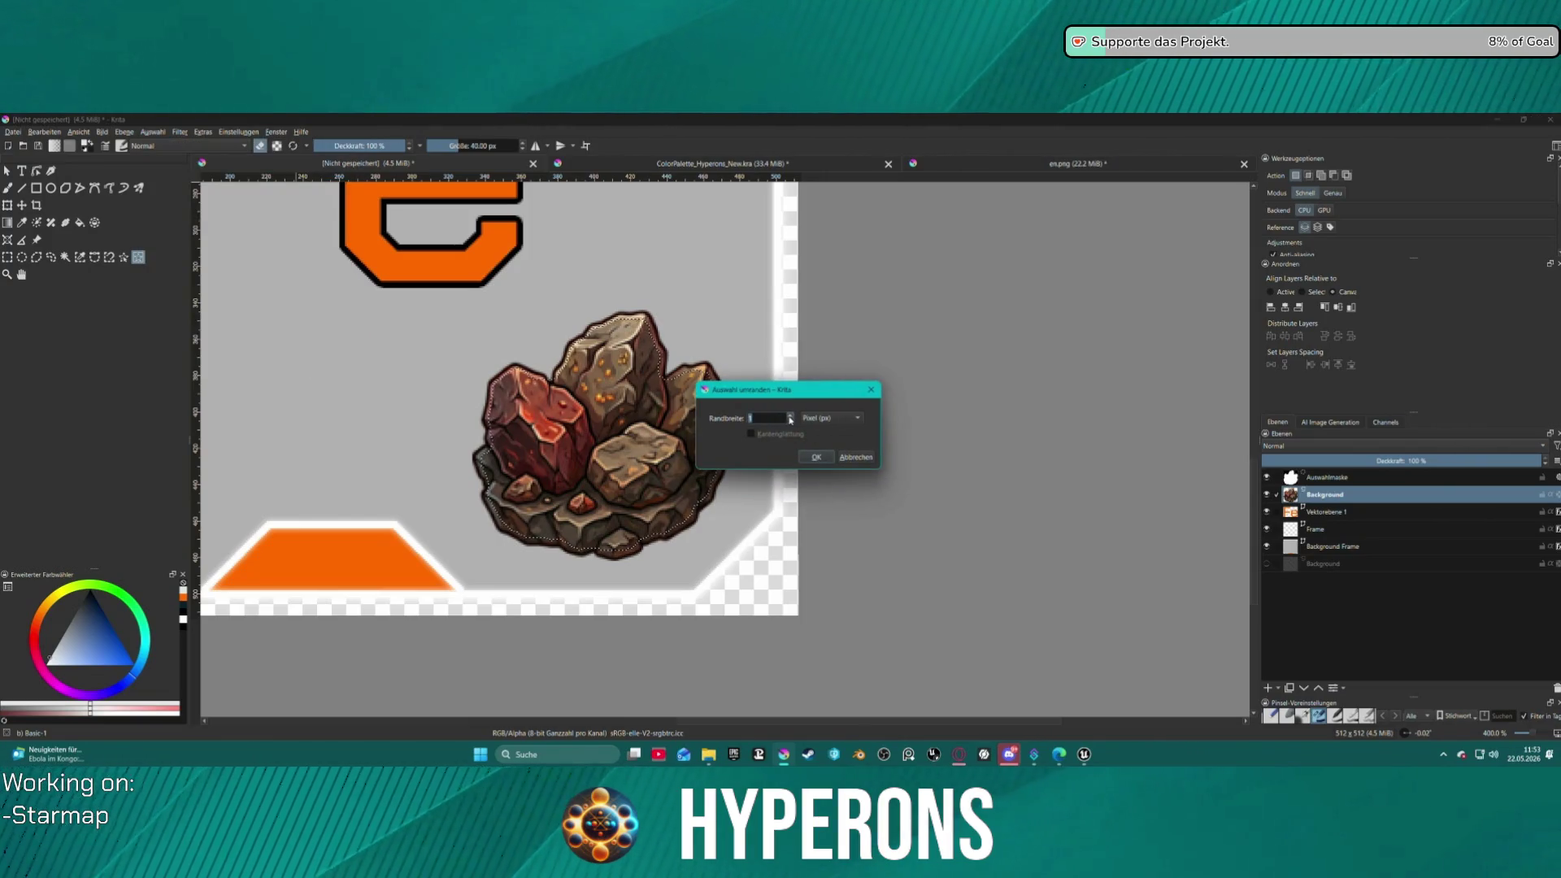
click(790, 417)
click(816, 457)
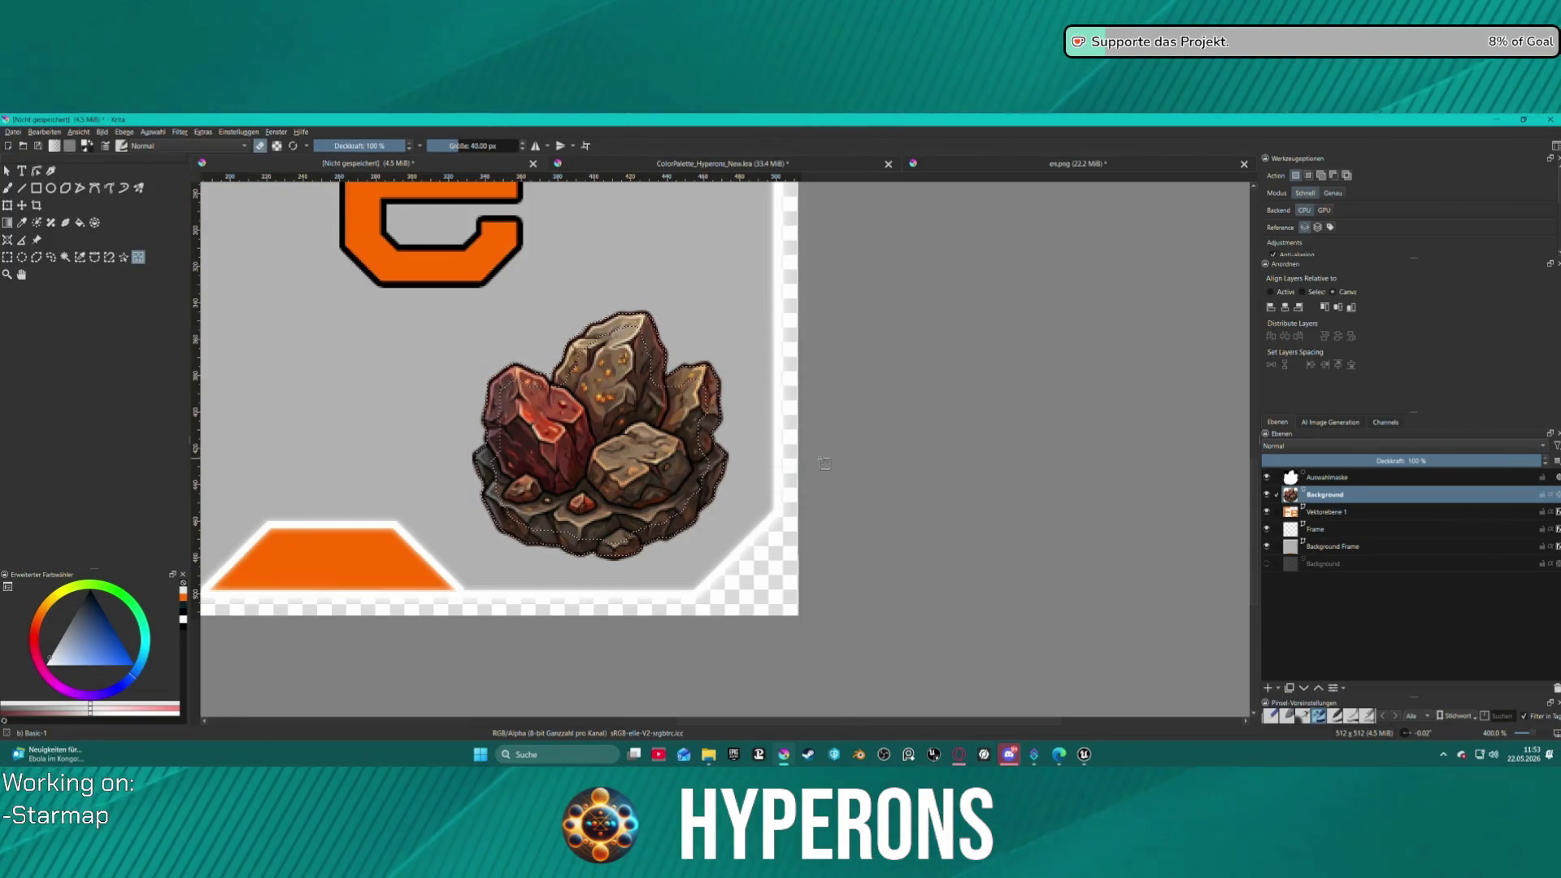
key(ctrl+z)
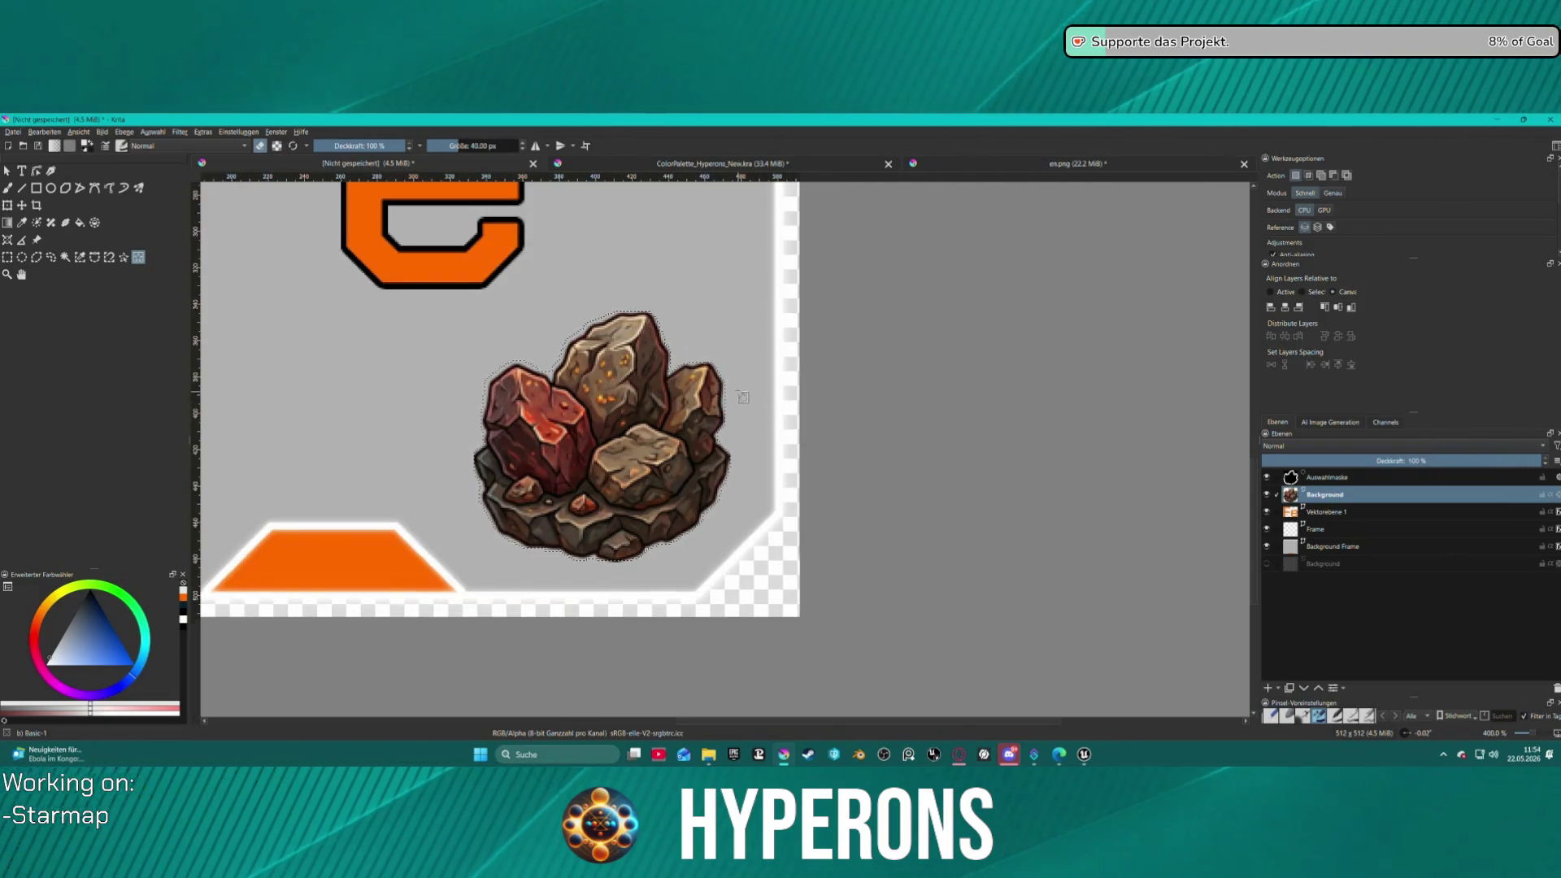
click(153, 132)
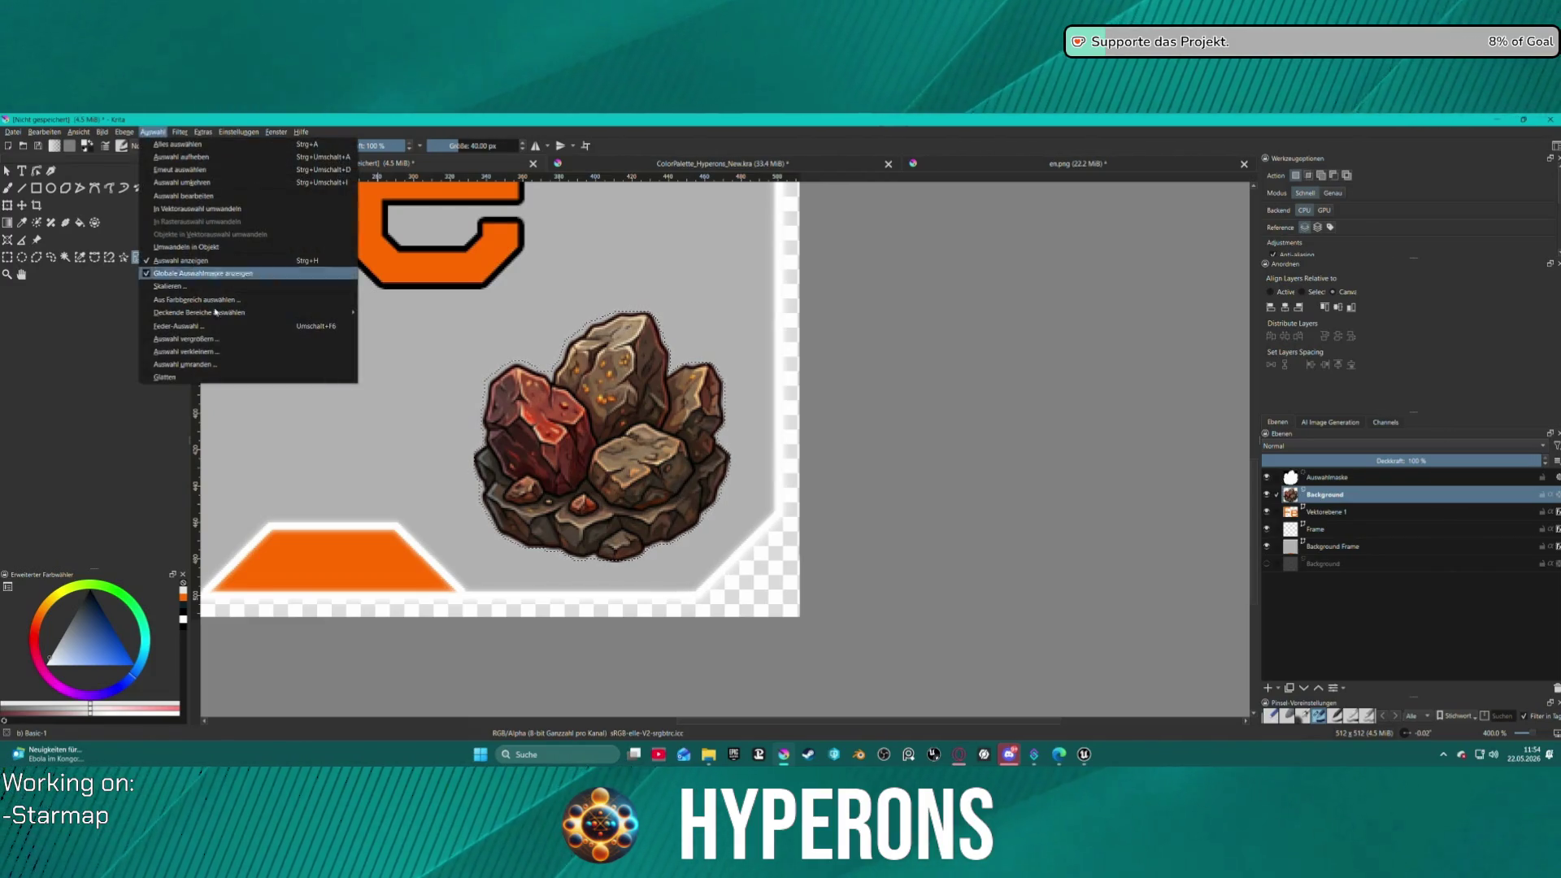
click(274, 371)
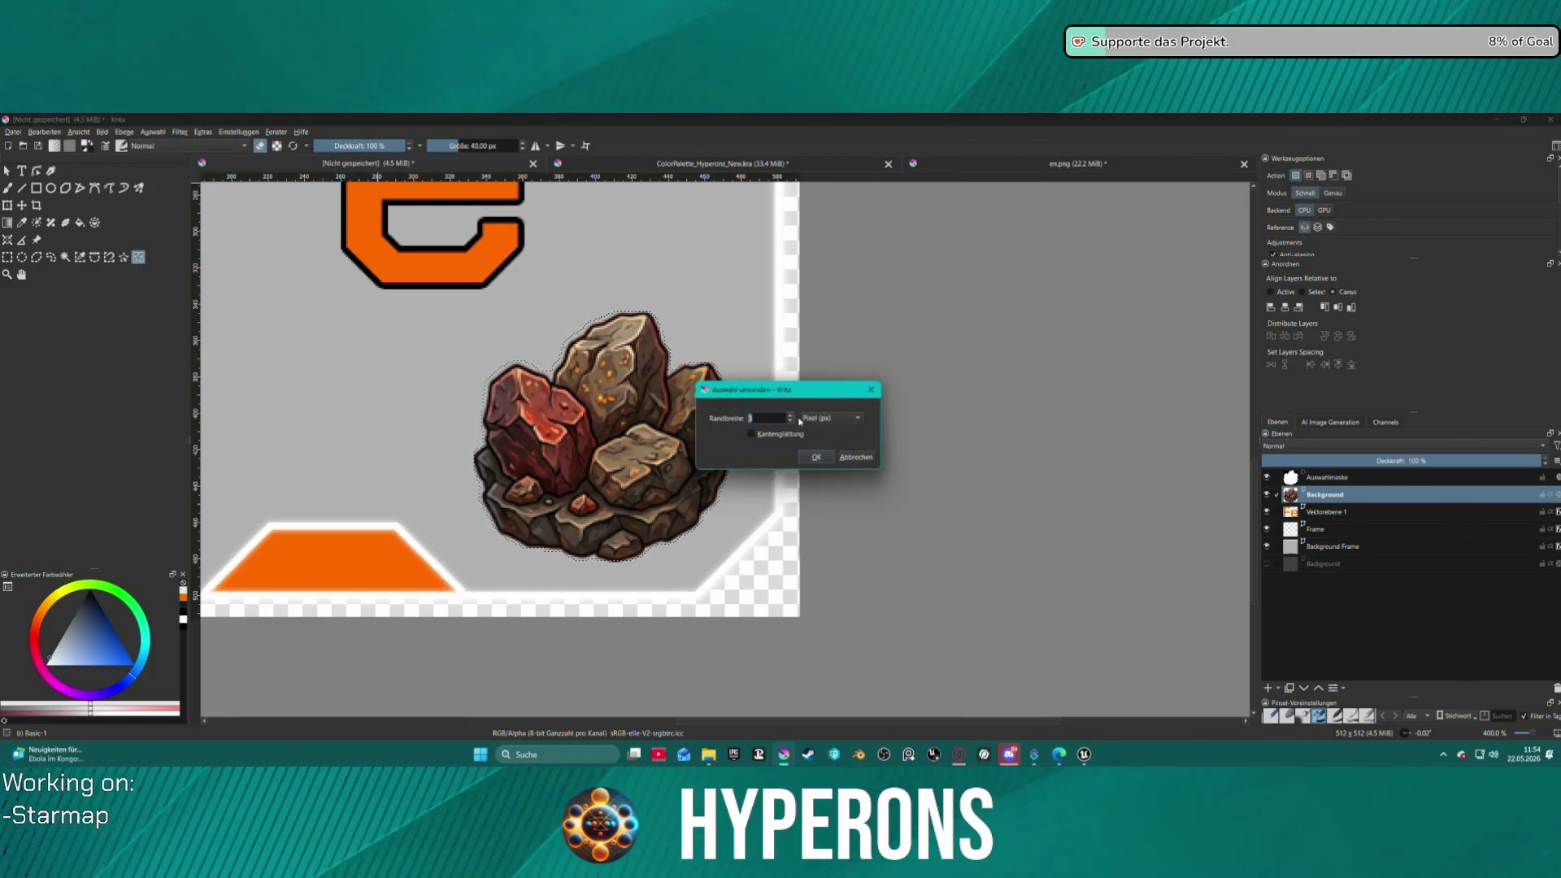
click(828, 457)
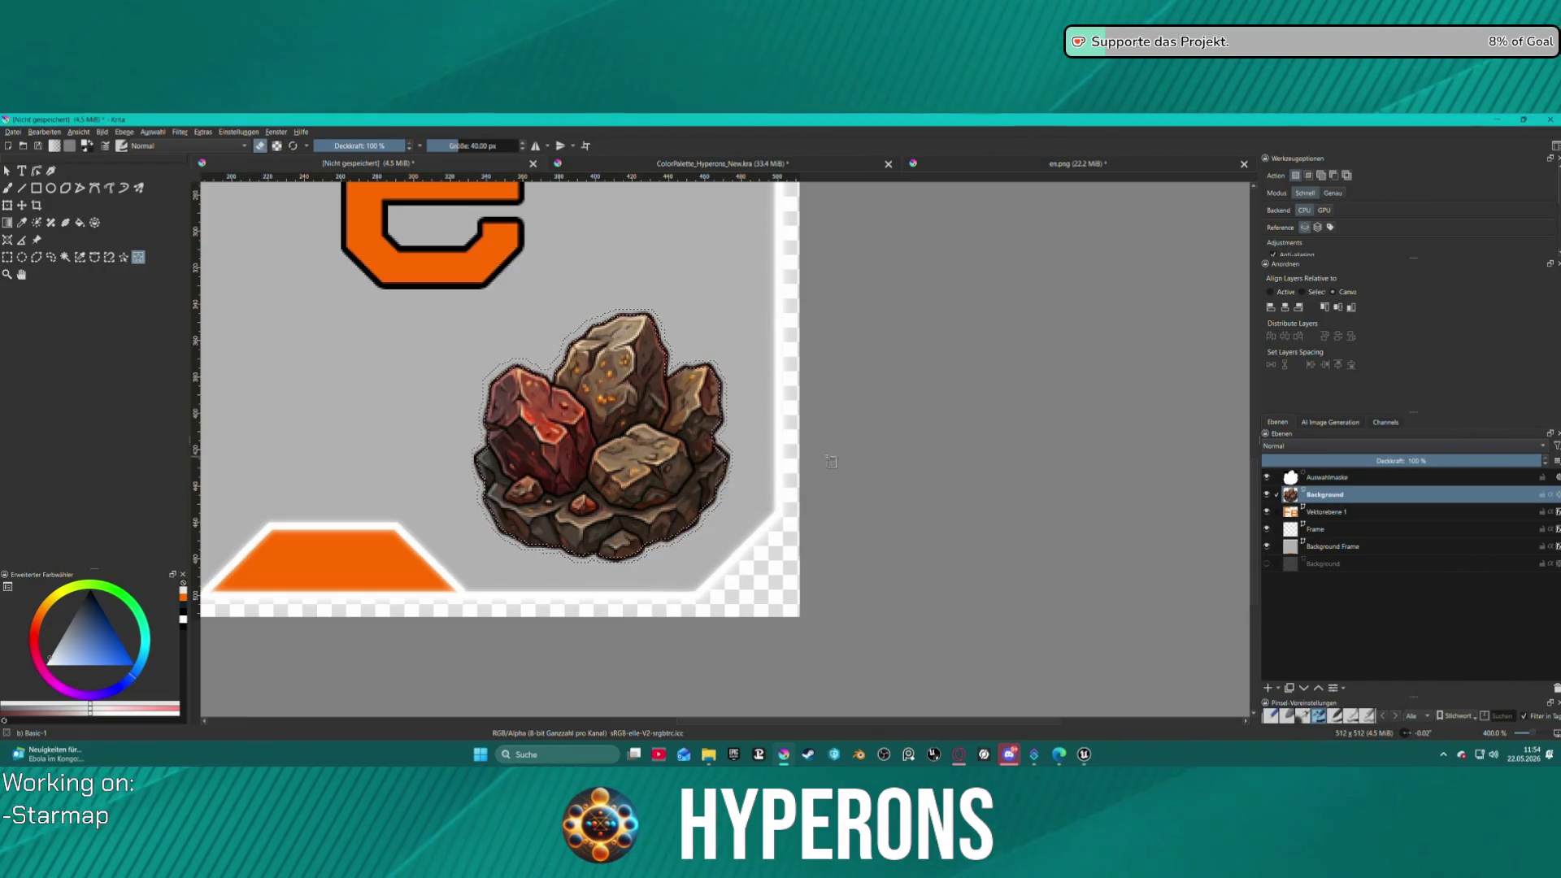
- Zoom out and back in on the Fe tile, then switch to the Fill tool
key(minus)
key(minus)
key(minus)
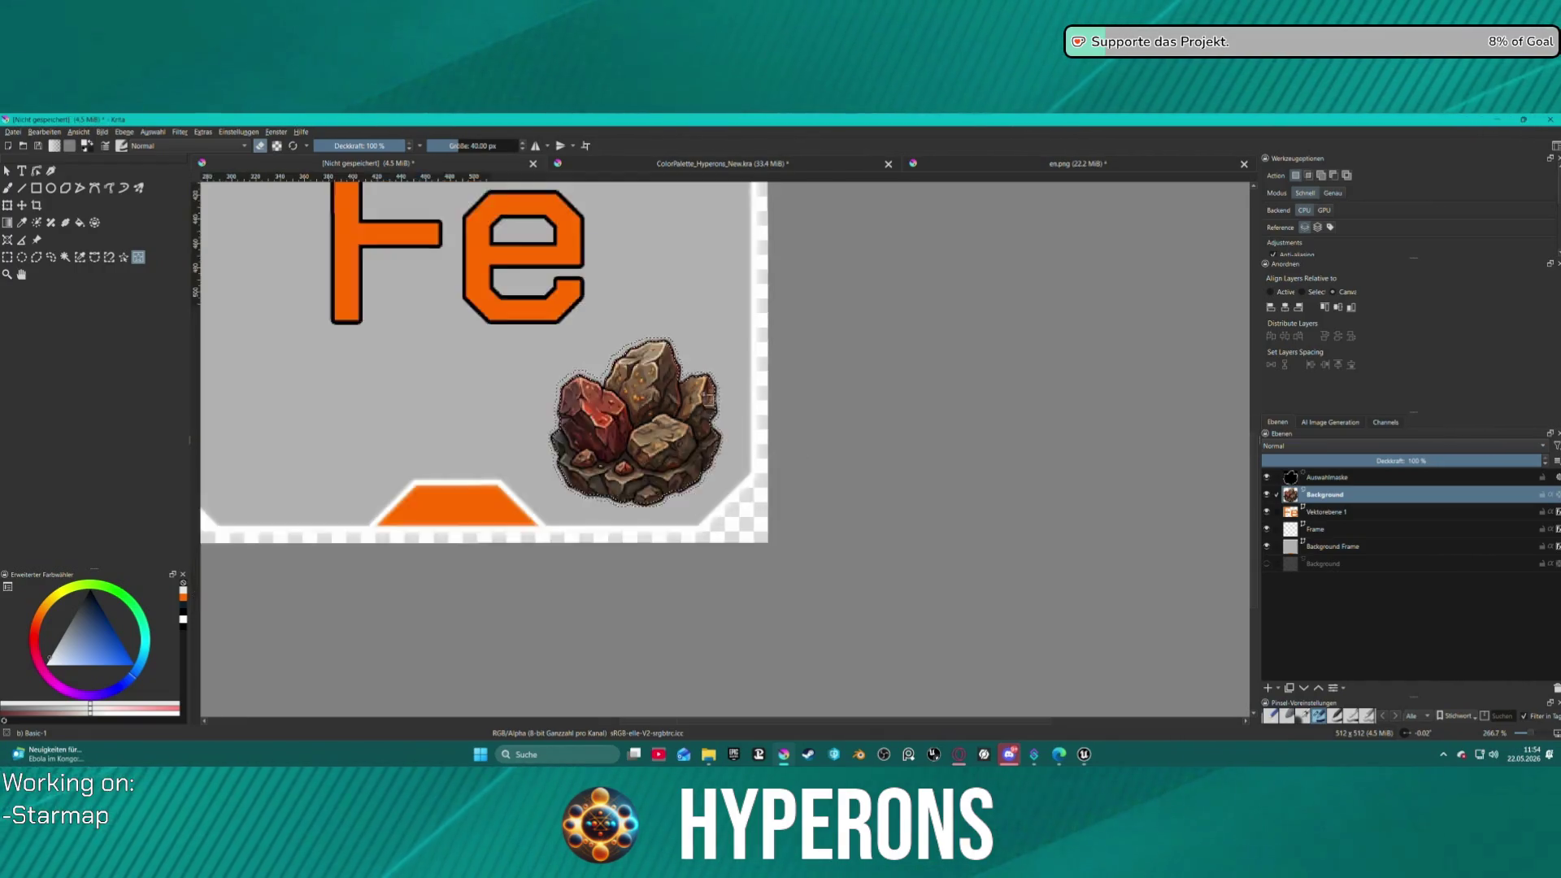
key(plus)
key(plus)
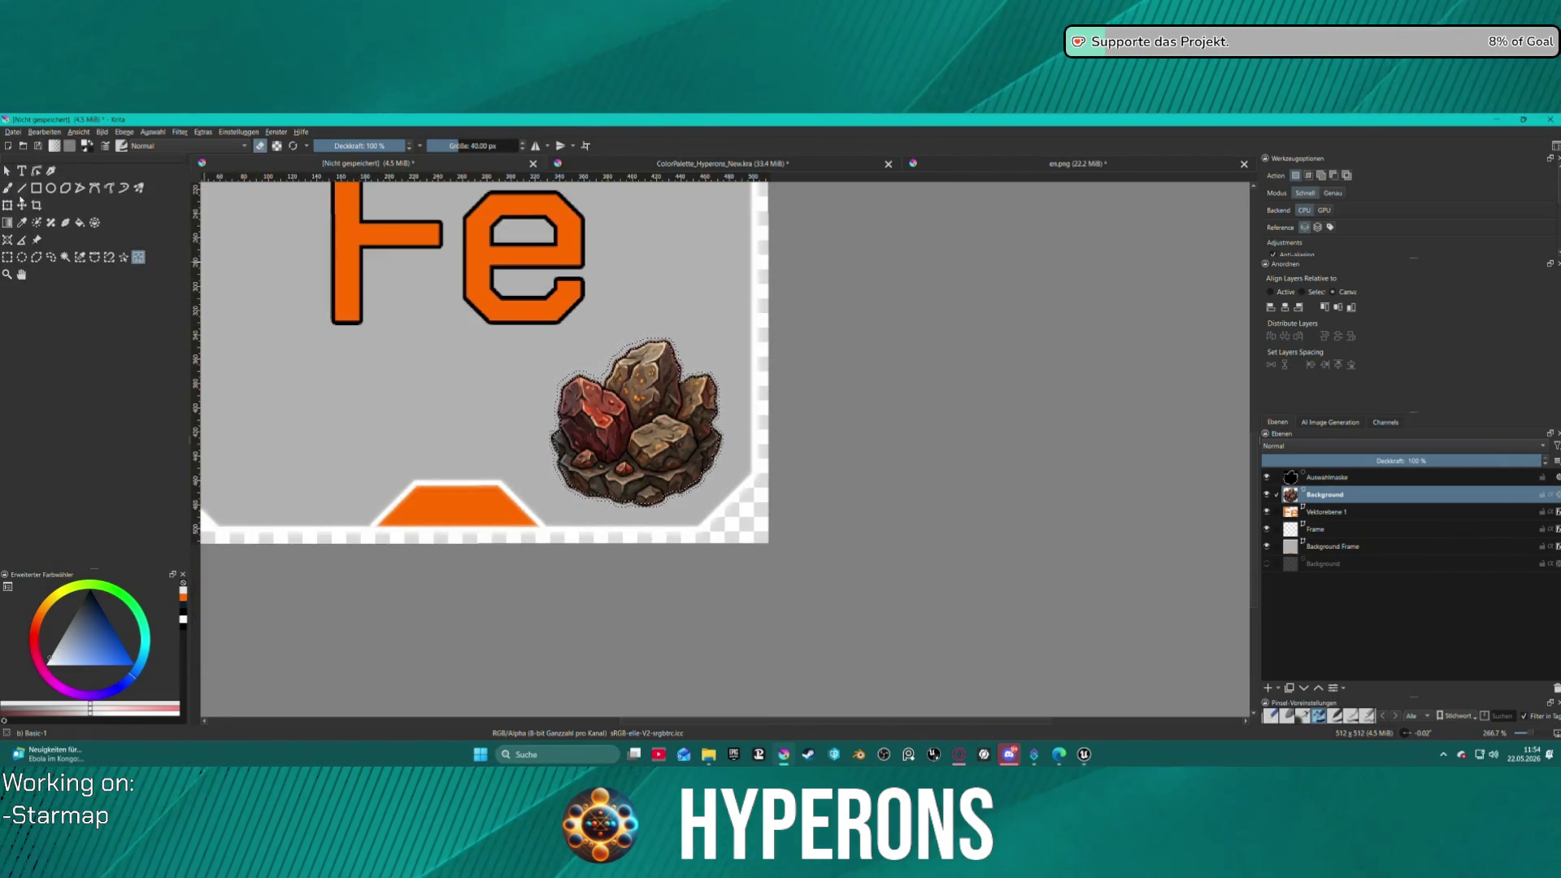
click(78, 224)
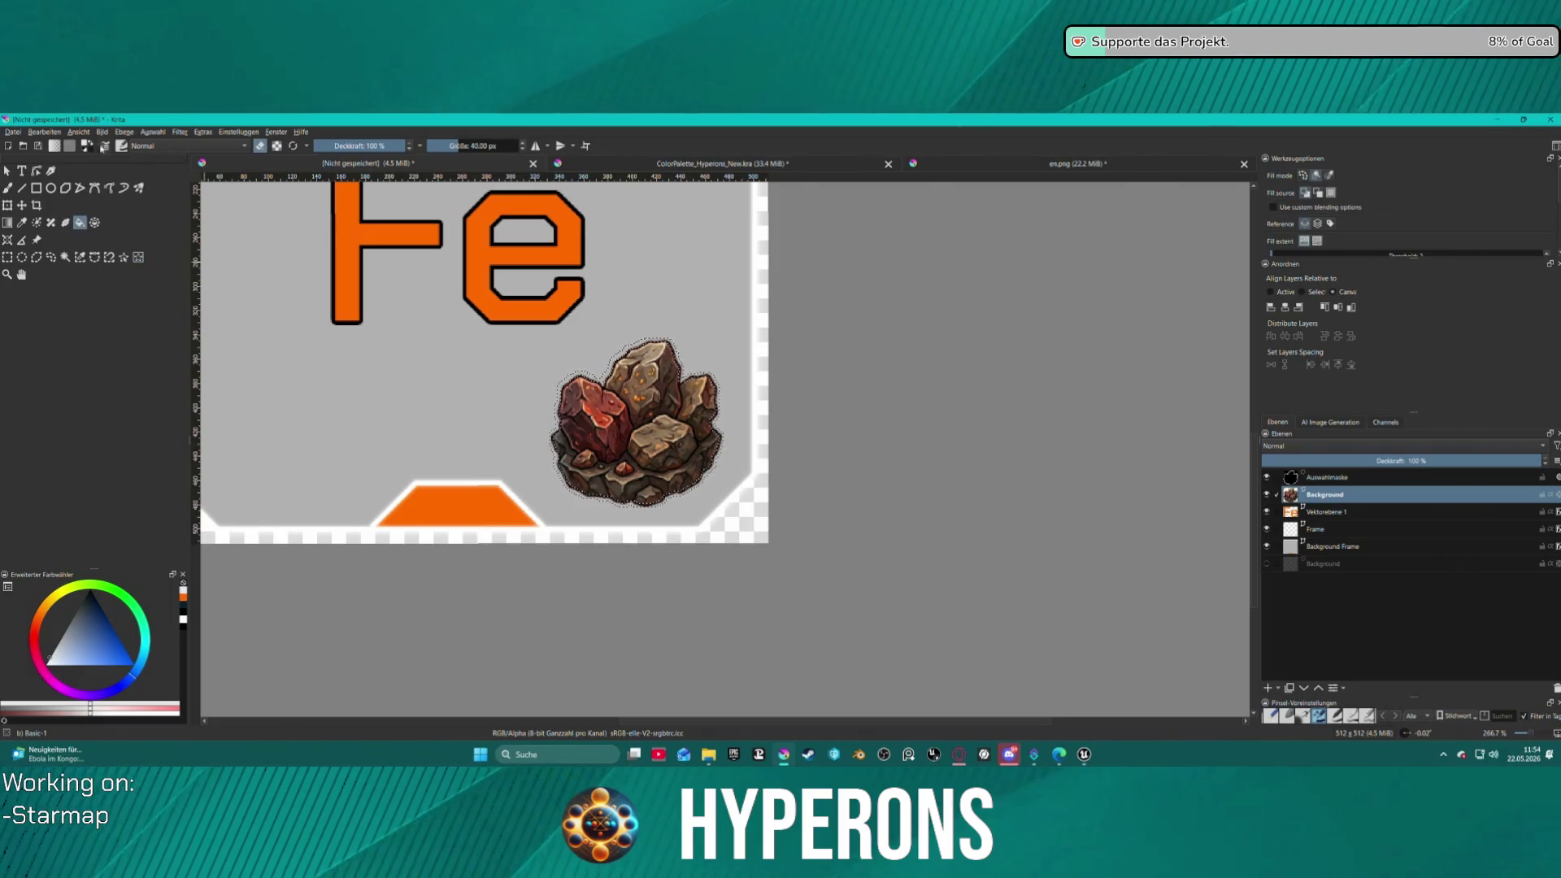
- Fill the border selection around the rock with black, then deselect
click(90, 148)
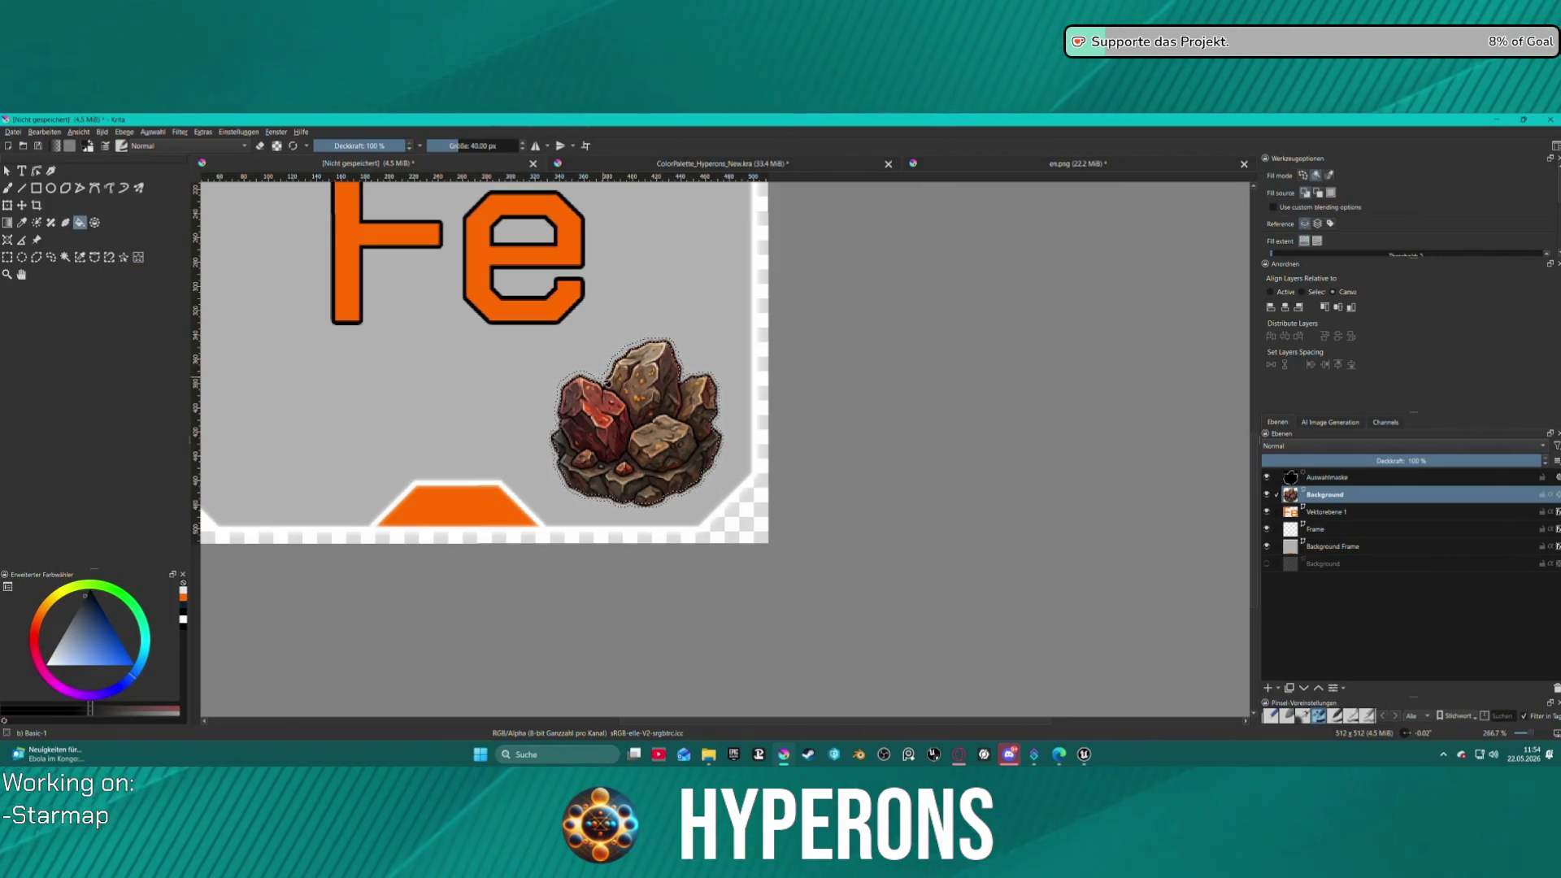
click(607, 382)
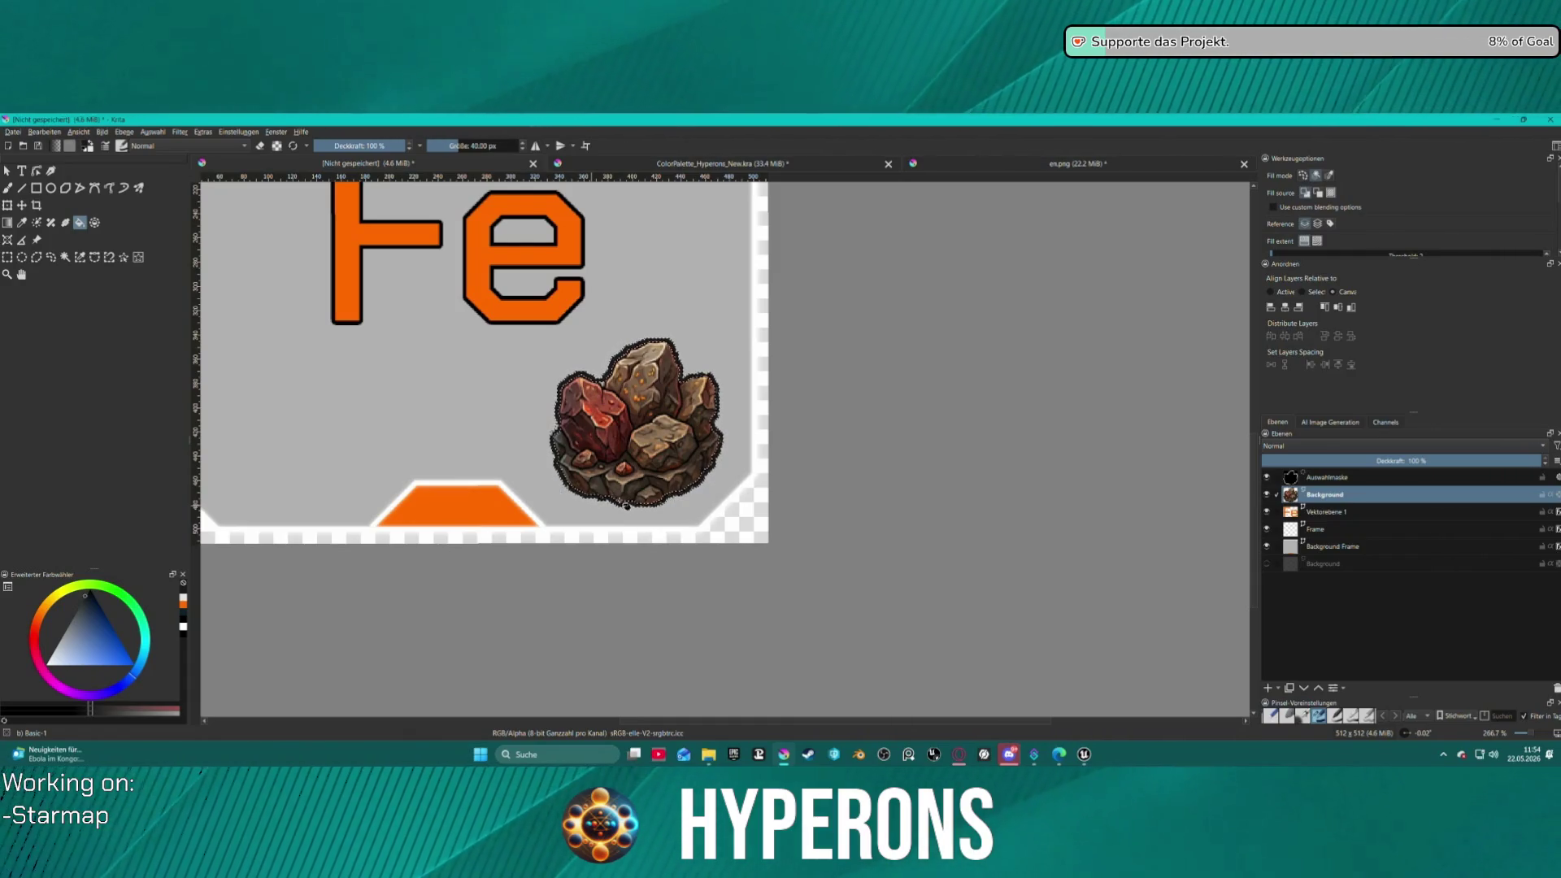
scroll(822, 463, down, 2)
scroll(822, 463, up, 1)
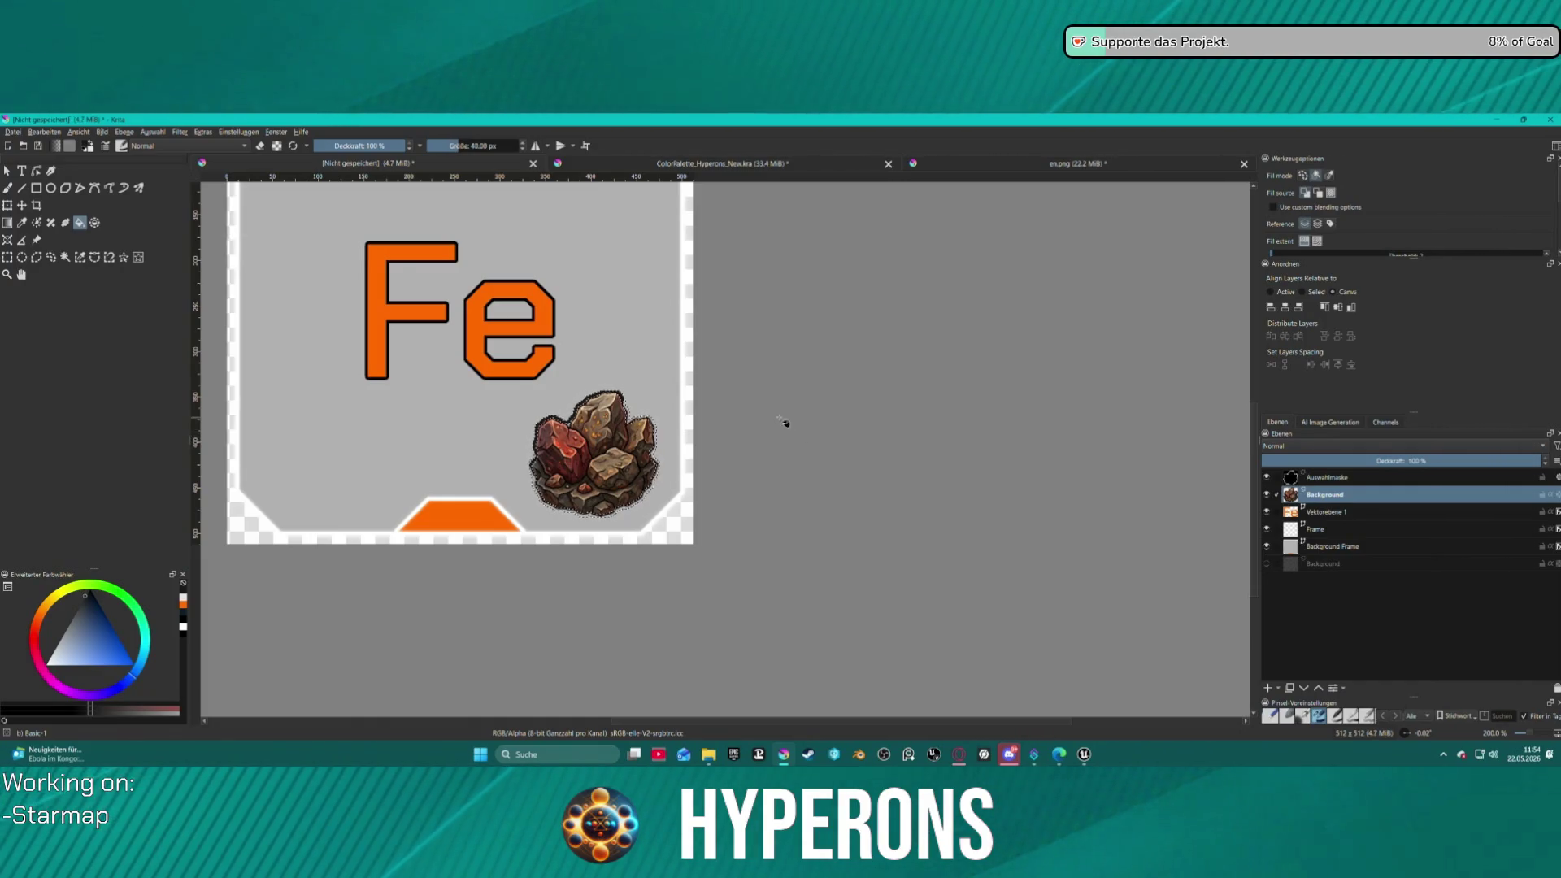
key(ctrl+shift+a)
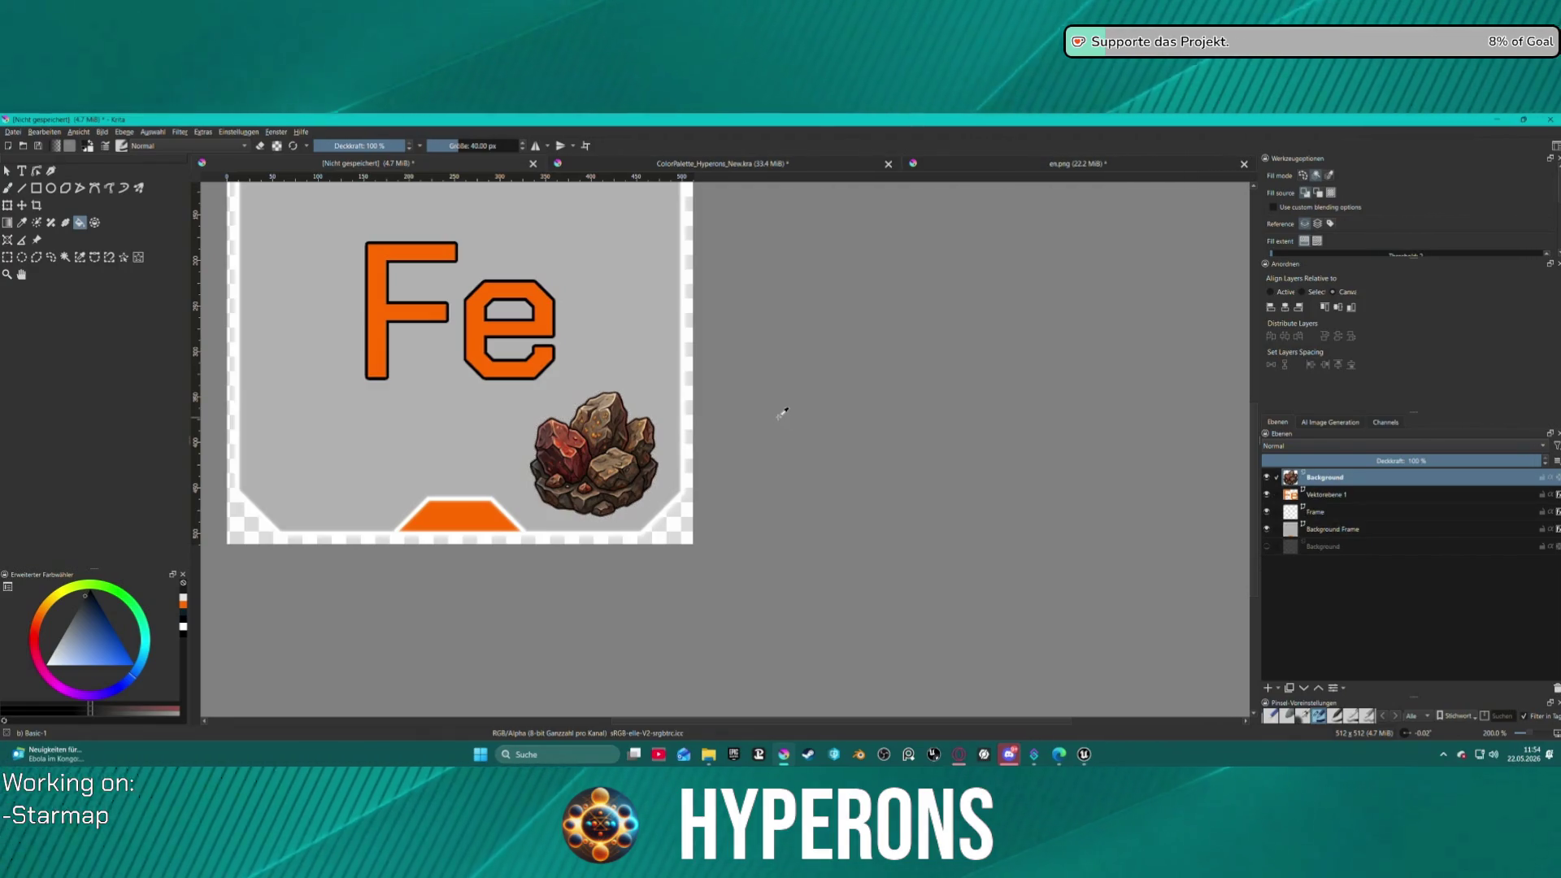
- Launch G'MIC-Qt from the Filter menu and preview the rock with B&W Stencil
click(185, 135)
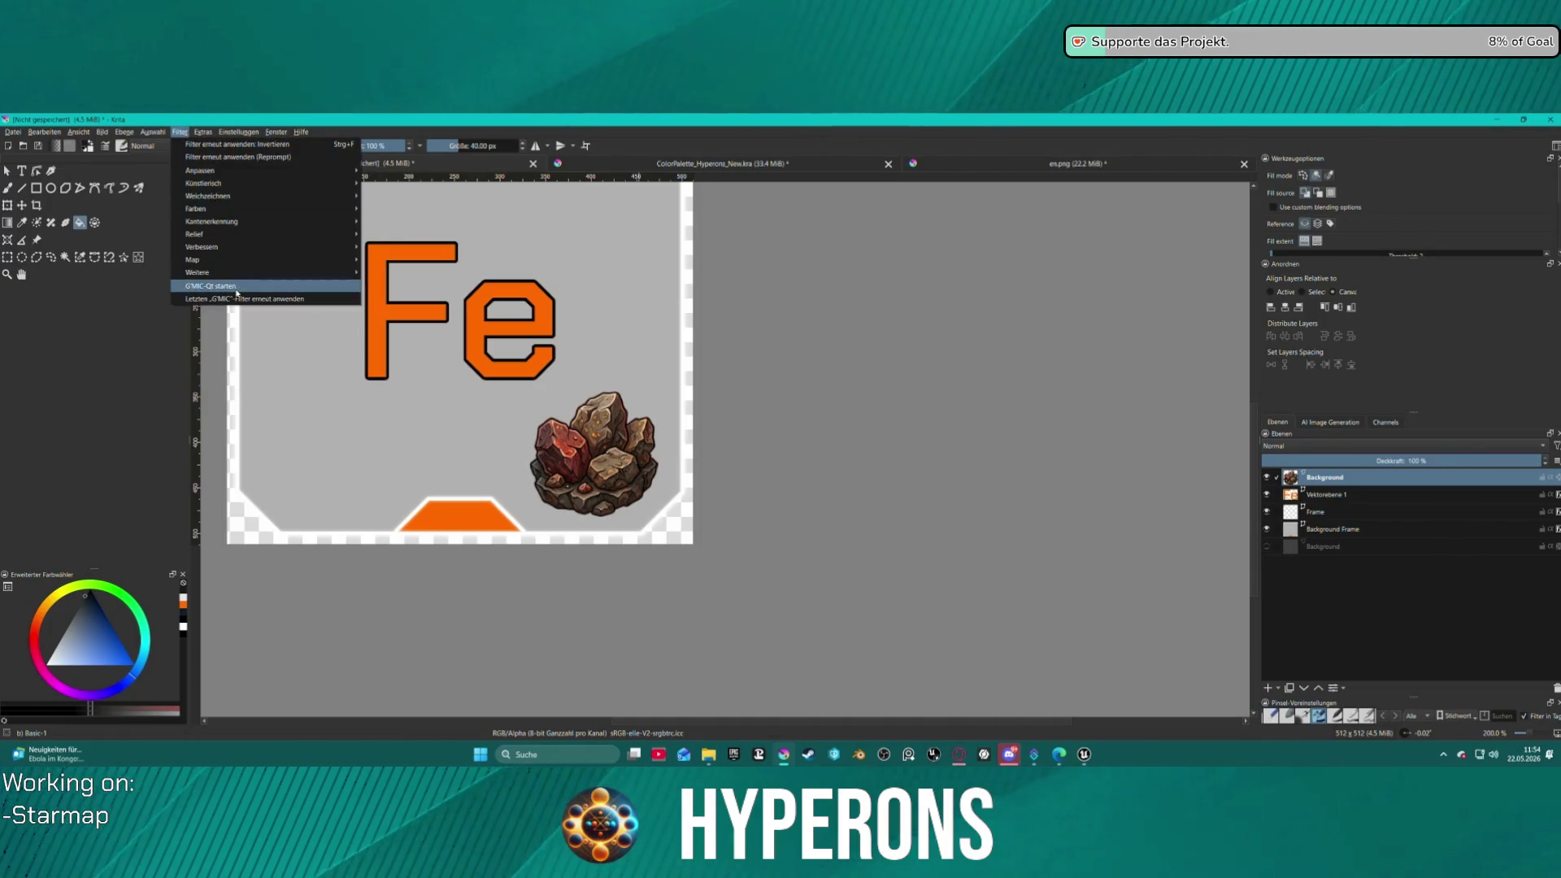
click(210, 287)
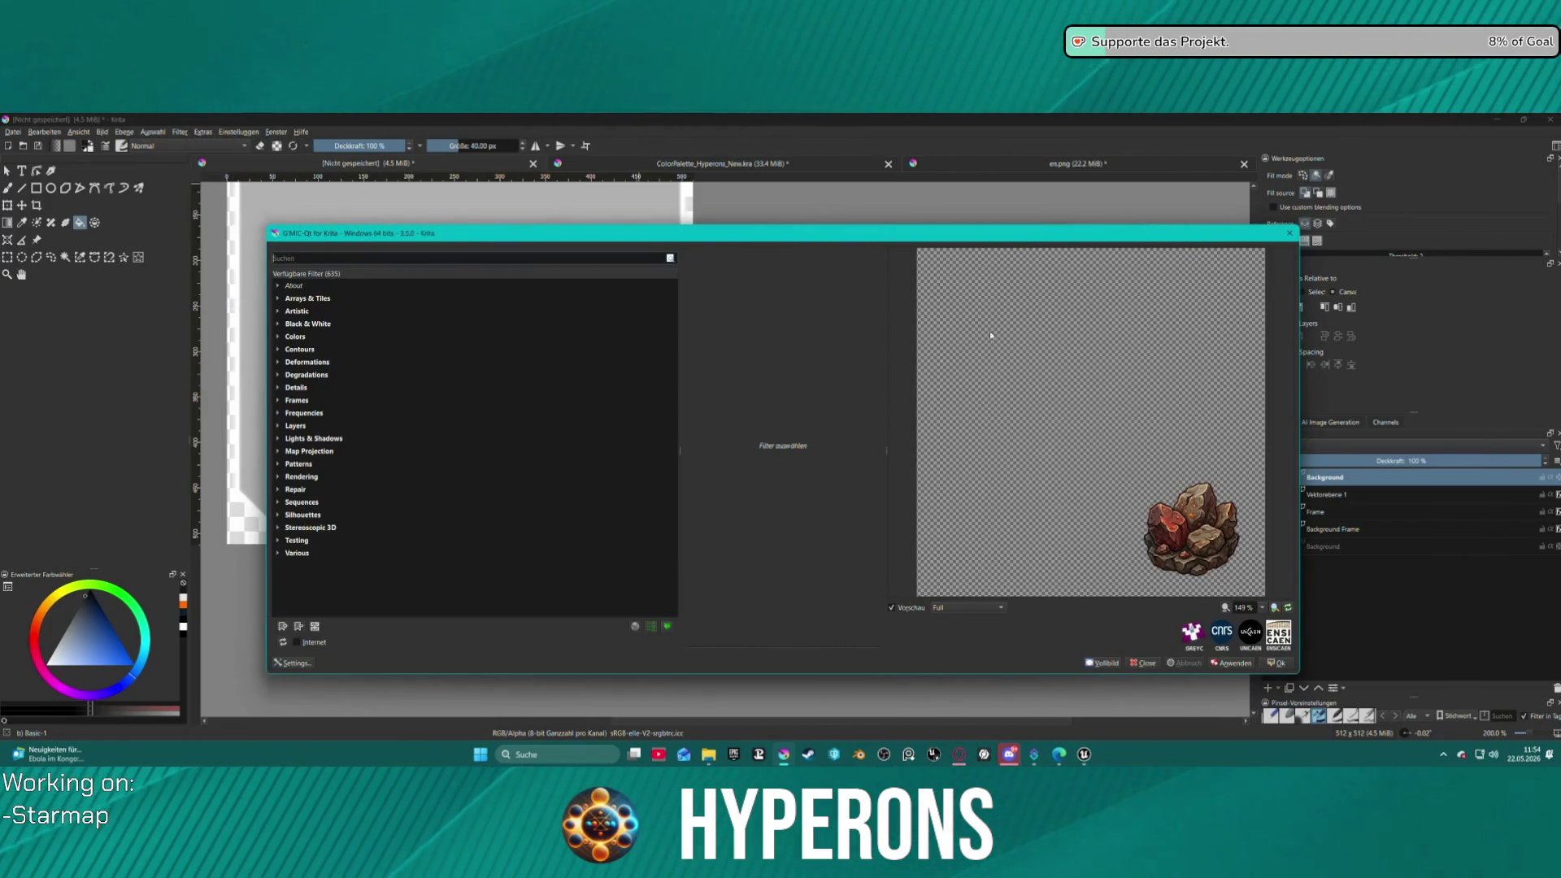
click(278, 324)
click(316, 337)
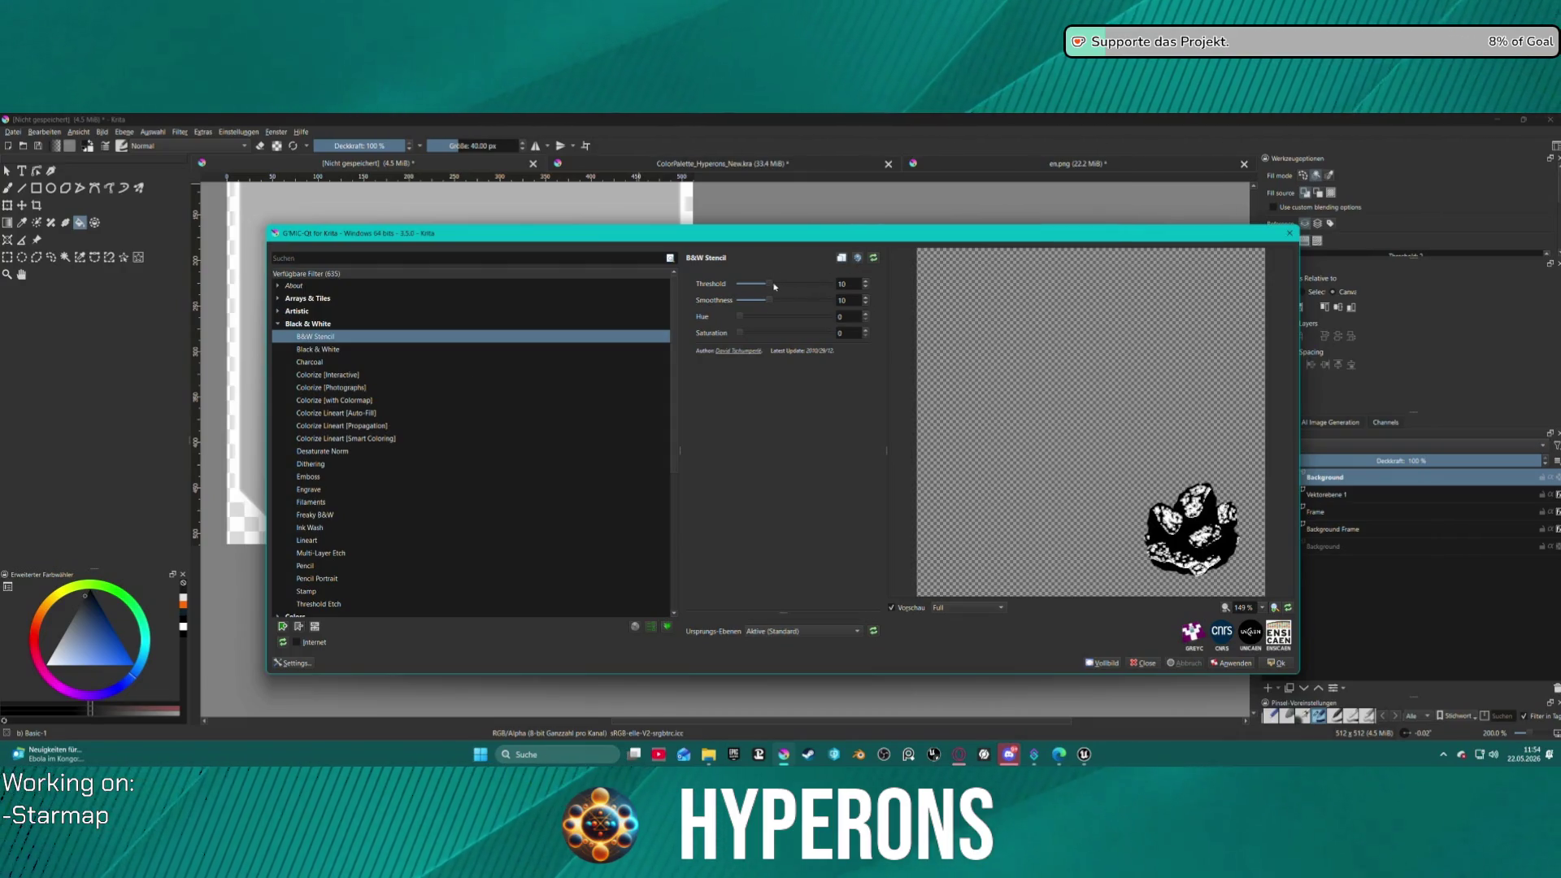
- Tune B&W Stencil (hue 57.24, smoothness 12.63, slight saturation), then preview Black & White instead
drag(772, 286, 760, 287)
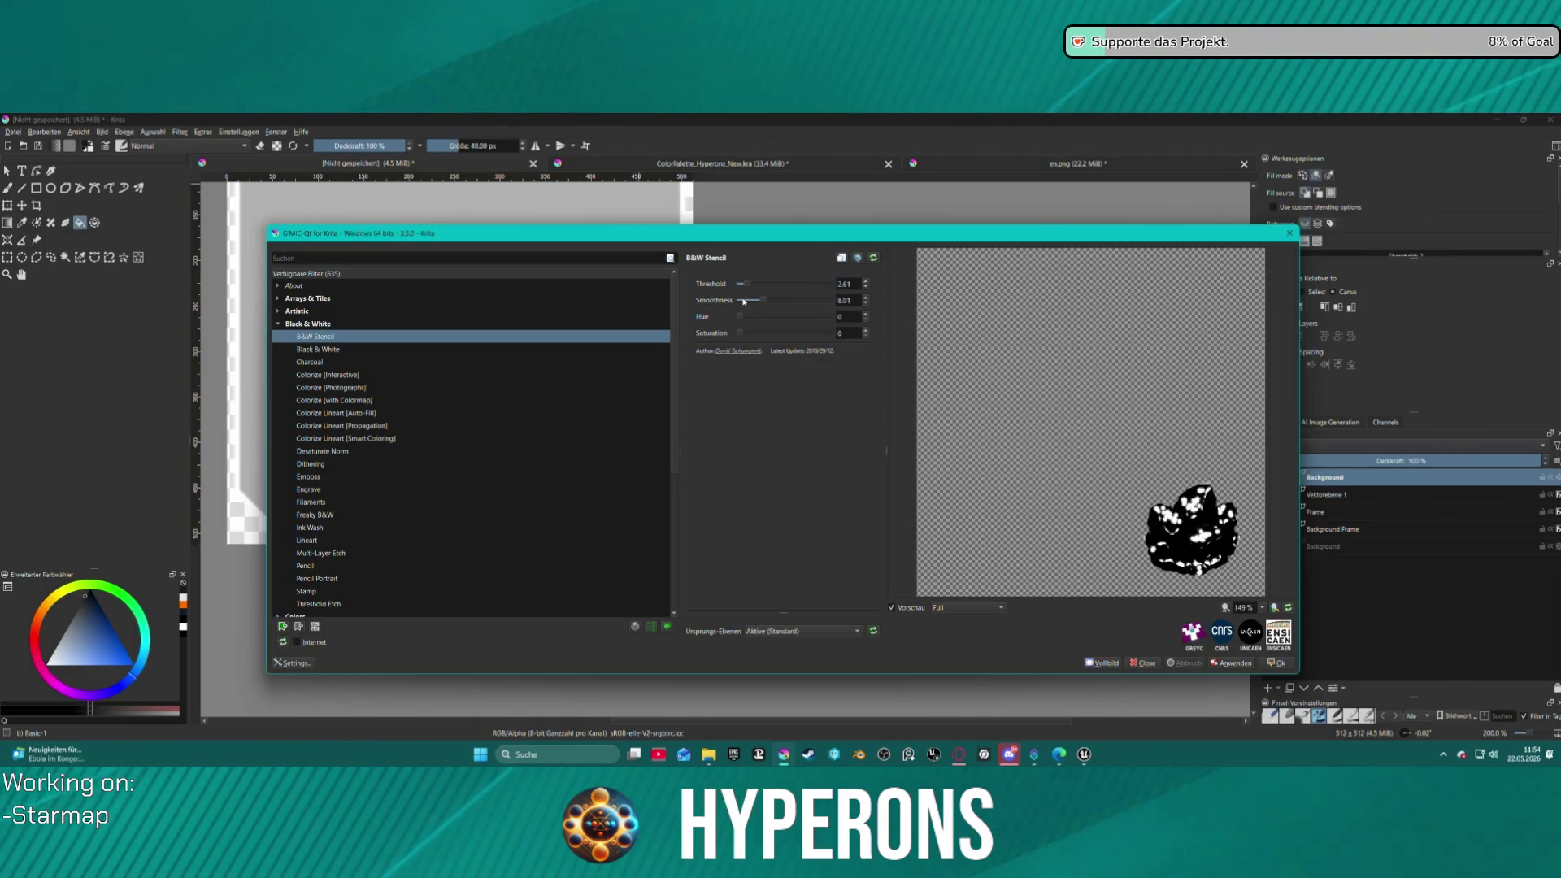
drag(744, 302, 829, 282)
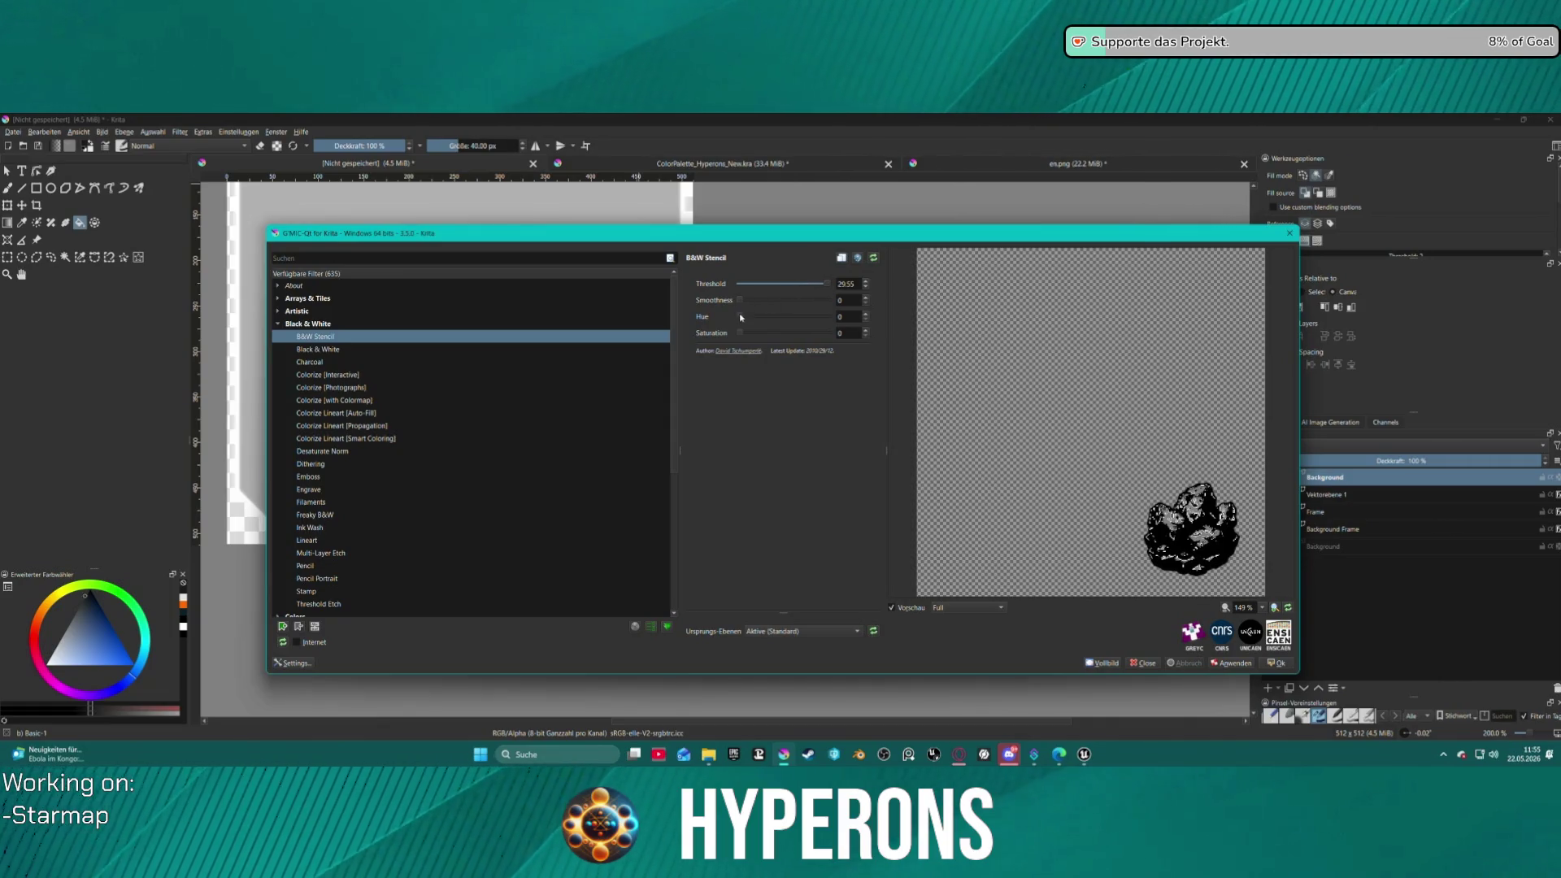
drag(741, 318, 747, 321)
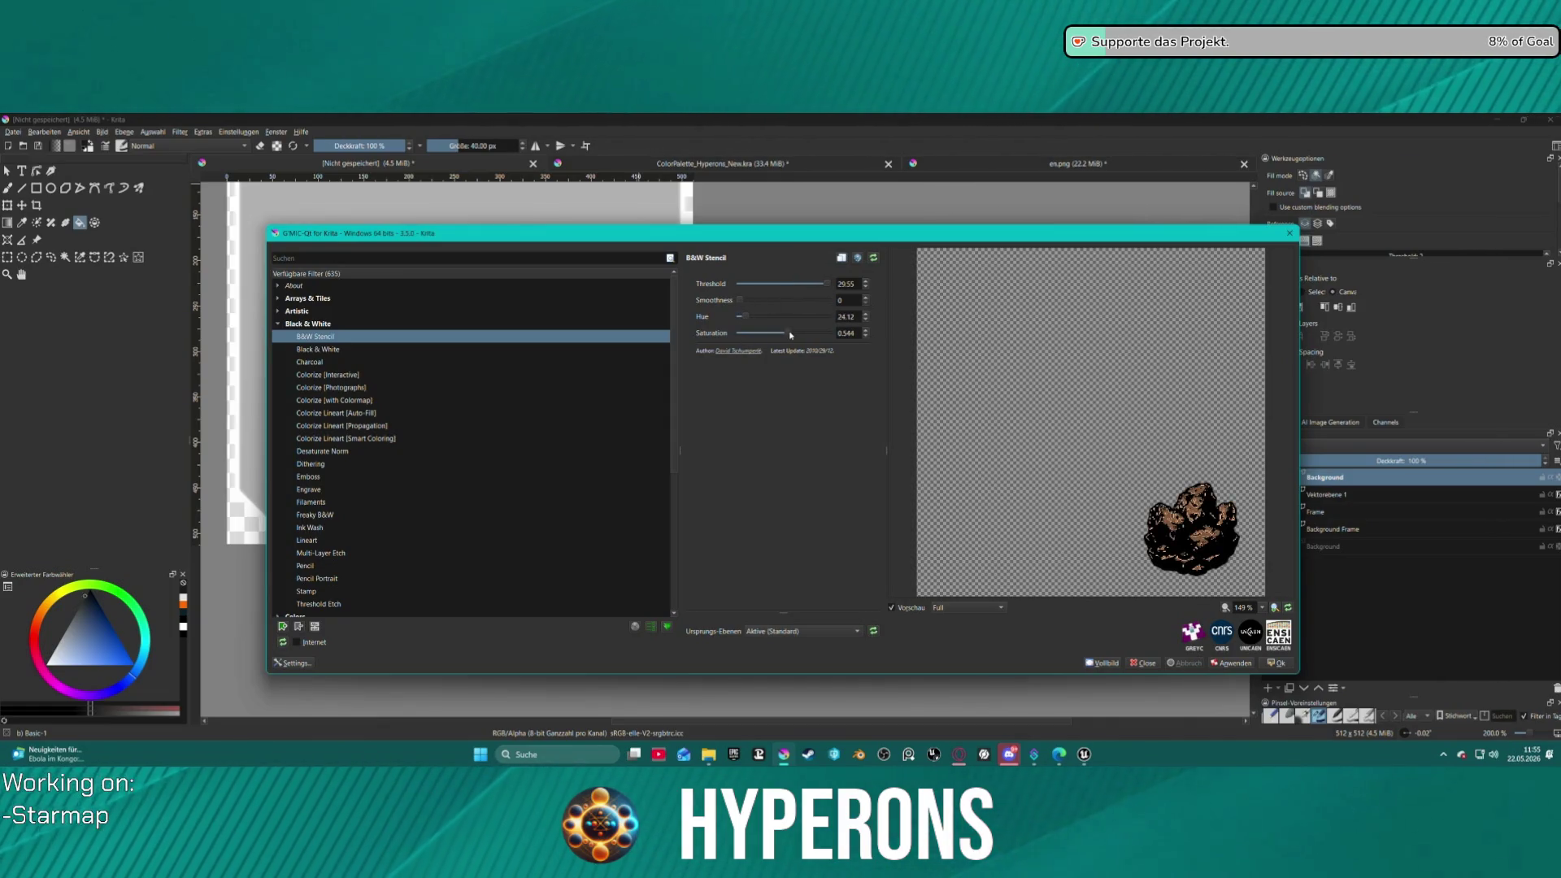
drag(746, 316, 757, 319)
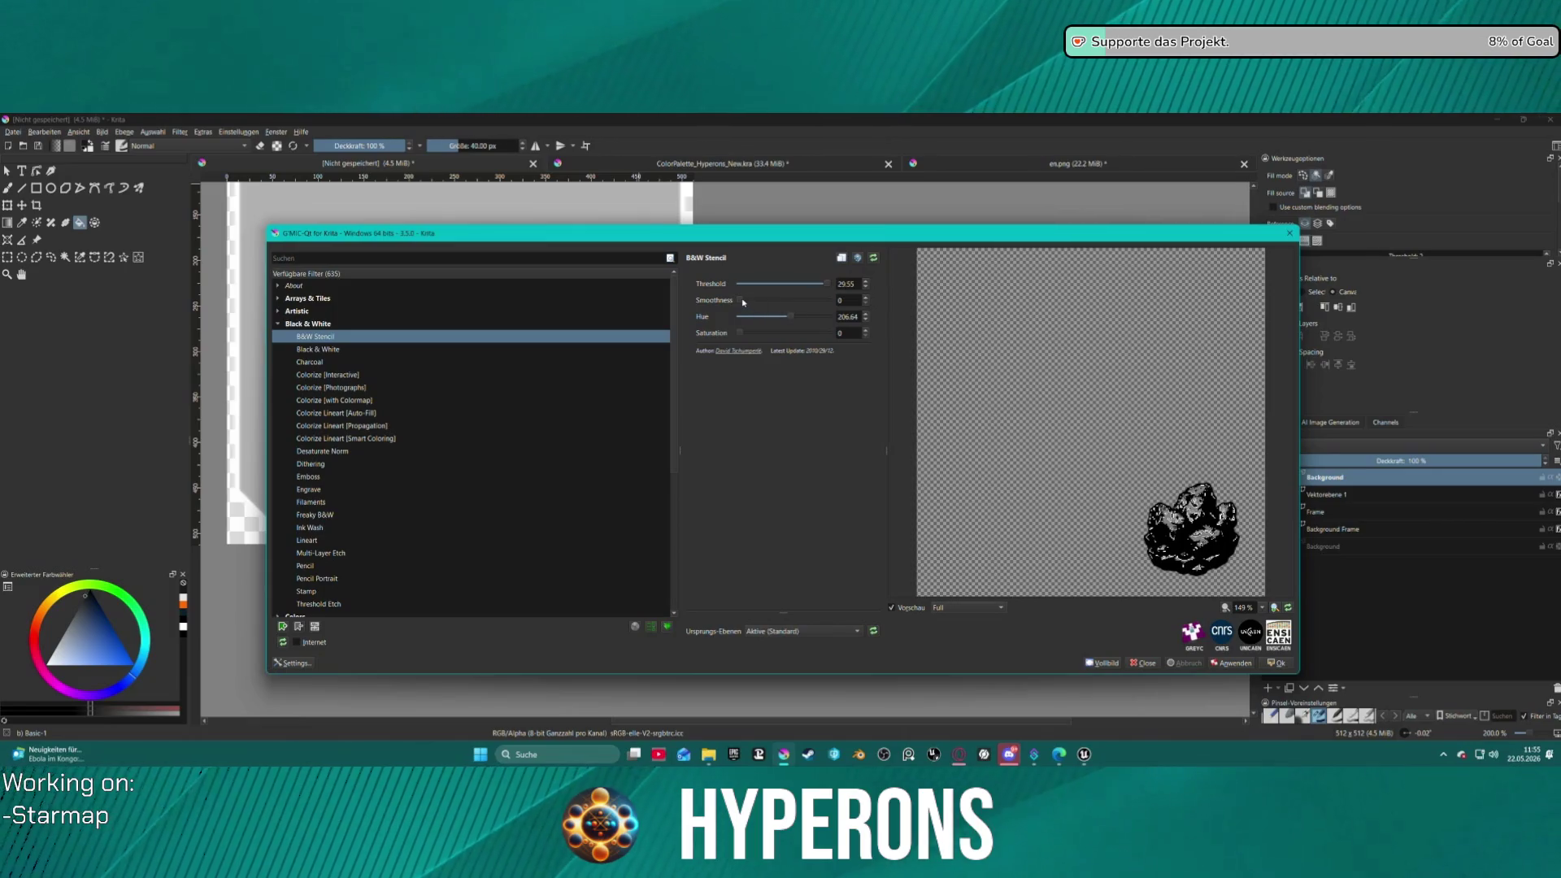
drag(741, 301, 781, 303)
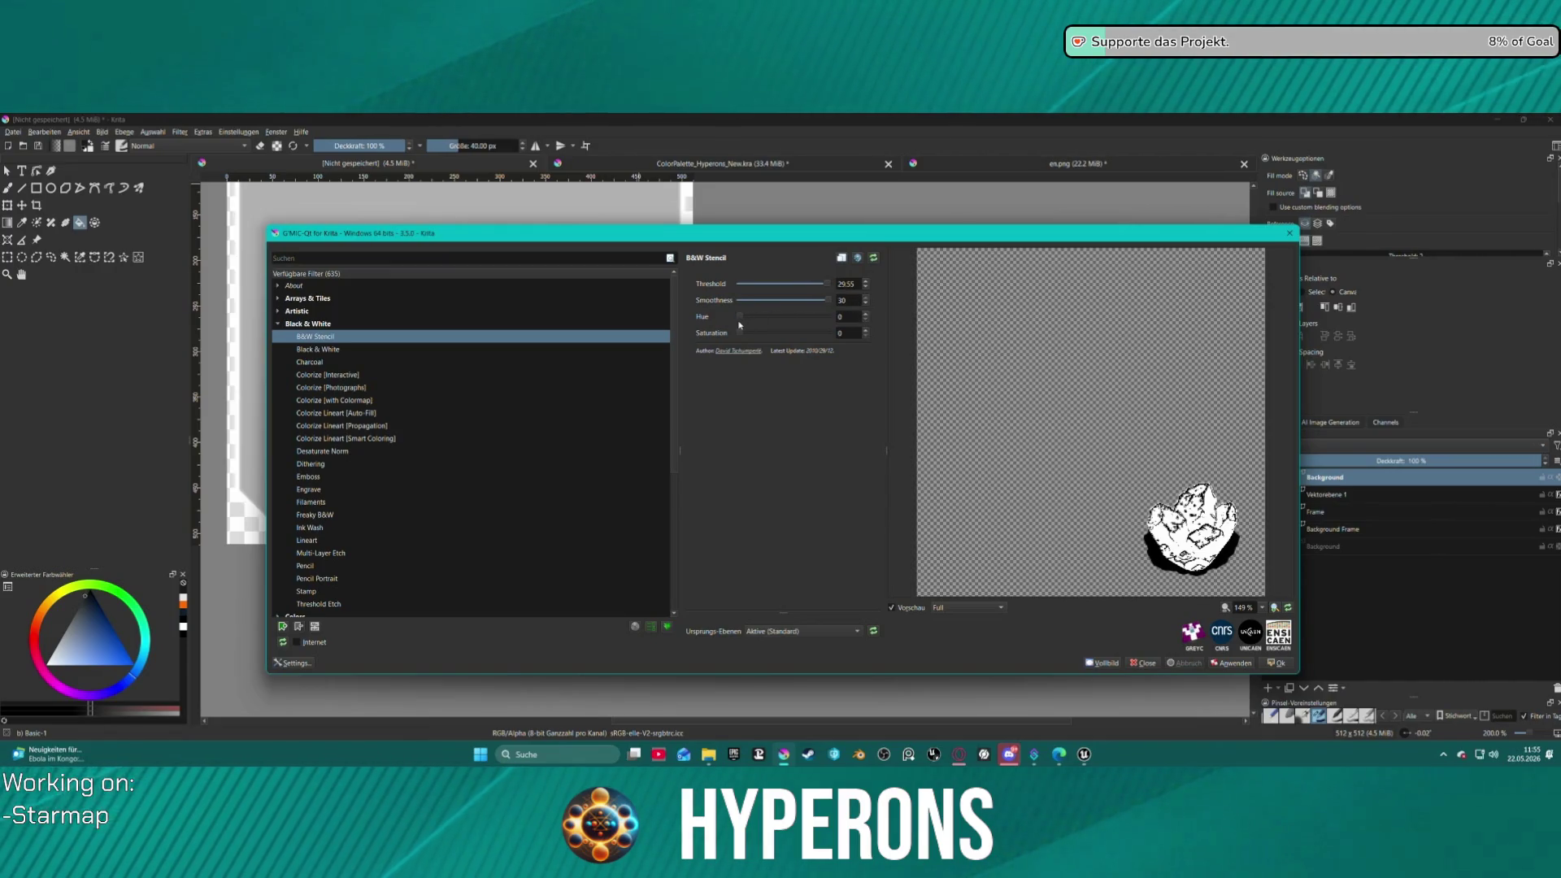
drag(740, 333, 757, 335)
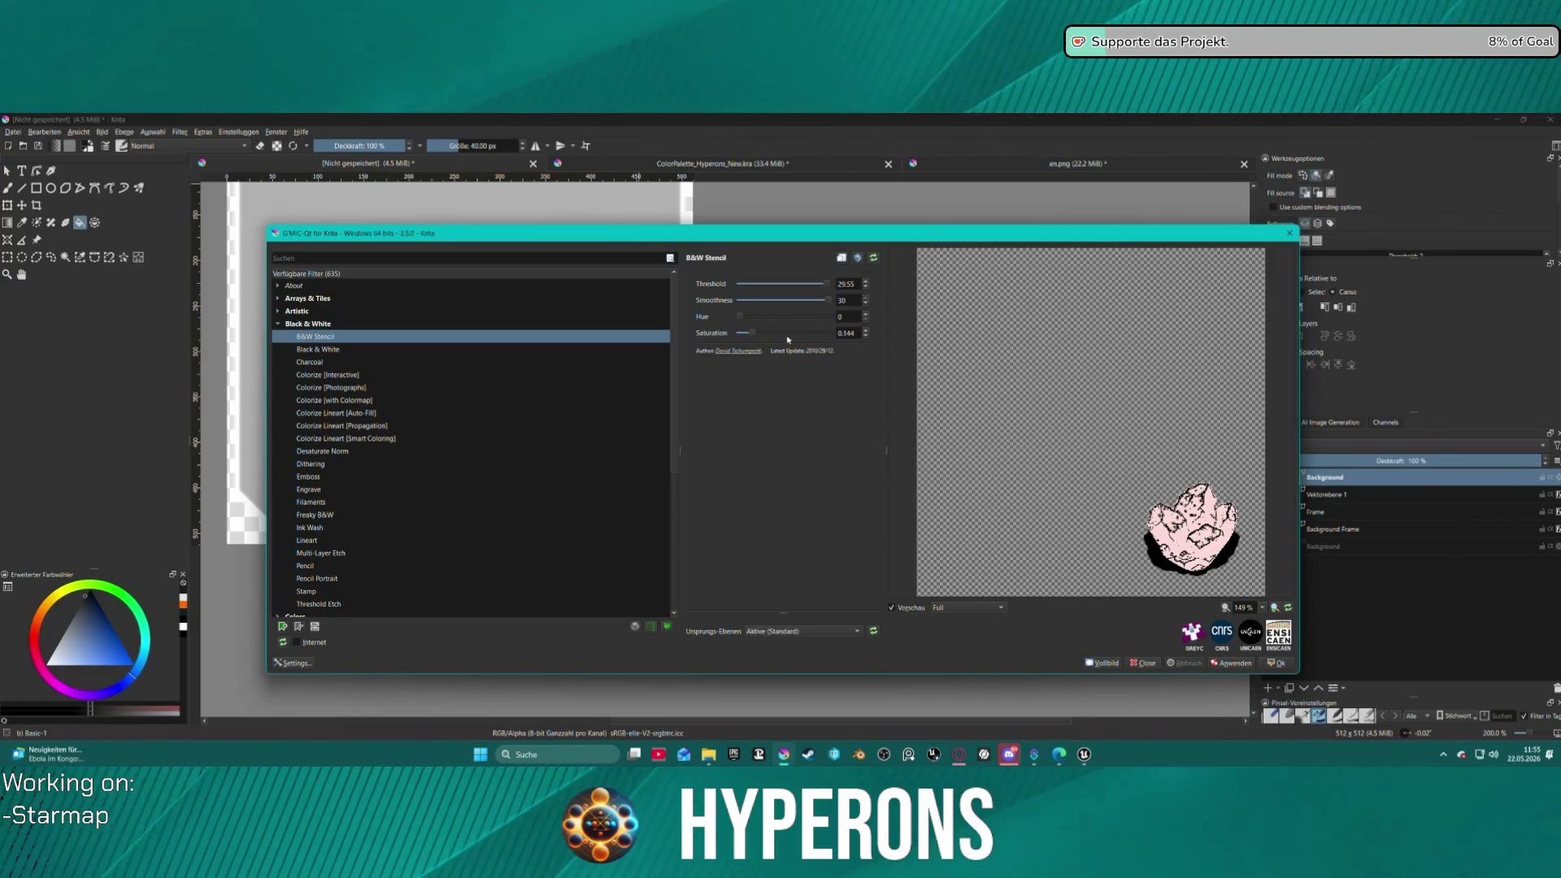
click(326, 350)
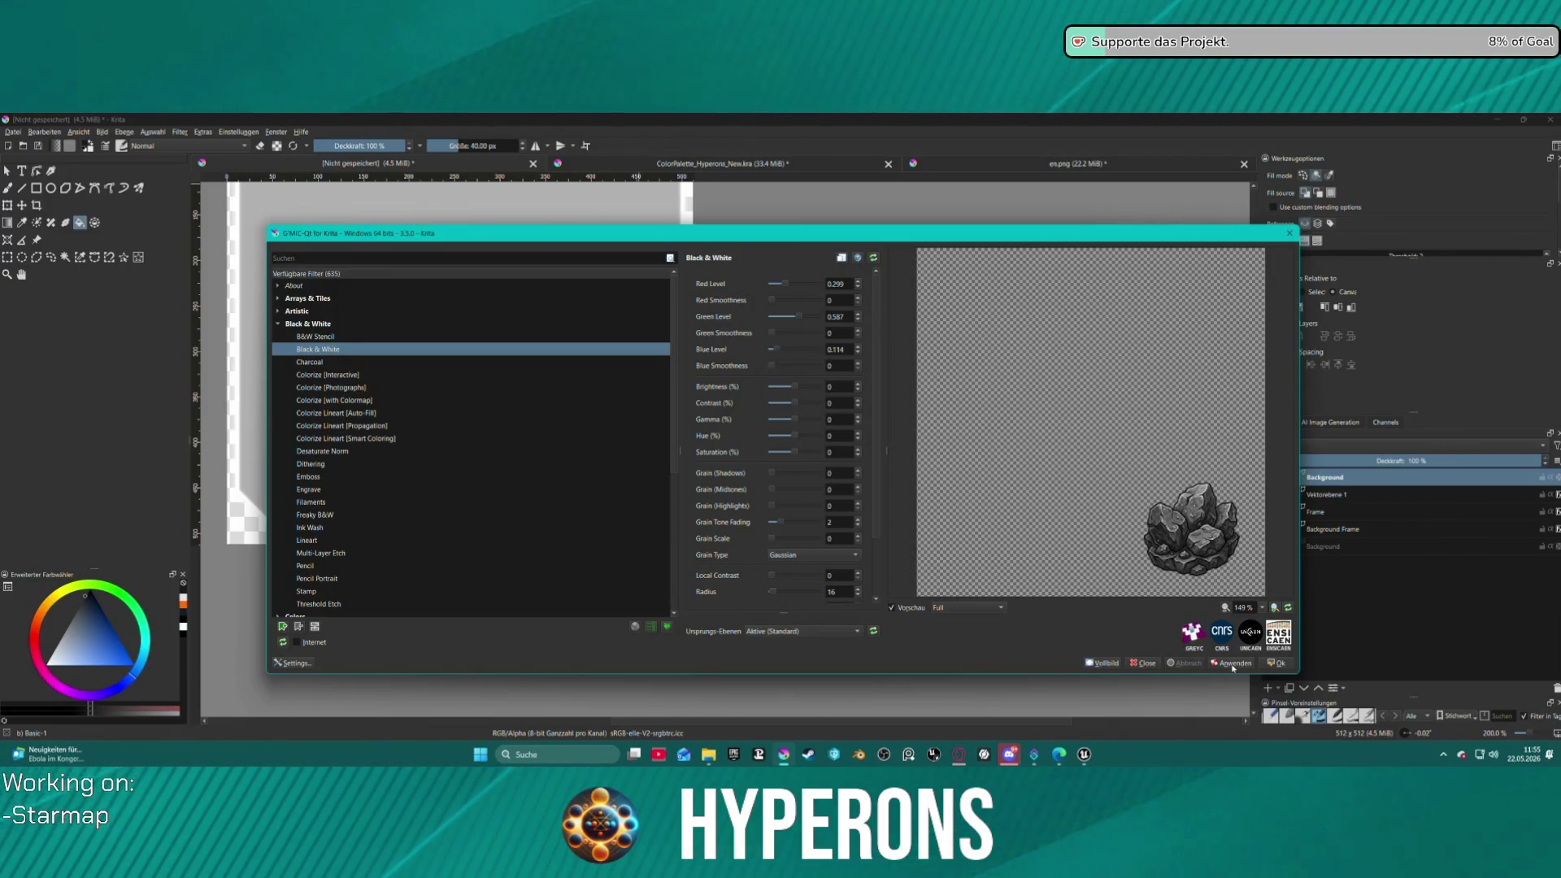
- Apply the greyscale Black & White filter, shrink the G'MIC window, and preview Charcoal
click(1233, 665)
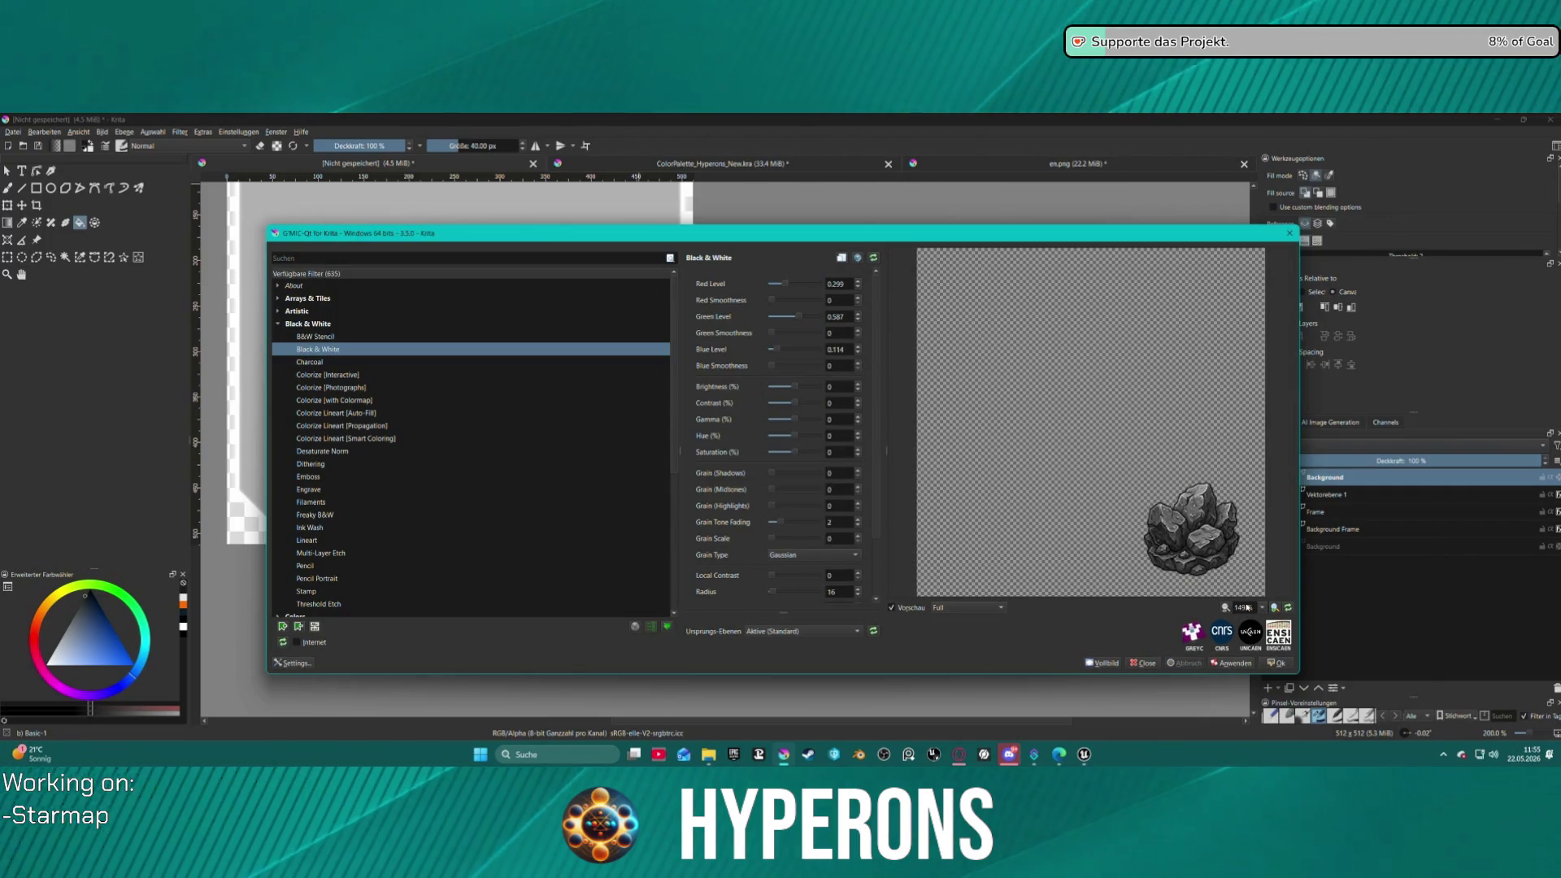
mouse_move(996, 228)
mouse_down()
mouse_move(996, 556)
mouse_move(1008, 375)
mouse_move(1050, 185)
mouse_up()
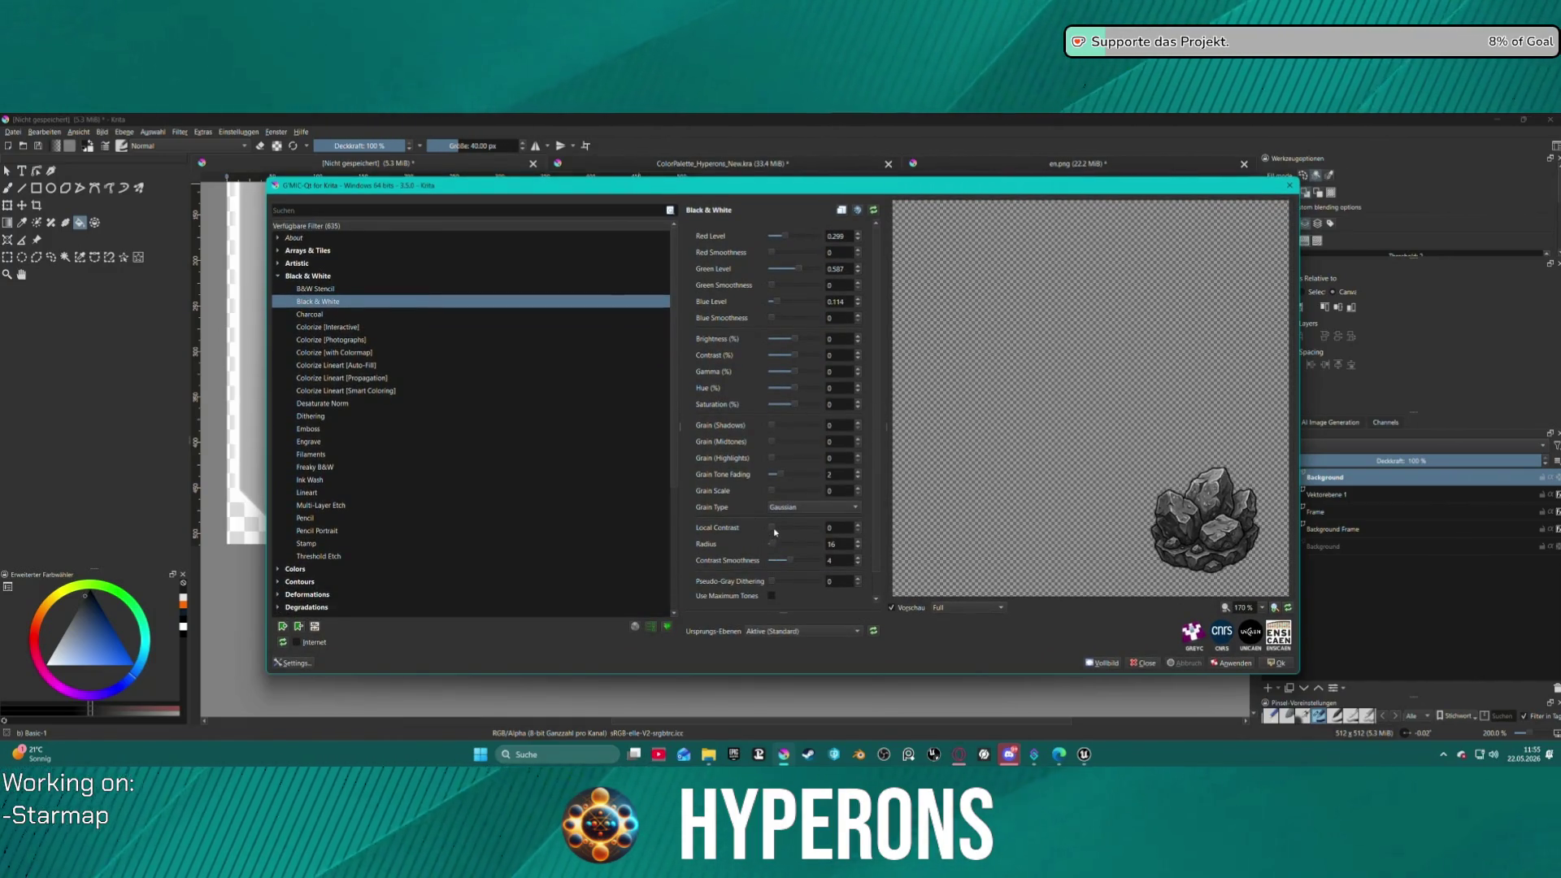
click(310, 315)
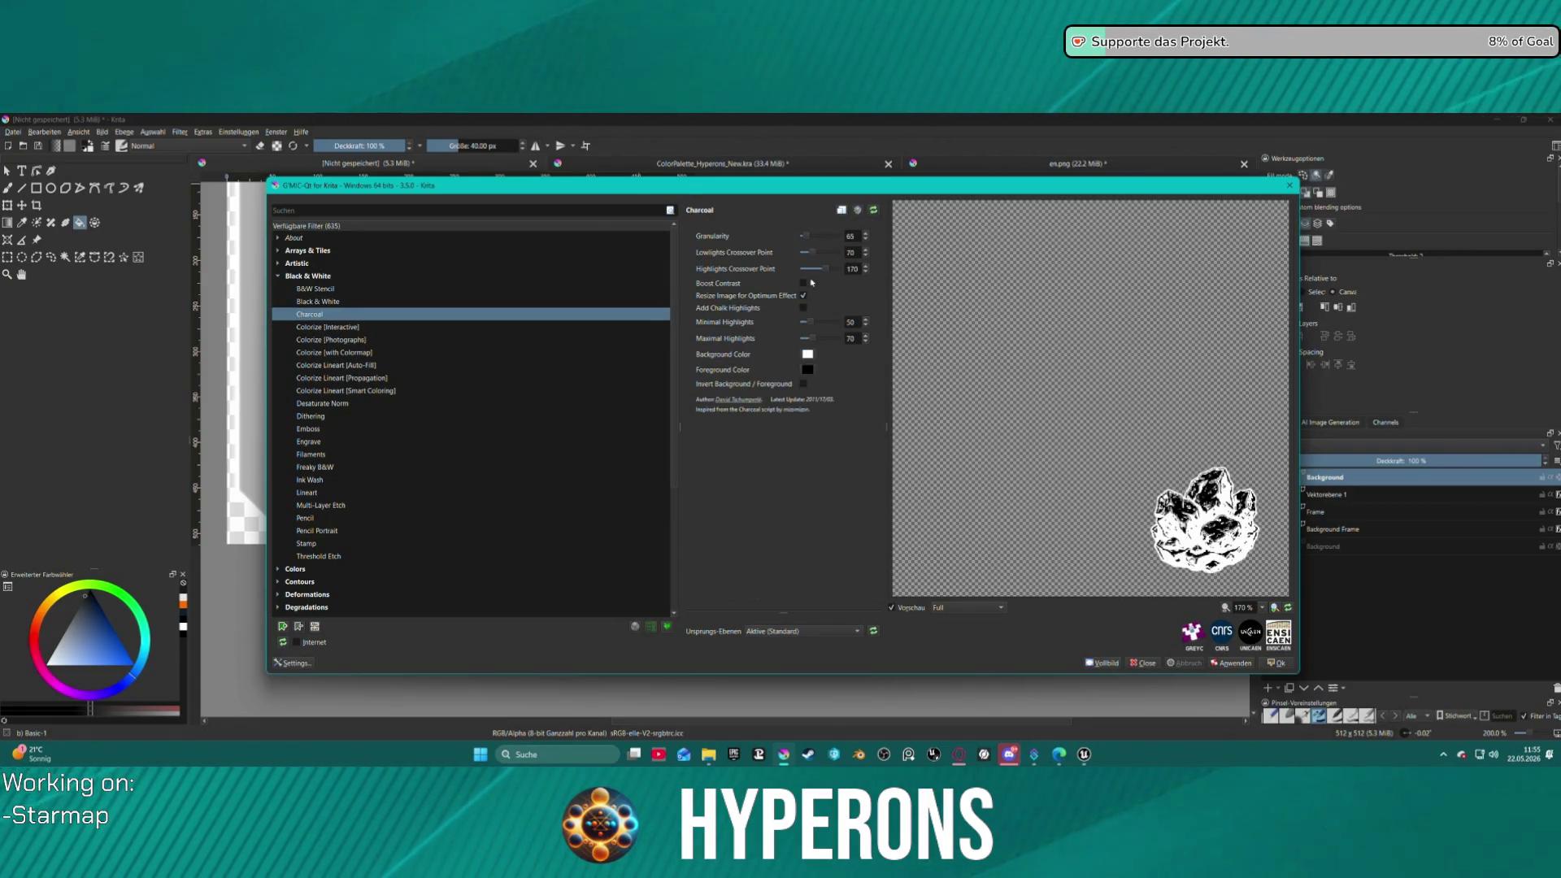
- Raise Charcoal granularity, set Lowlights Crossover Point to about 24, and pick black as background colour
drag(805, 236, 823, 237)
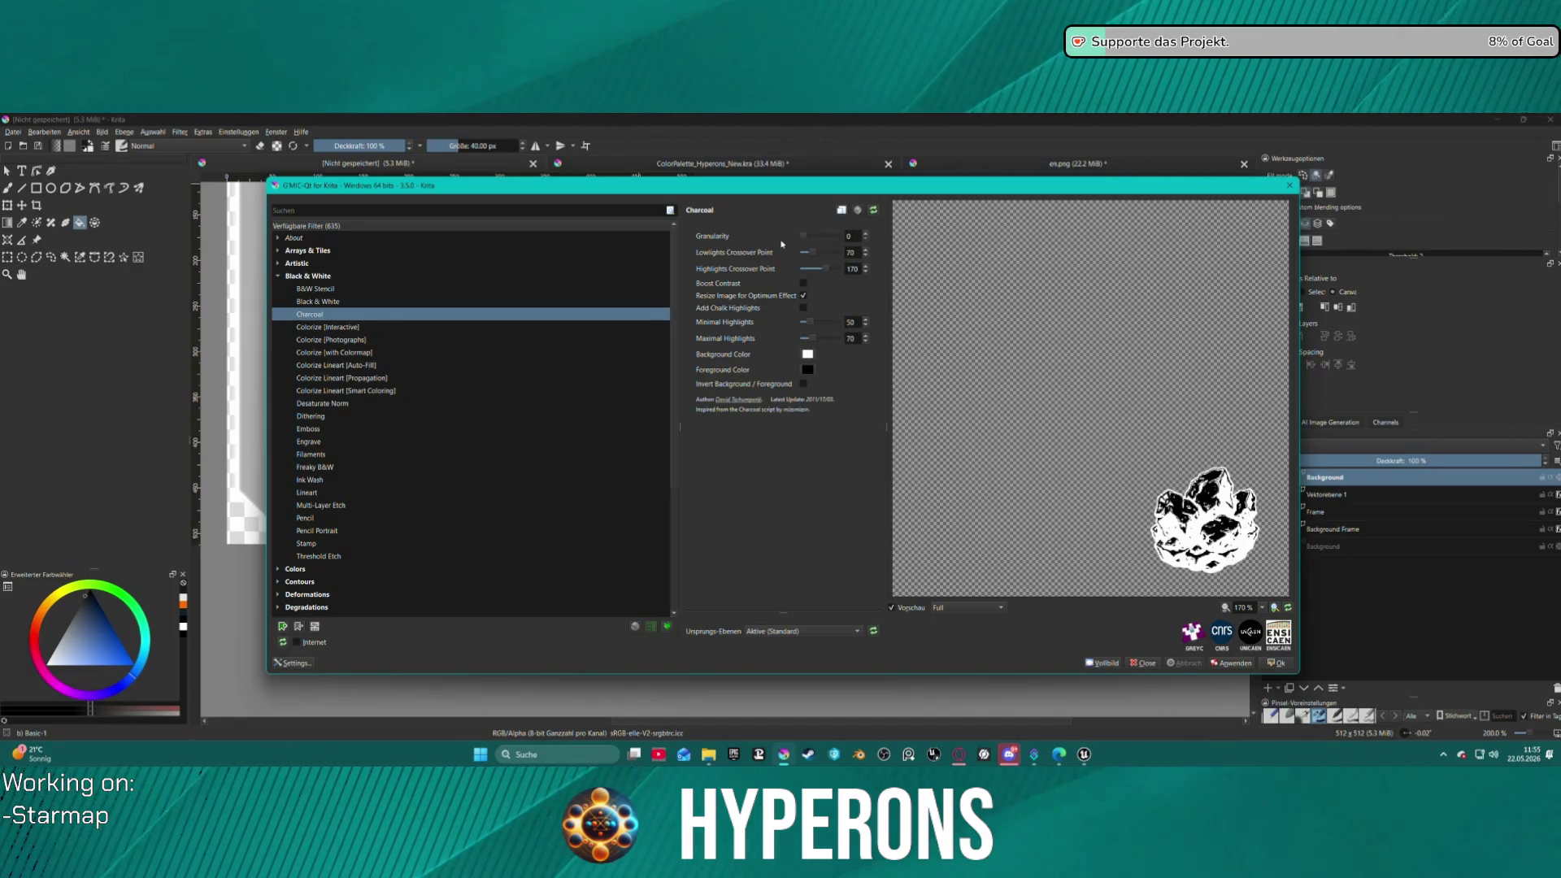
drag(807, 256, 806, 255)
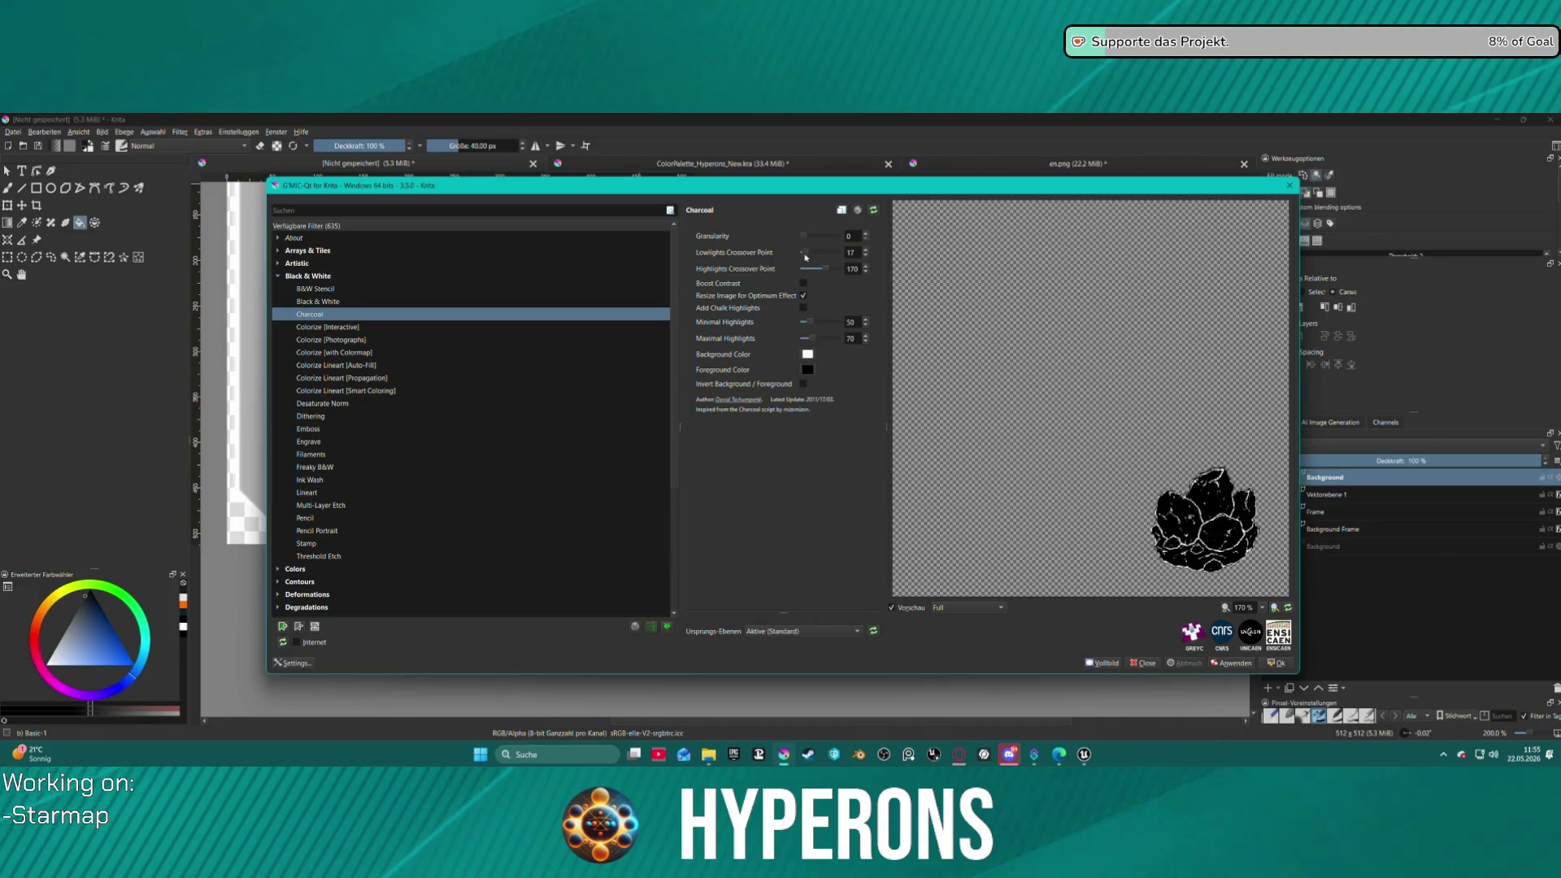
mouse_move(805, 256)
mouse_down()
mouse_move(874, 257)
mouse_move(801, 269)
mouse_move(831, 257)
mouse_up()
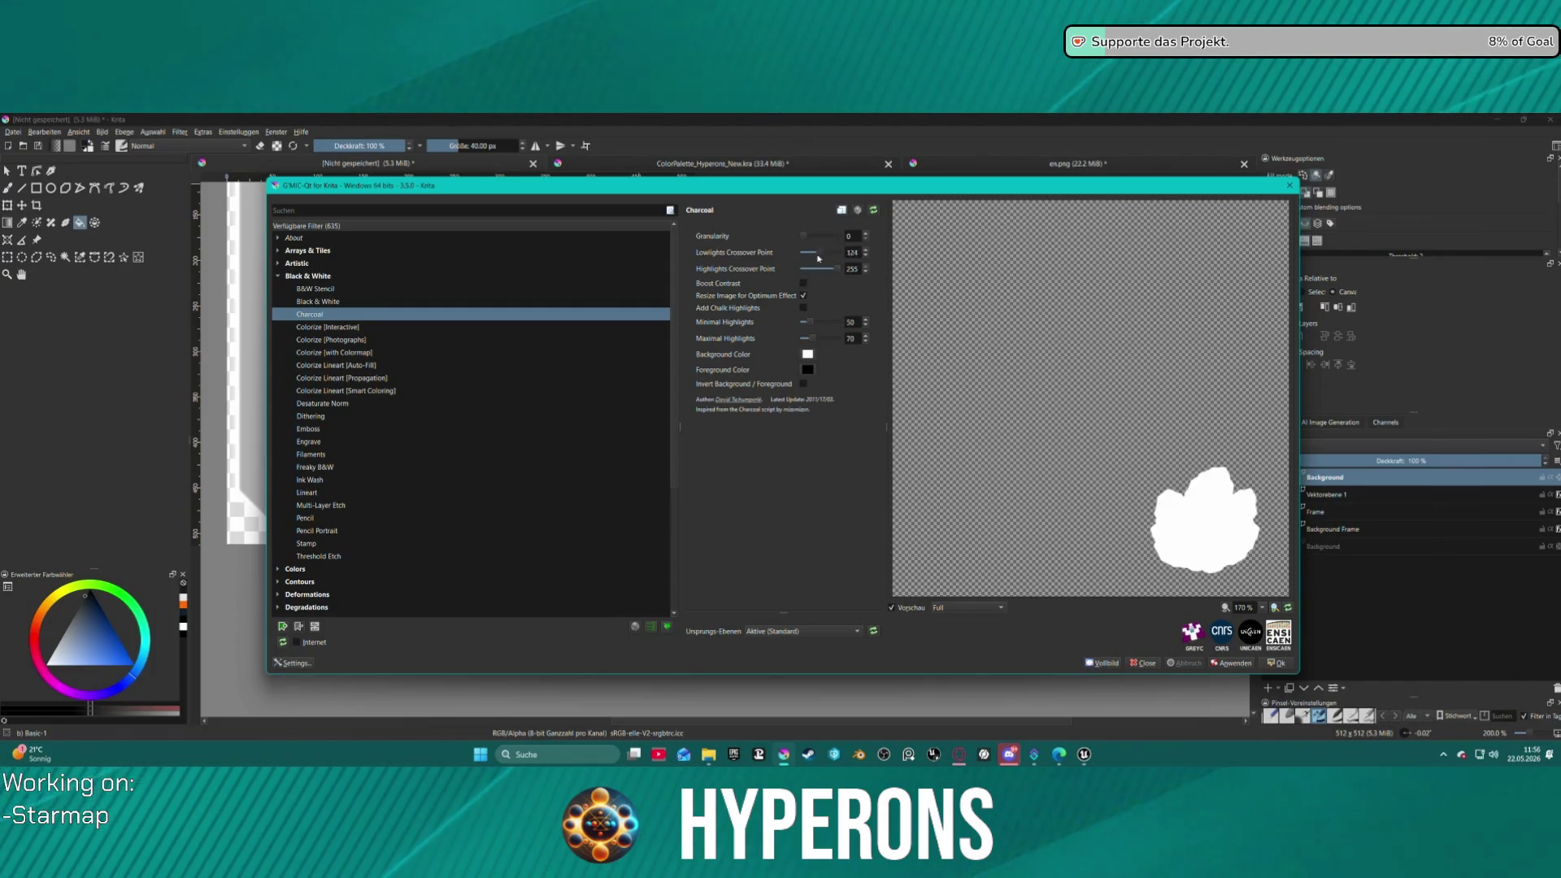
drag(819, 258, 839, 254)
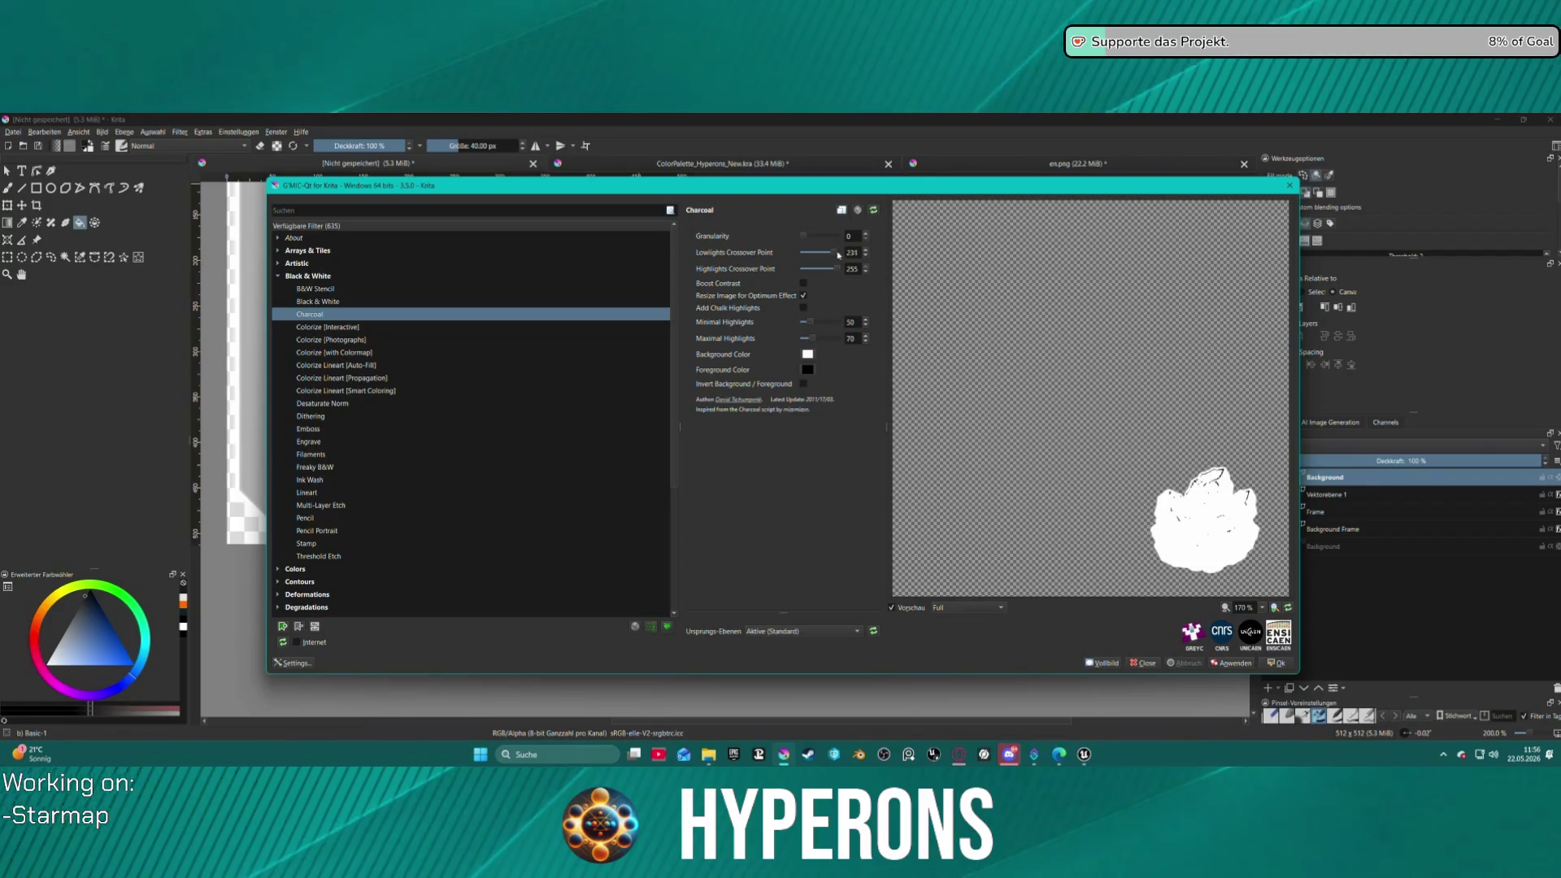
drag(822, 257, 812, 256)
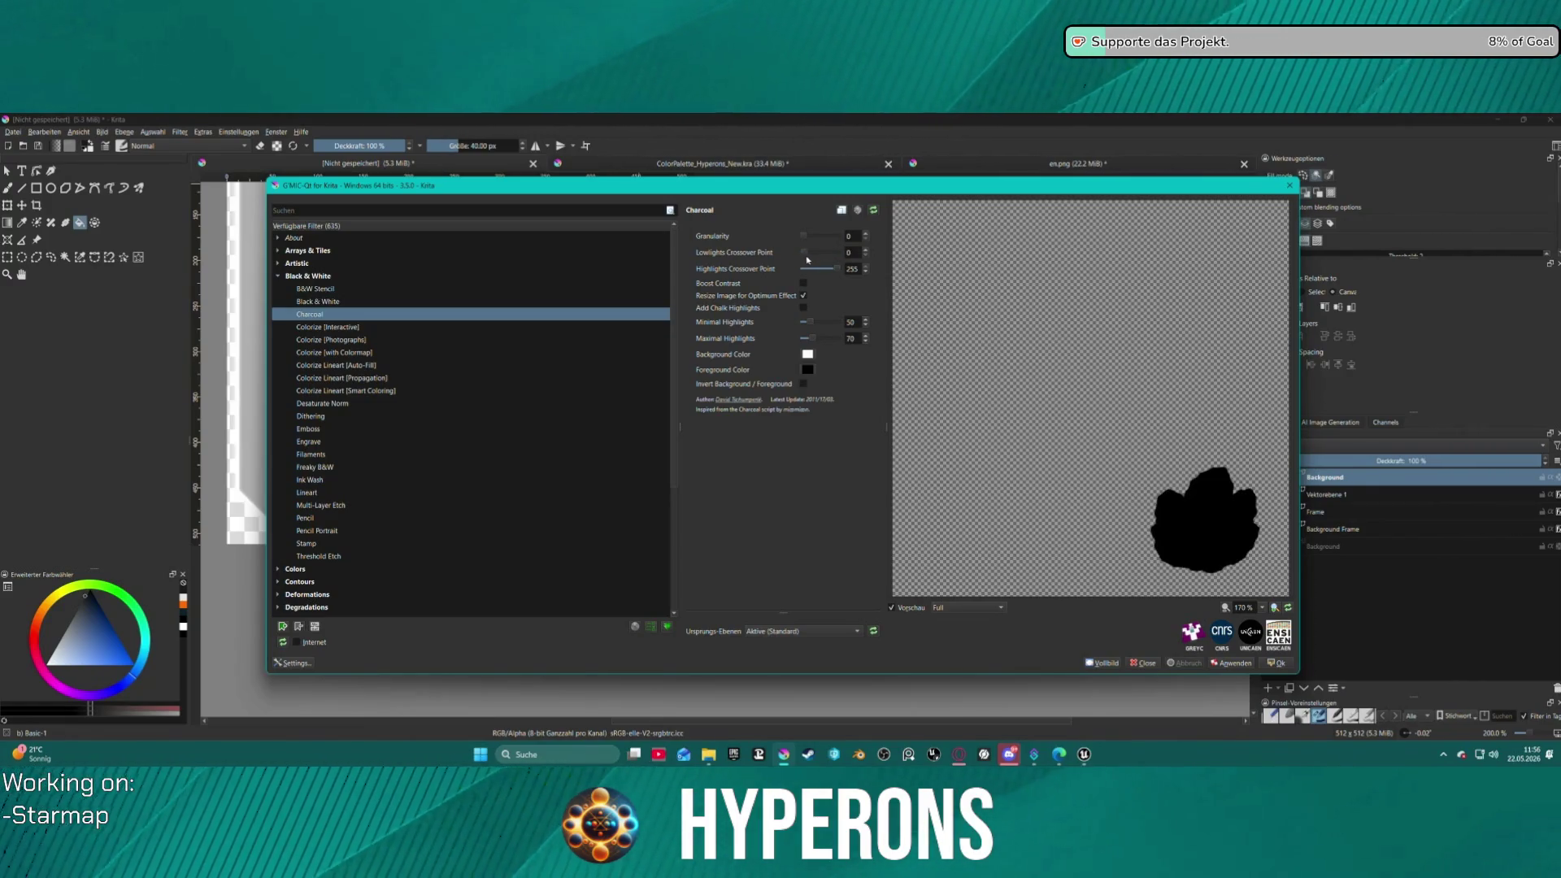
drag(809, 259, 811, 260)
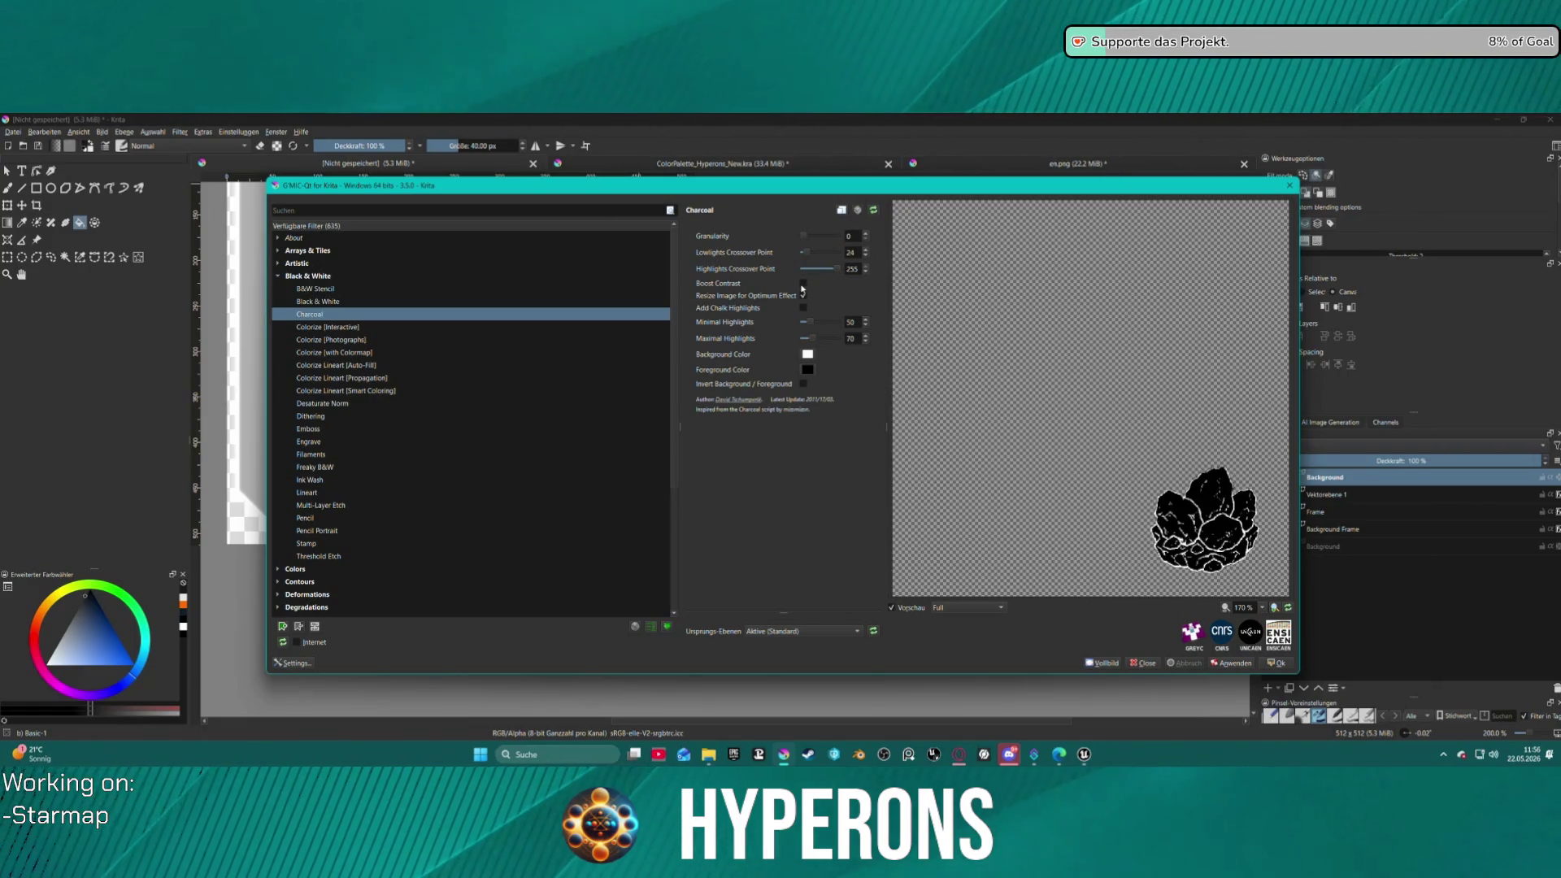
click(809, 354)
click(652, 356)
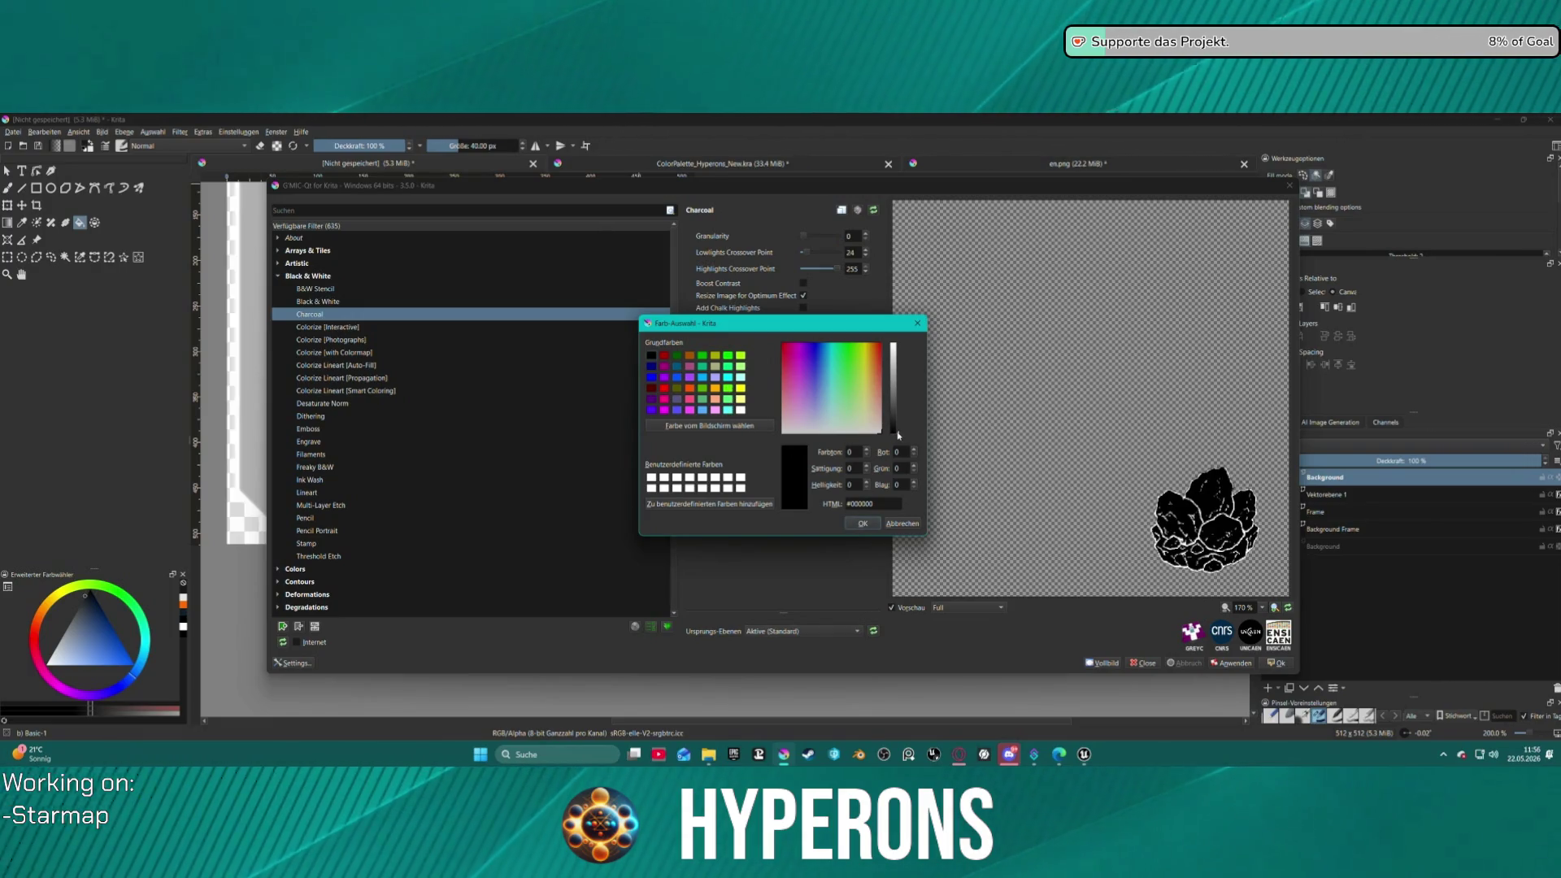
- Confirm the black background and set the Charcoal foreground colour to off-white #fafafa
click(863, 523)
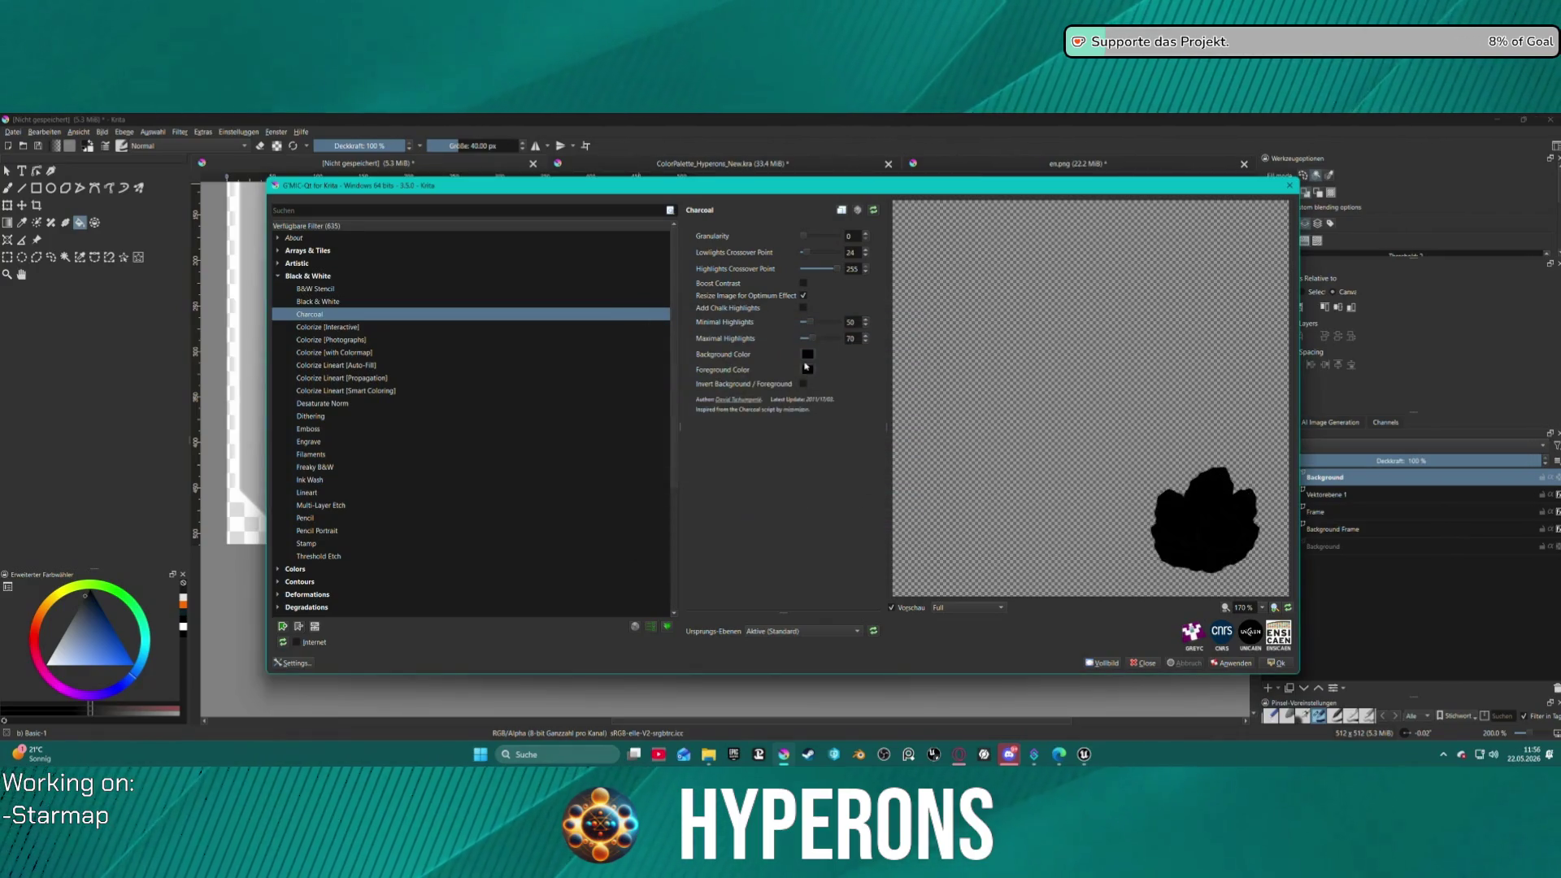
click(808, 370)
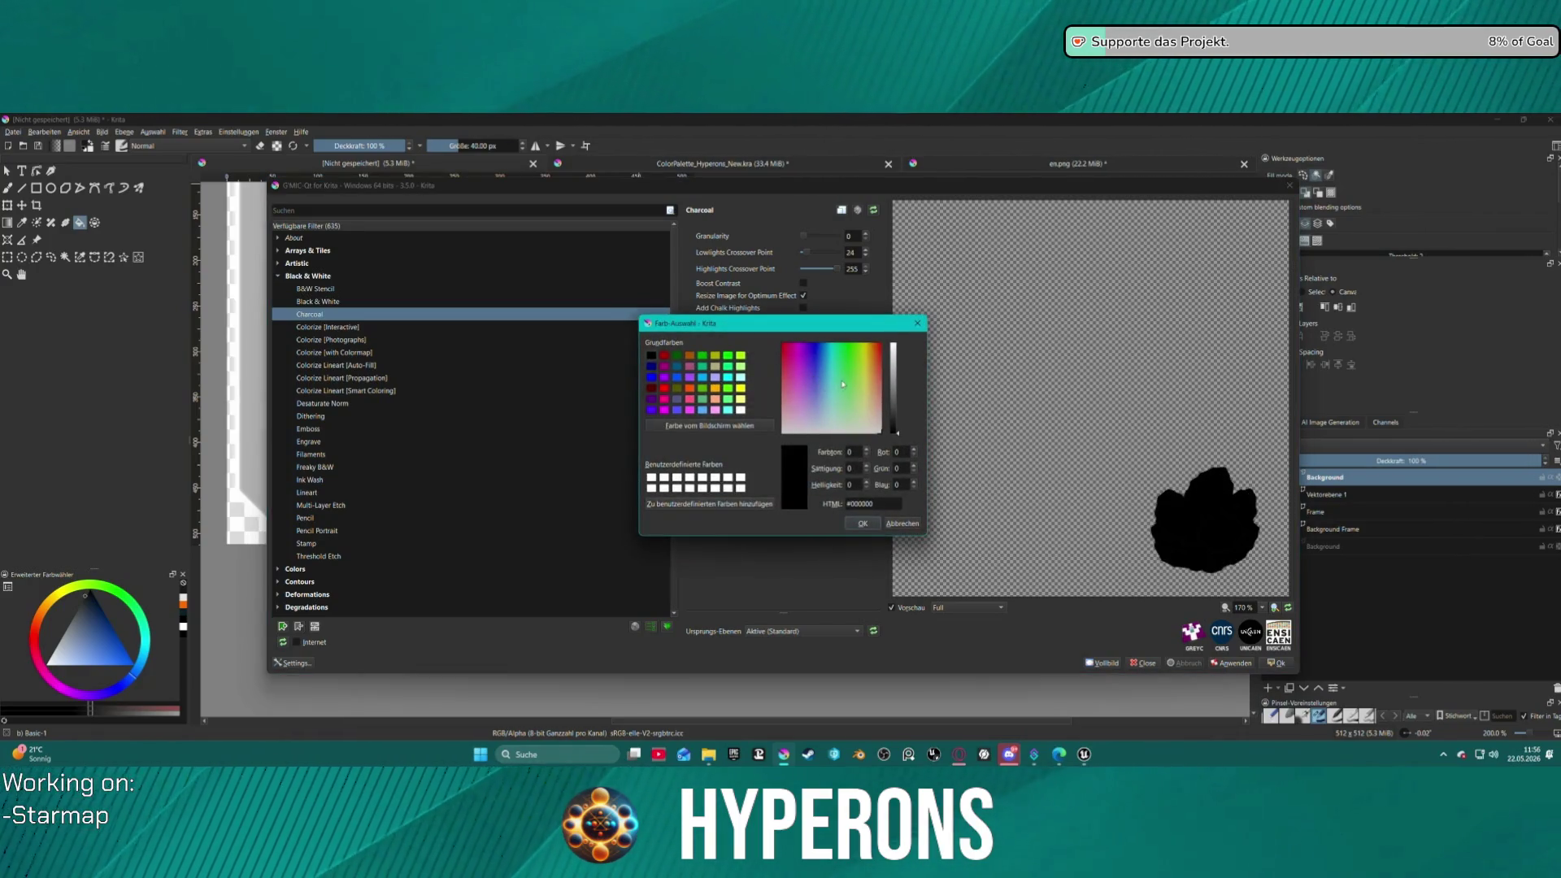
click(896, 346)
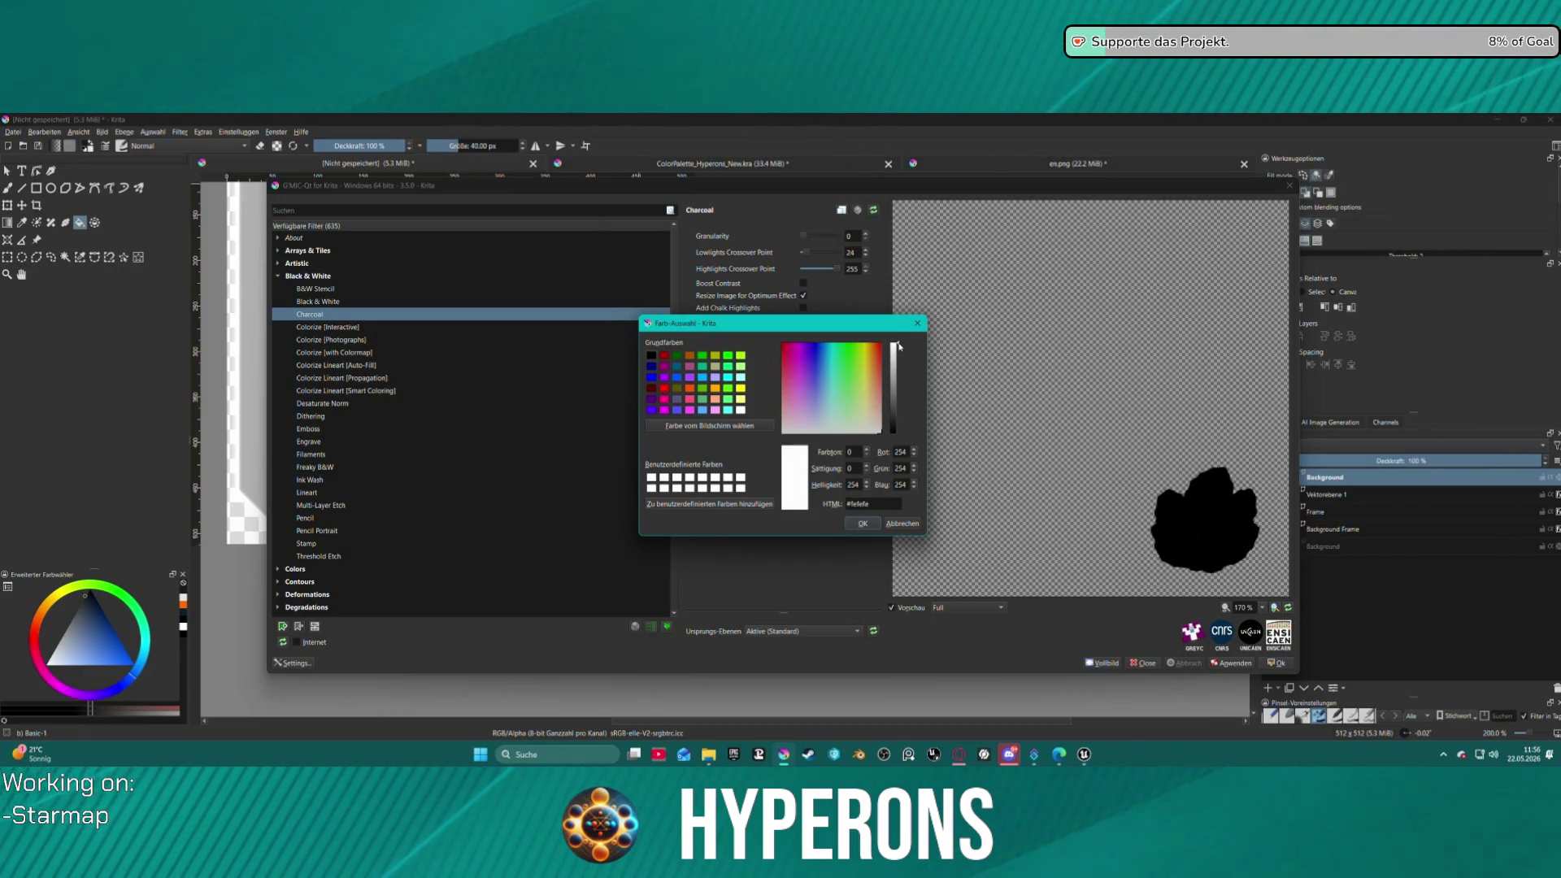
click(898, 348)
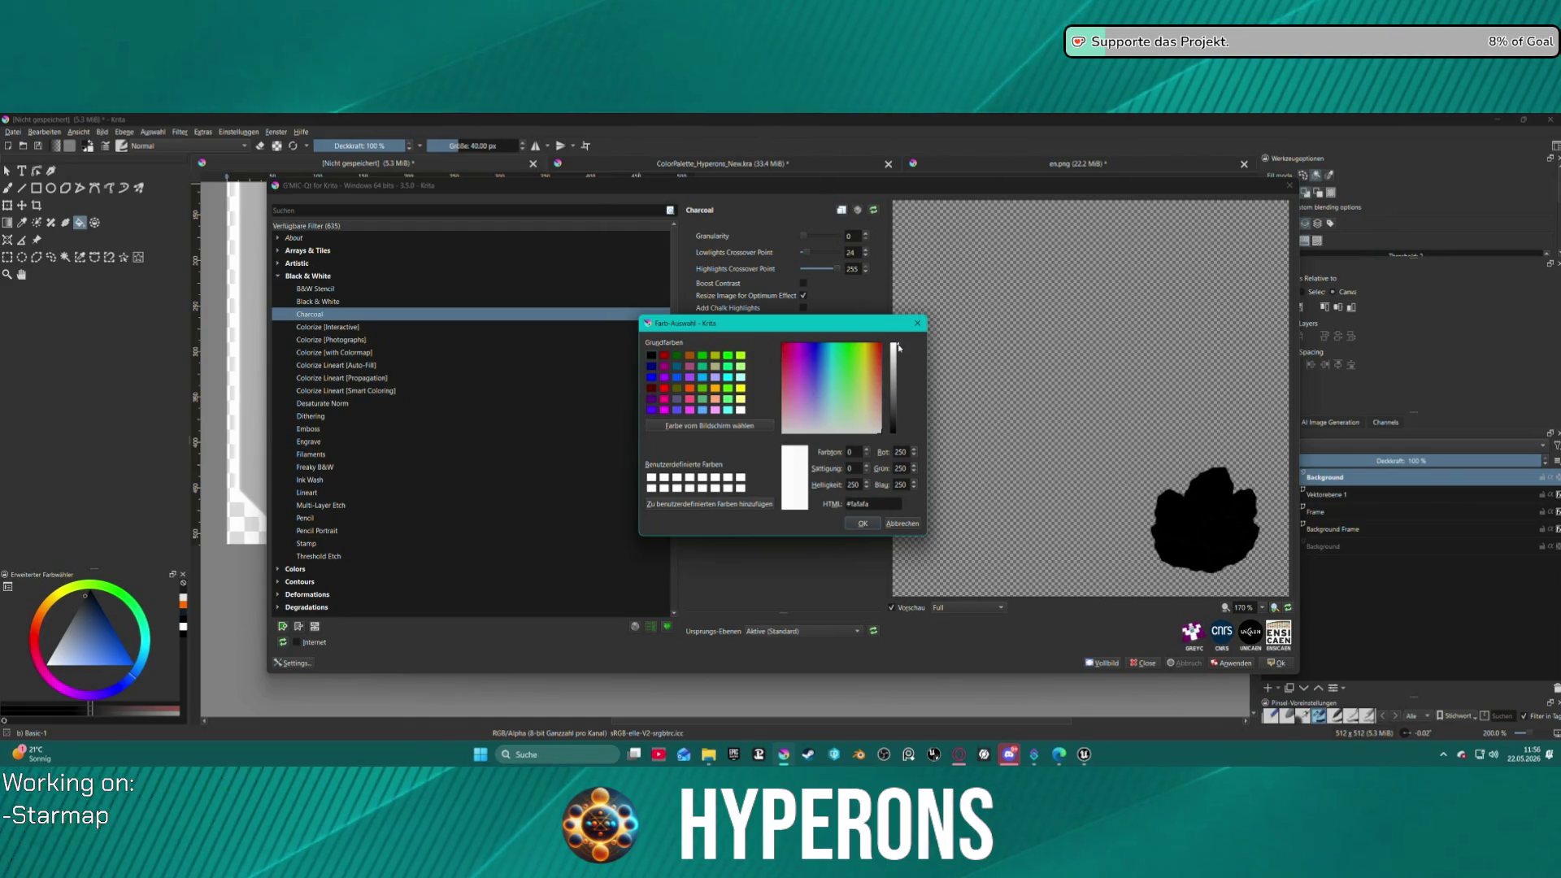
click(860, 523)
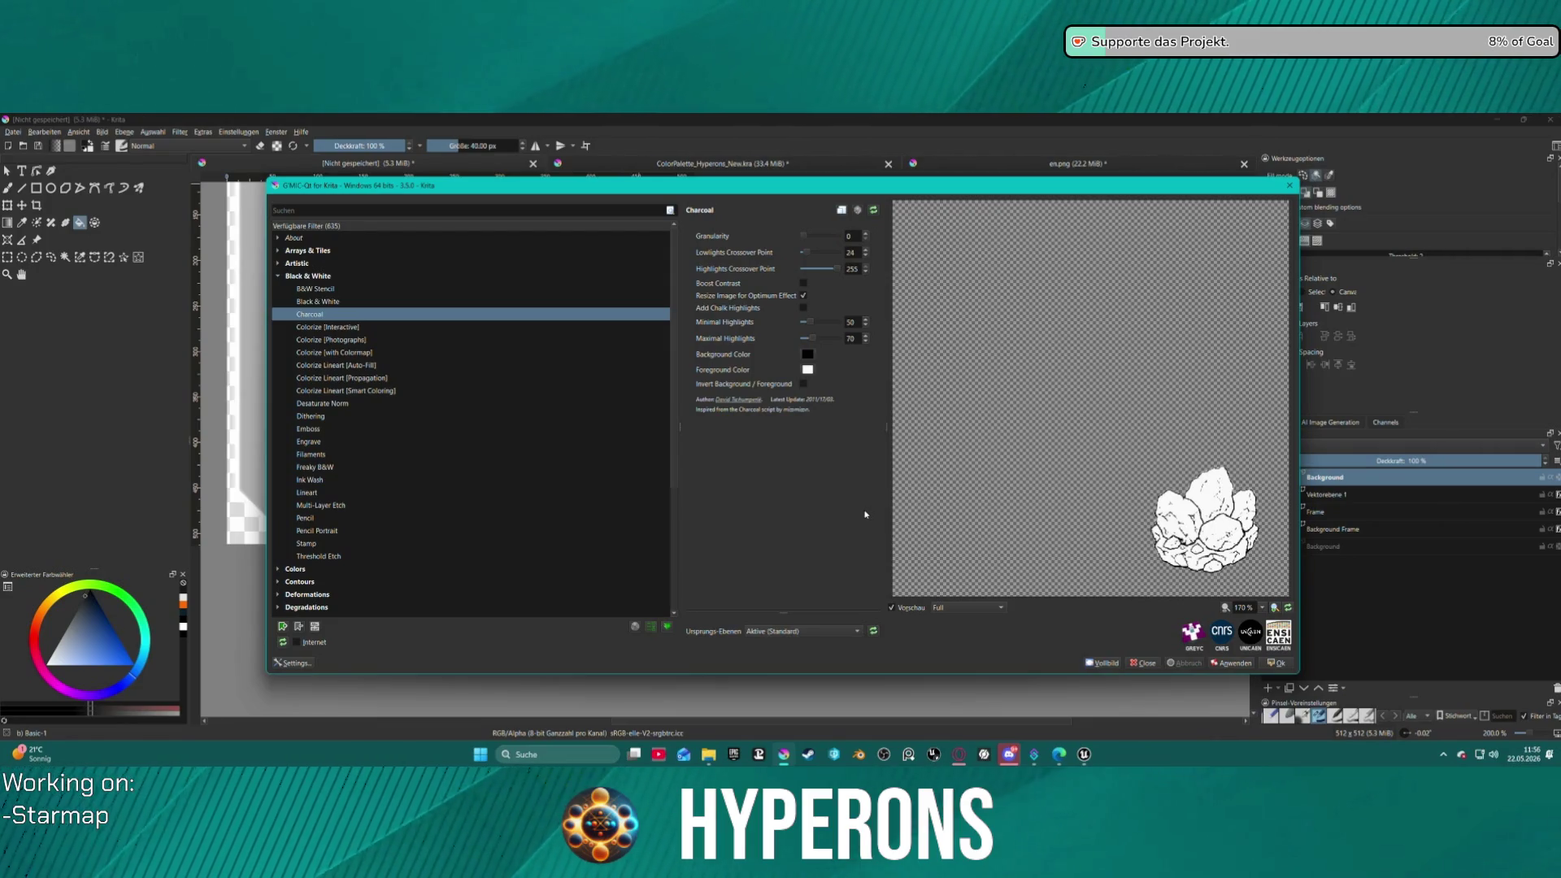
- Adjust Charcoal granularity and apply the charcoal effect to the rock layer
click(810, 237)
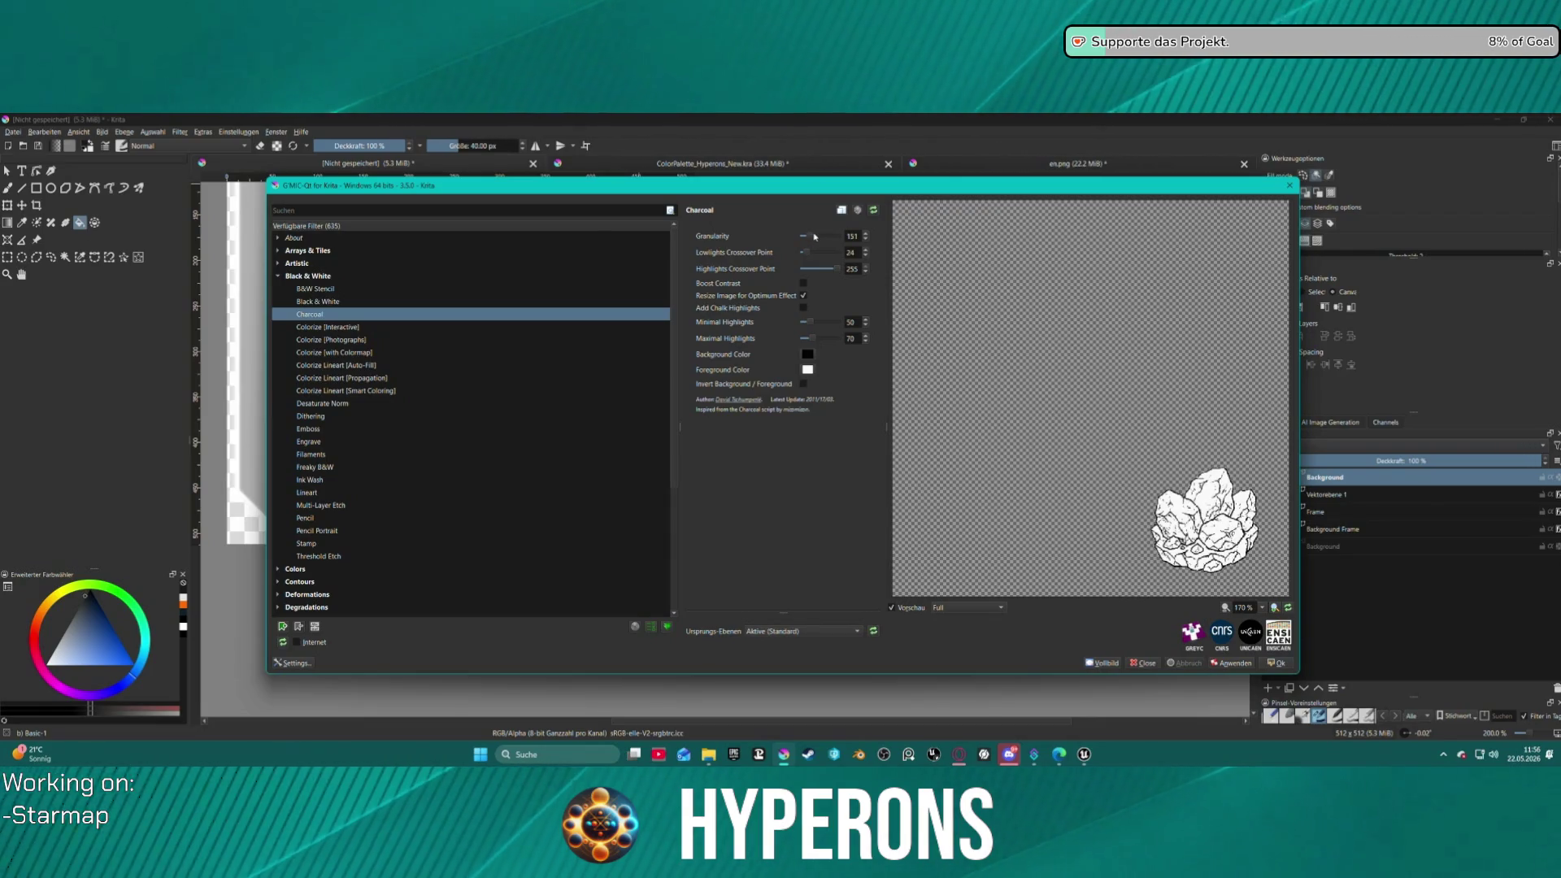
drag(810, 237, 810, 238)
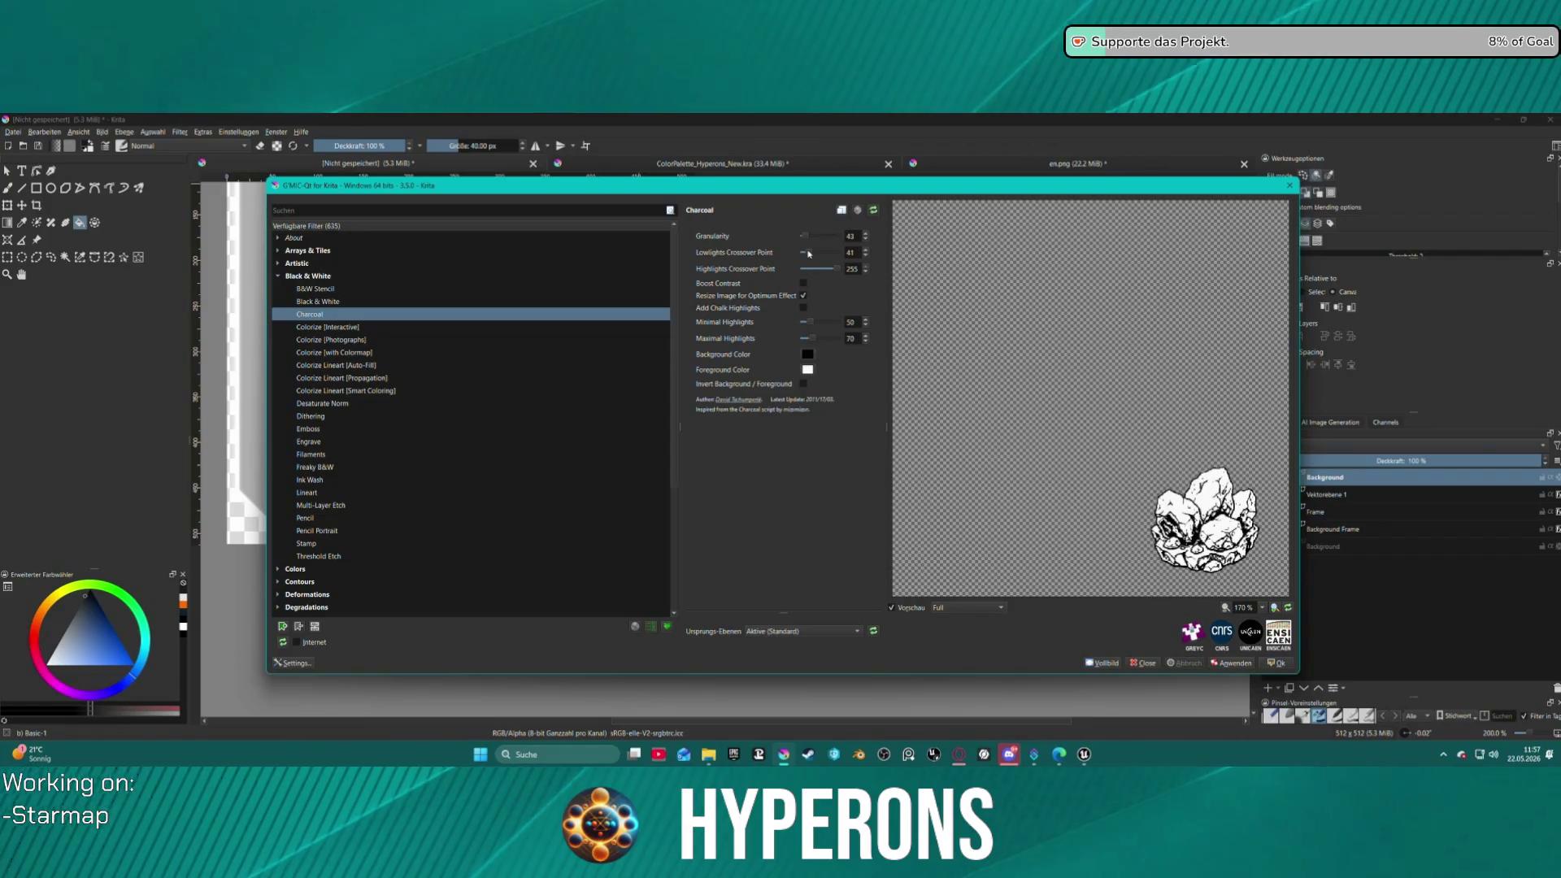
click(1275, 662)
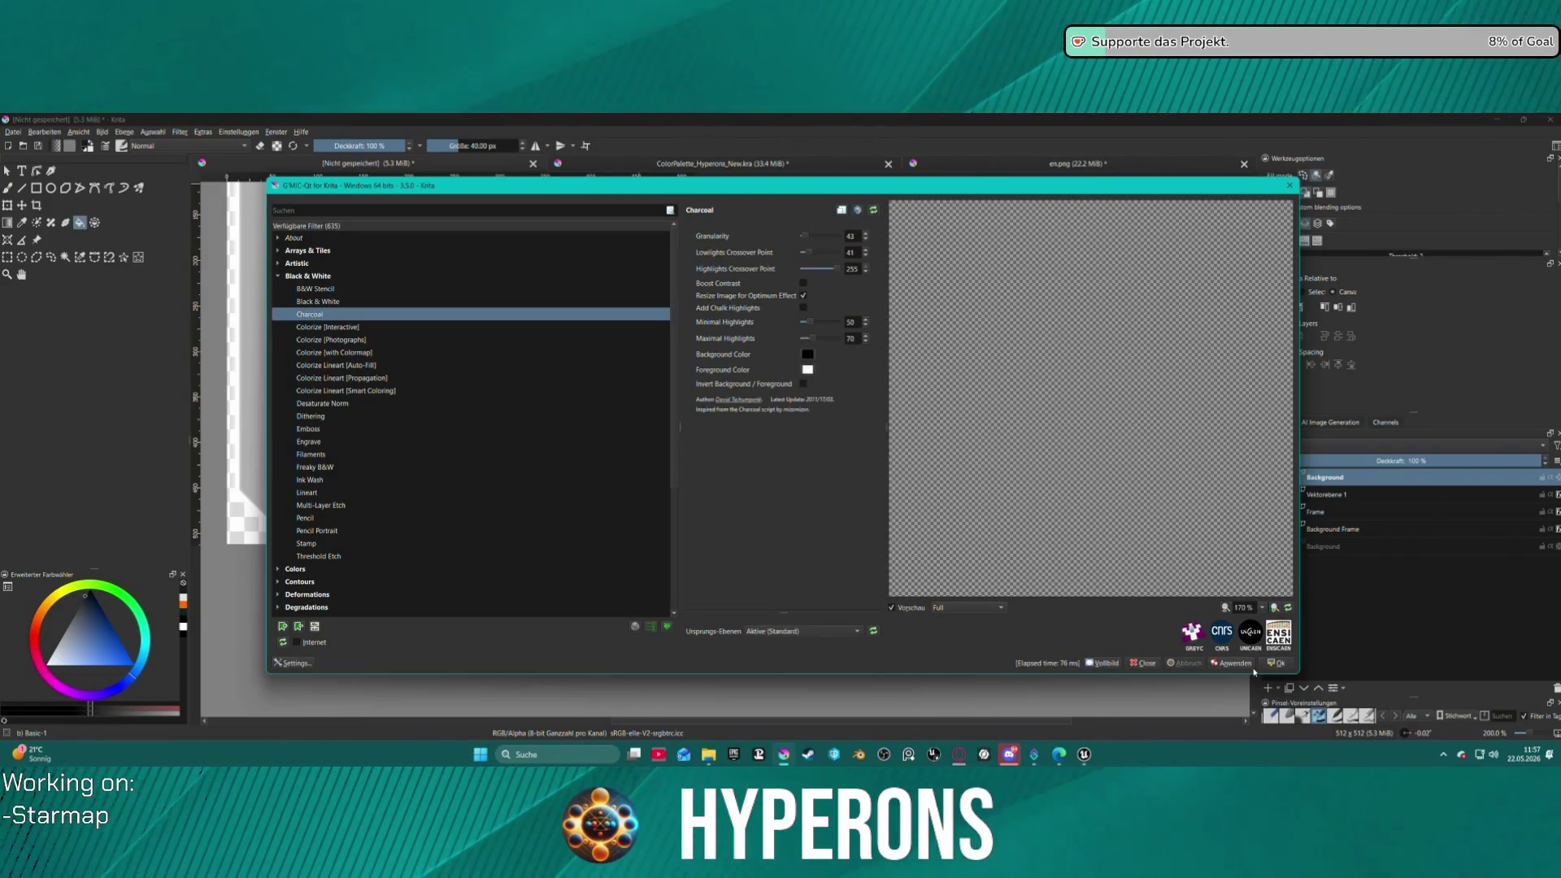
scroll(558, 376, up, 1)
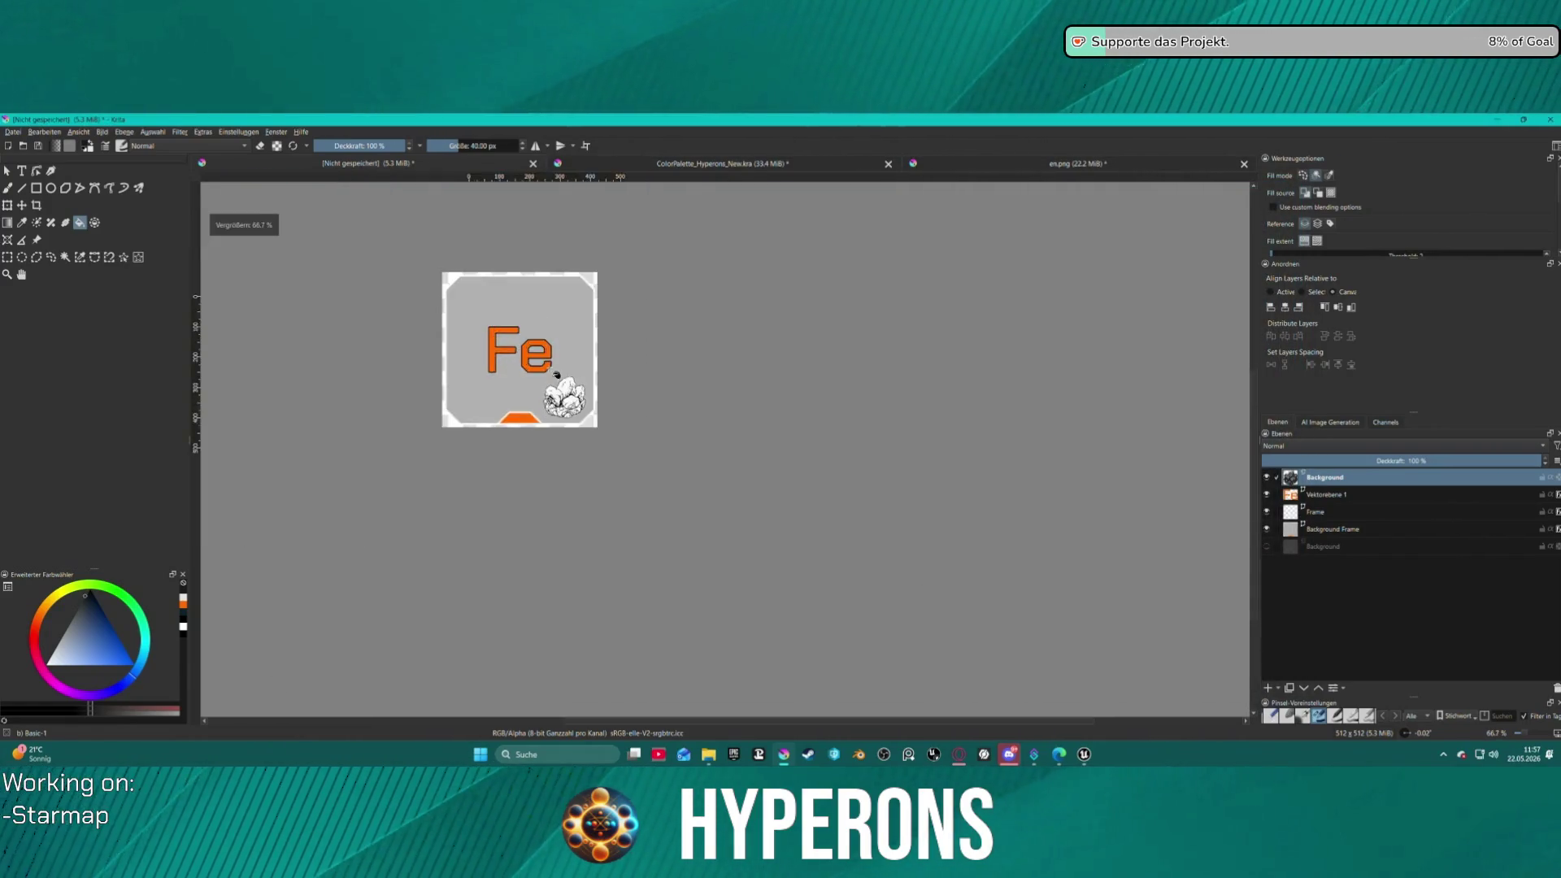
scroll(631, 513, down, 8)
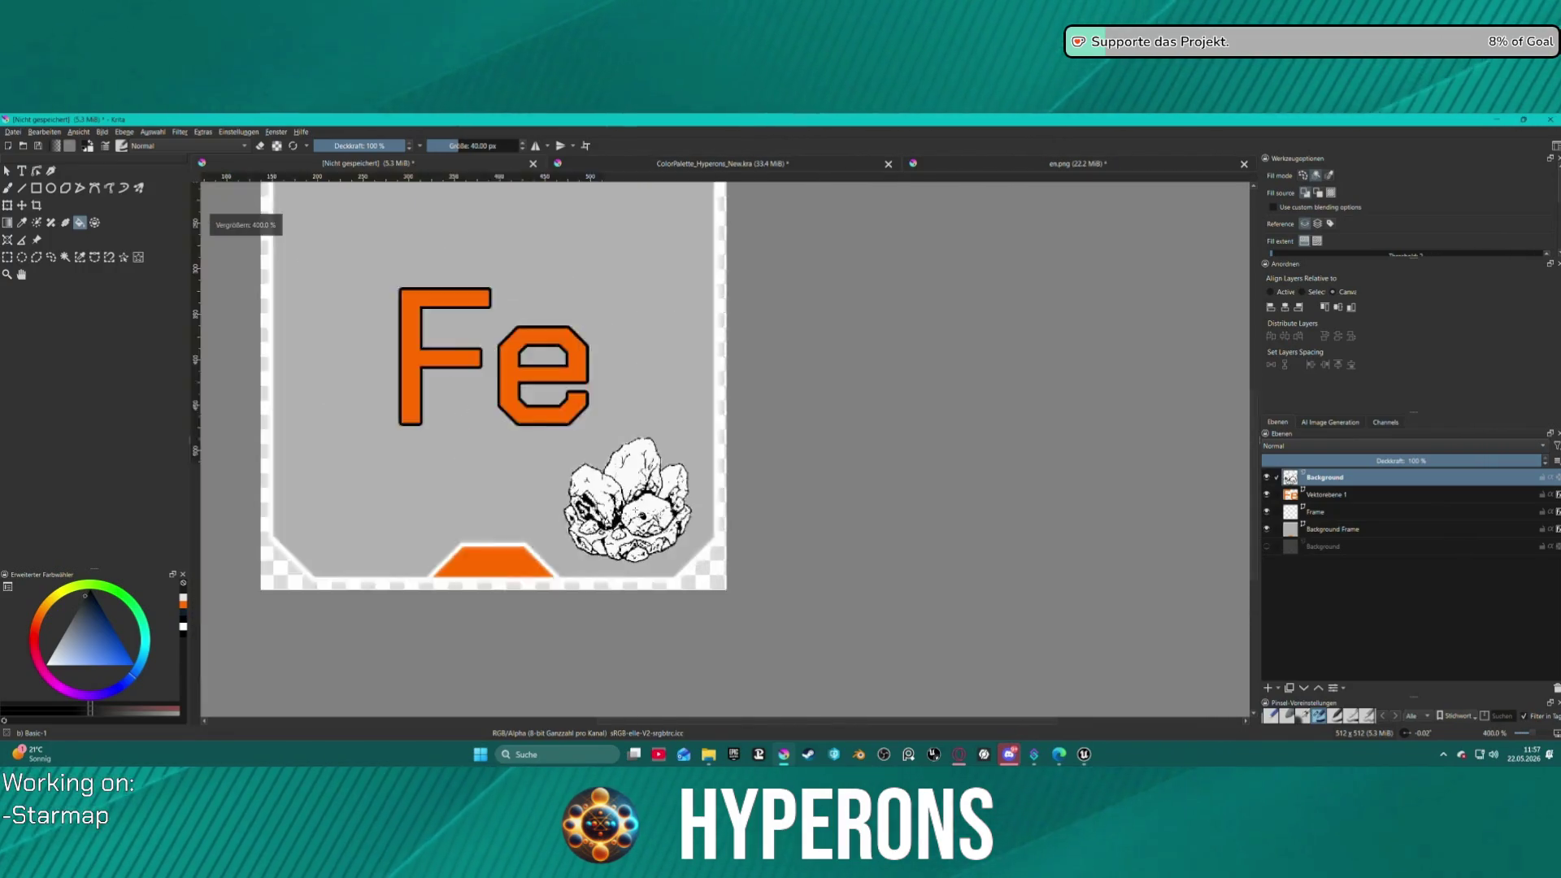
scroll(643, 514, up, 8)
scroll(650, 512, down, 3)
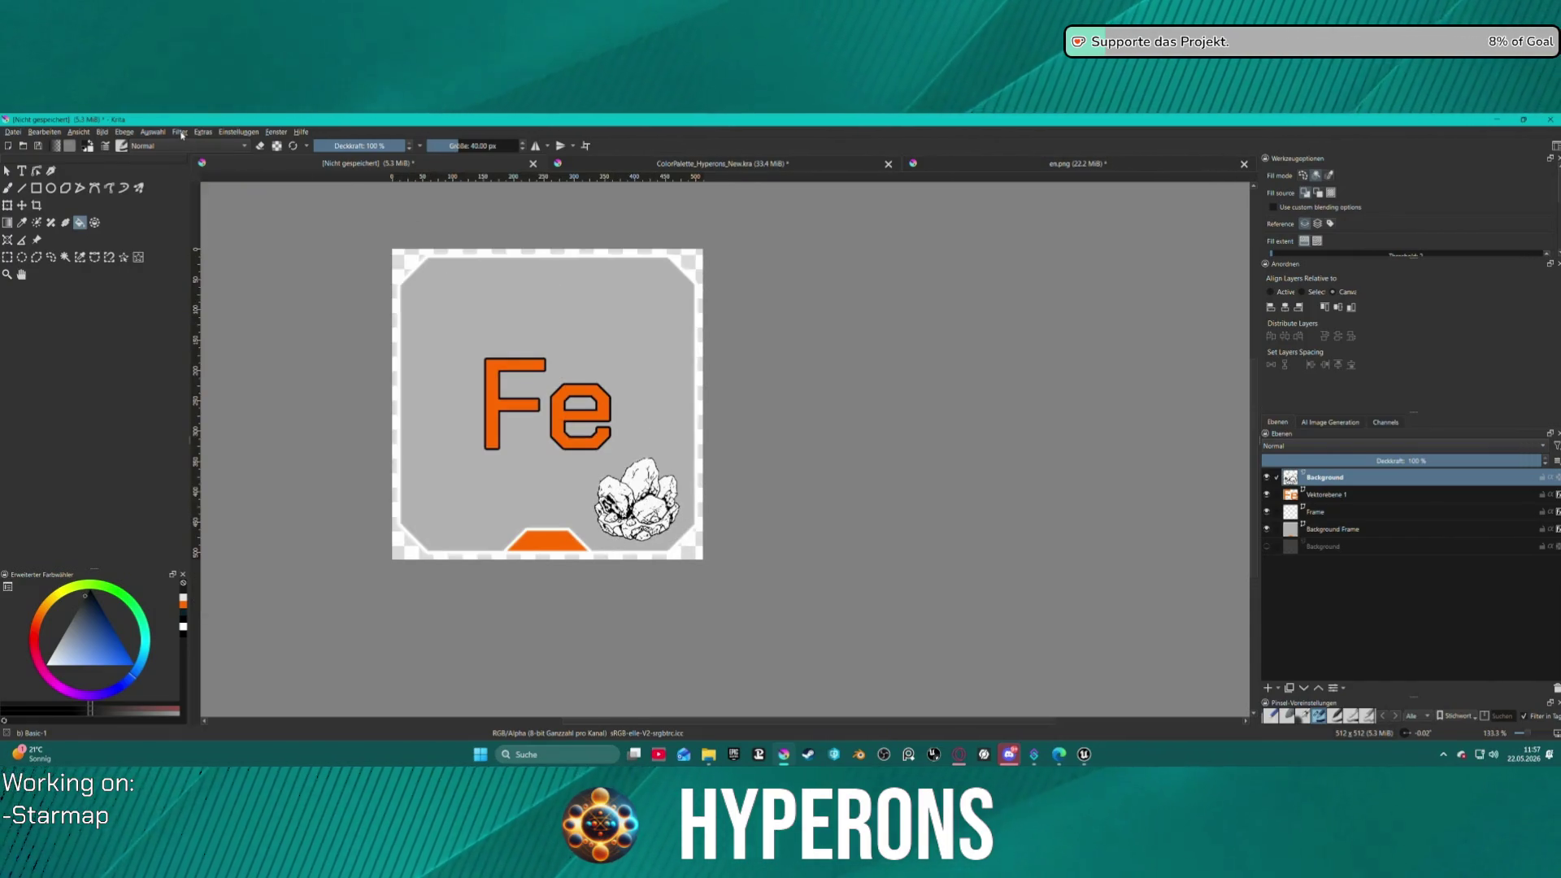
scroll(635, 479, up, 5)
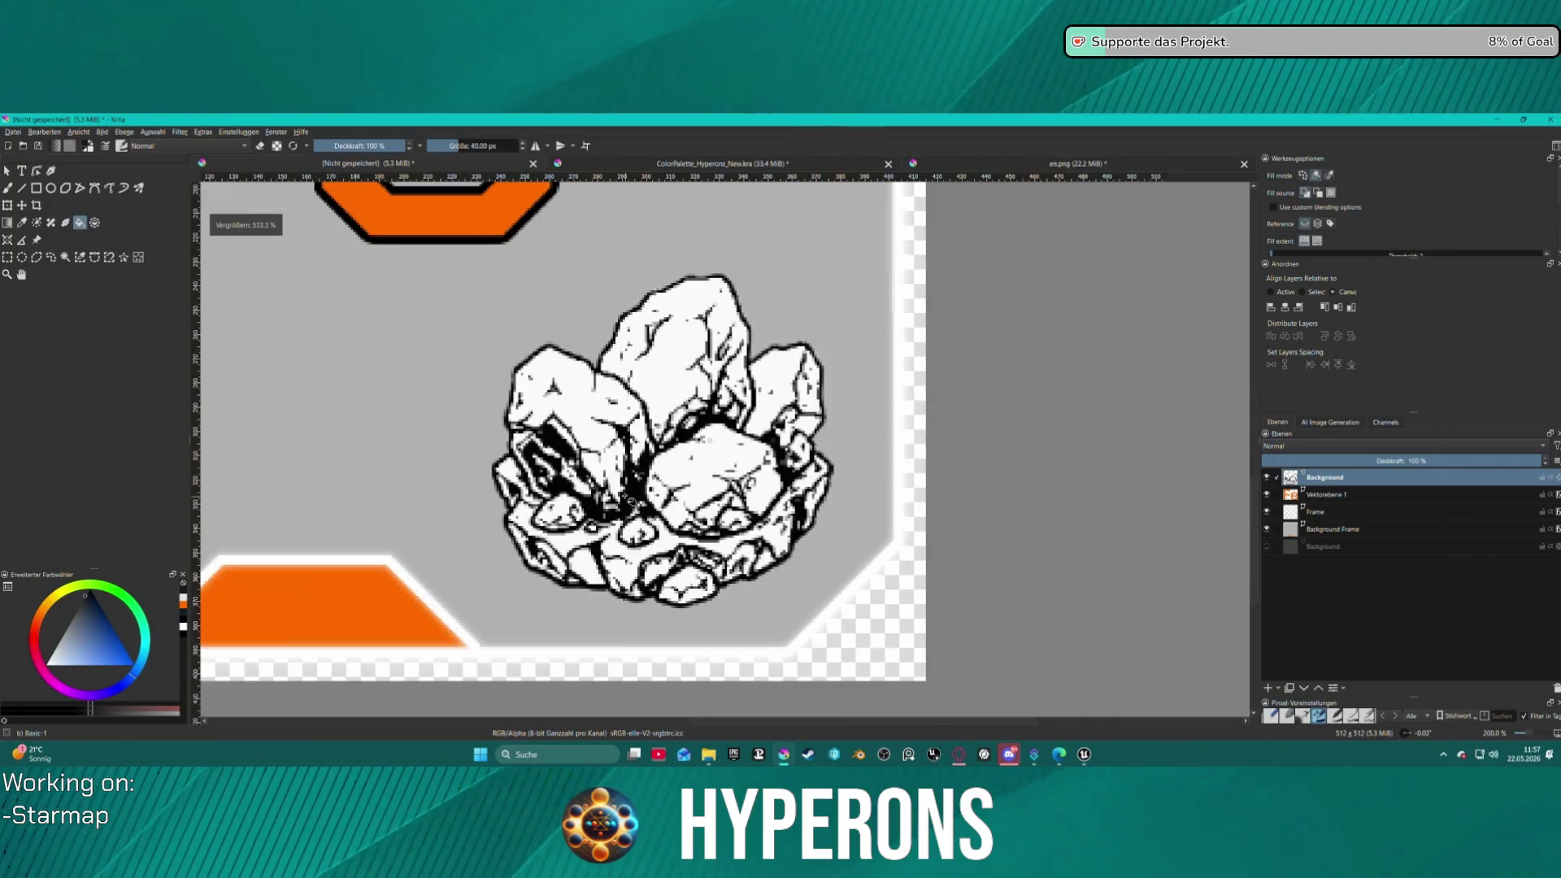
scroll(634, 469, down, 6)
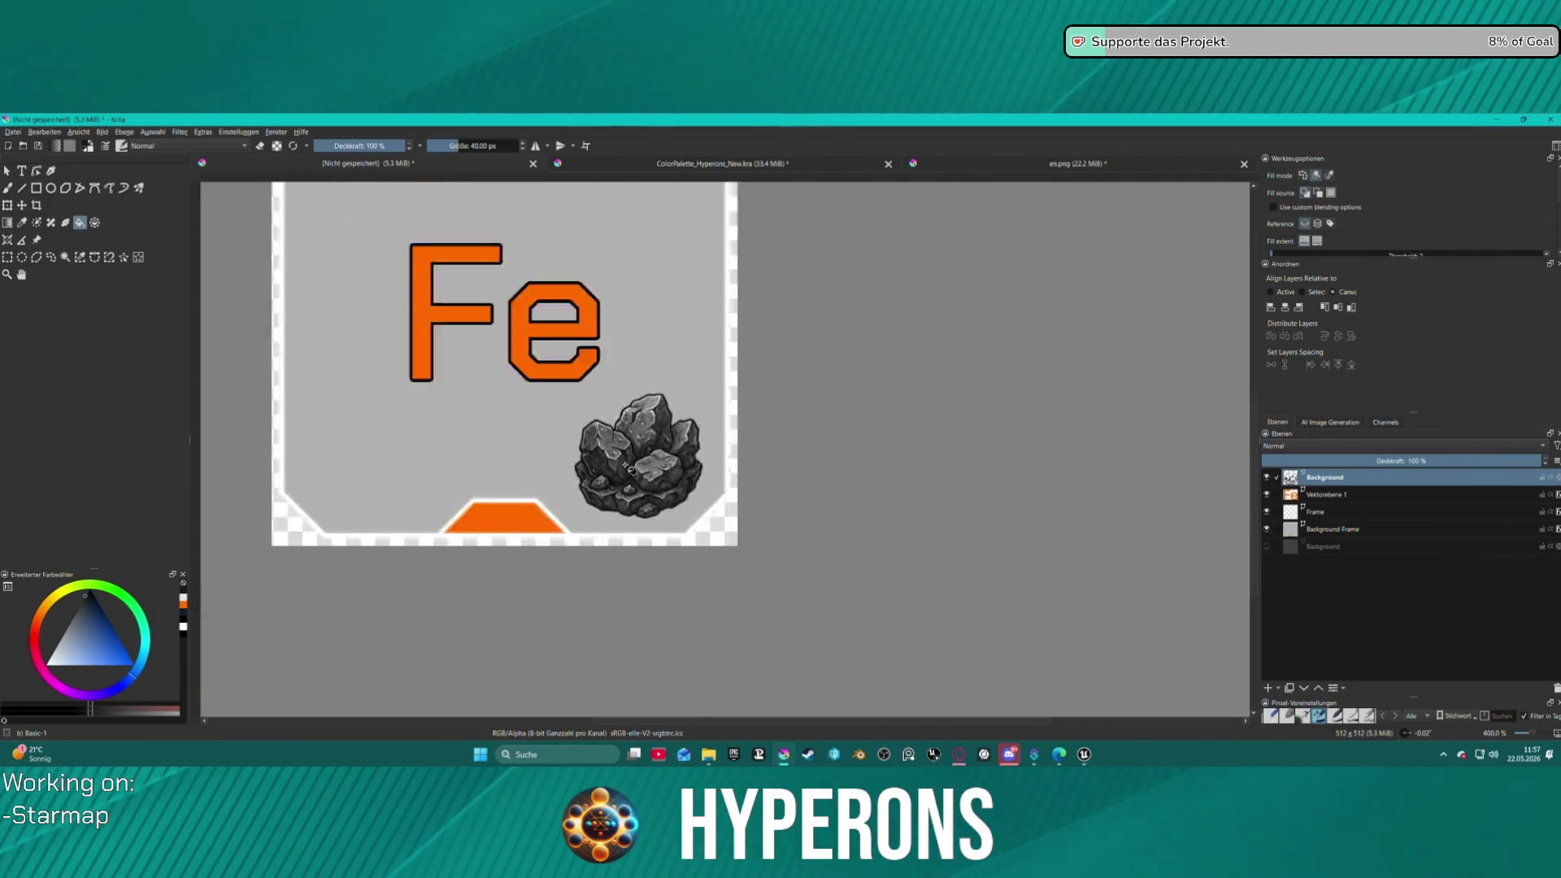
scroll(635, 469, up, 2)
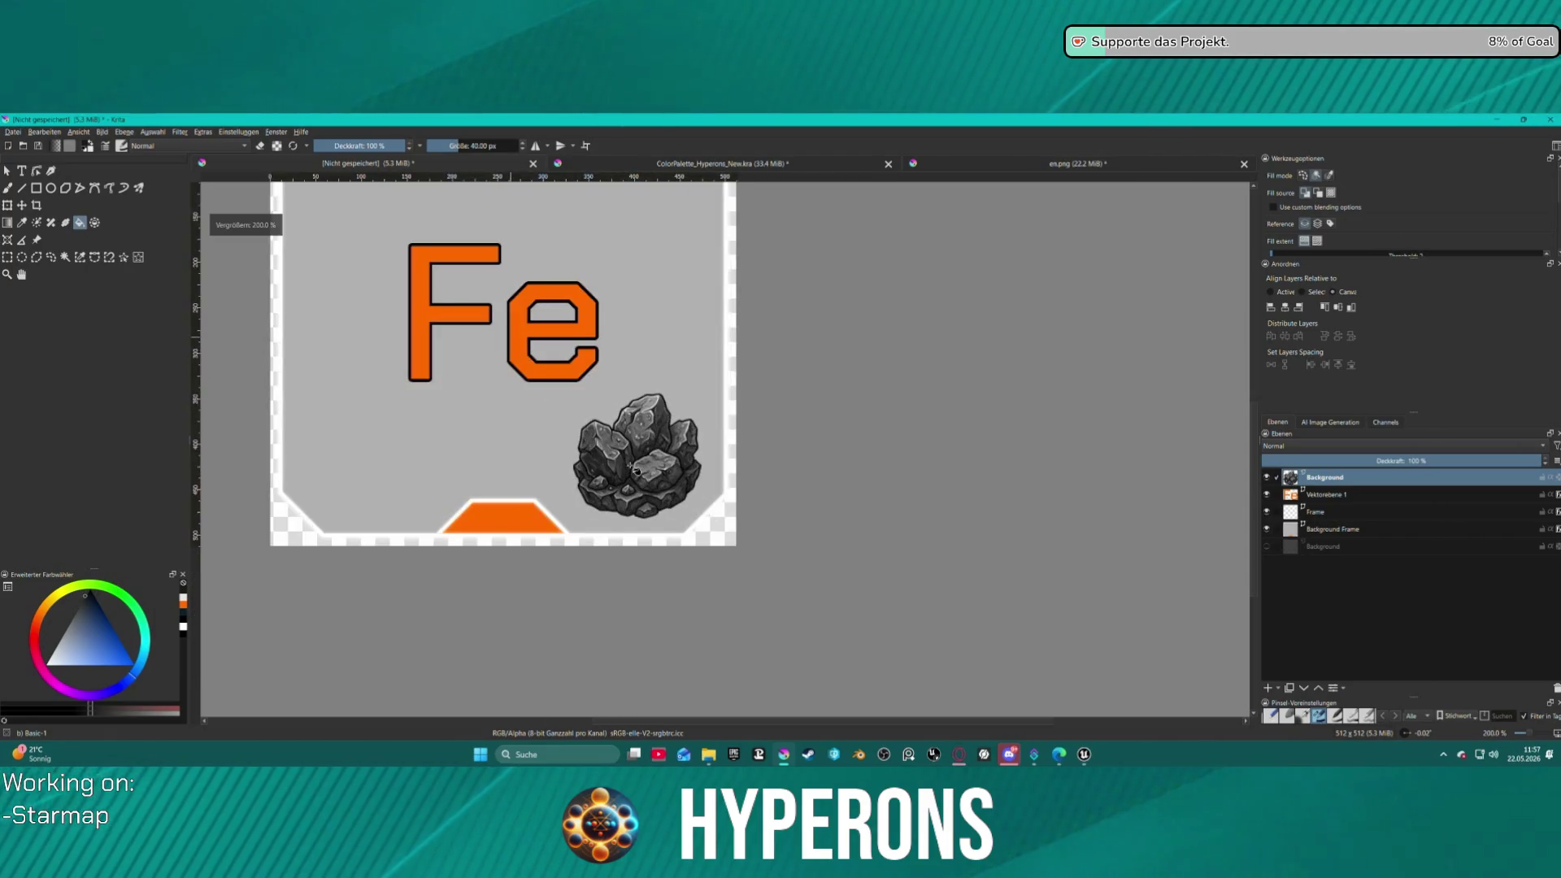
key(ctrl+y)
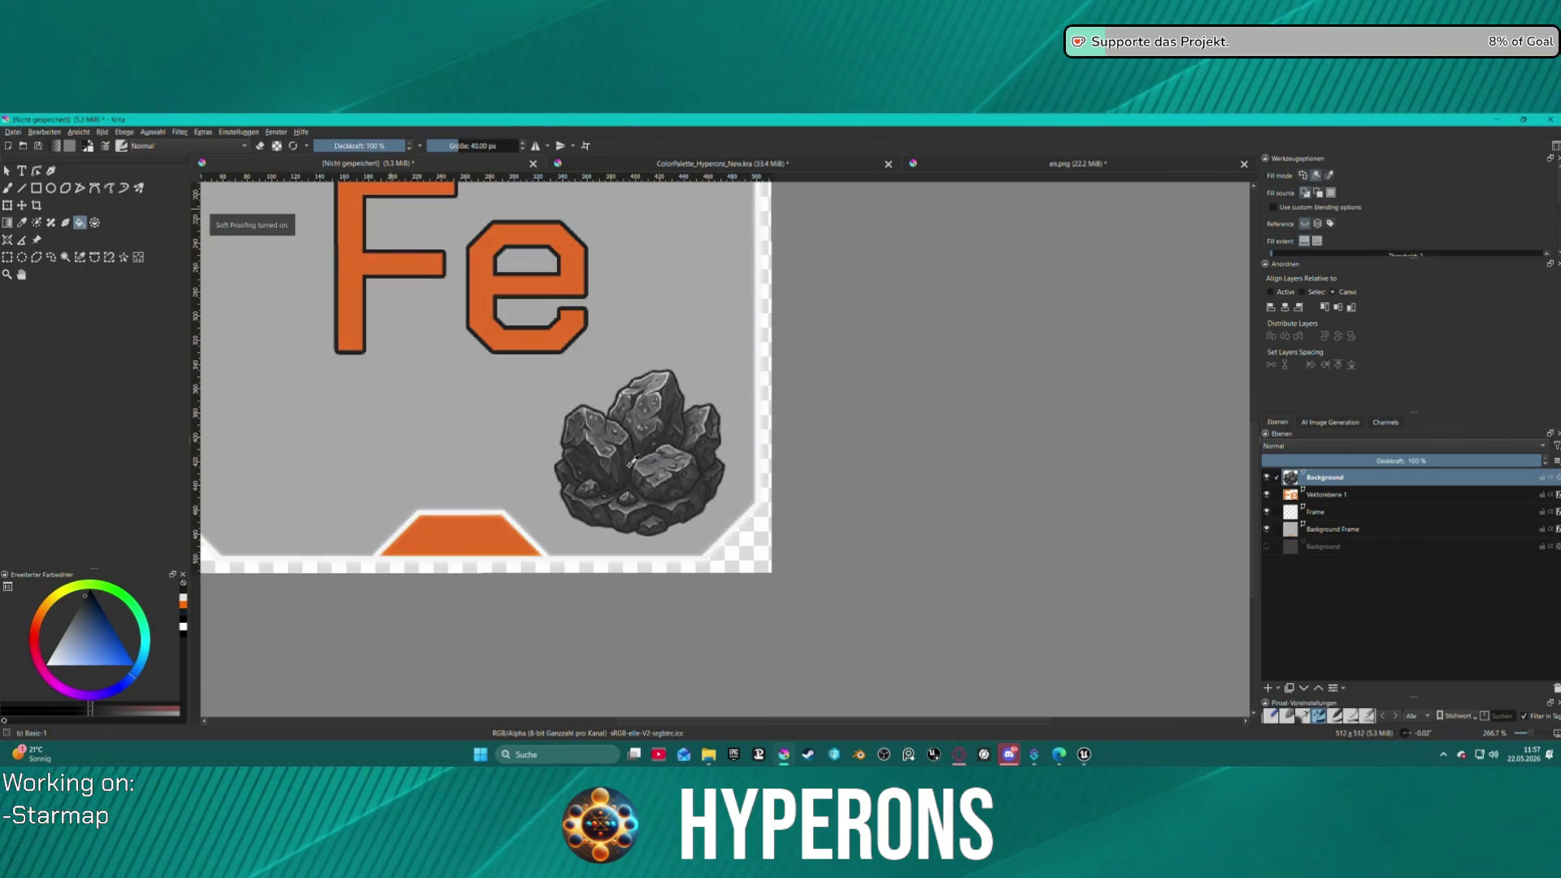
key(ctrl+y)
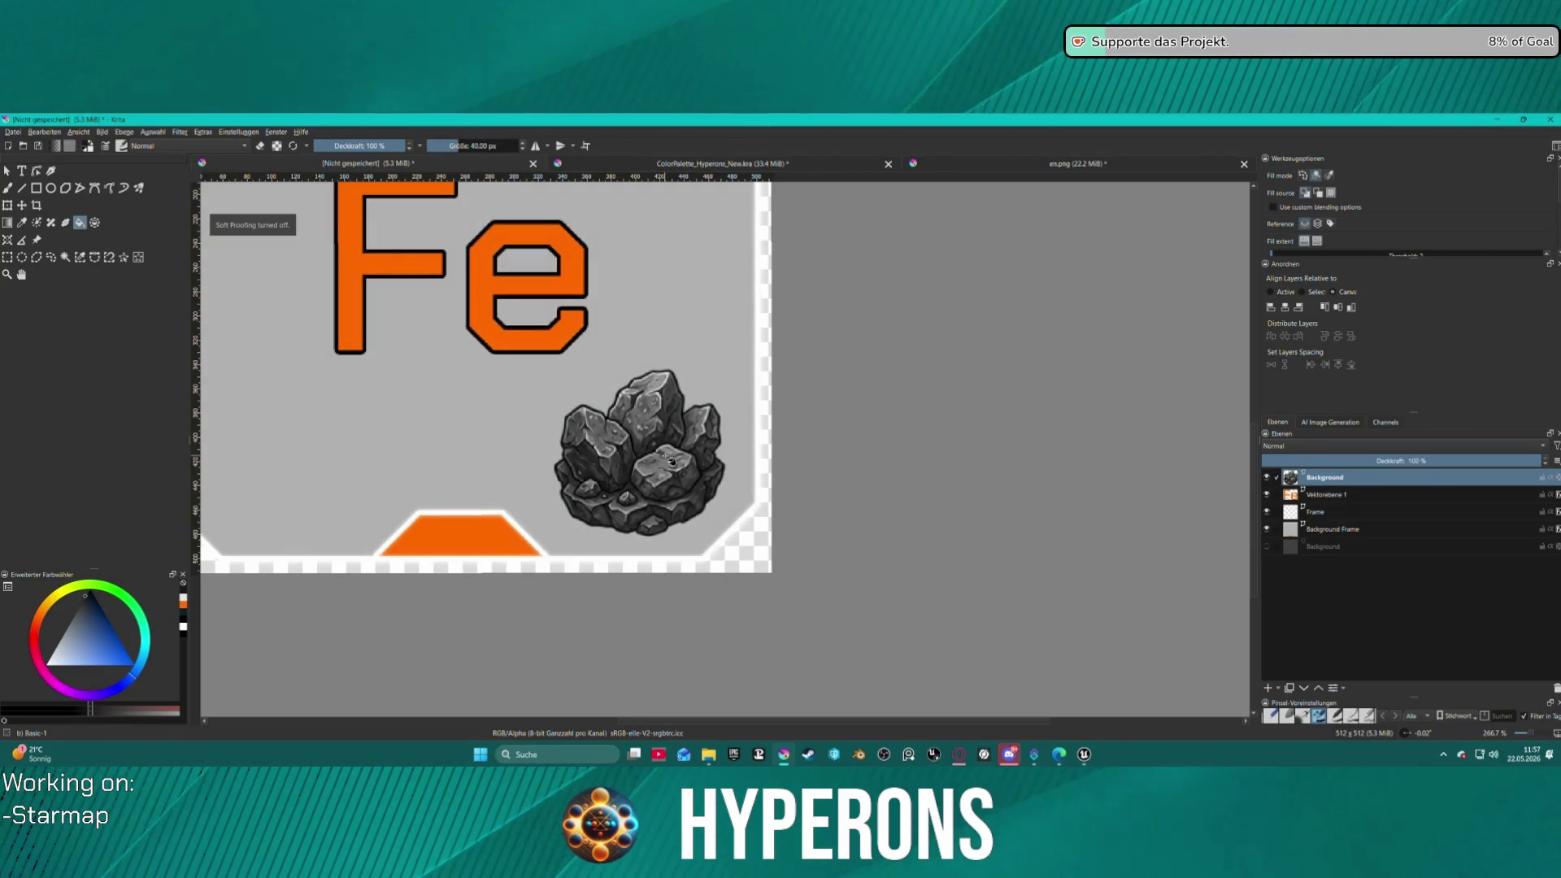
key(ctrl+shift+y)
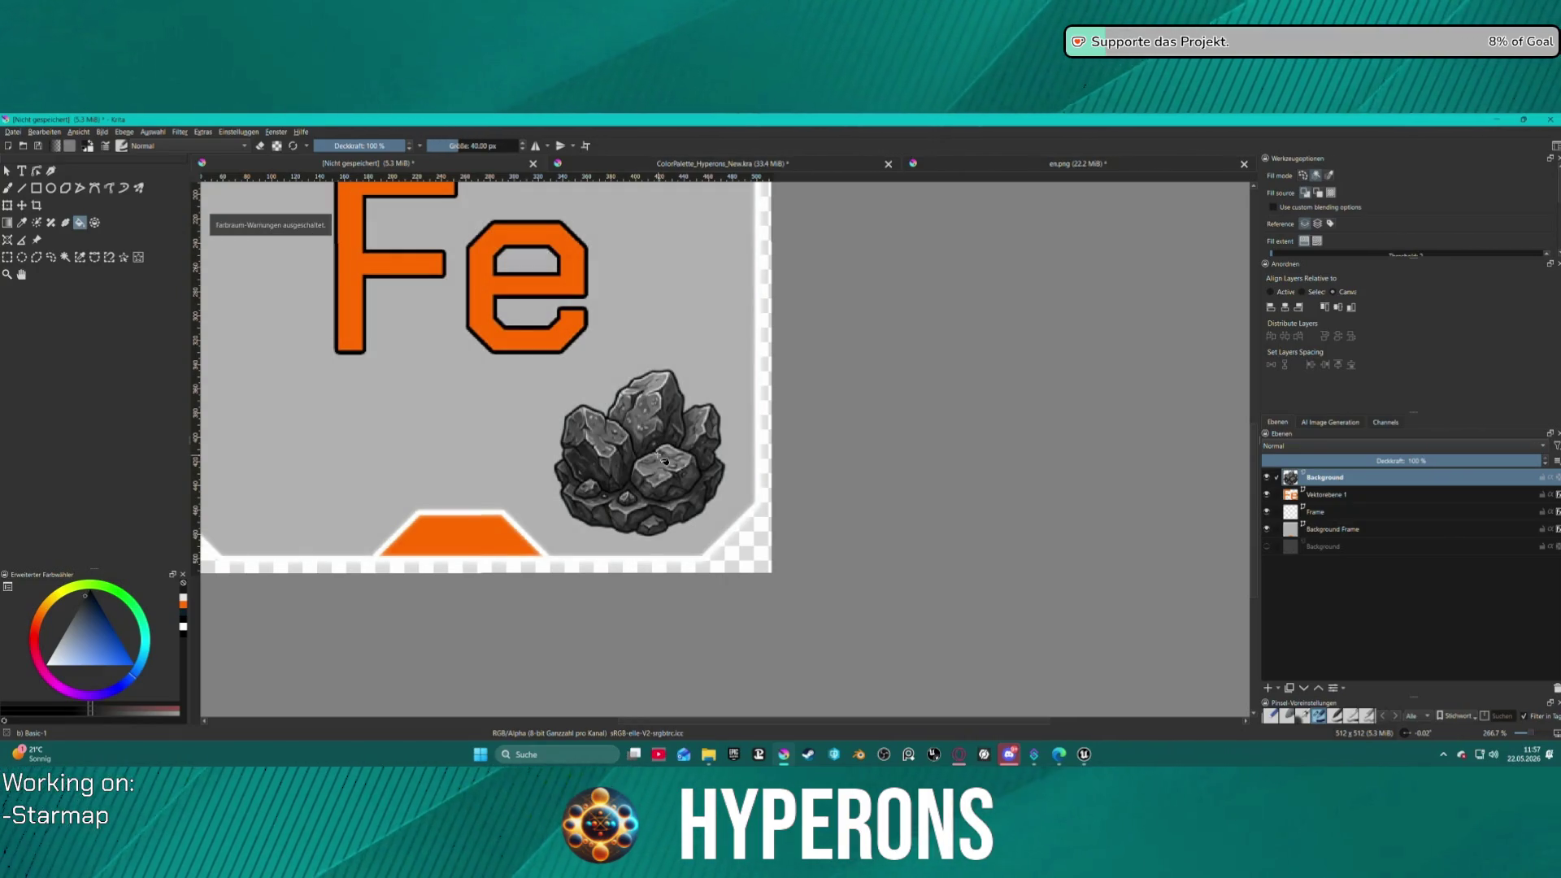
key(ctrl+shift+y)
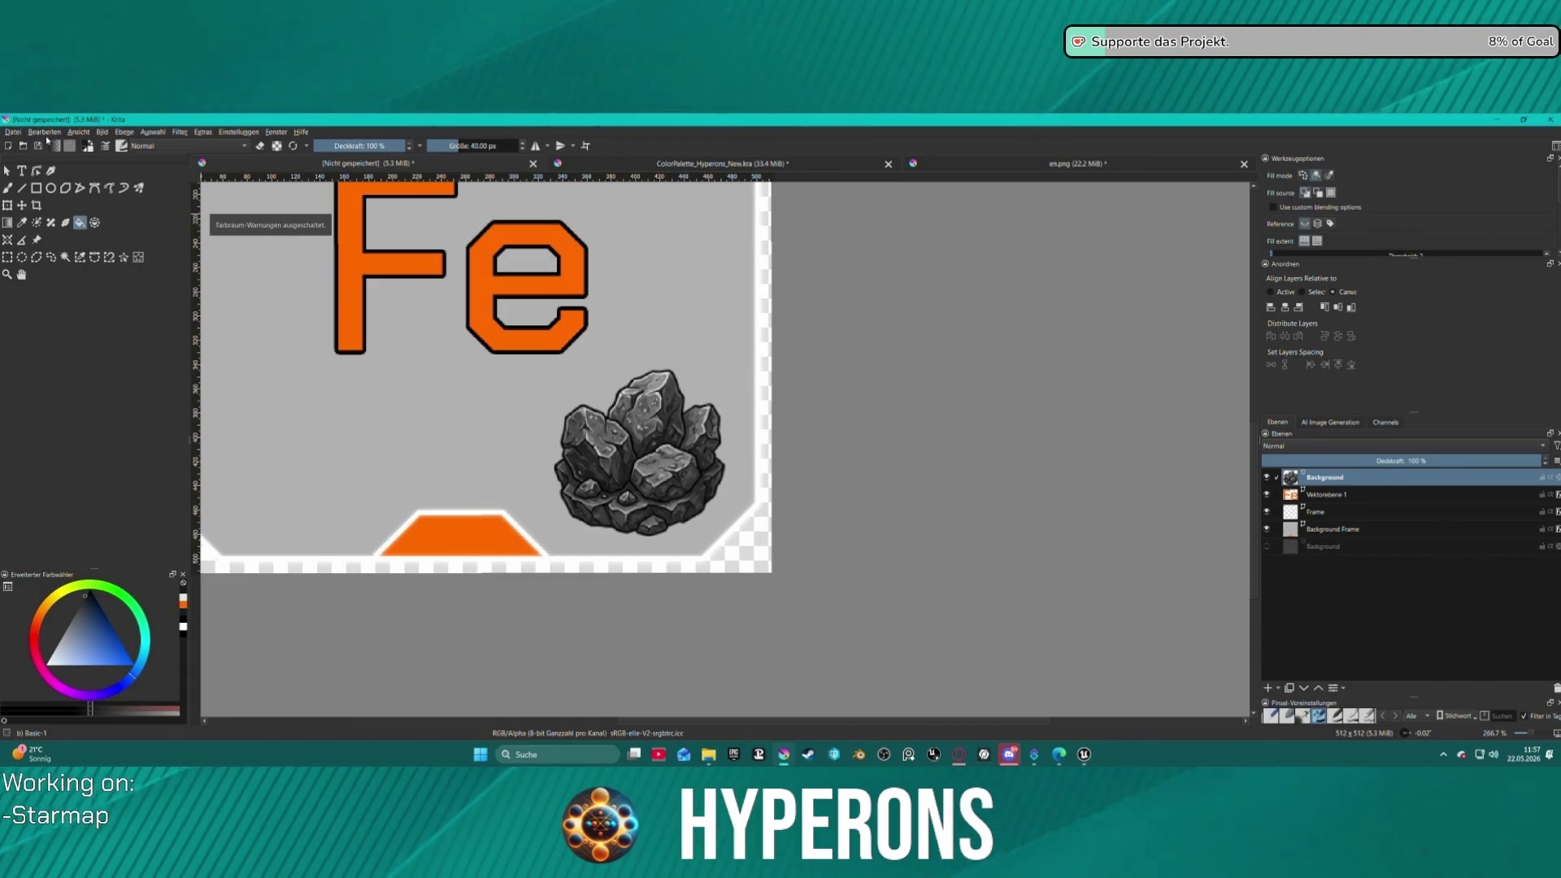
click(45, 132)
click(86, 157)
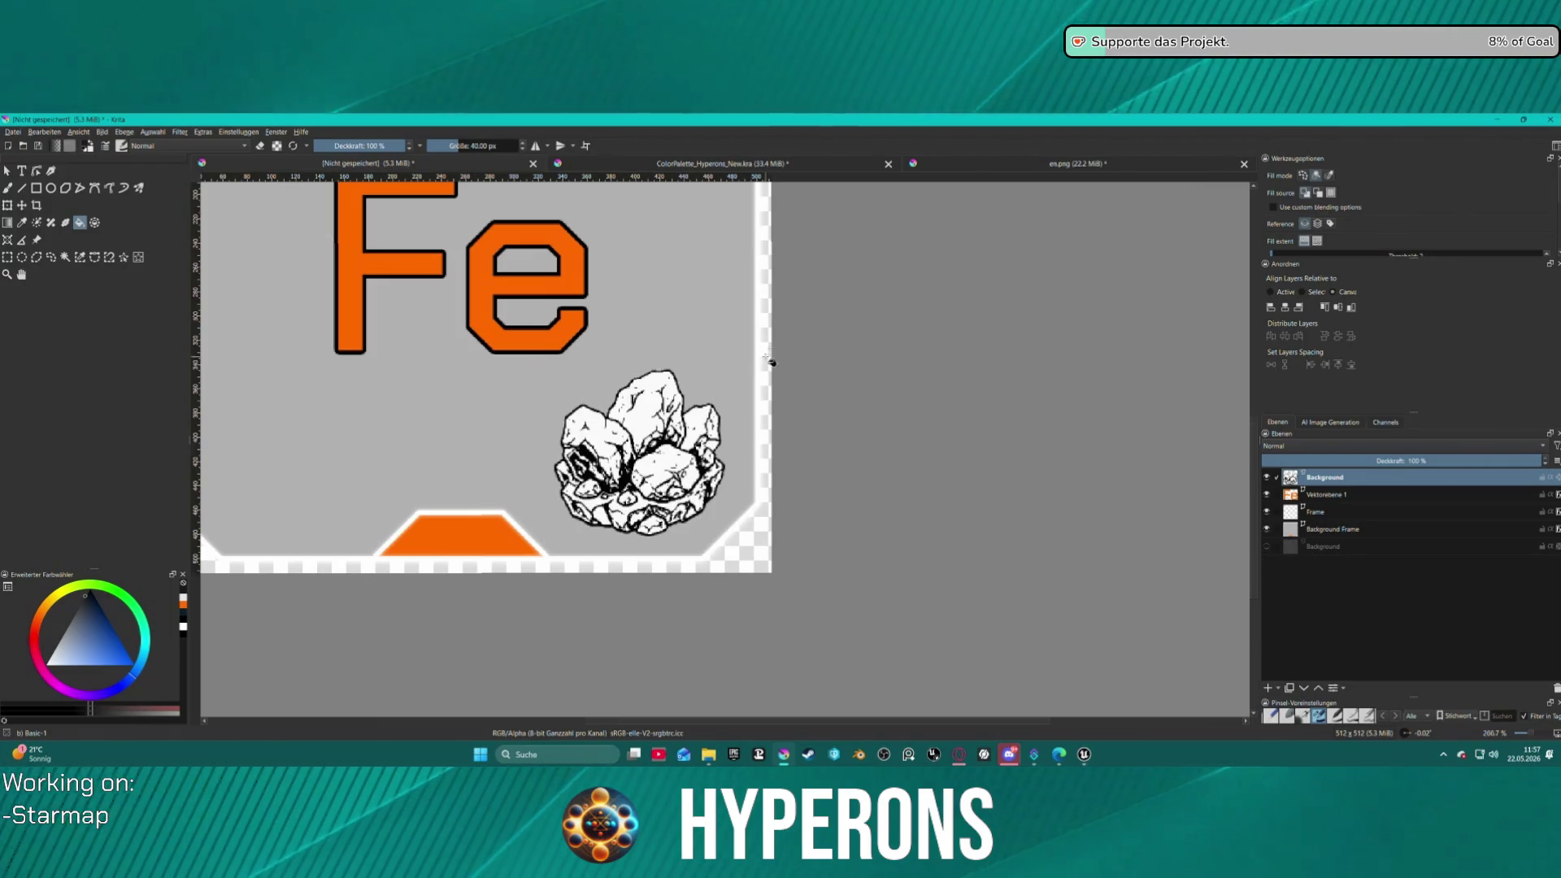
scroll(770, 359, down, 4)
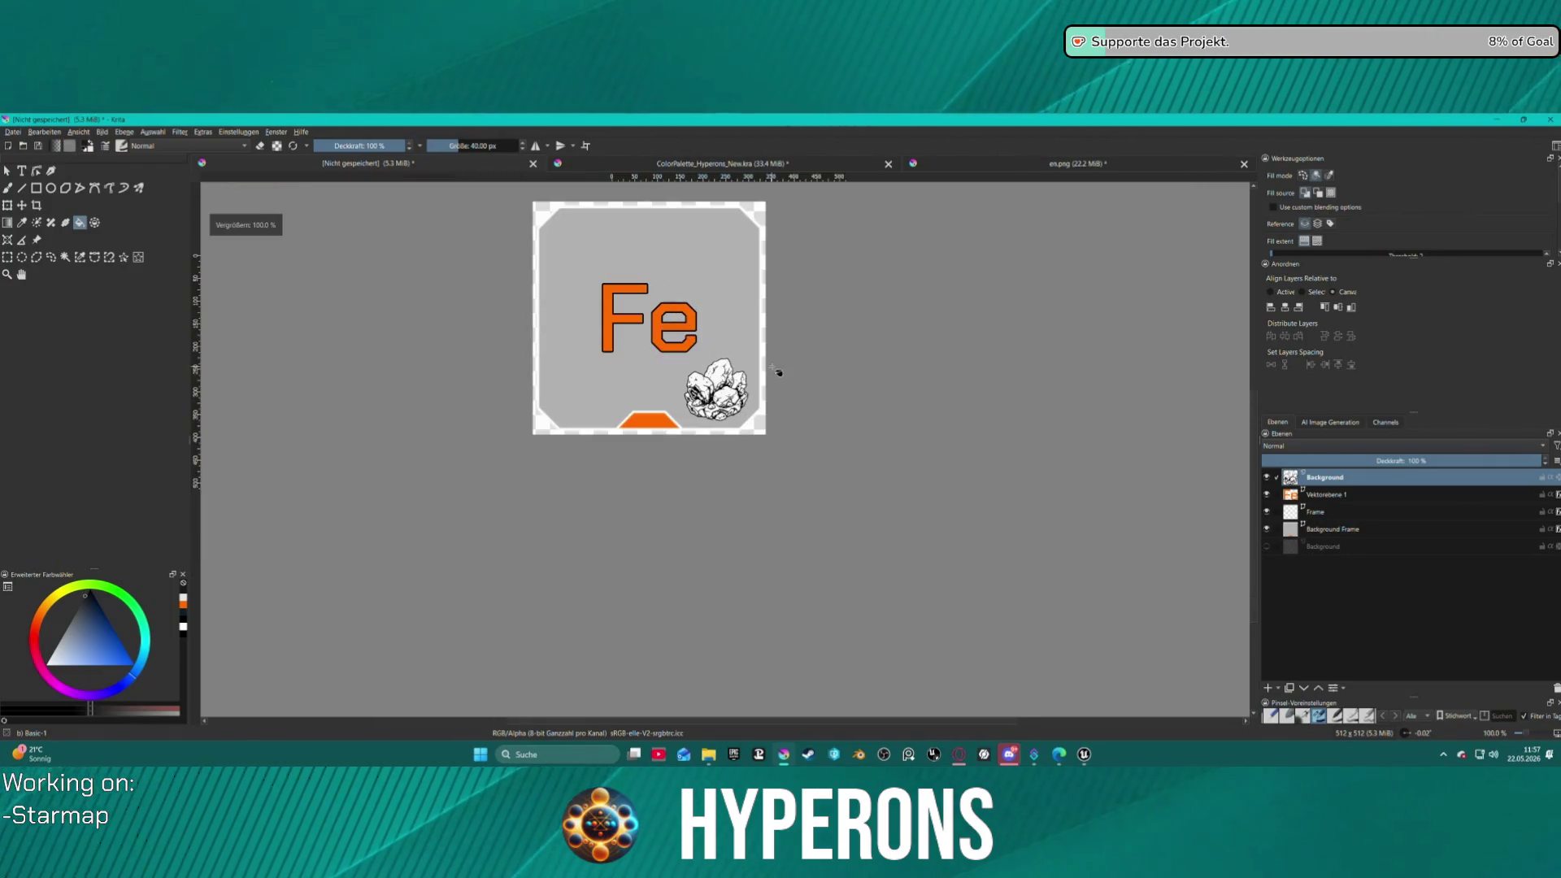
click(180, 131)
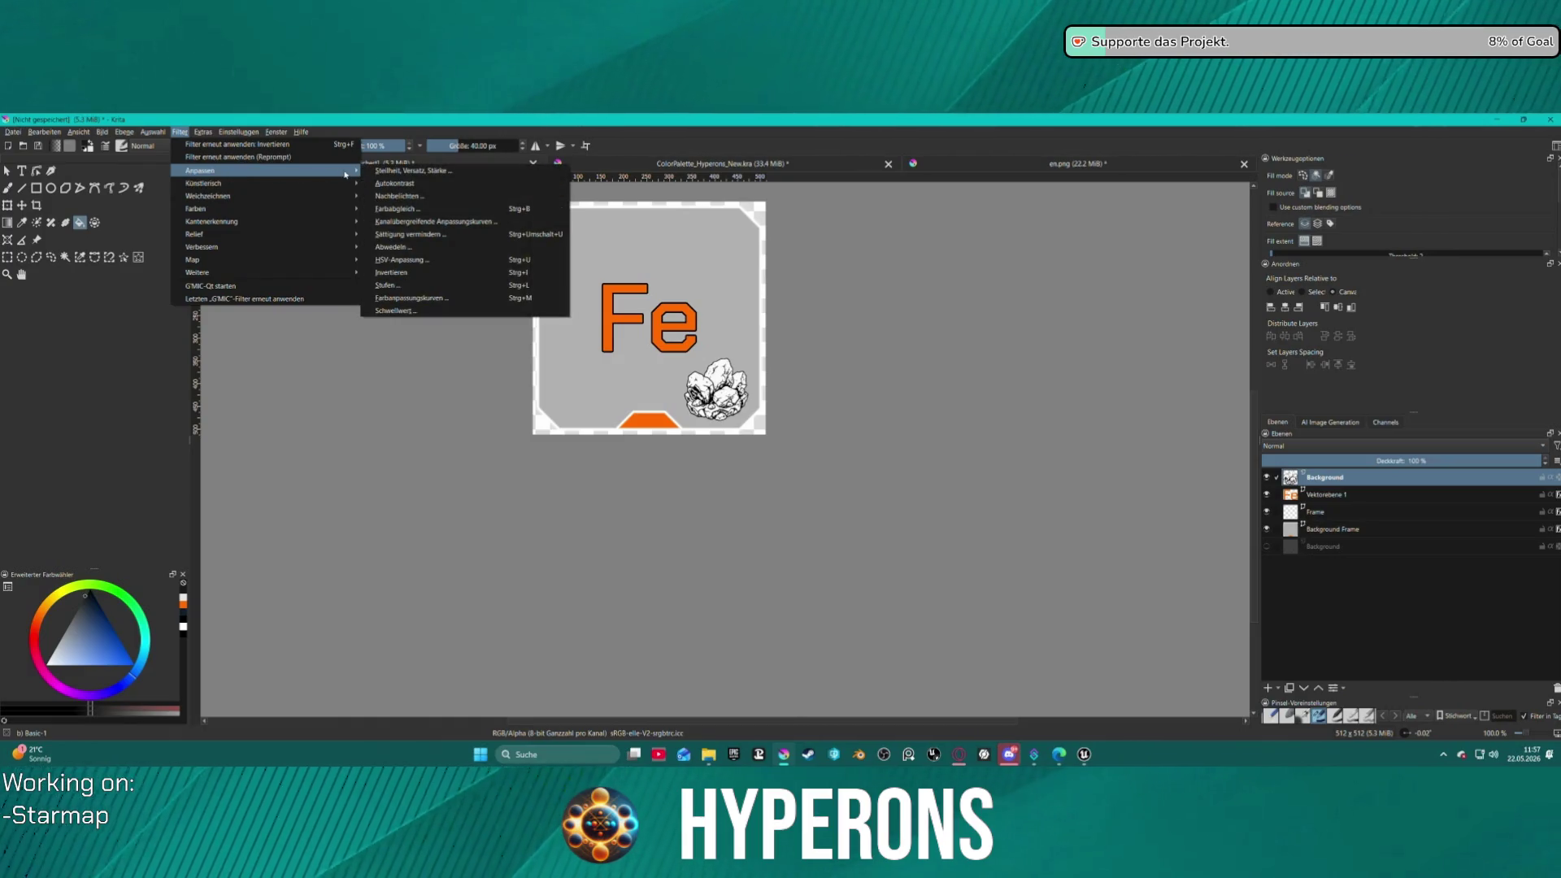
- Apply a Gaussian Blur of 0.20 px horizontal and vertical radius to the charcoal rock layer
mouse_move(350, 196)
click(431, 209)
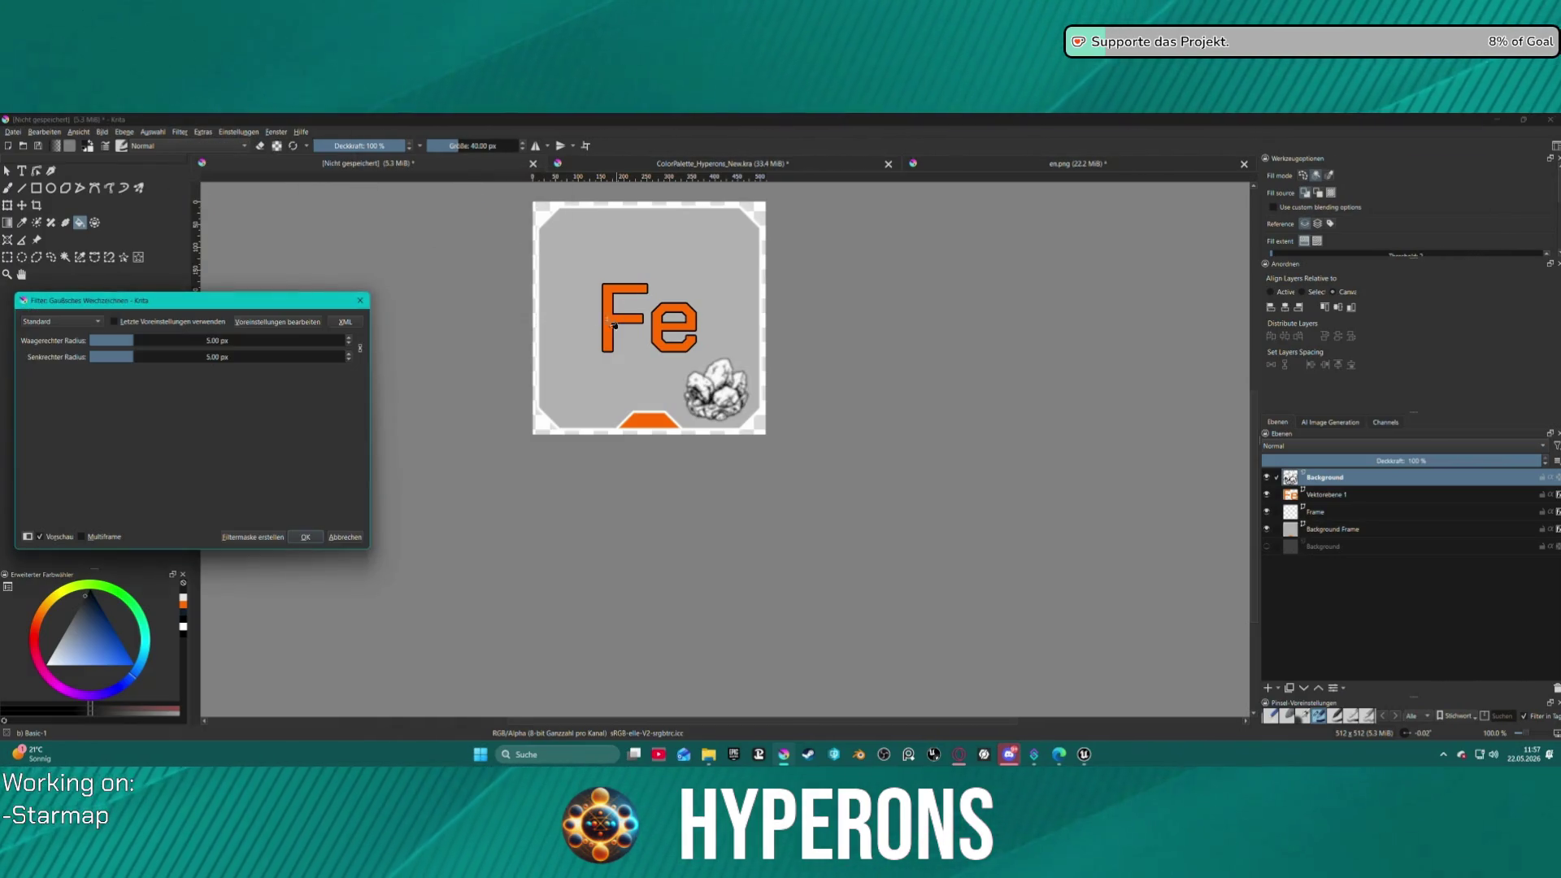
scroll(637, 385, up, 5)
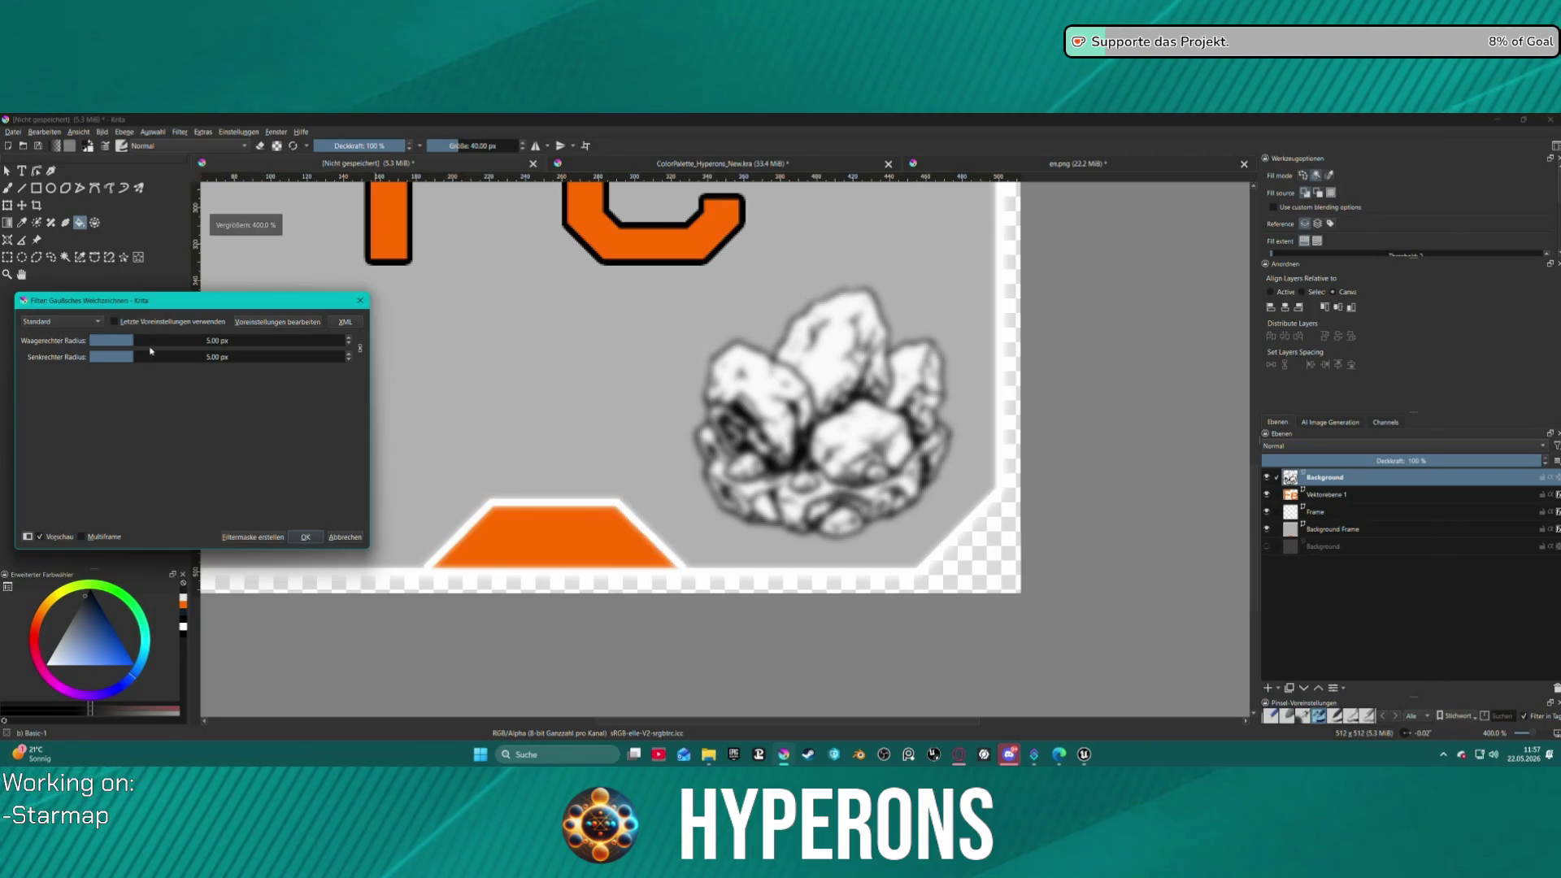
drag(128, 339, 96, 345)
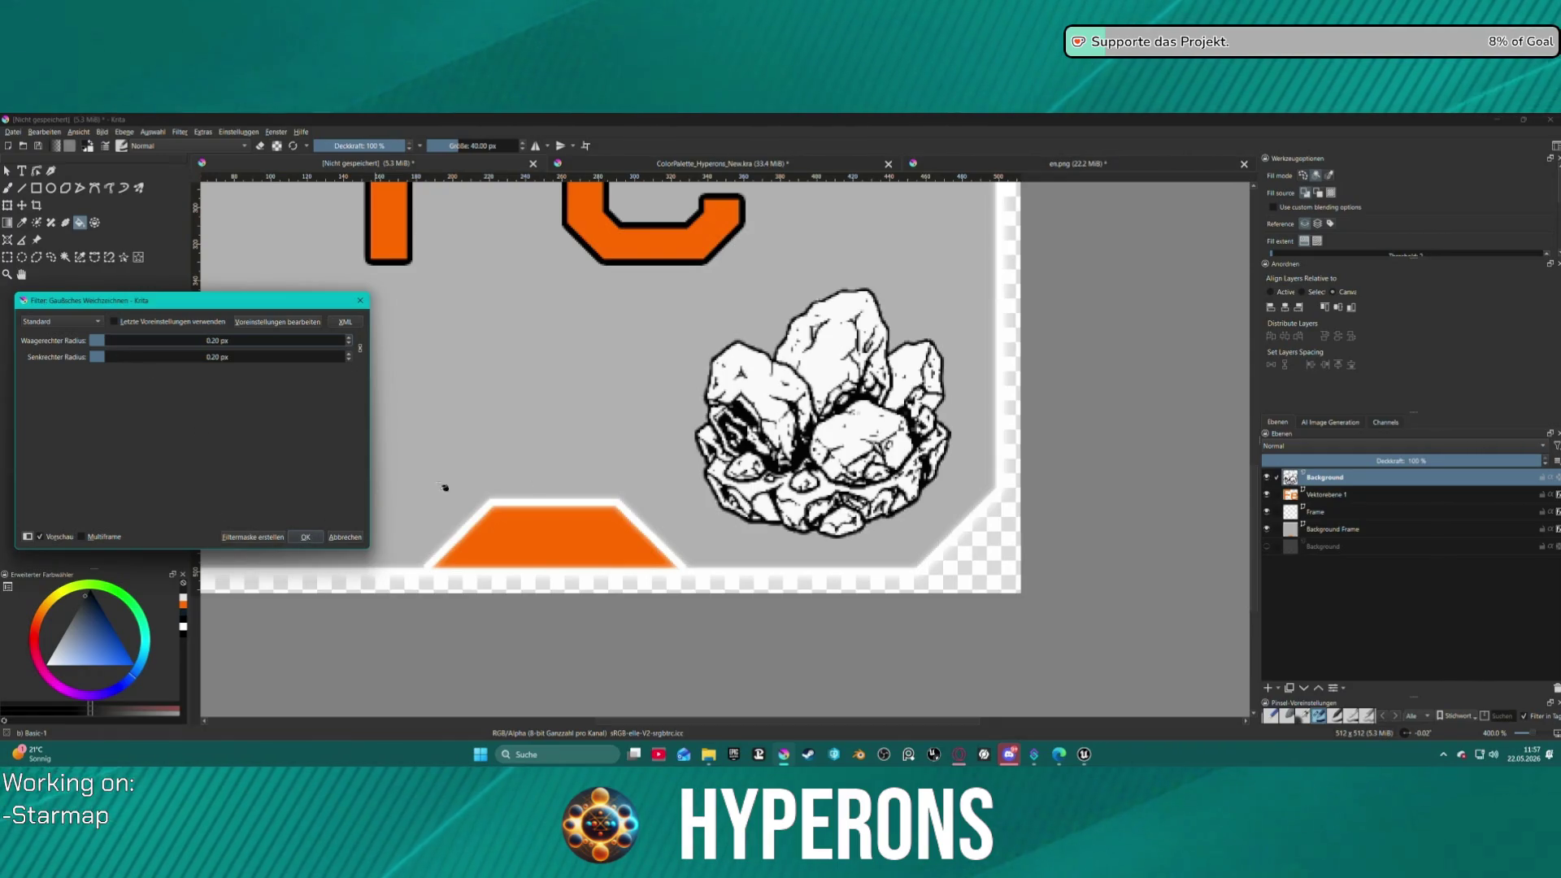
scroll(846, 415, down, 5)
scroll(848, 409, up, 1)
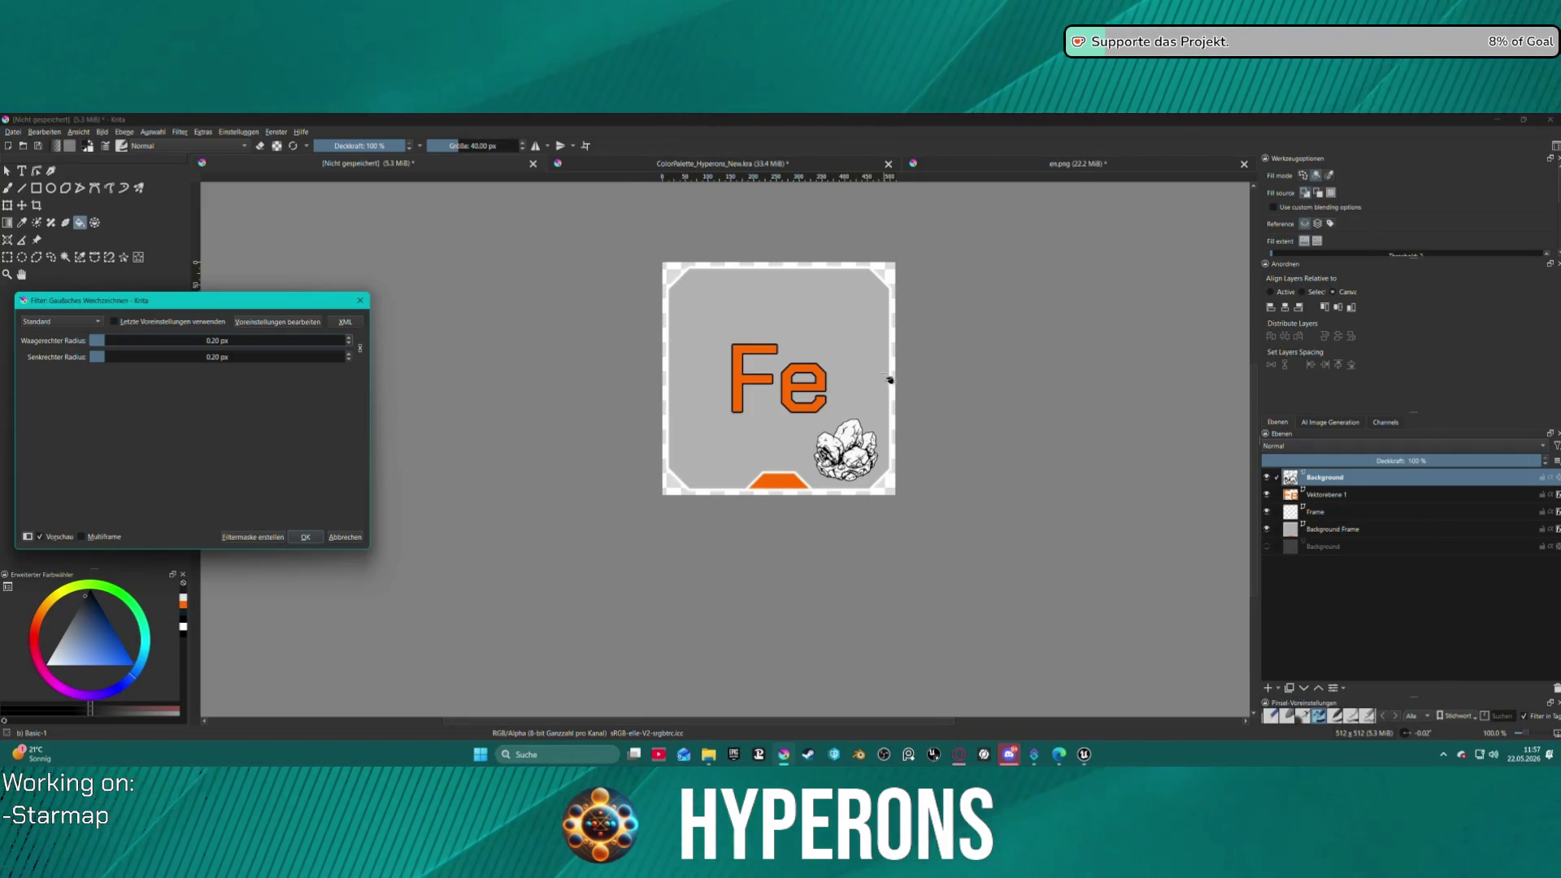
scroll(888, 382, down, 1)
scroll(888, 377, down, 2)
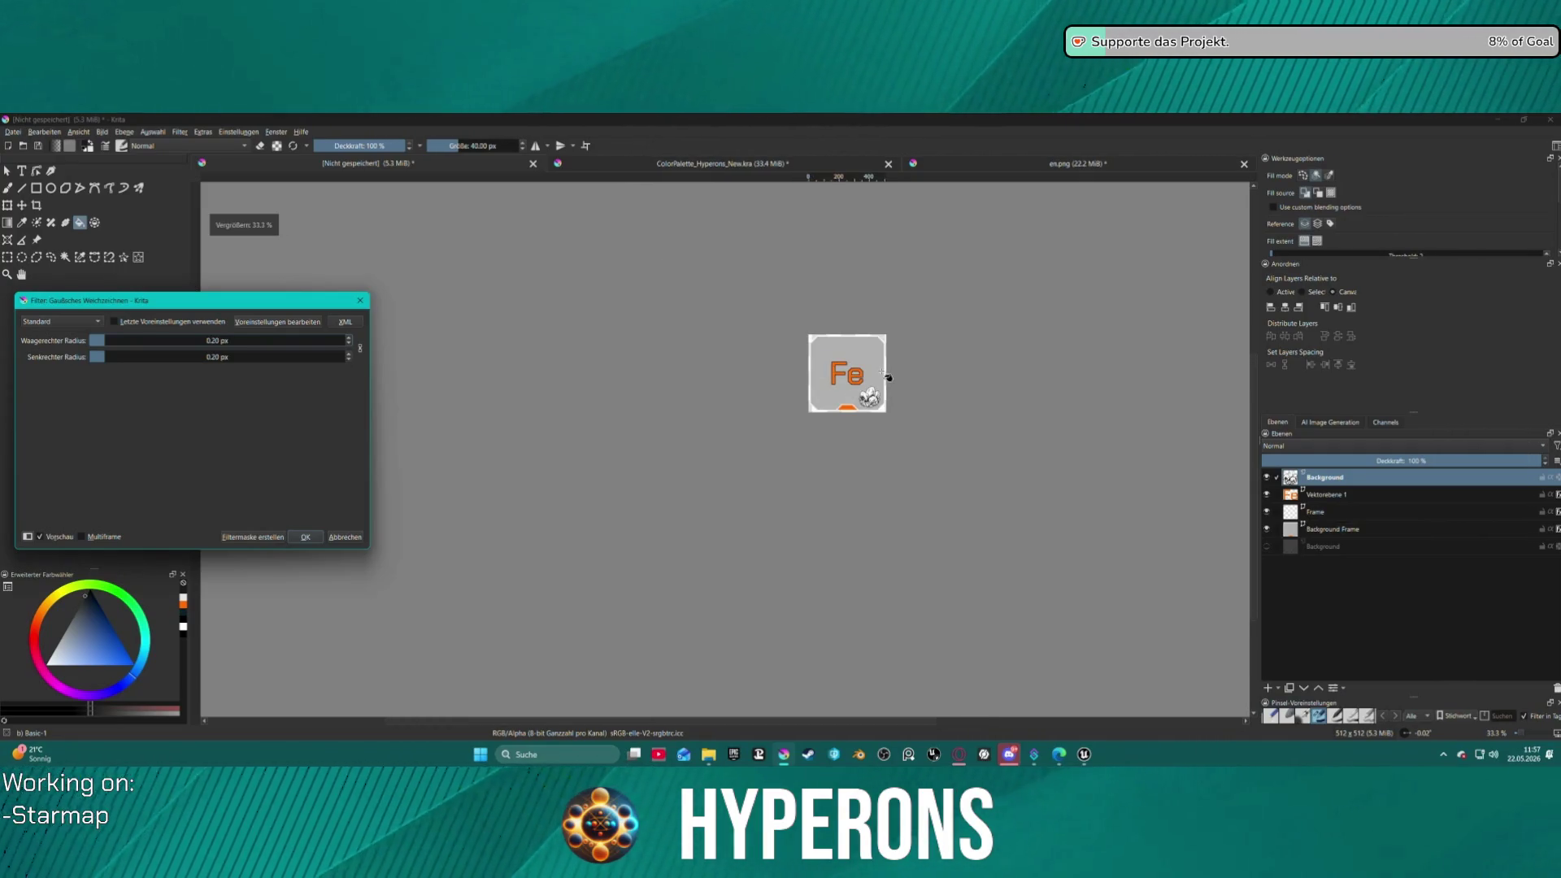
scroll(888, 377, up, 5)
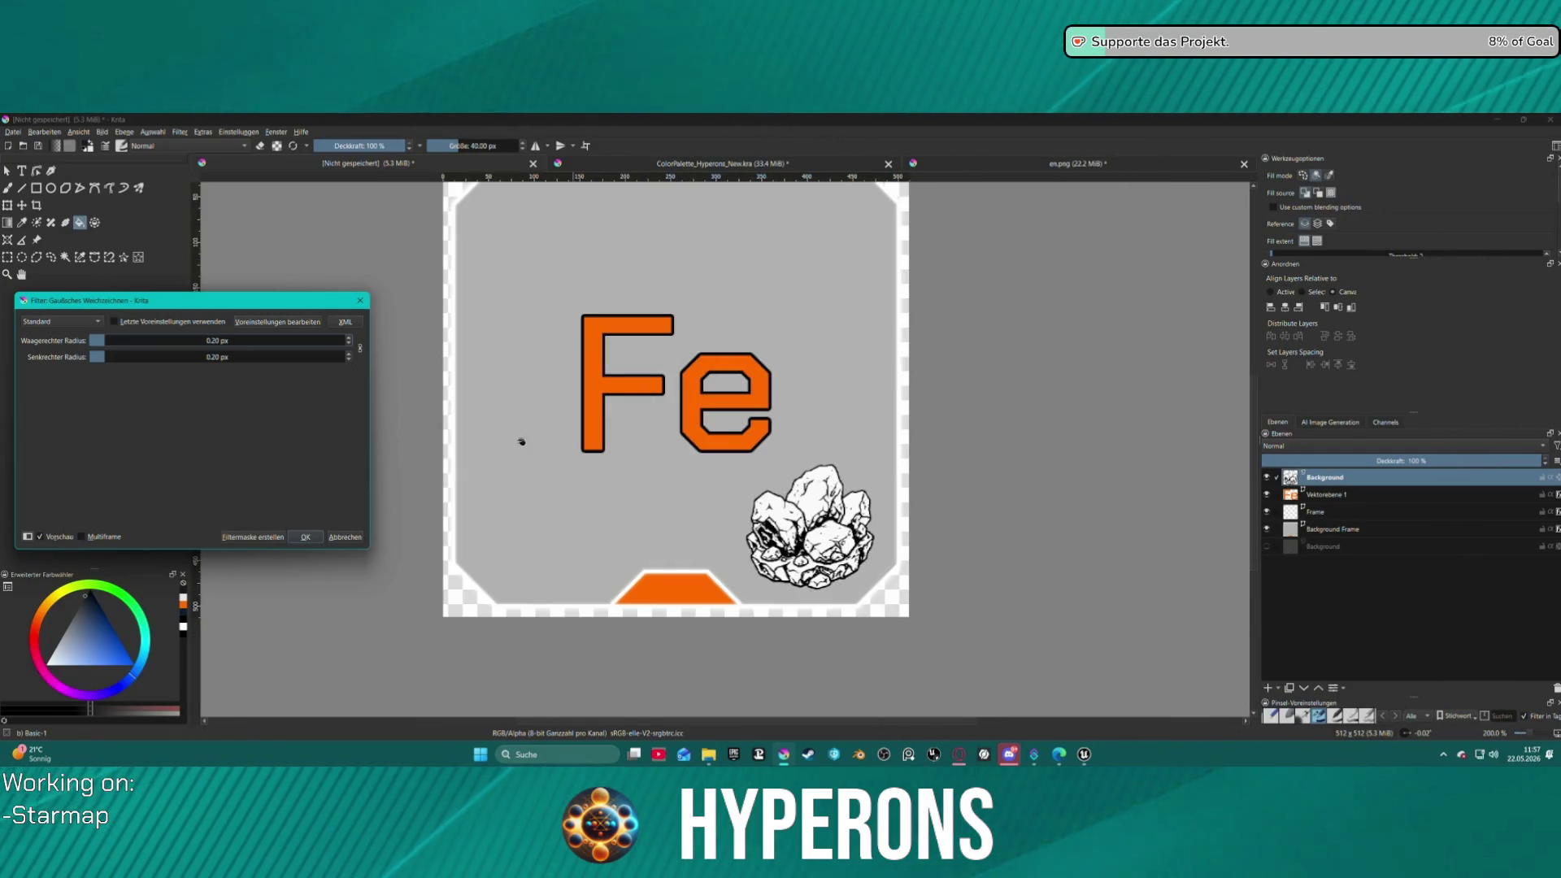
click(309, 535)
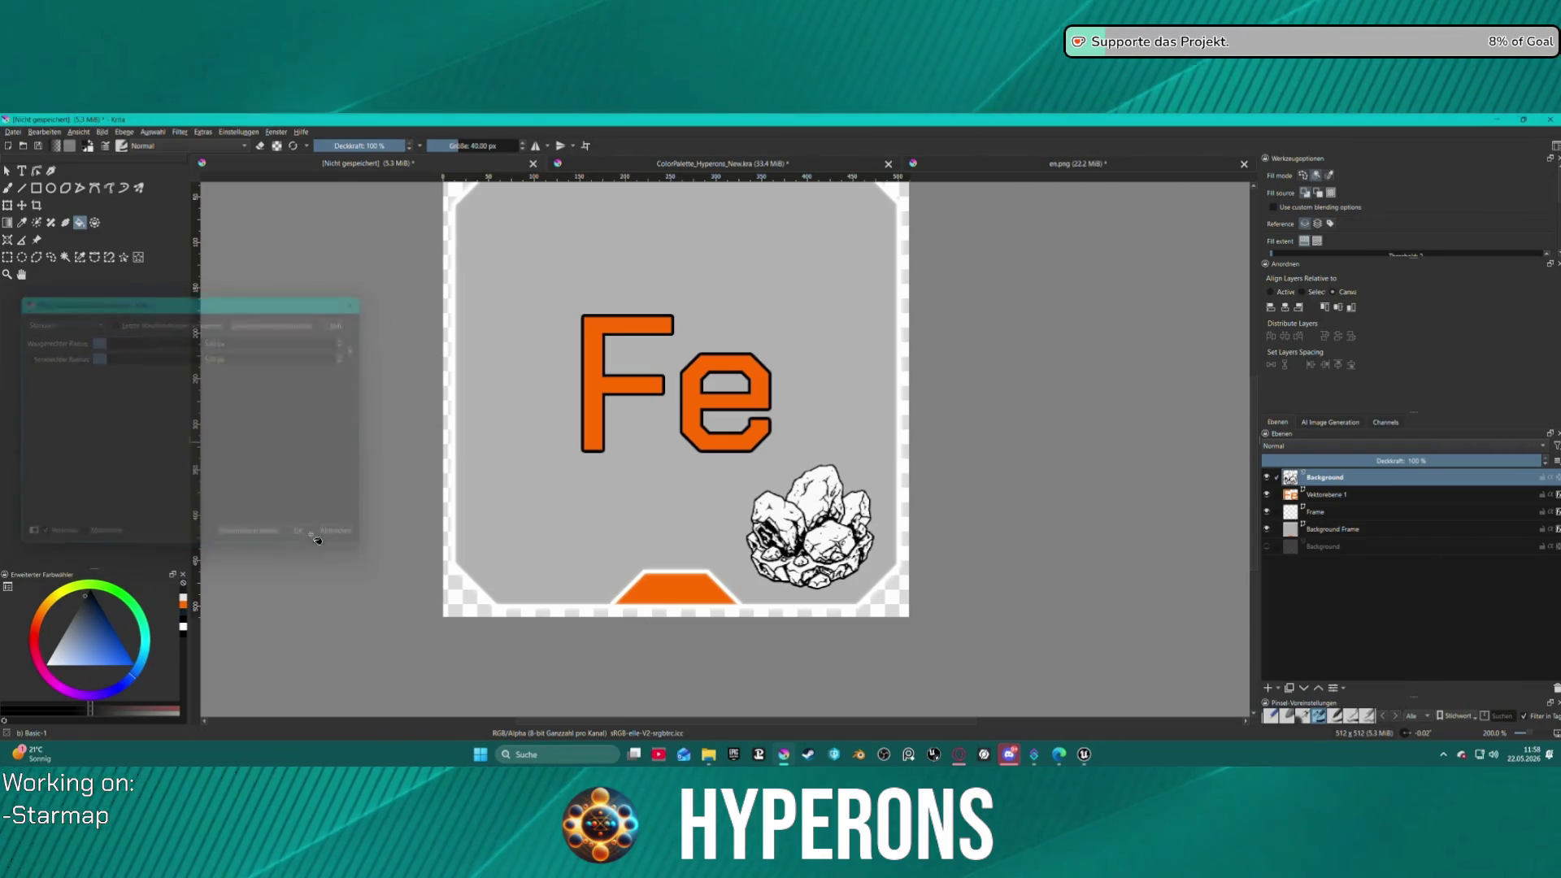
scroll(795, 519, up, 2)
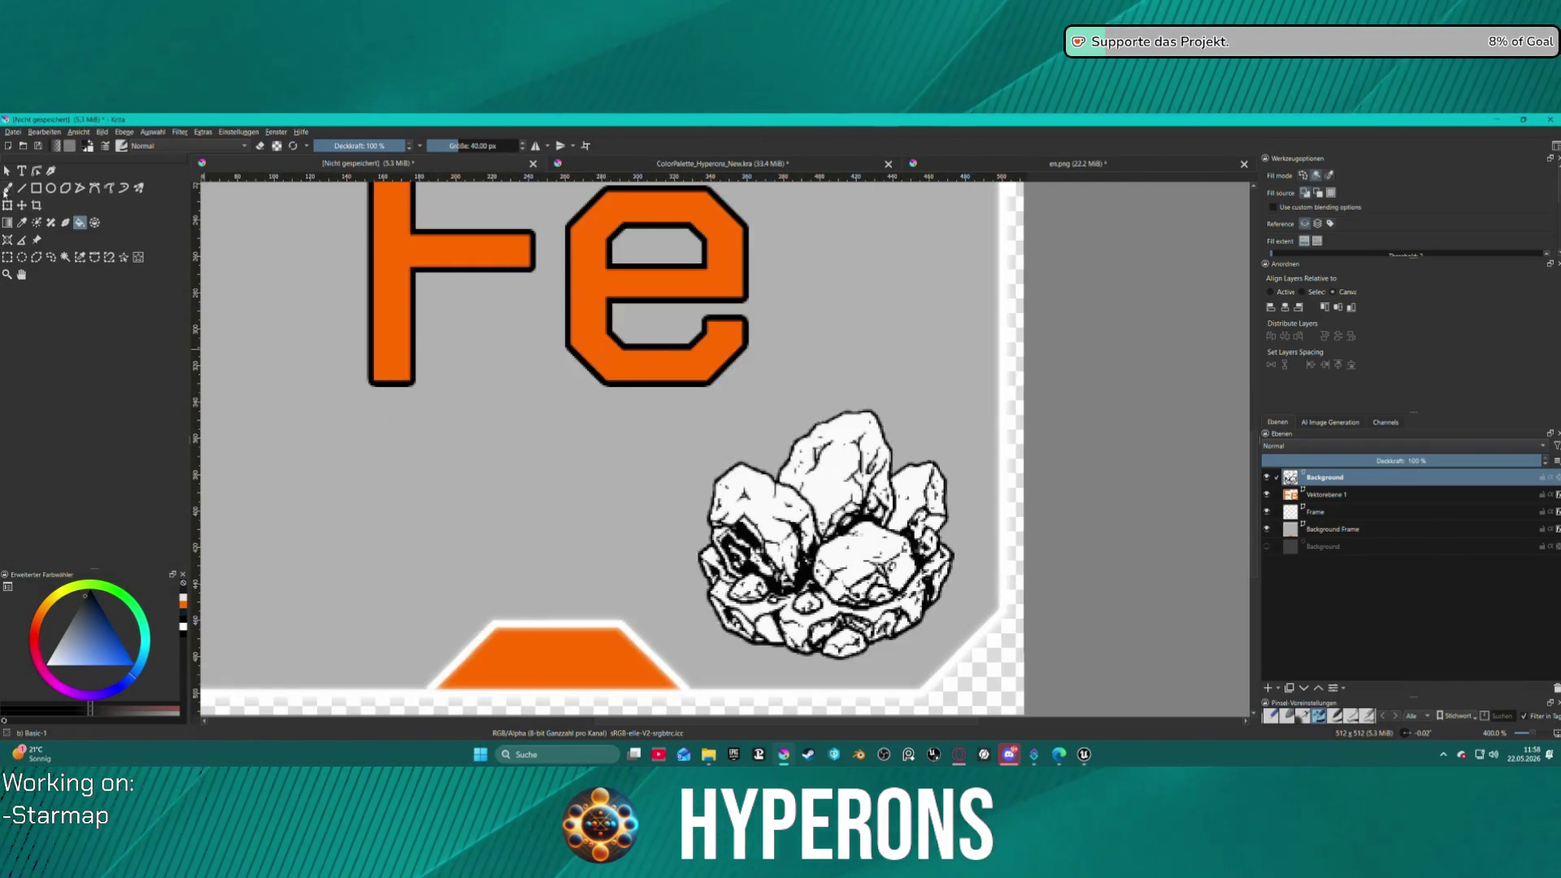
- Set up a small freehand brush painting in white for touching up the rock
click(8, 188)
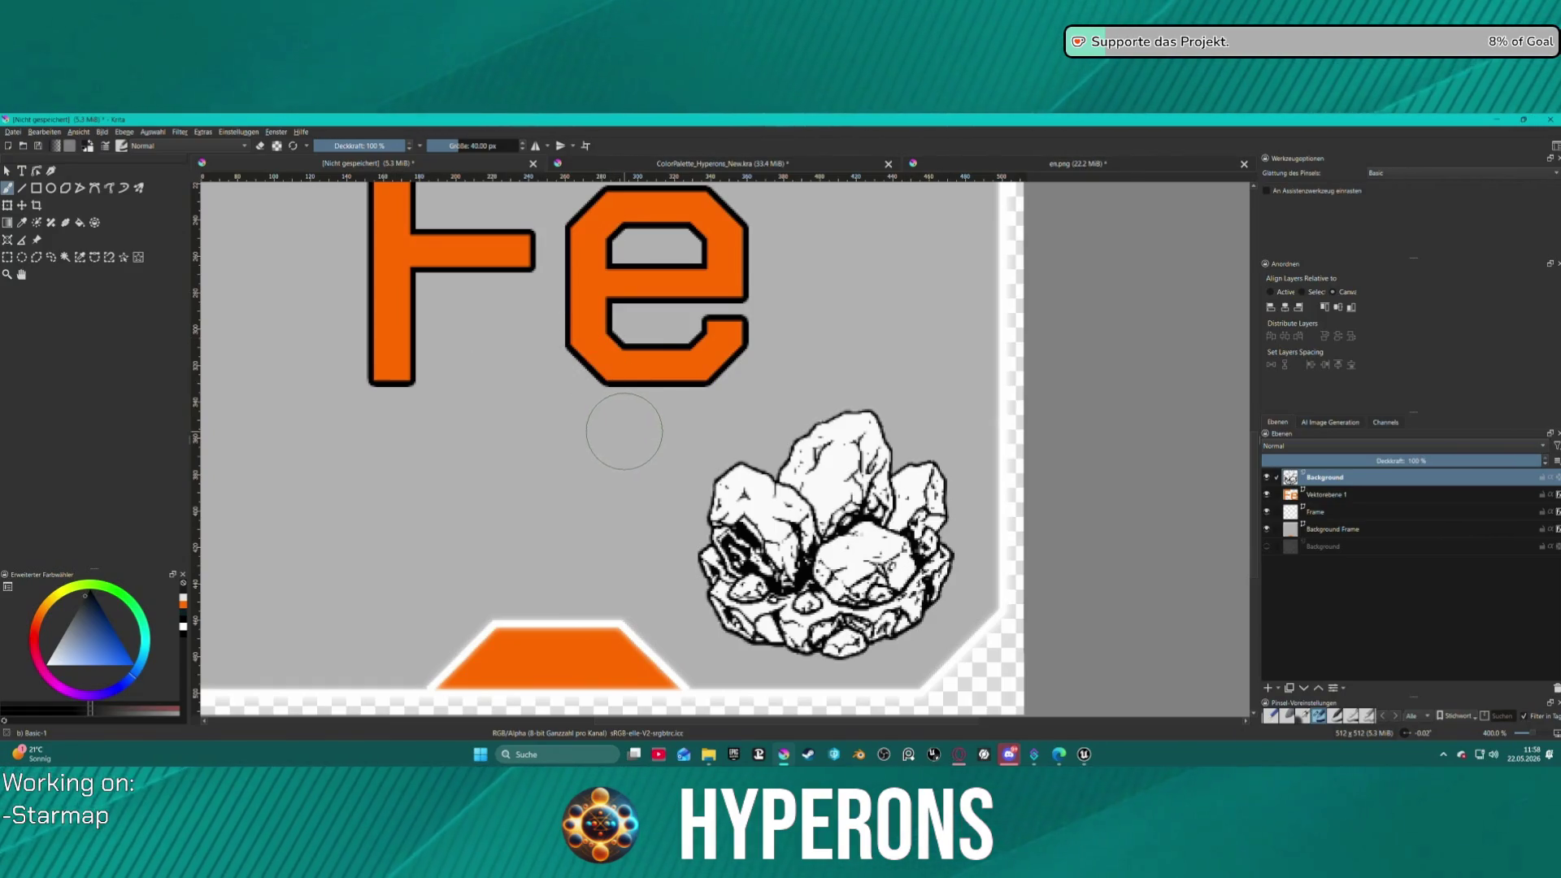
key(bracketleft)
key(bracketleft)
key(bracketleft)
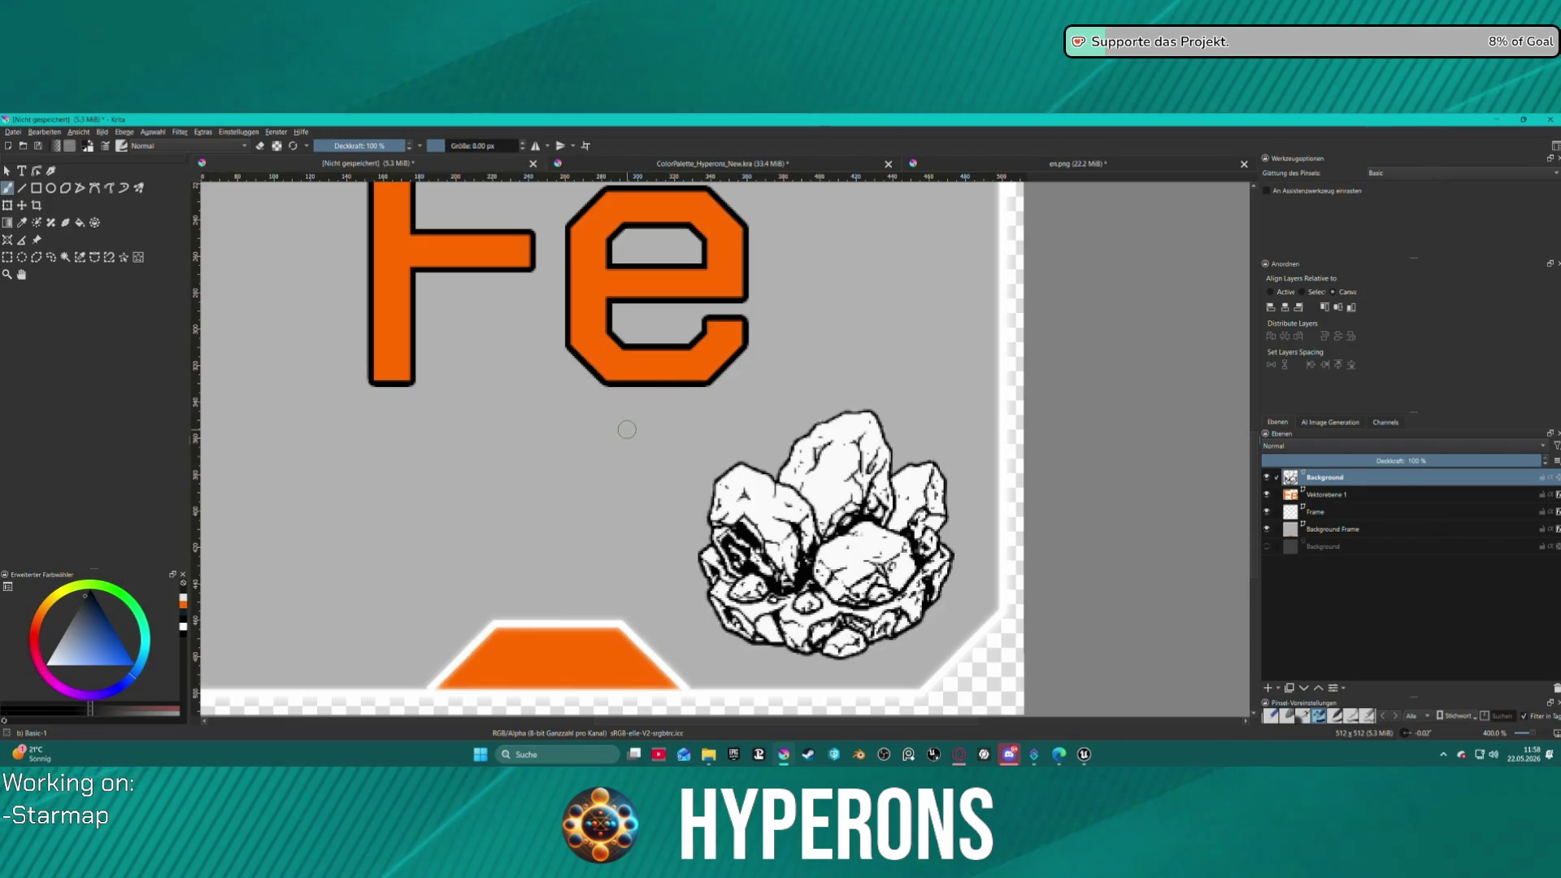
key(e)
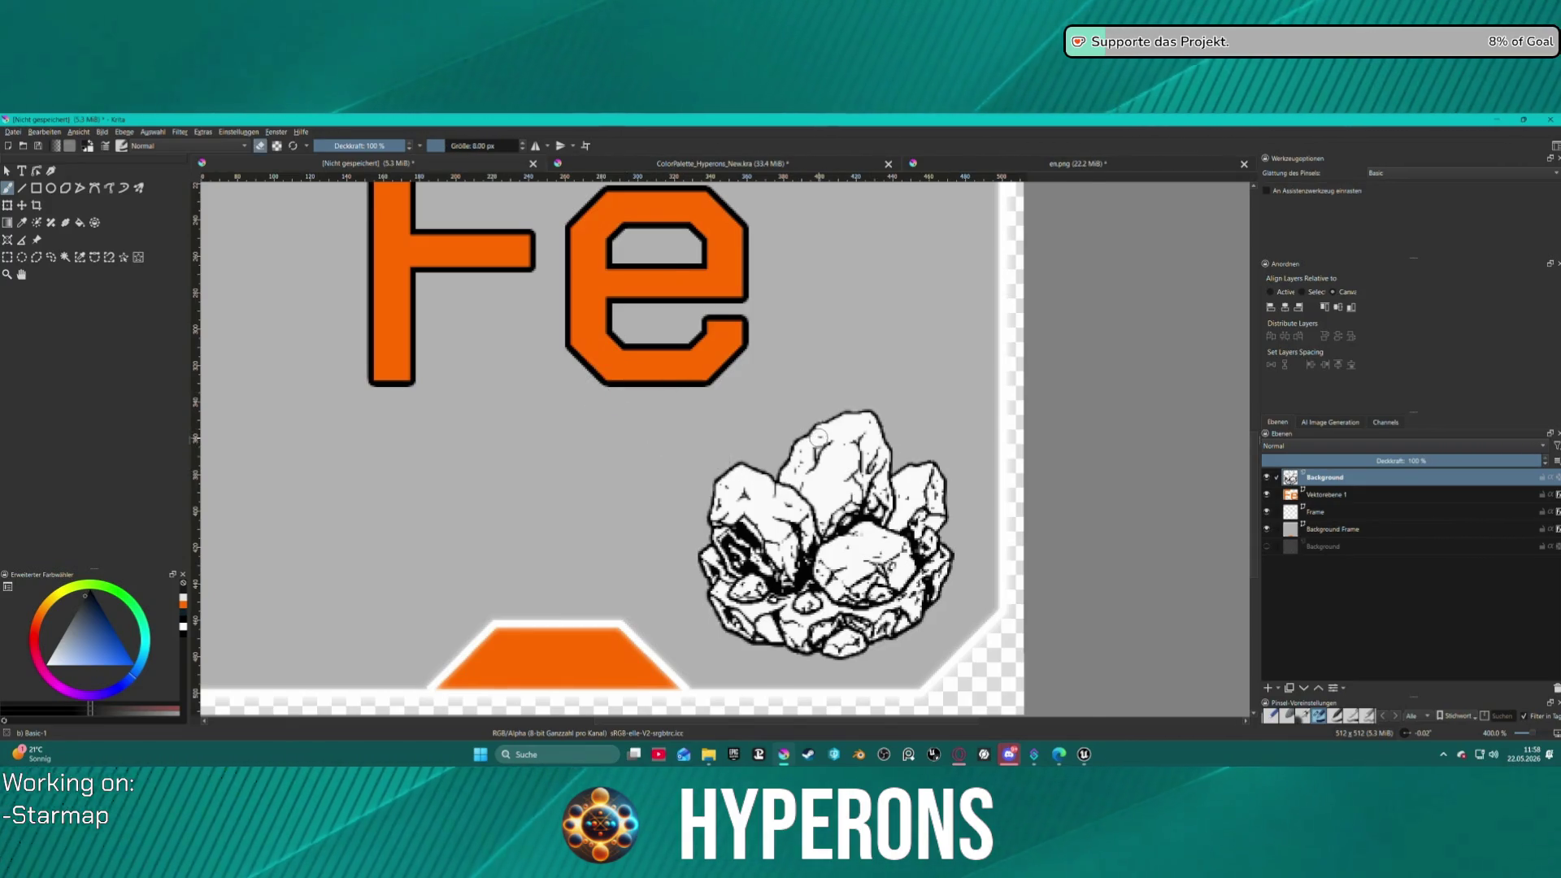
scroll(819, 437, up, 2)
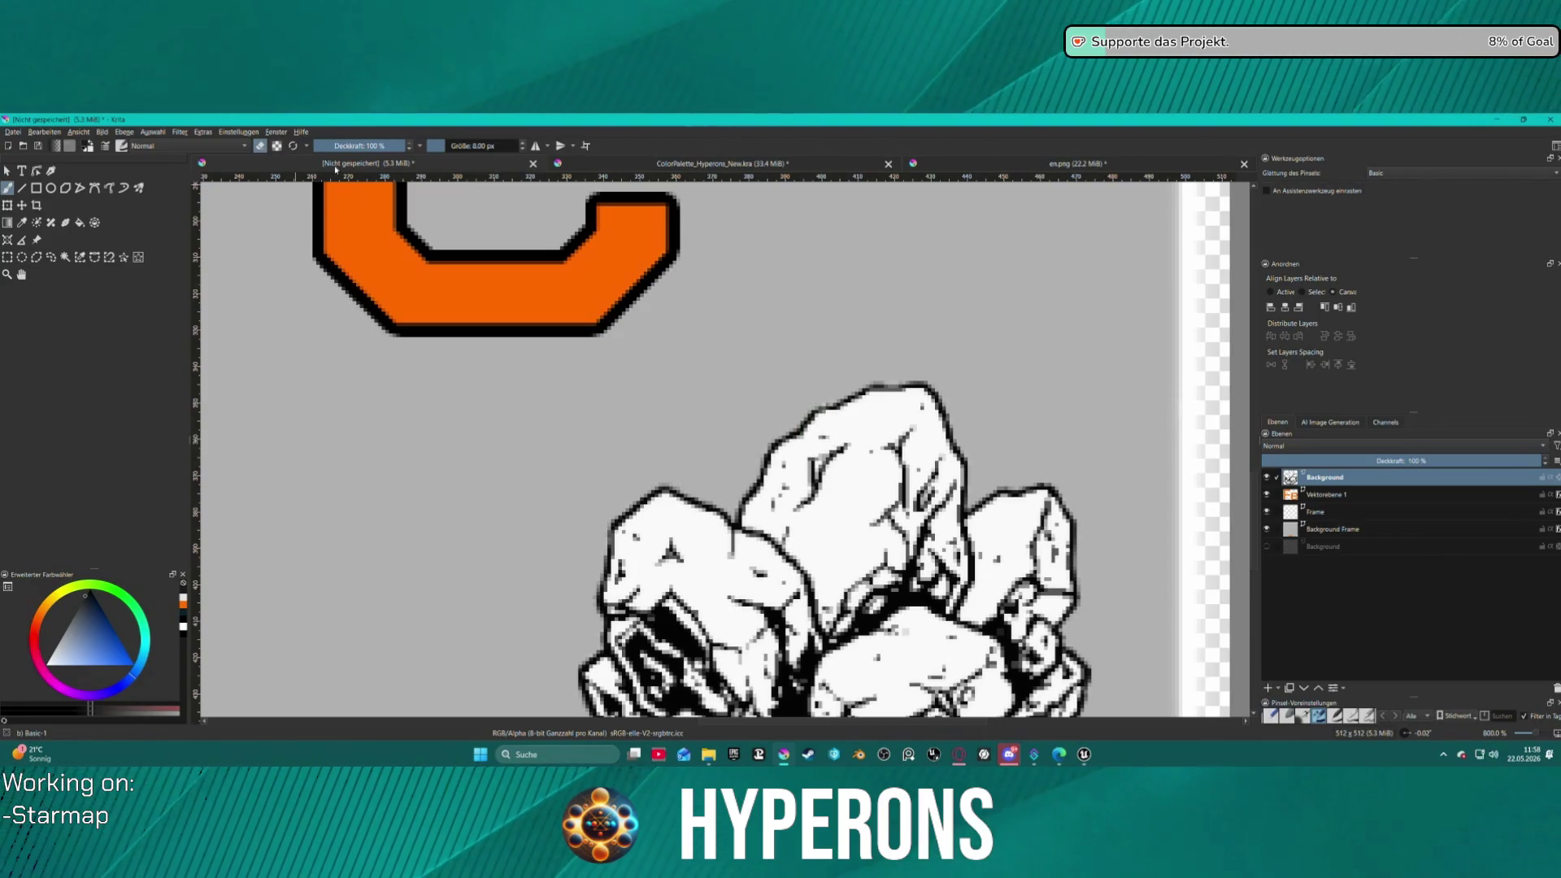
key(e)
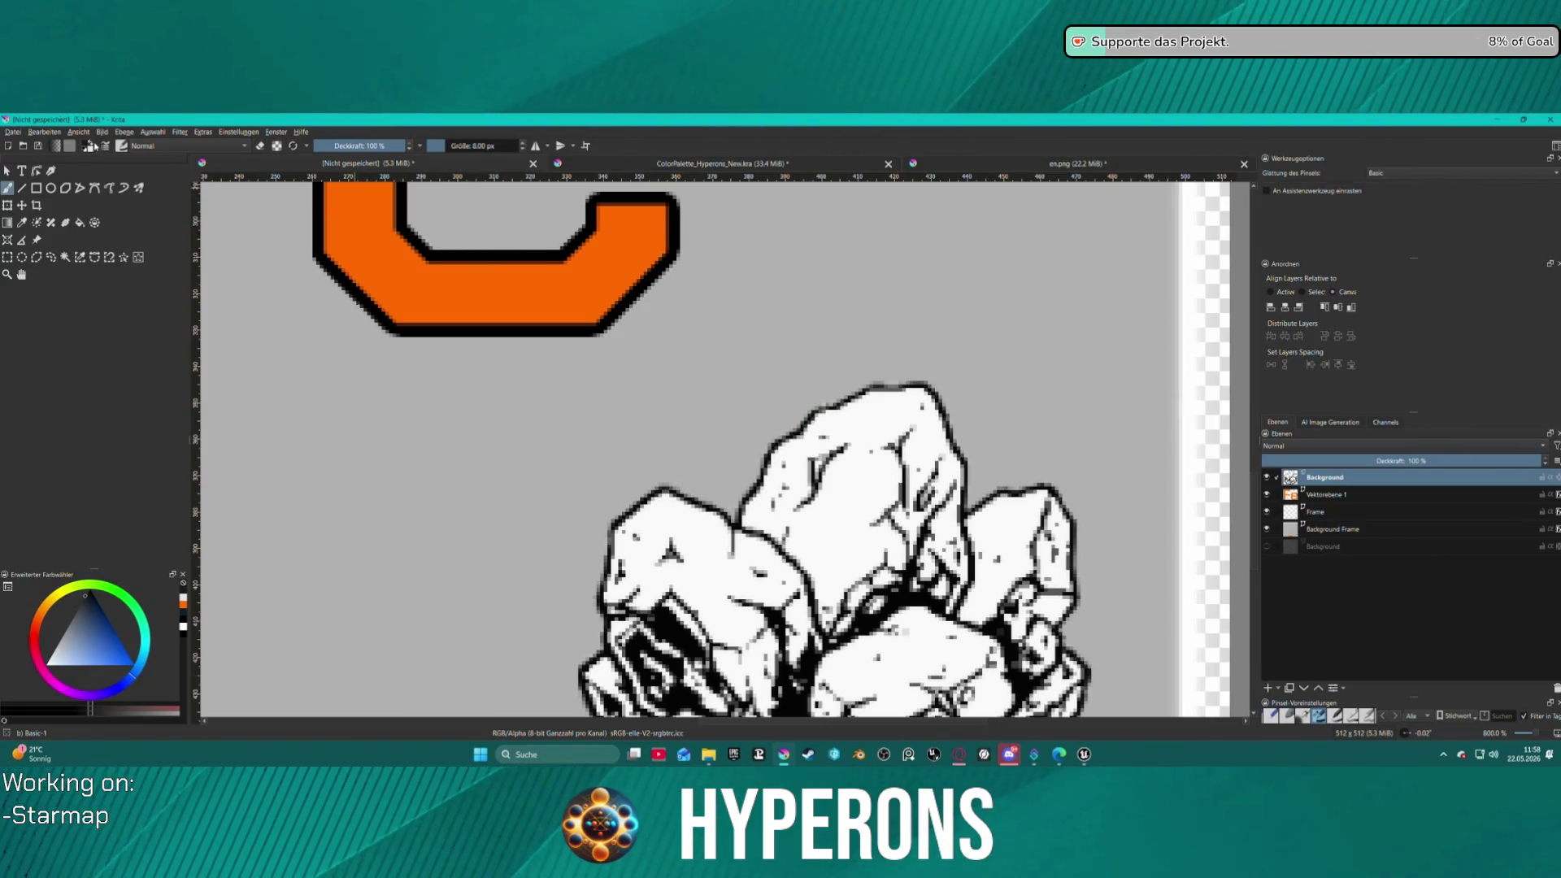
key(x)
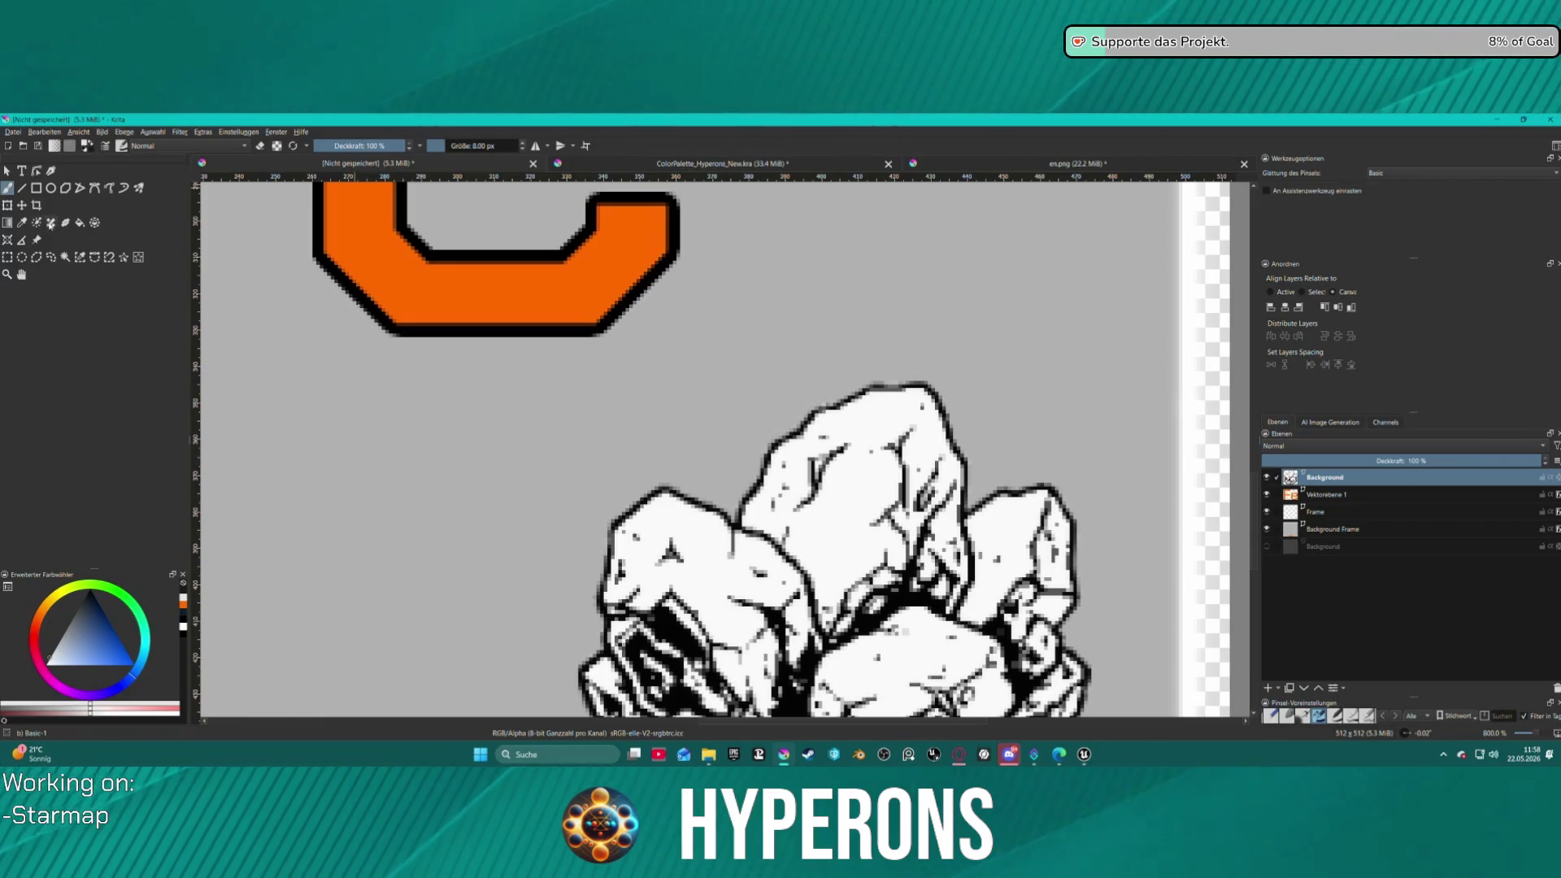
click(23, 223)
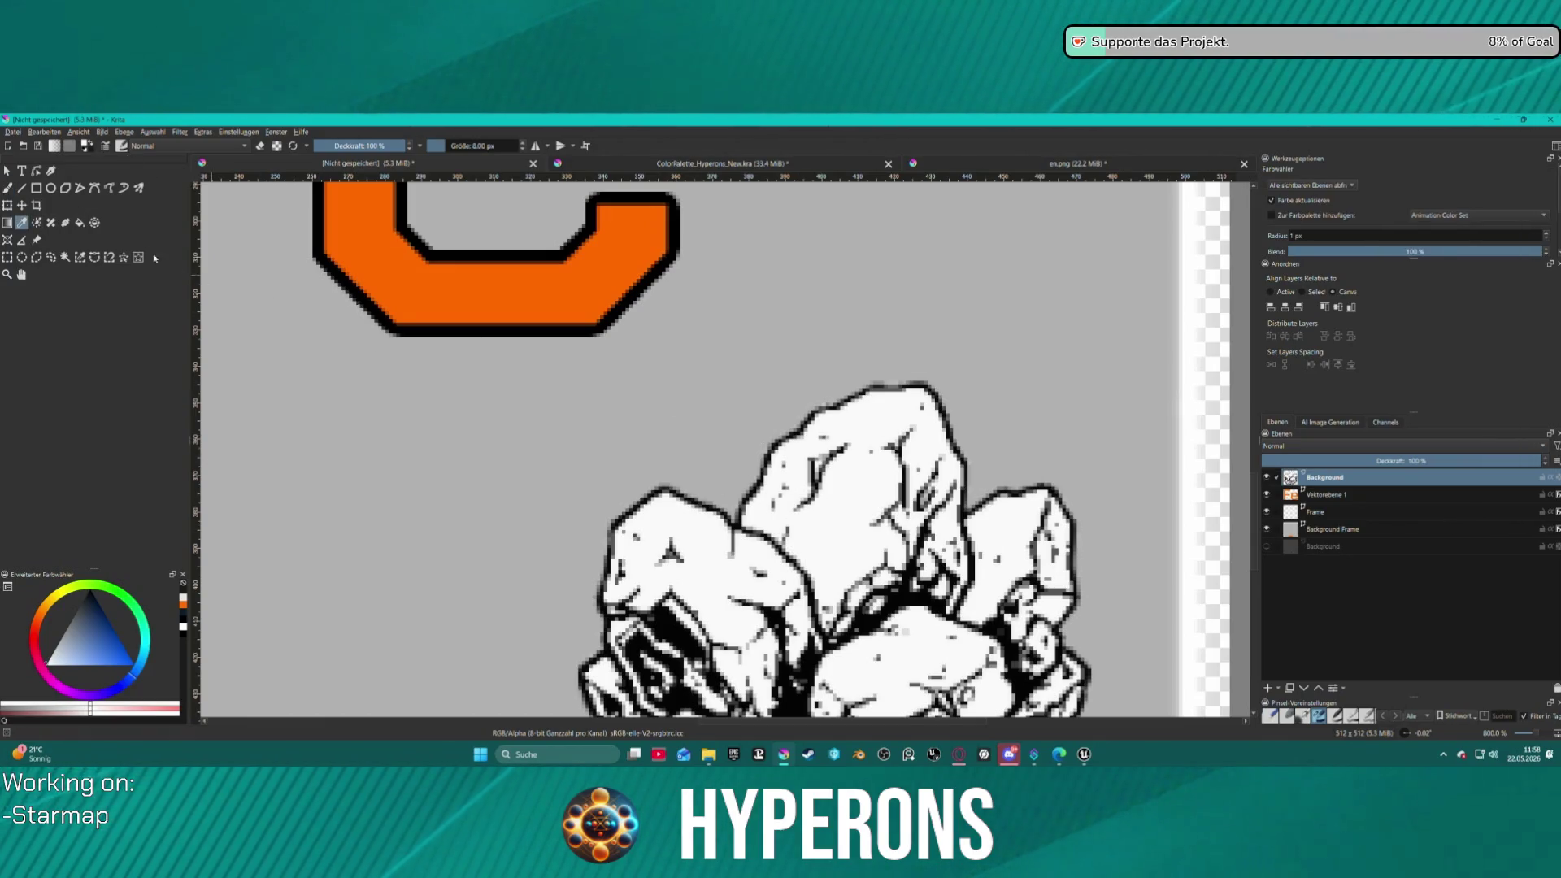
key(b)
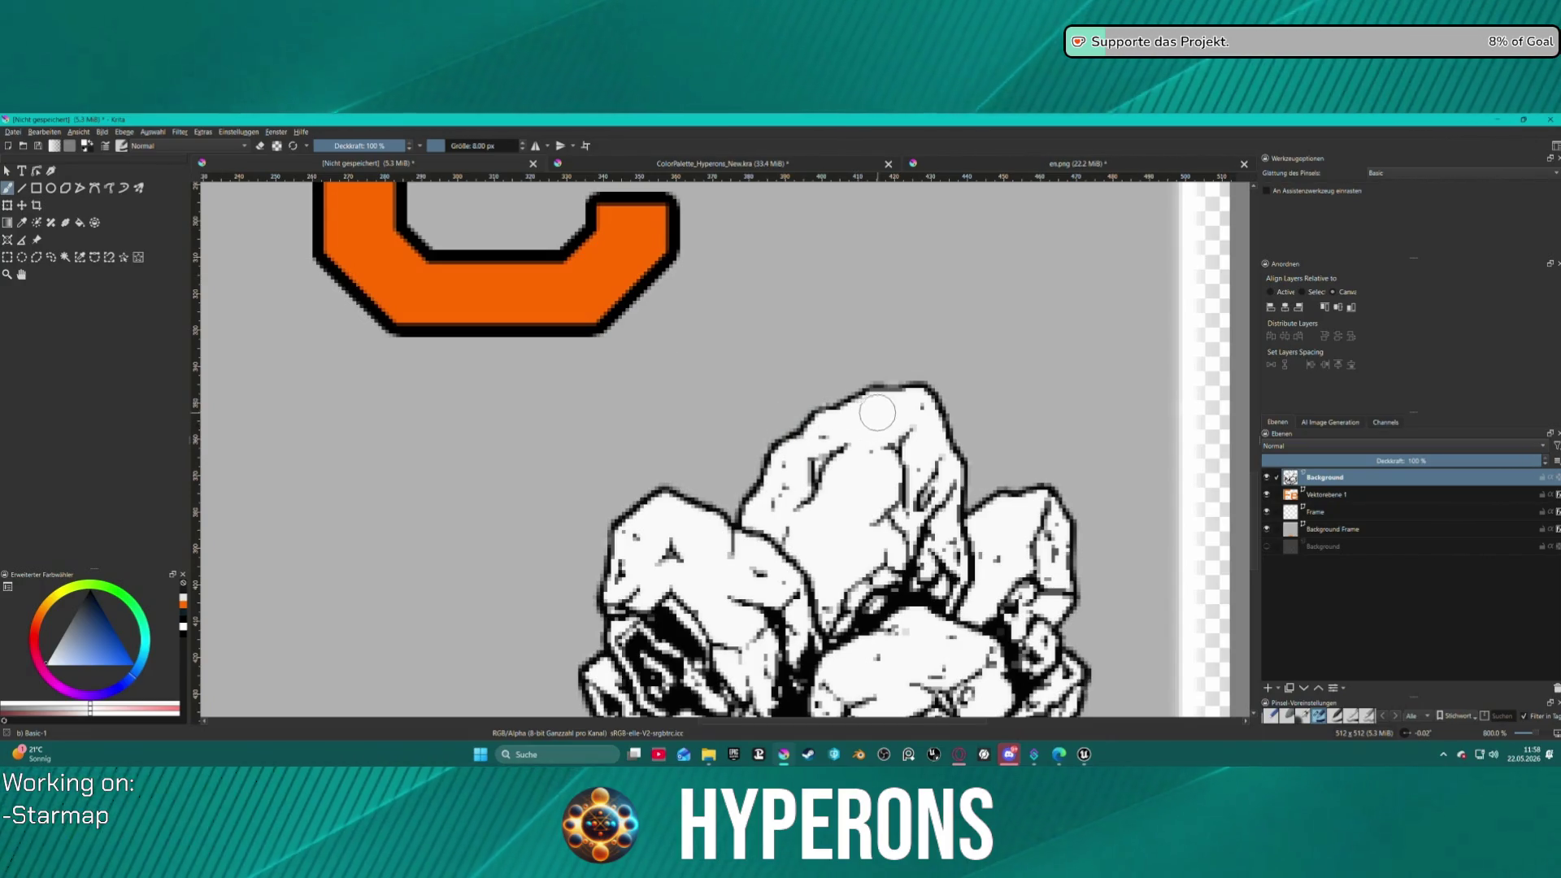
key(bracketleft)
key(bracketleft)
key(bracketleft)
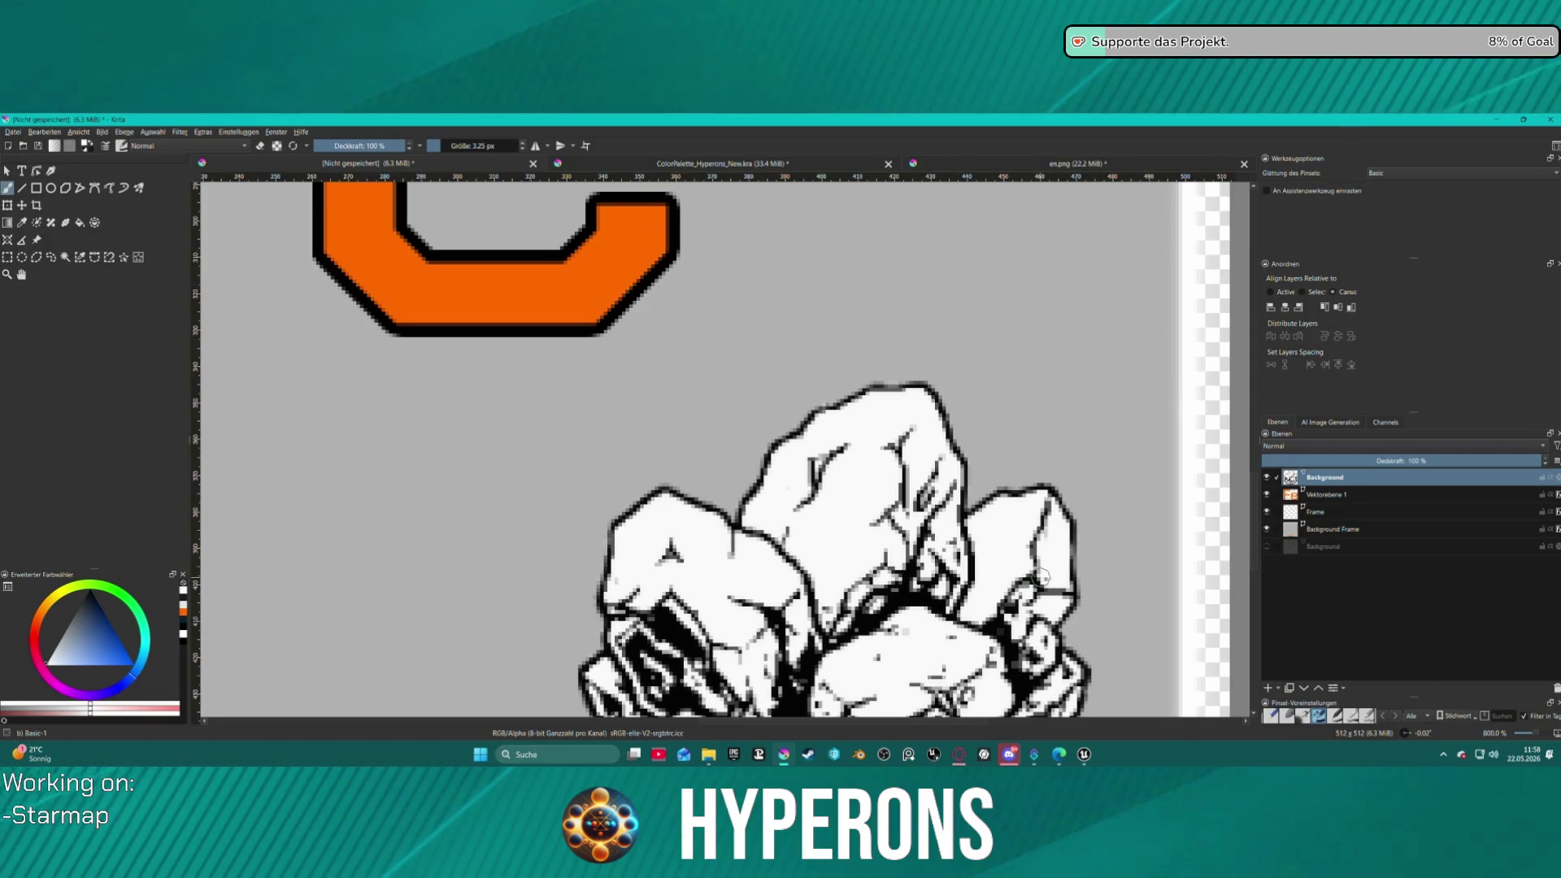
scroll(981, 674, down, 6)
scroll(980, 674, up, 3)
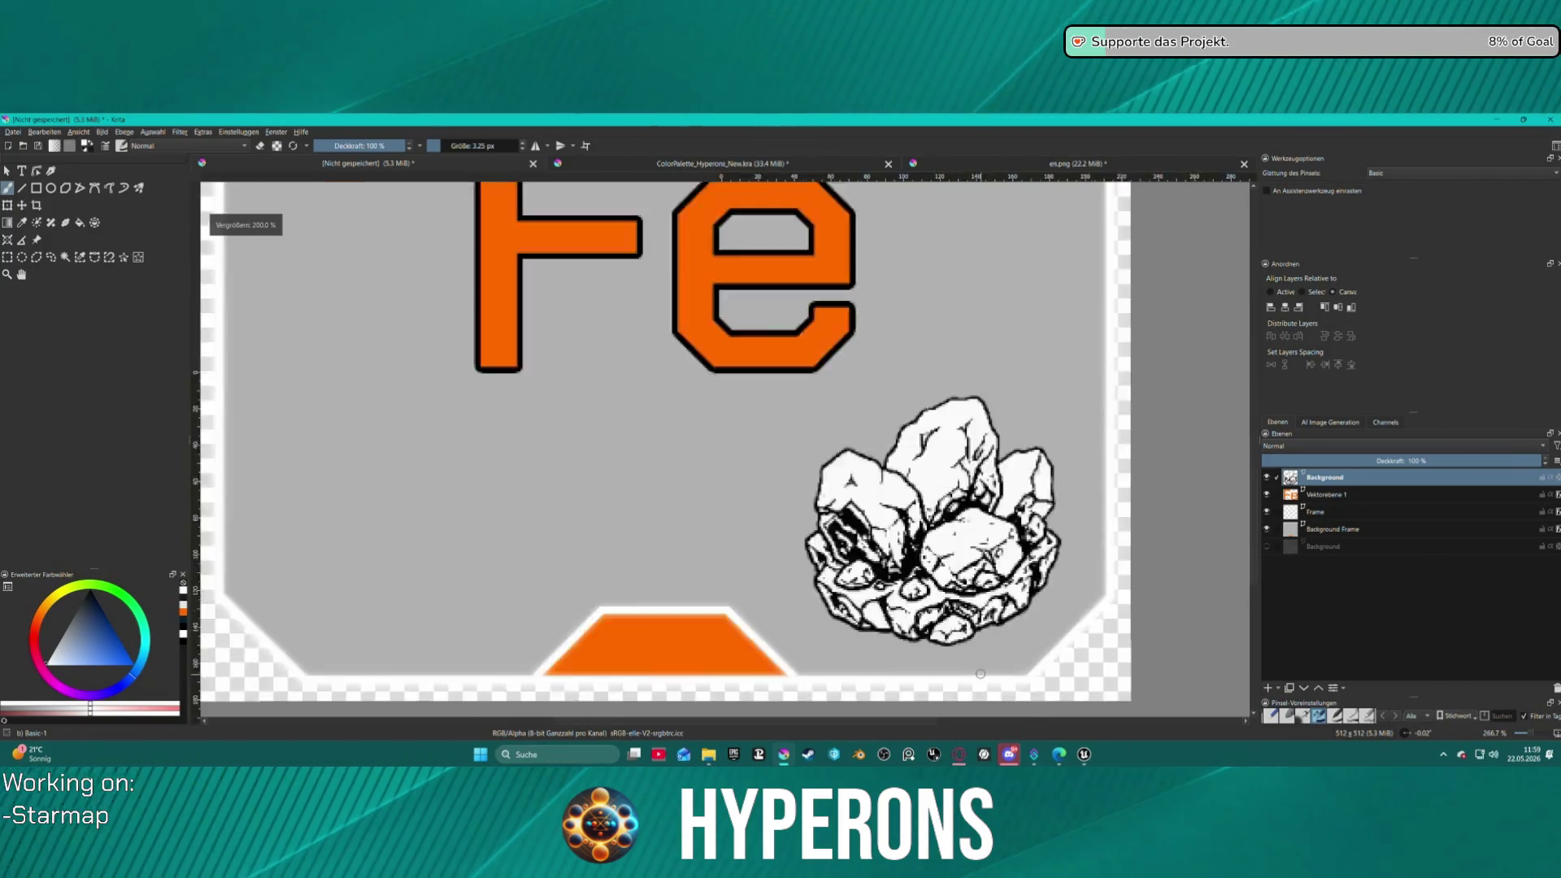
scroll(981, 674, up, 4)
scroll(968, 651, down, 2)
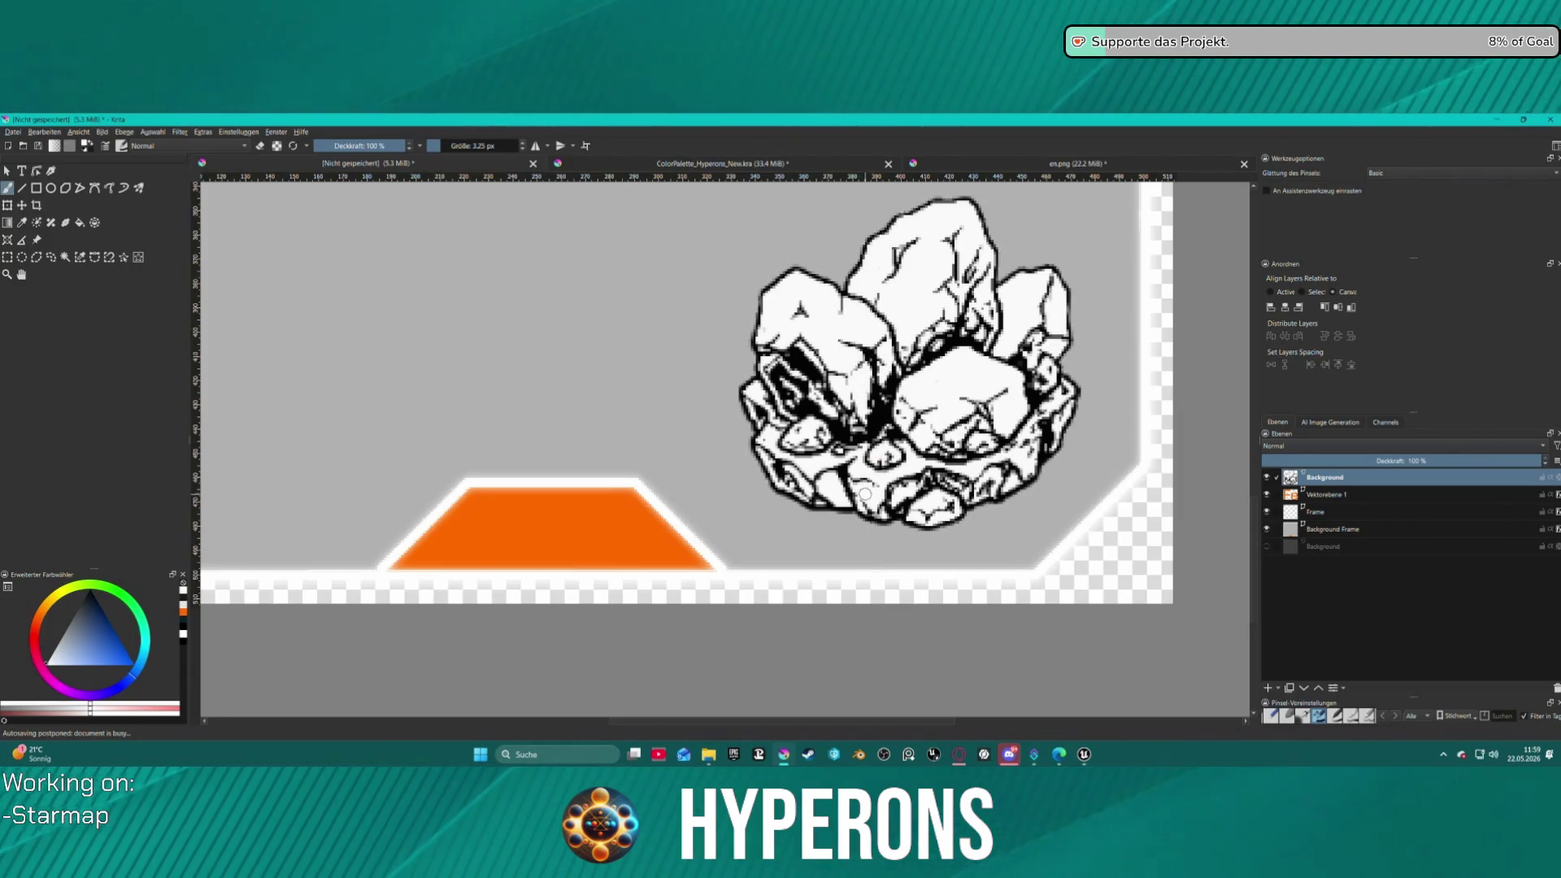
scroll(947, 381, down, 5)
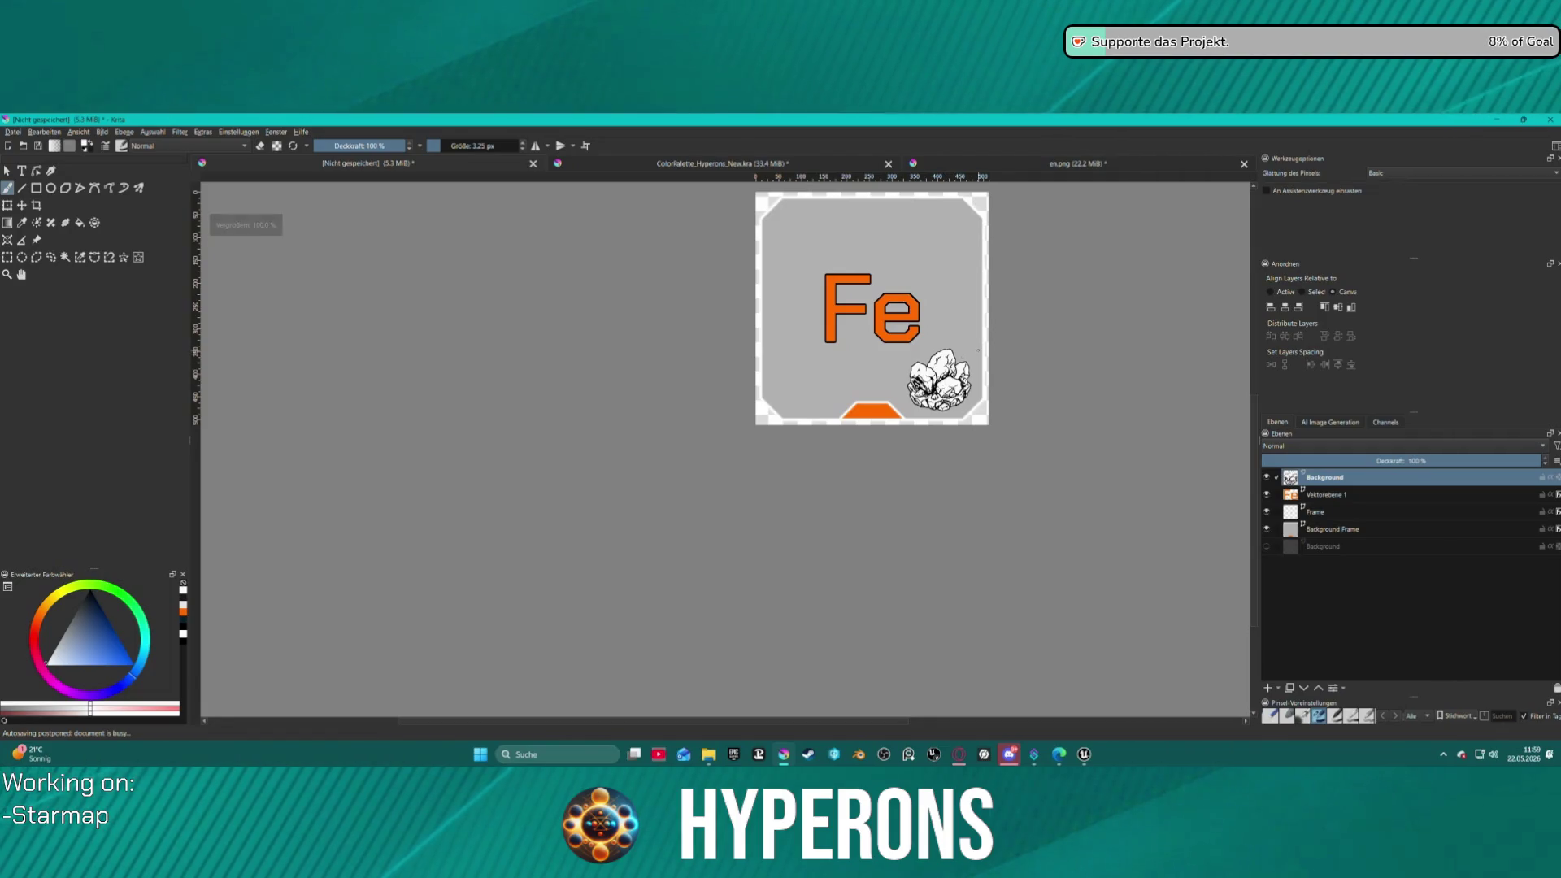
scroll(941, 352, up, 5)
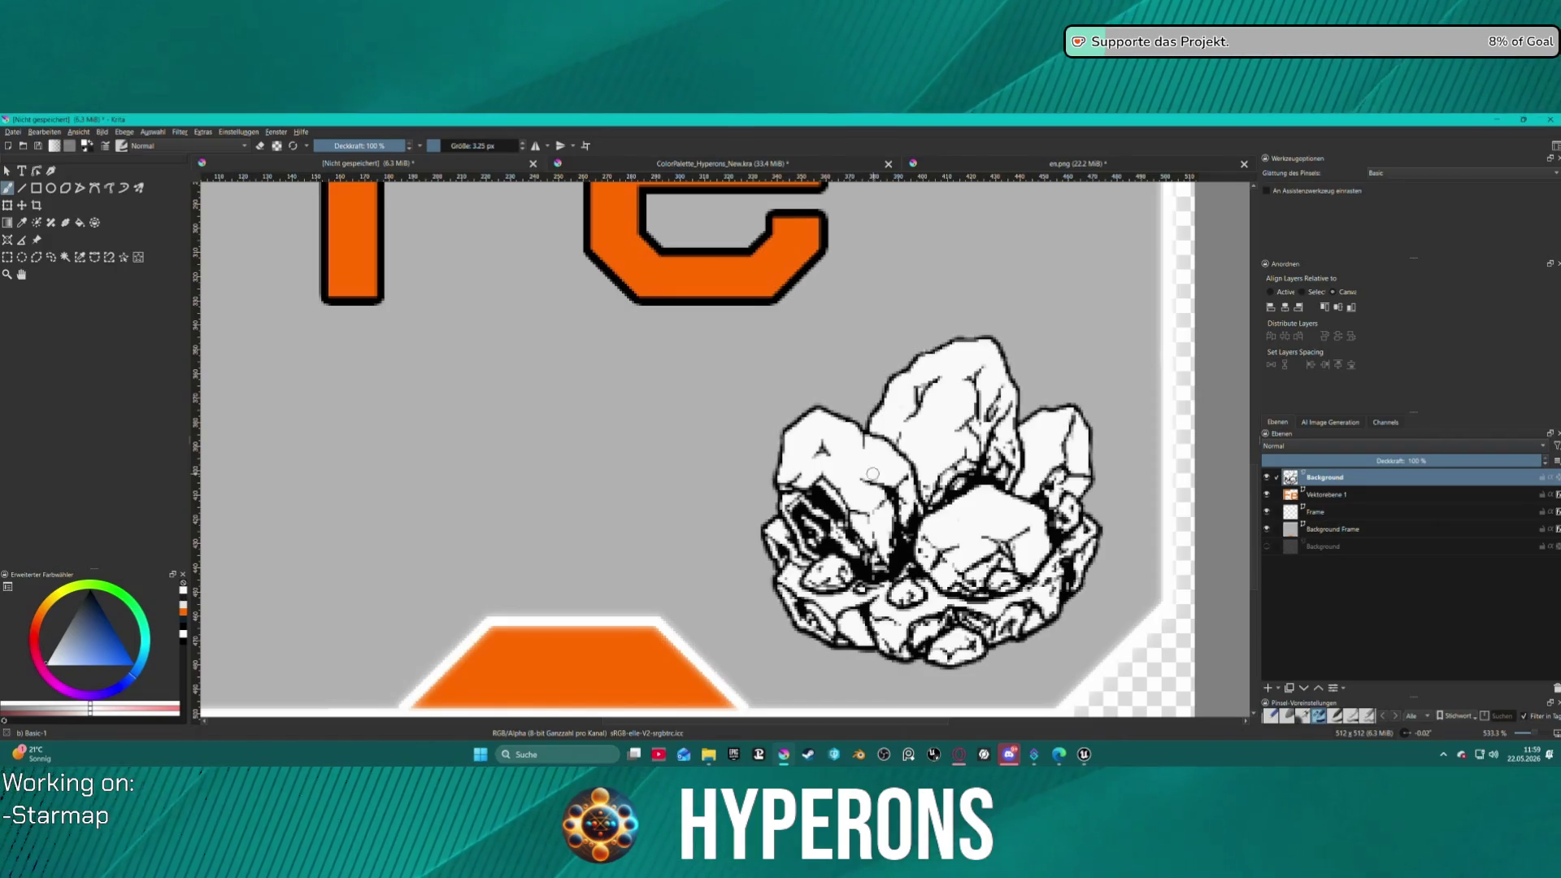
scroll(833, 461, down, 7)
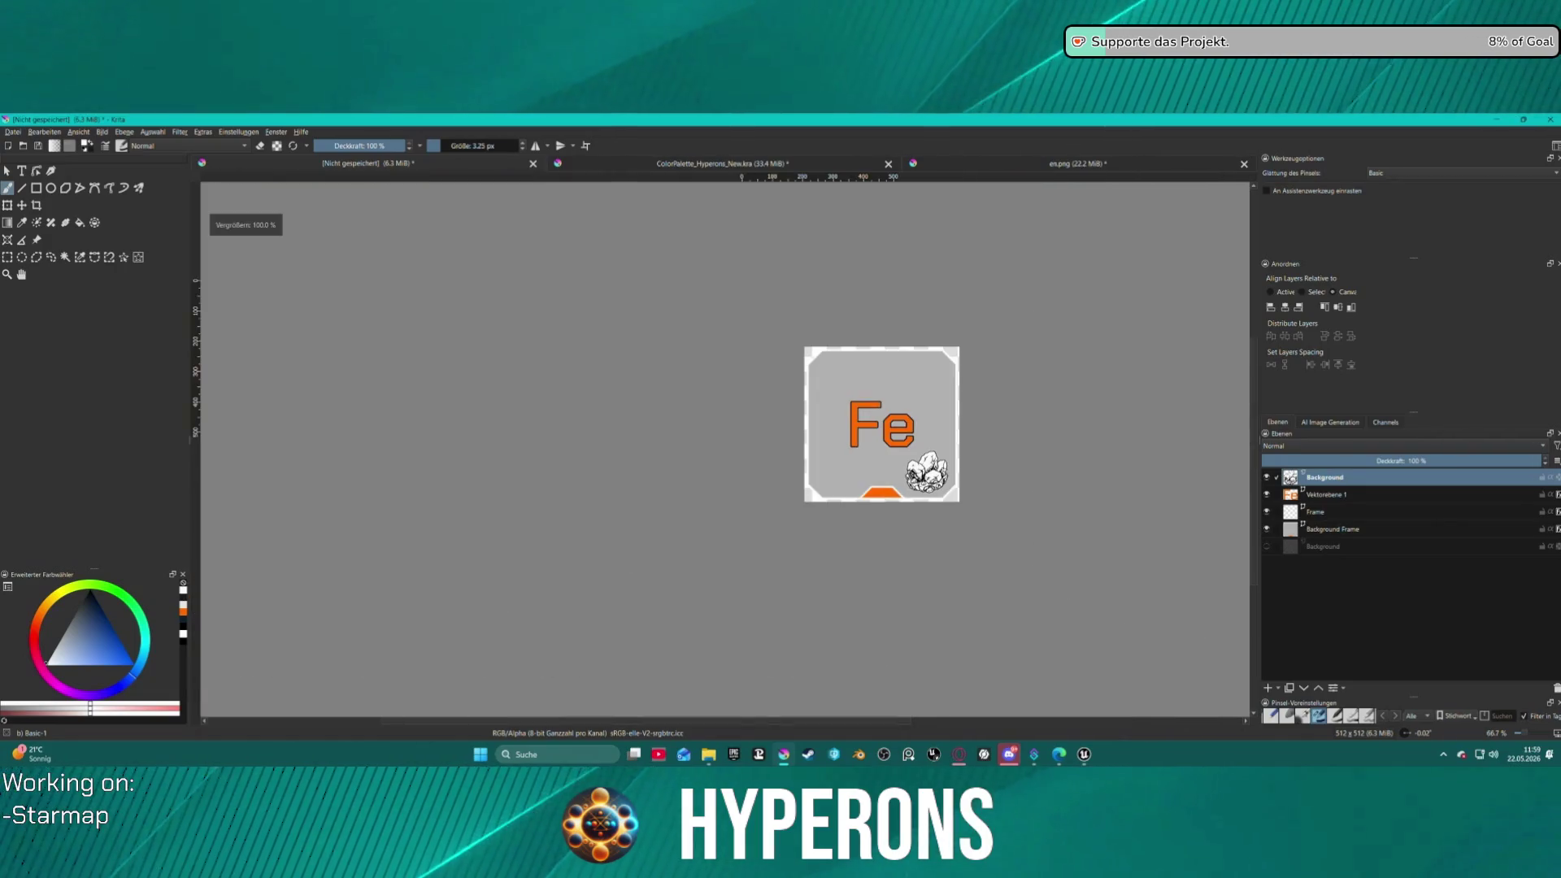
right_click(1334, 478)
- Add a 2 px black Stroke layer style to the rock layer and zoom in to inspect it
click(1338, 494)
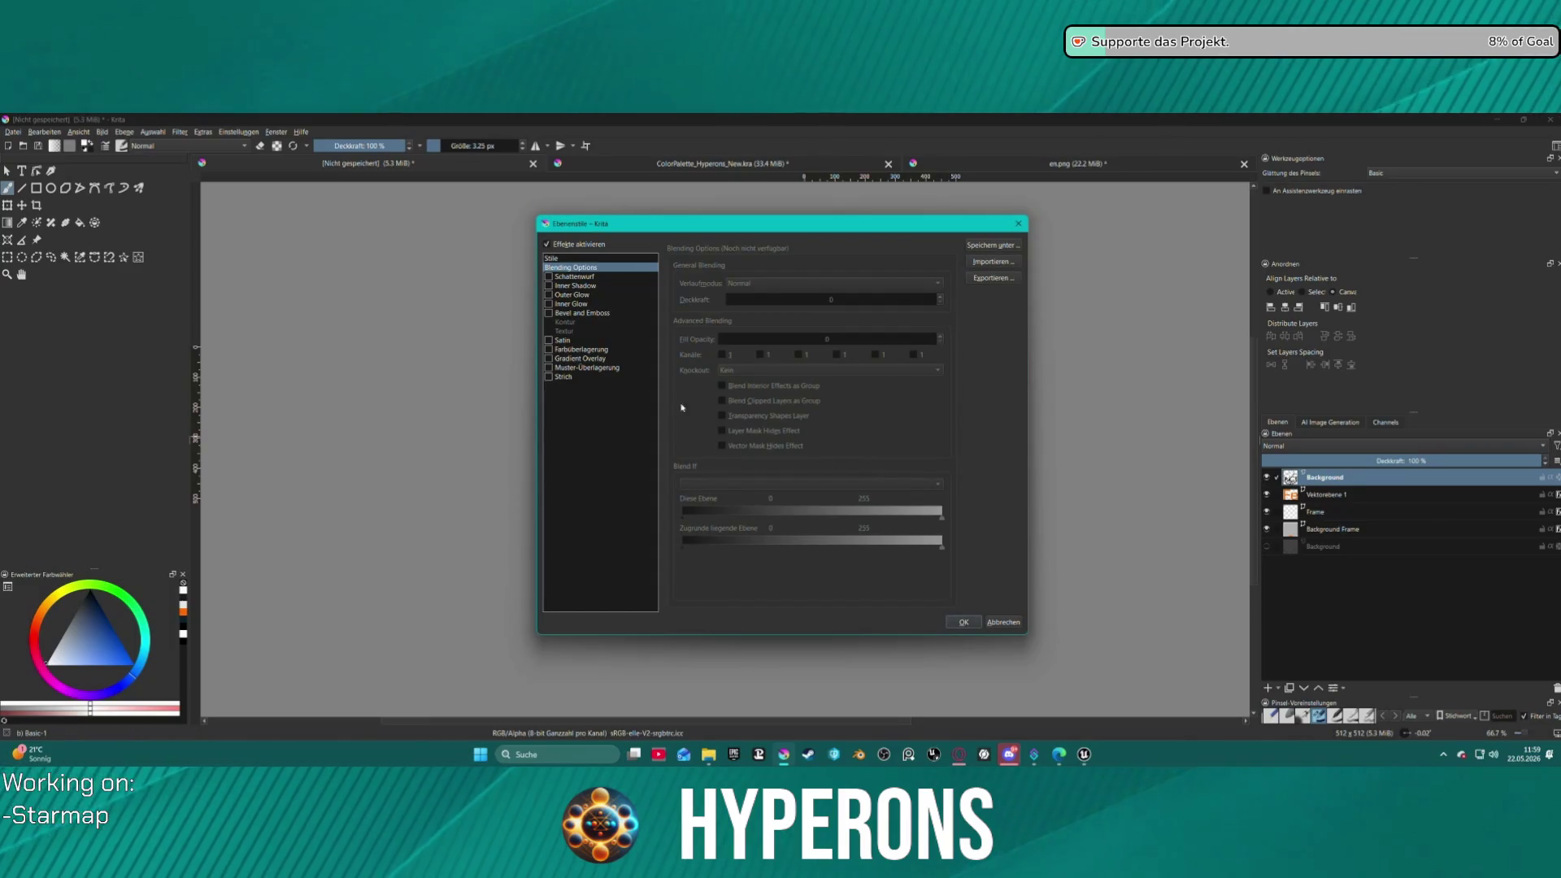
click(567, 377)
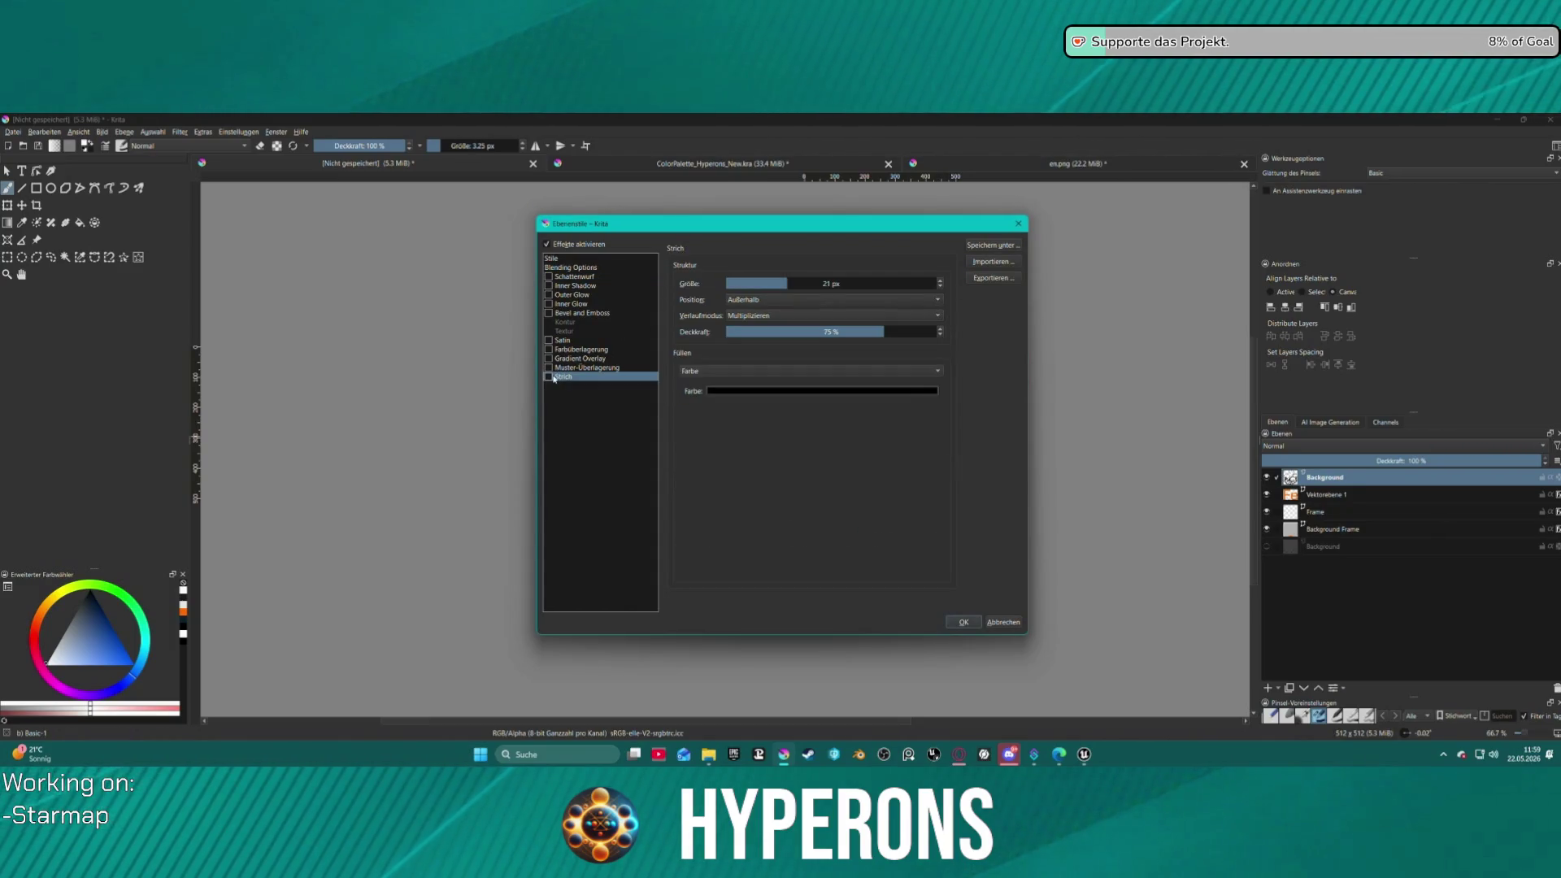
mouse_move(694, 218)
mouse_down()
mouse_move(428, 236)
mouse_move(399, 205)
mouse_up()
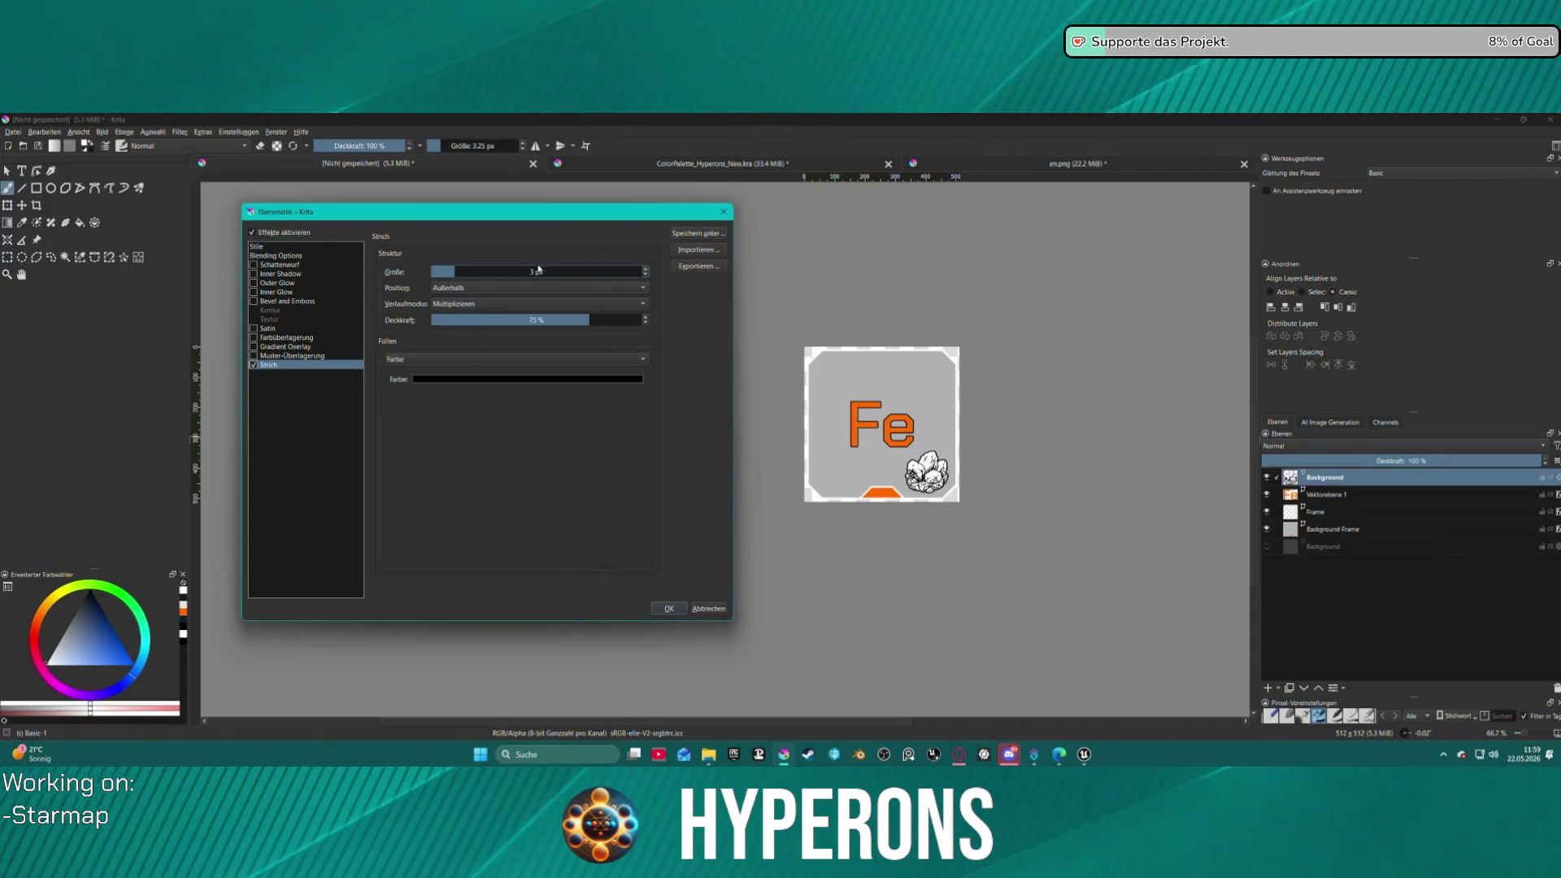
click(648, 277)
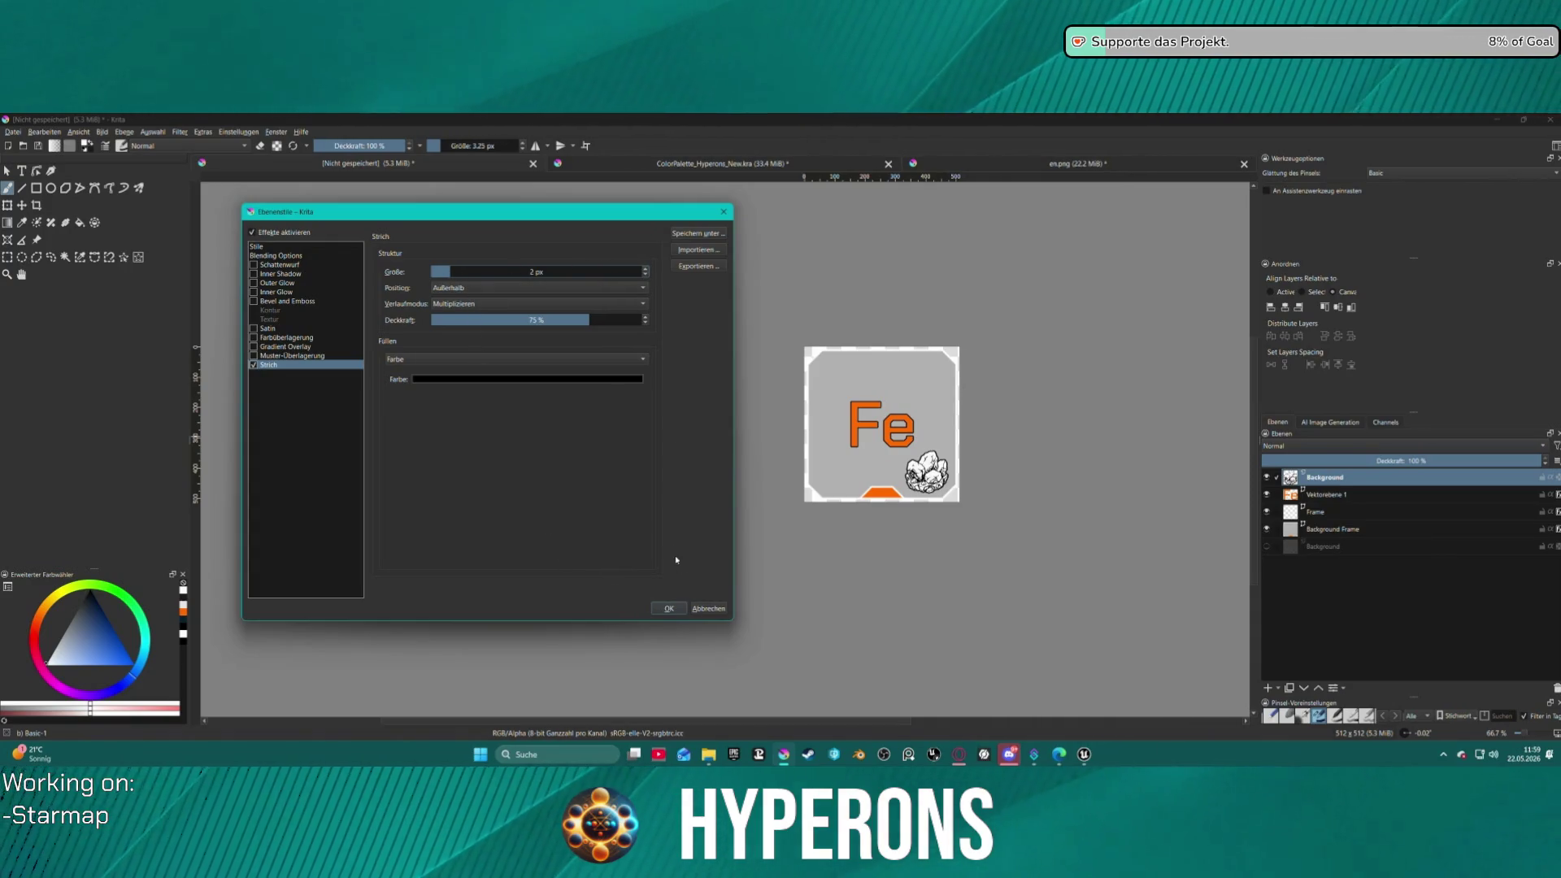
click(670, 609)
key(plus)
key(plus)
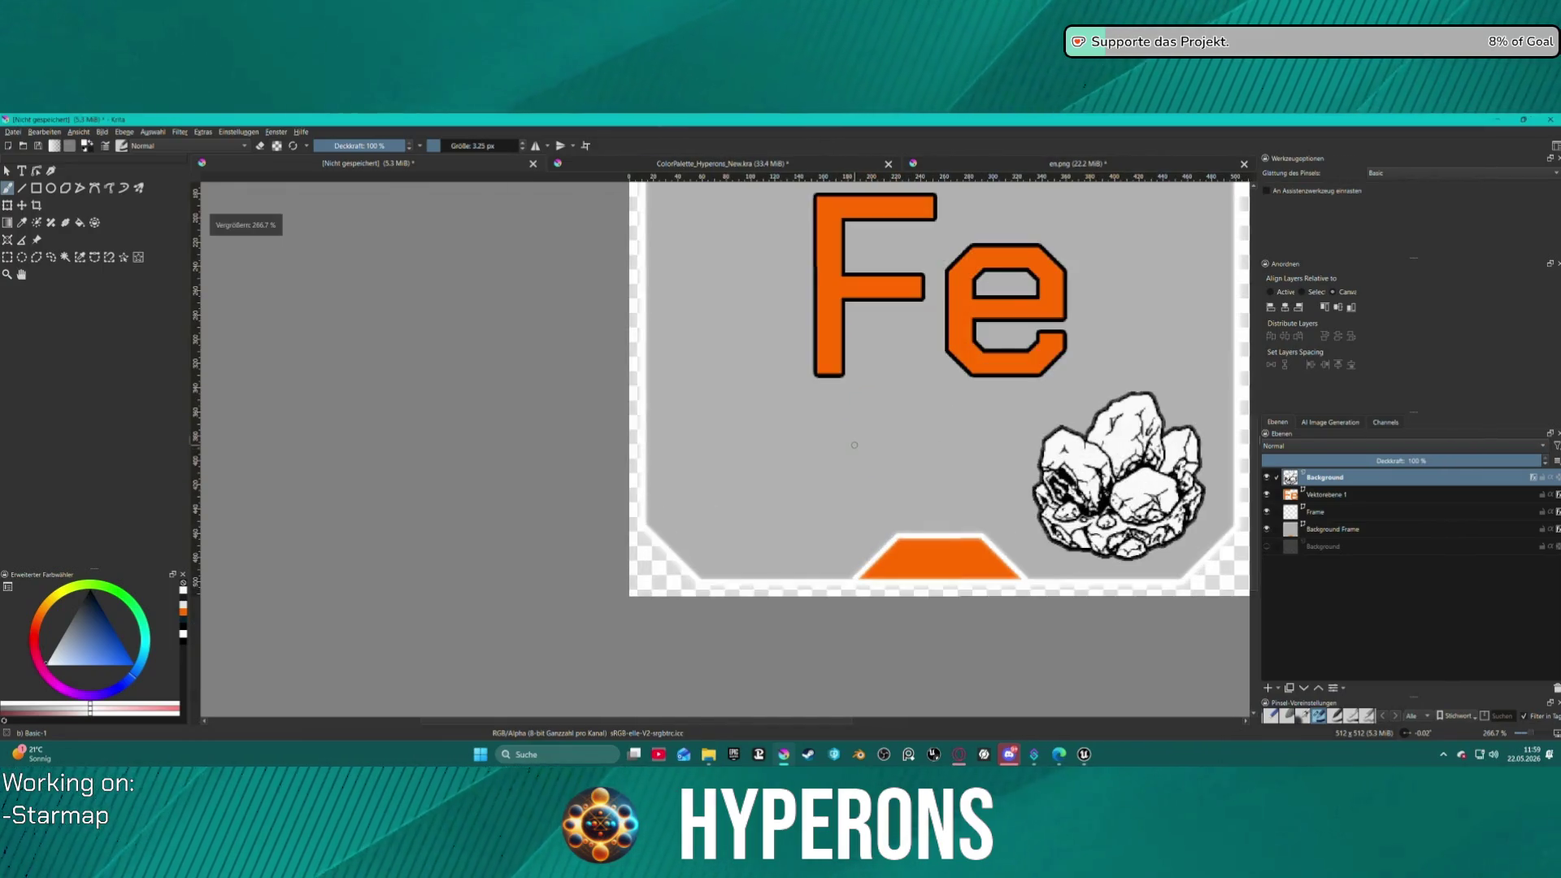
key(plus)
key(minus)
key(minus)
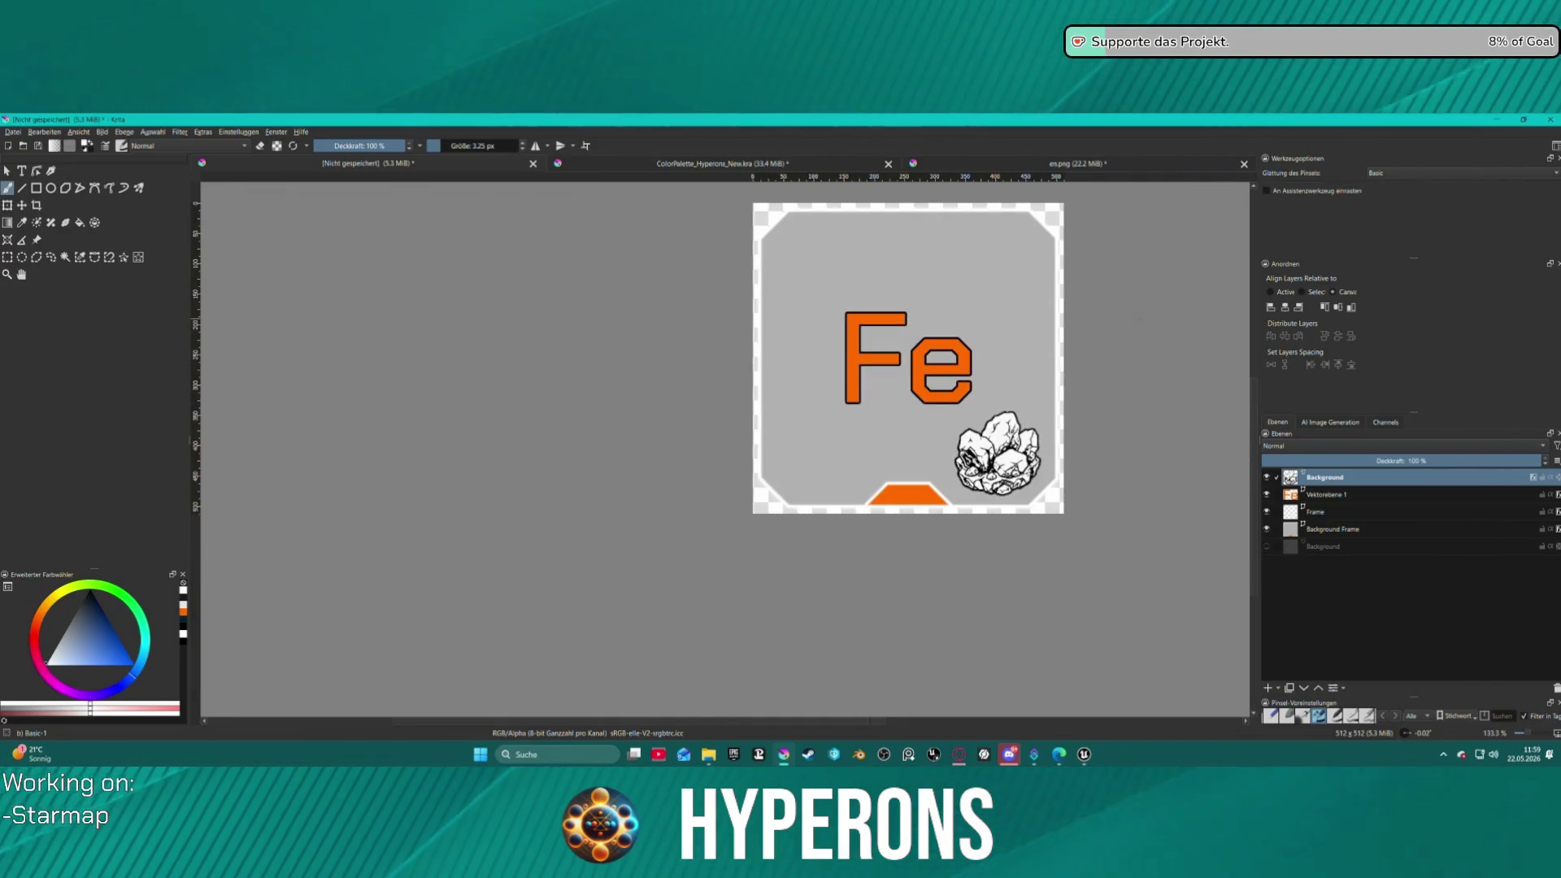
drag(1129, 315, 1010, 403)
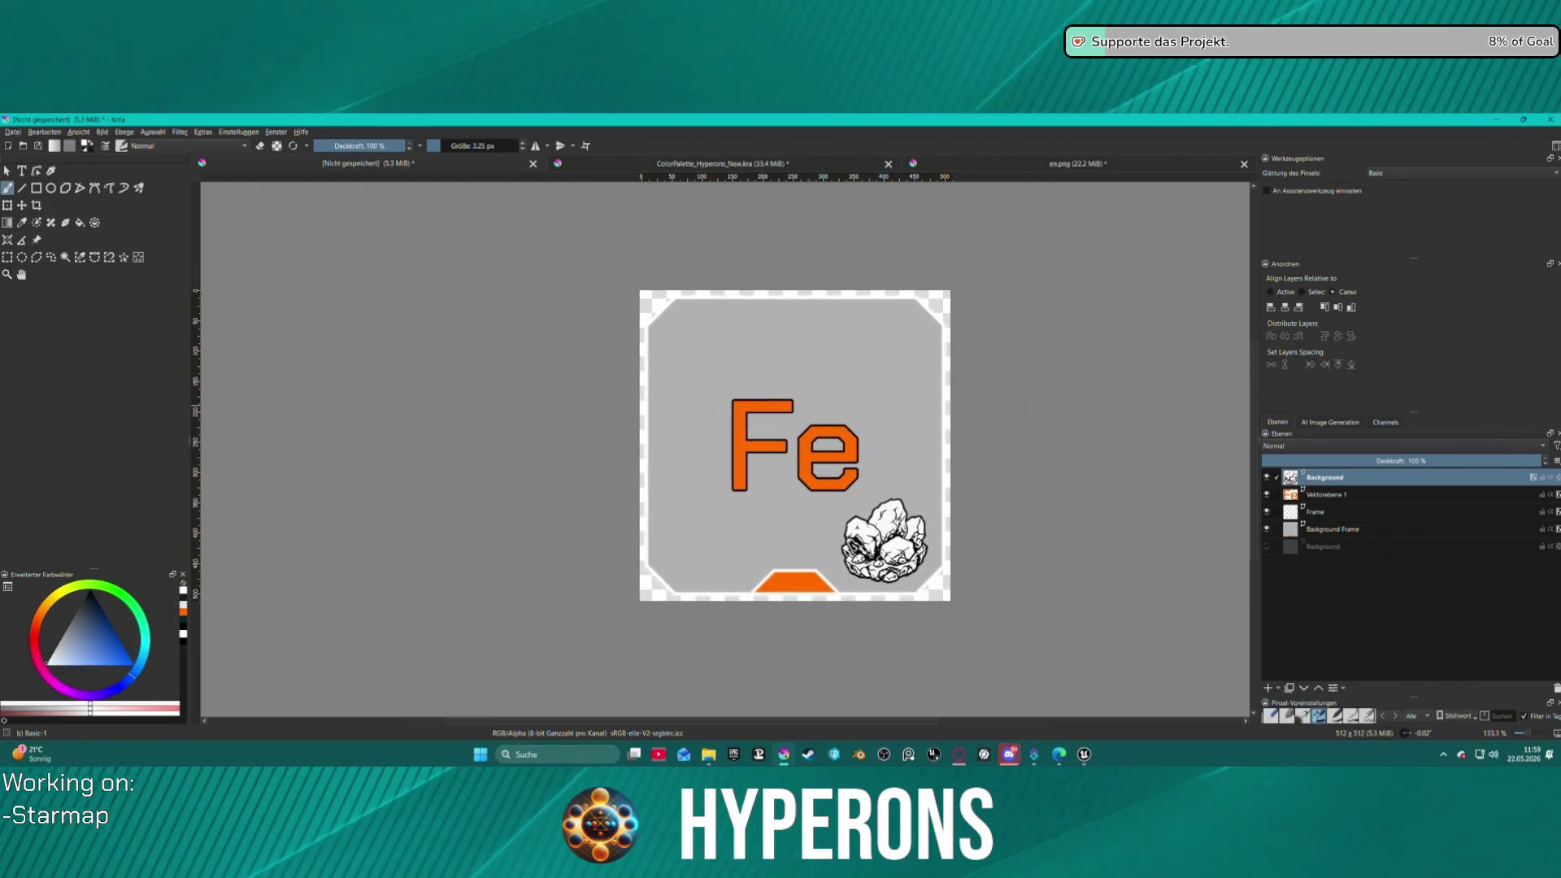
- Reopen the rock layer's Stroke style and try Normal blending for the outline
key(plus)
key(plus)
key(plus)
key(plus)
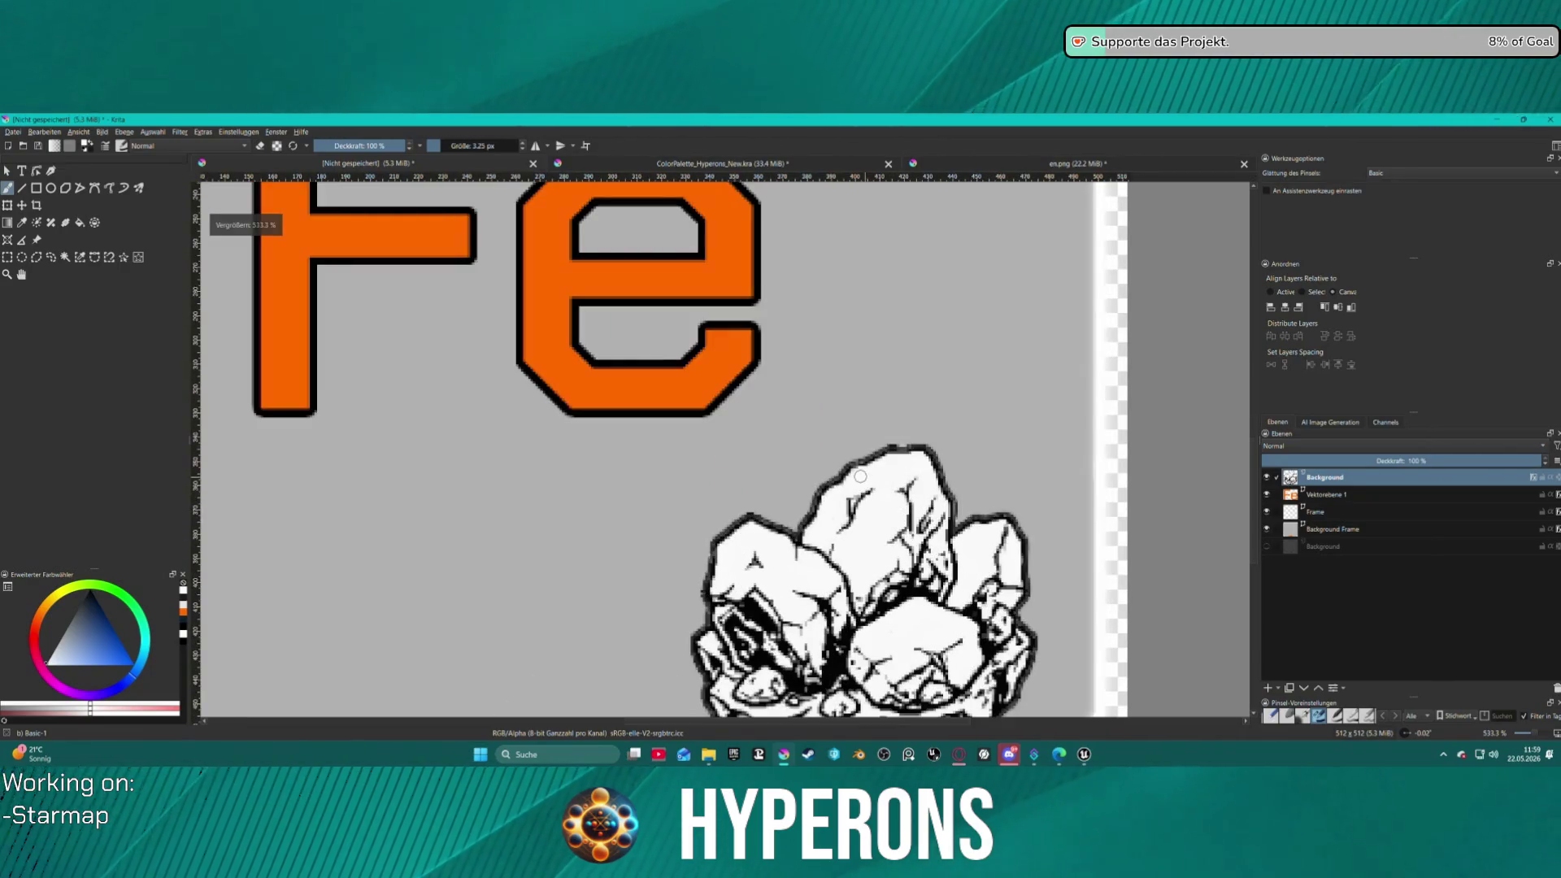
key(minus)
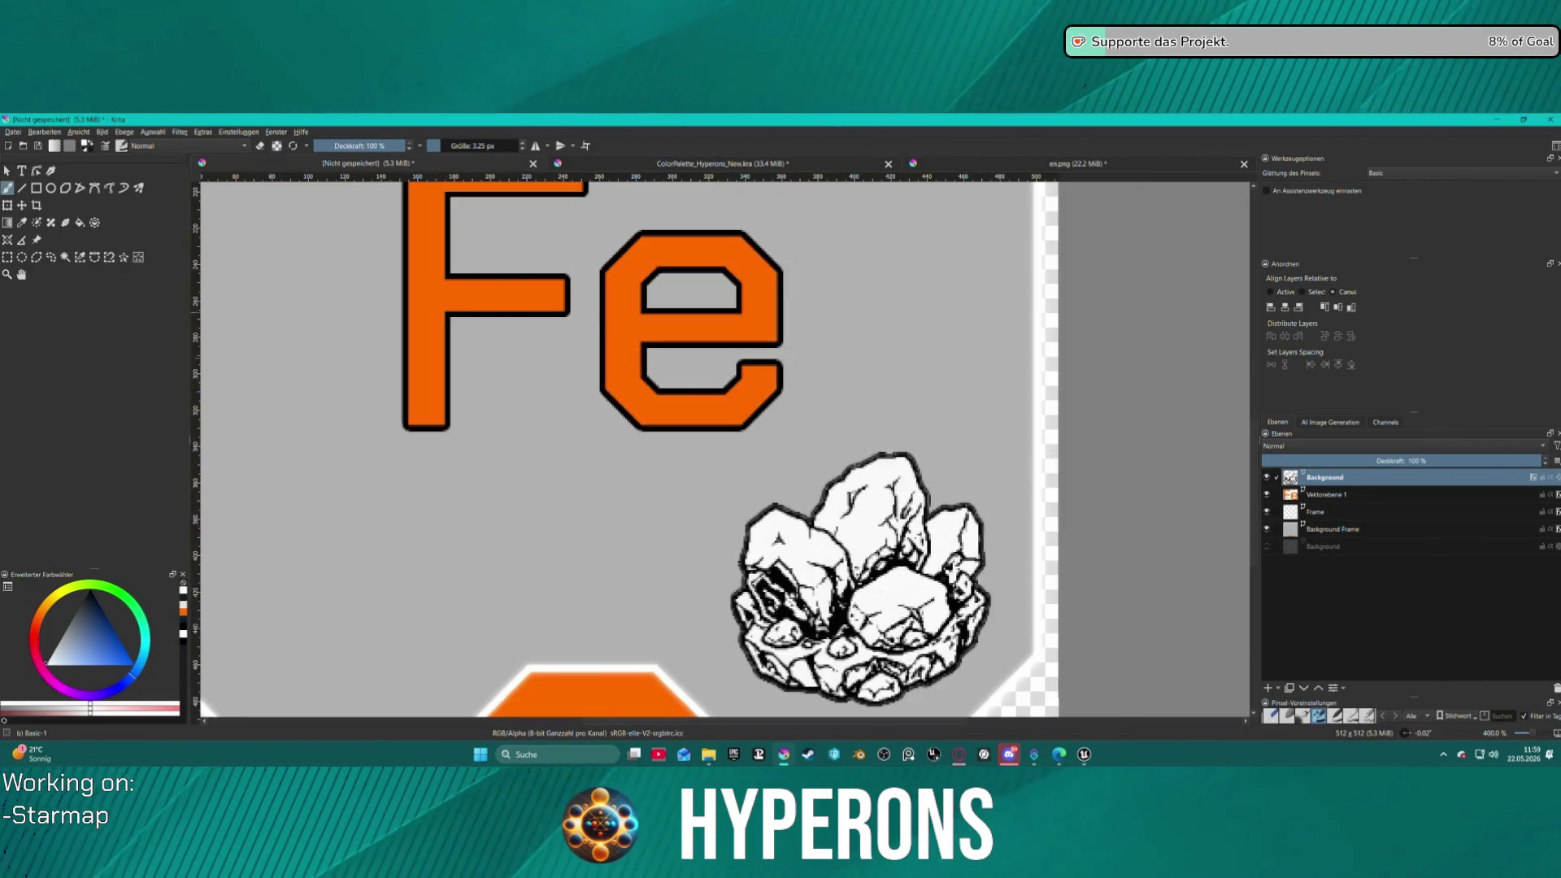
right_click(1308, 479)
click(1316, 209)
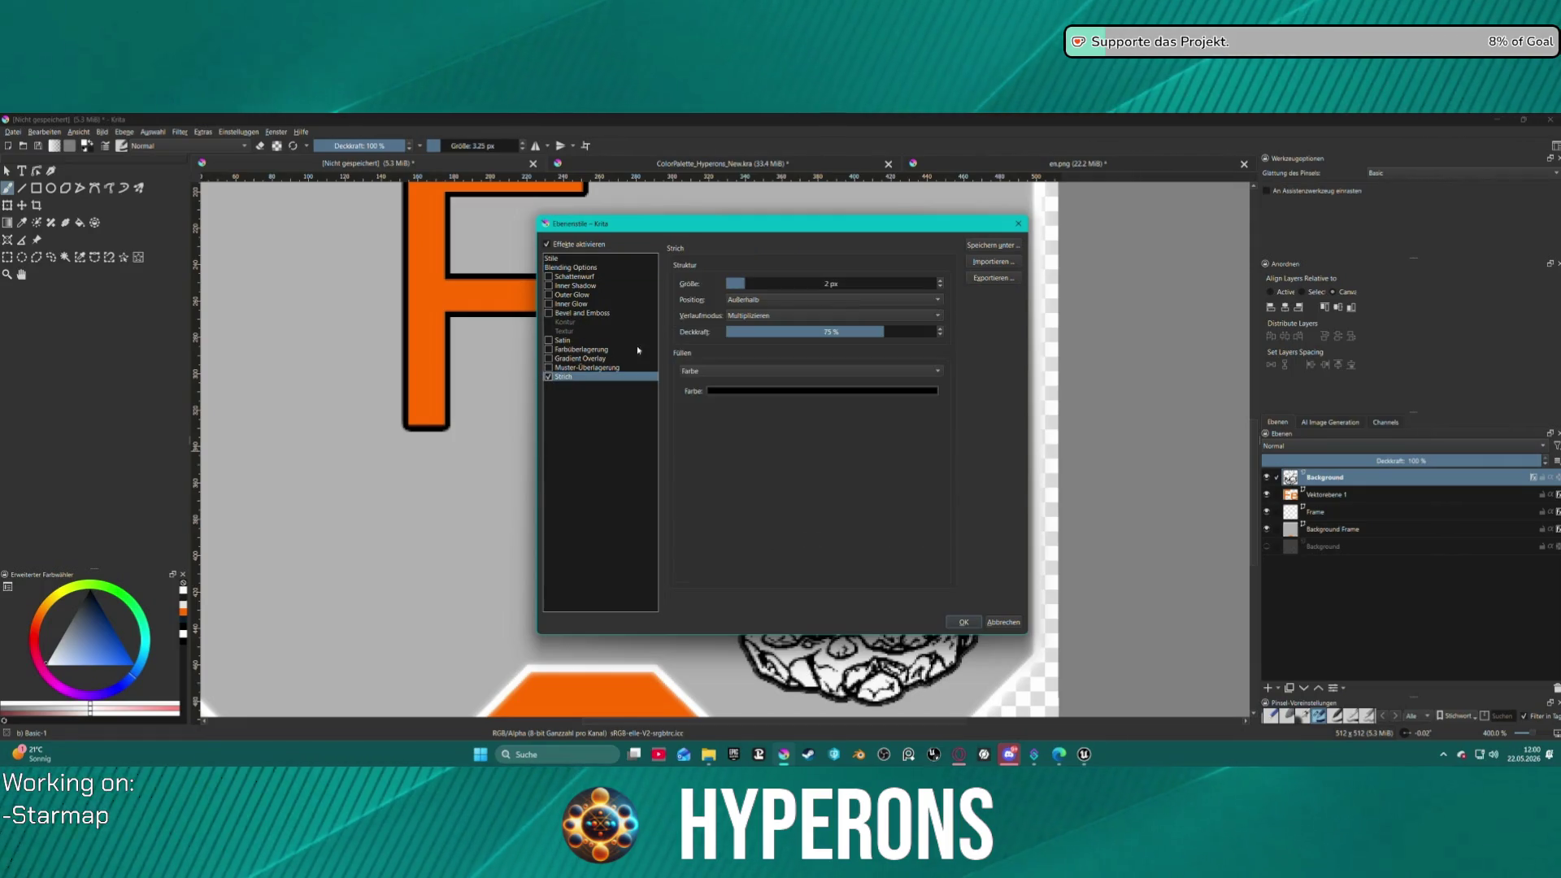
click(797, 314)
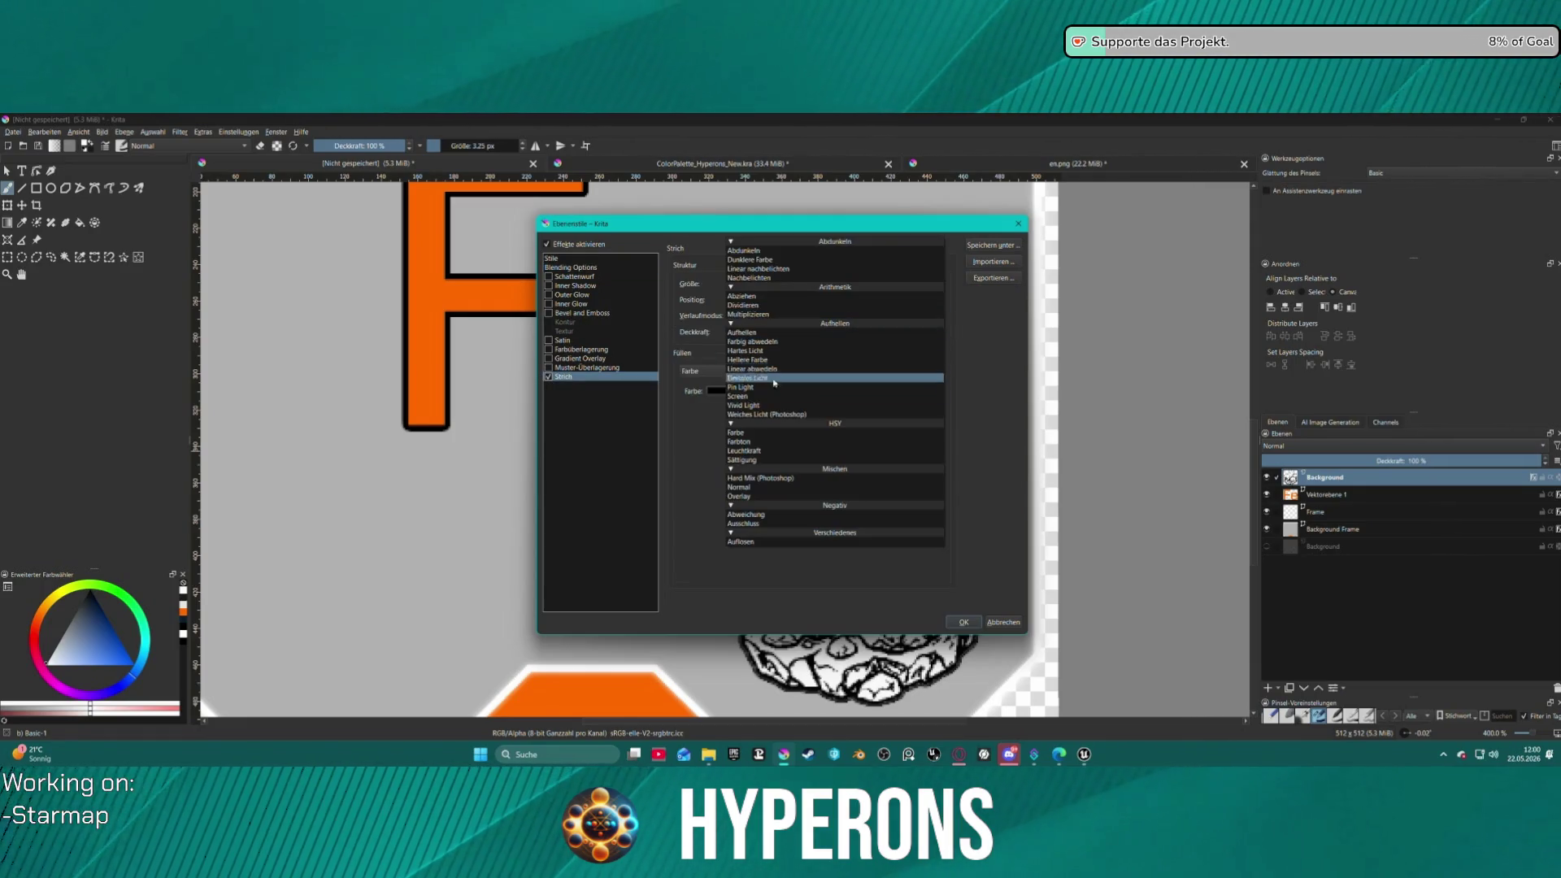
click(759, 491)
drag(833, 225, 503, 204)
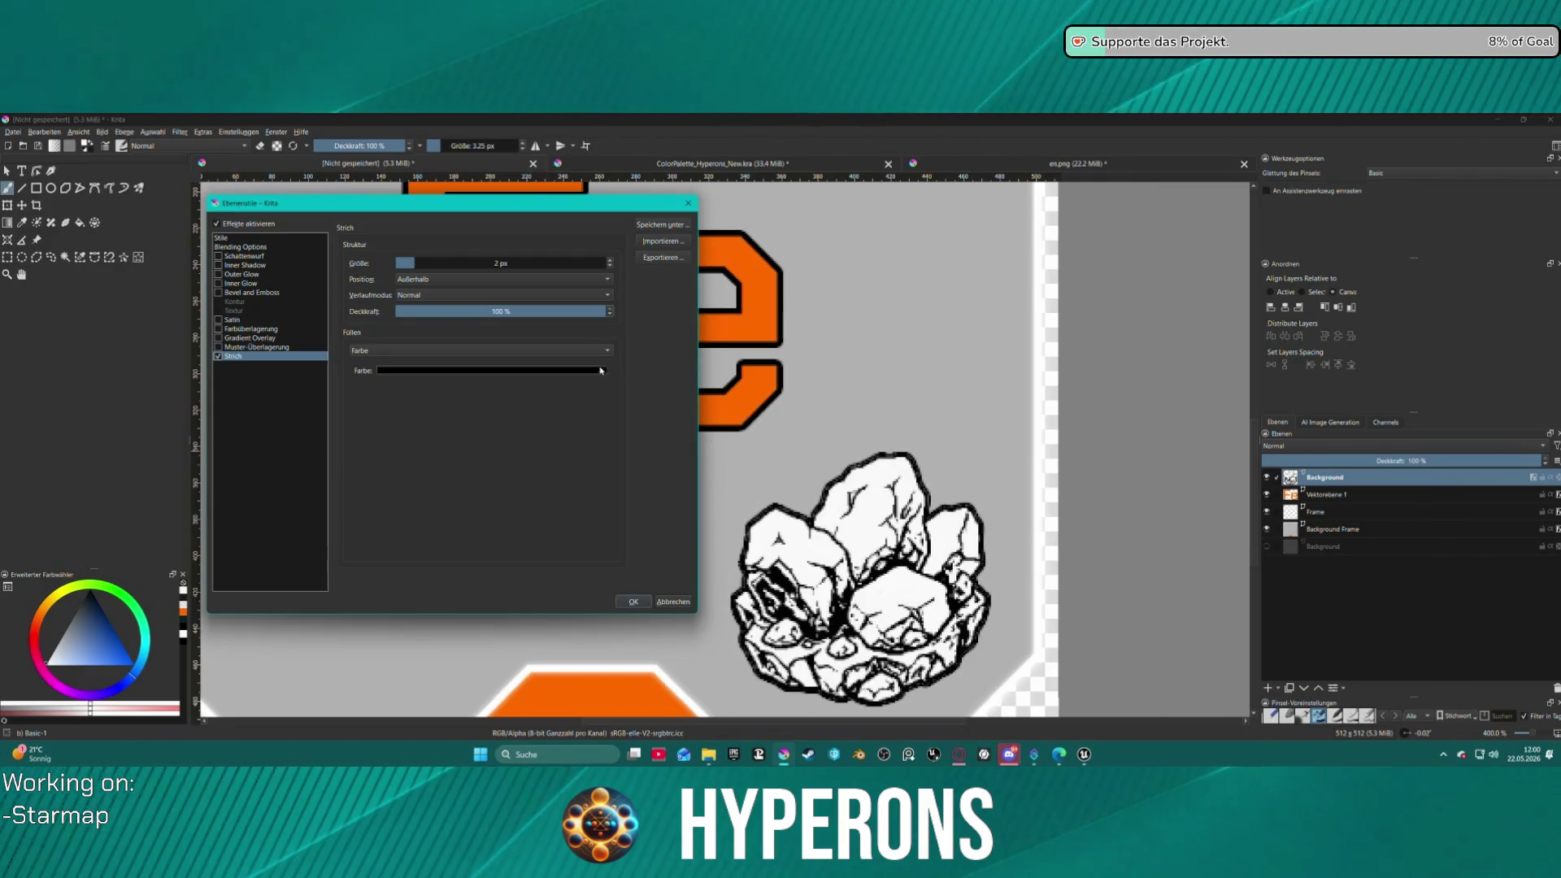
- Move the outline's position onto the rock's edge and set its blending back to Multiply
click(435, 280)
click(440, 296)
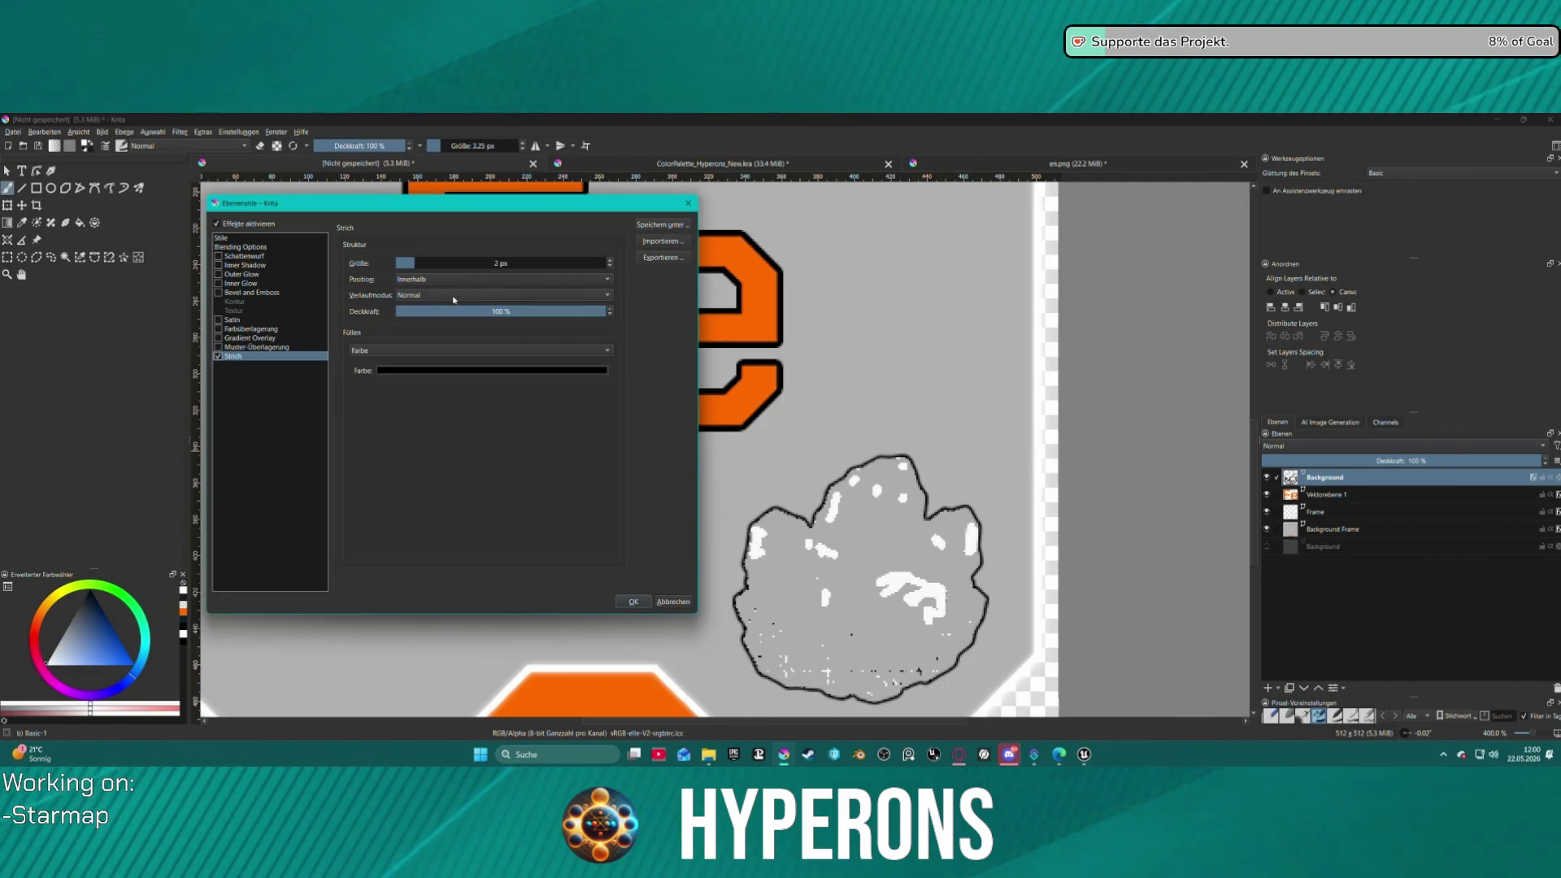
click(454, 300)
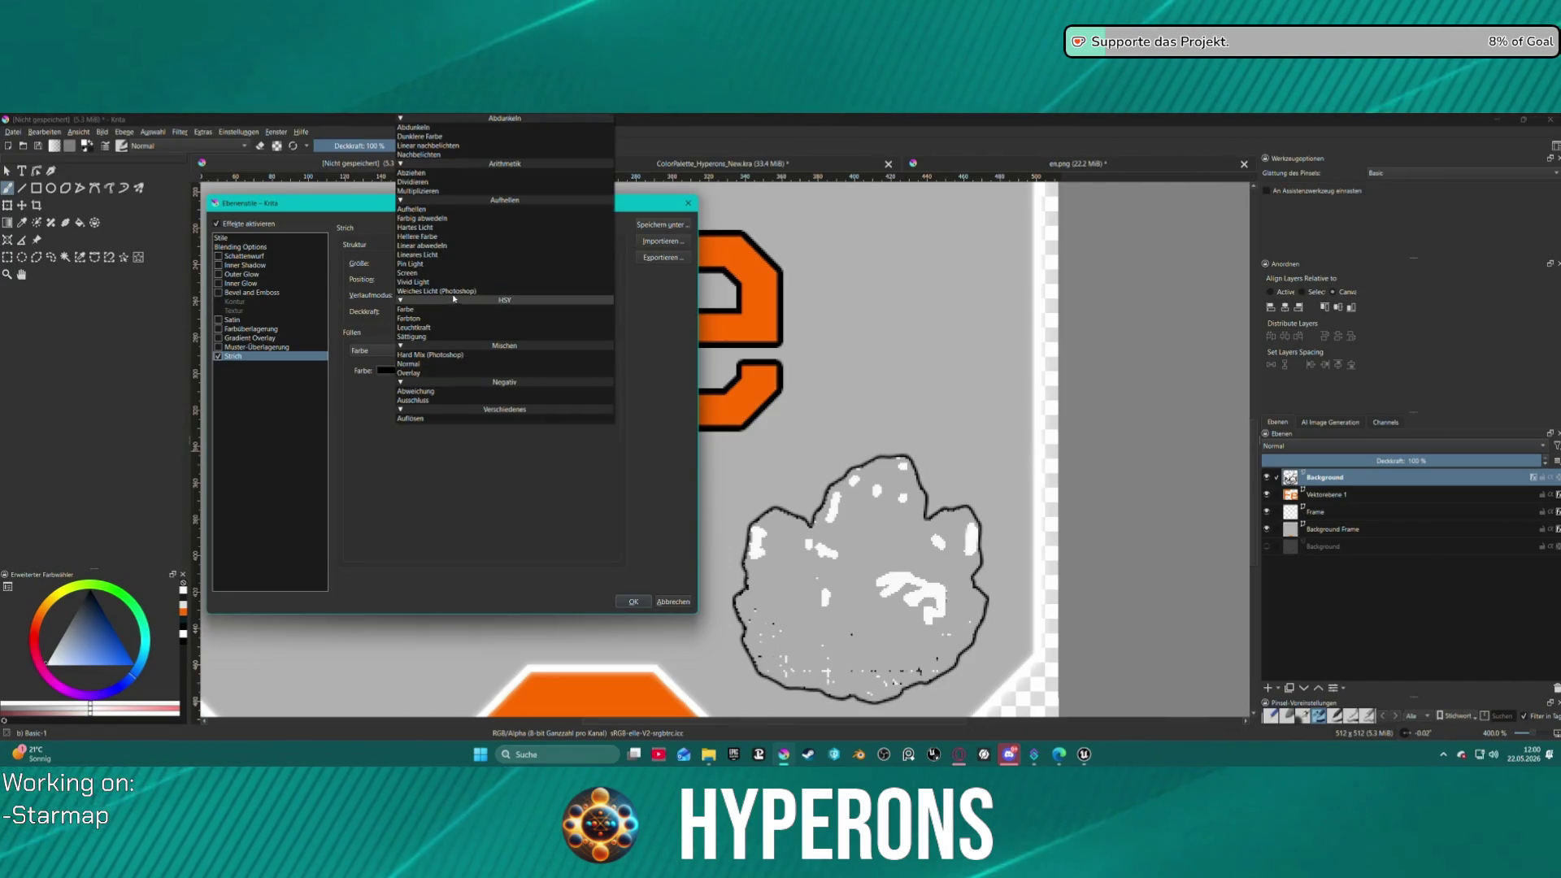
click(446, 191)
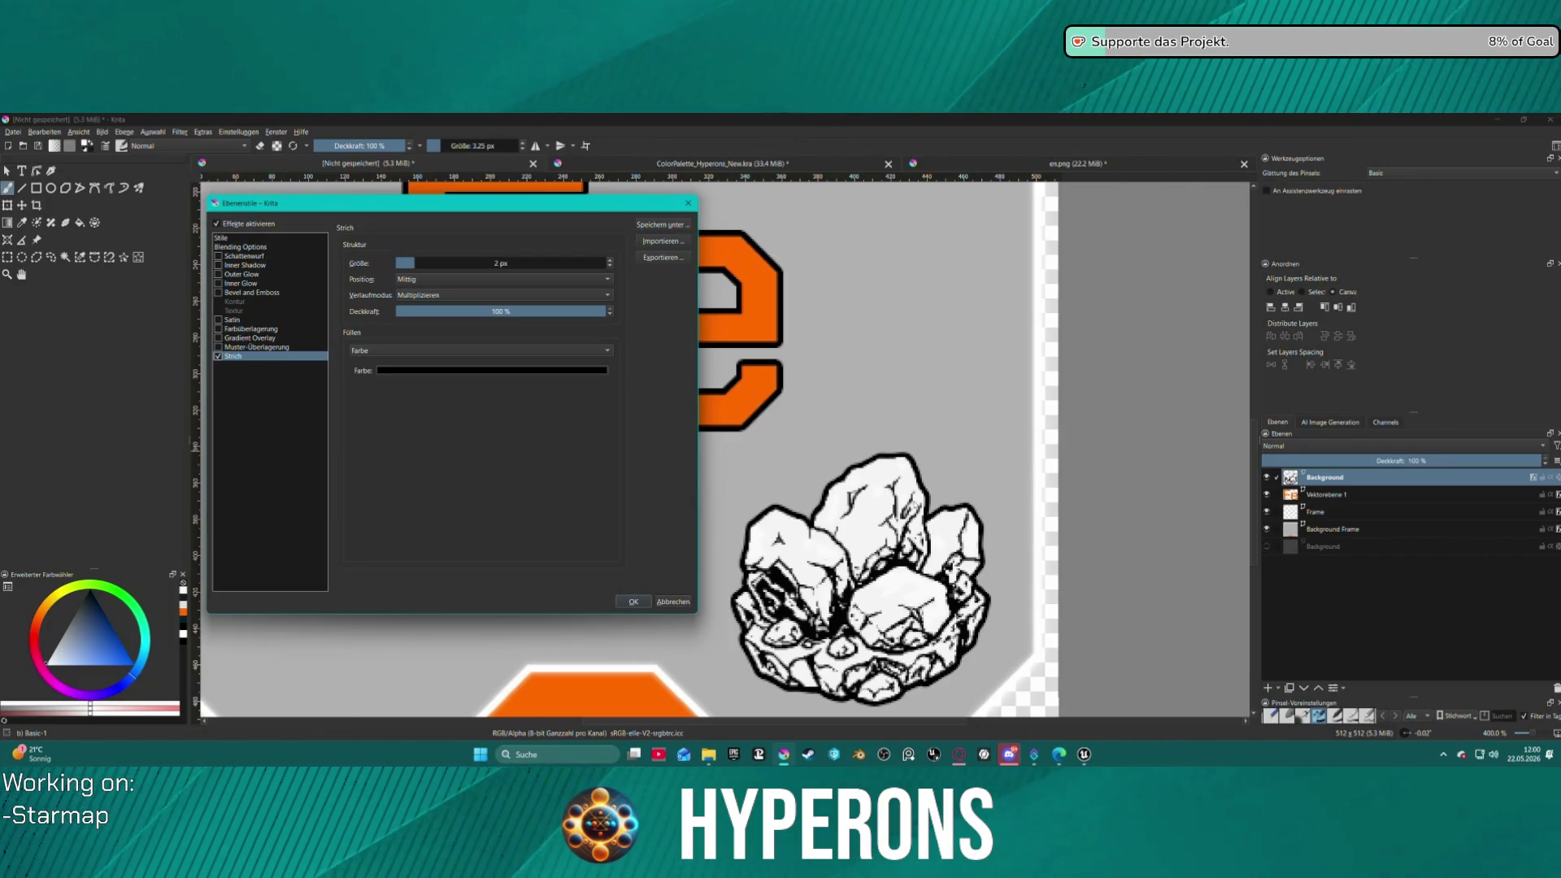
click(673, 602)
- Zoom over the finished outlined Fe tile, then switch to the Unreal Engine editor
scroll(640, 558, down, 2)
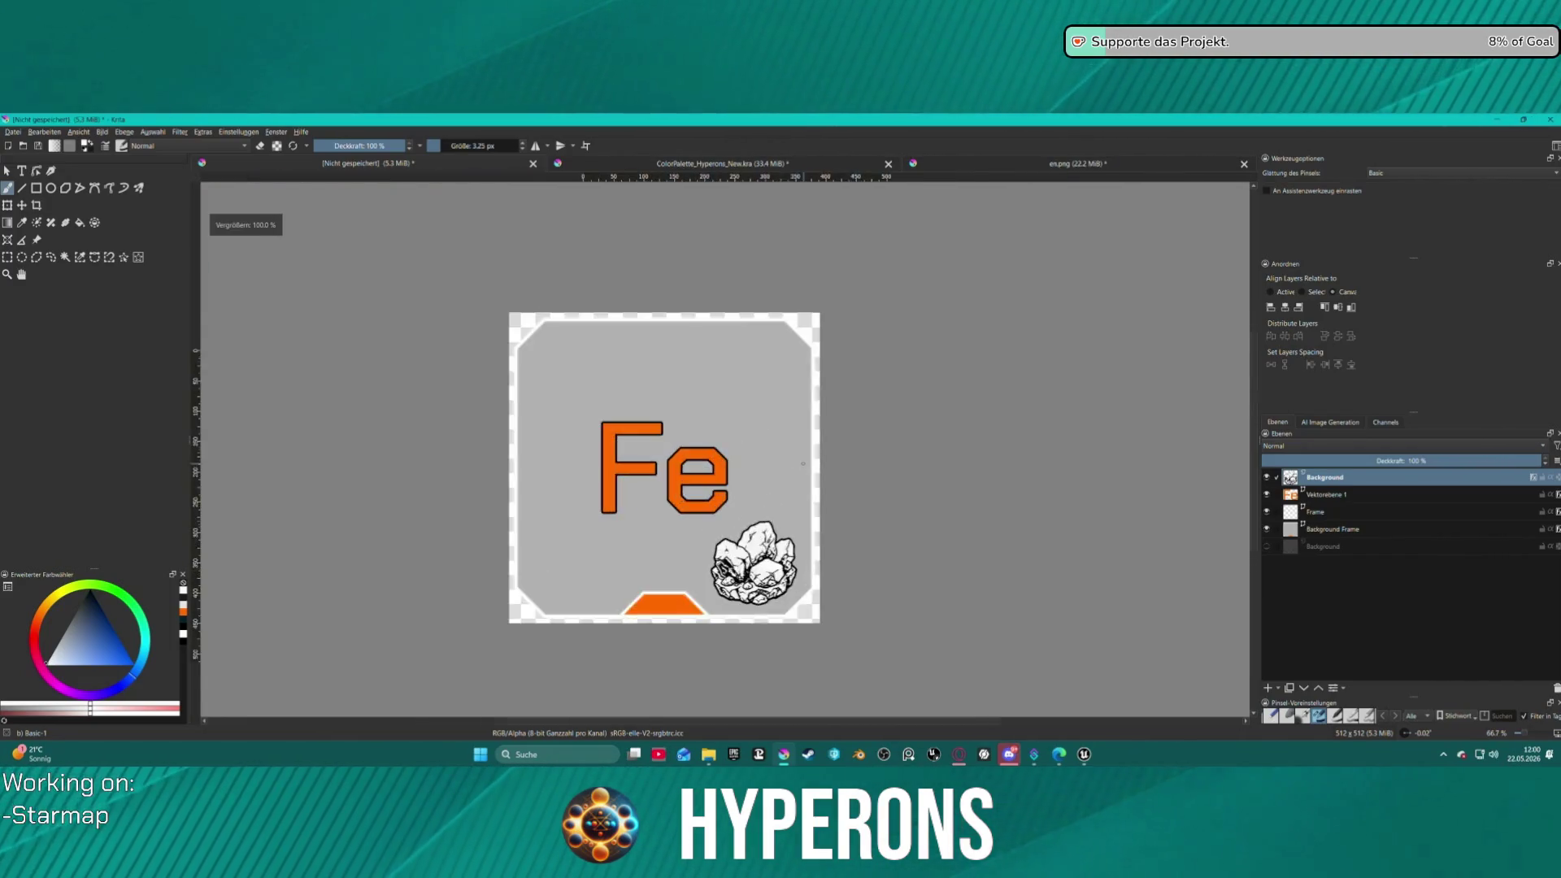
scroll(640, 559, down, 3)
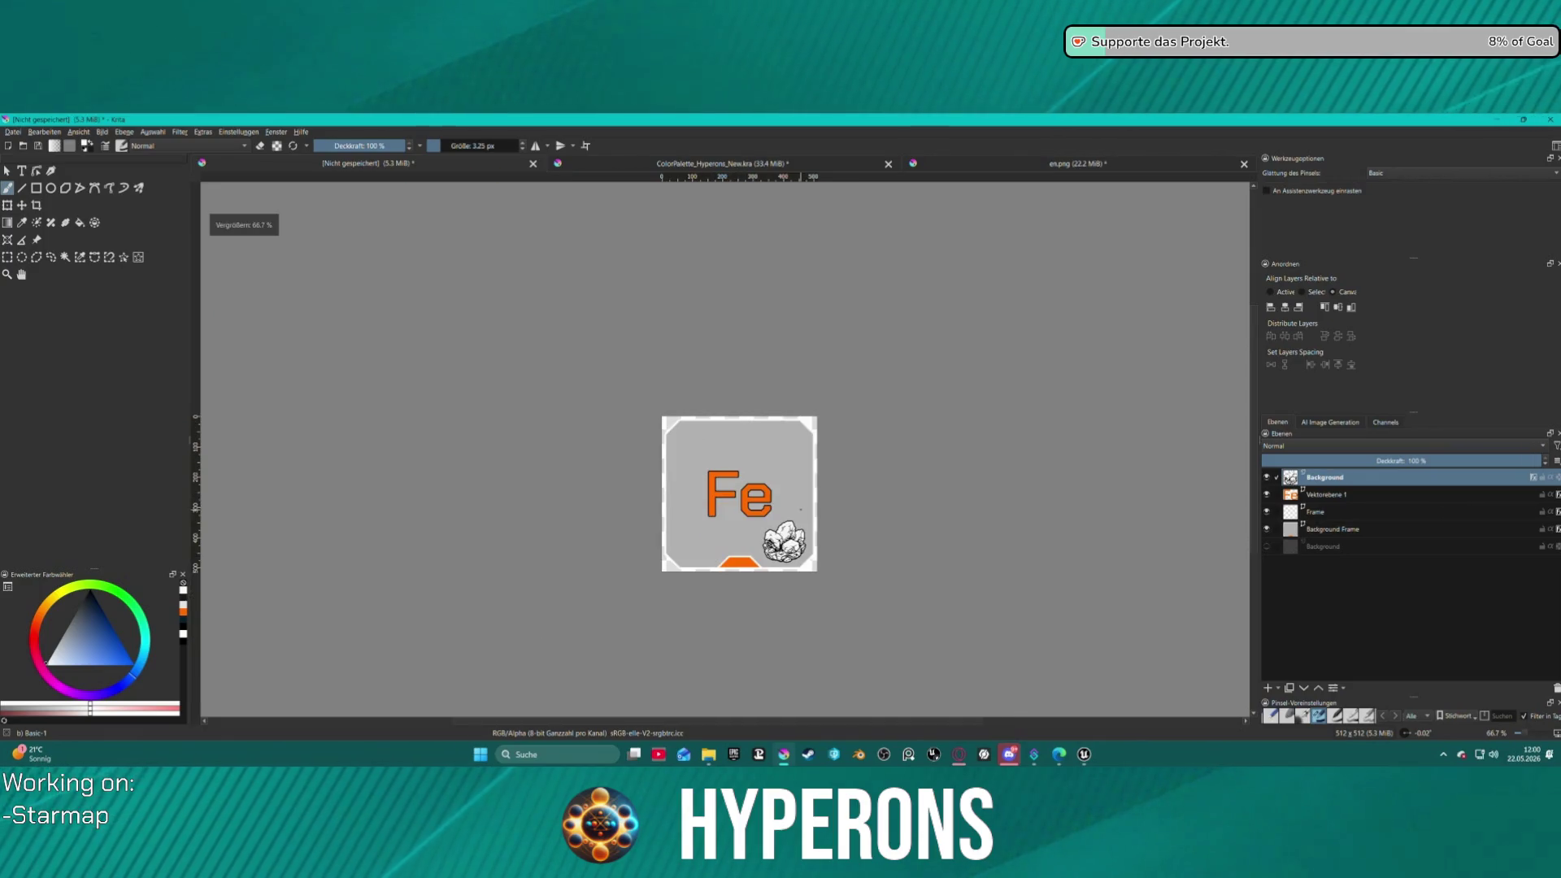
scroll(740, 565, up, 4)
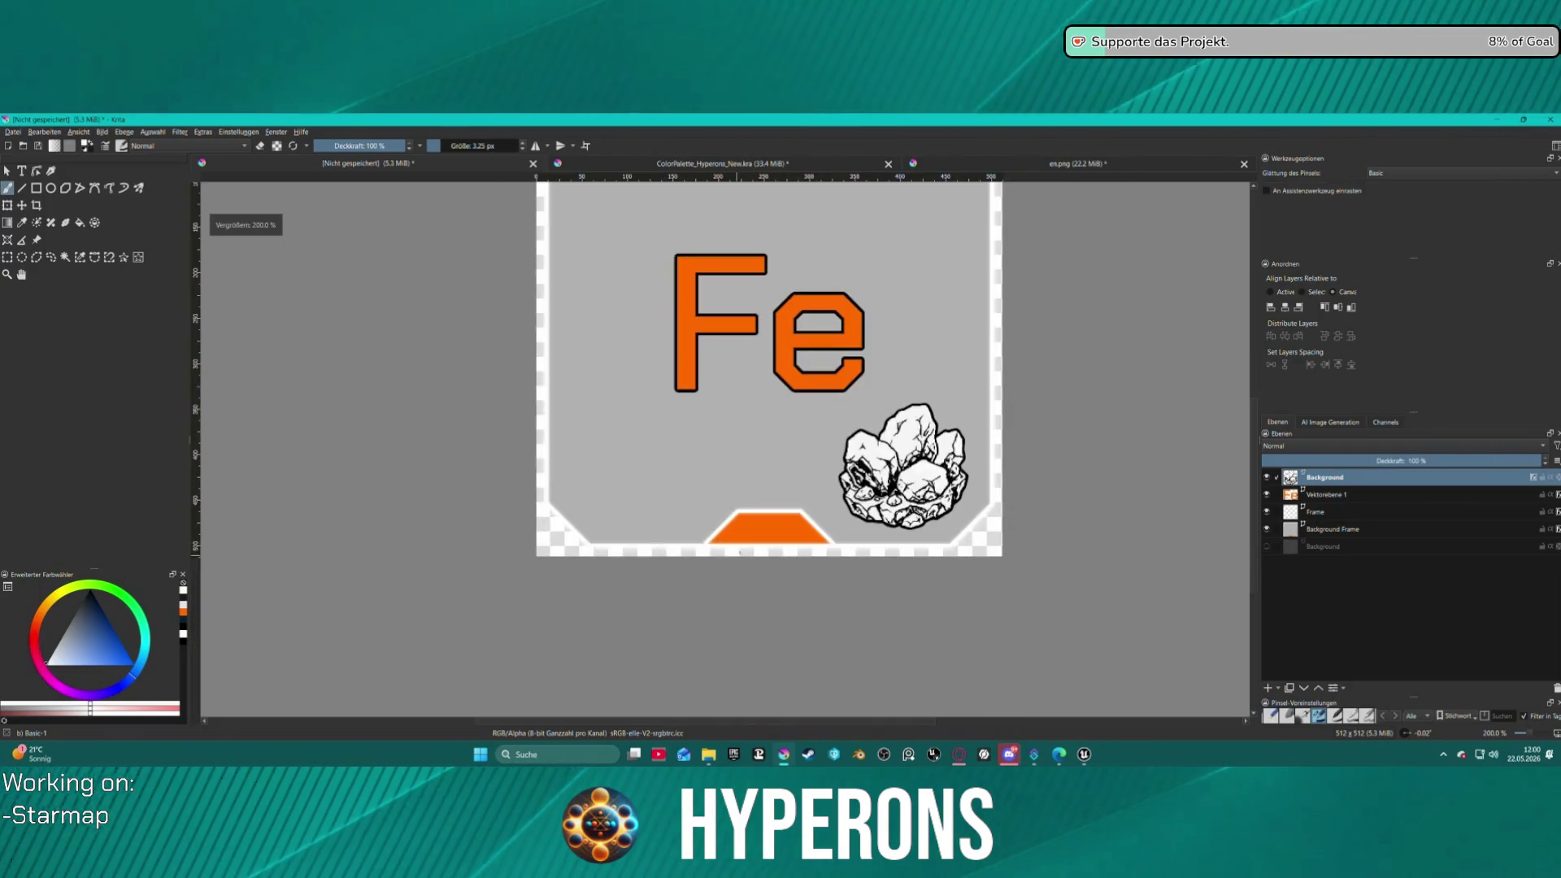
scroll(862, 471, up, 2)
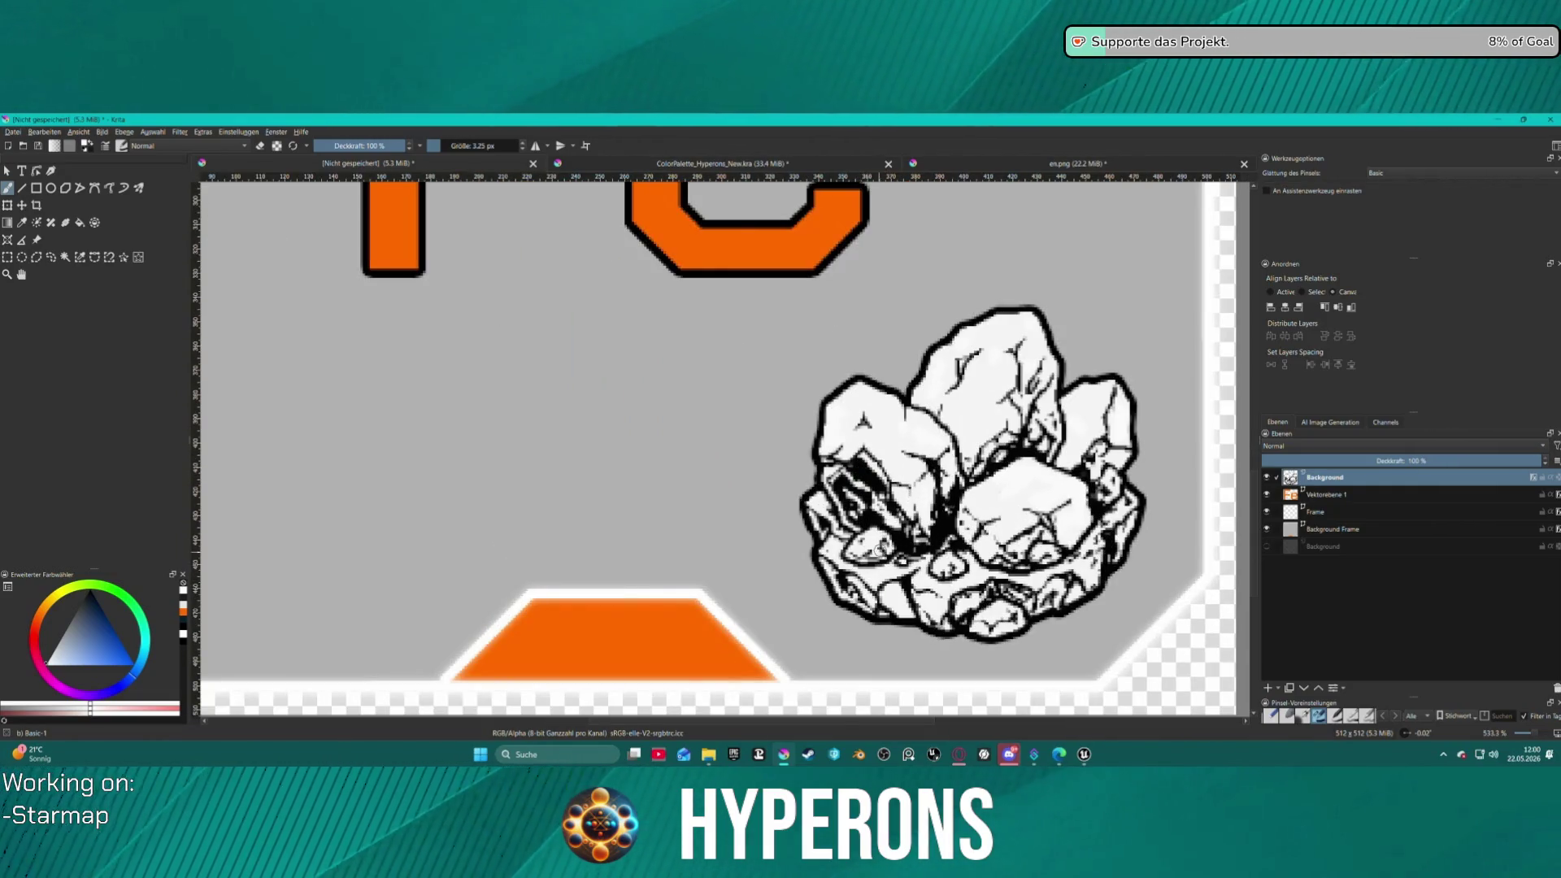
scroll(879, 553, down, 5)
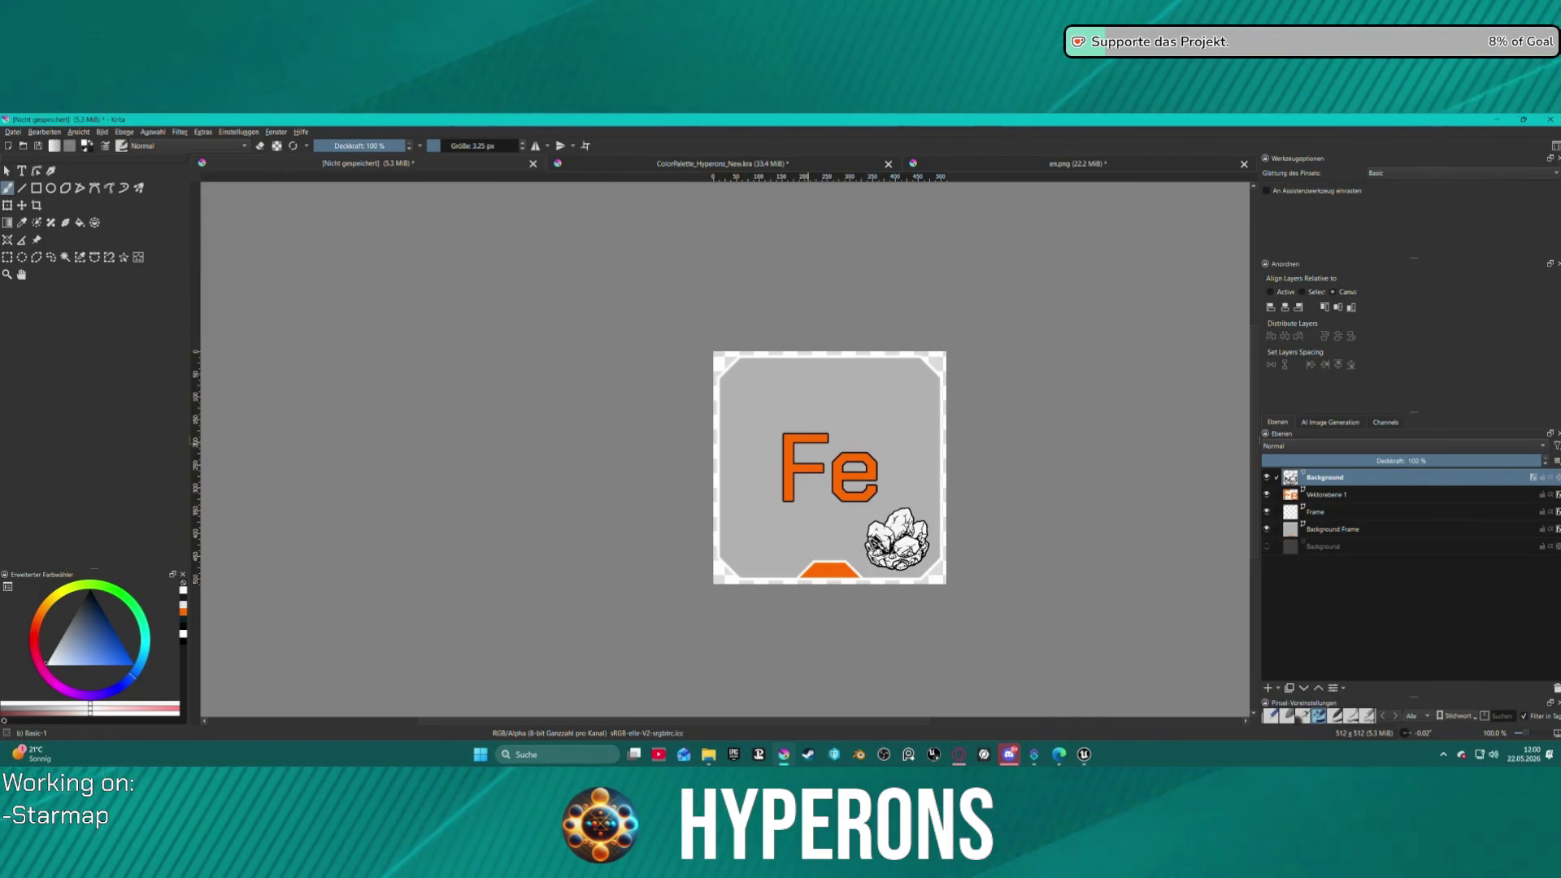
click(13, 132)
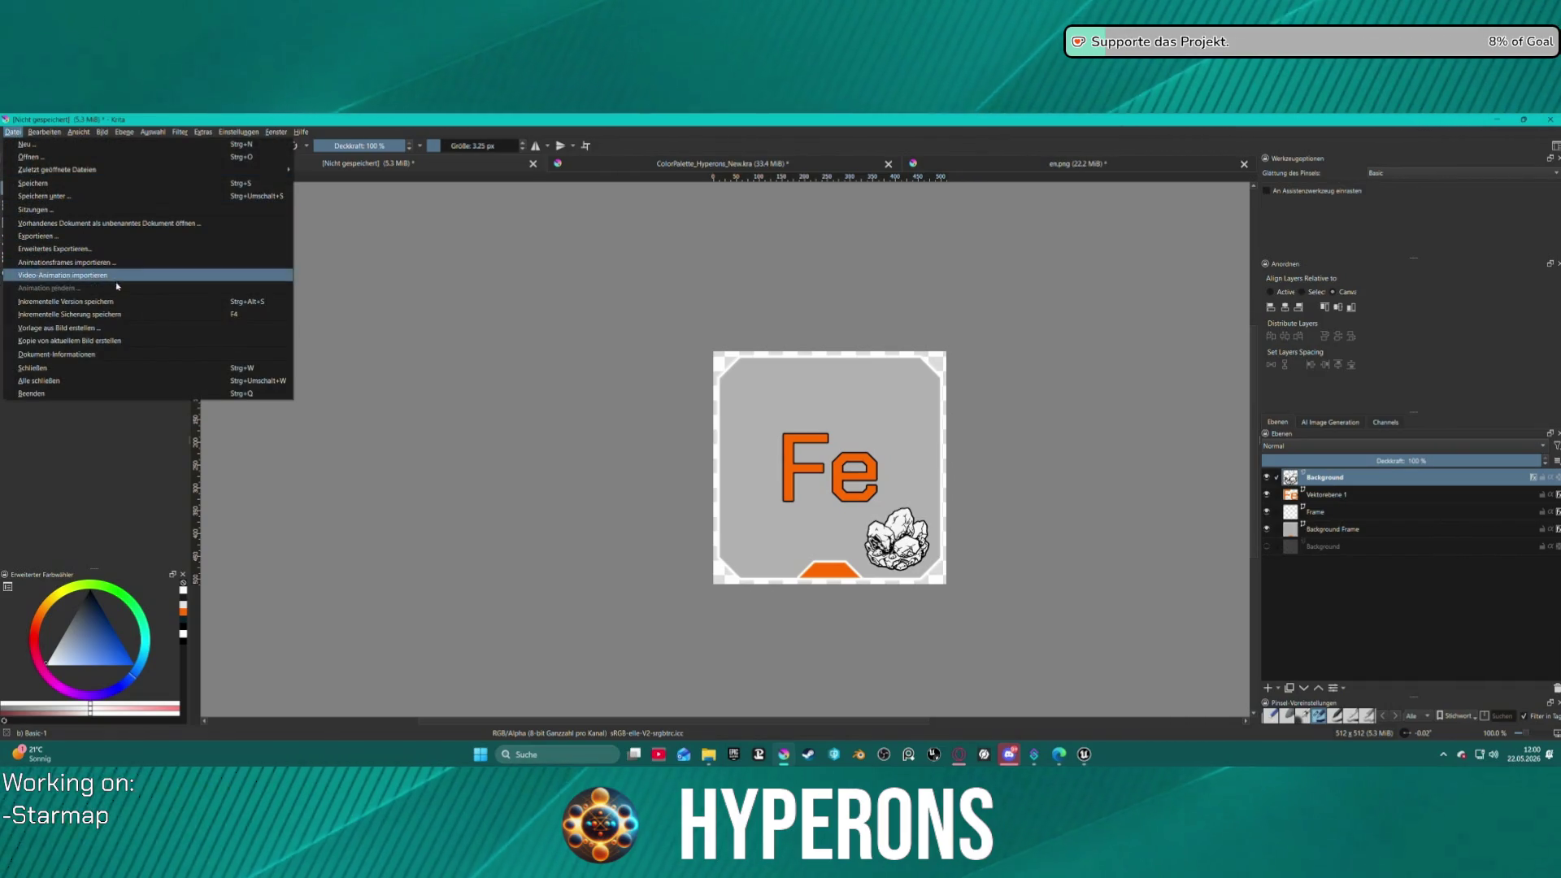
click(366, 309)
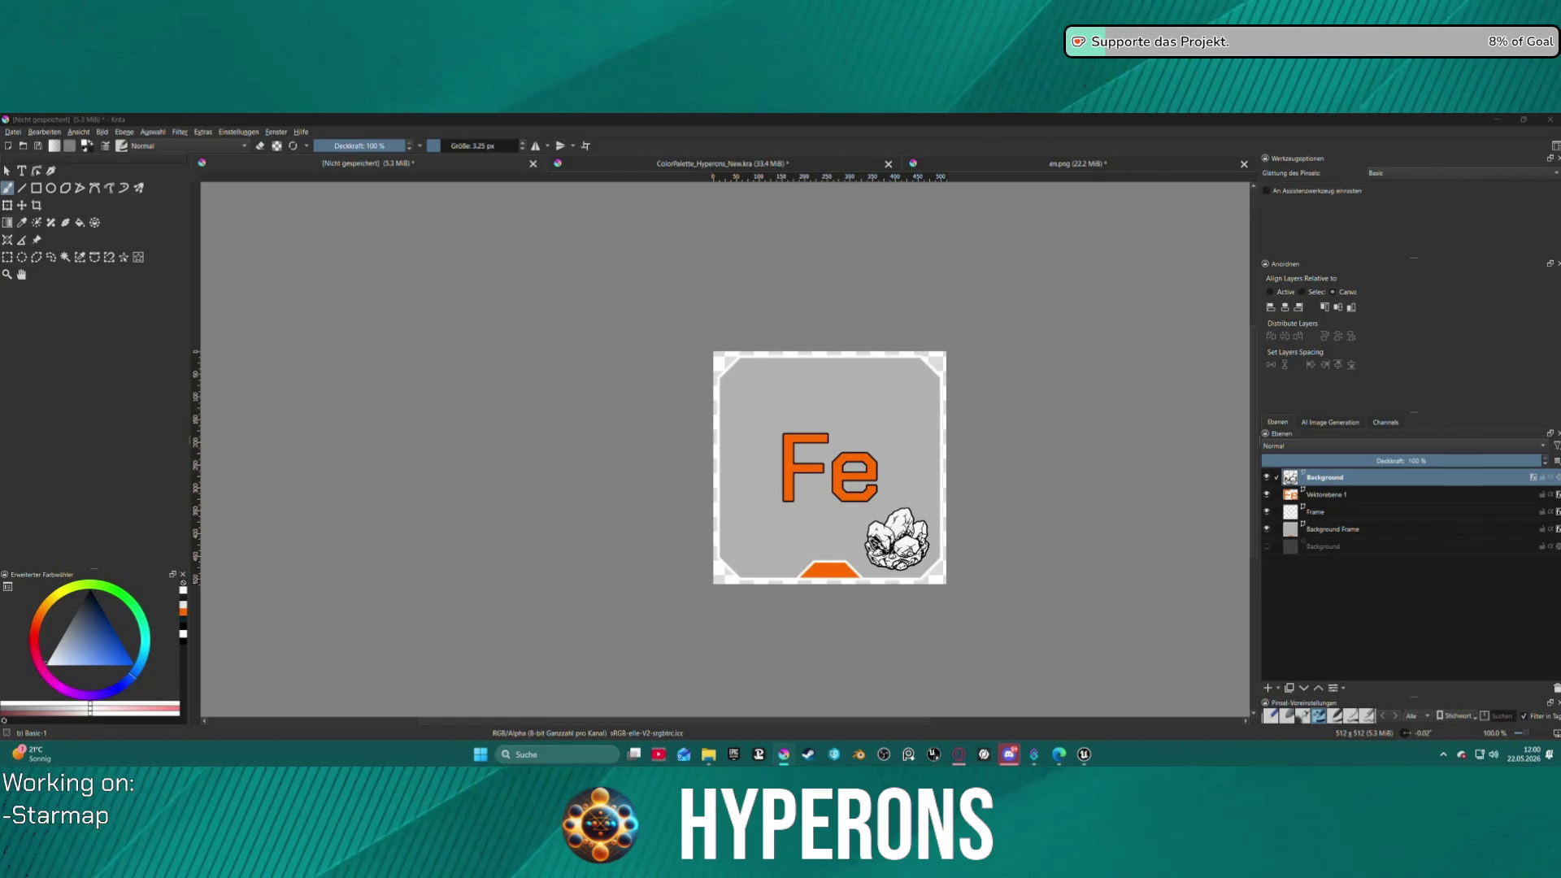
click(1082, 759)
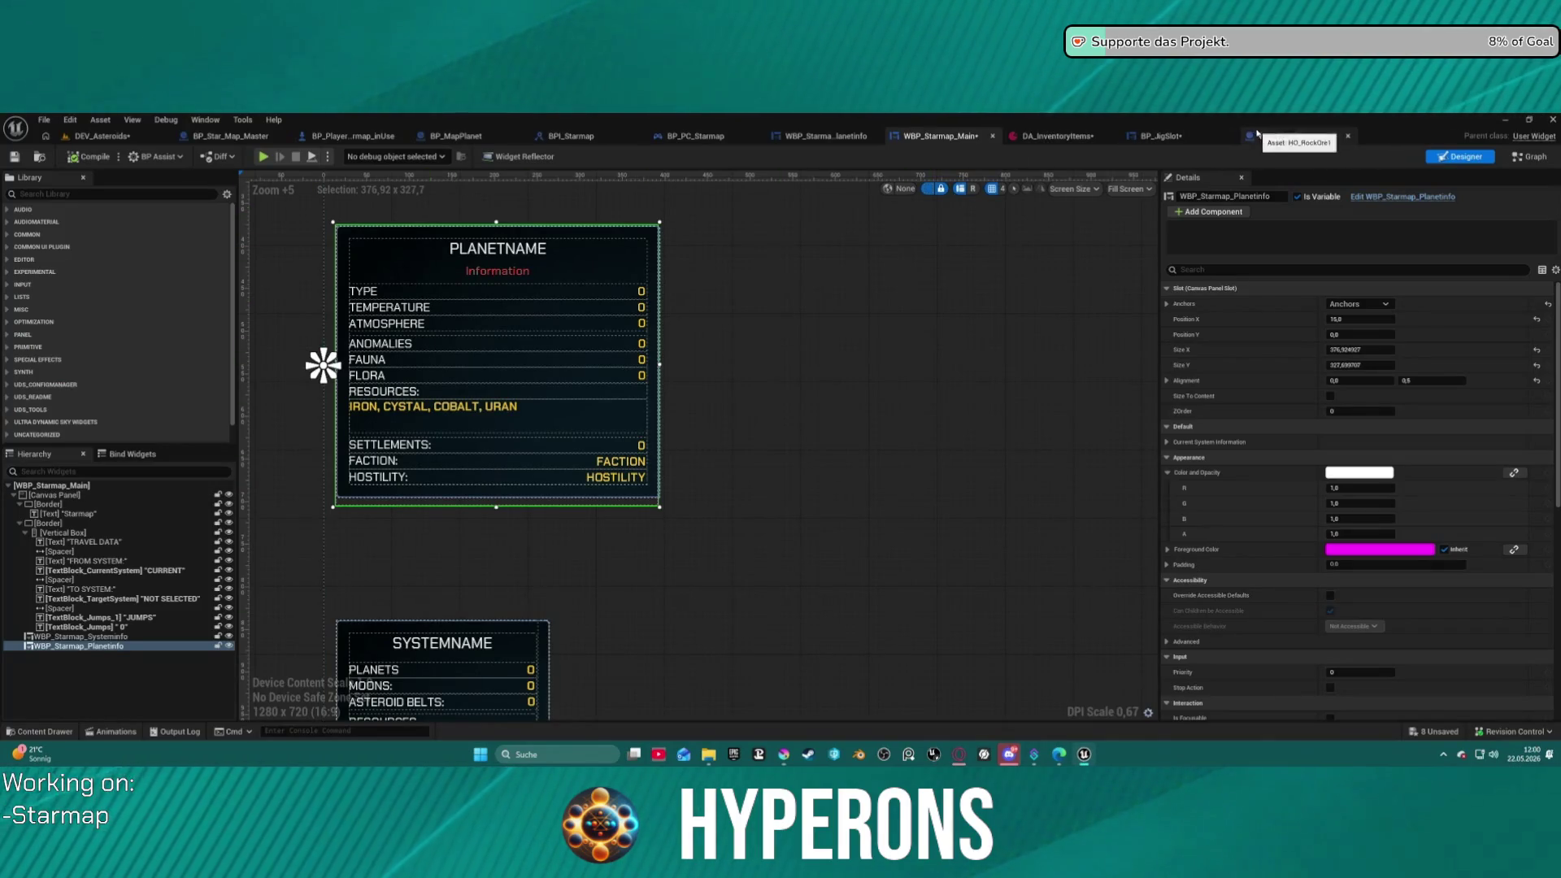
- Locate T_Ressouce_Test through the DA_InventoryItems data asset and reimport it
key(ctrl+space)
key(ctrl+space)
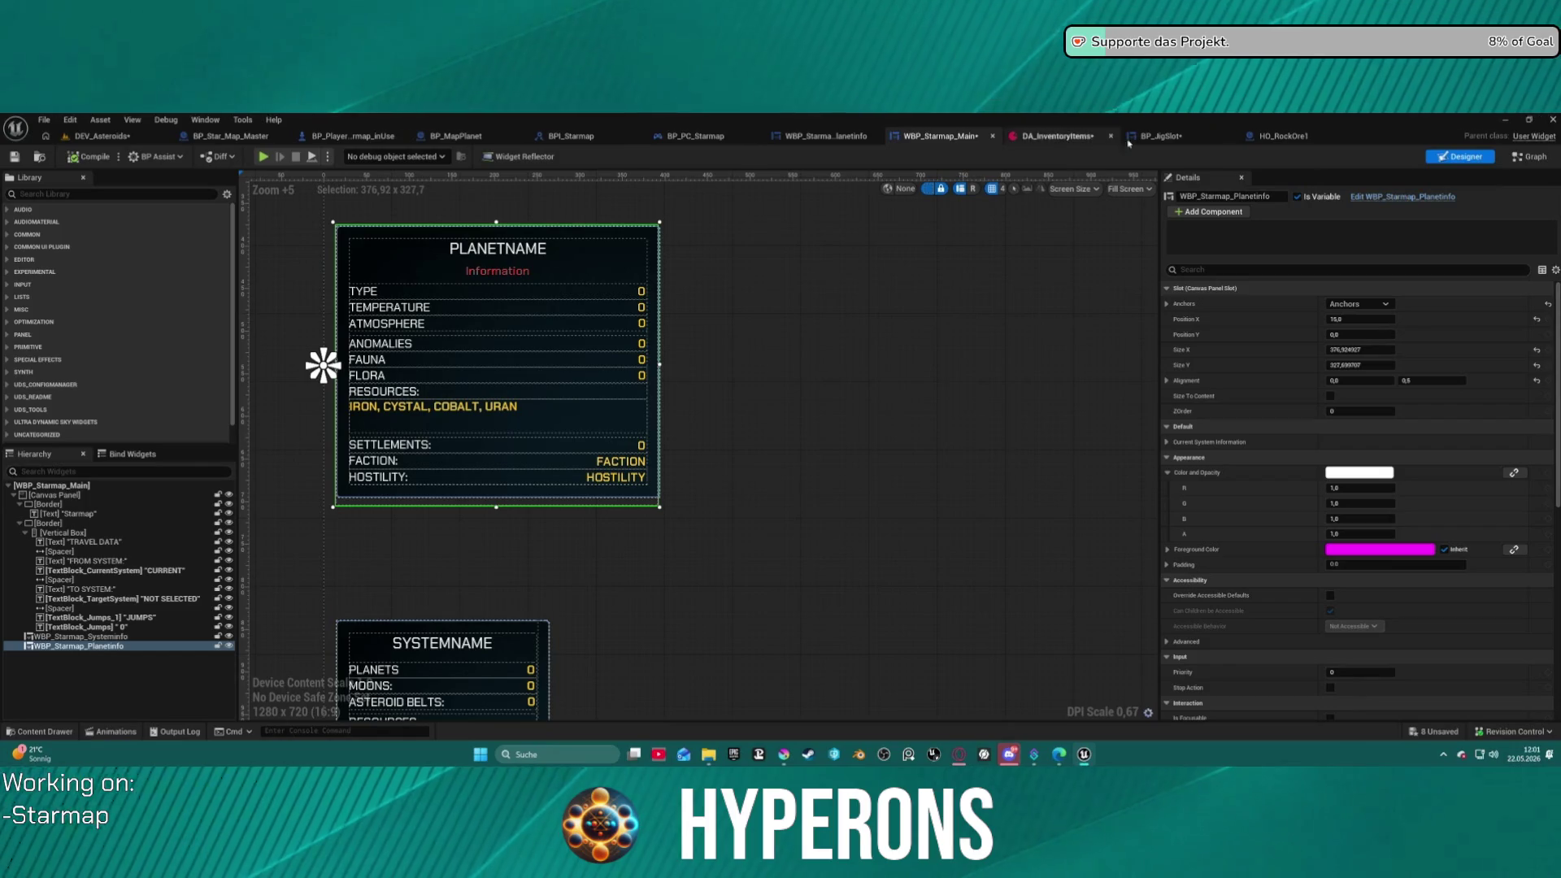
click(1049, 136)
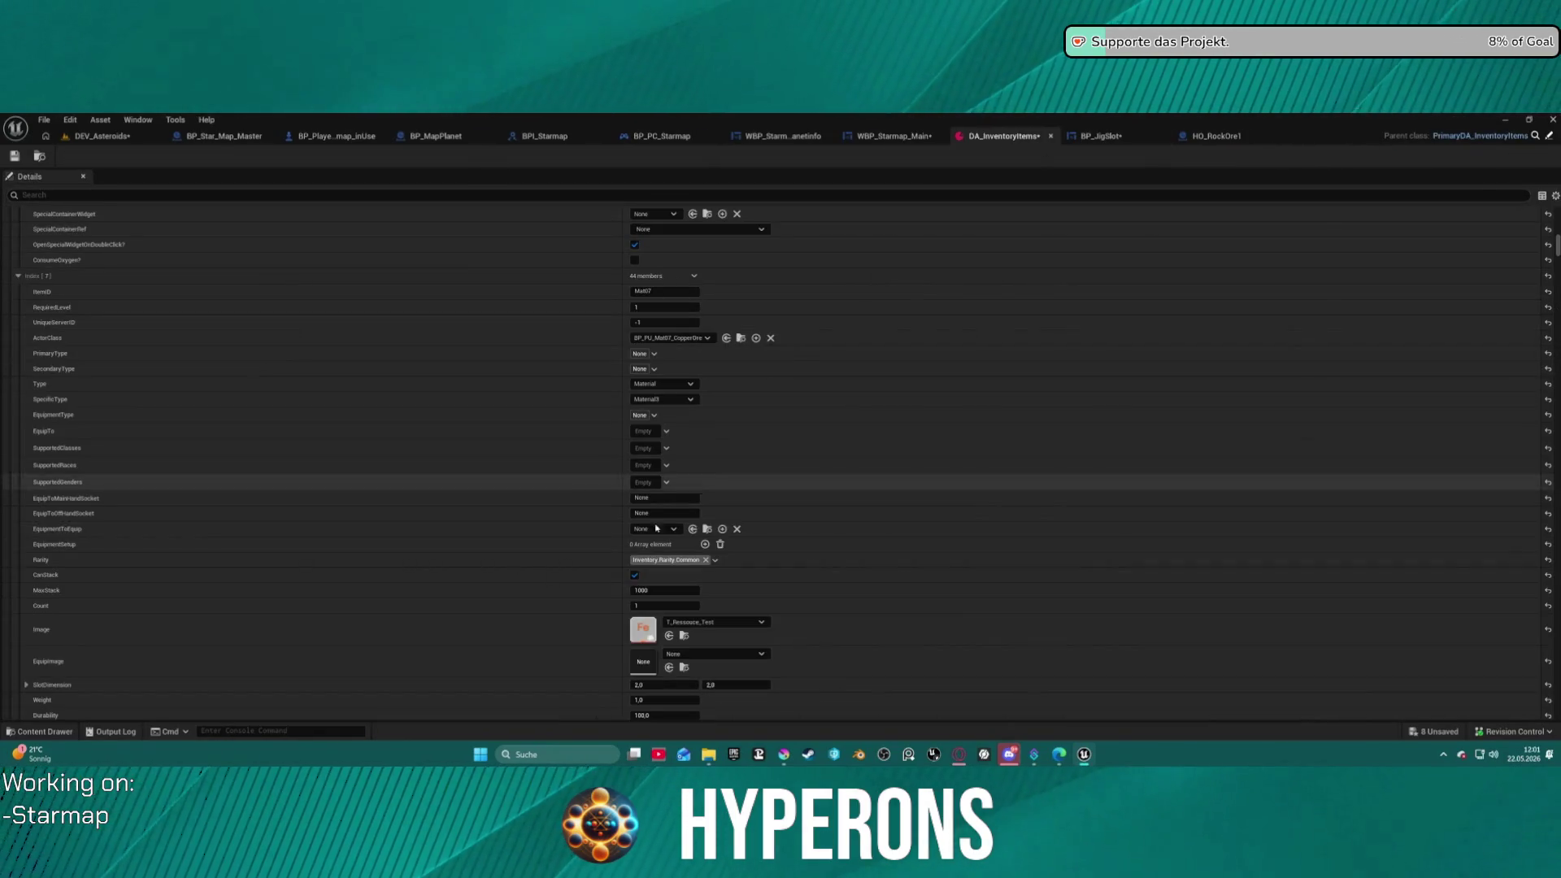
click(684, 635)
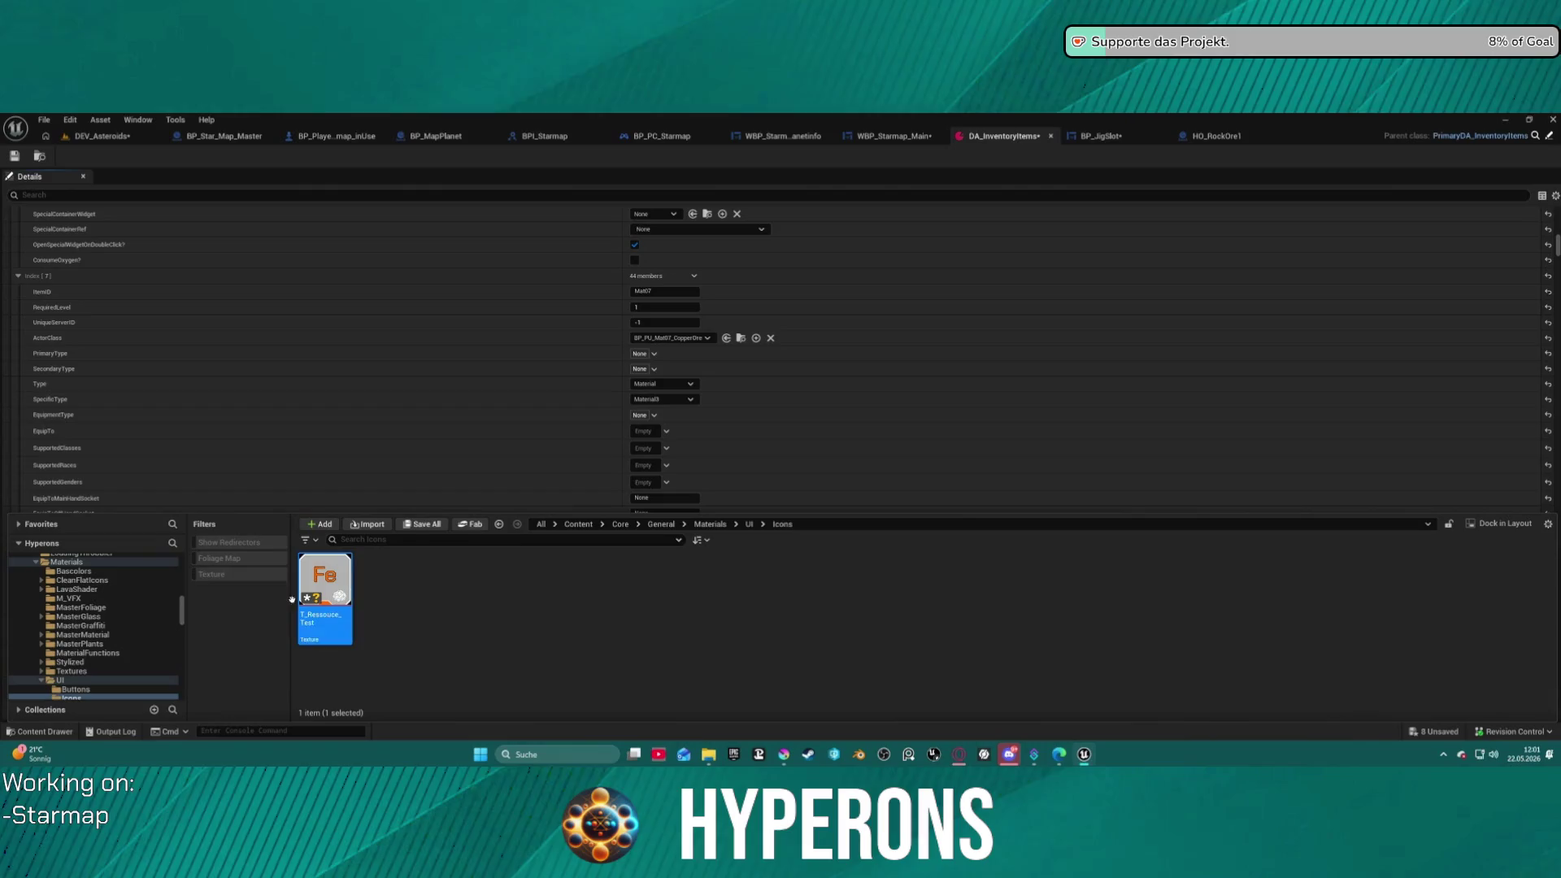
right_click(323, 565)
mouse_move(407, 384)
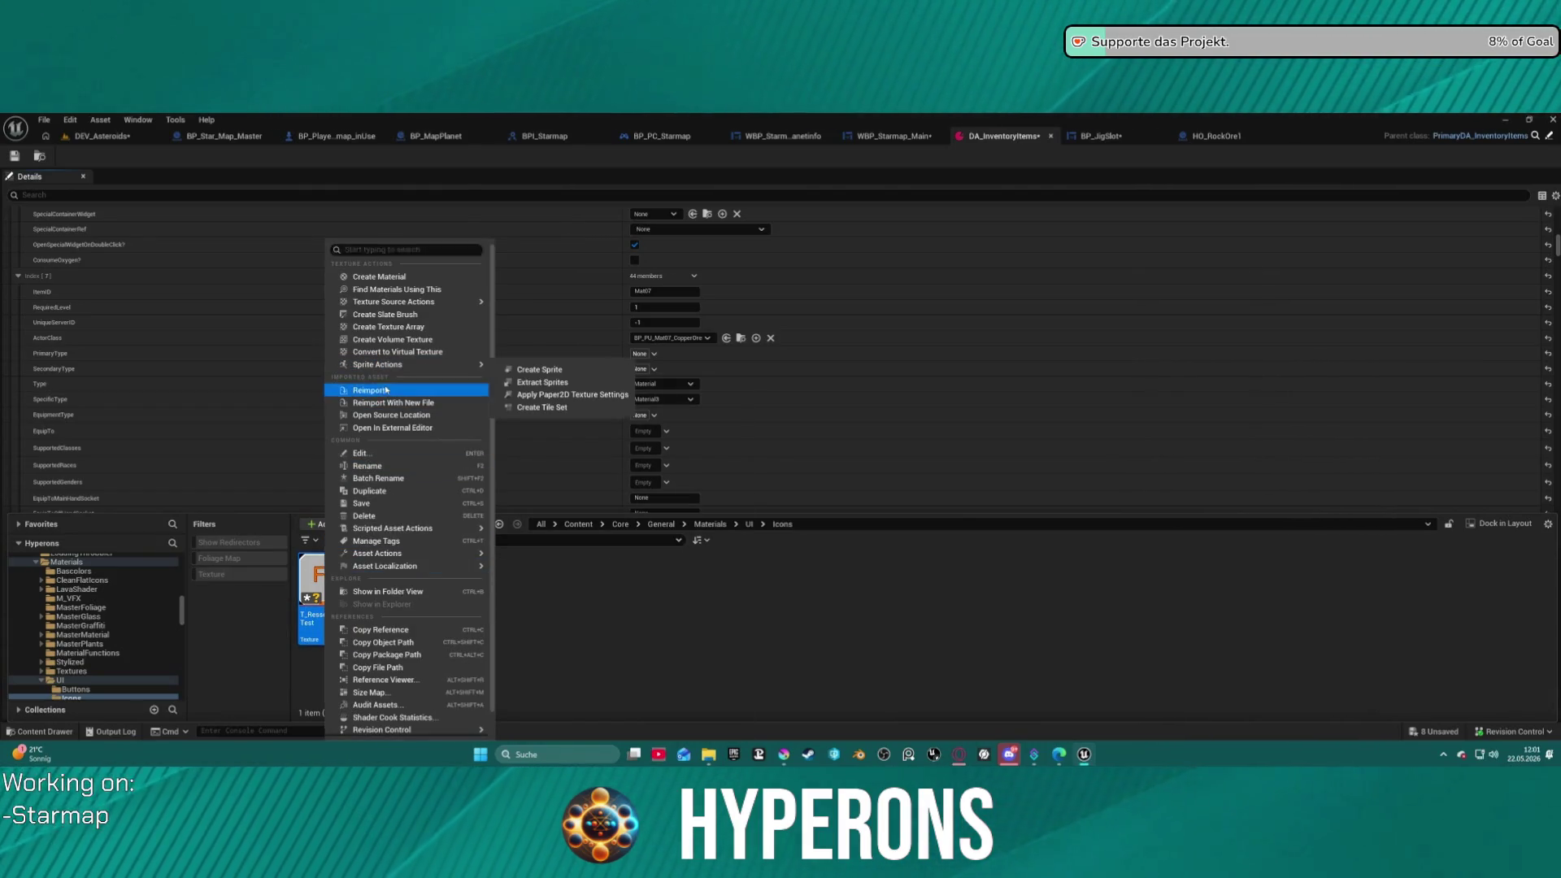
click(529, 366)
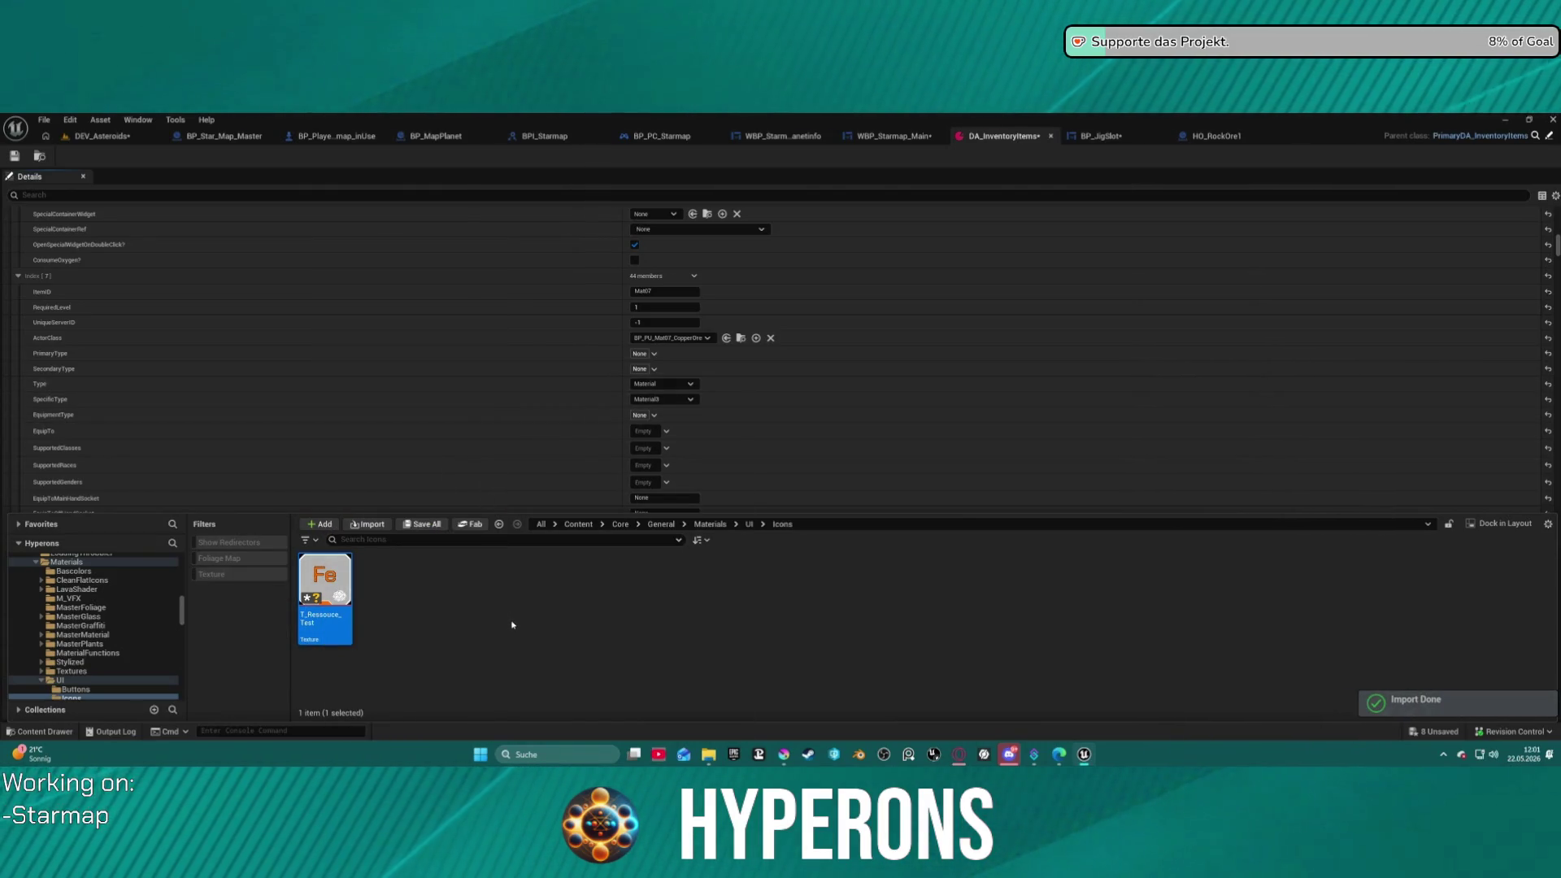
- Export the updated Fe icon from Krita as a PNG
click(784, 754)
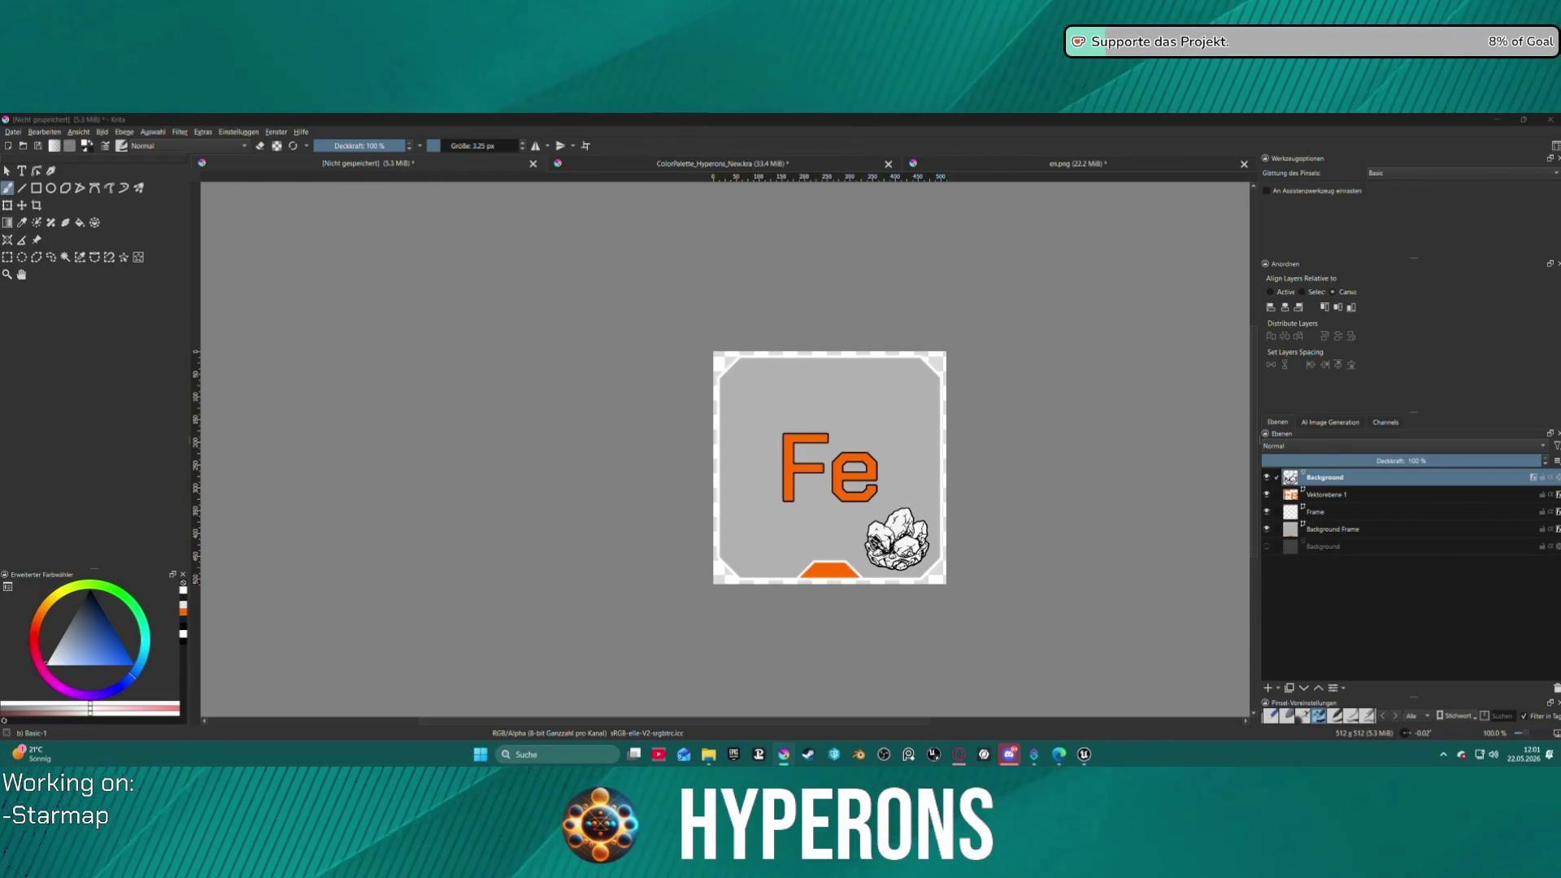
key(Return)
click(854, 561)
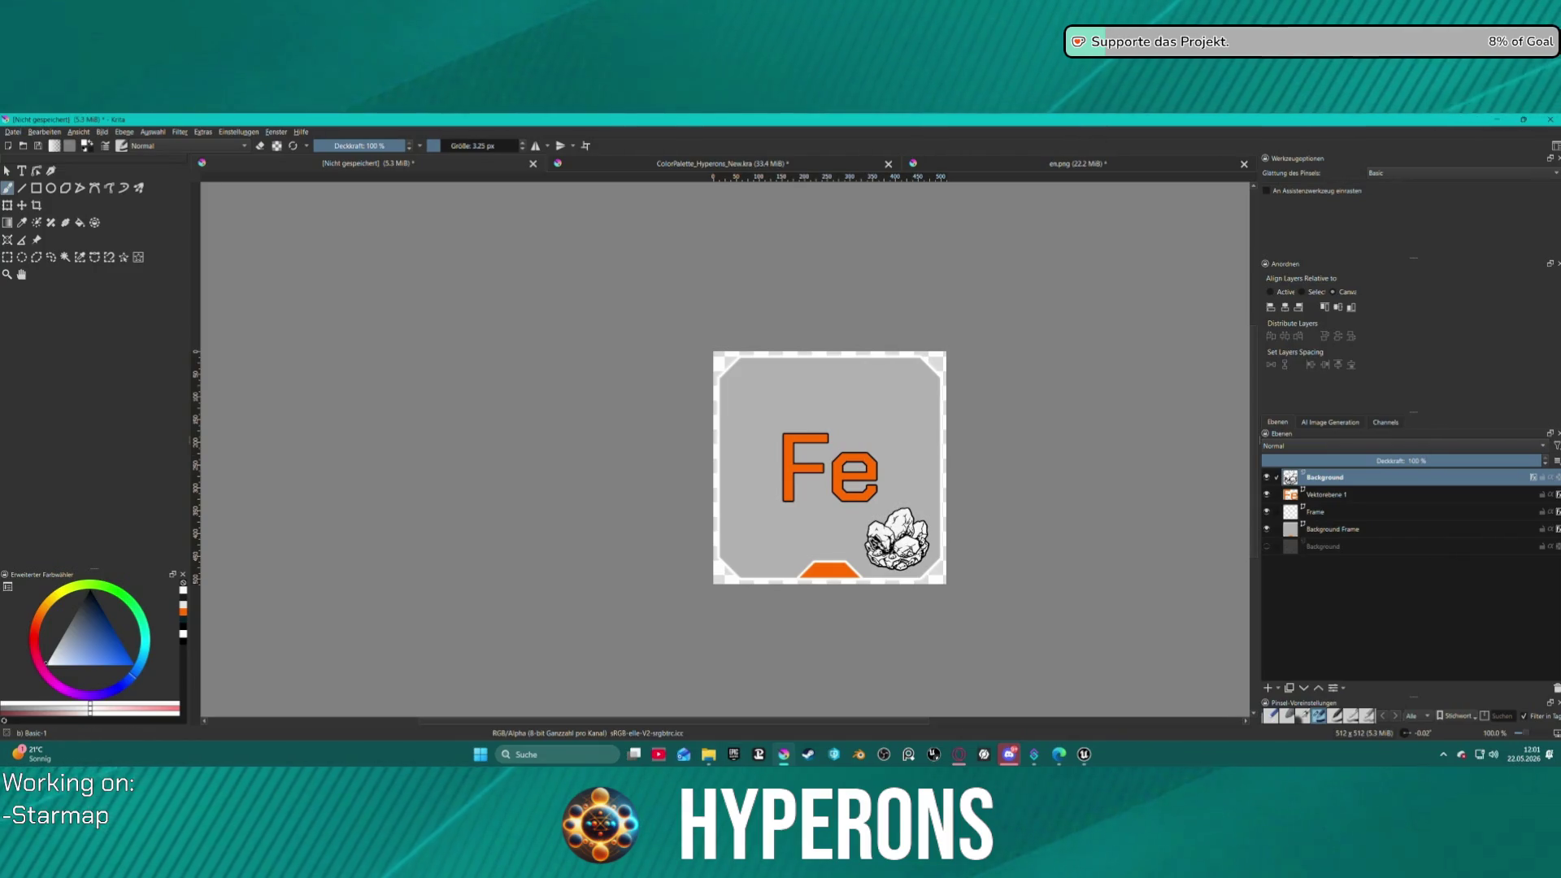
- Back in Unreal, reimport T_Ressouce_Test from the new PNG and return to DEV_Asteroids
key(alt+Tab)
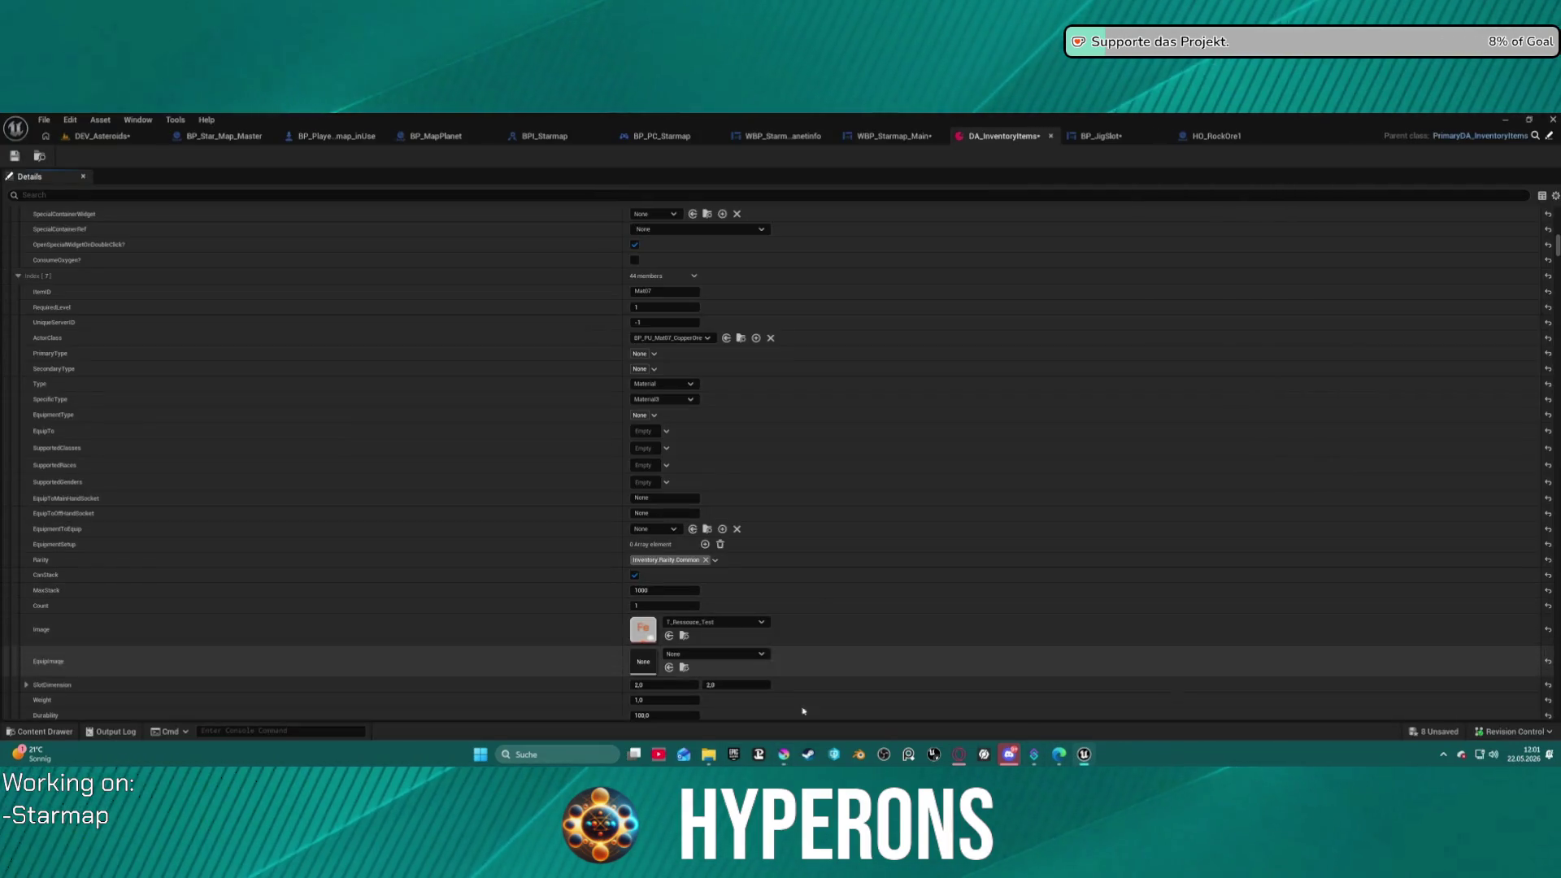
key(ctrl+space)
right_click(329, 569)
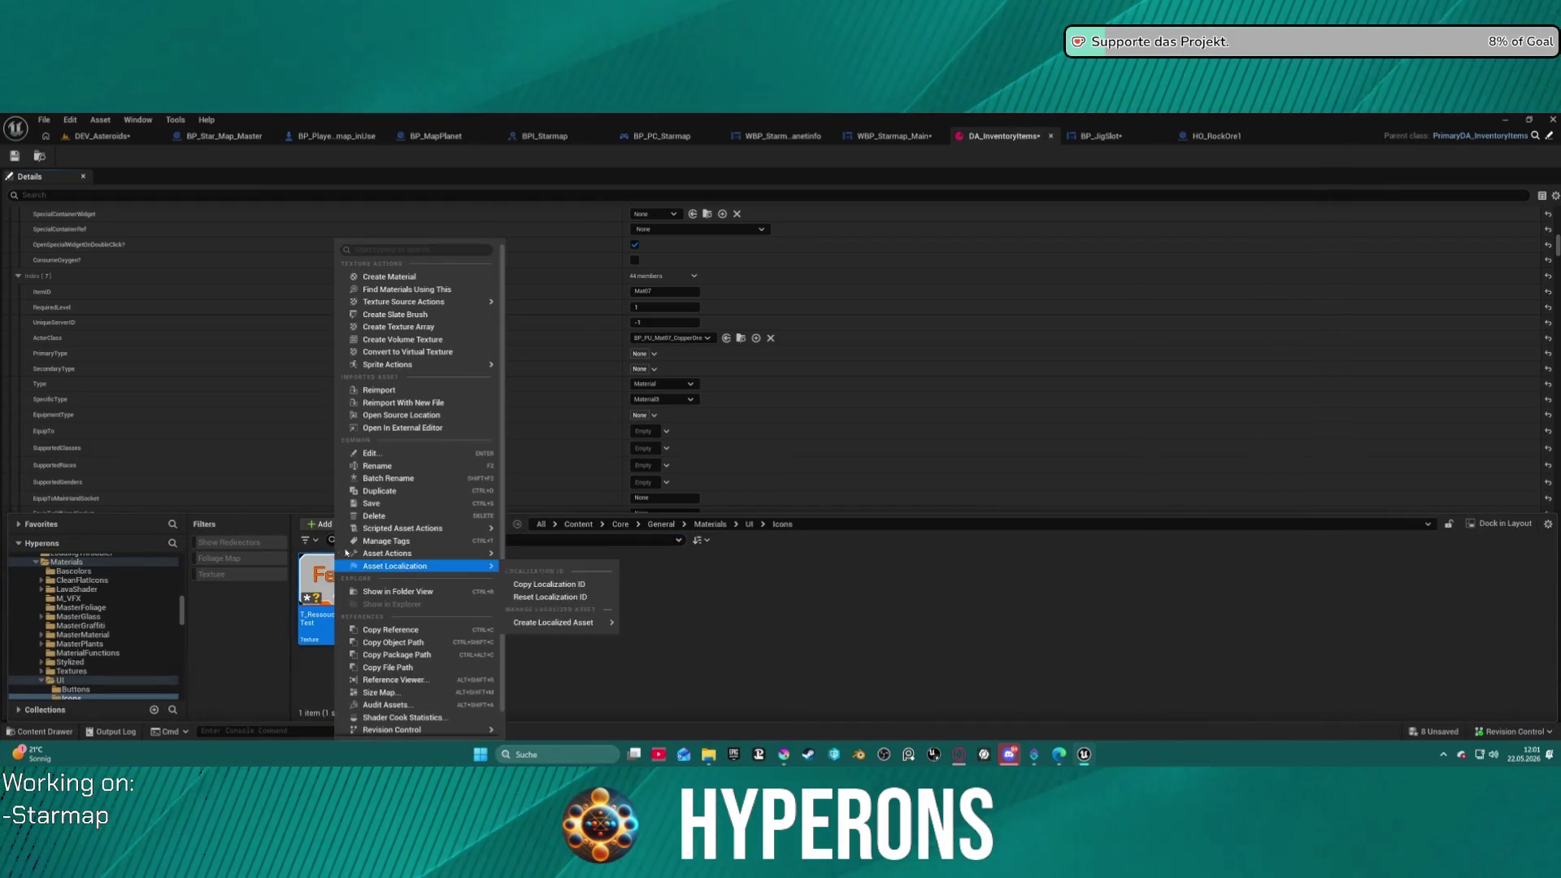
click(391, 389)
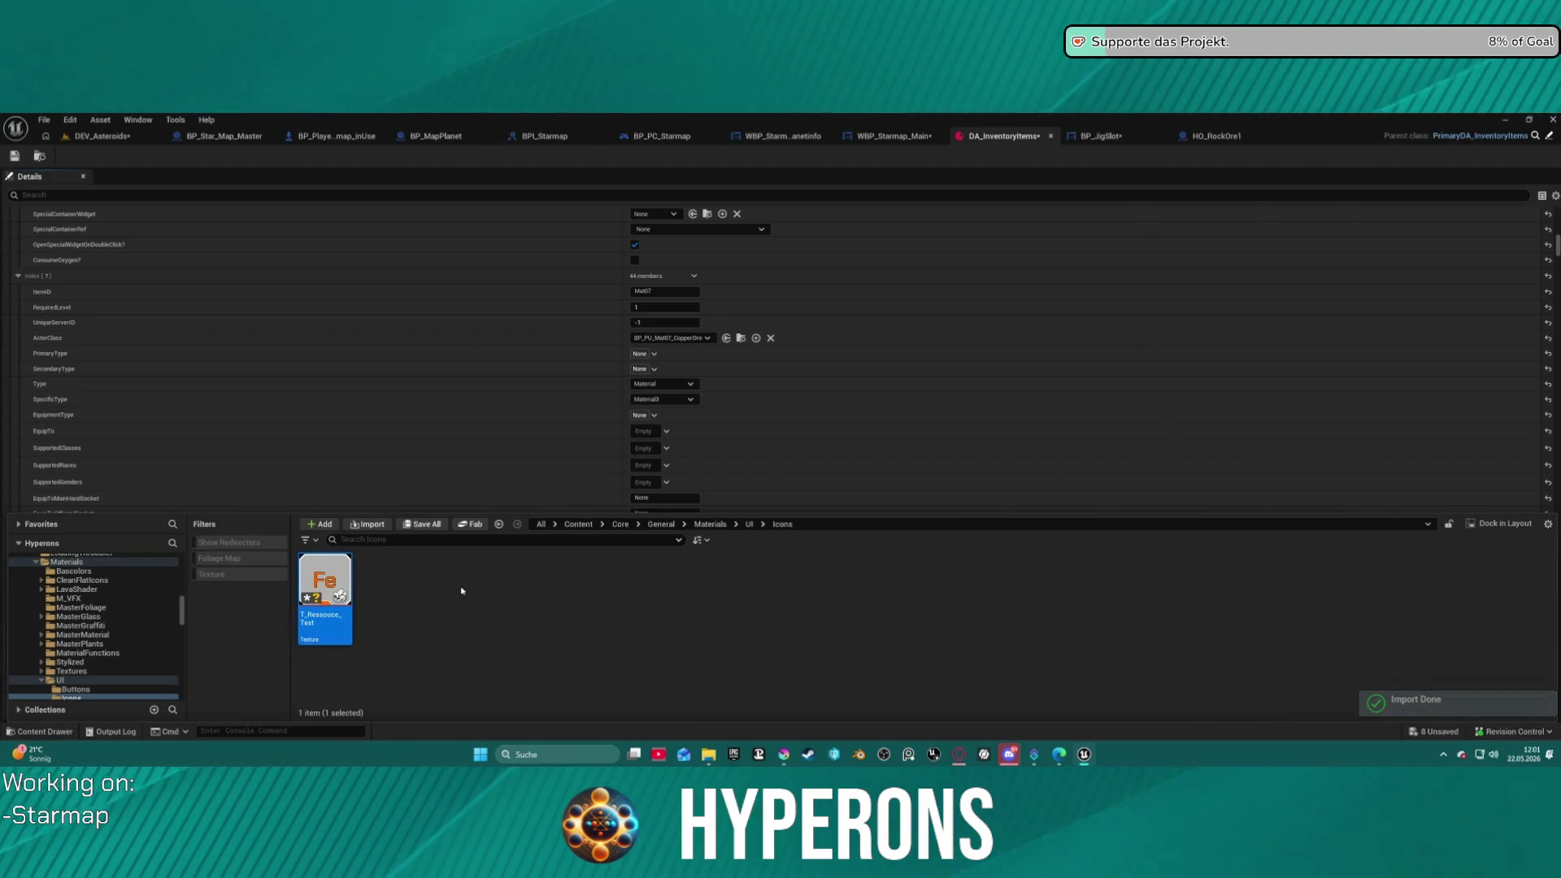
right_click(358, 590)
click(832, 573)
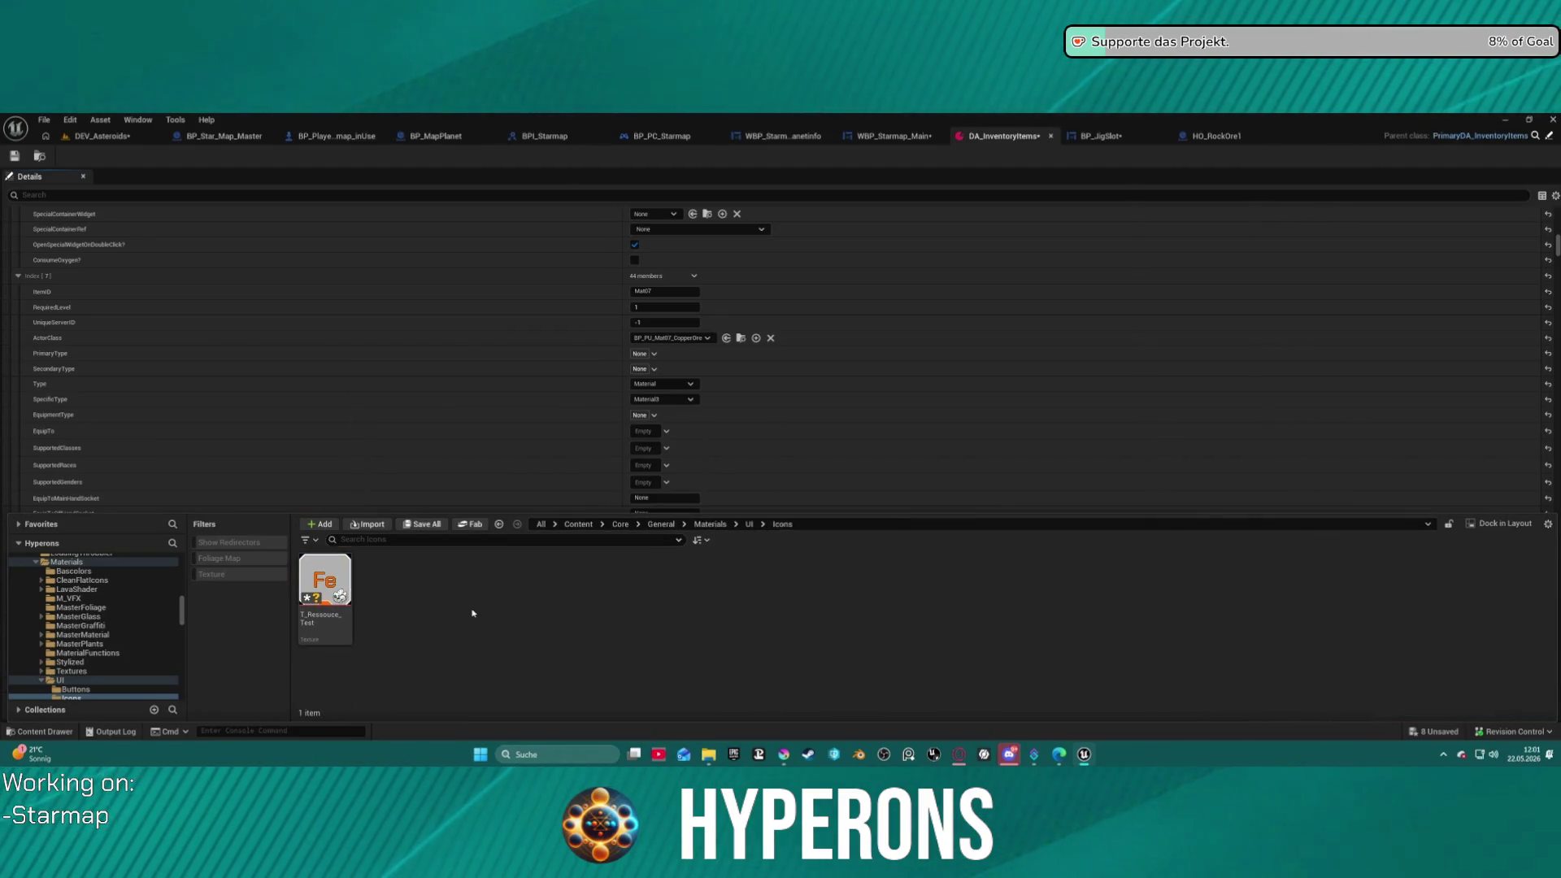
click(103, 137)
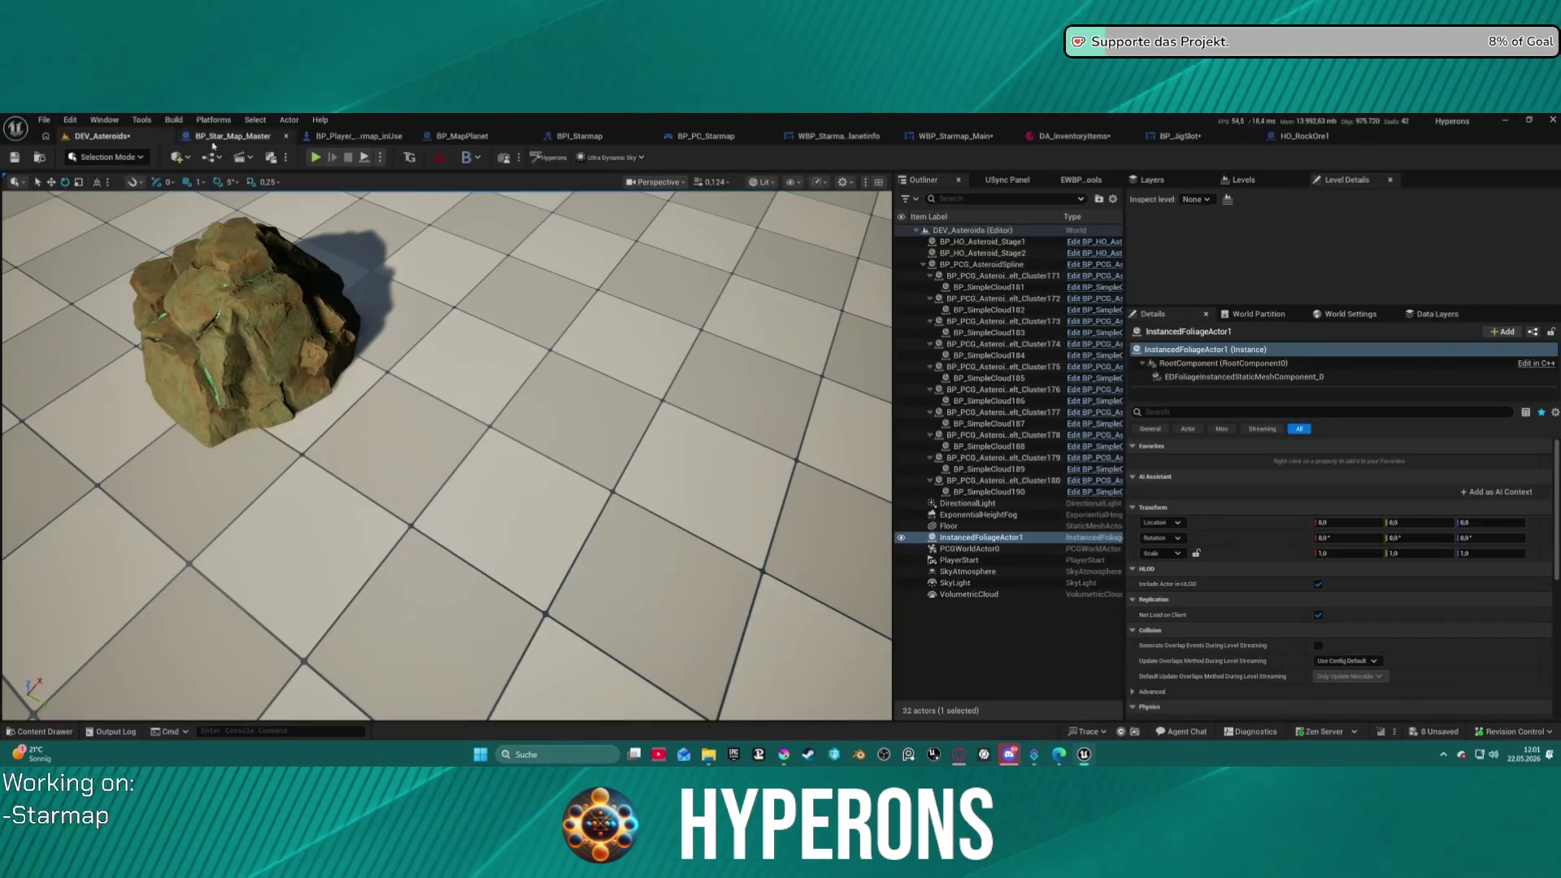
- Play DEV_Asteroids, walk to the rocks, mine Copper Ore and view its Fe icon in the inventory
click(315, 159)
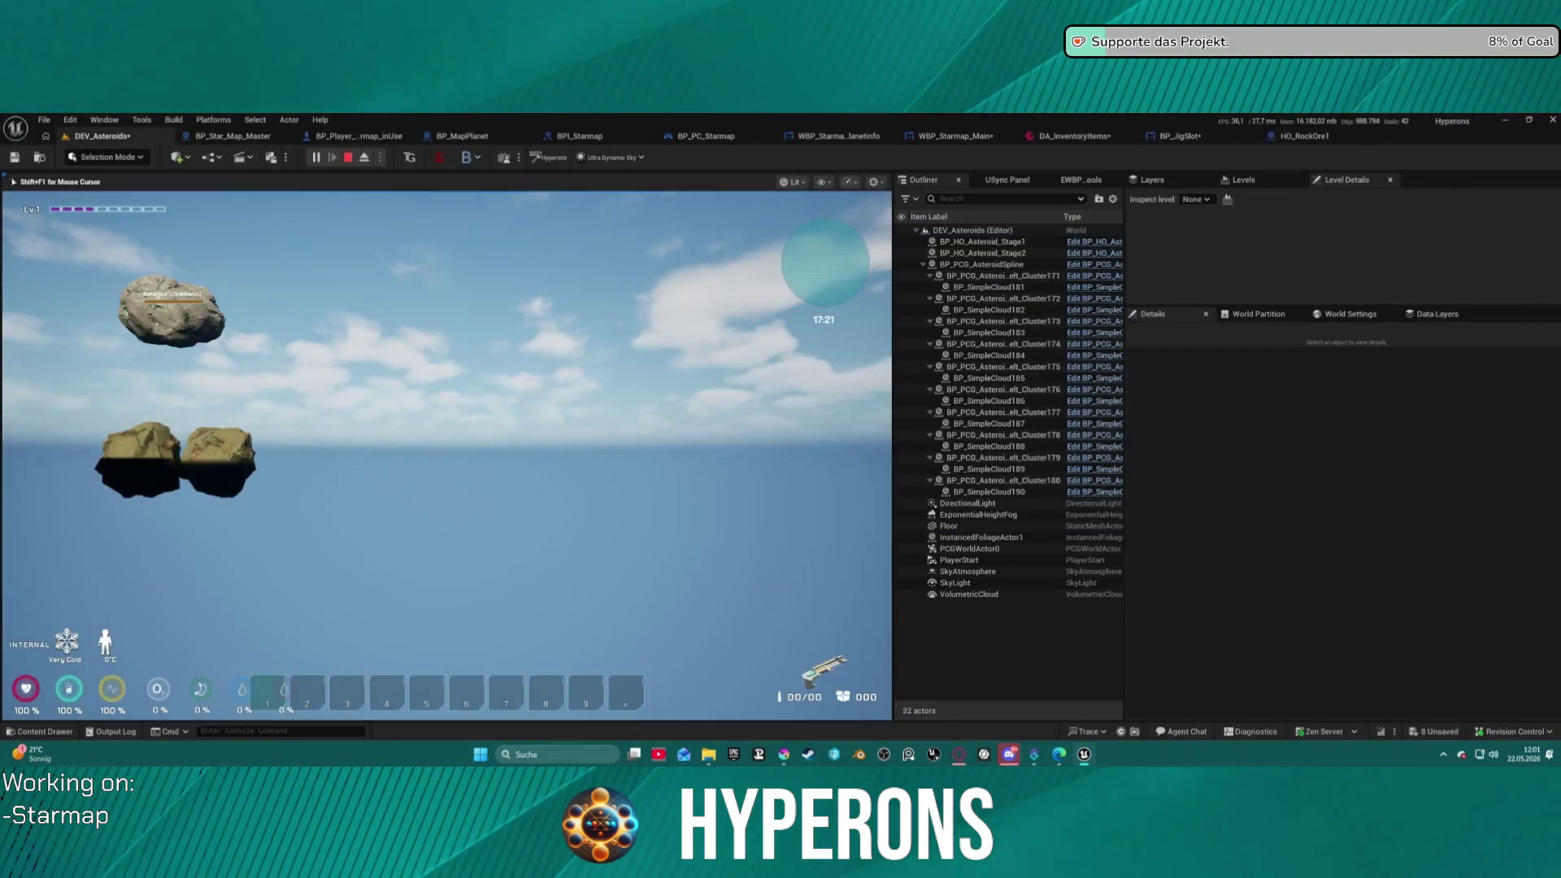
key(i)
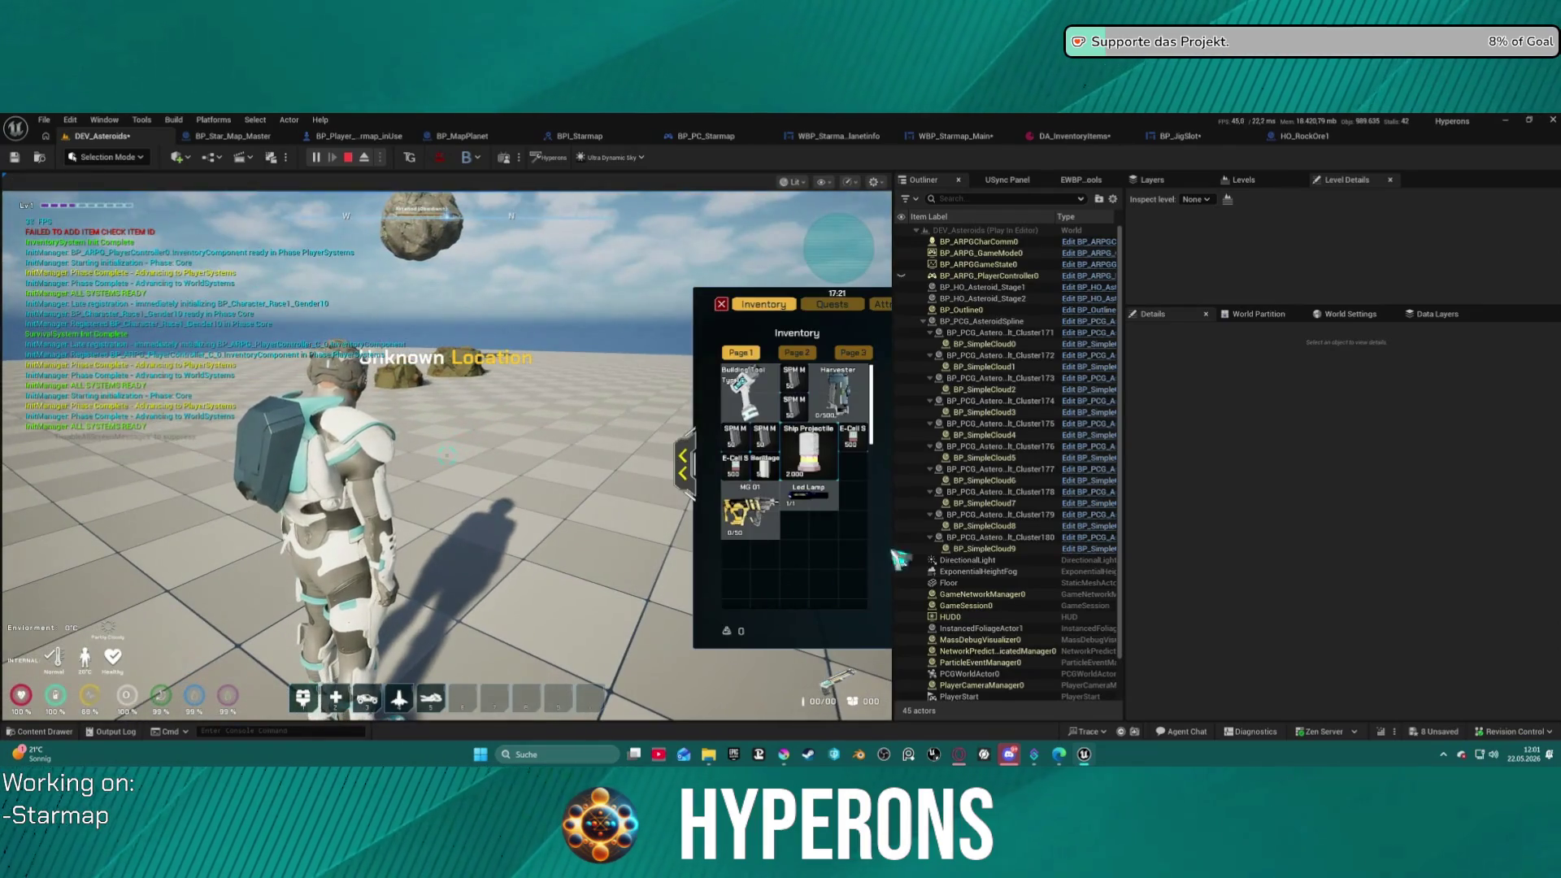
key(i)
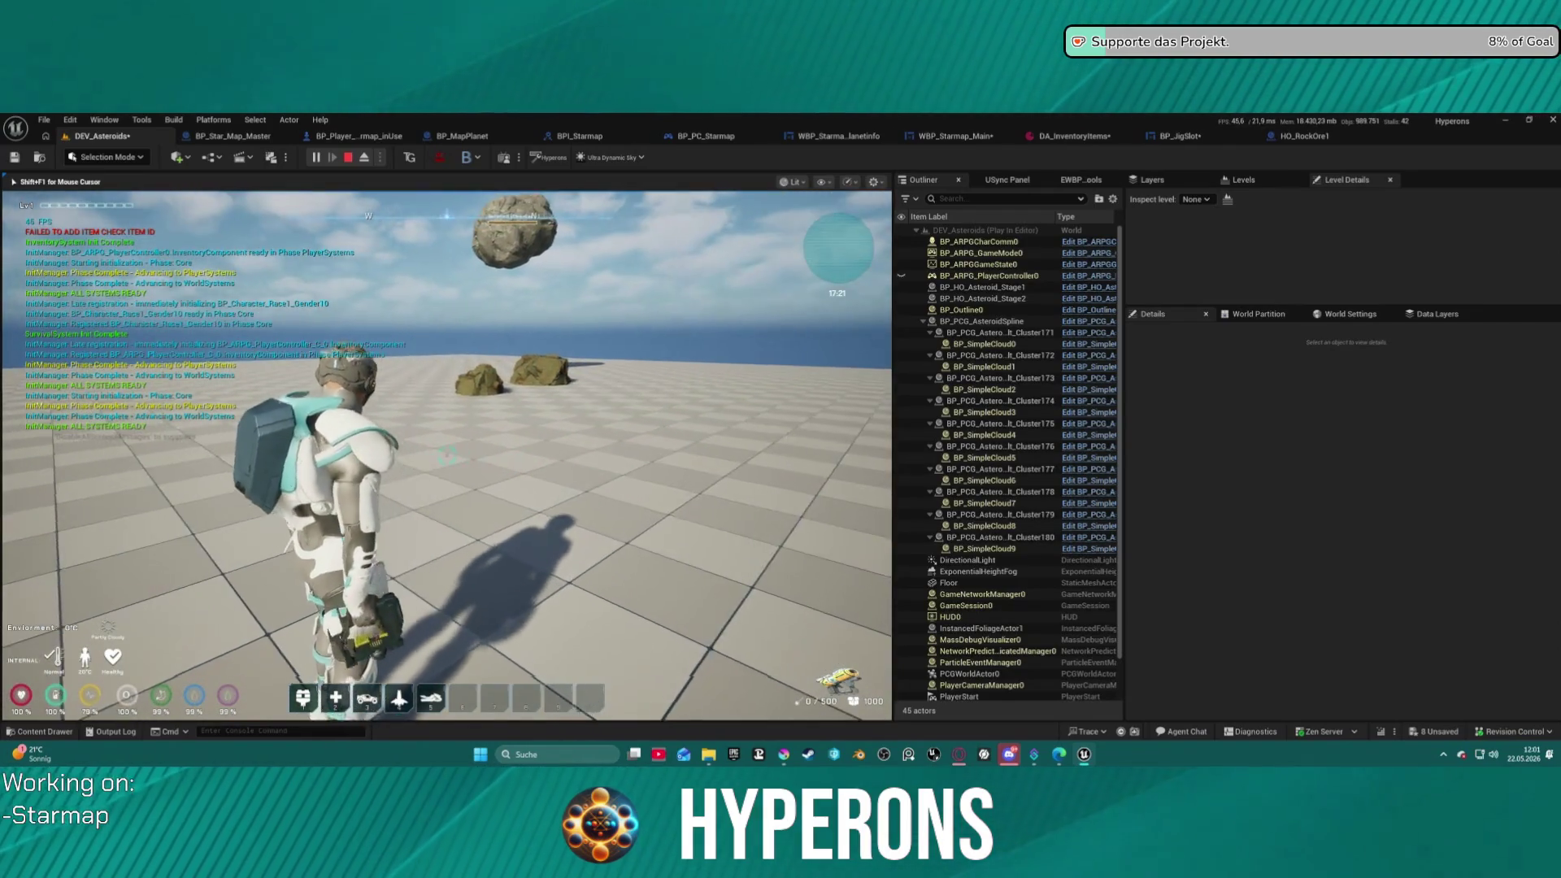
key(w)
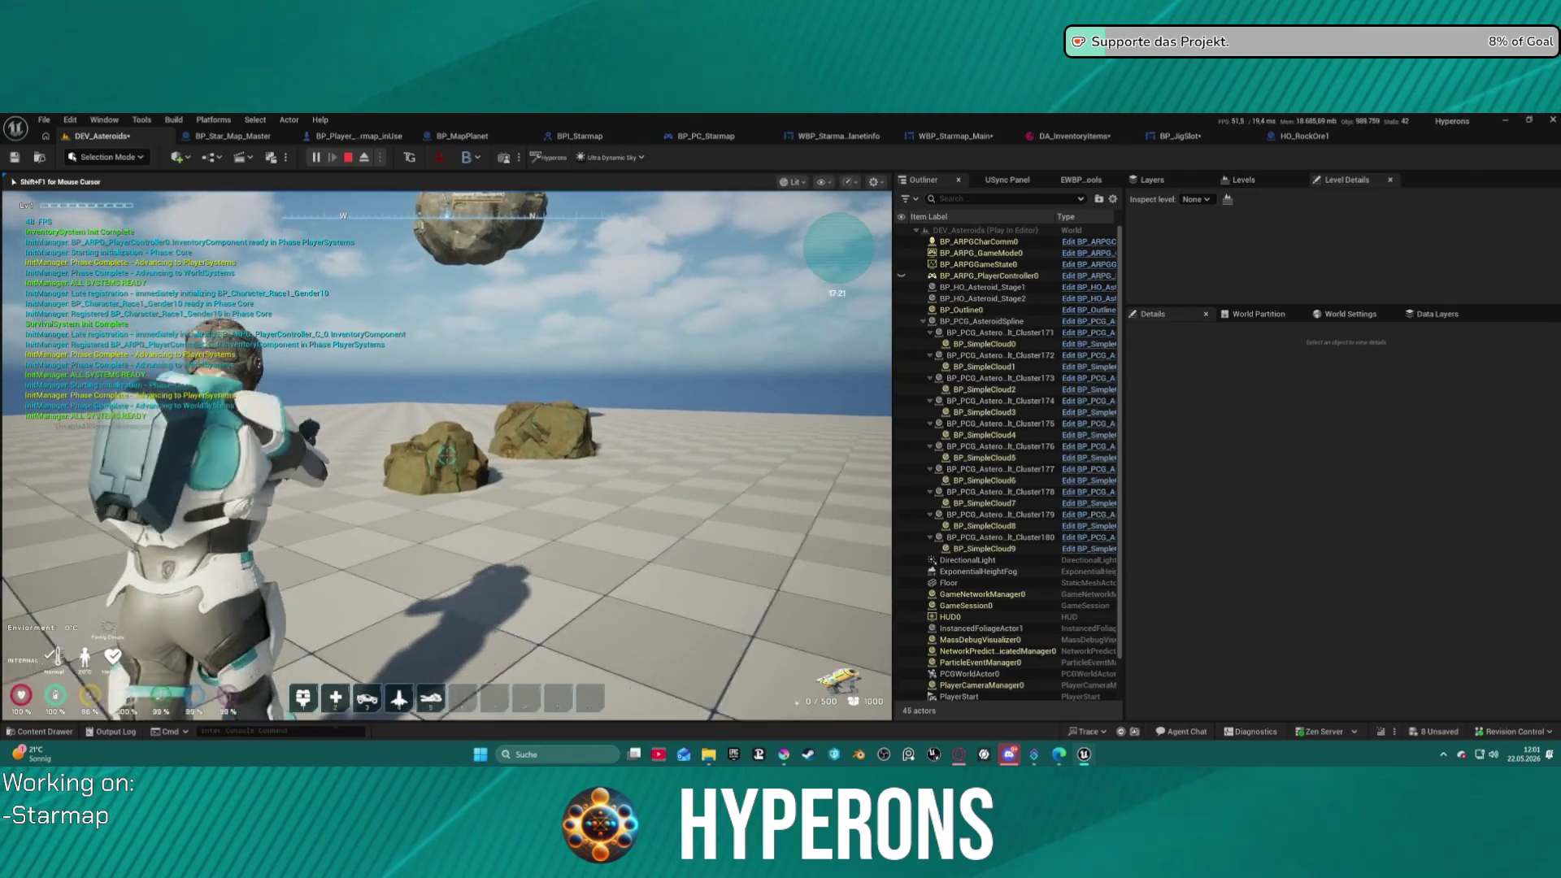
key(w)
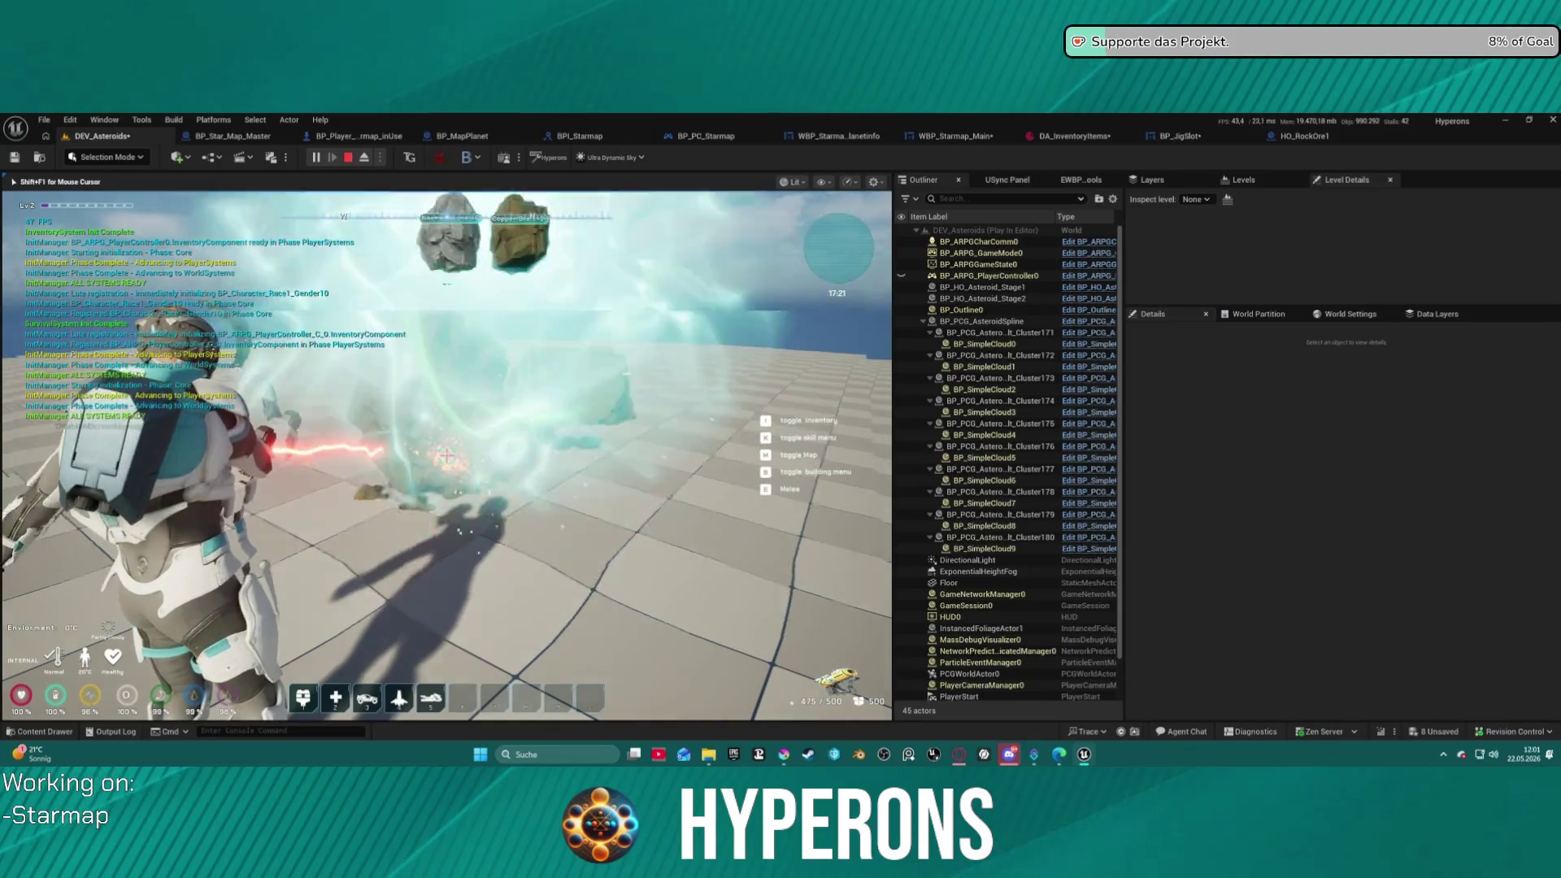
key(w)
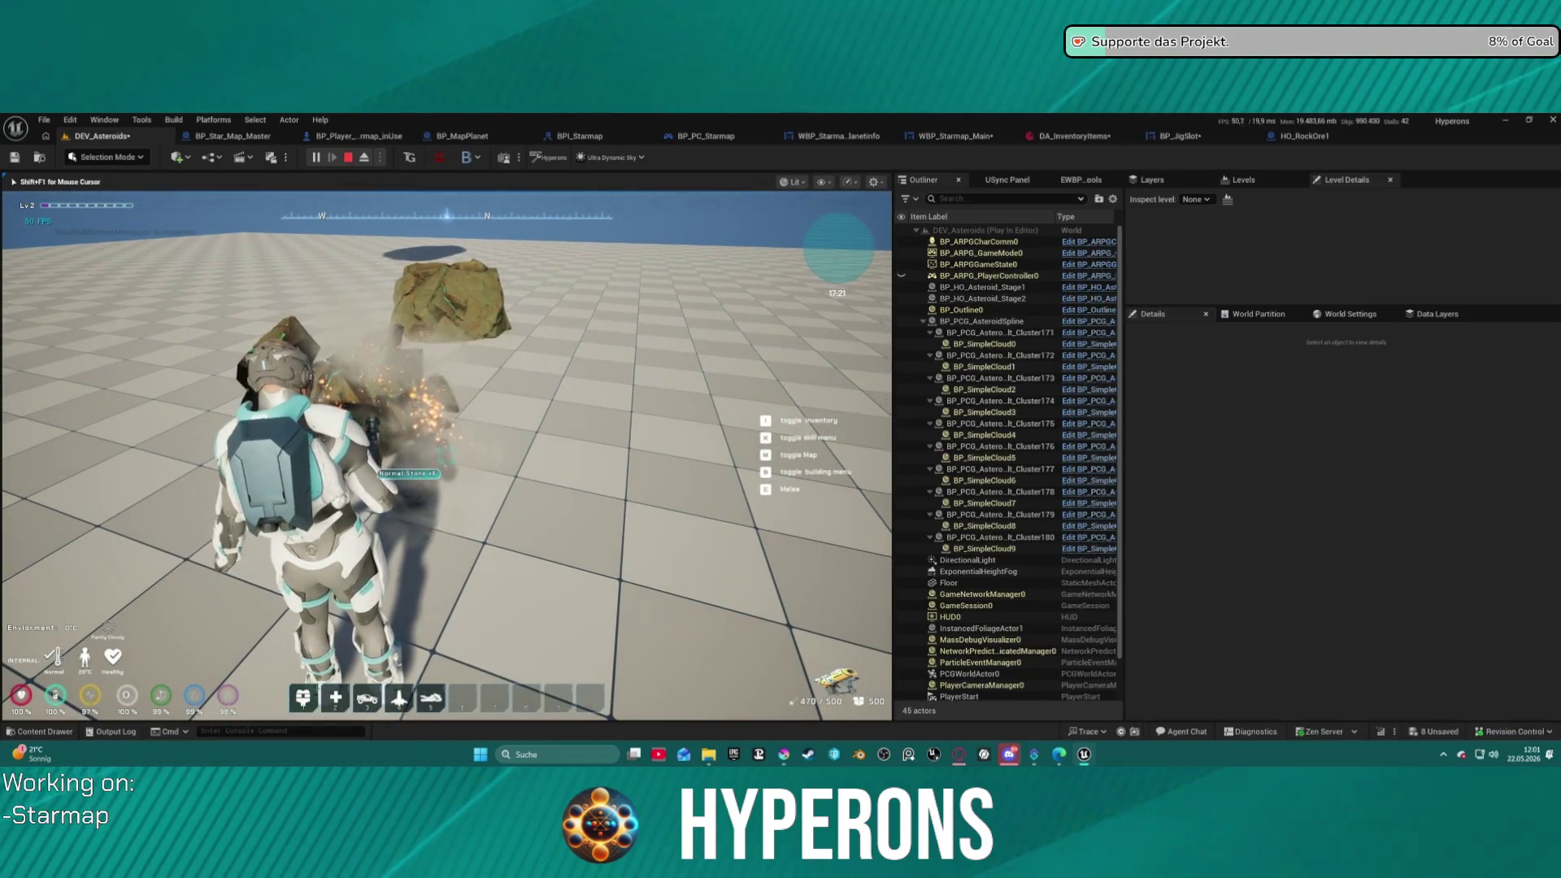
key(i)
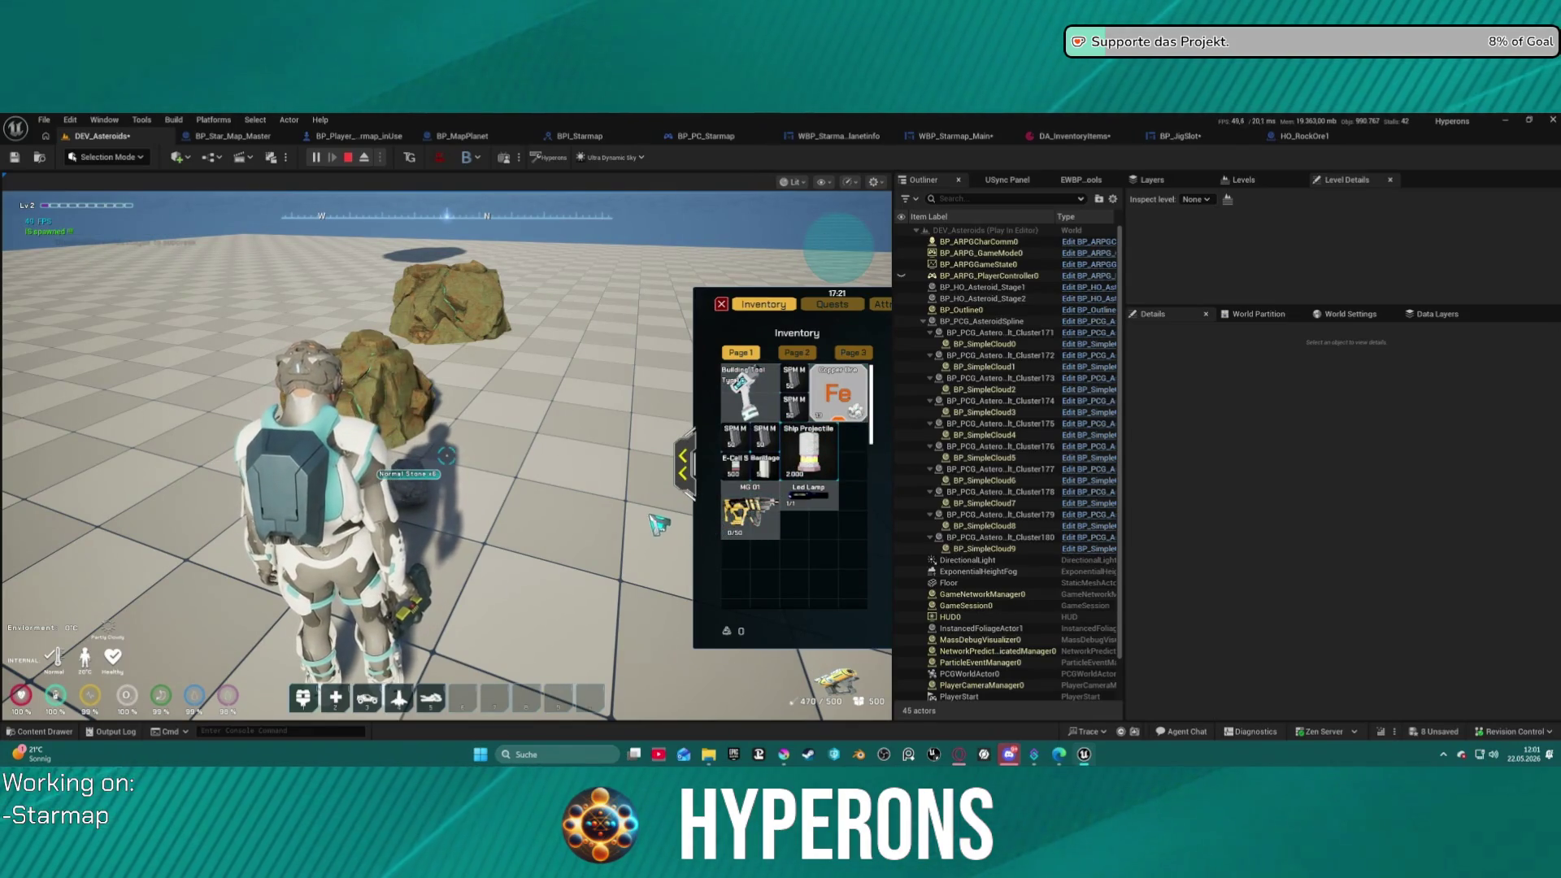
click(348, 157)
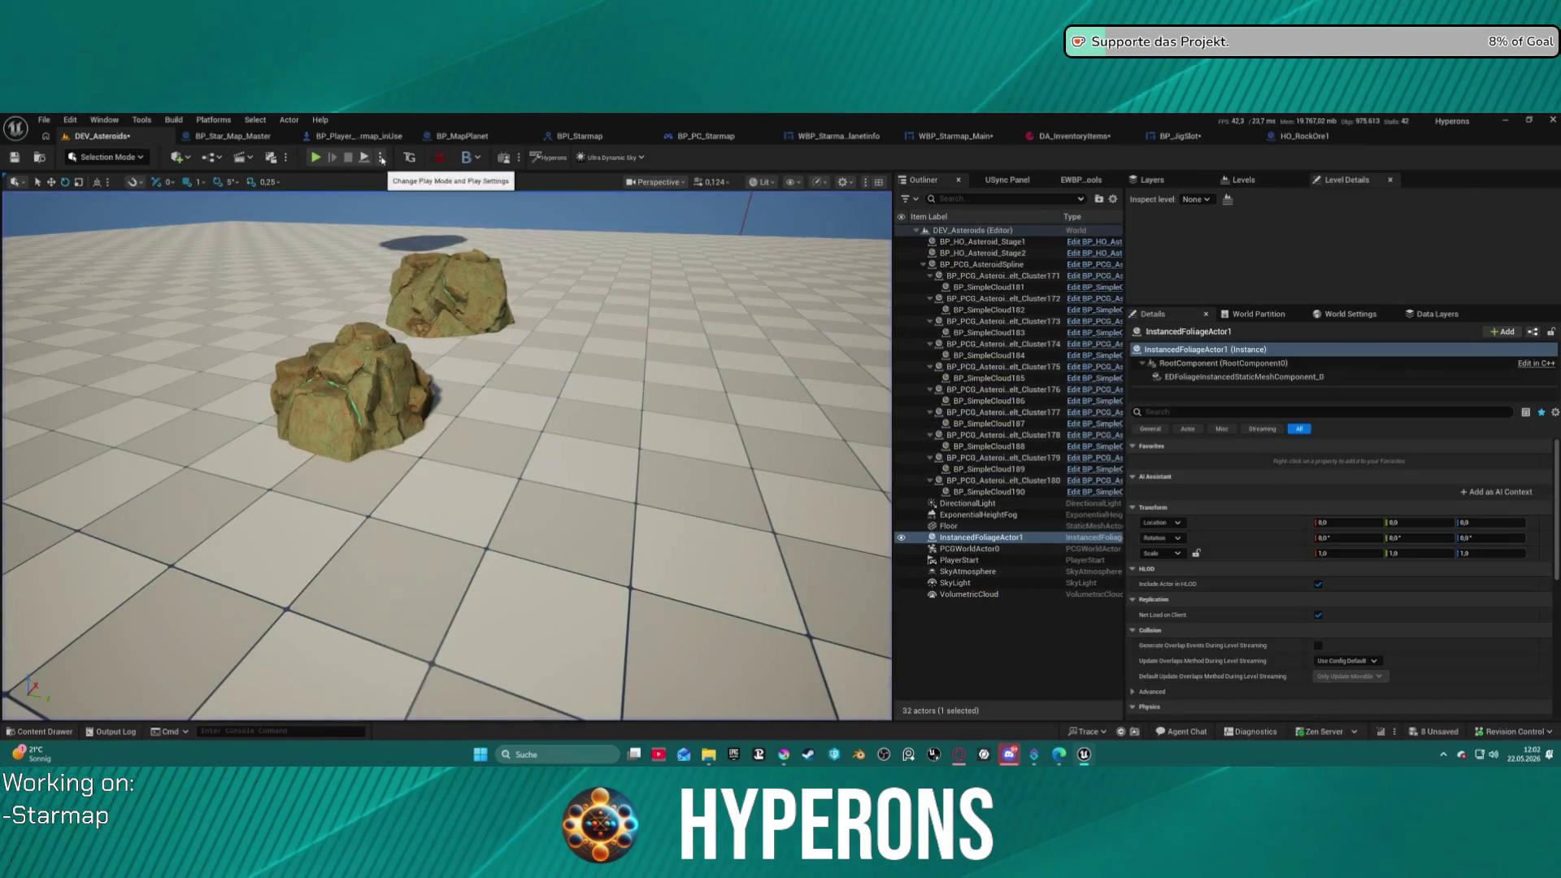
- Launch a Standalone Game preview and equip the Harvester from the inventory
click(382, 158)
key(Escape)
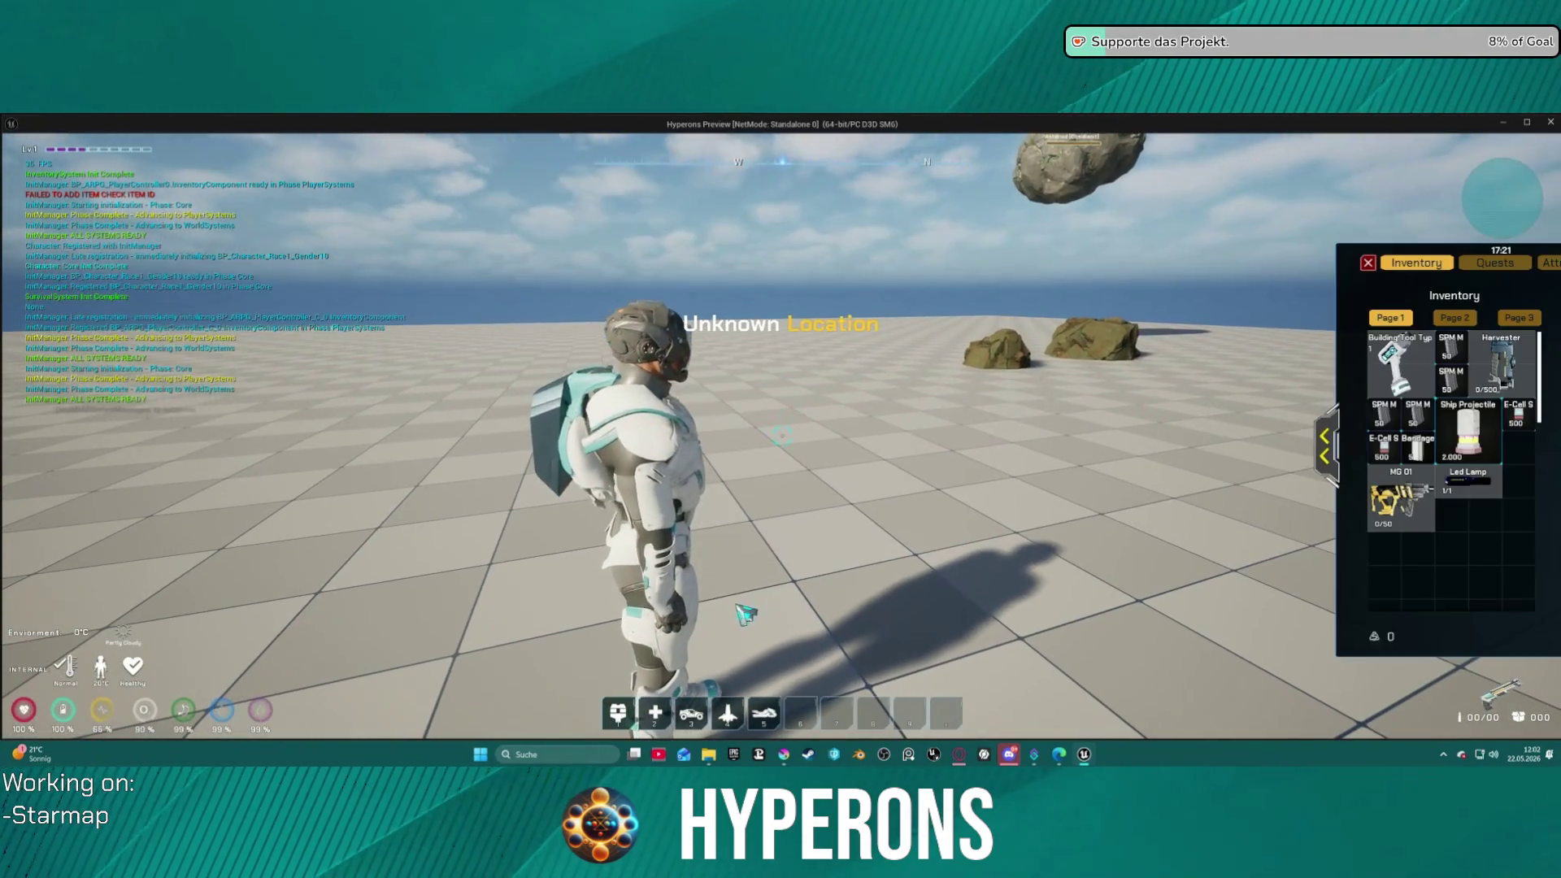
click(1501, 366)
key(i)
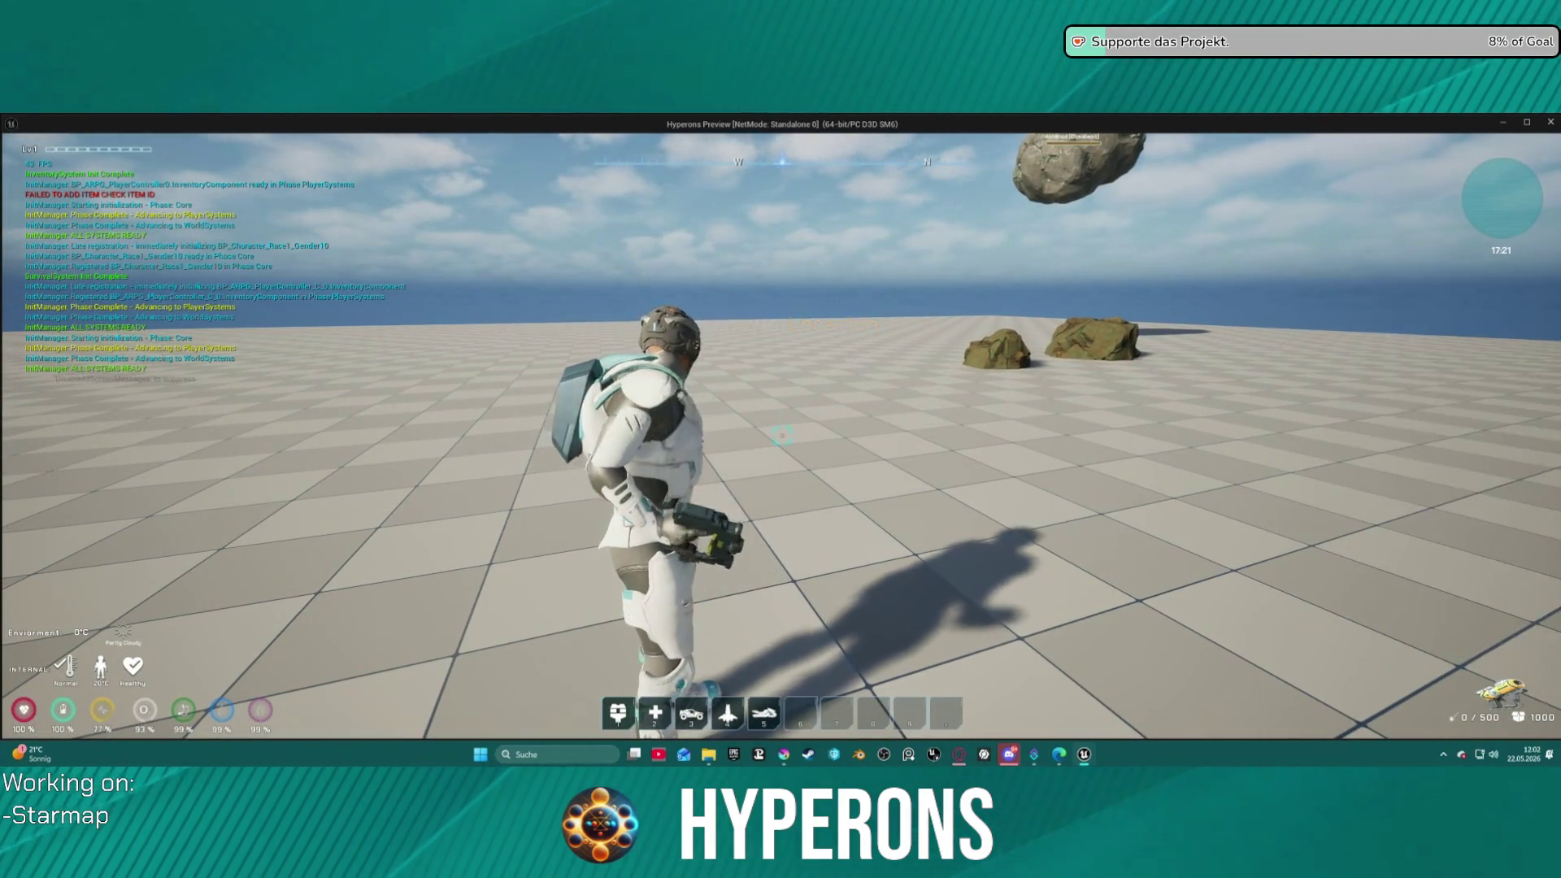
- Harvest the near rock, check the Copper Ore's Fe icon in the inventory, then return to the editor
key(w)
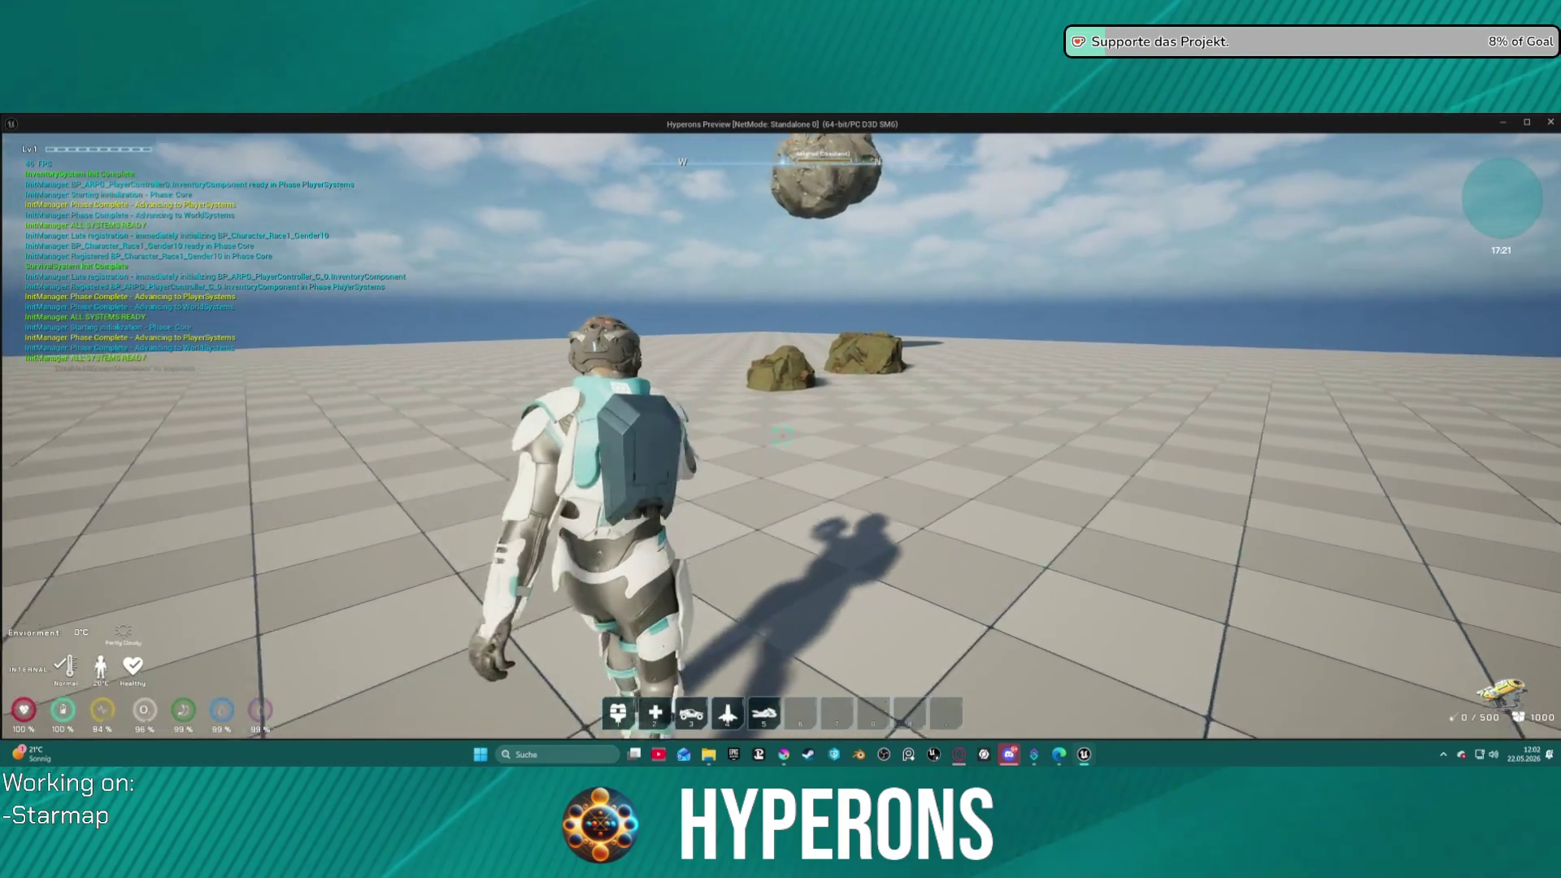
key(w)
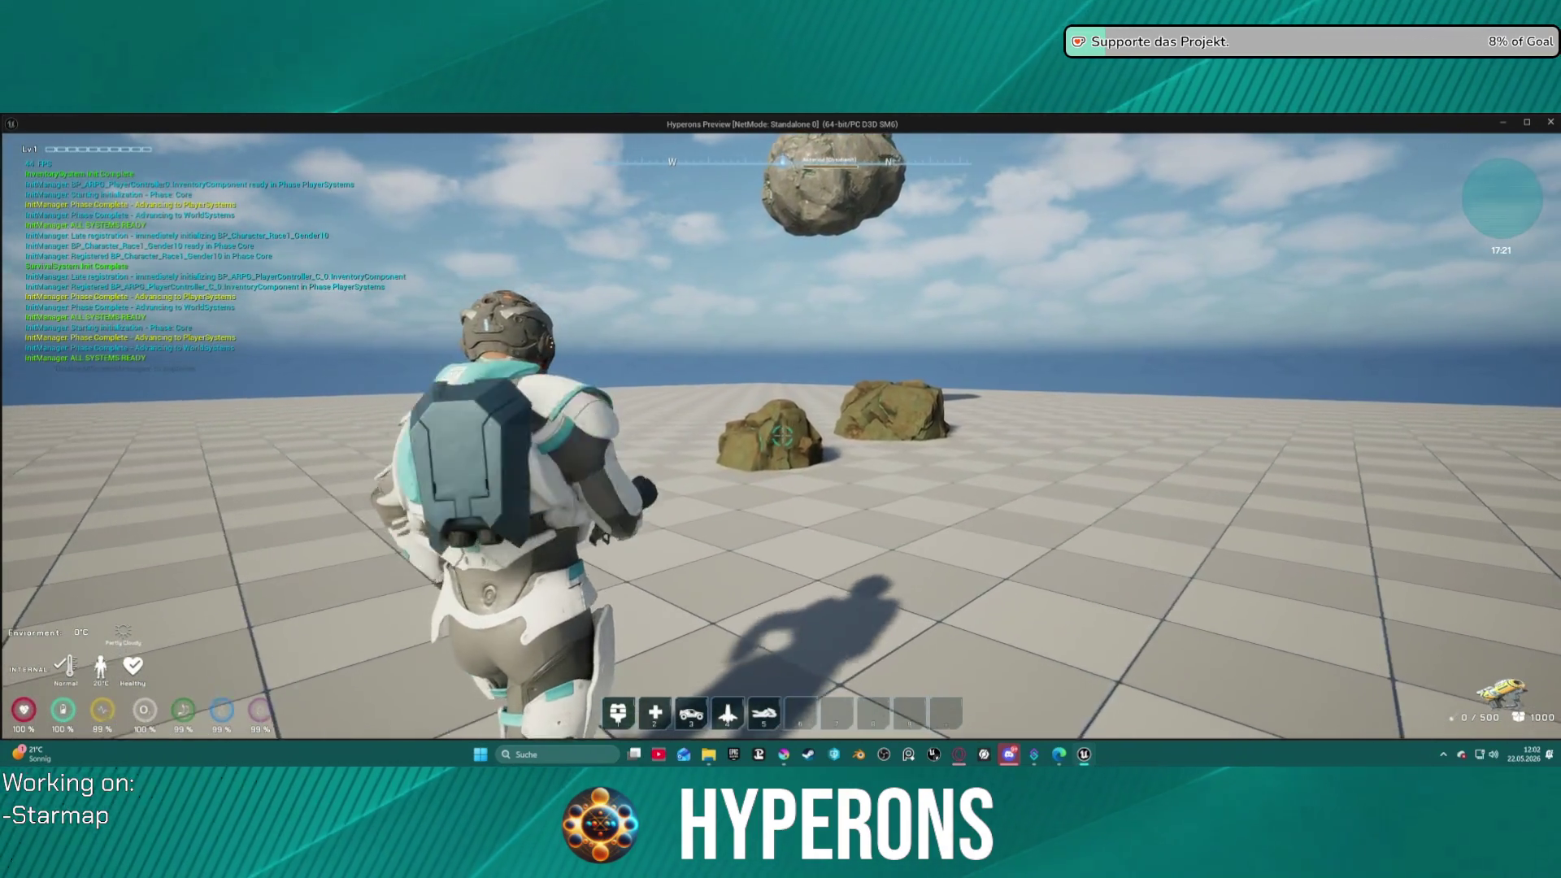
key(w)
click(781, 436)
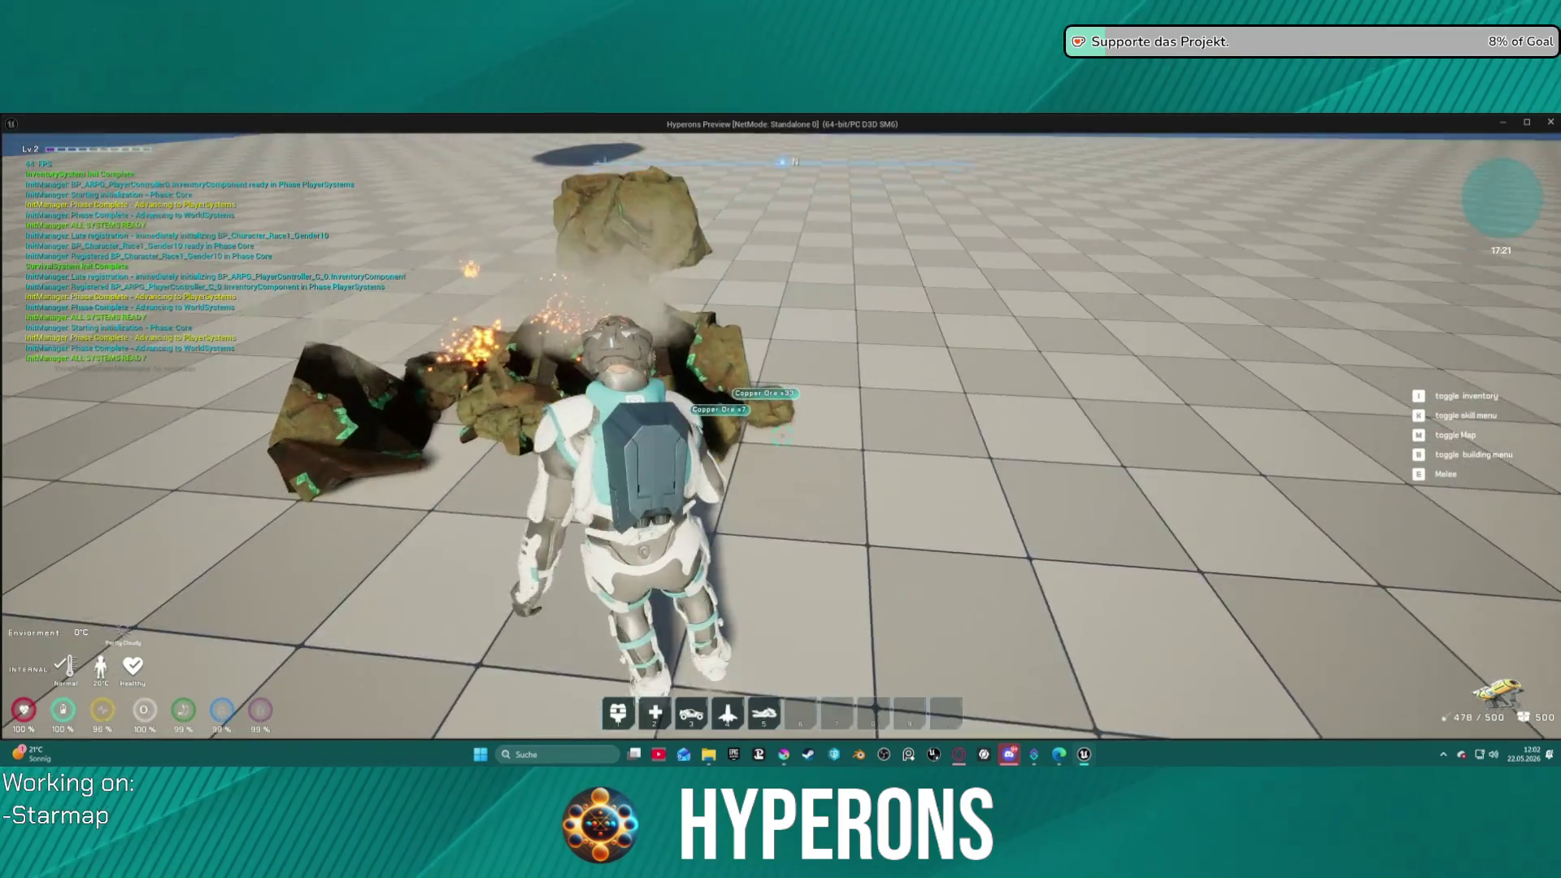
mouse_move(781, 436)
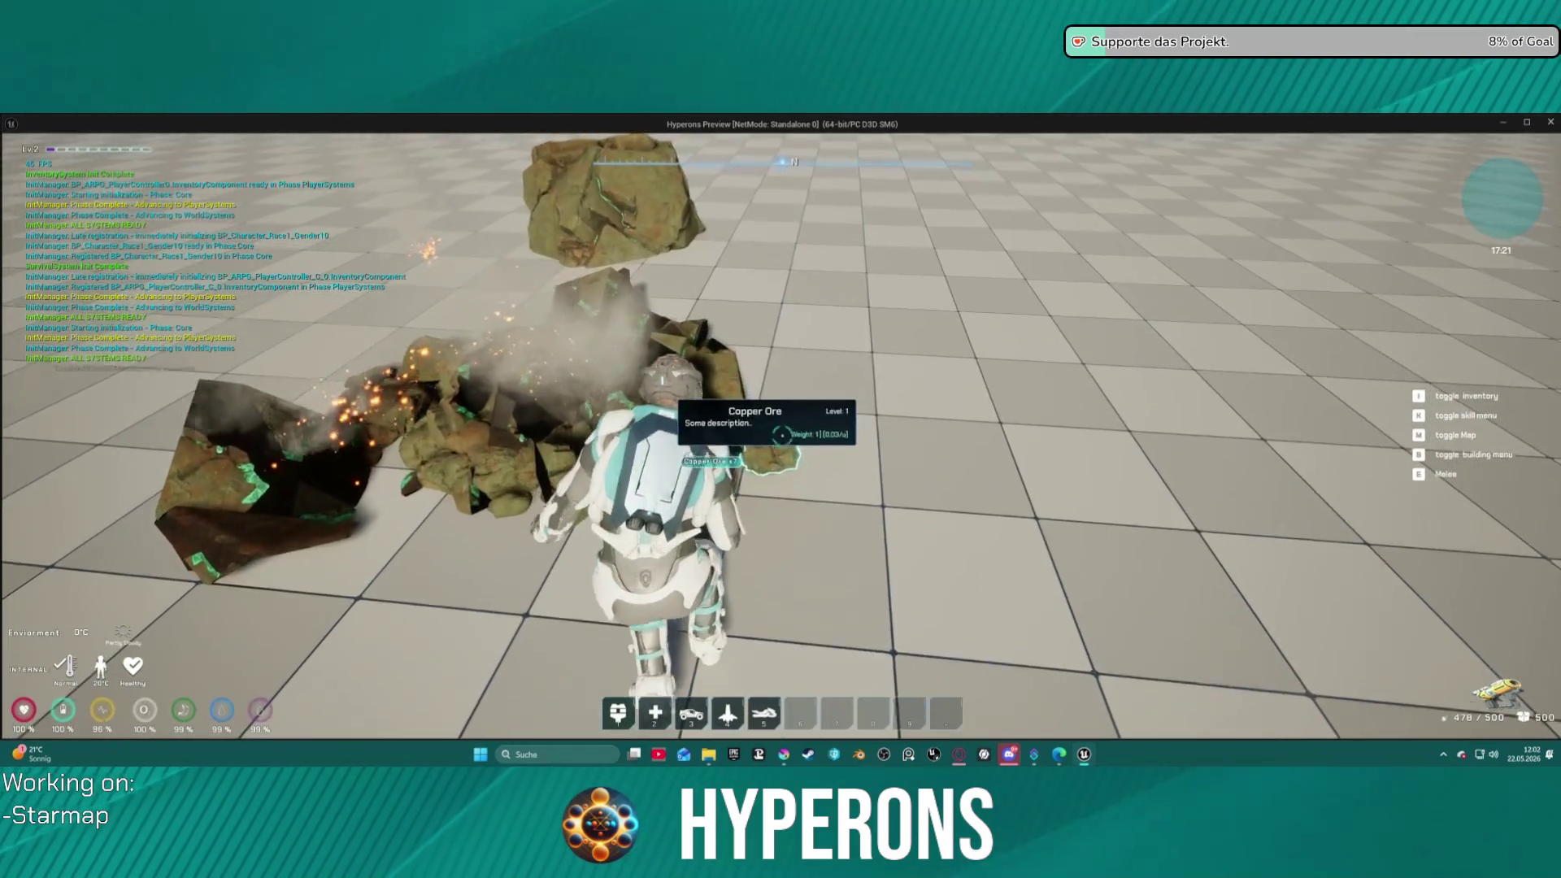
key(i)
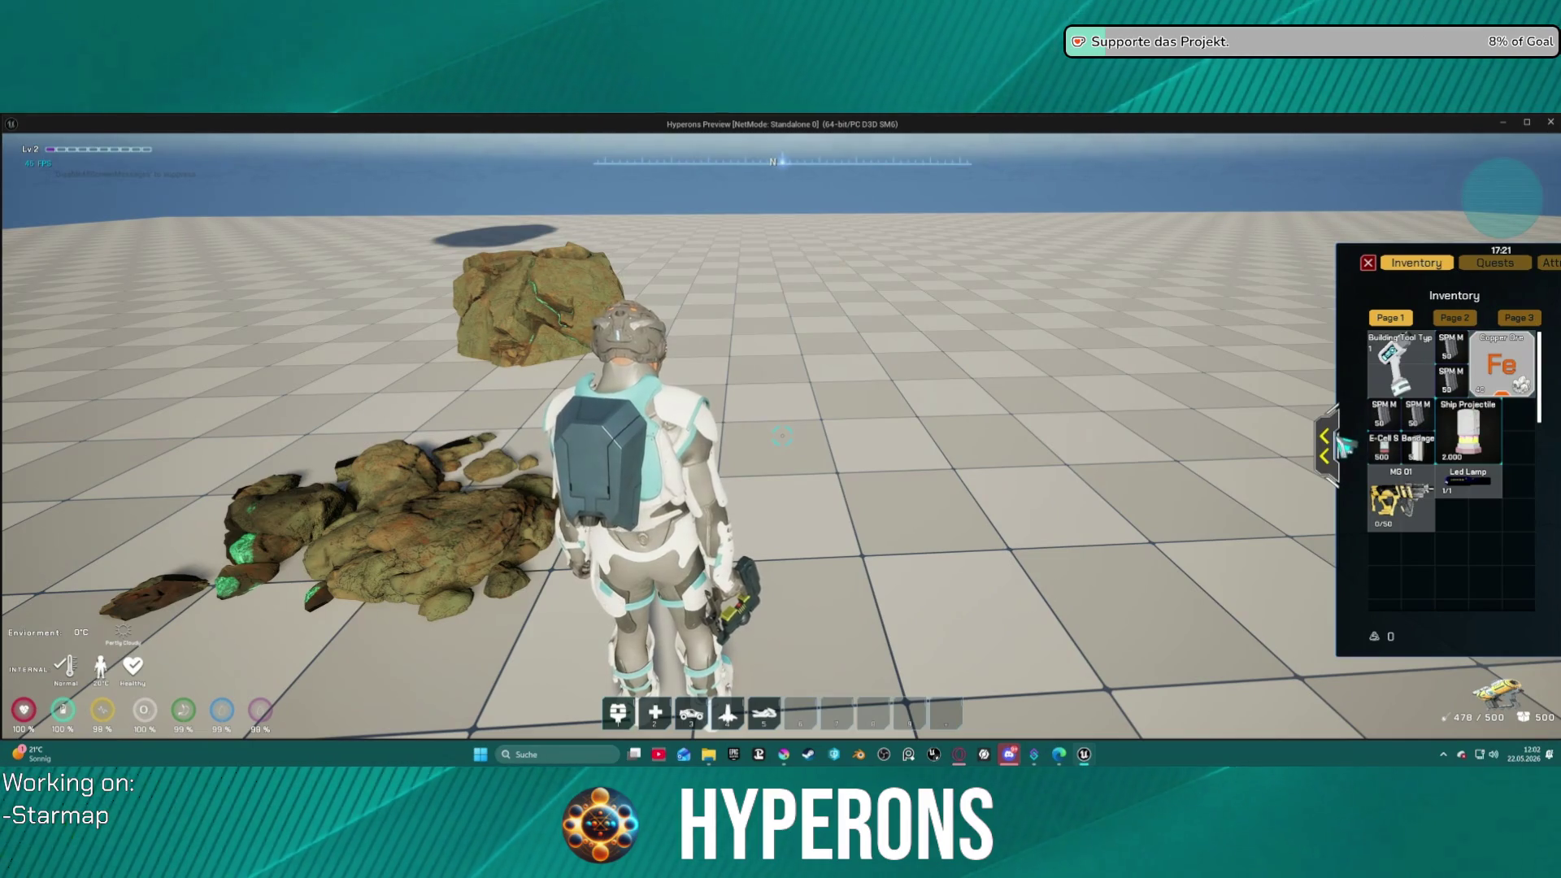
click(1334, 439)
mouse_move(1254, 396)
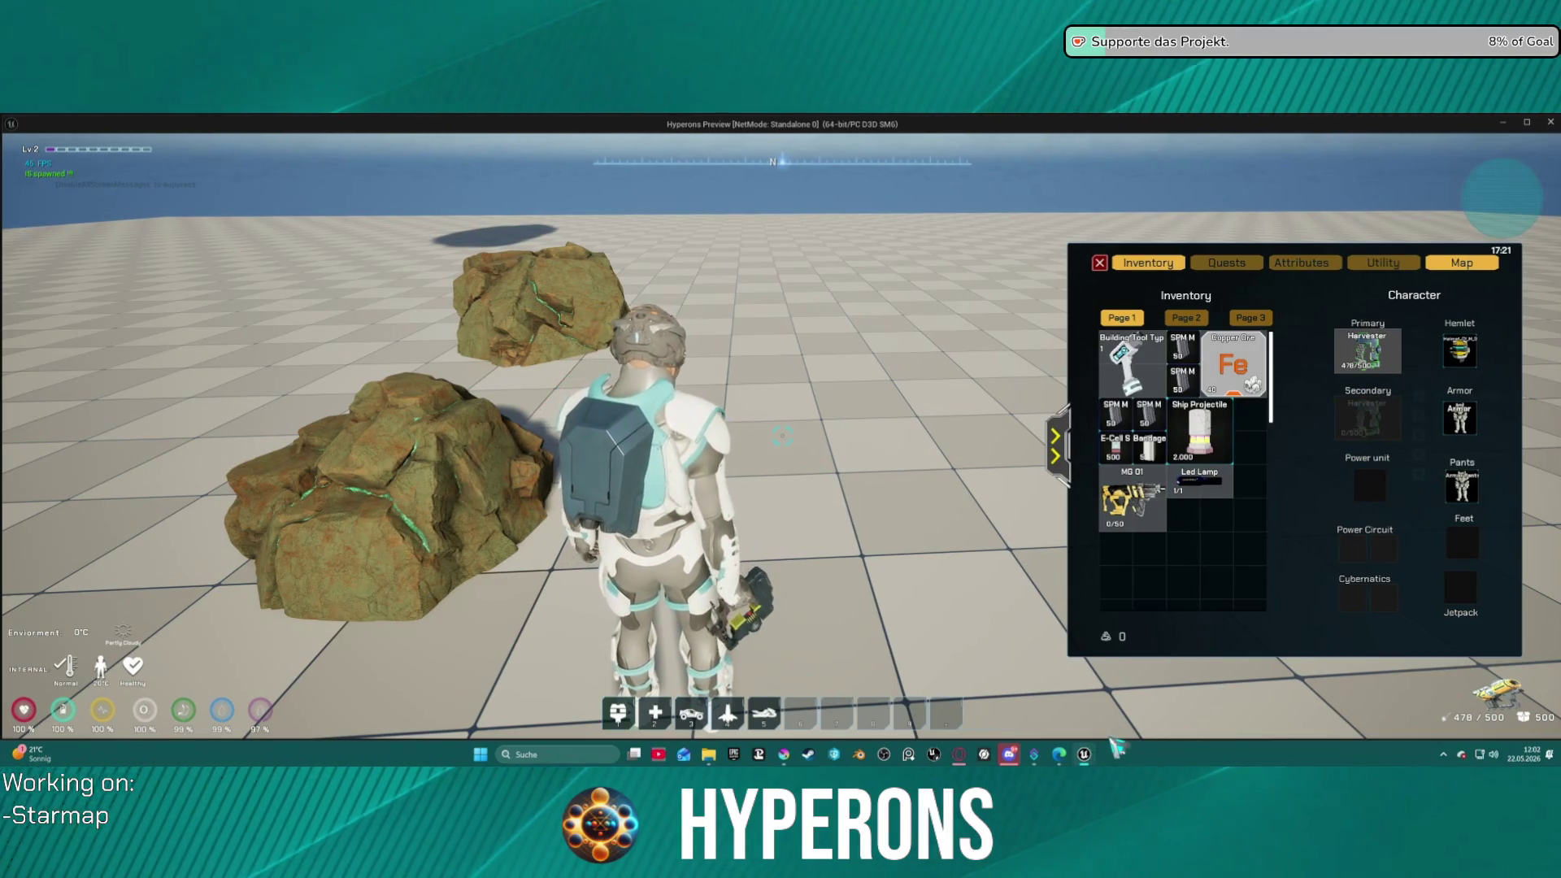
click(1084, 754)
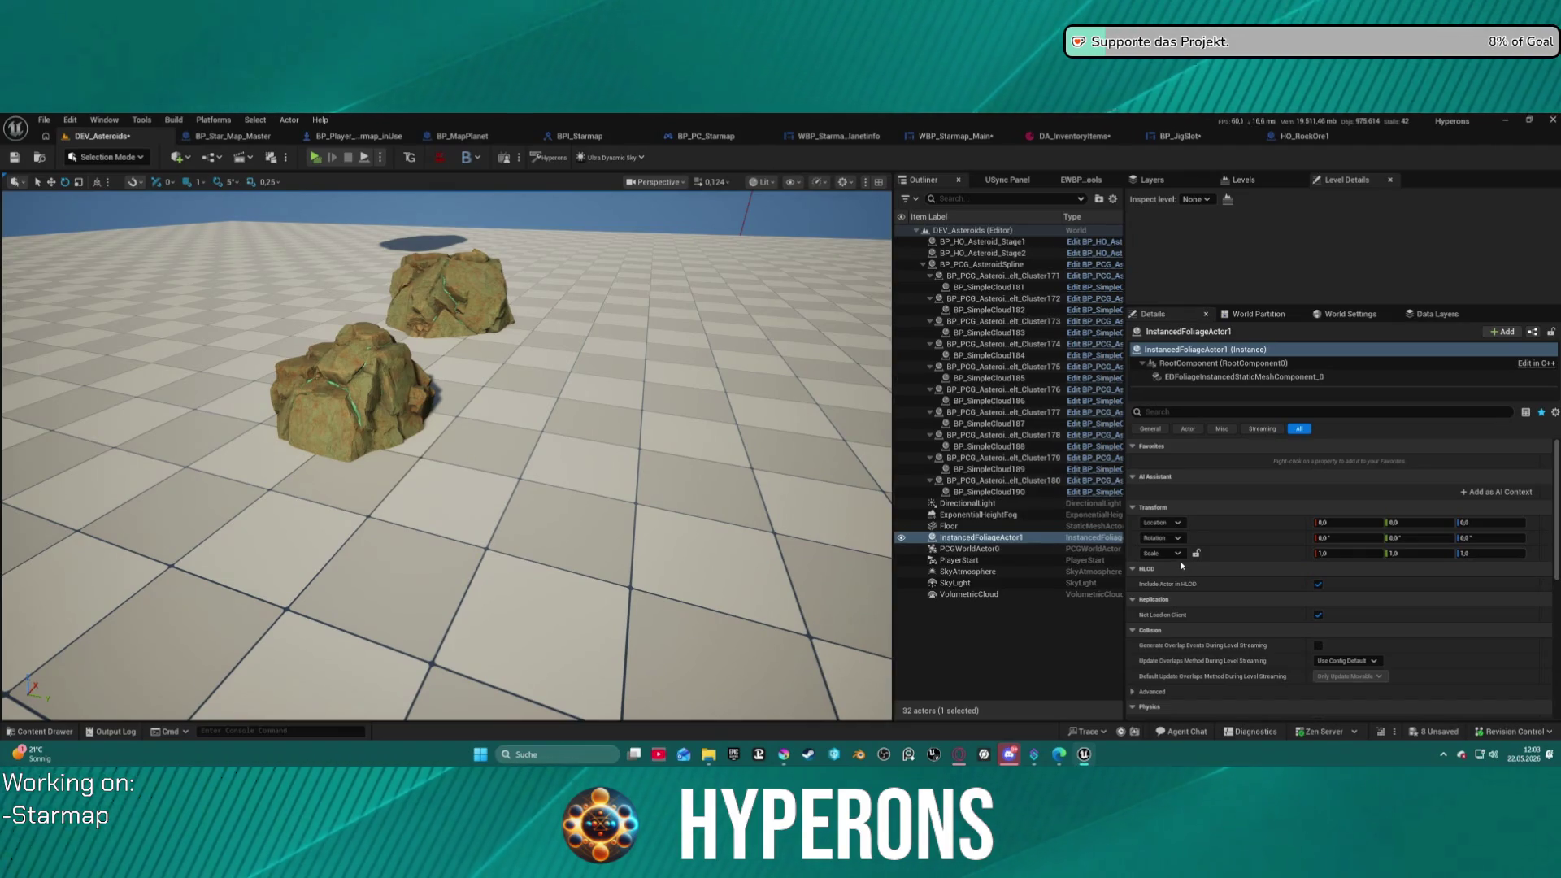
click(225, 138)
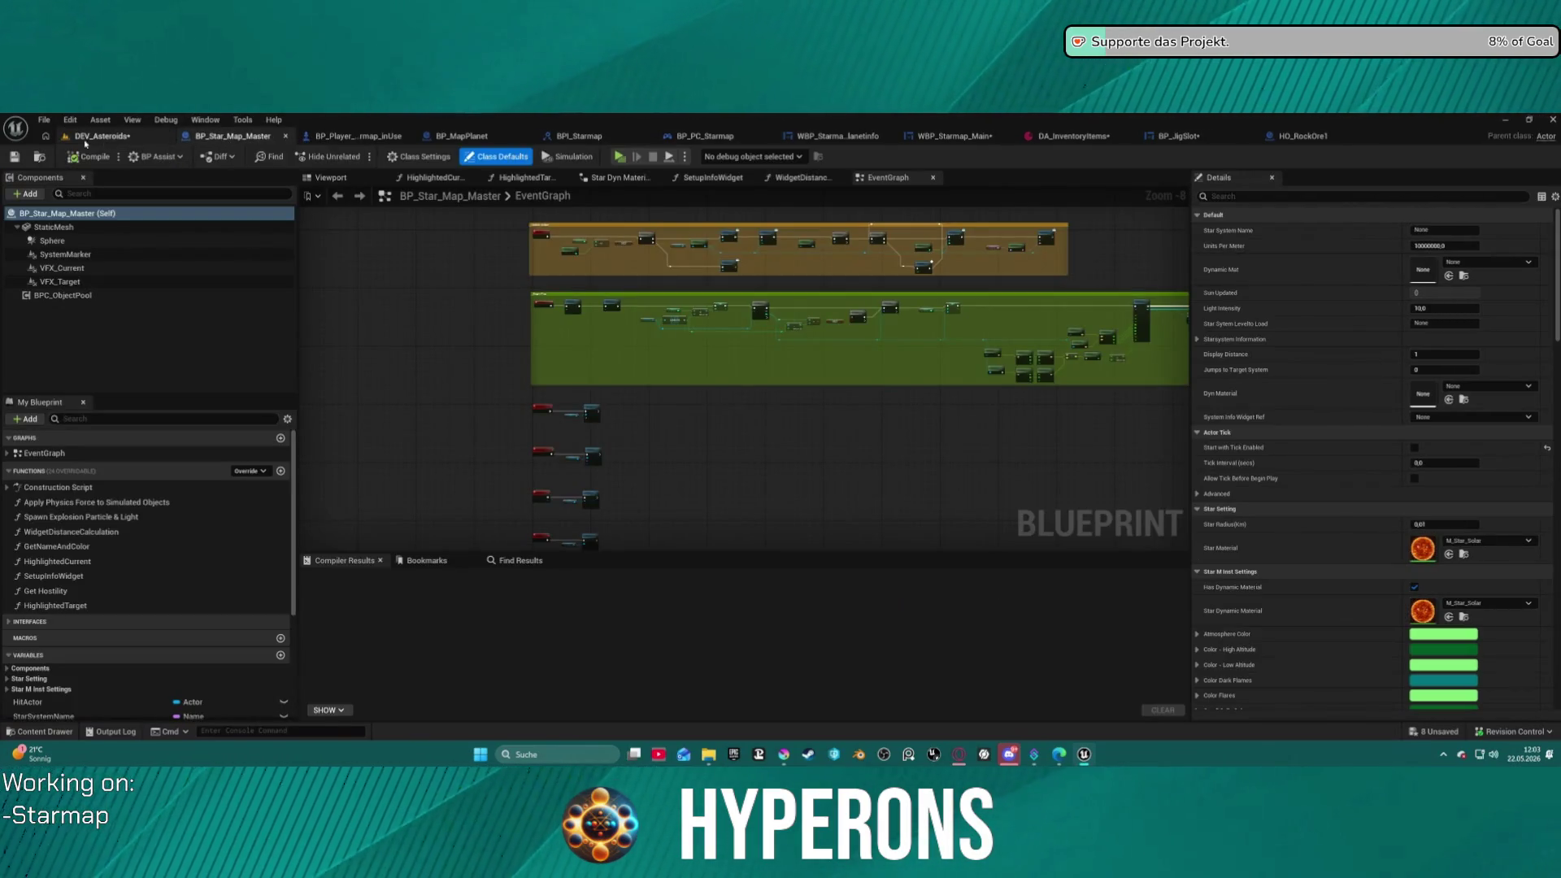
click(102, 136)
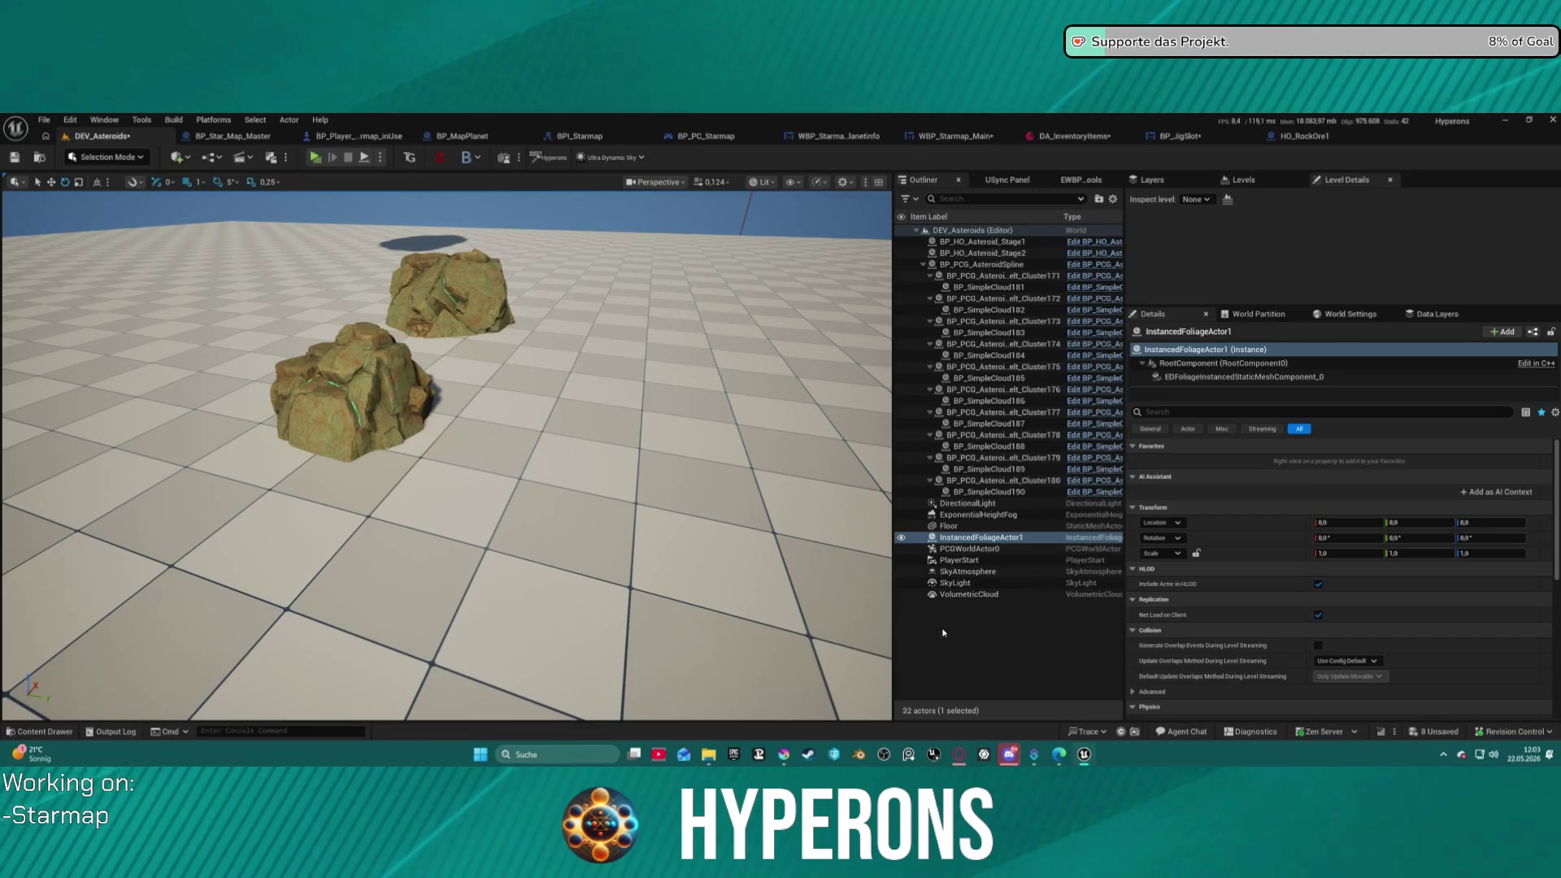
- Save all with Ctrl+Shift+S, checking out the listed assets so the save proceeds
key(ctrl+shift+s)
click(798, 563)
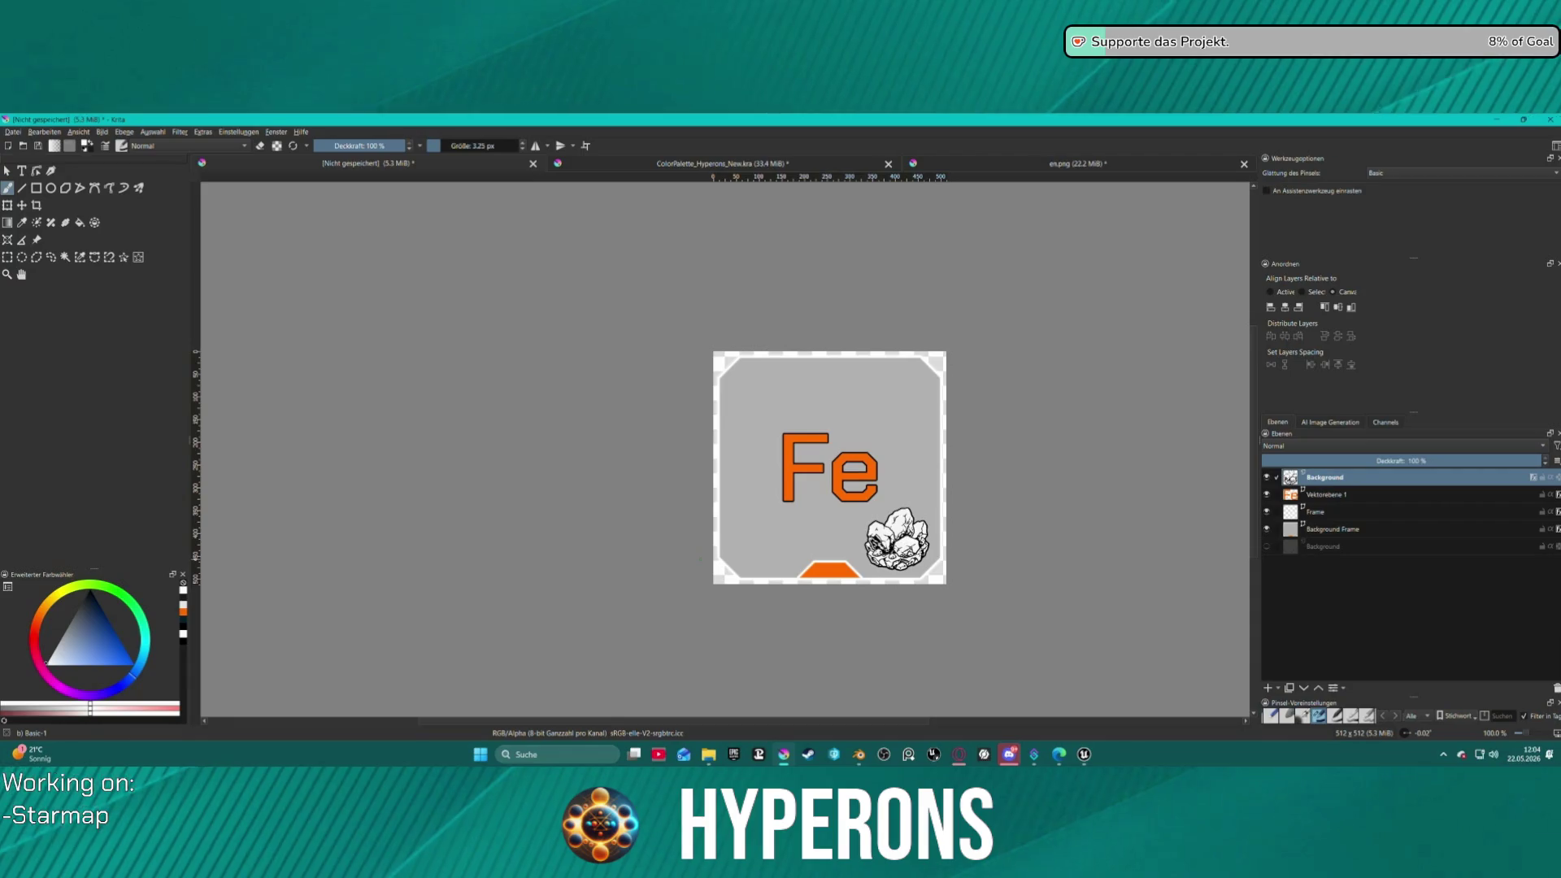
scroll(909, 621, up, 2)
scroll(725, 447, down, 3)
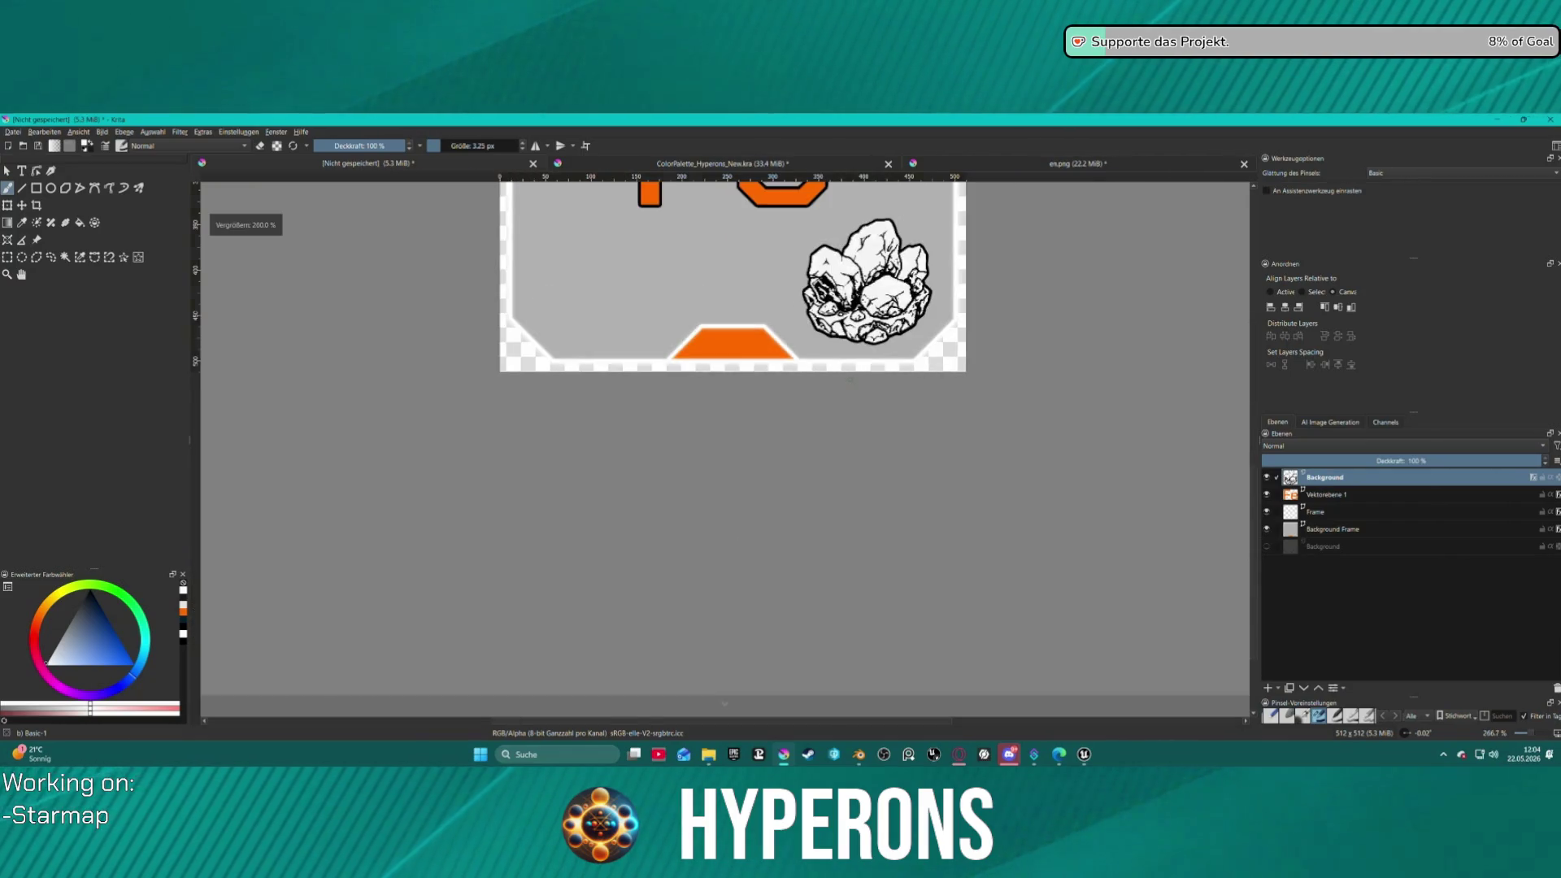
scroll(931, 279, down, 2)
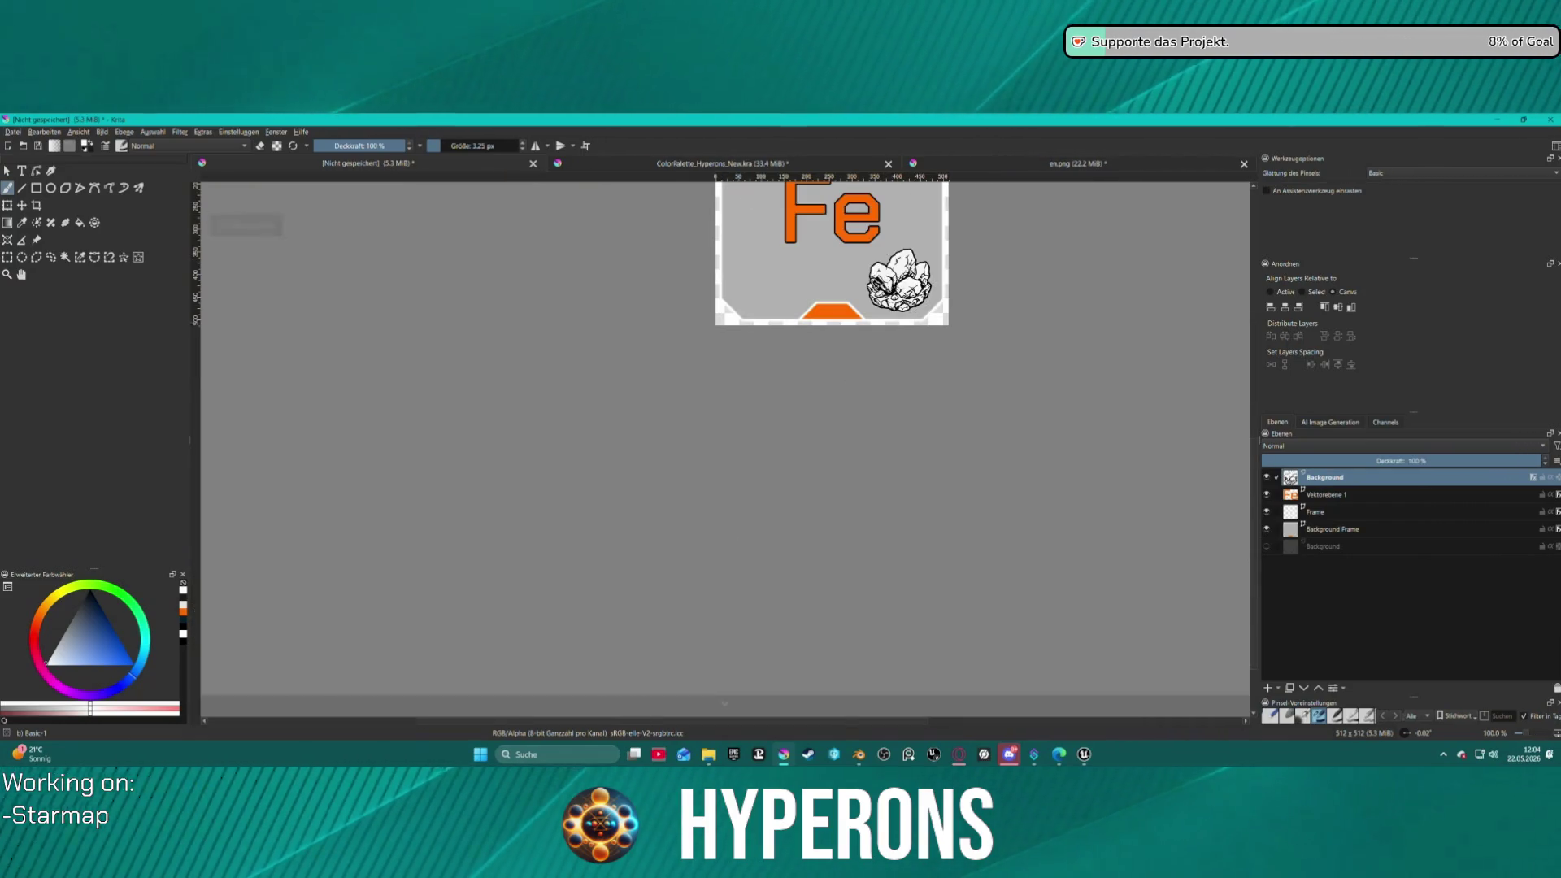
scroll(934, 569, down, 3)
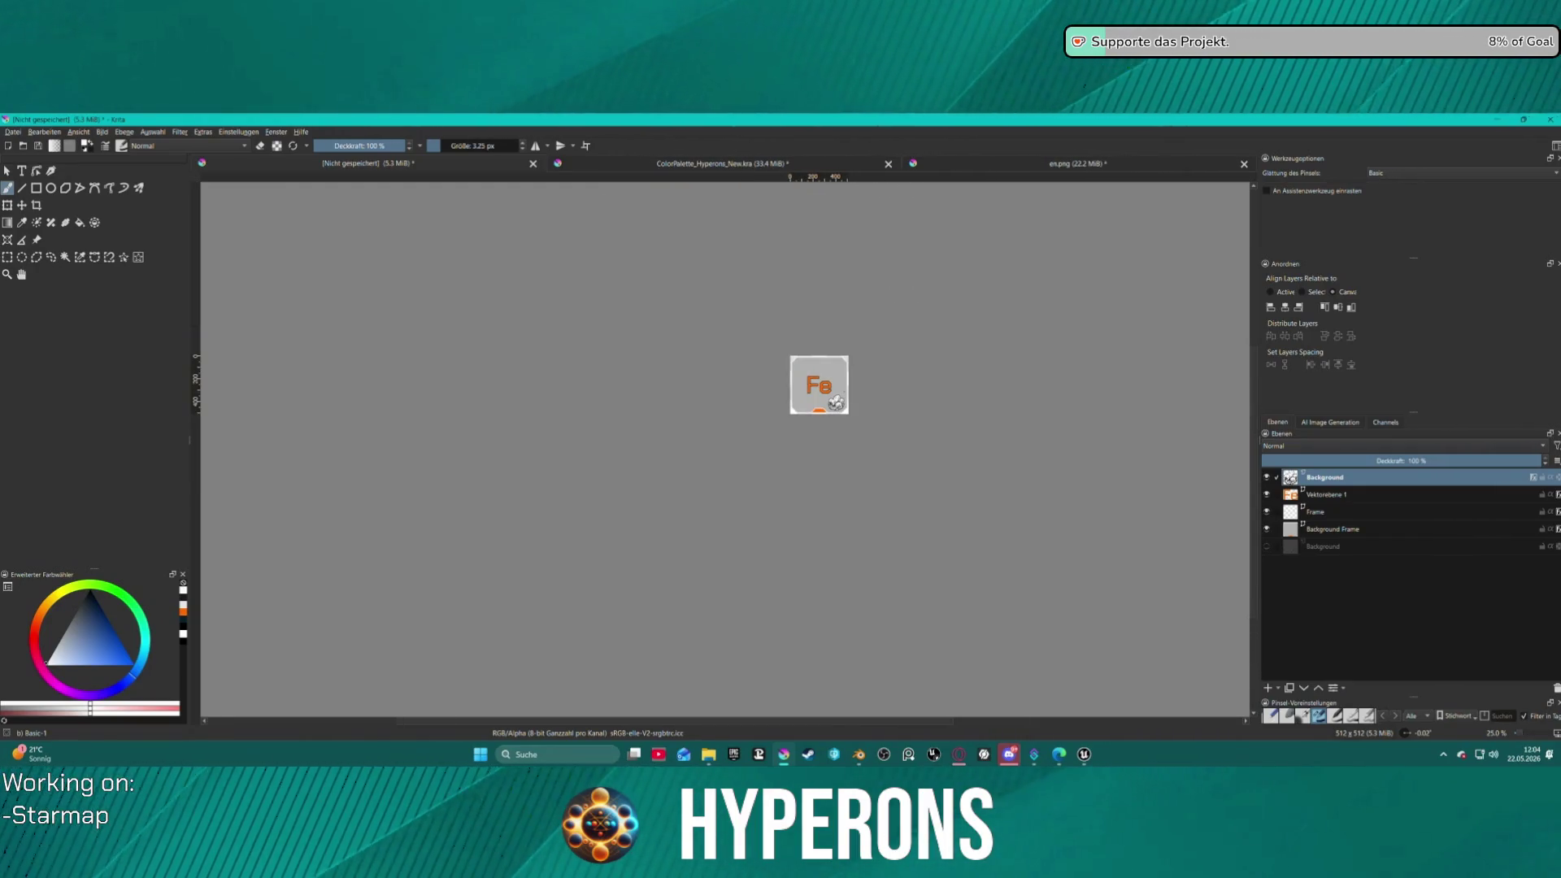
scroll(846, 391, up, 1)
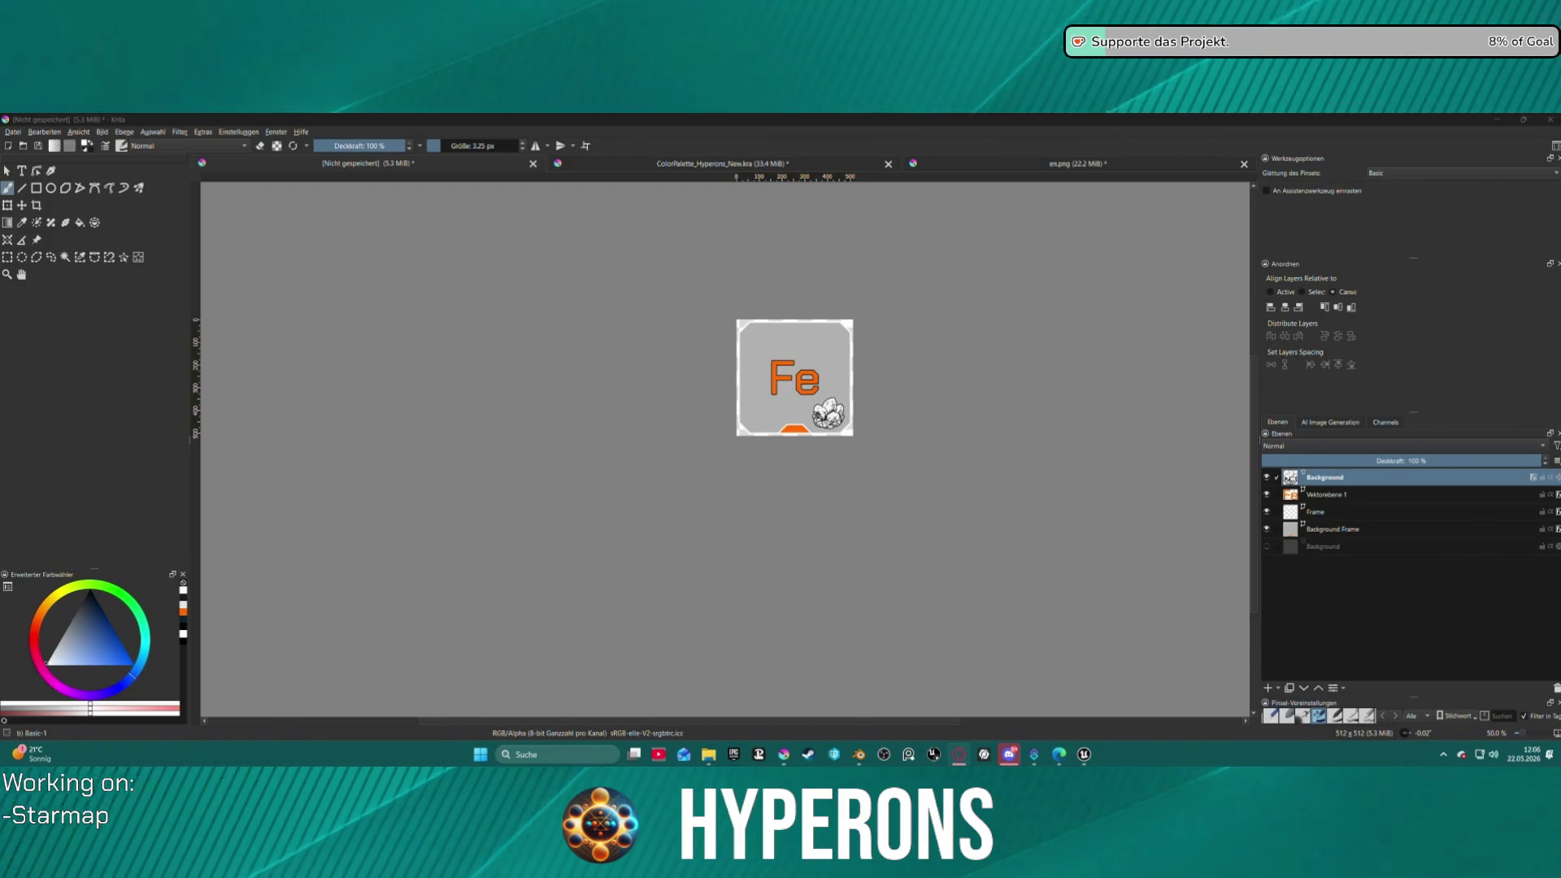
- Zoom into the Fe icon and delete the top Background layer holding the rock drawing
scroll(997, 488, up, 2)
scroll(996, 488, down, 3)
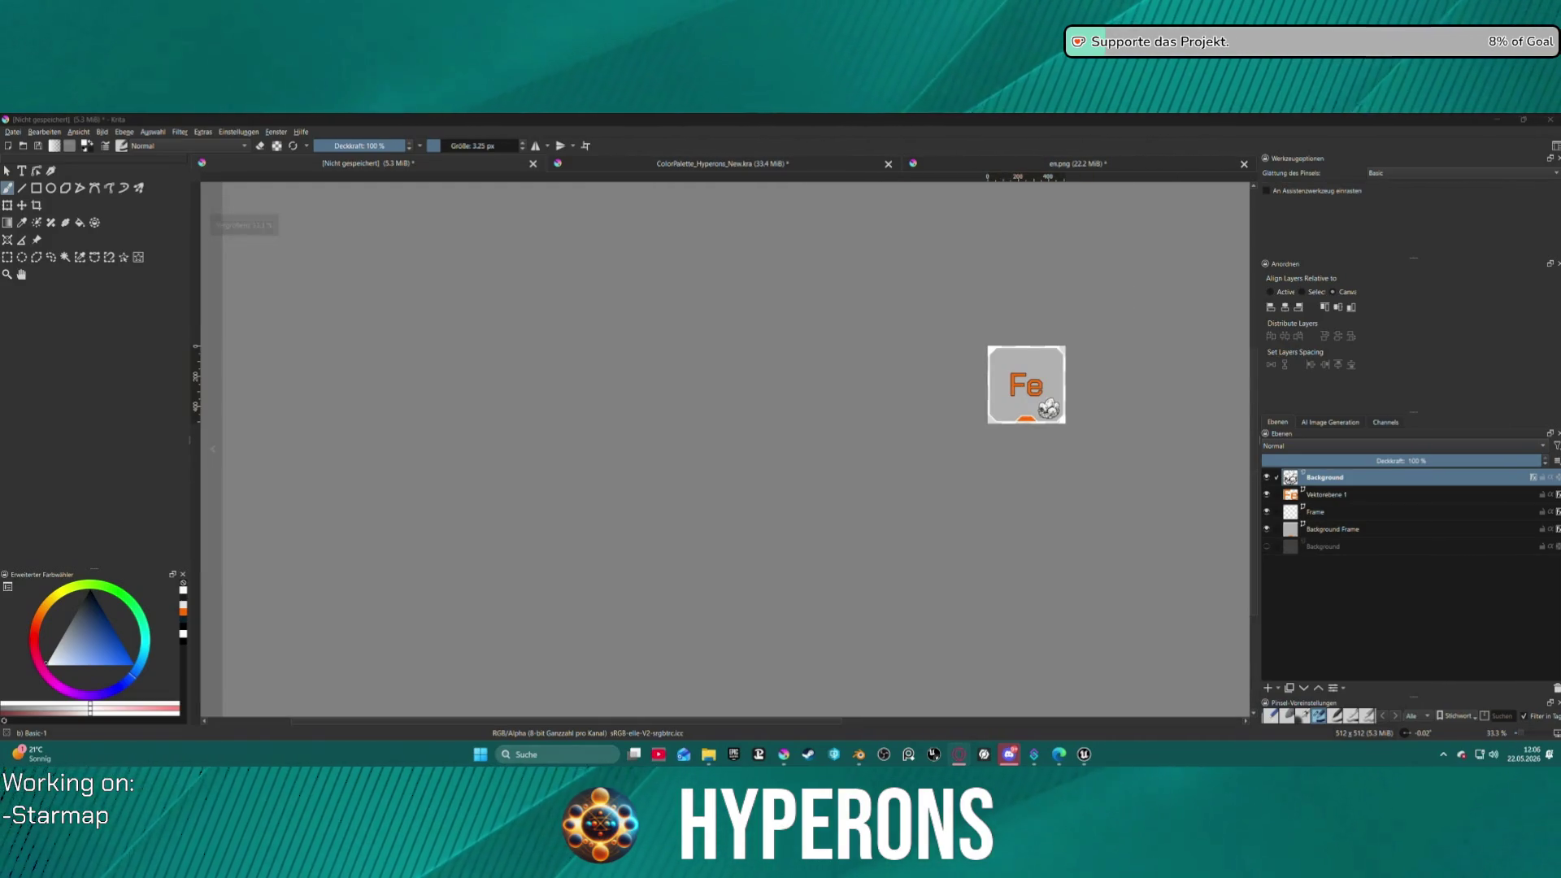
key(ctrl+plus)
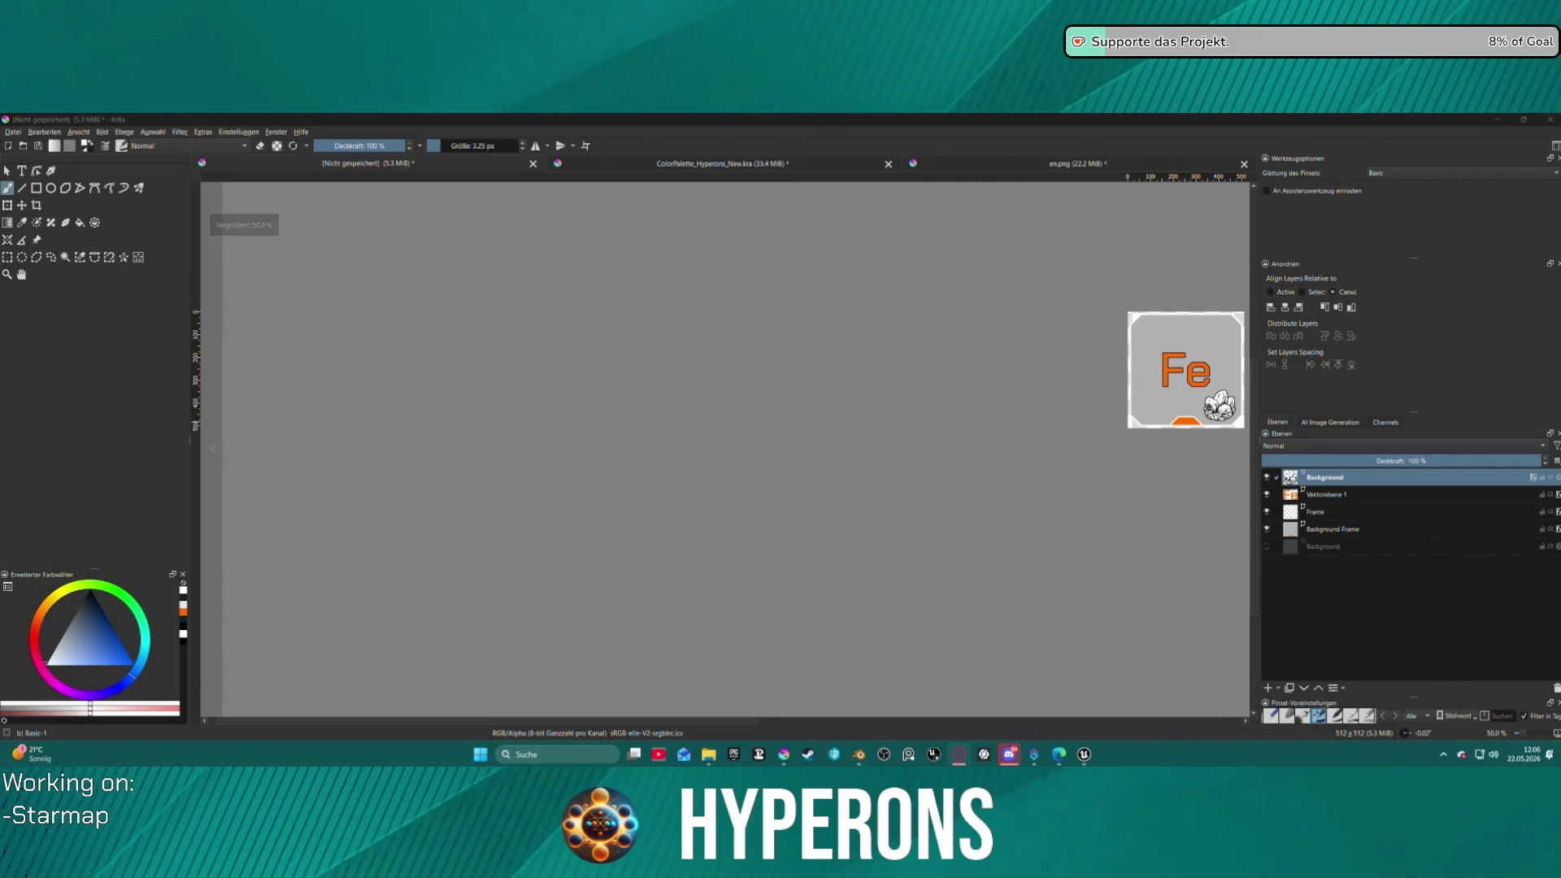
scroll(605, 427, up, 2)
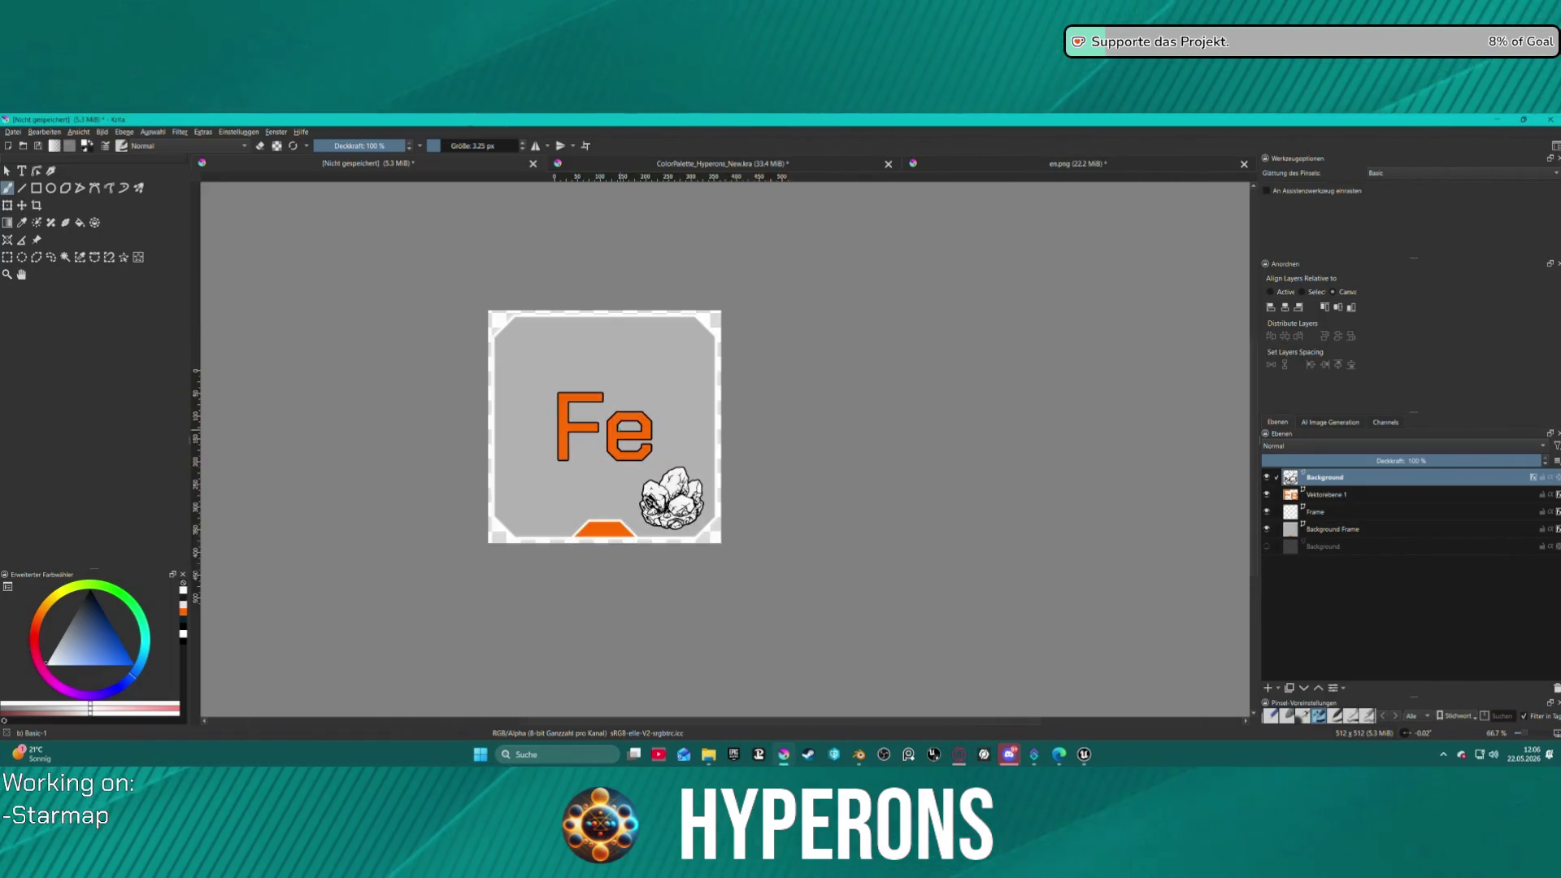
scroll(637, 511, up, 4)
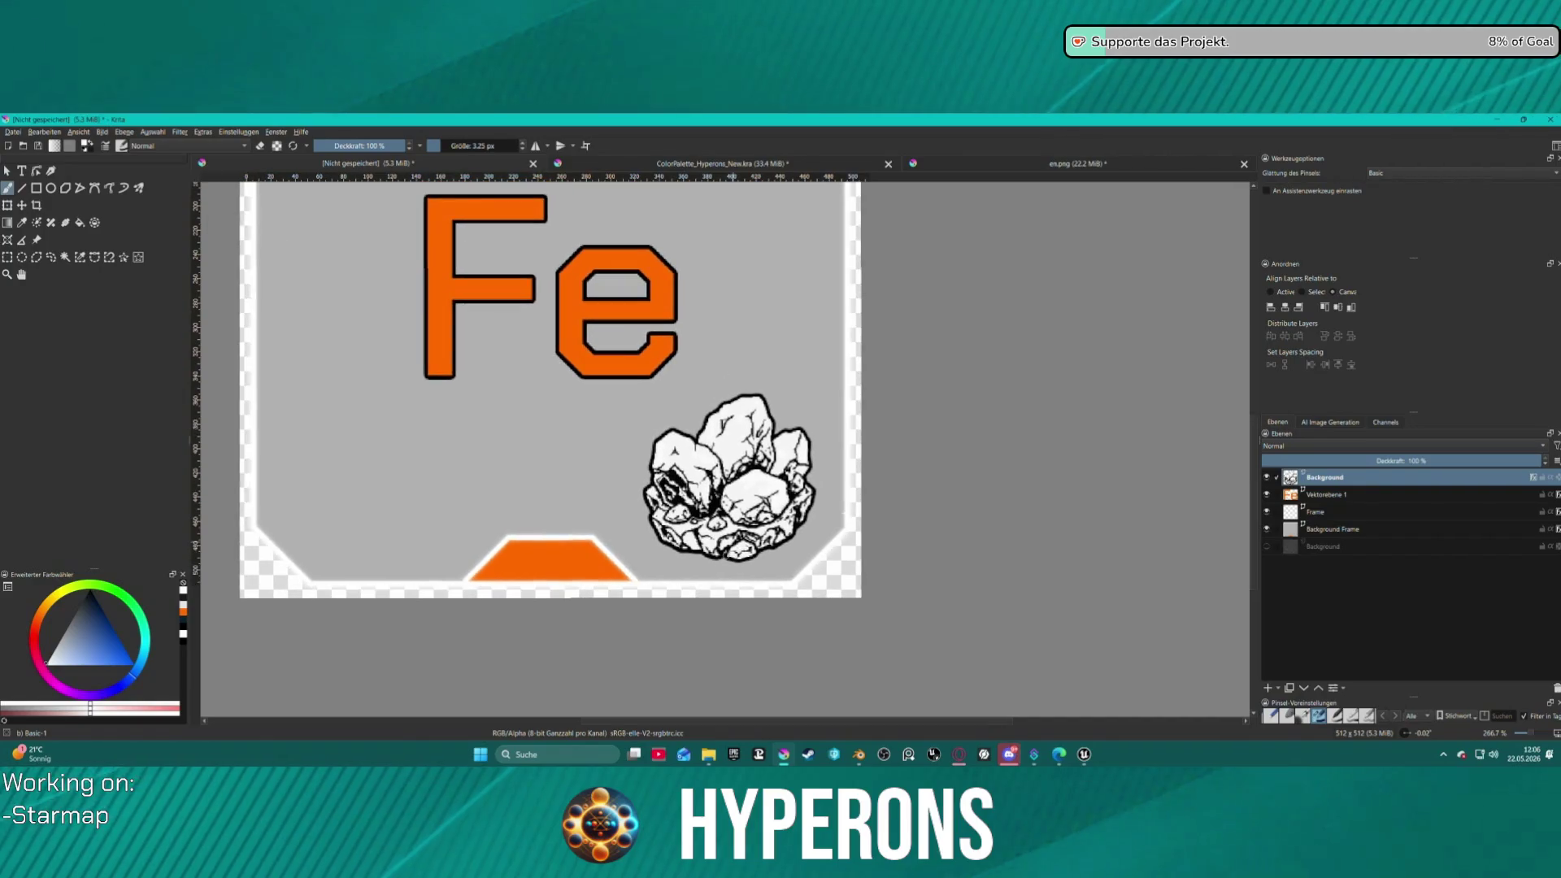
scroll(676, 451, up, 1)
scroll(676, 452, down, 1)
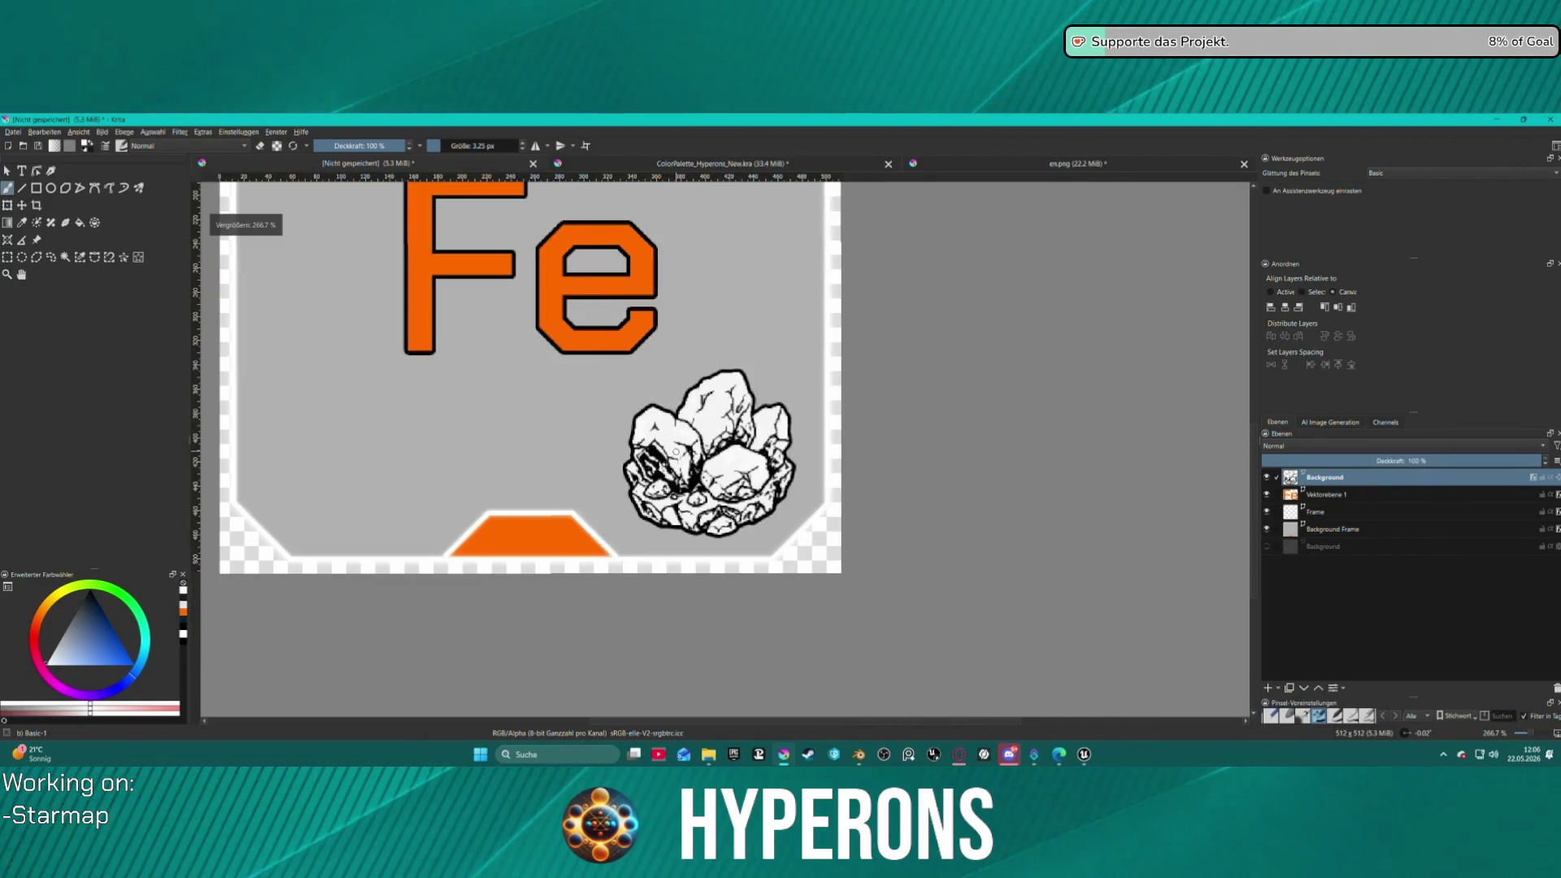
scroll(676, 452, down, 1)
scroll(676, 451, up, 1)
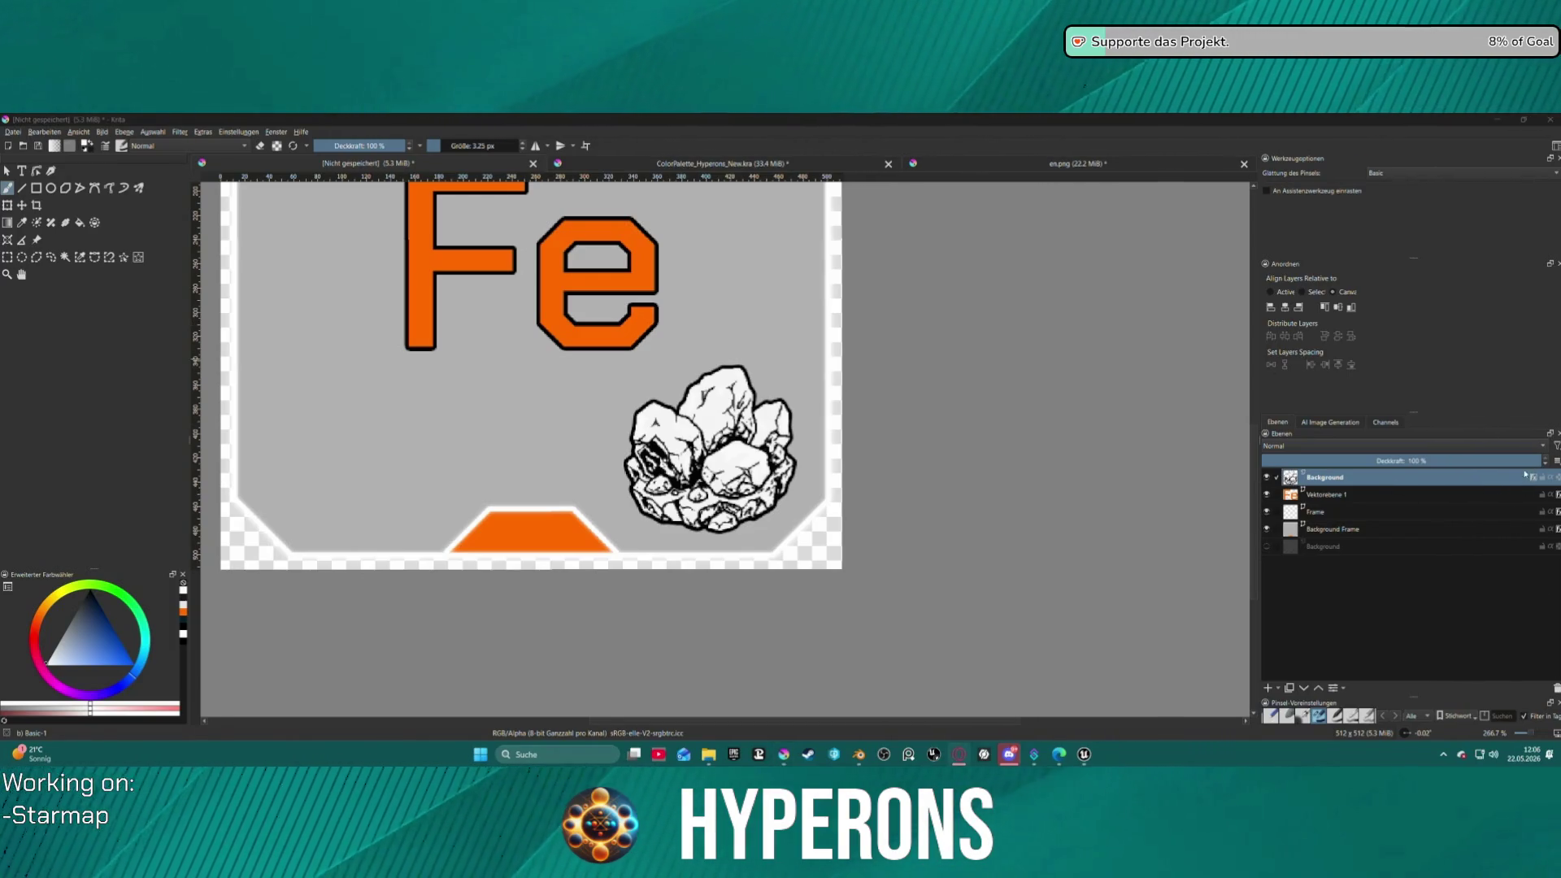
click(1555, 689)
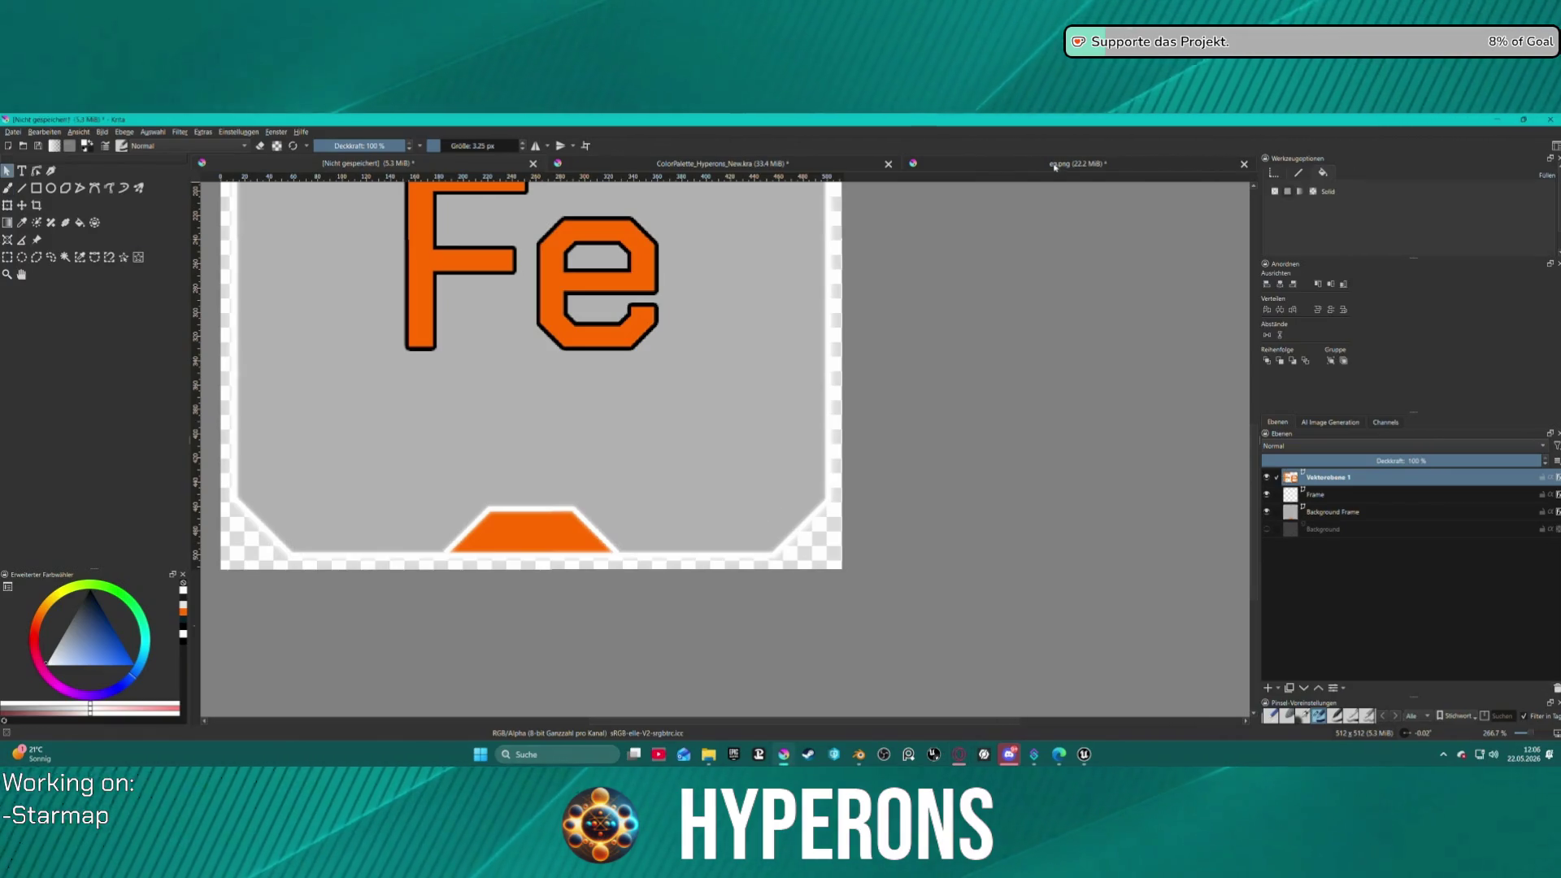
- In en.png, clear the layer and paste in the black rock-pile drawing
click(1055, 166)
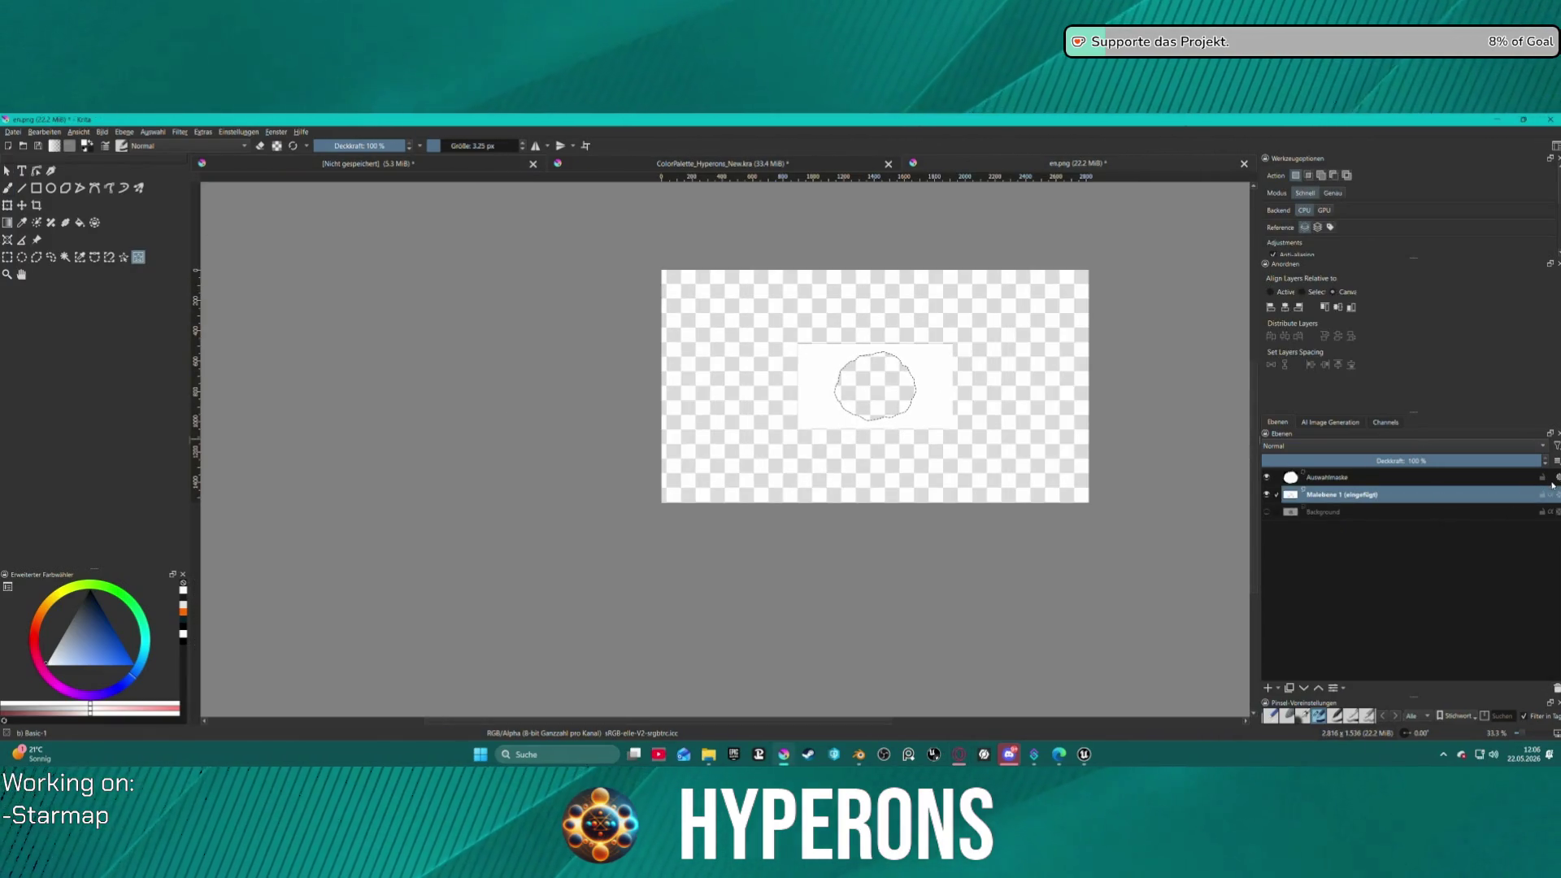
key(ctrl+shift+a)
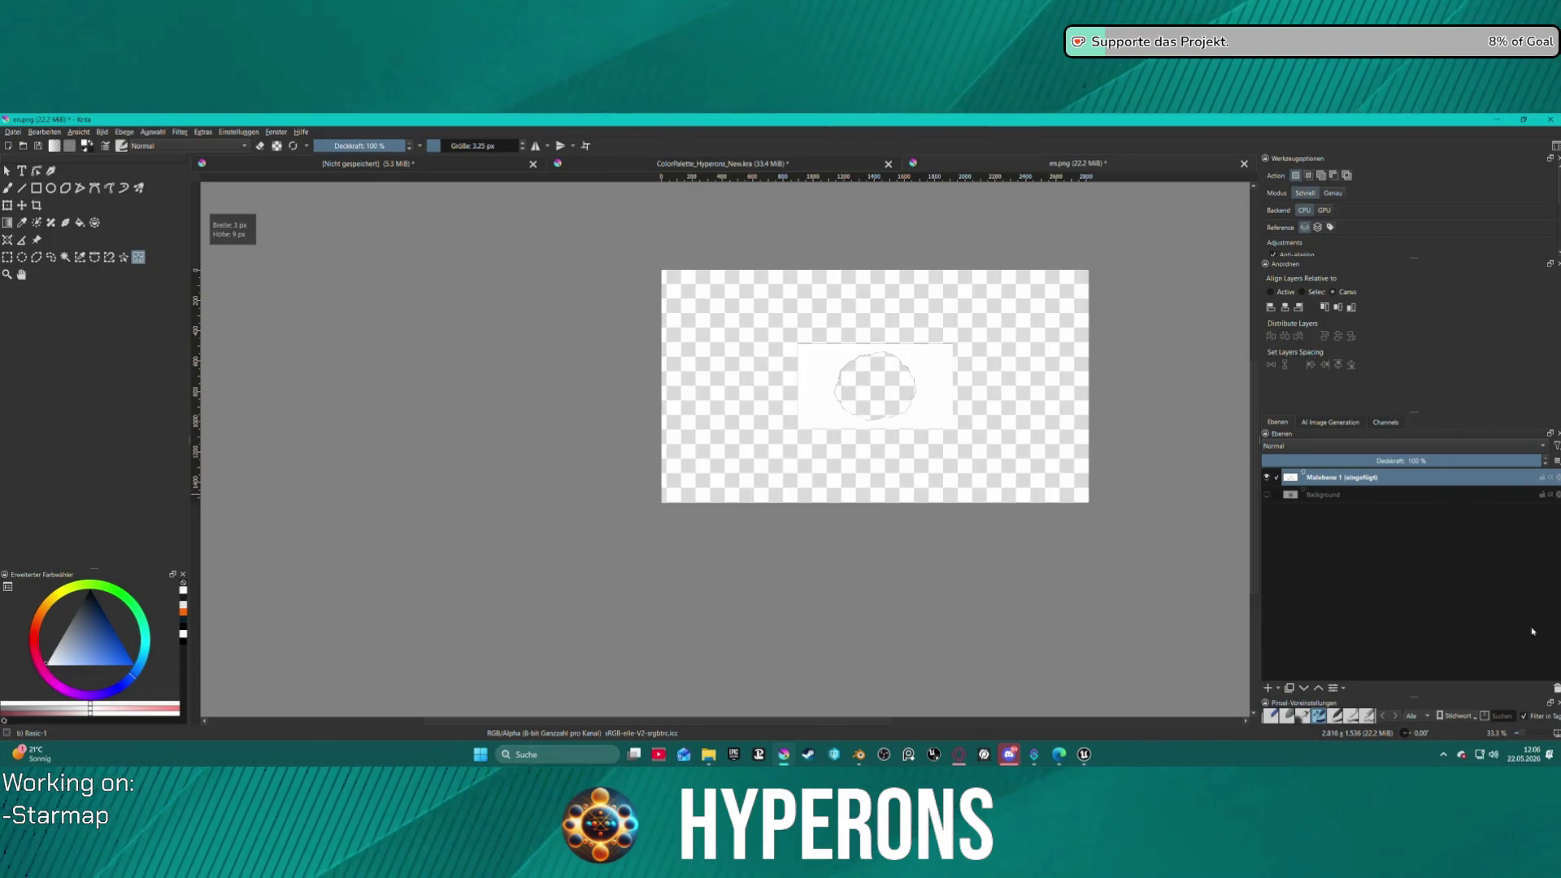
key(Delete)
key(ctrl+v)
scroll(902, 381, up, 1)
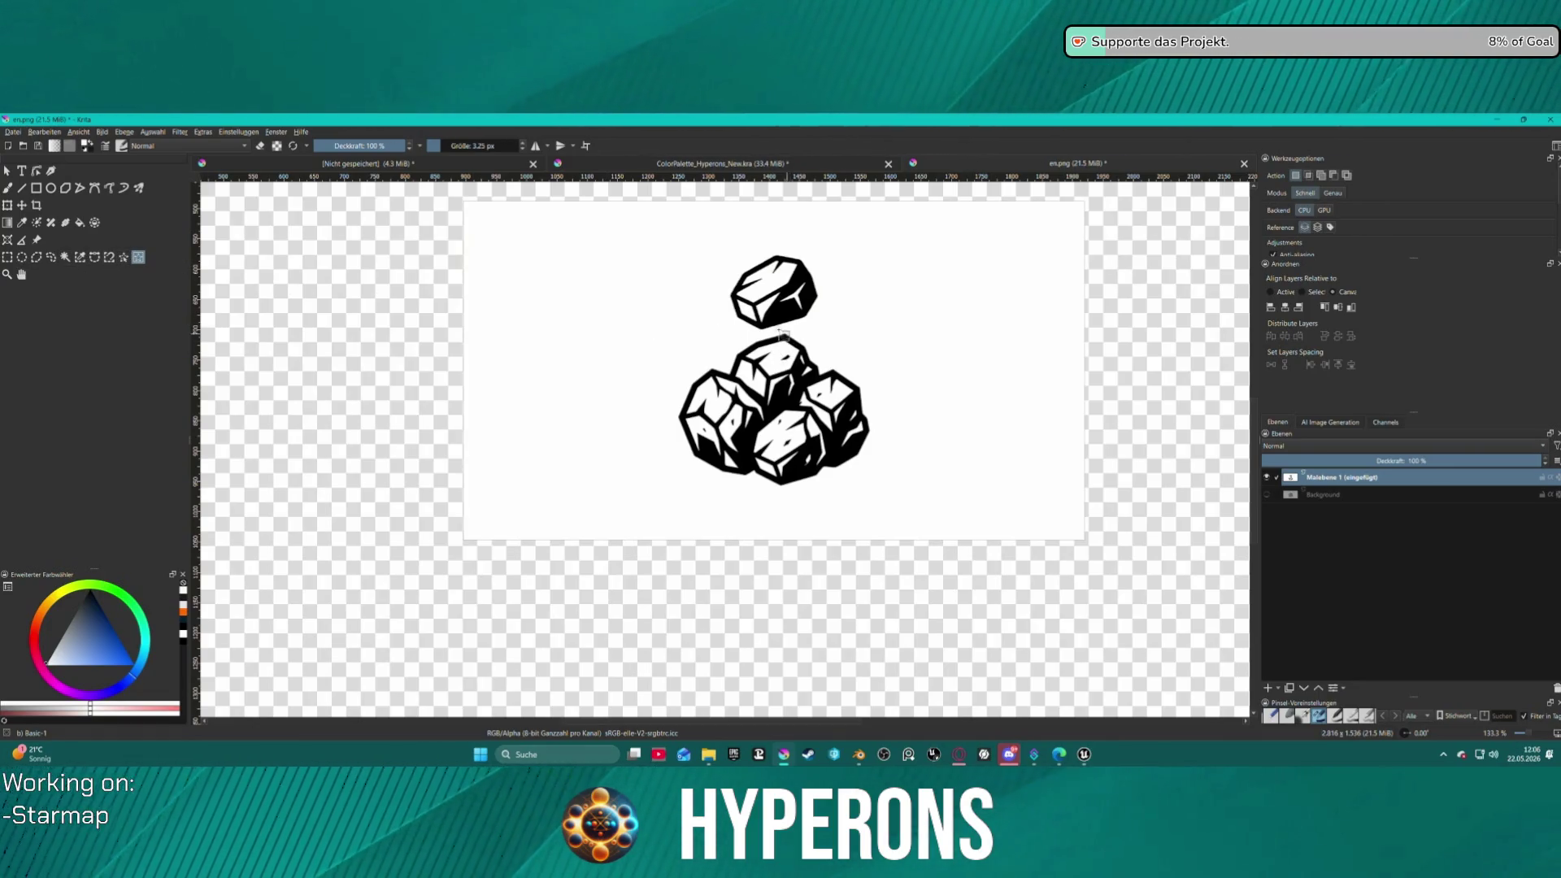
- Select the area around the rock pile and cut it out of the image
drag(634, 251, 939, 507)
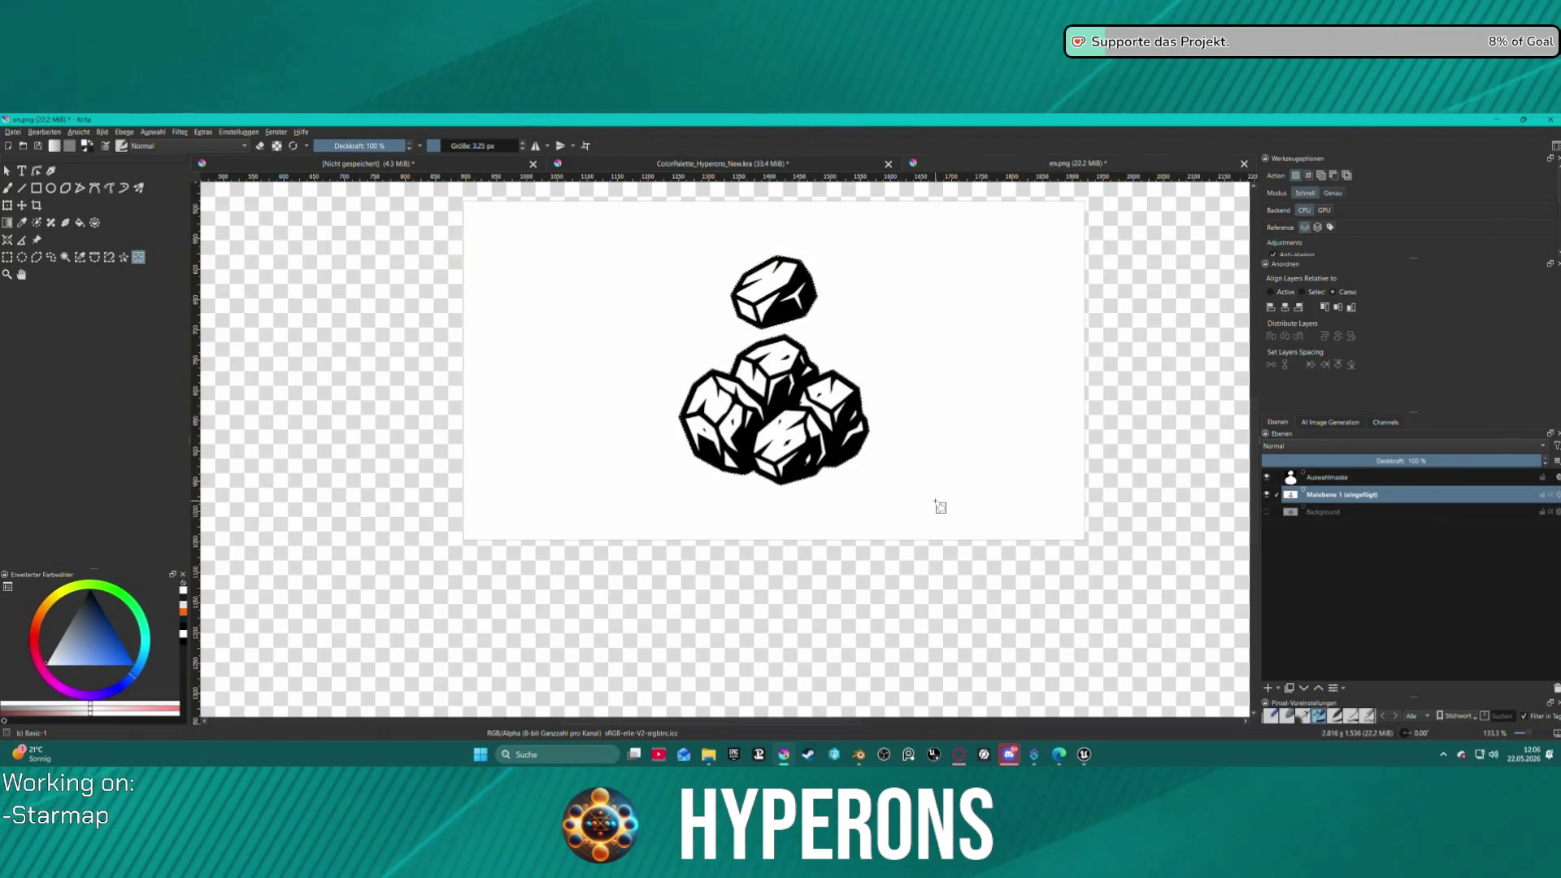
key(Delete)
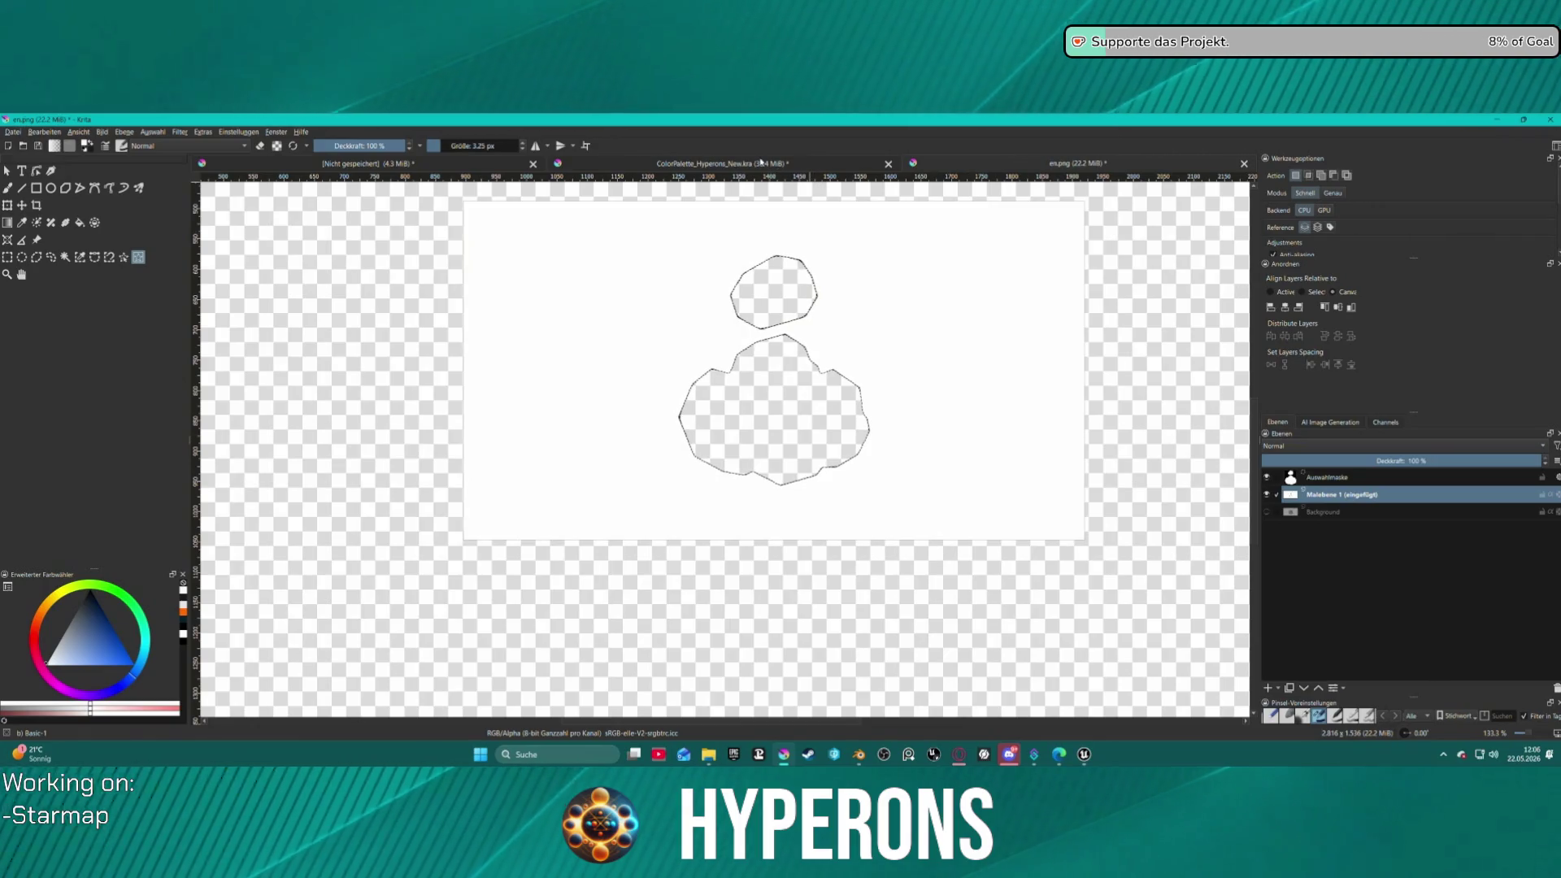
click(393, 163)
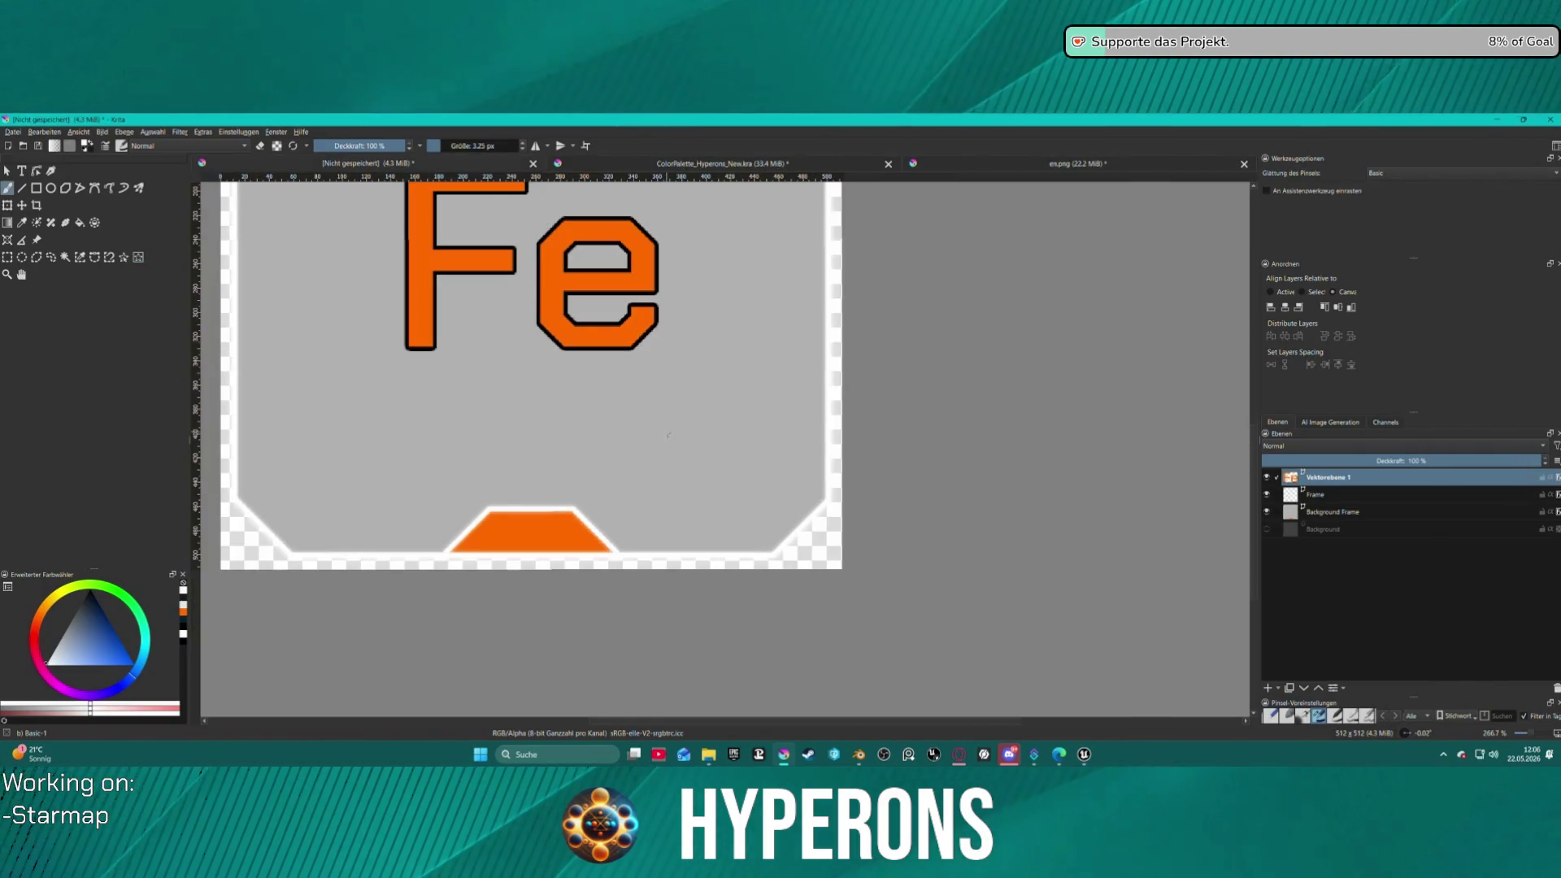
- Paste the rock pile into the Fe tile as a new layer and zoom out to the whole icon
key(ctrl+v)
key(minus)
key(minus)
key(minus)
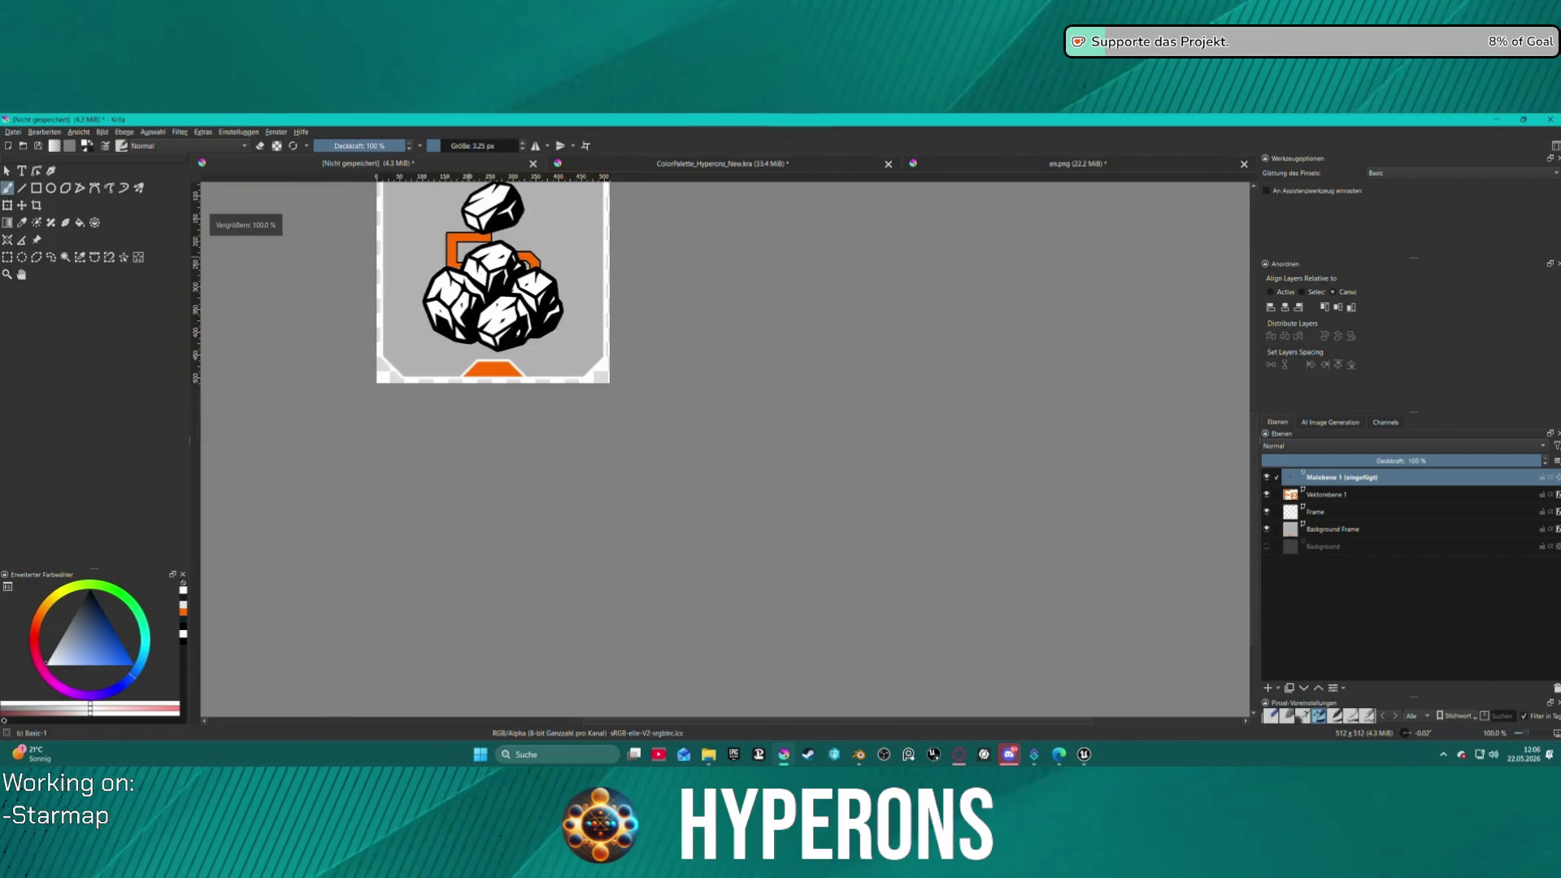
key(minus)
mouse_move(634, 342)
mouse_down()
mouse_move(620, 301)
mouse_move(641, 301)
mouse_move(639, 324)
mouse_up()
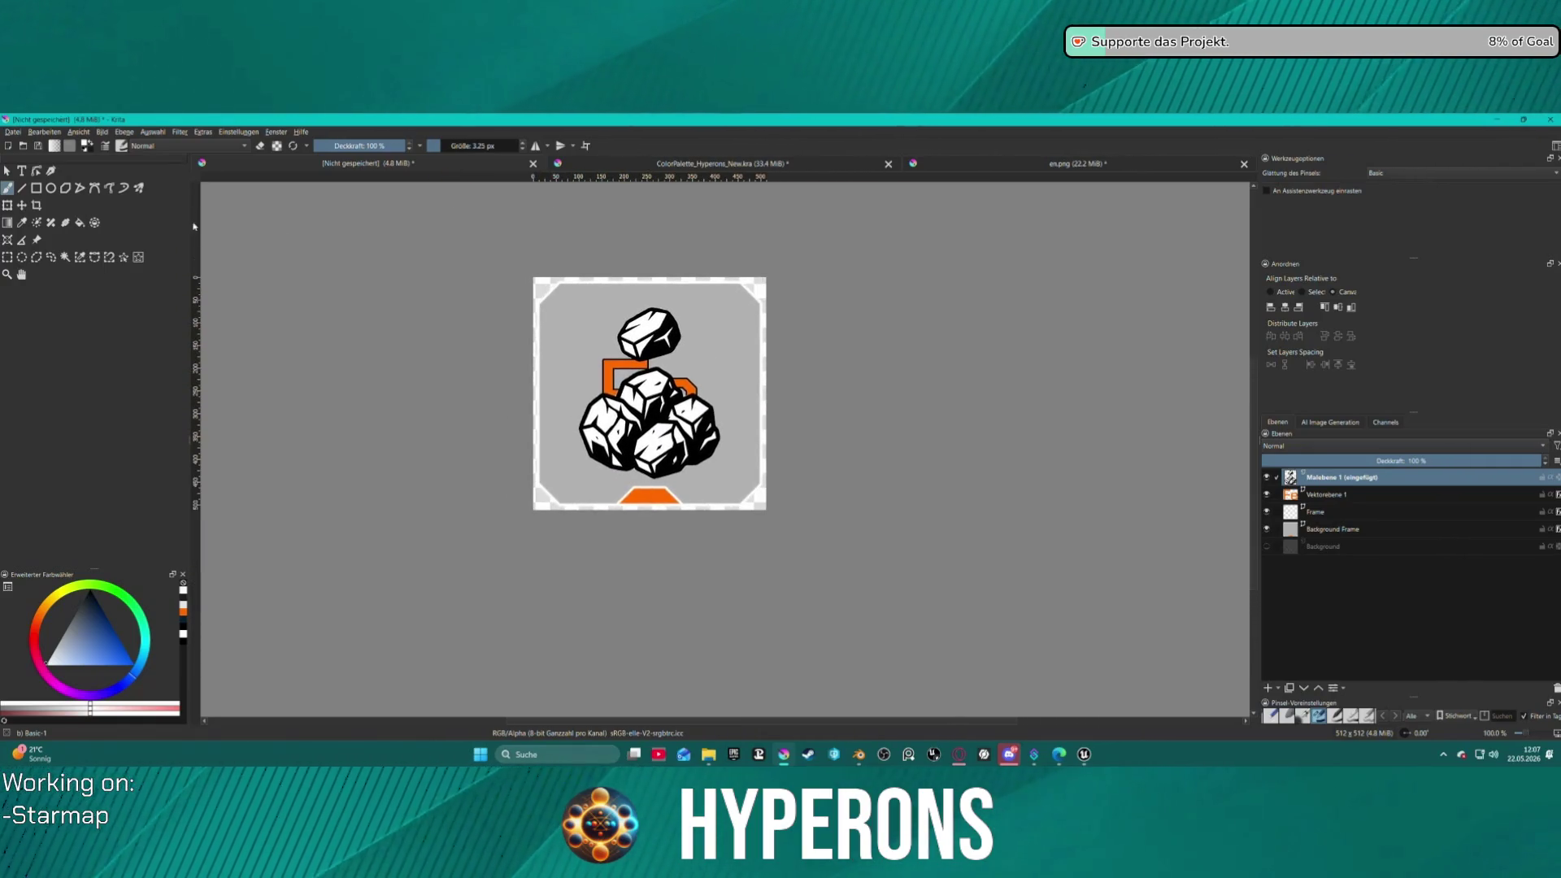
click(24, 205)
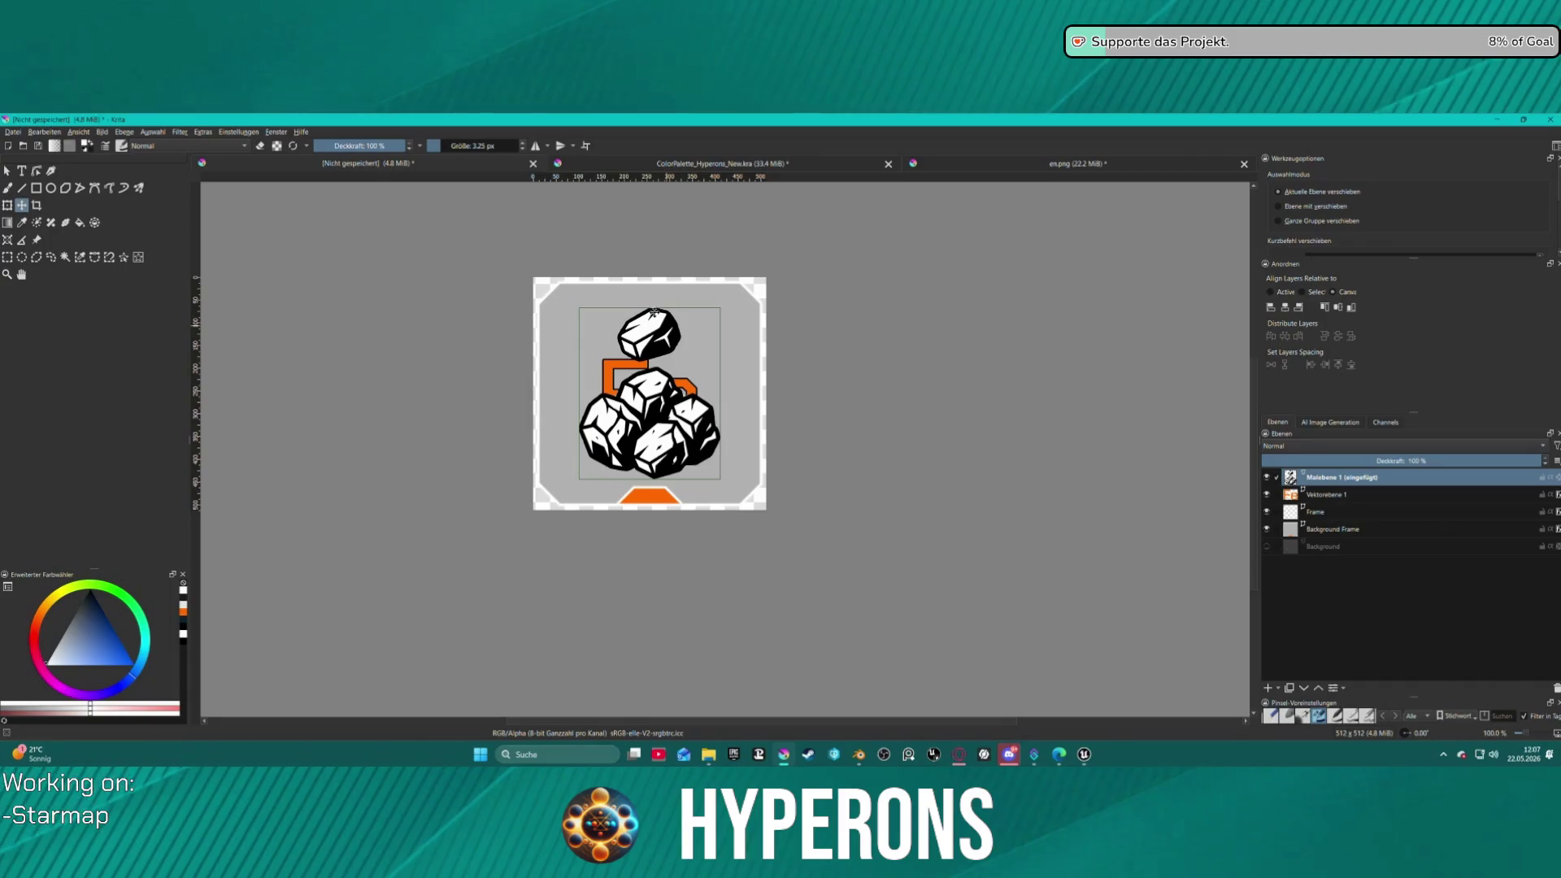
- Use the Transform tool to shrink the rock layer into the tile's lower-right corner
click(9, 206)
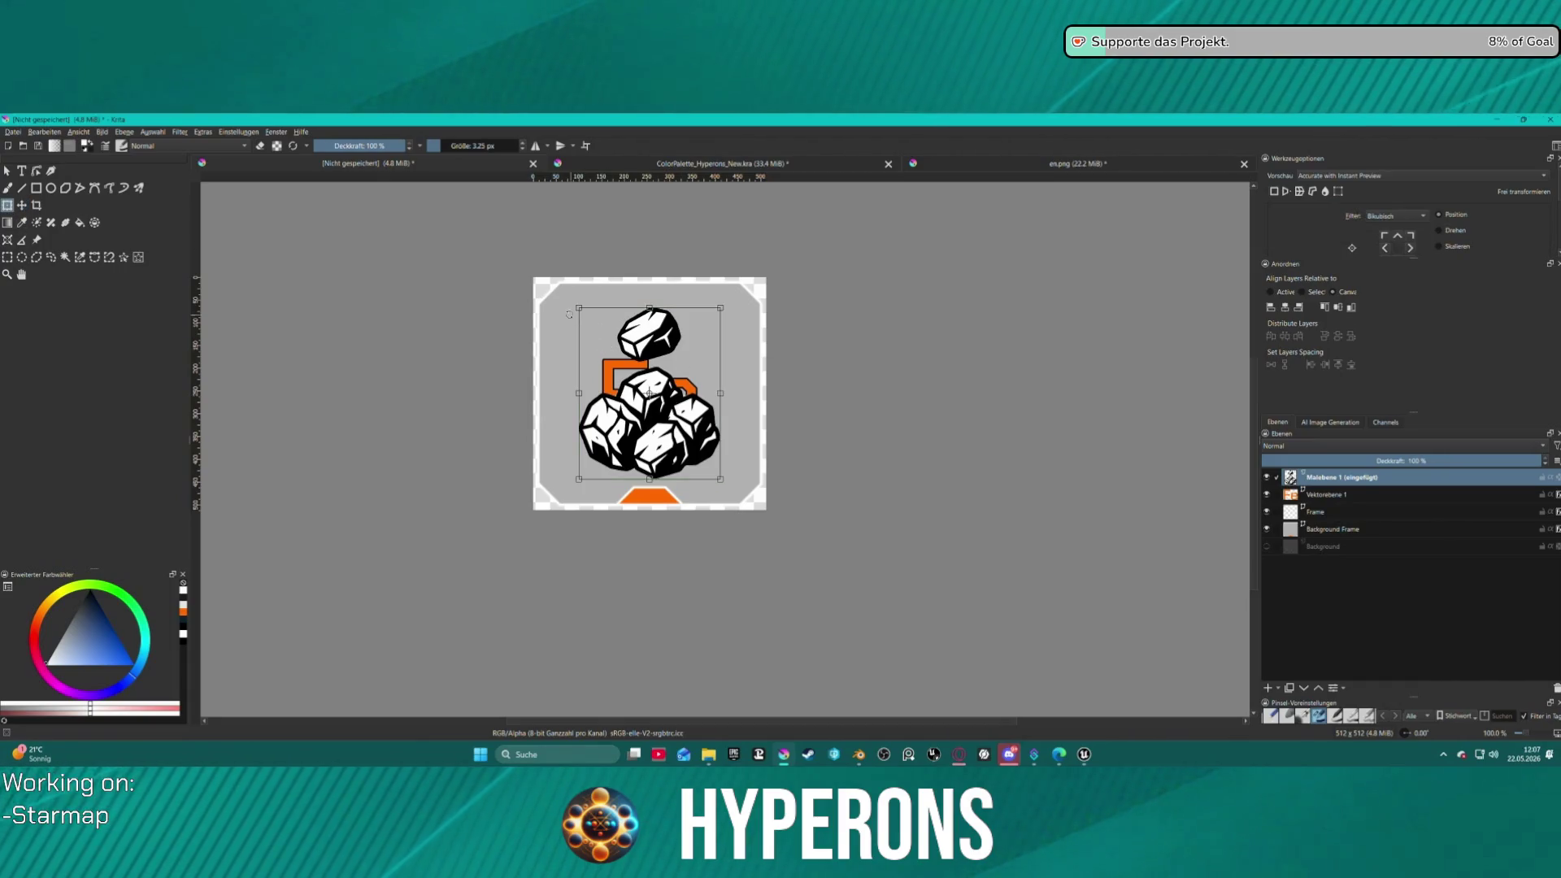
mouse_move(569, 314)
mouse_down()
mouse_move(622, 389)
mouse_move(697, 431)
mouse_up()
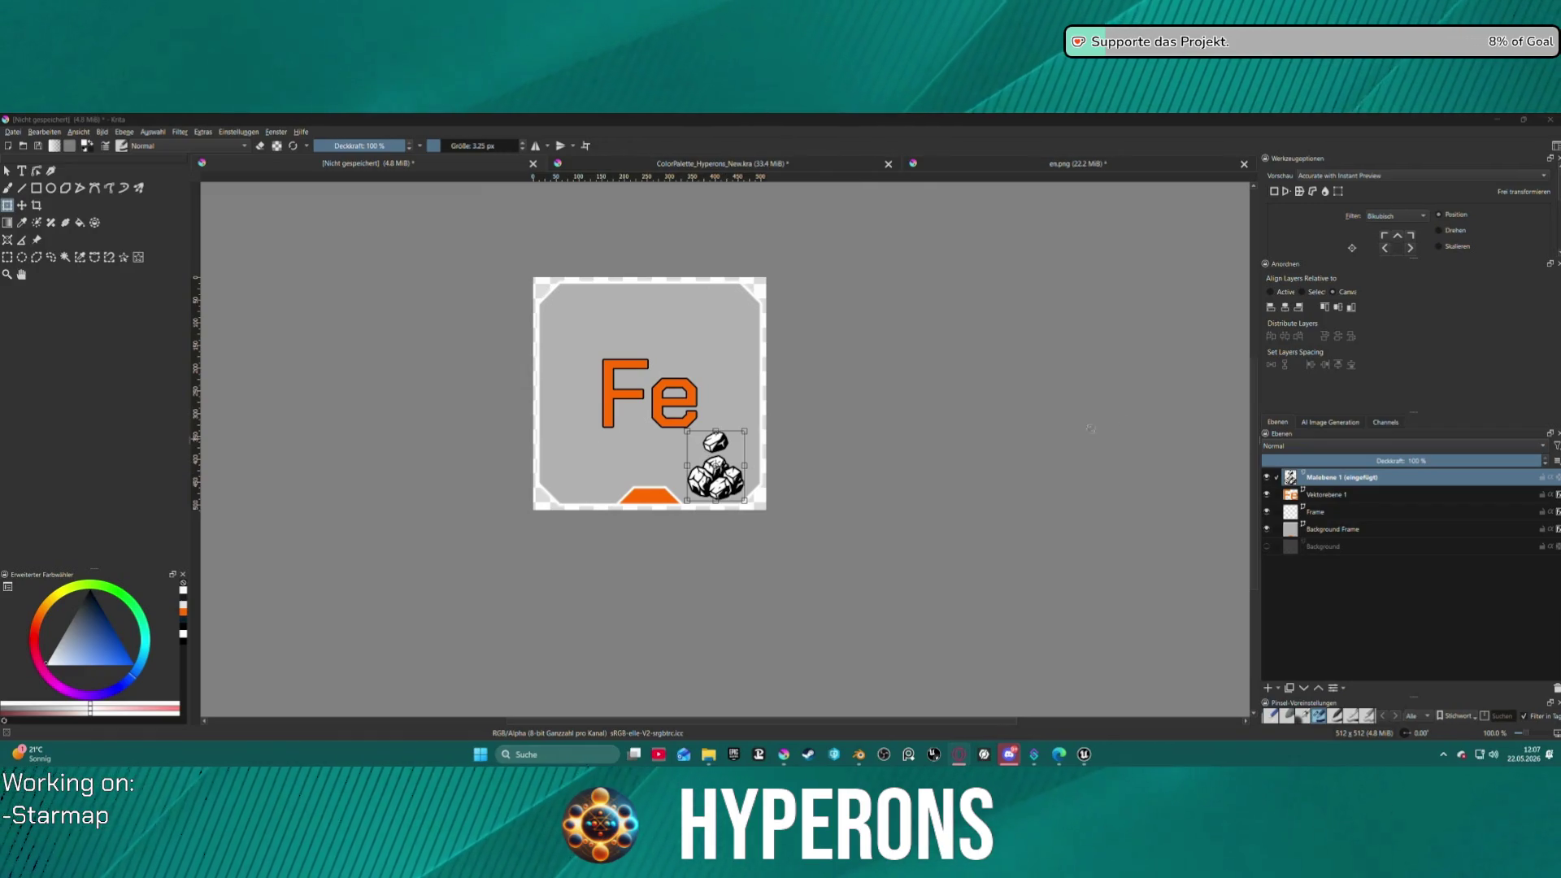
- Rename the pasted rock layer to 'Erz gestein'
double_click(1339, 478)
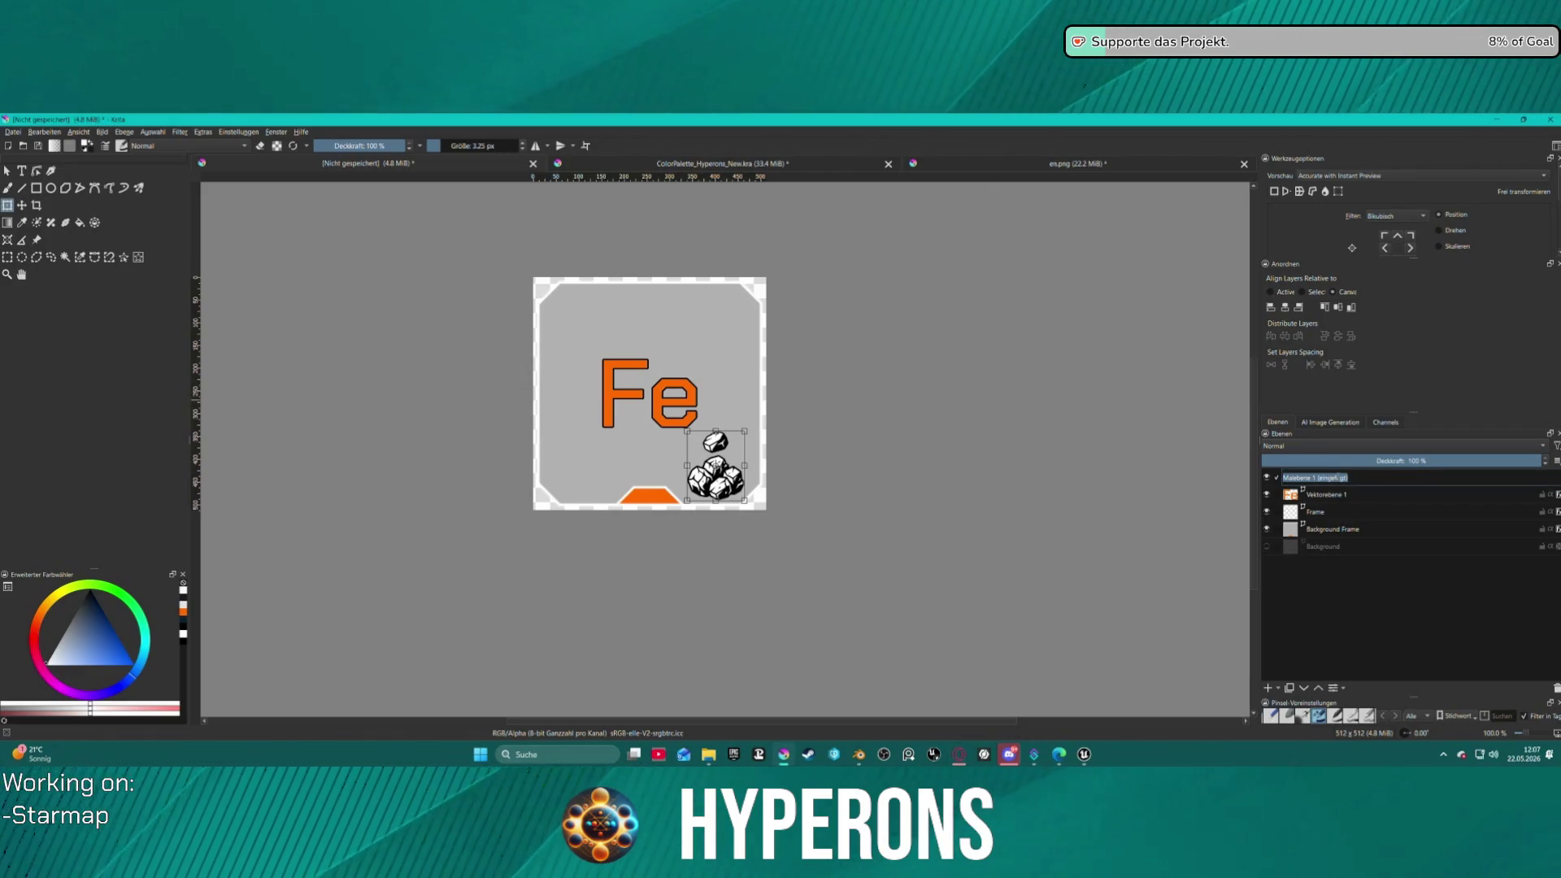
text(Erz ge)
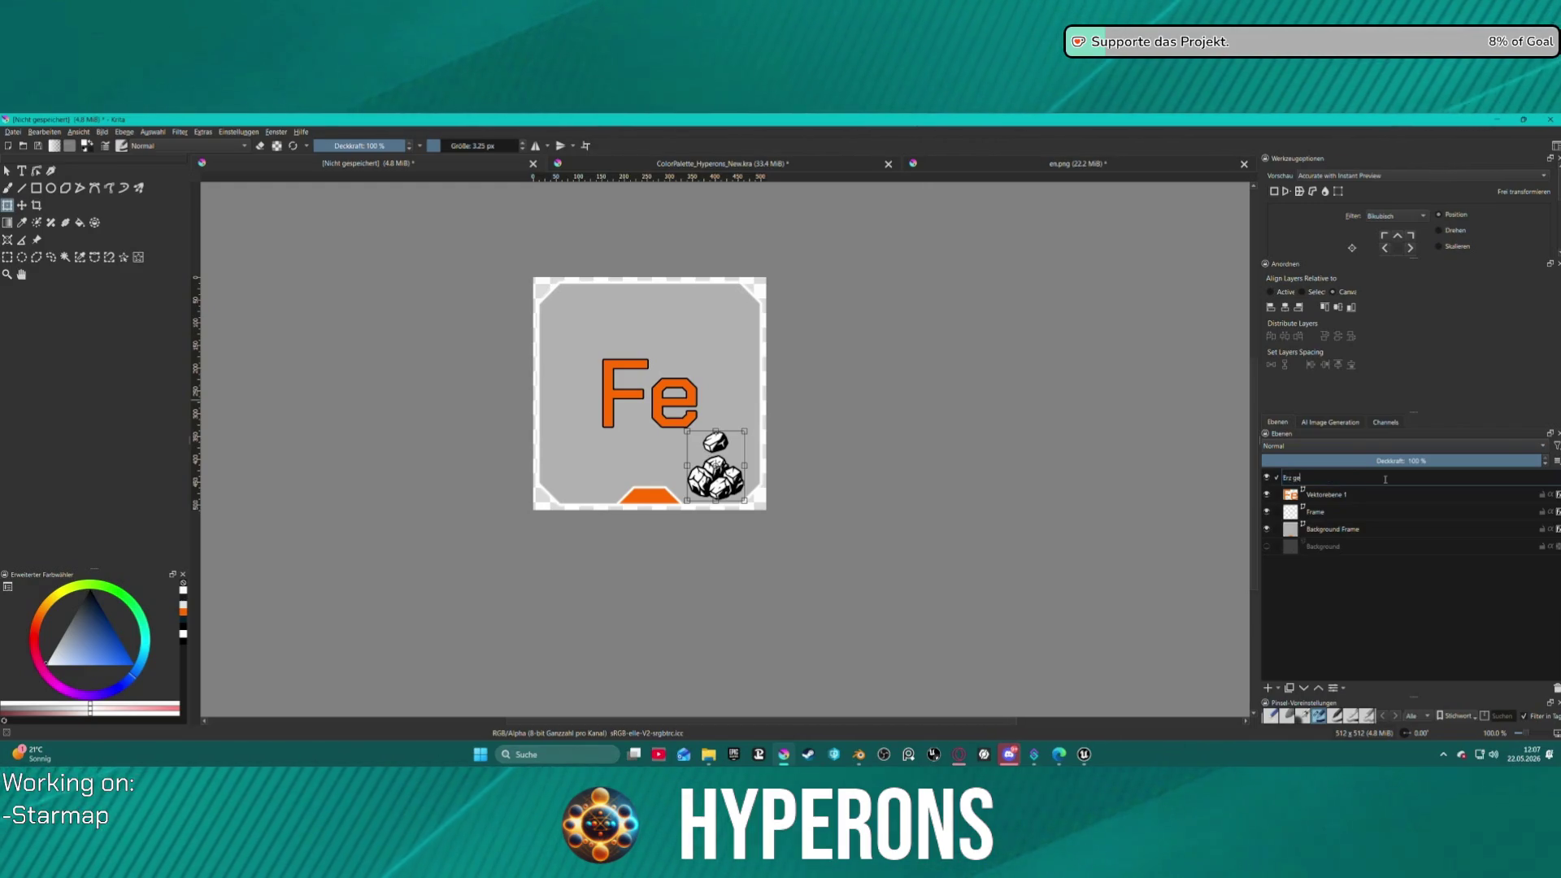
text(stein)
key(Return)
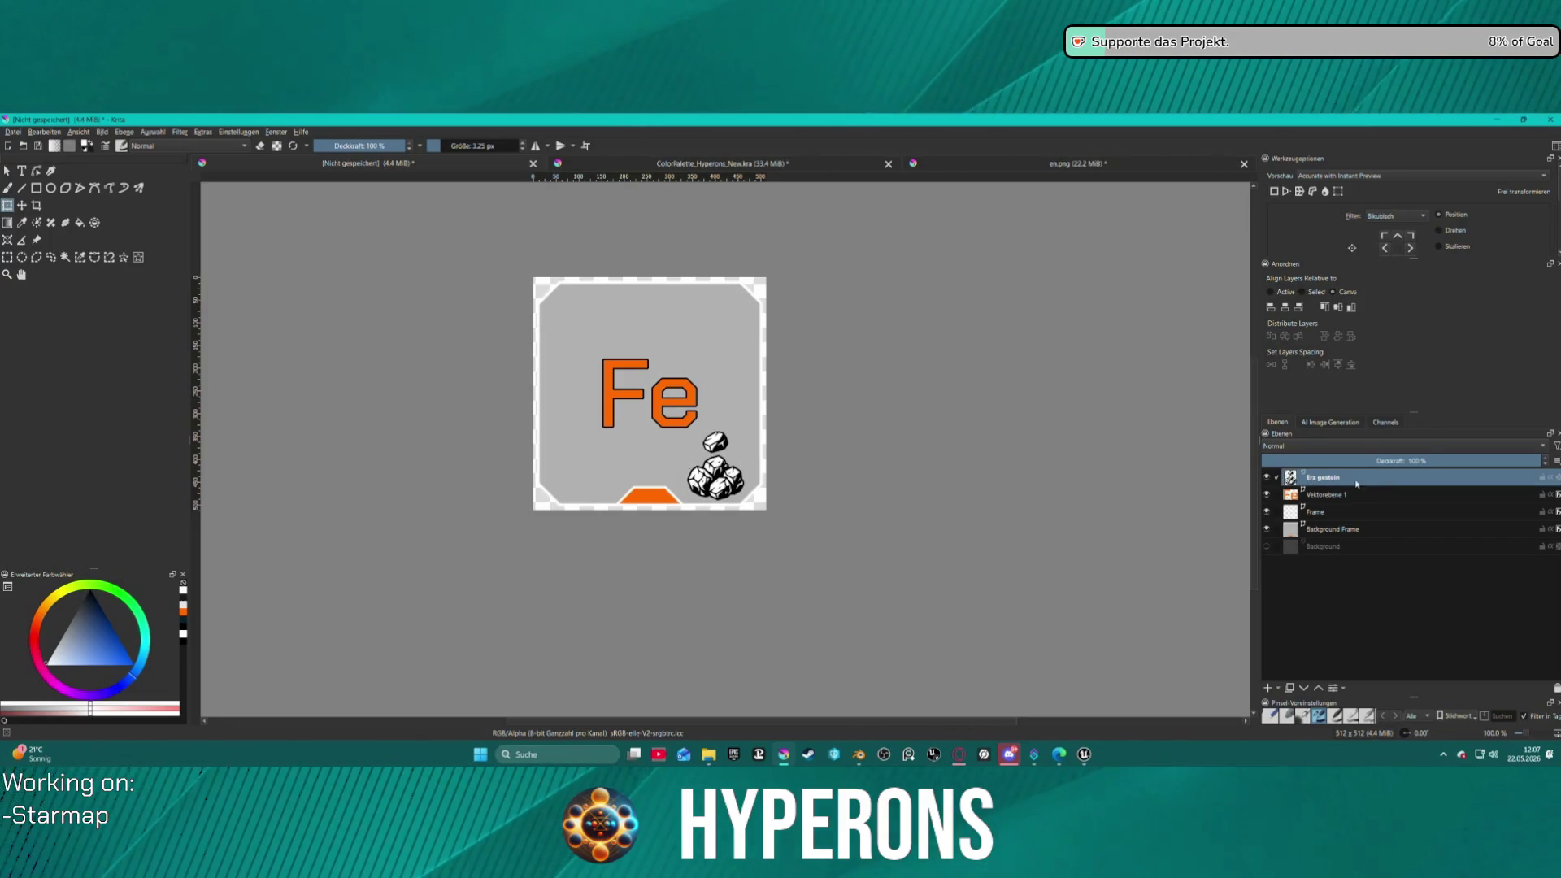
- Rename the Fe lettering layer to 'MainText' and switch back to en.png
double_click(1346, 495)
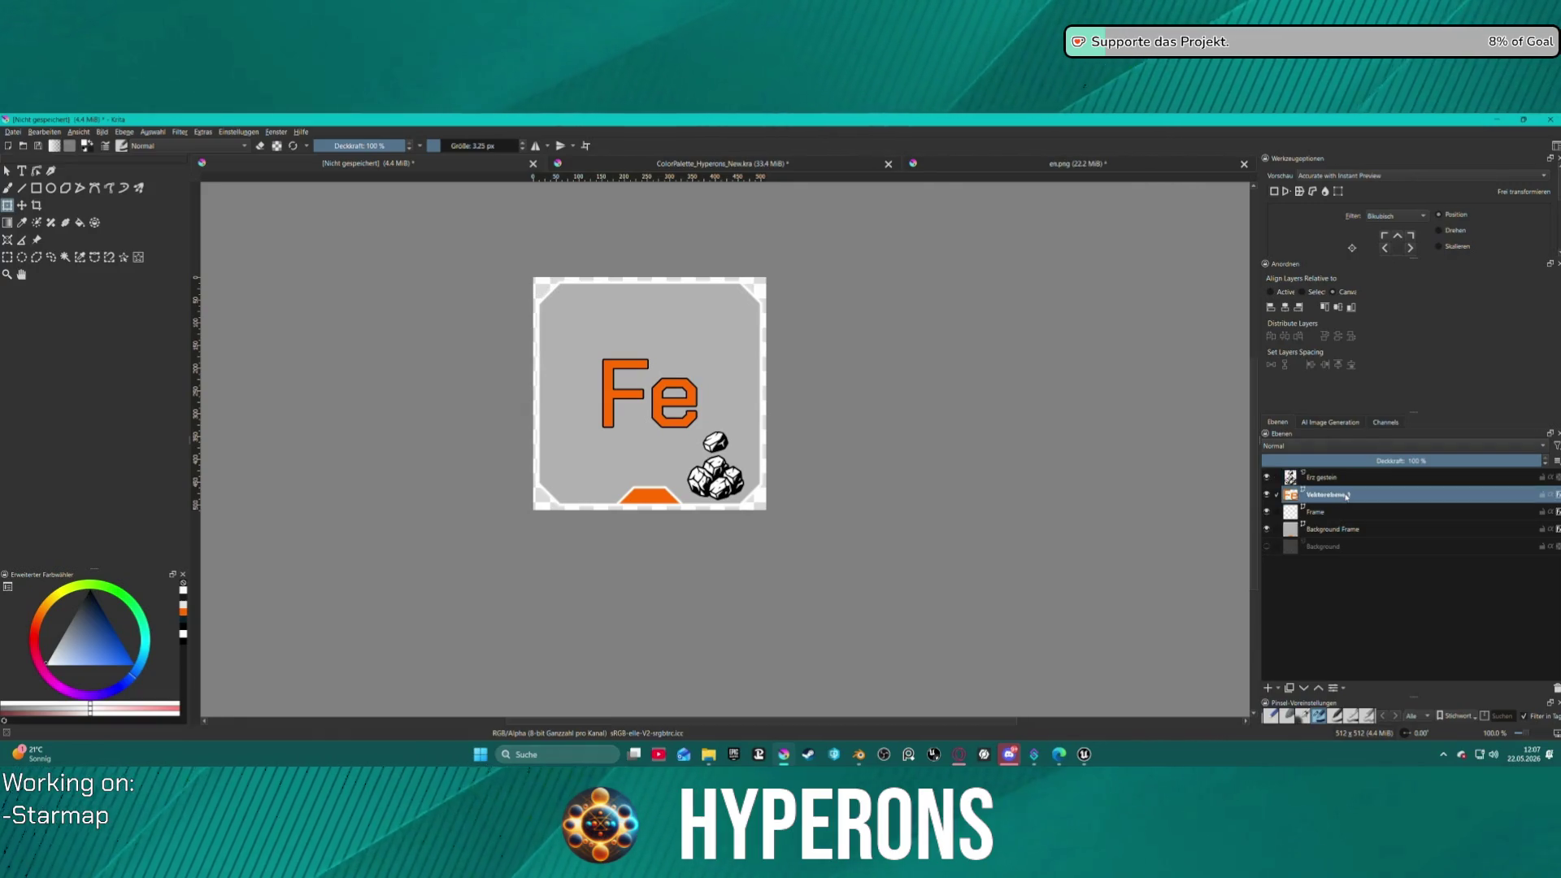
text(Text)
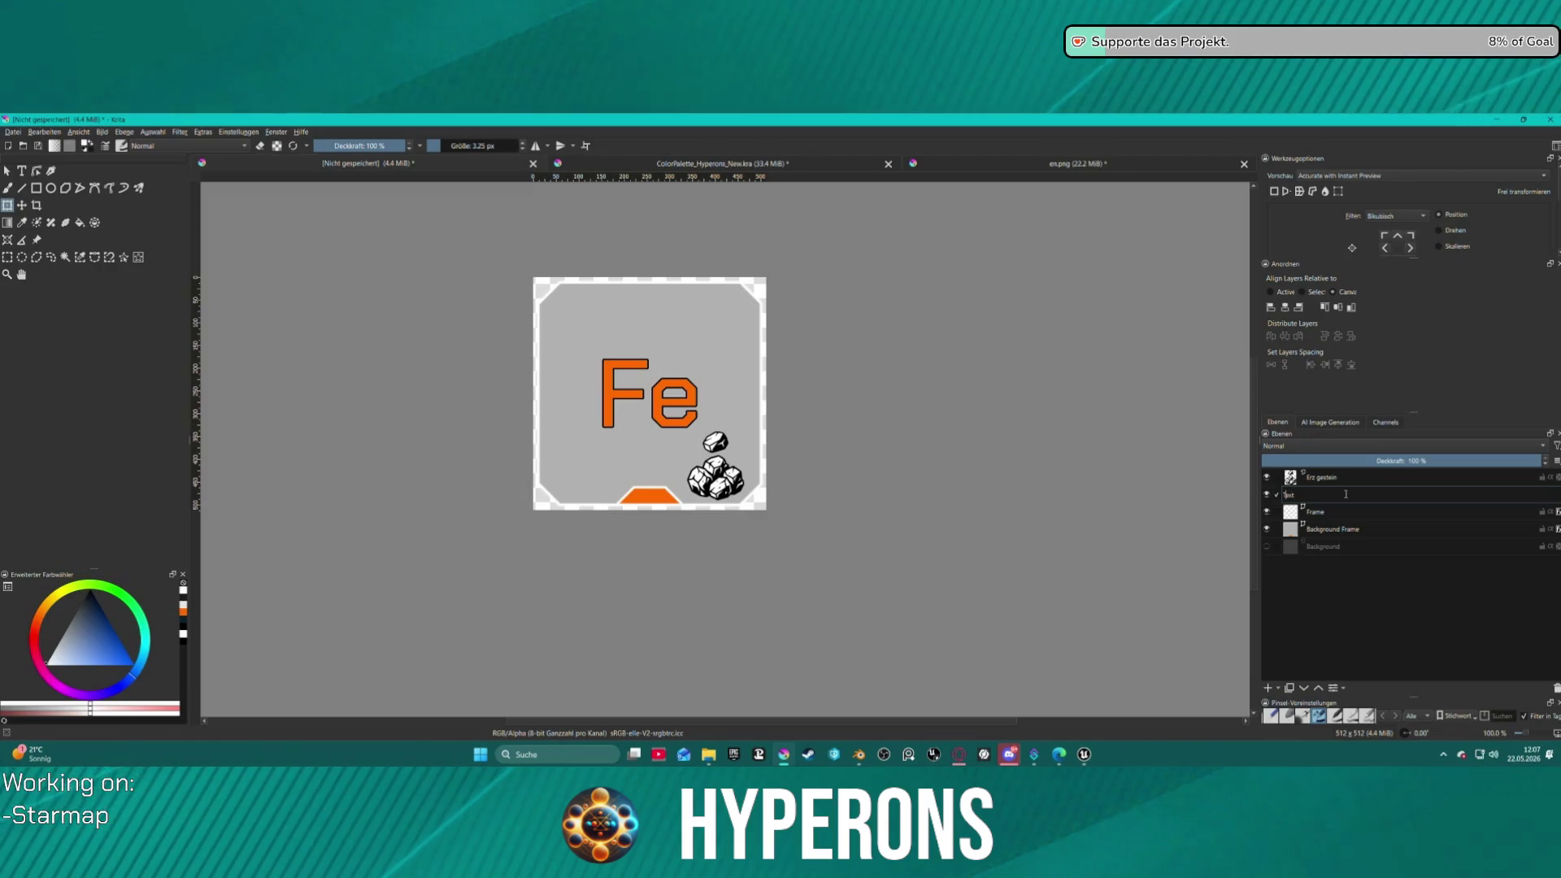
text(Mein)
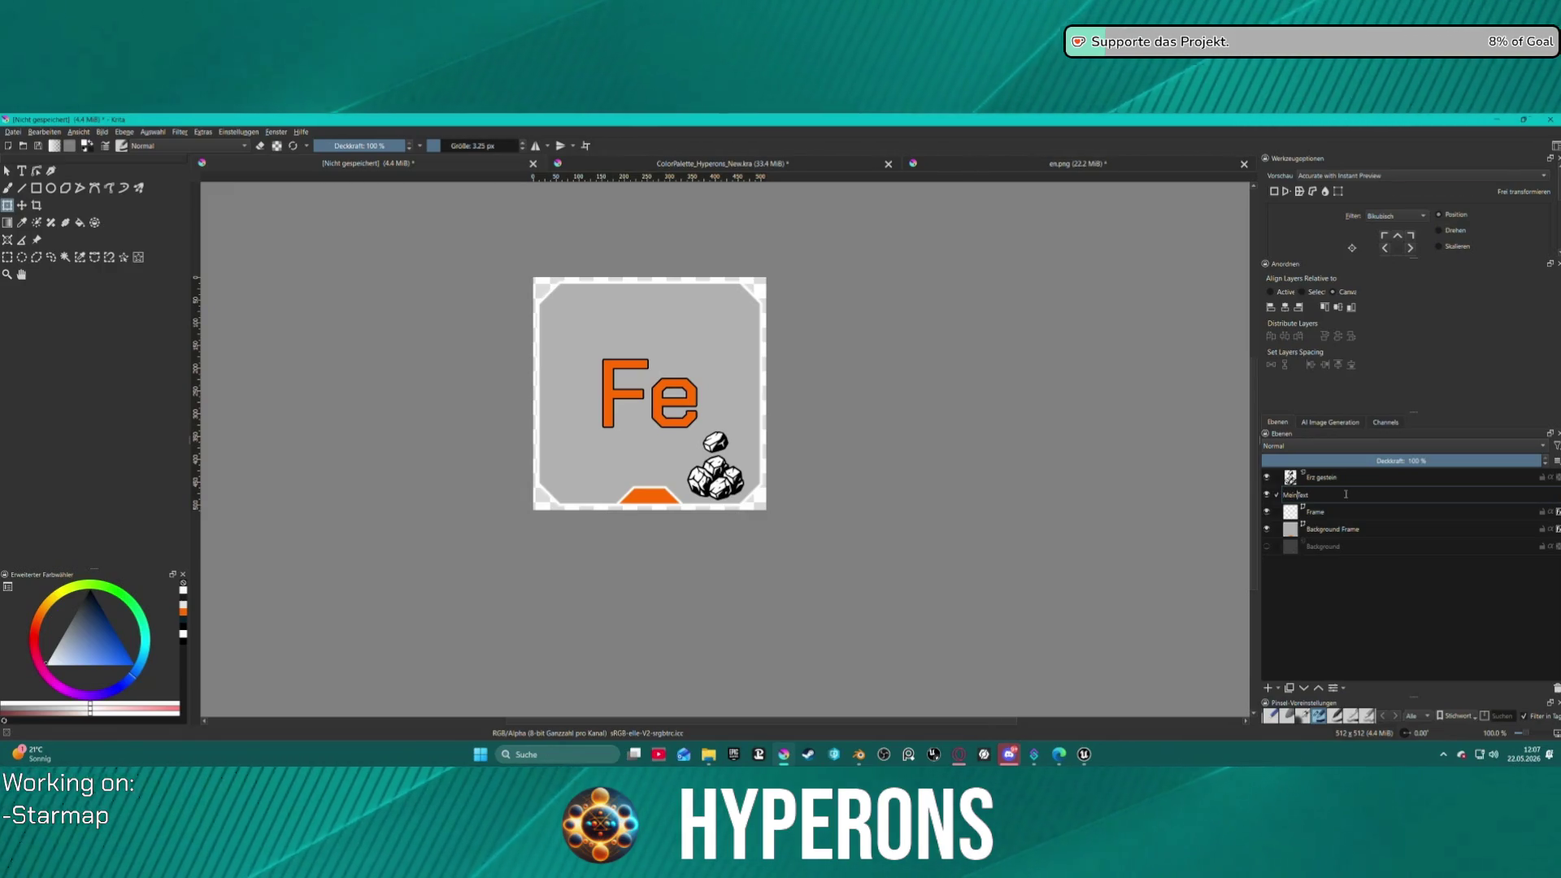
key(BackSpace)
key(BackSpace)
key(BackSpace)
text(a)
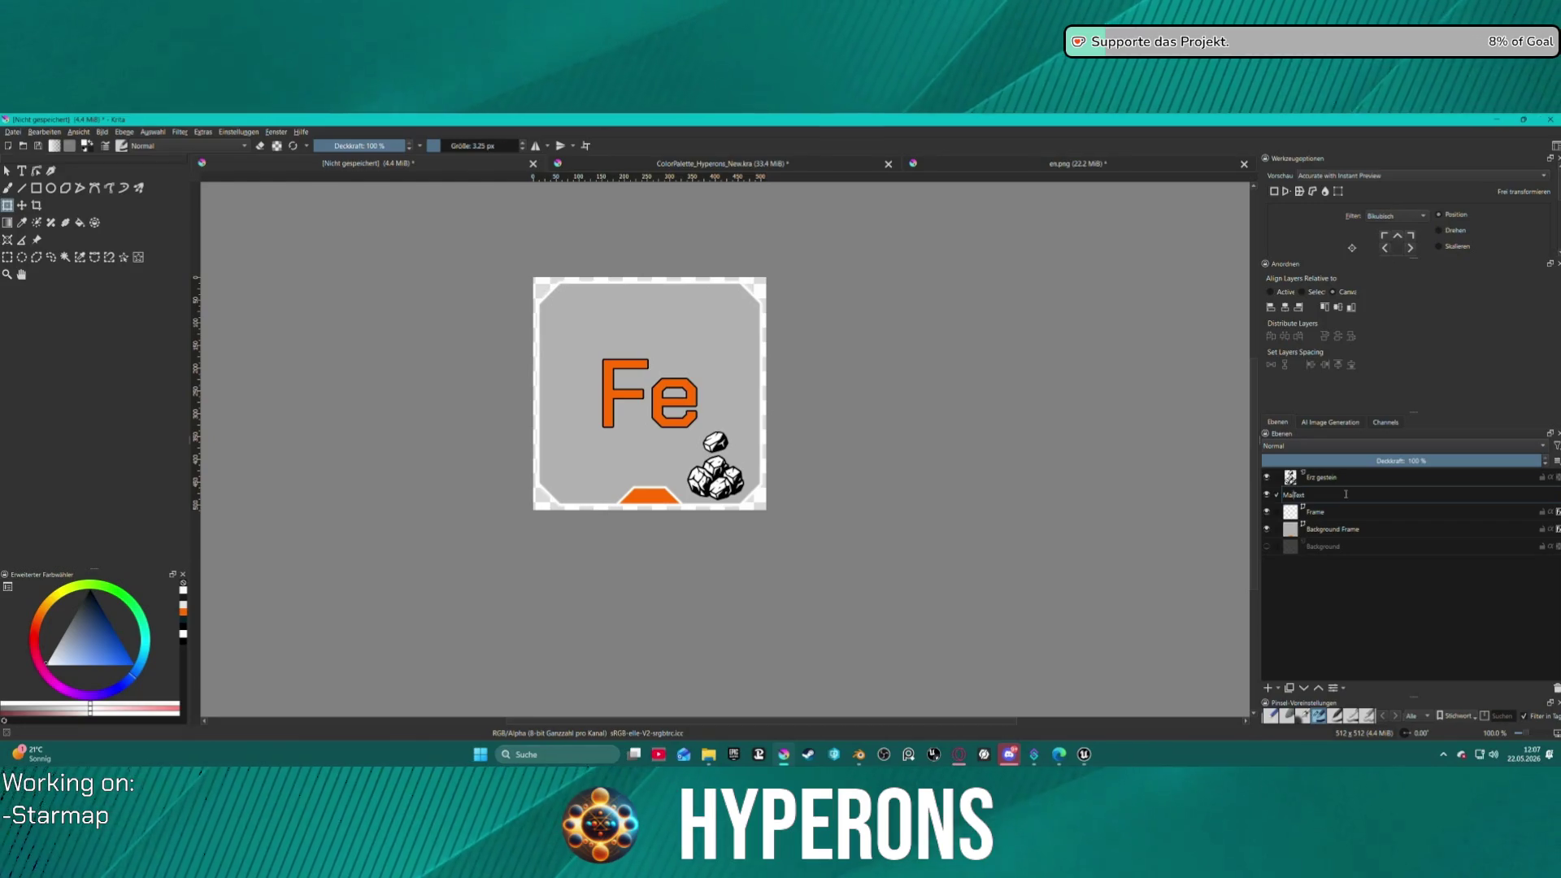
key(Return)
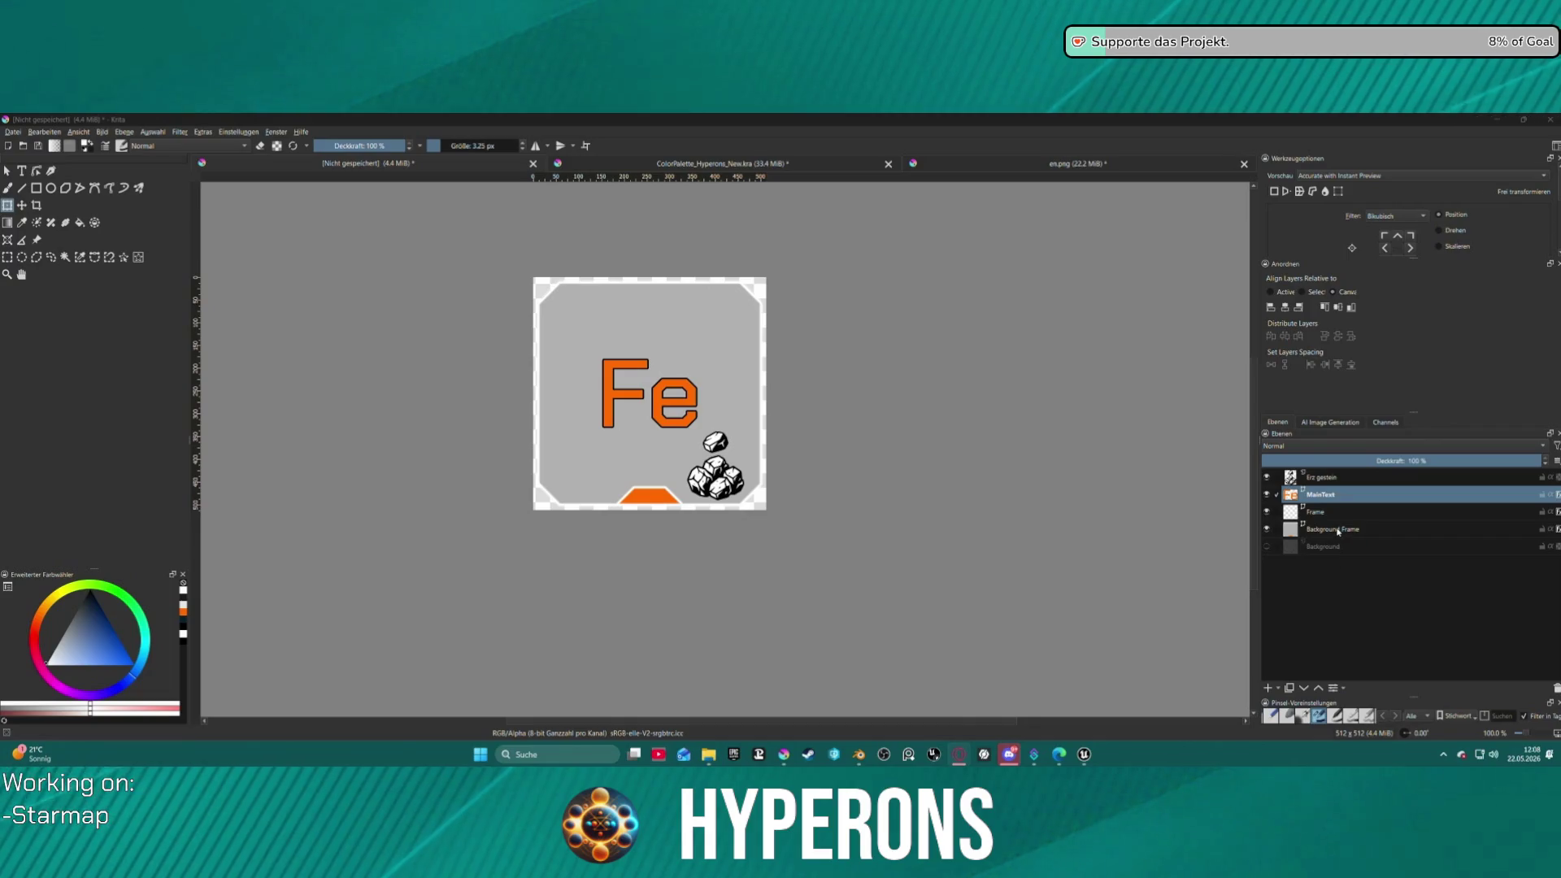
click(1078, 163)
scroll(771, 335, down, 2)
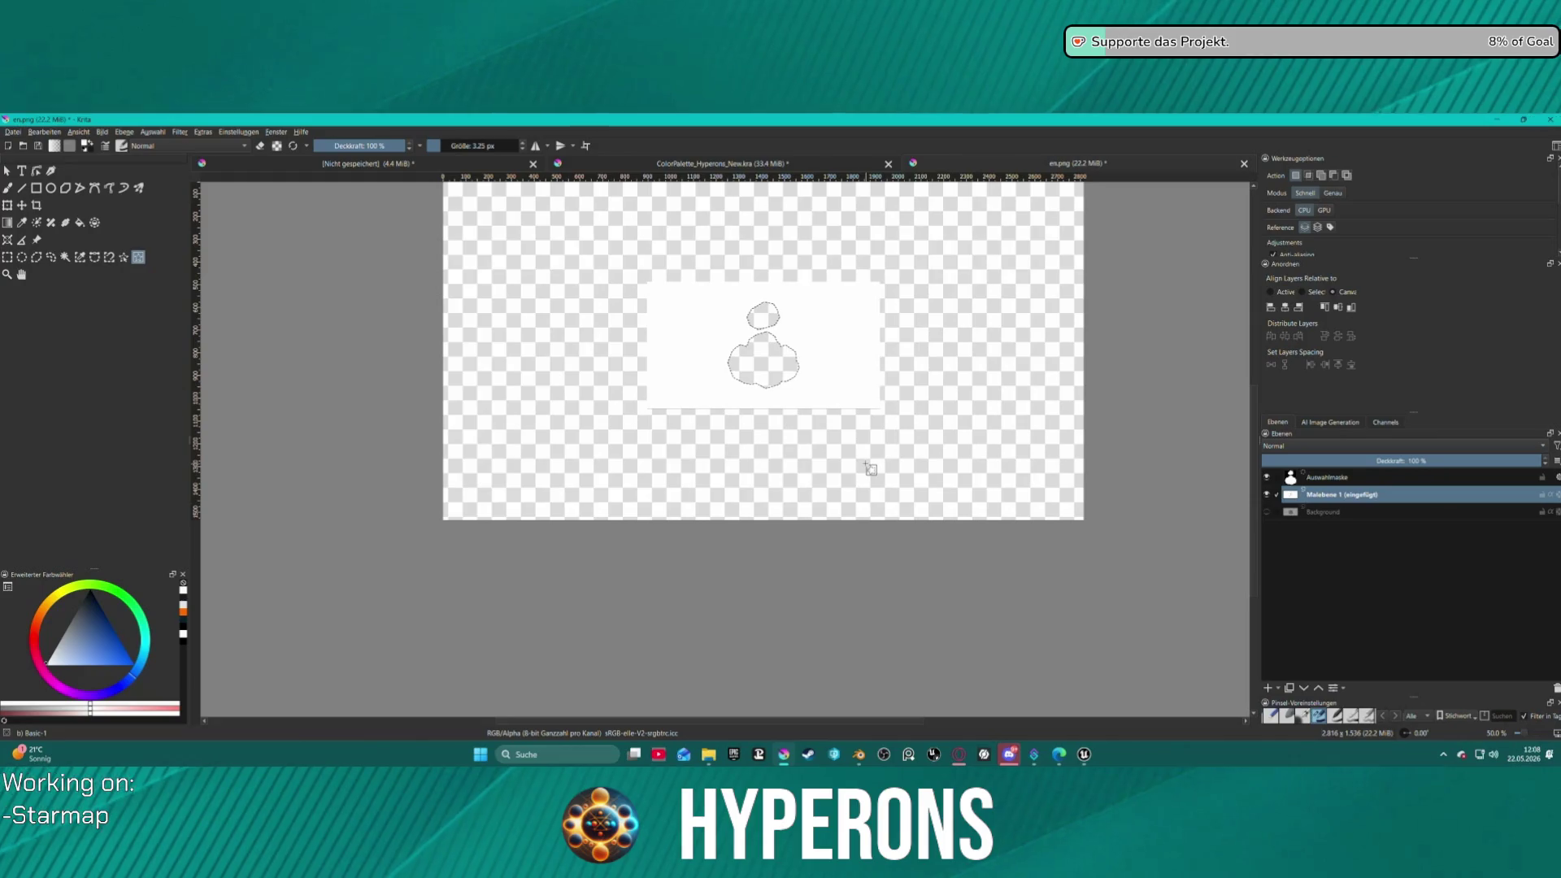
- Hide the rock drawing layer in en.png and select the whole canvas
click(1266, 493)
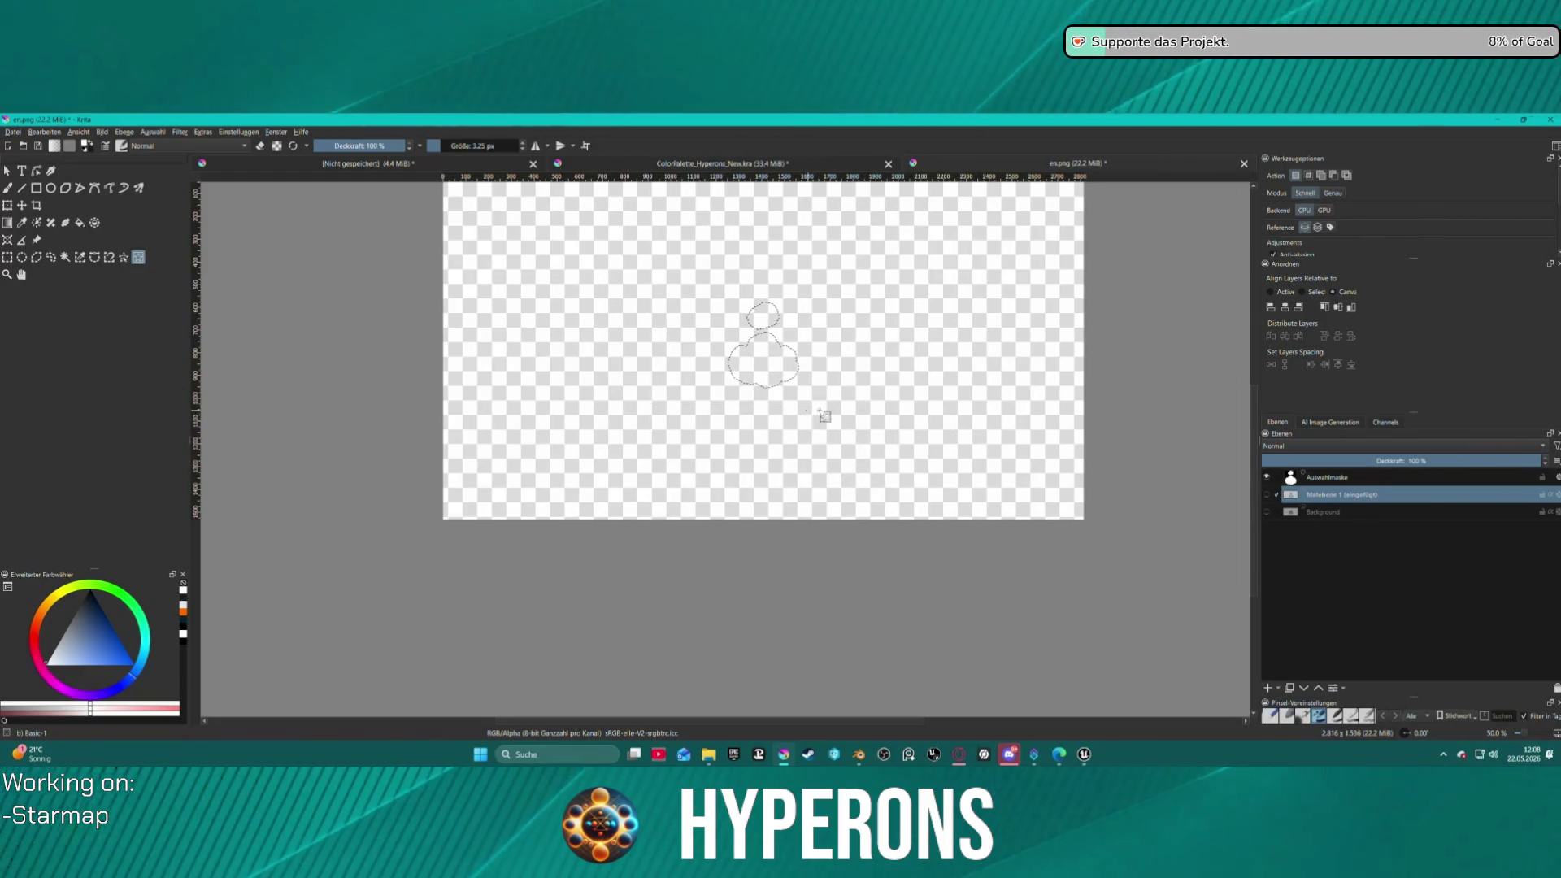
key(ctrl+f)
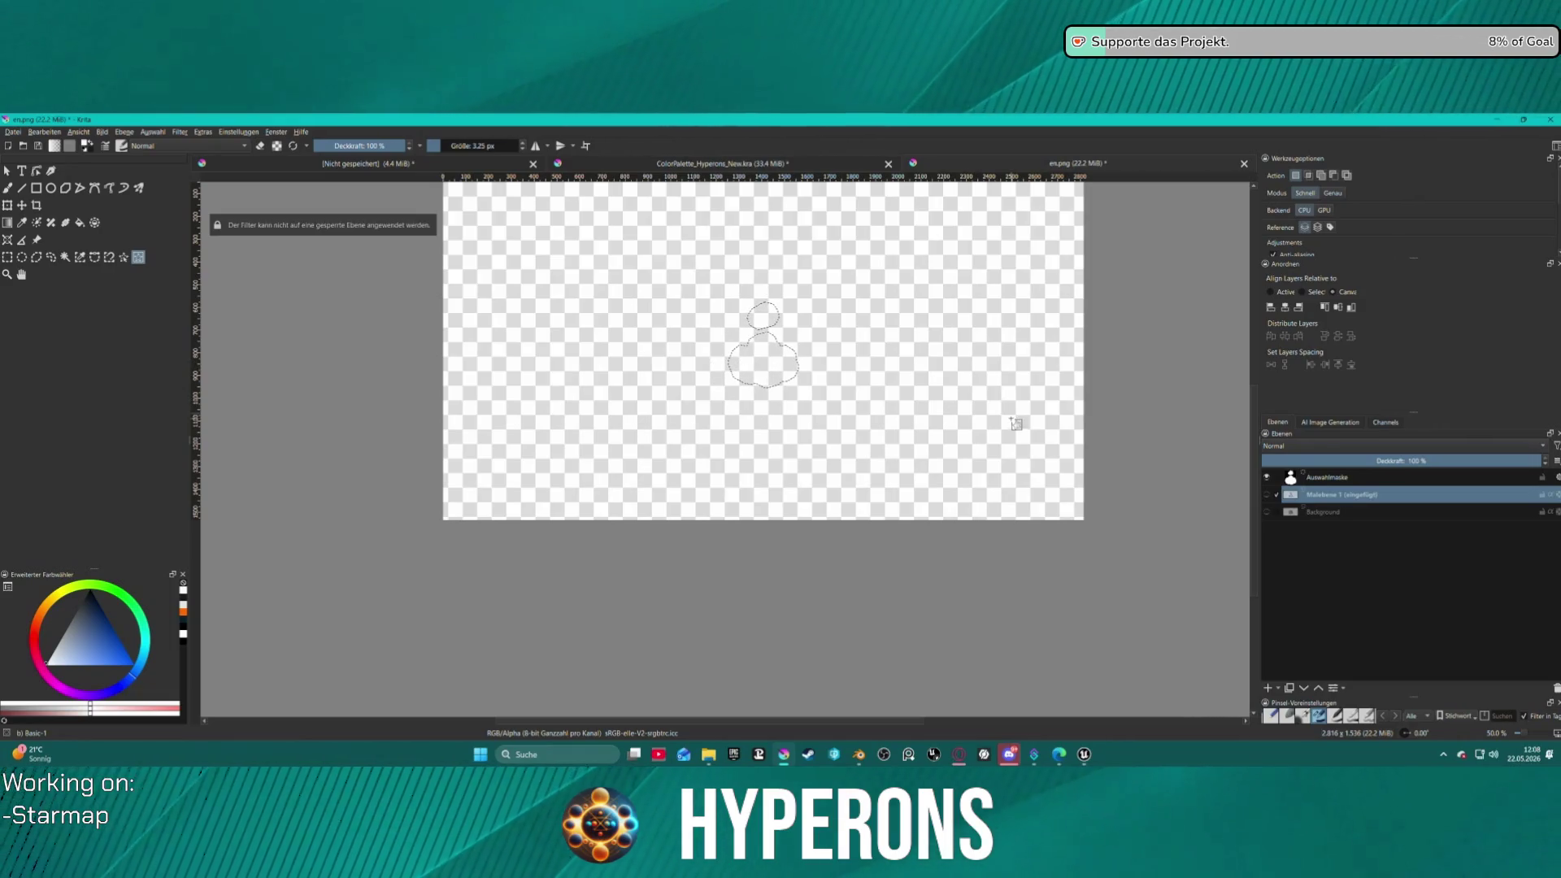
key(ctrl+a)
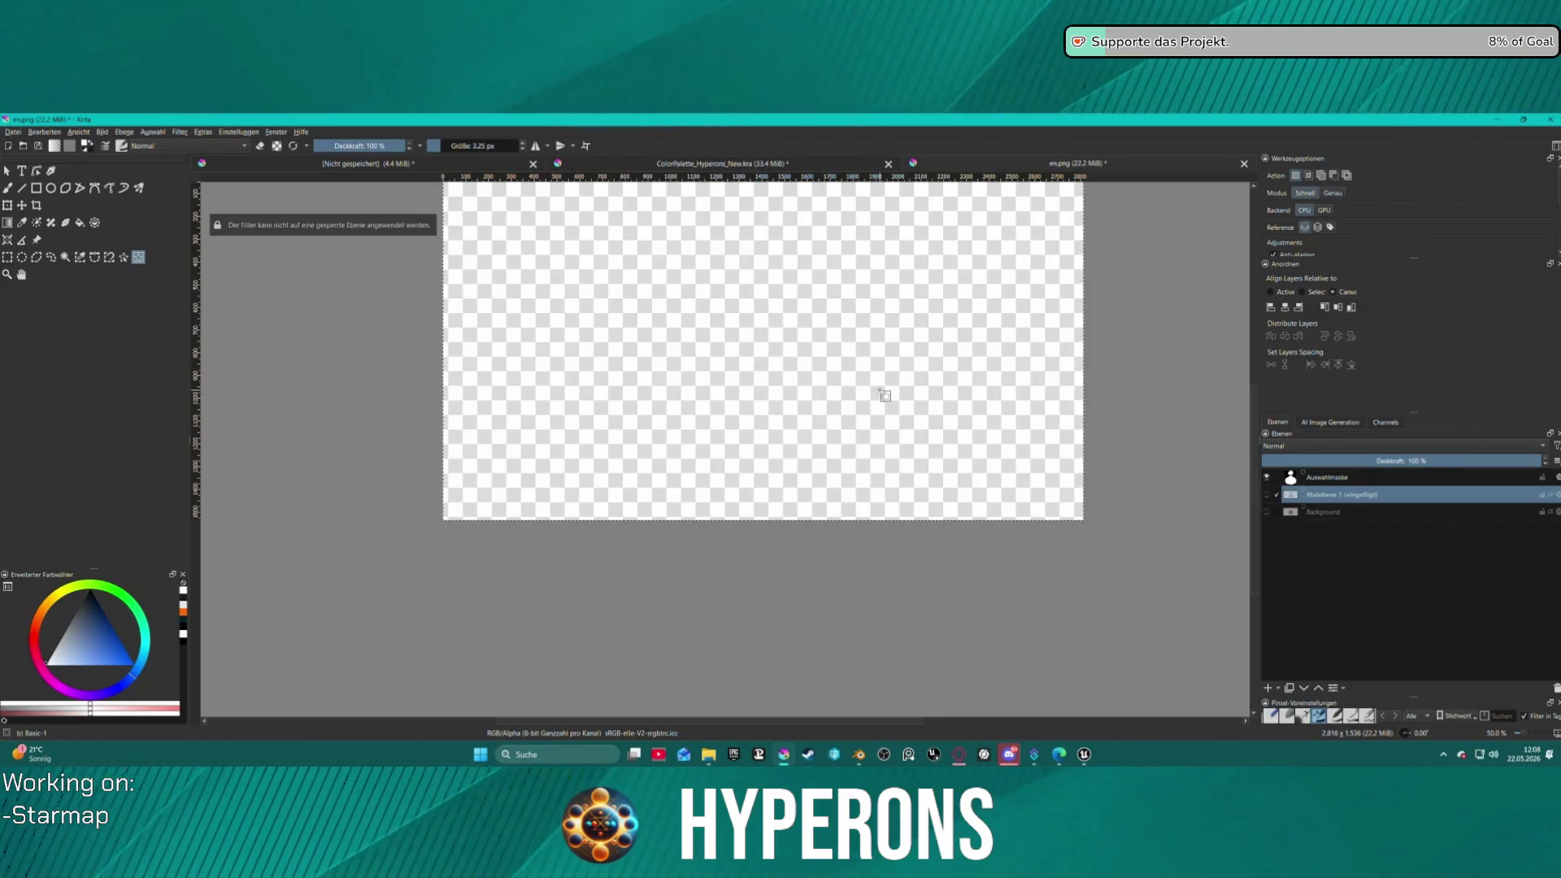
- Paste the crystal image as a new layer, select around the crystals, then go to the palette document
key(ctrl+v)
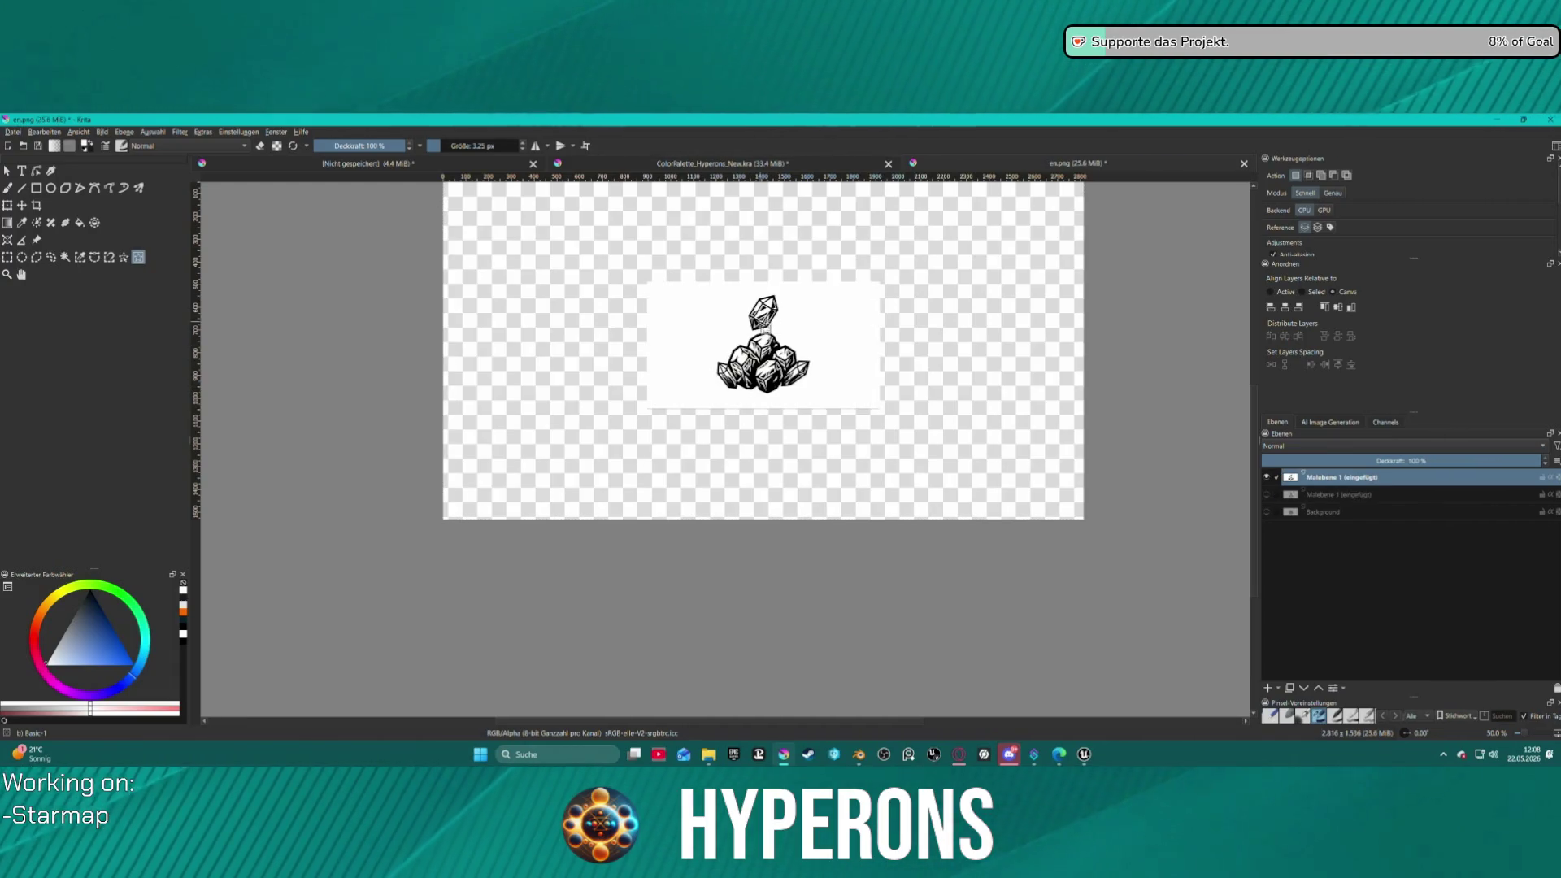
scroll(769, 366, up, 1)
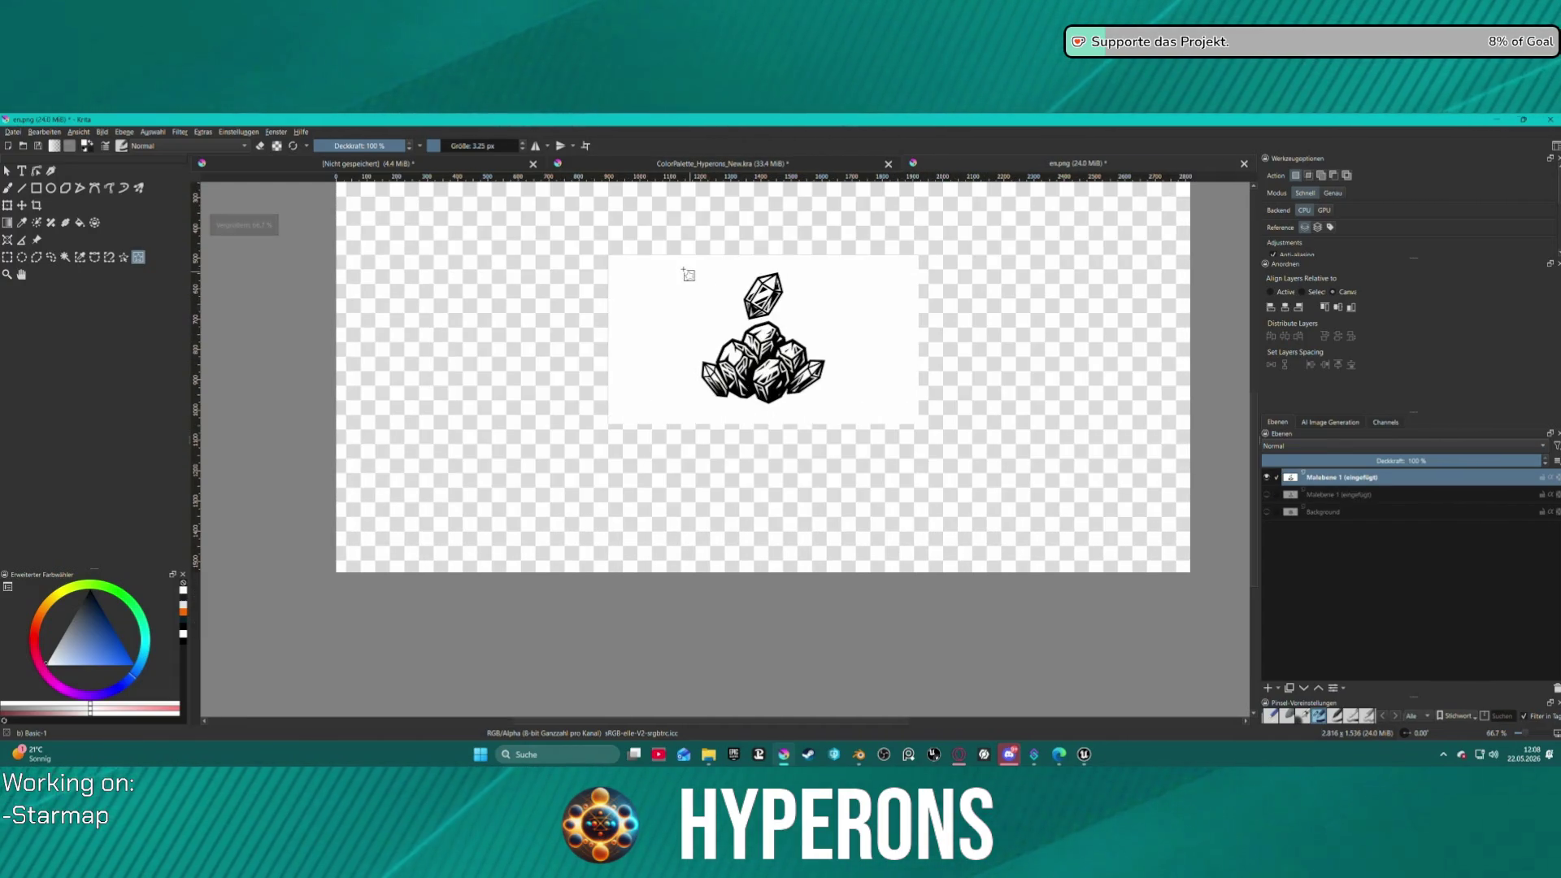
drag(682, 269, 846, 418)
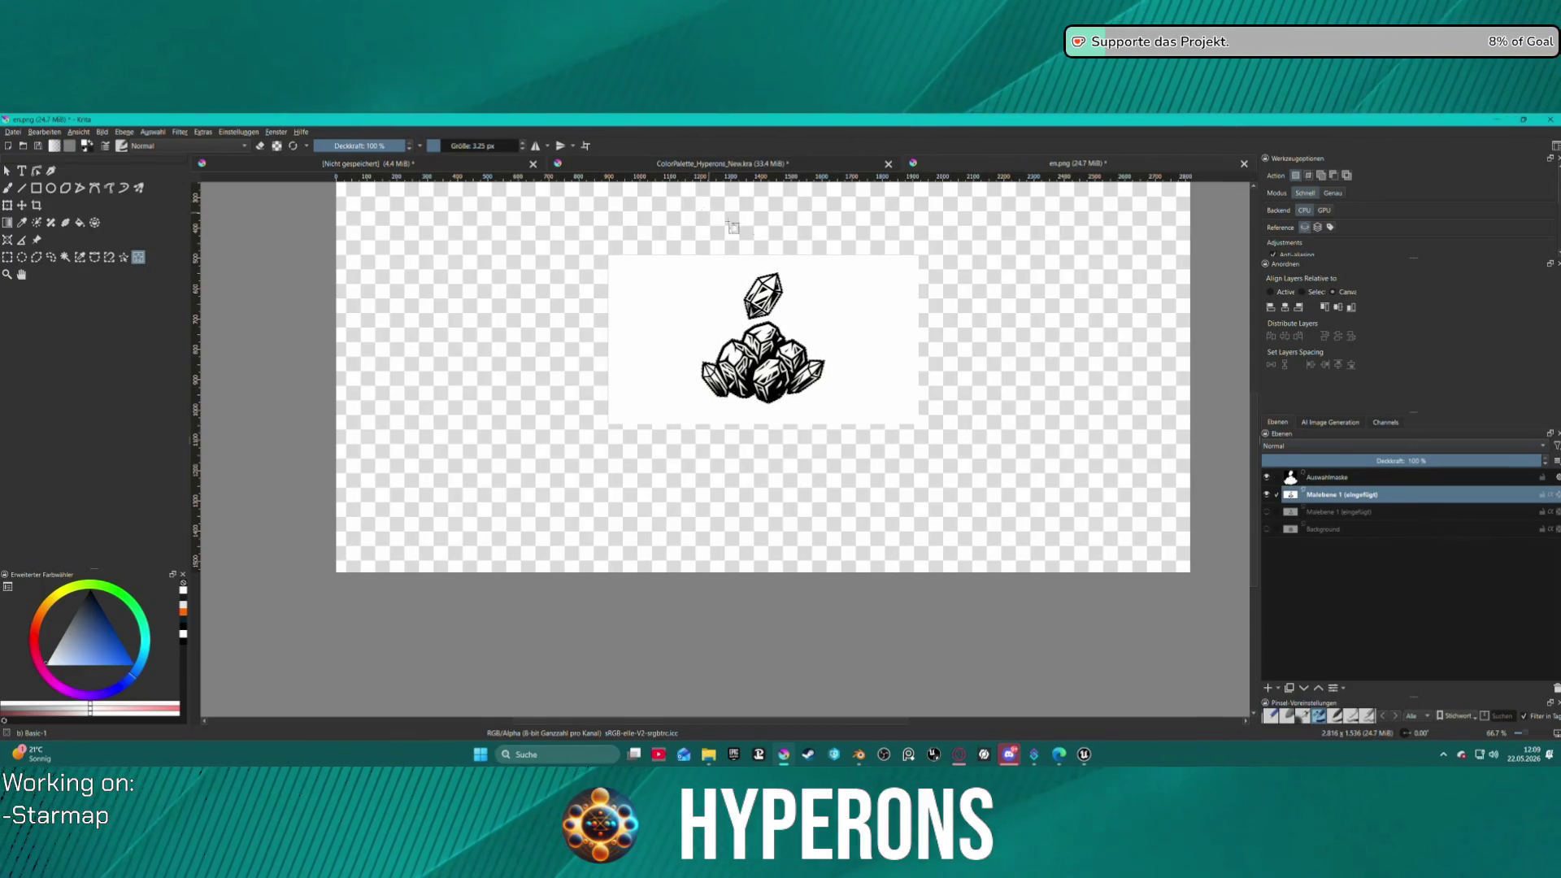
click(679, 166)
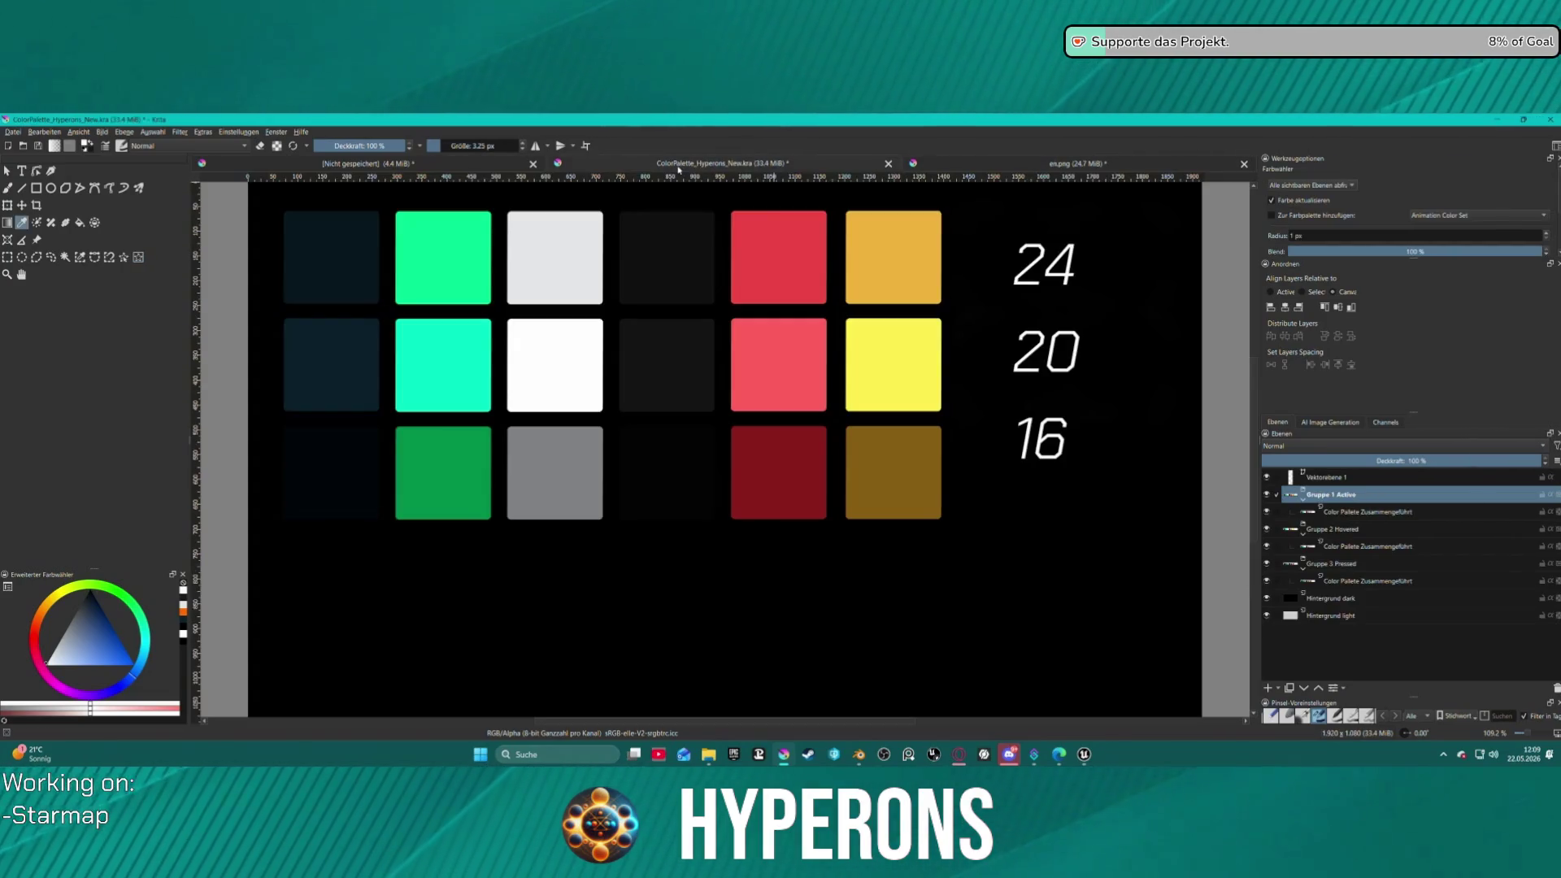
- Paste the crystals into the Fe tile and scale them down into the bottom-right corner
click(413, 165)
scroll(714, 414, up, 2)
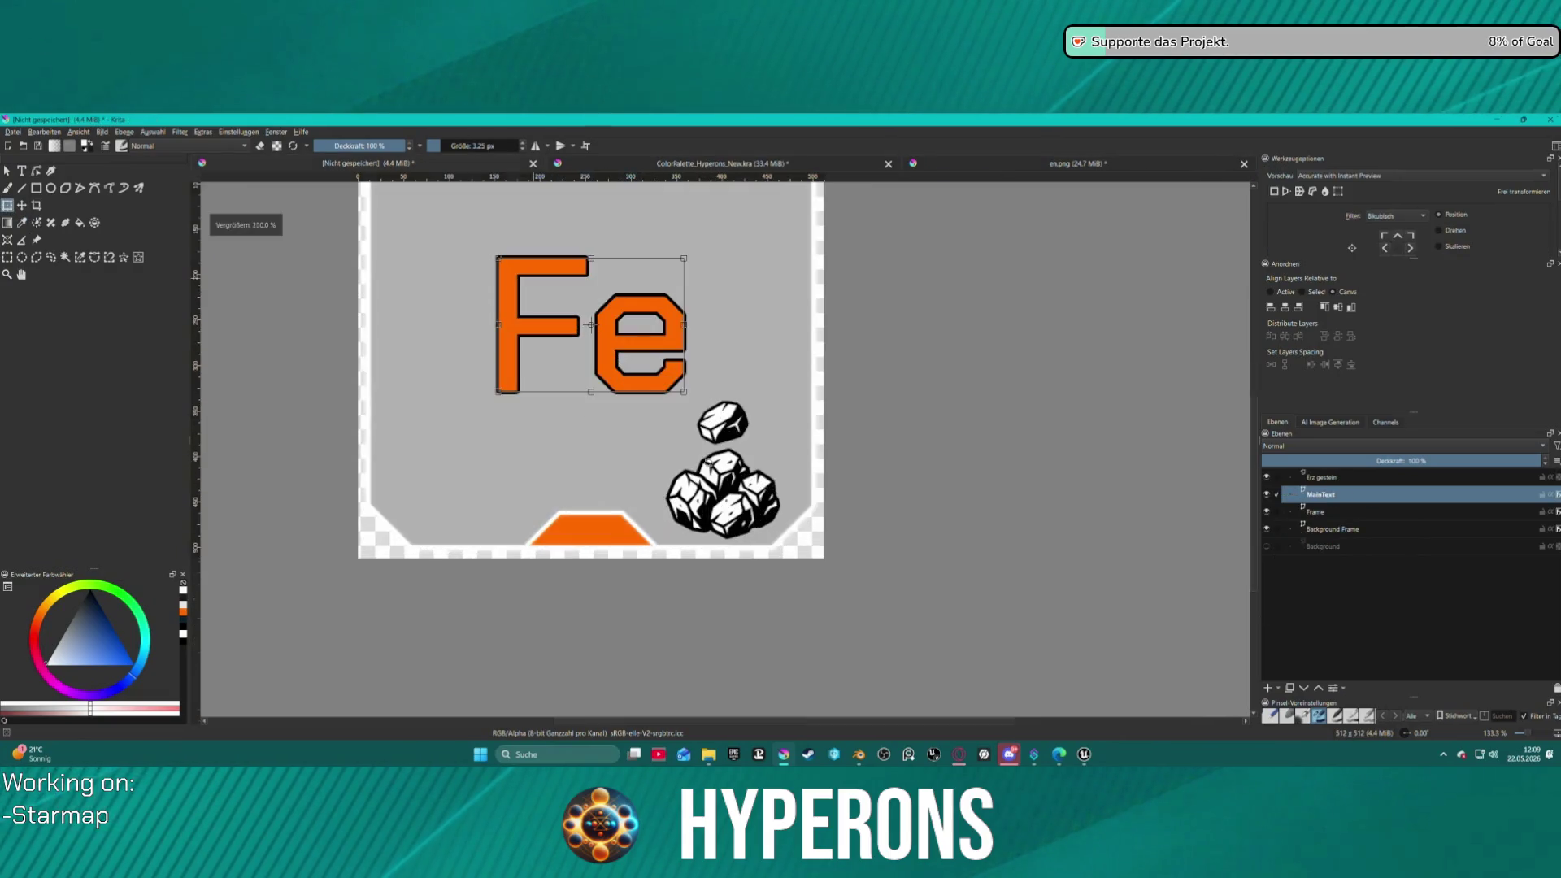
key(ctrl+v)
scroll(705, 358, down, 2)
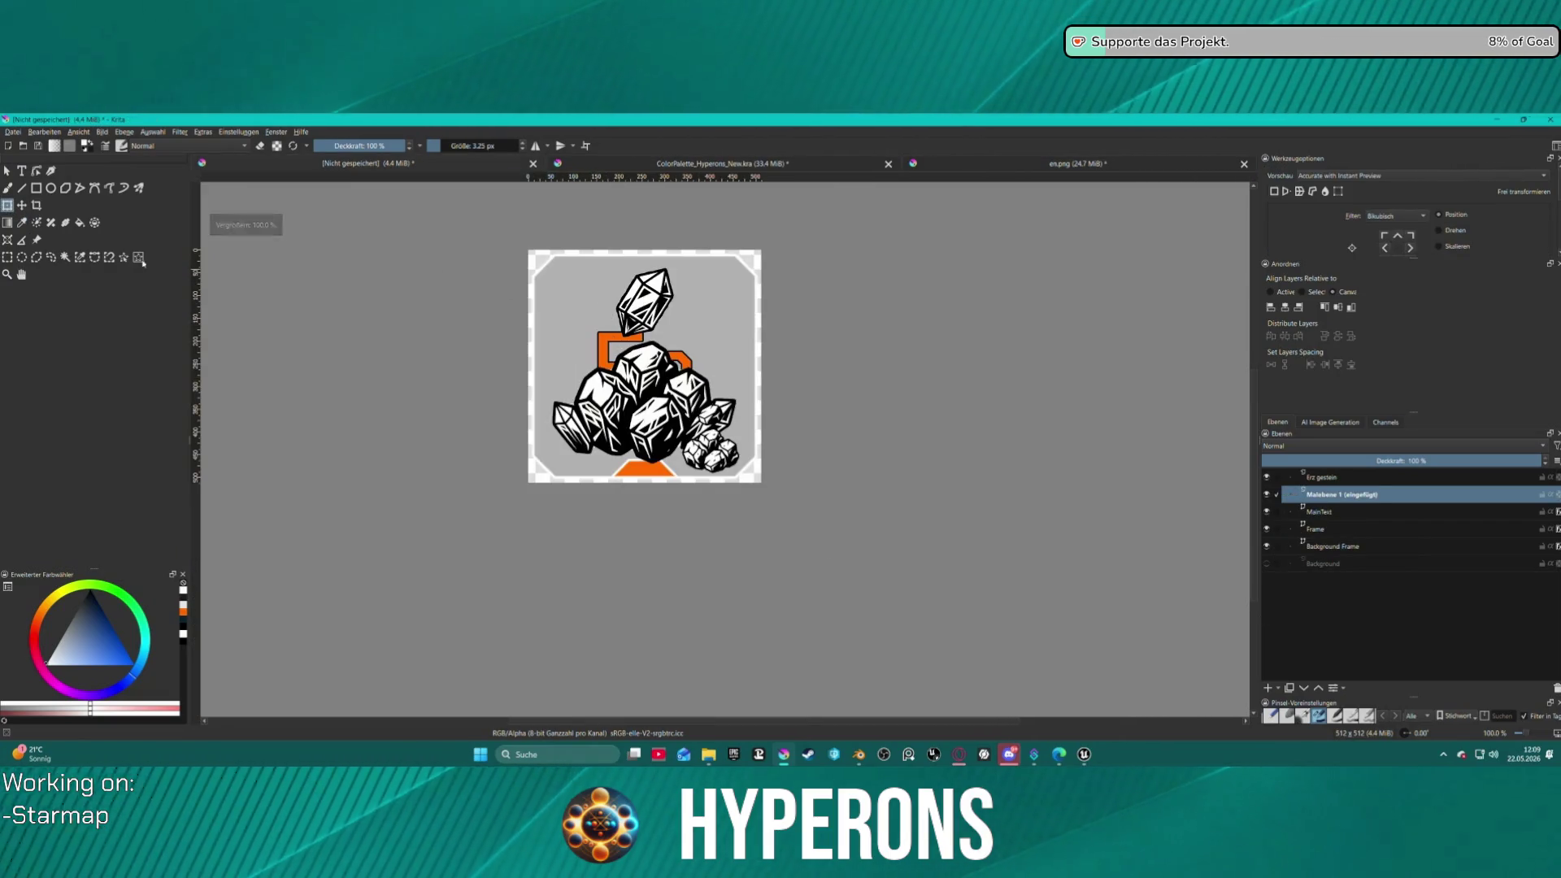
click(665, 309)
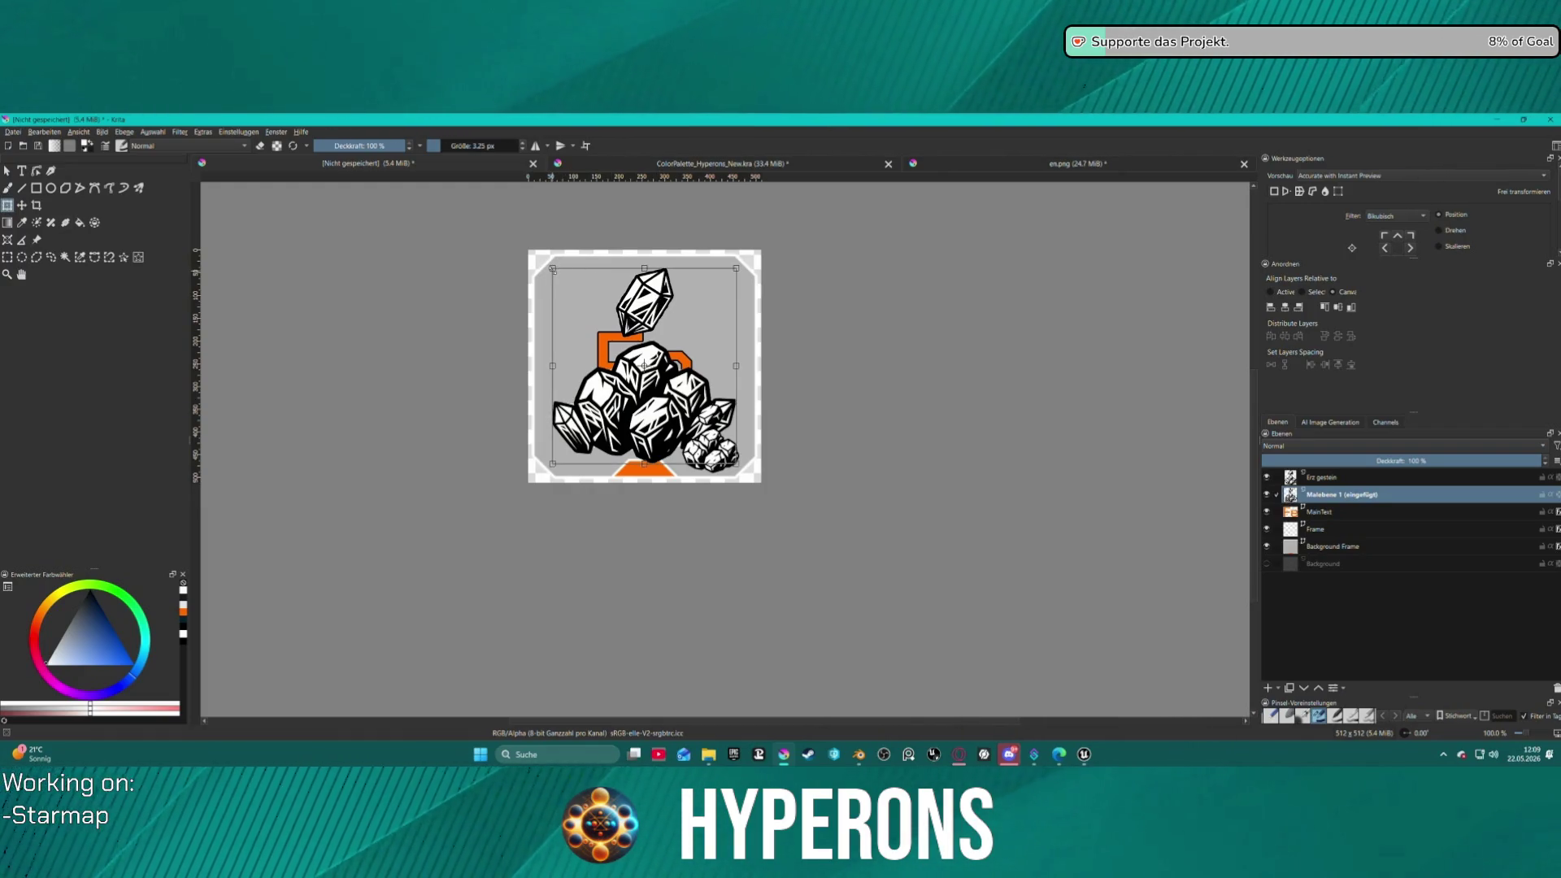
drag(552, 269, 679, 406)
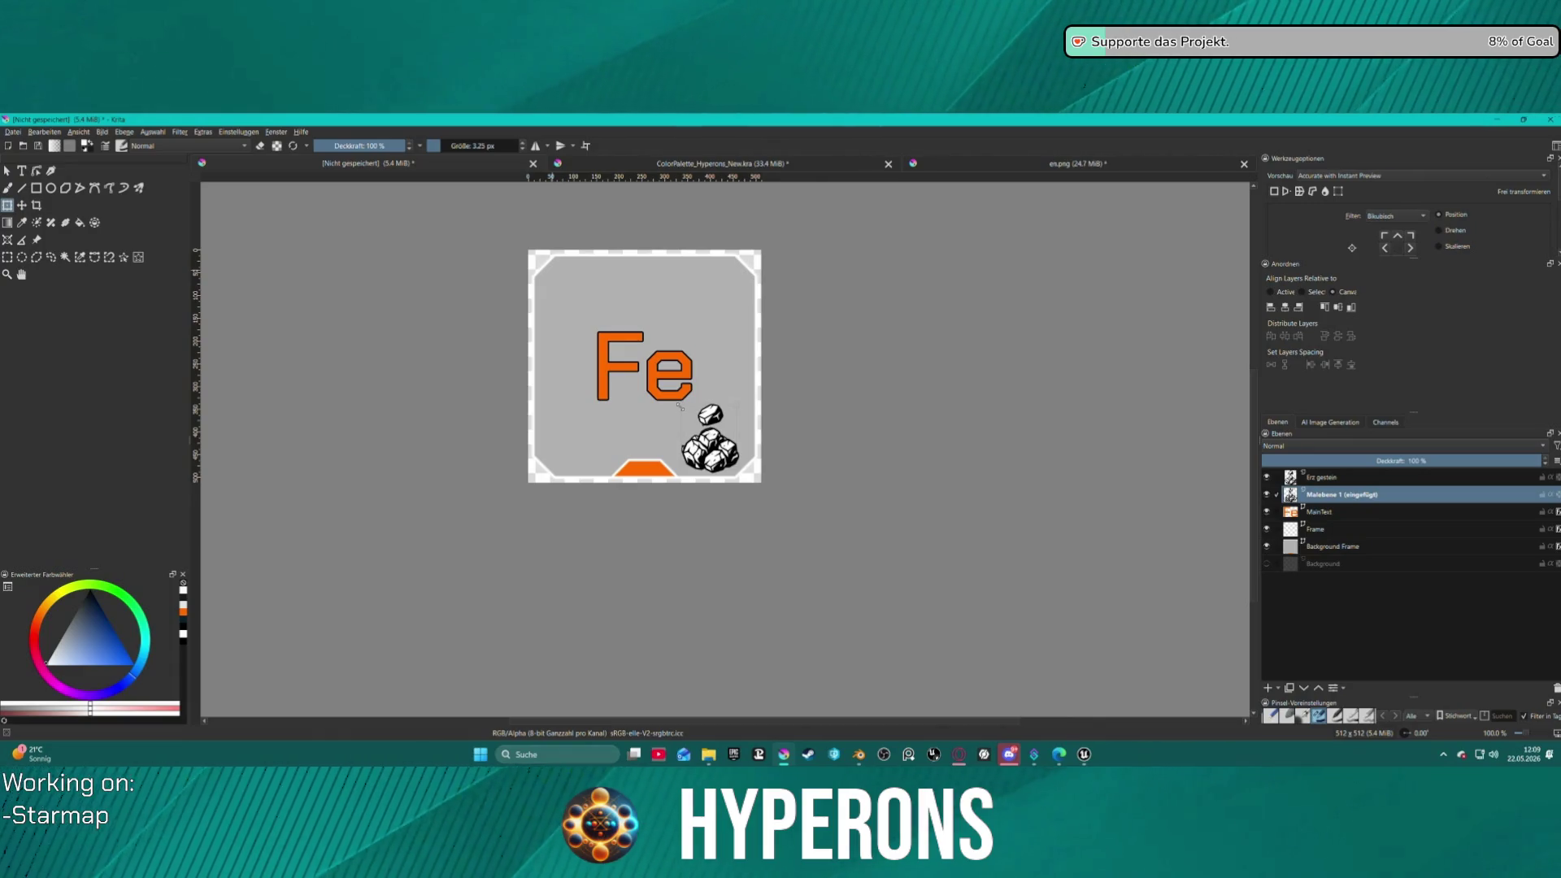
drag(680, 406, 680, 407)
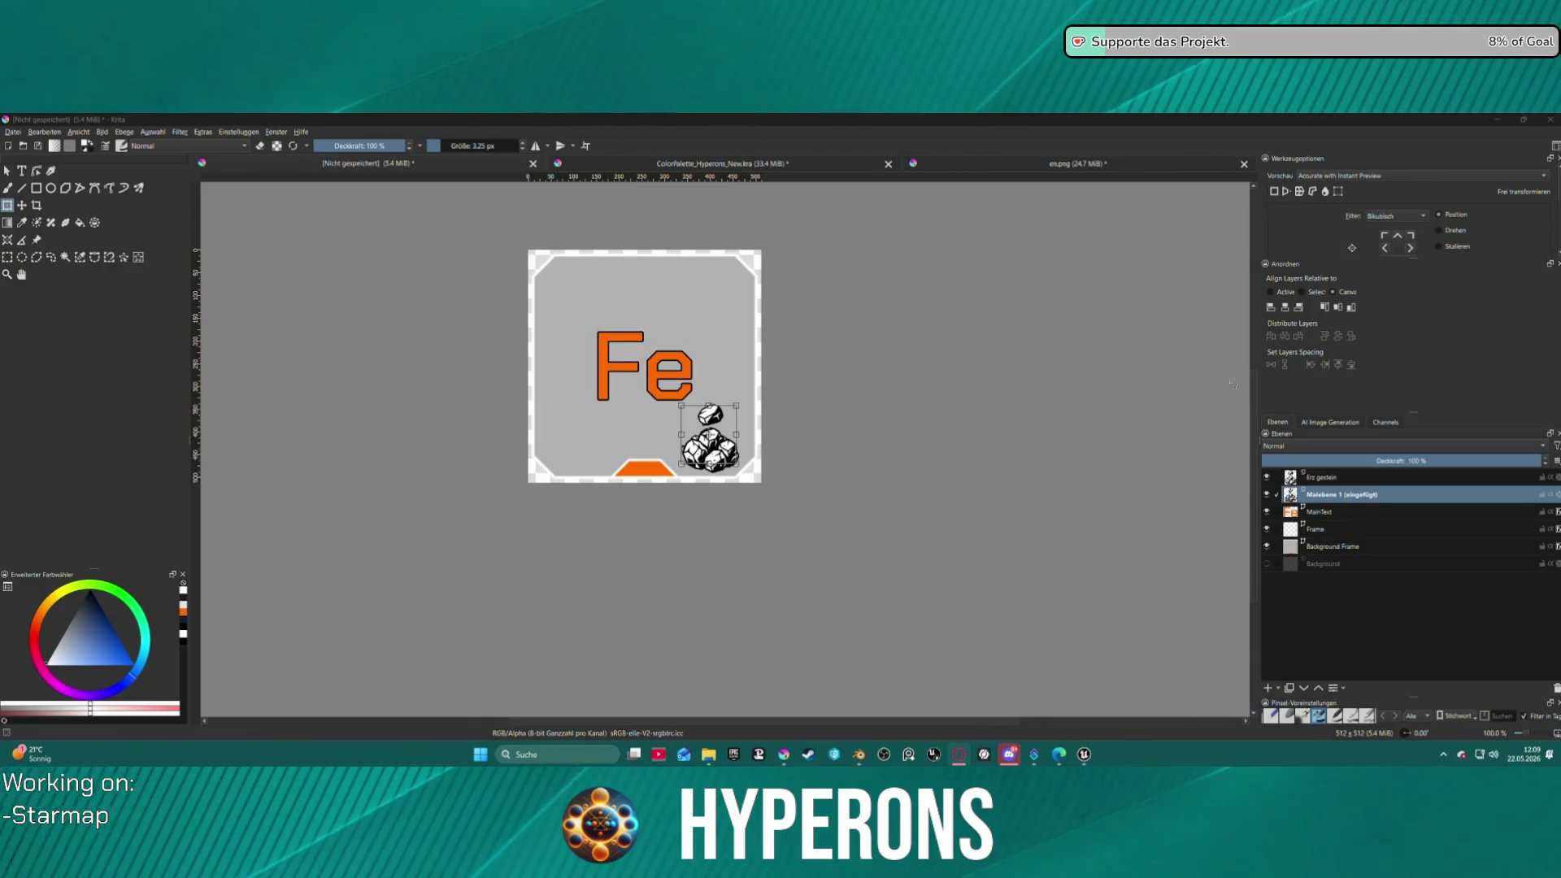
- Rename the pasted crystal layer to 'Kristall'
double_click(1341, 493)
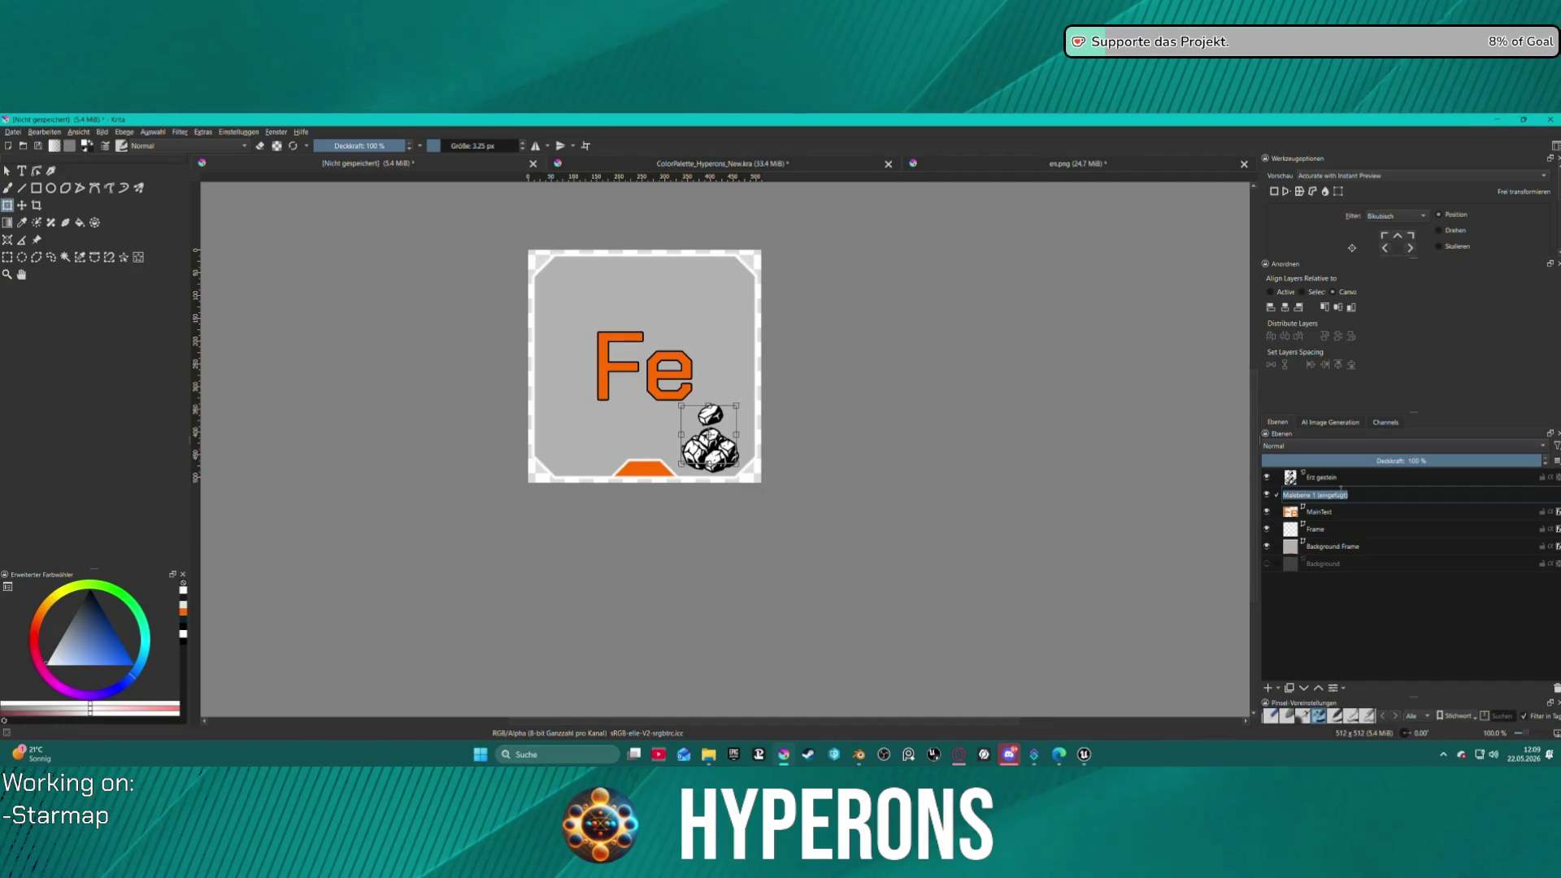
text(Ki)
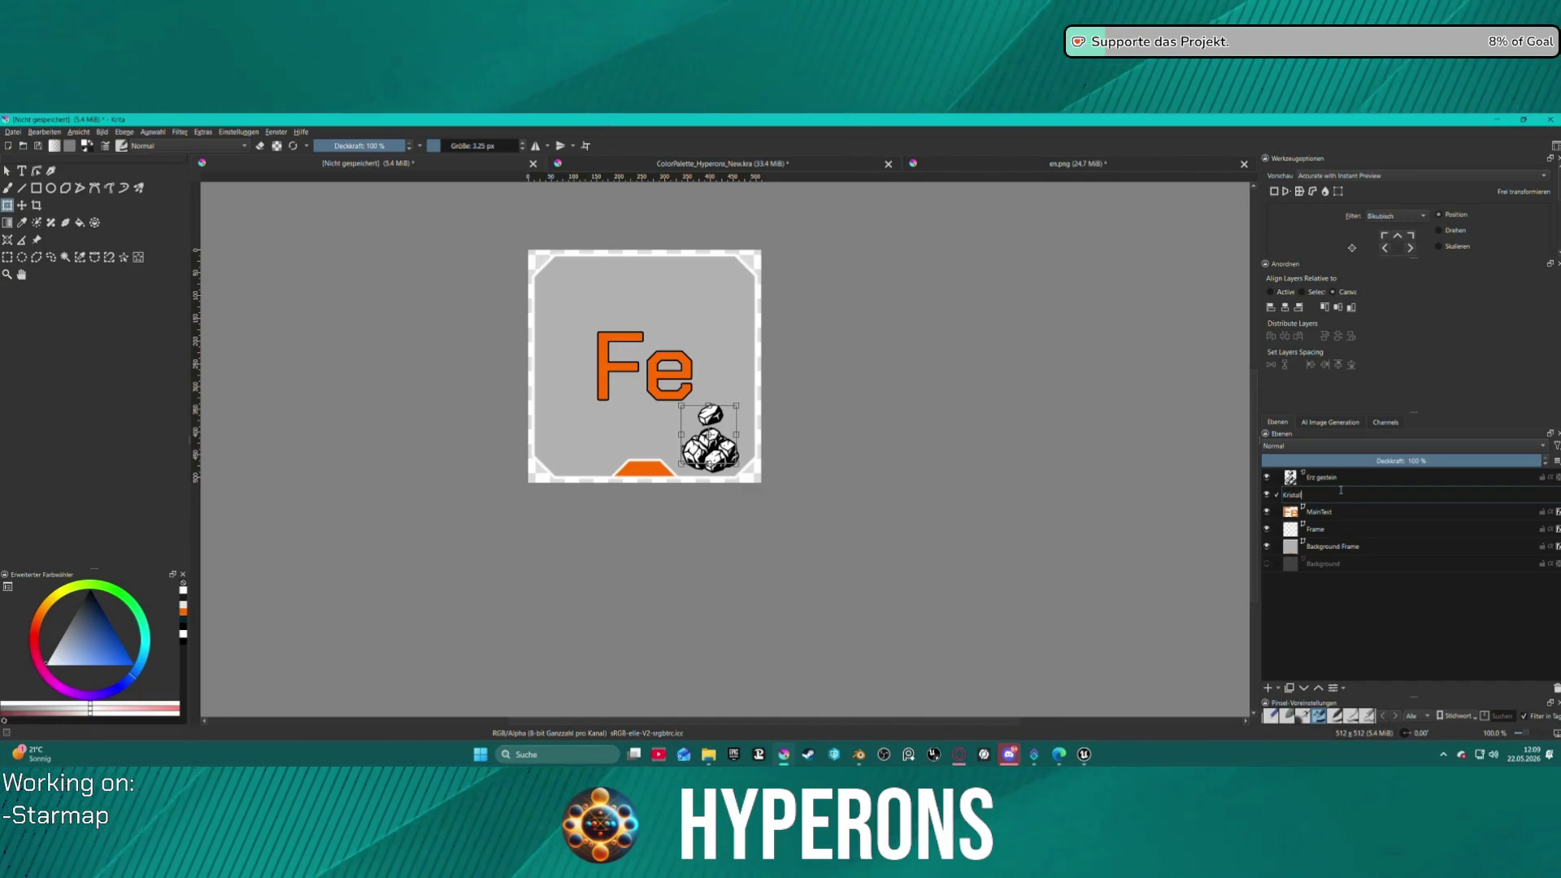
key(Return)
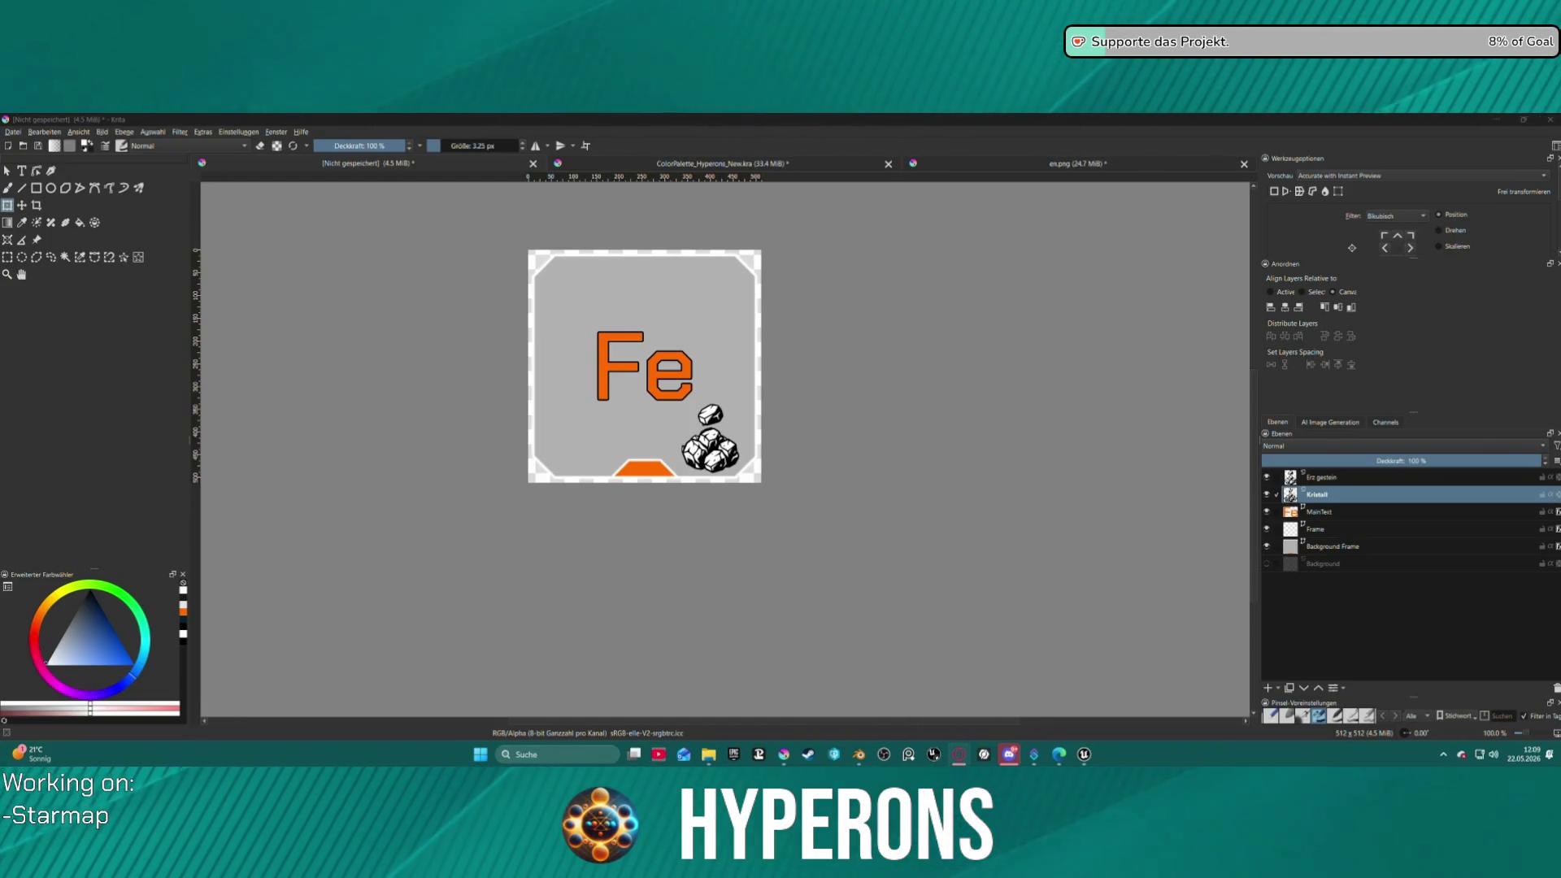
- Hide the Kristall layer while keeping the Erz gestein rock layer visible
click(1266, 488)
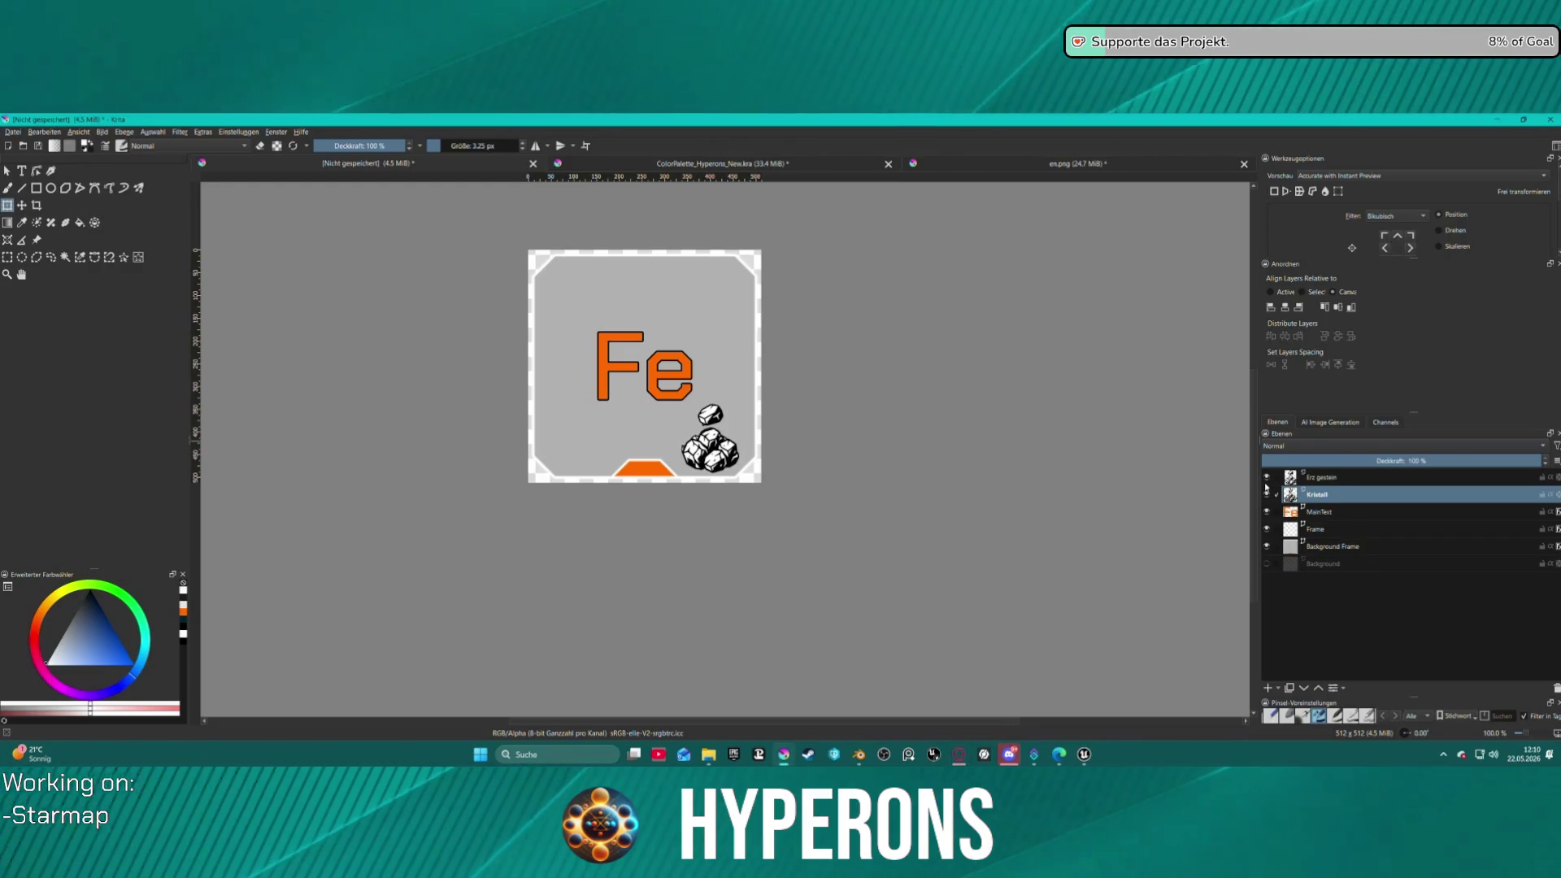
click(1266, 481)
click(1266, 477)
click(1266, 494)
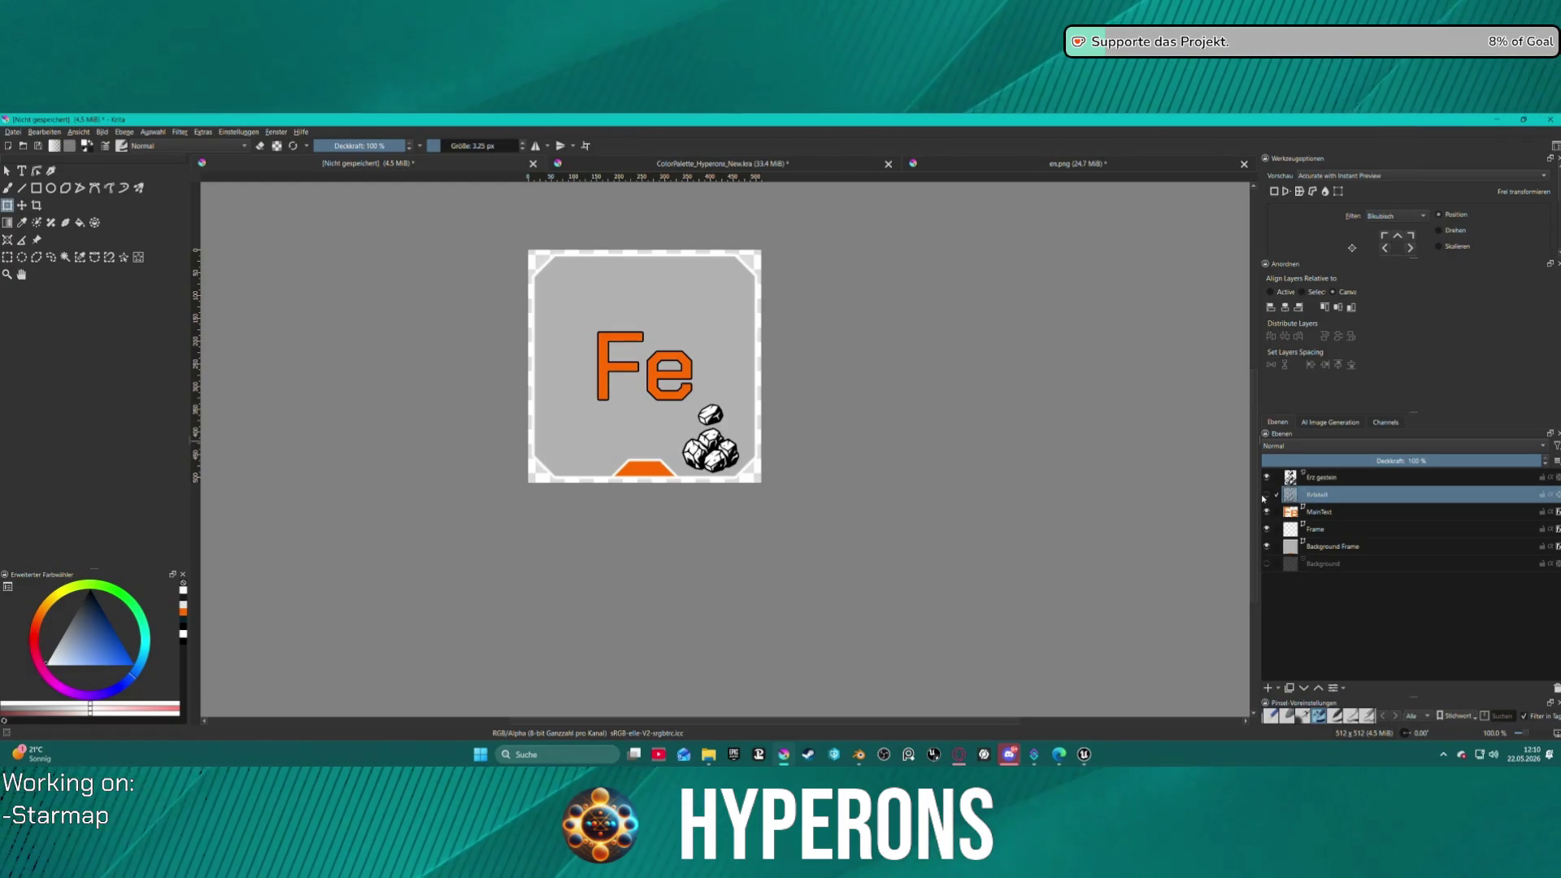
click(12, 132)
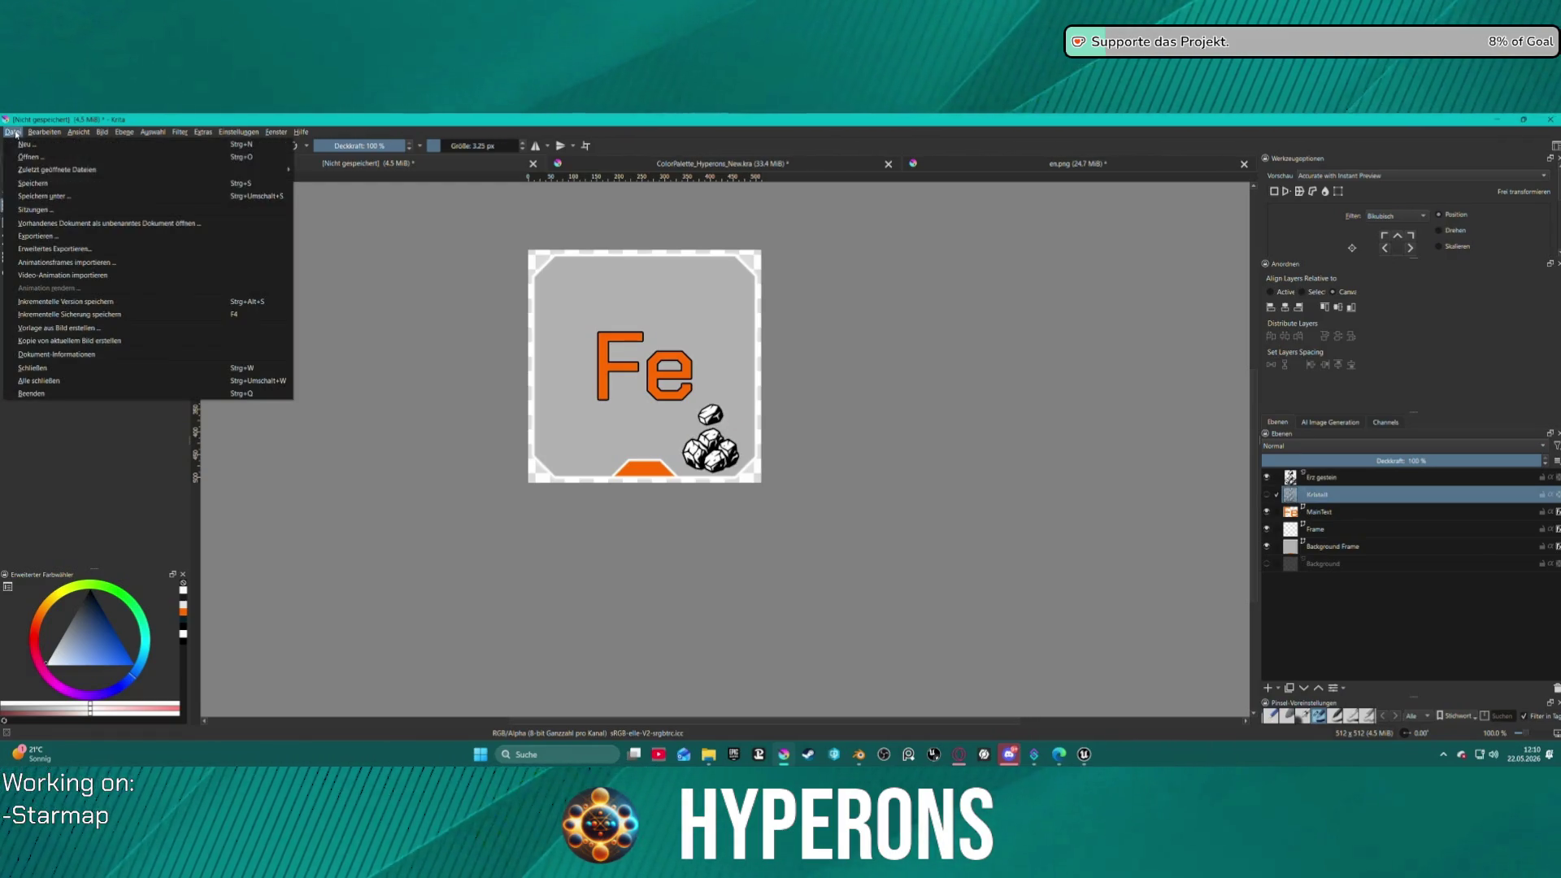
- Export the Fe tile via Erweitertes Exportieren as T_Resource_Test.png with the PNG options confirmed
click(104, 249)
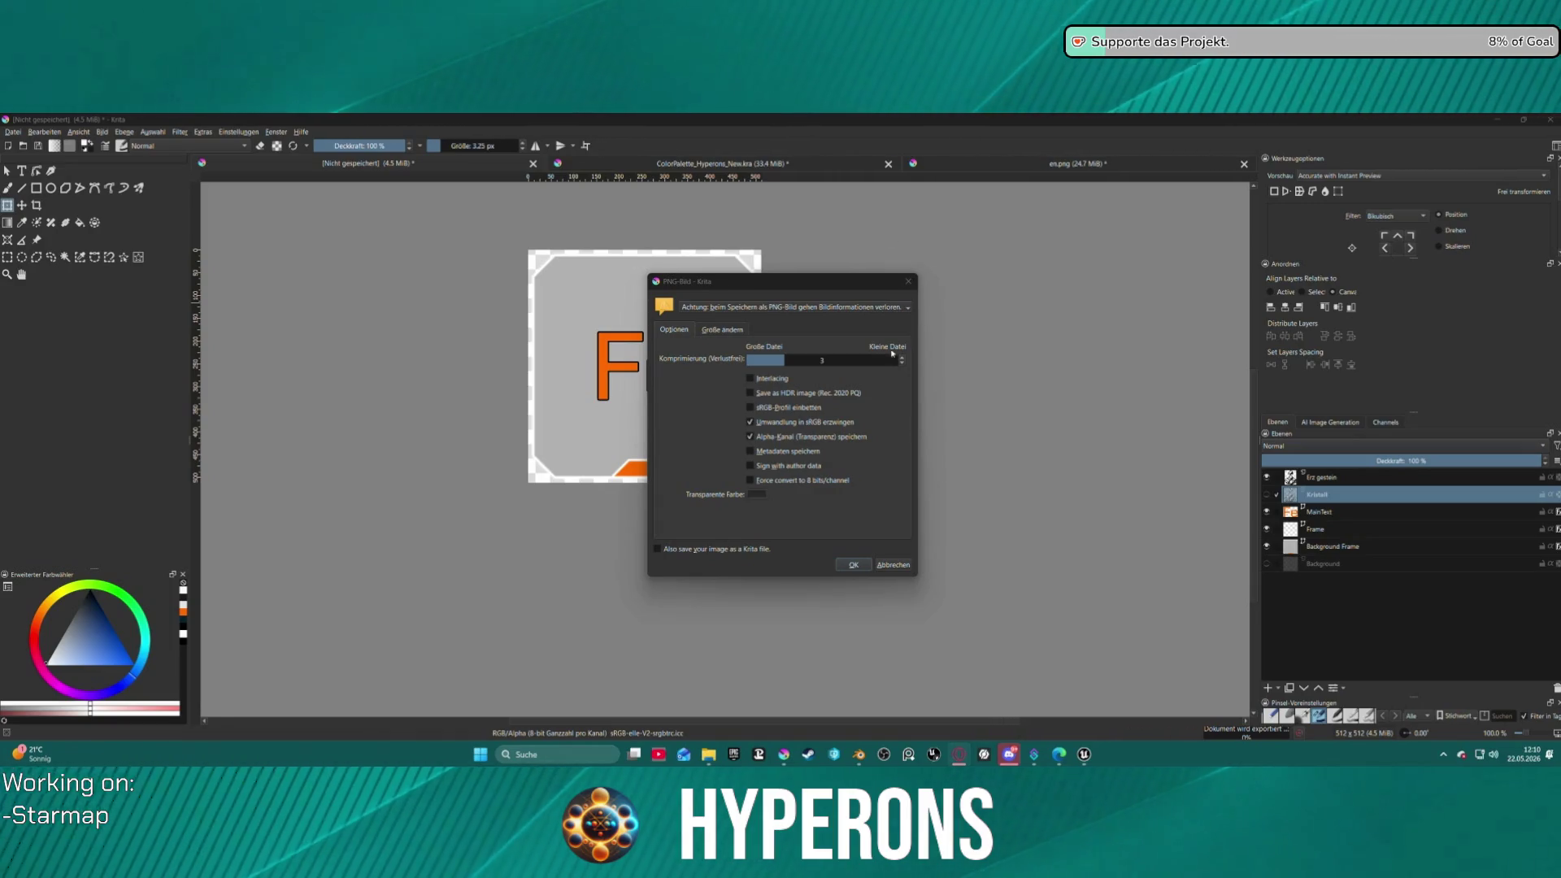
click(854, 564)
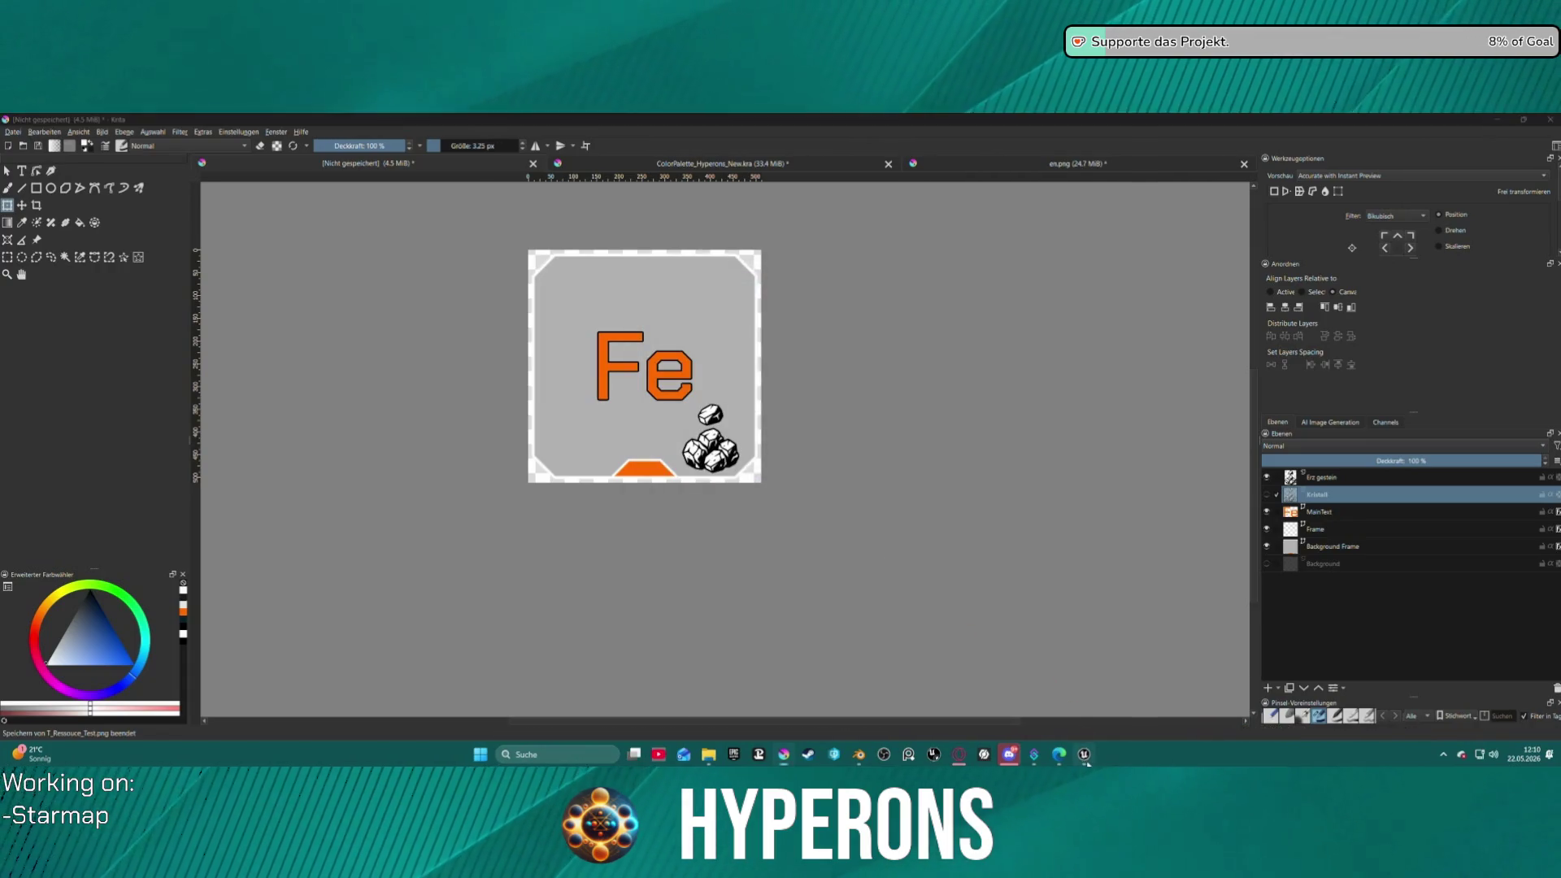
key(alt+Tab)
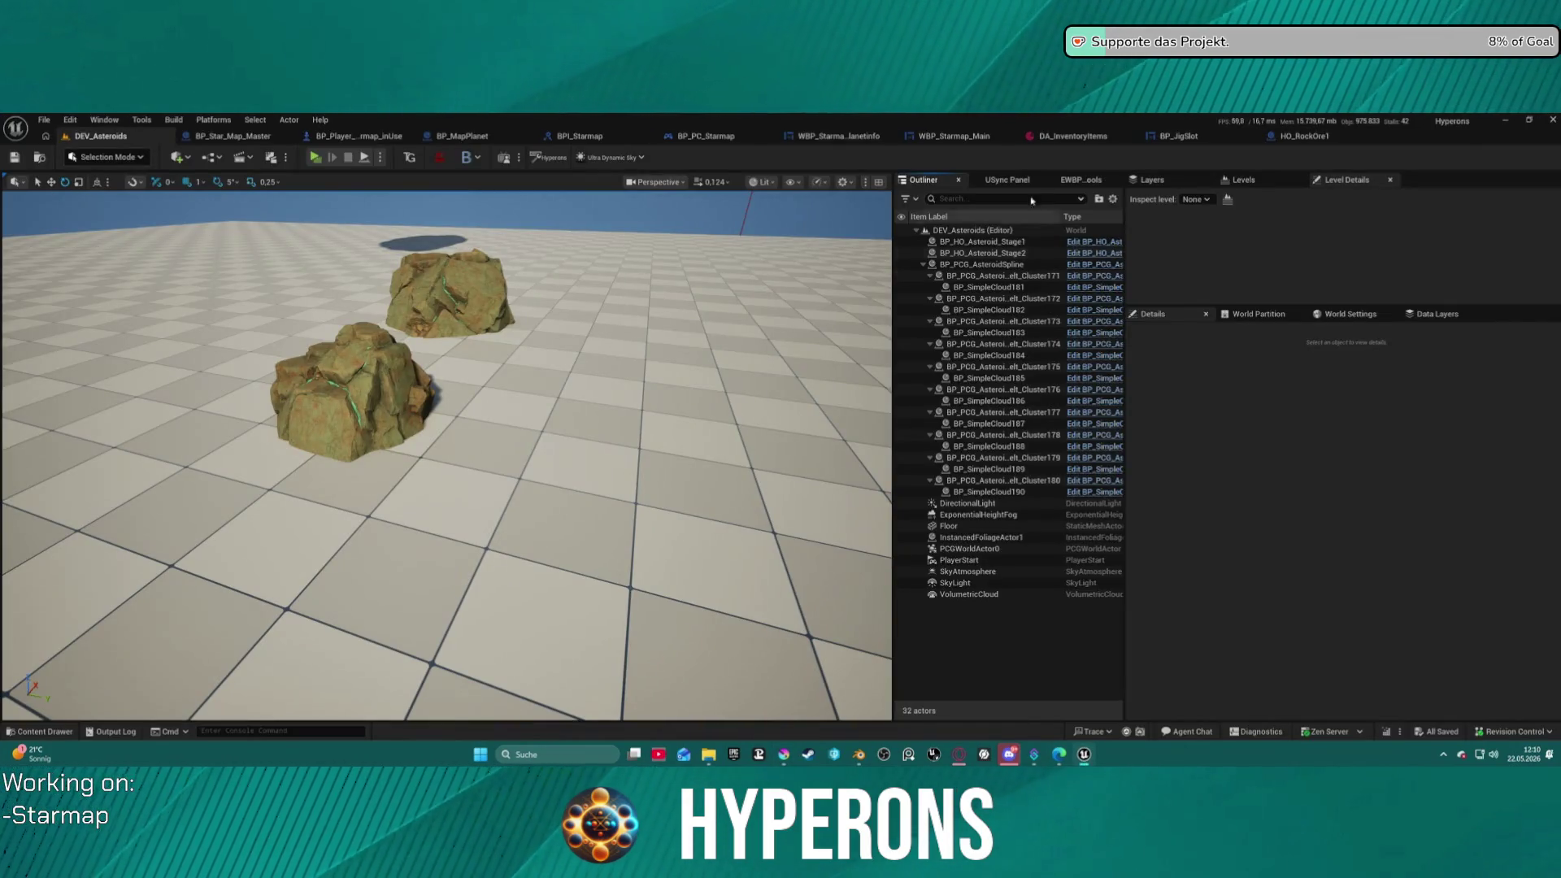
- Reimport the T_Ressouce_Test texture in UI/Icons from the updated PNG
key(ctrl+space)
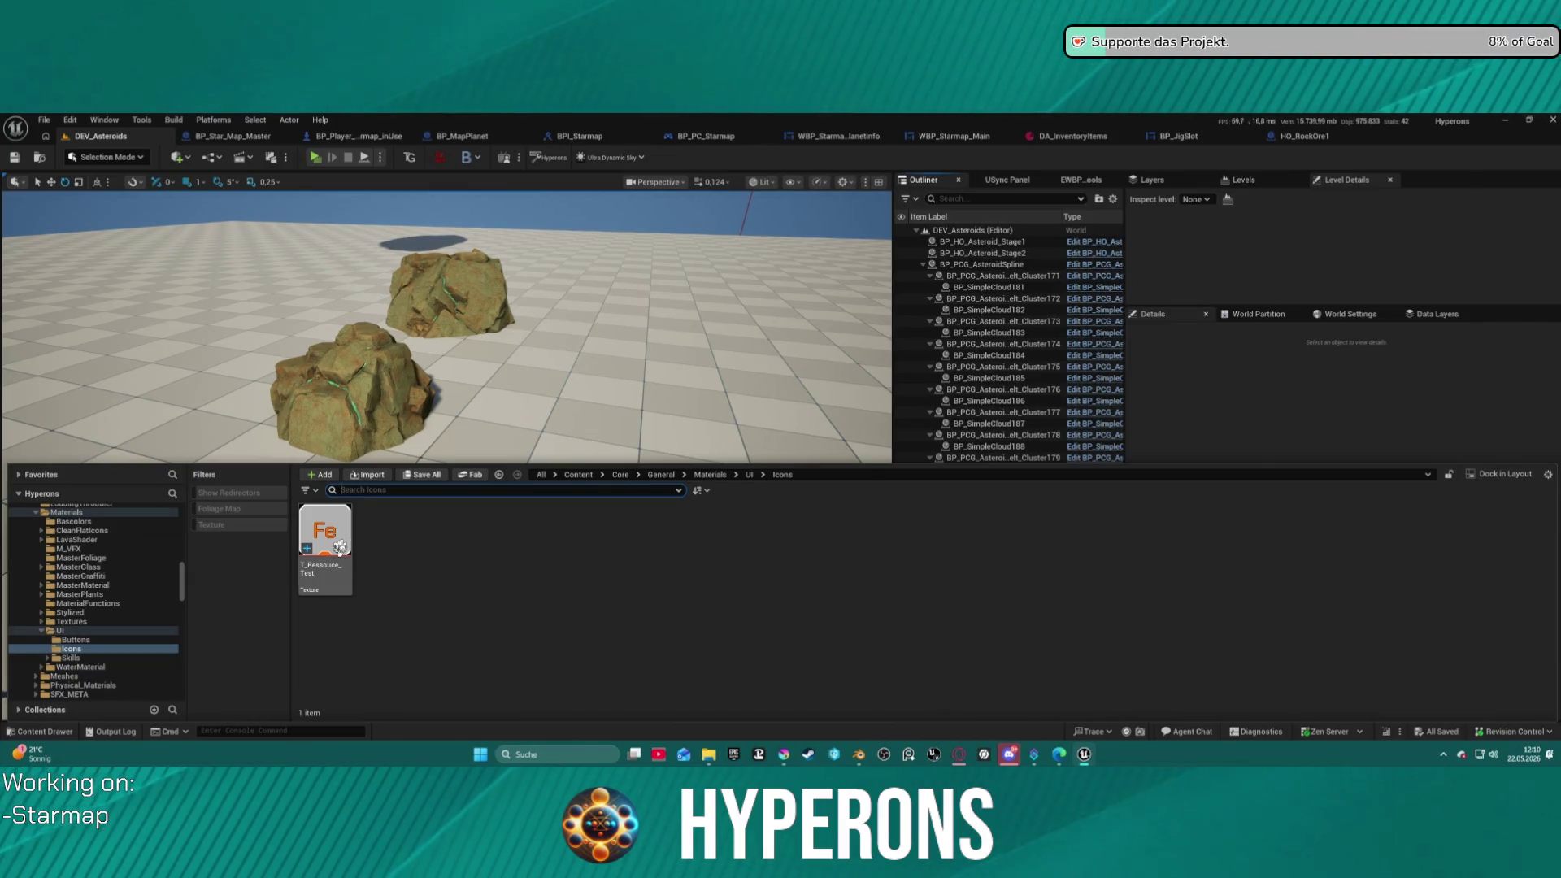
right_click(335, 541)
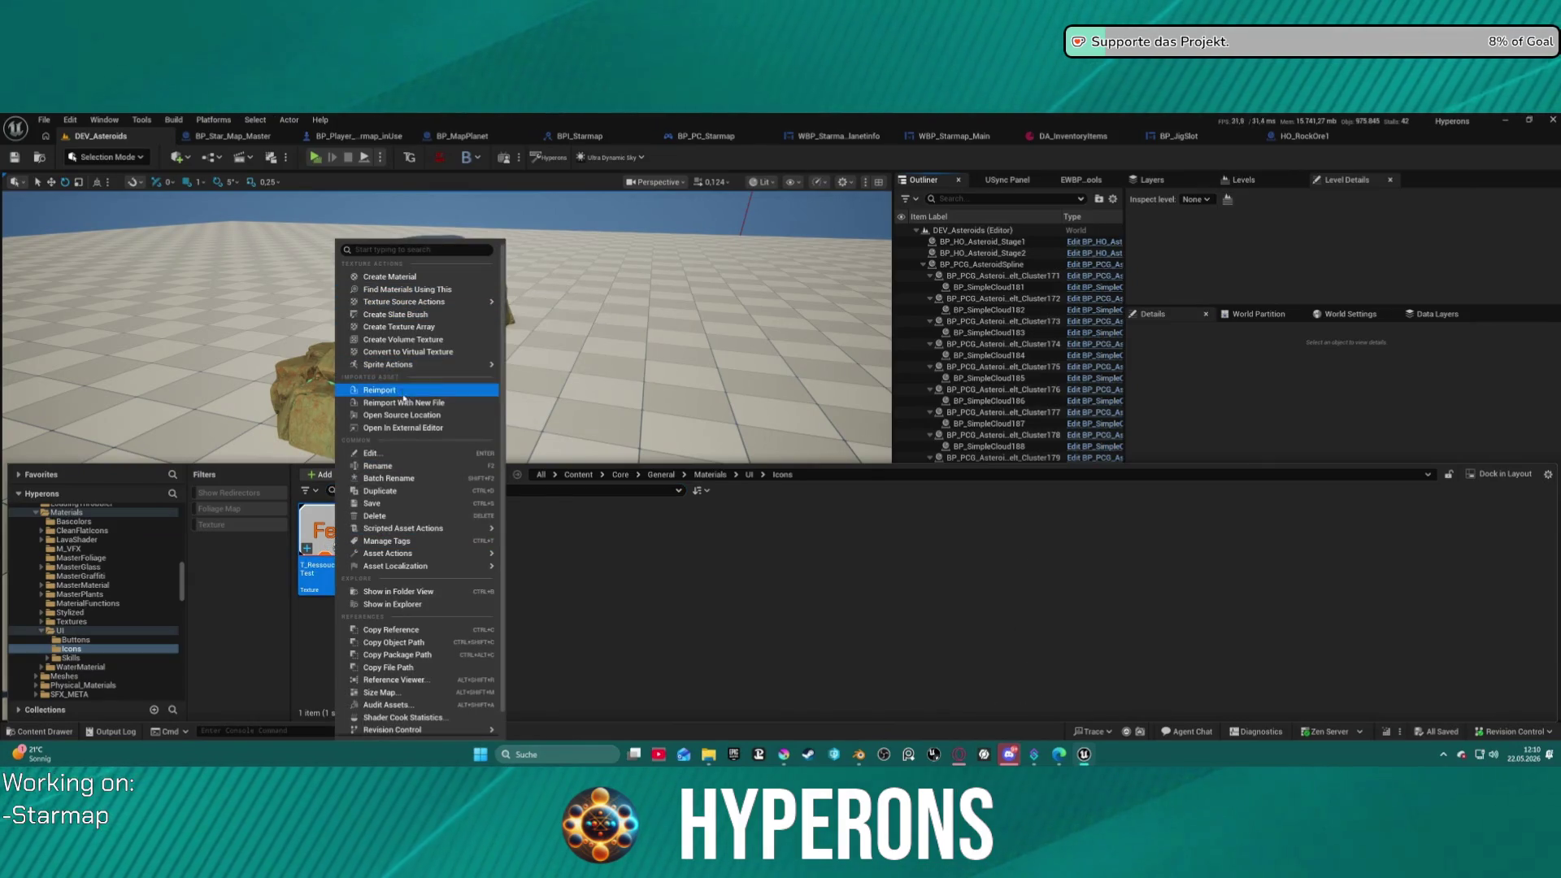
click(402, 391)
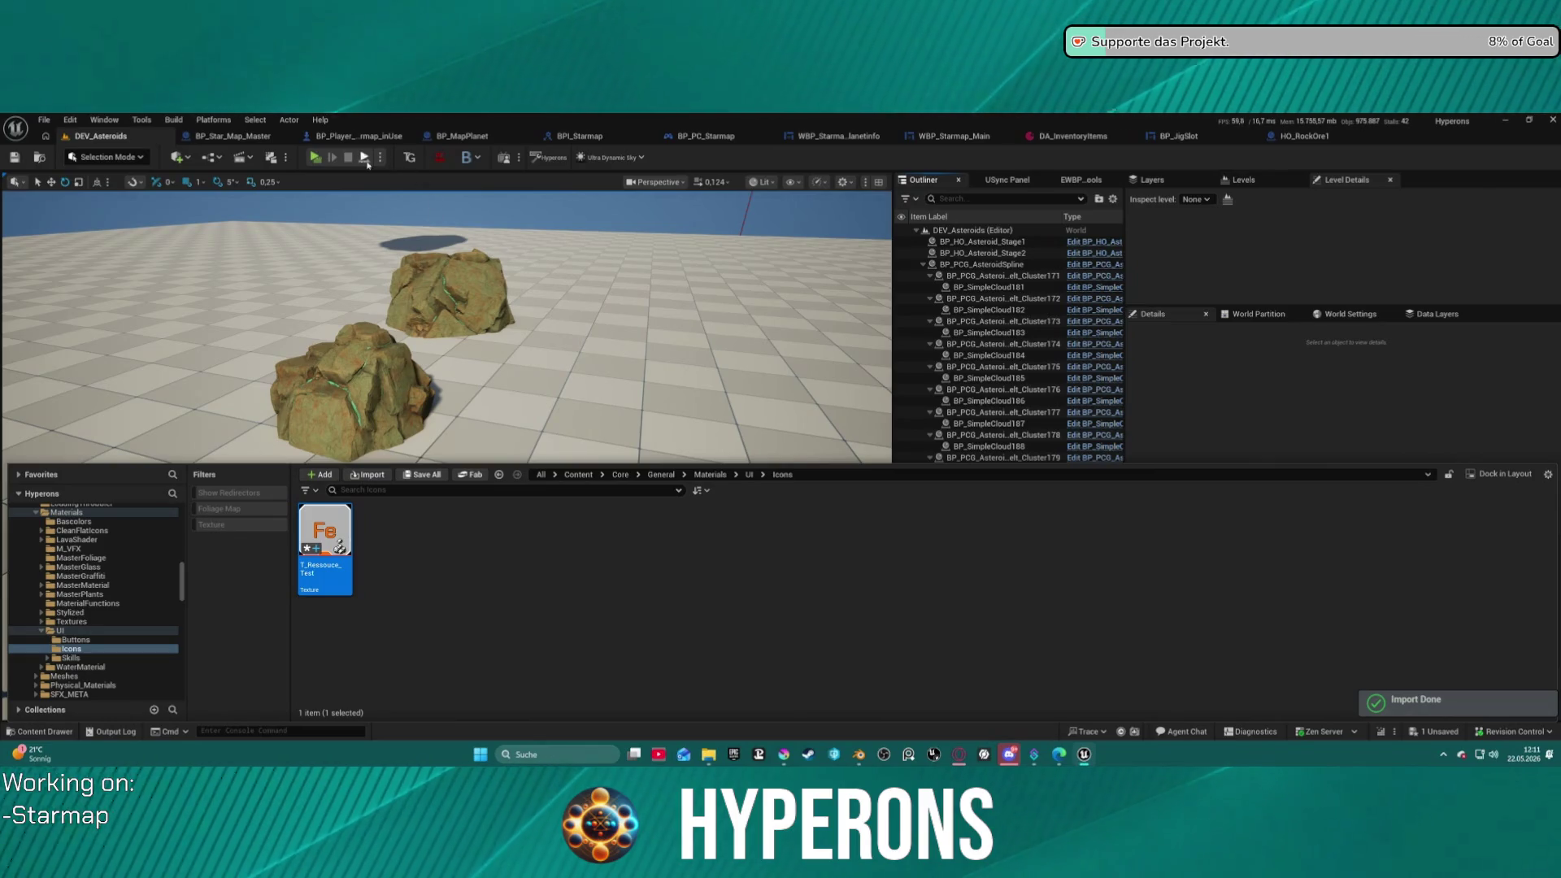
- Launch the game, equip the Harvester from the inventory and fire its beam at the rocks
key(alt+p)
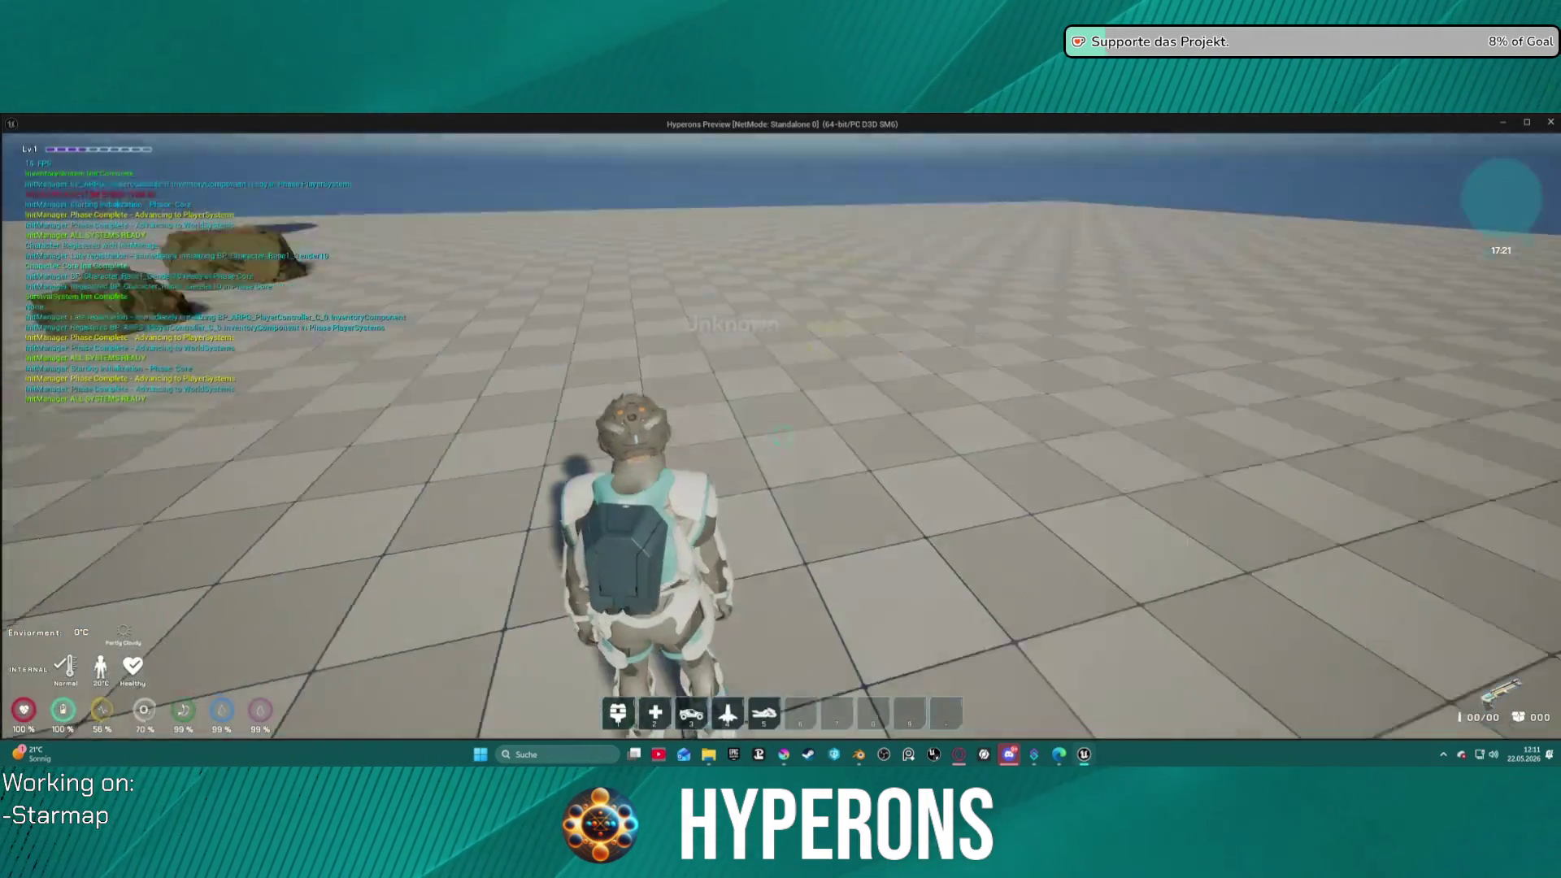
key(i)
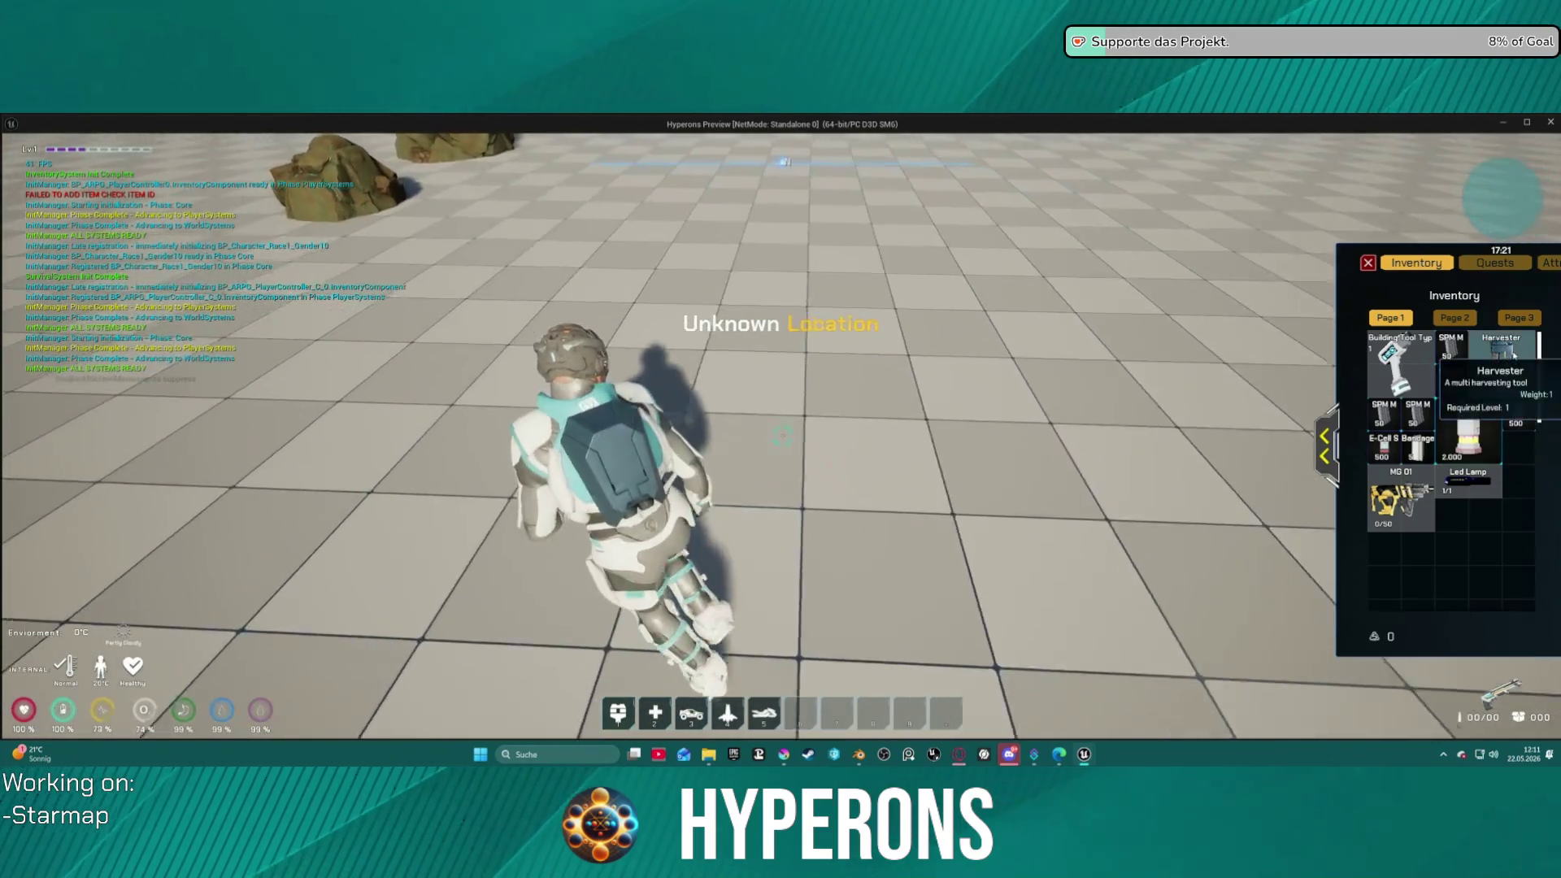
double_click(1501, 350)
key(i)
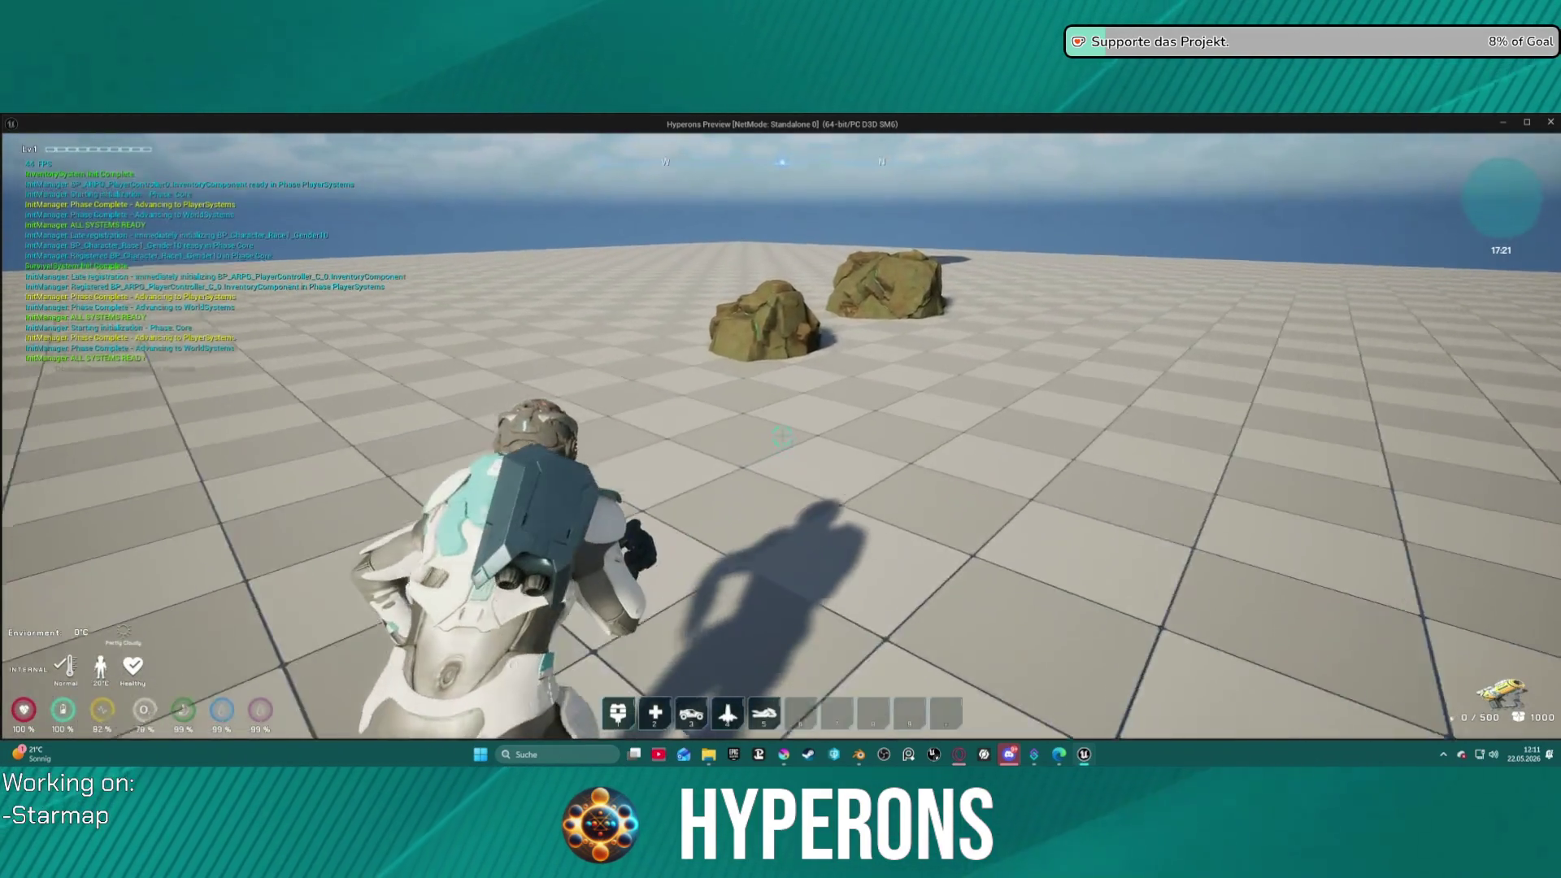
key(w)
click(782, 436)
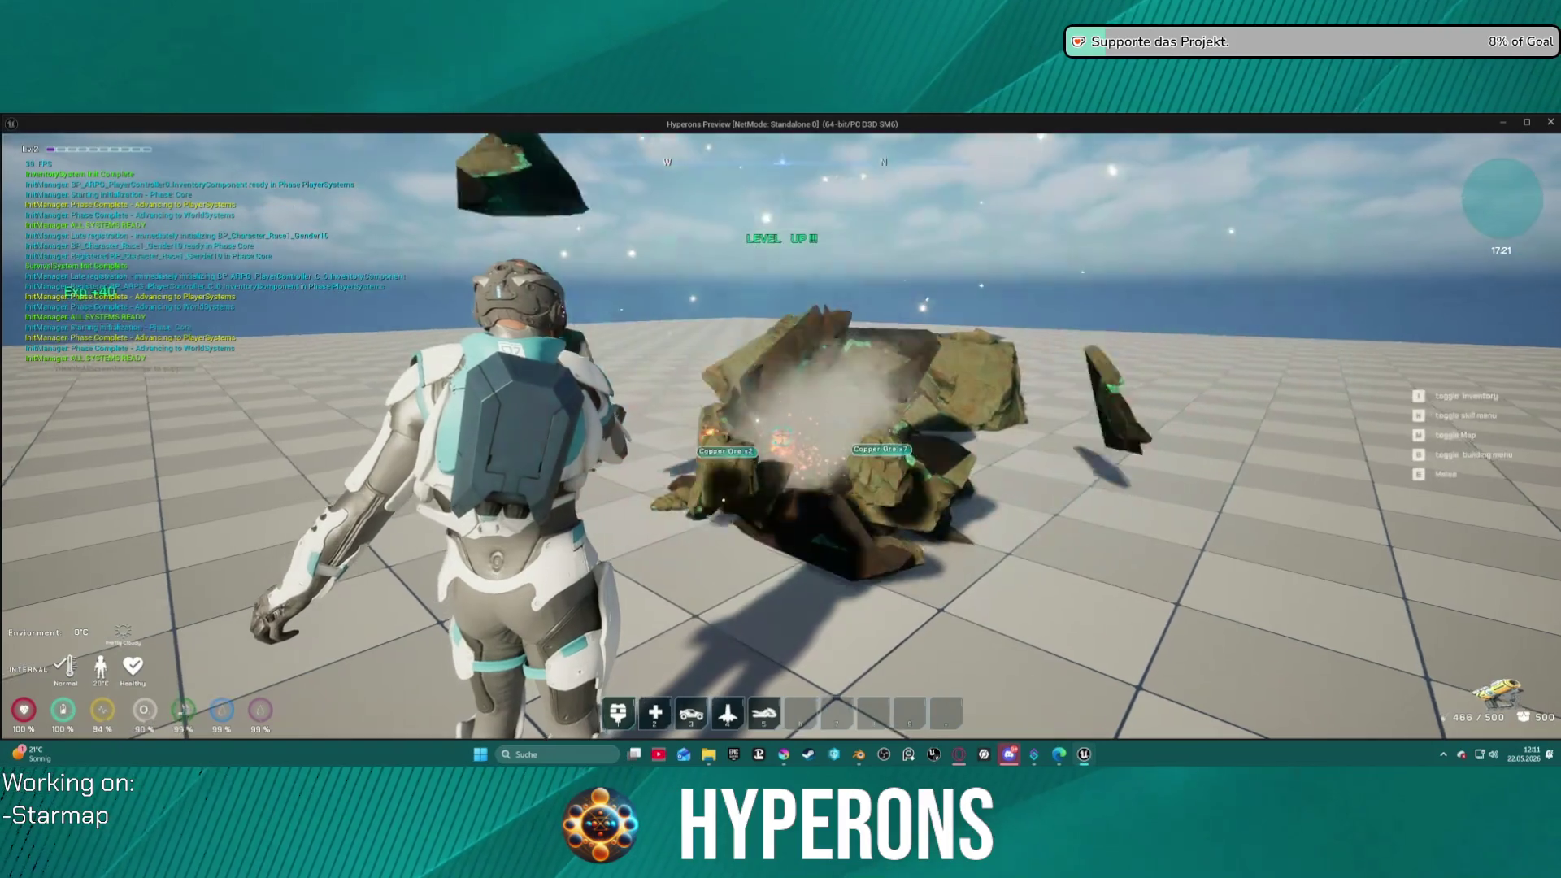
- Check the collected ore in the inventory and move the Copper Ore item to other slots
key(i)
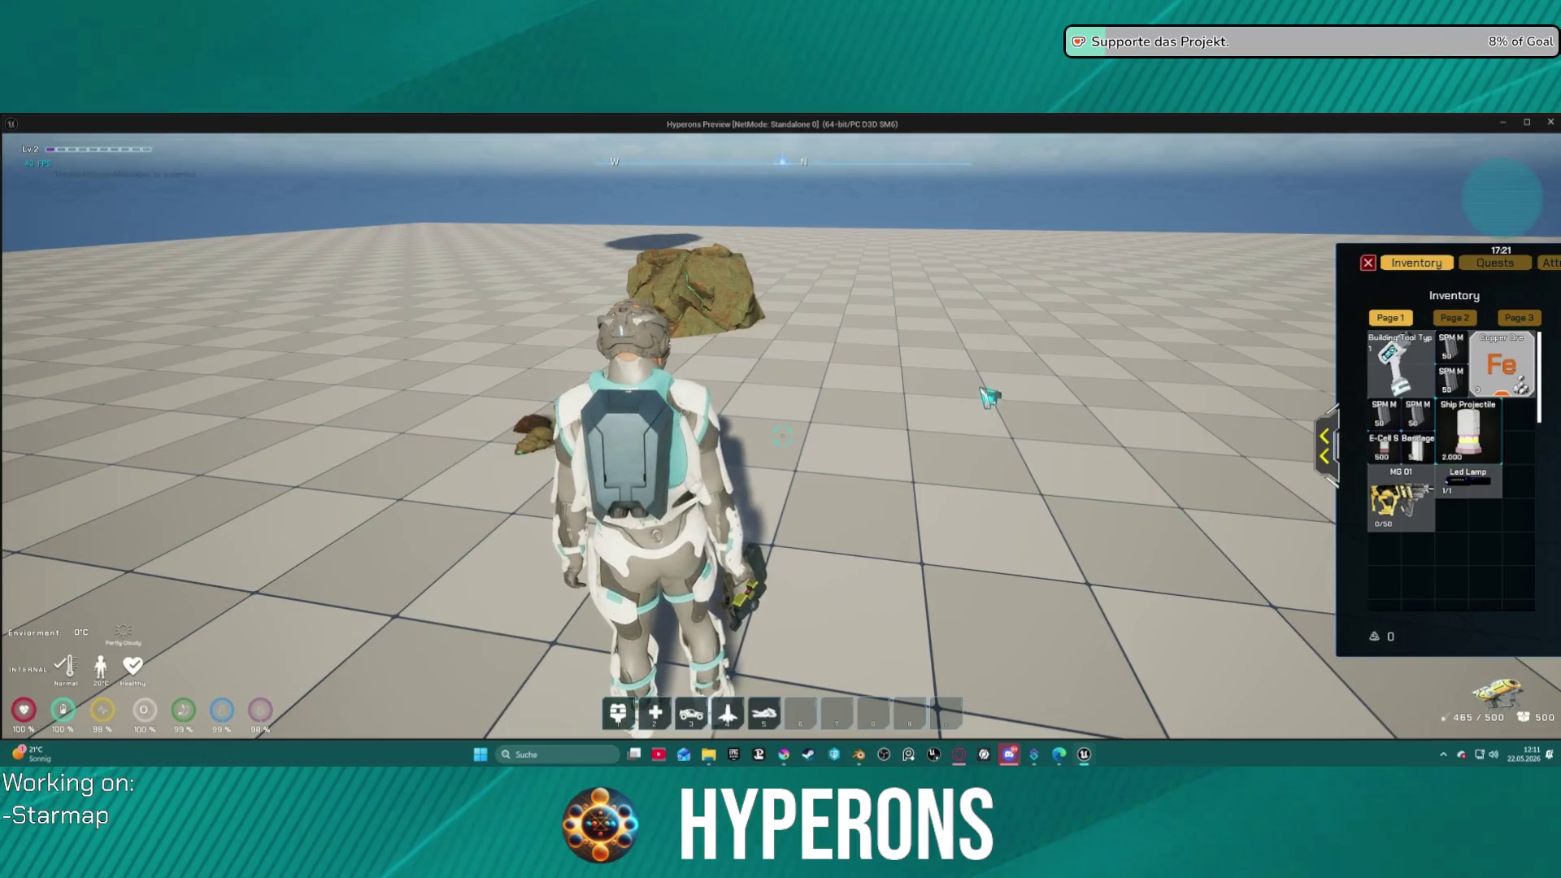
drag(1502, 364, 1400, 567)
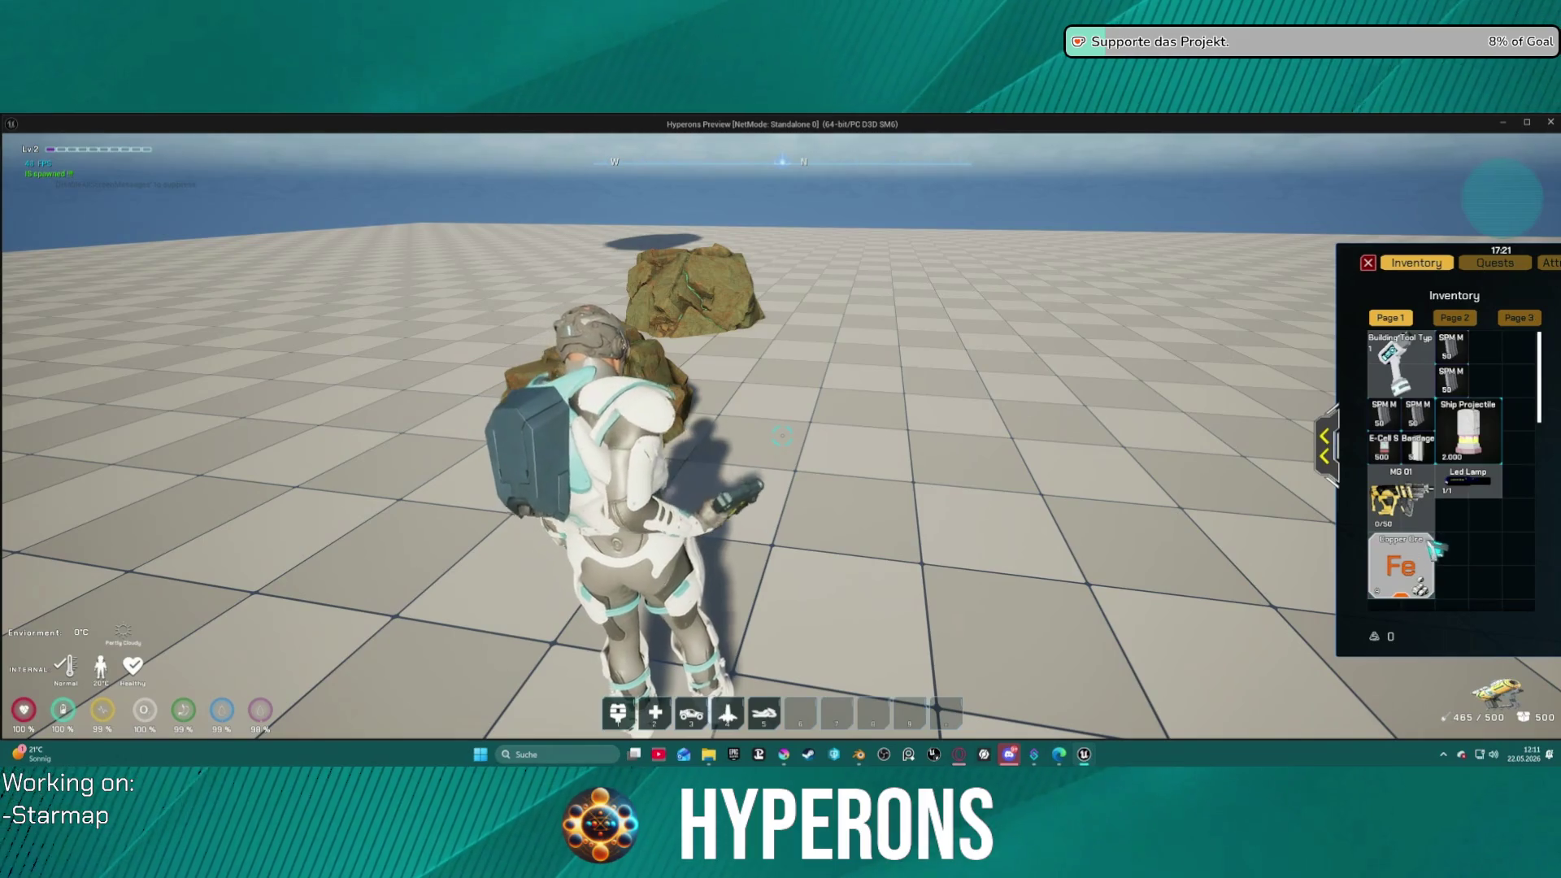
mouse_move(1425, 591)
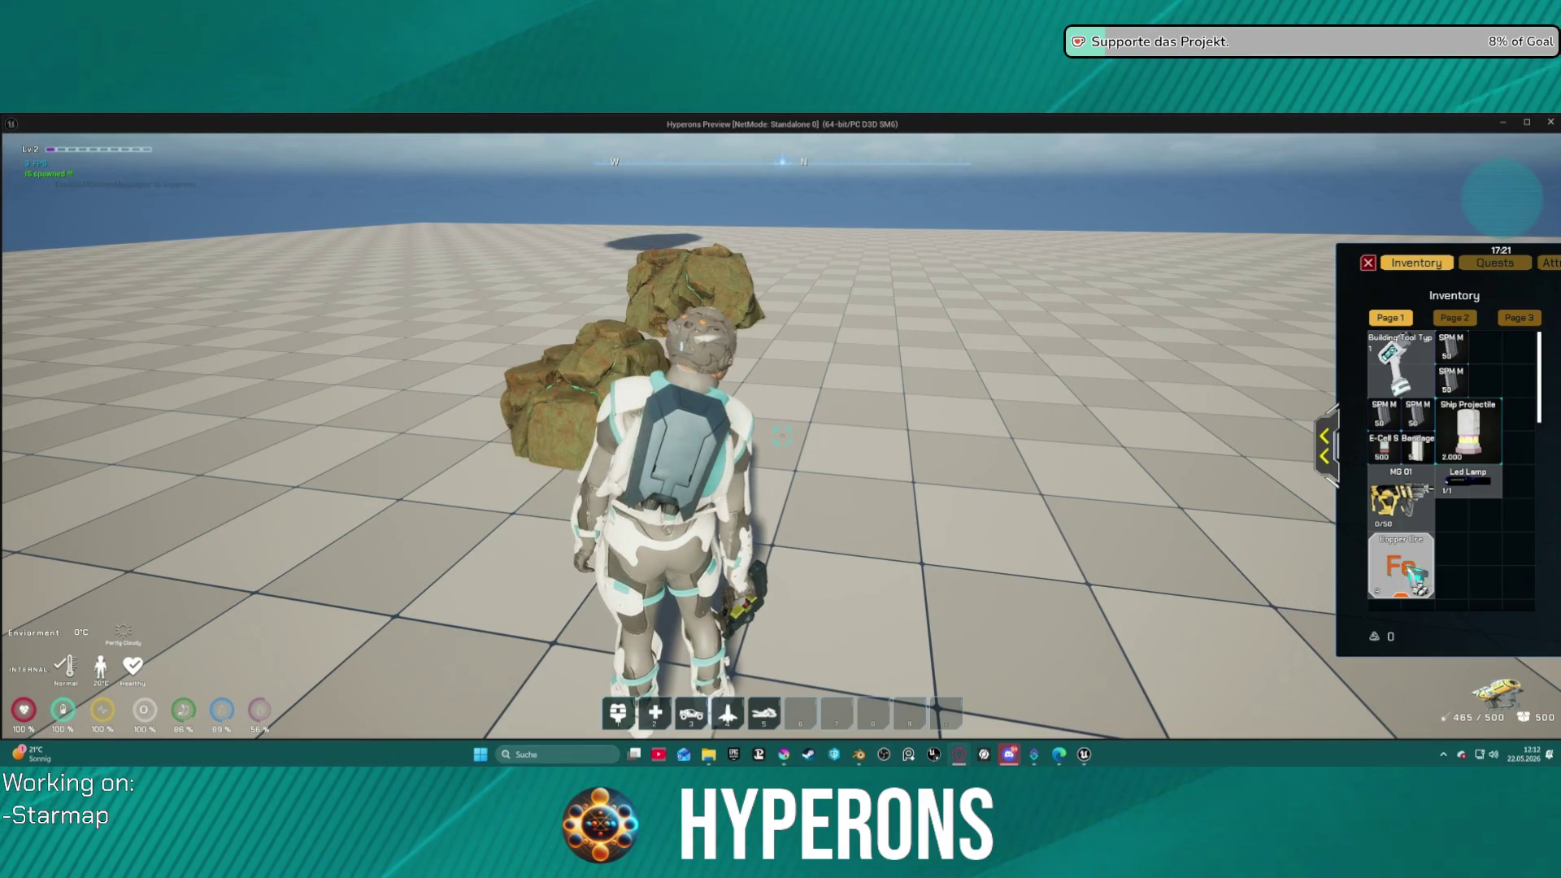
drag(1417, 576, 1490, 536)
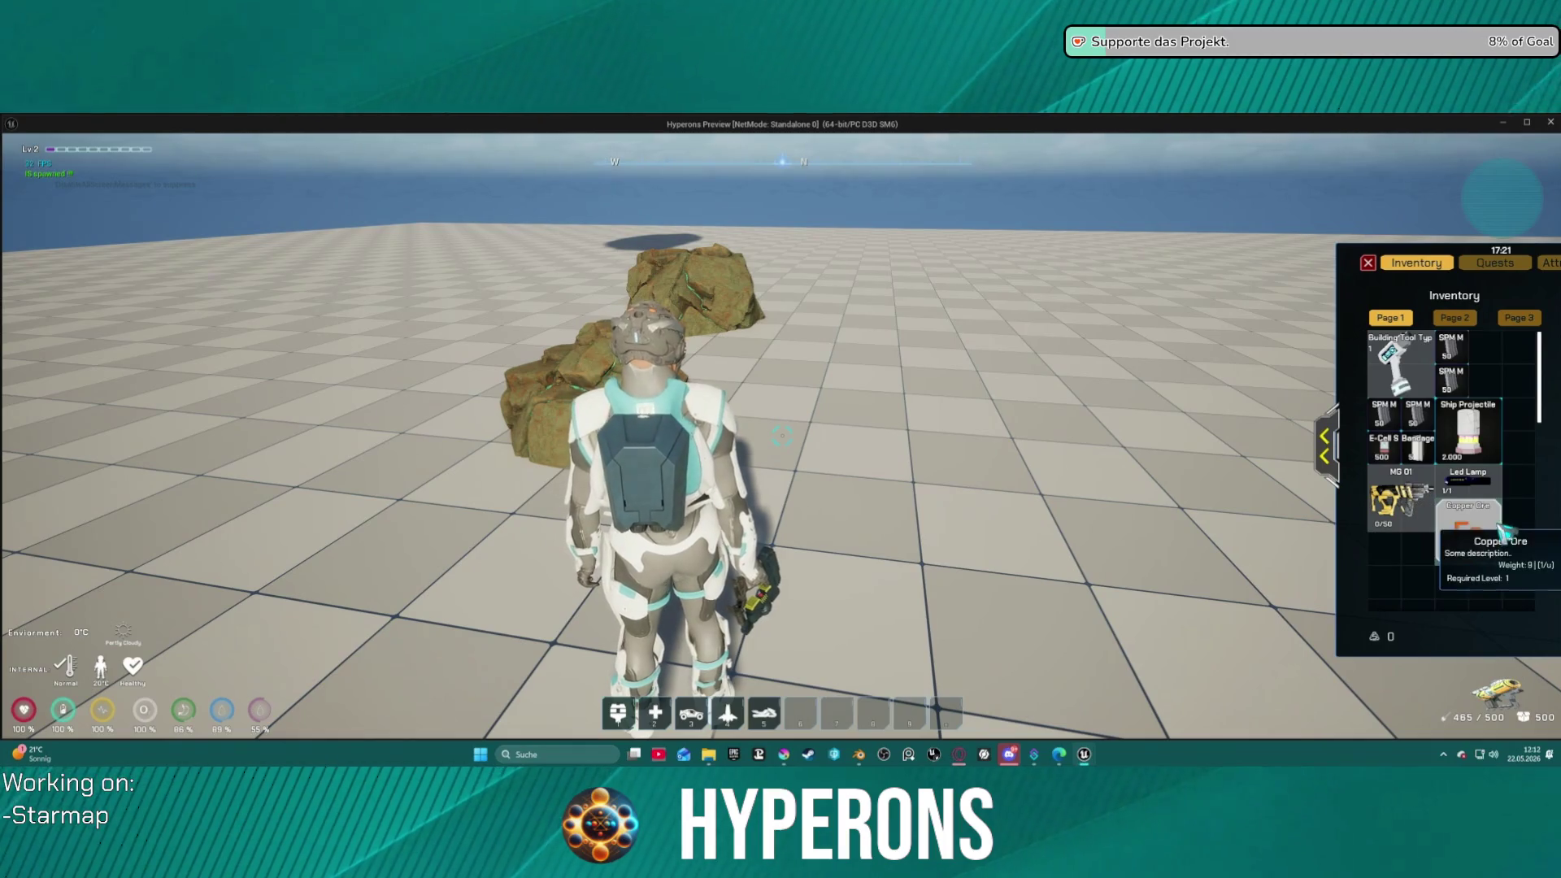
click(1030, 510)
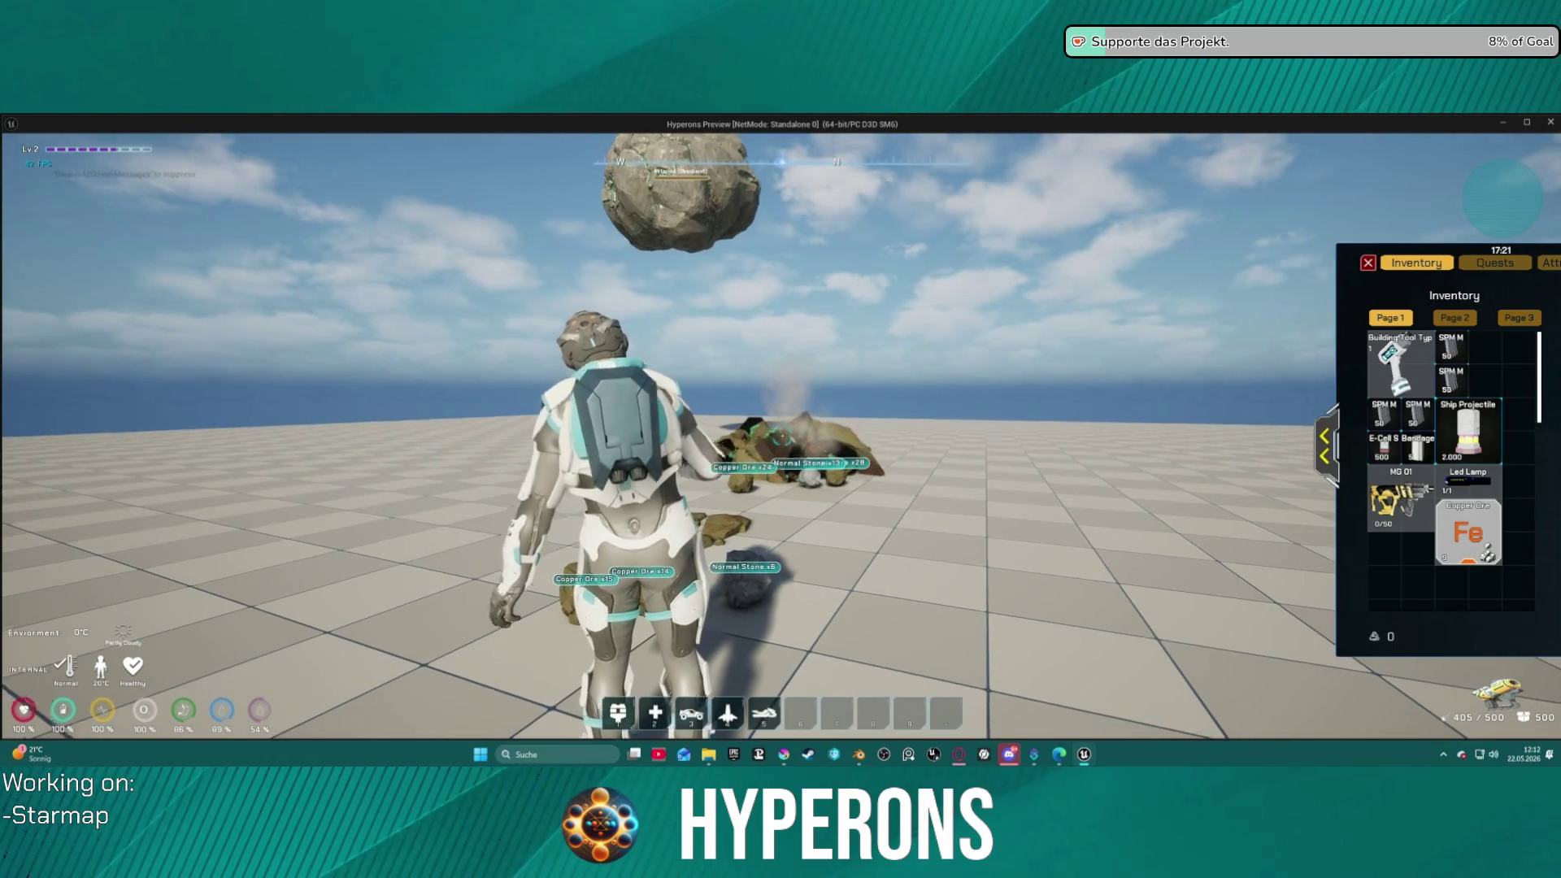
- Dash forward, pull and push the large boulder, fire the mining beam at it, then end the session
key(w)
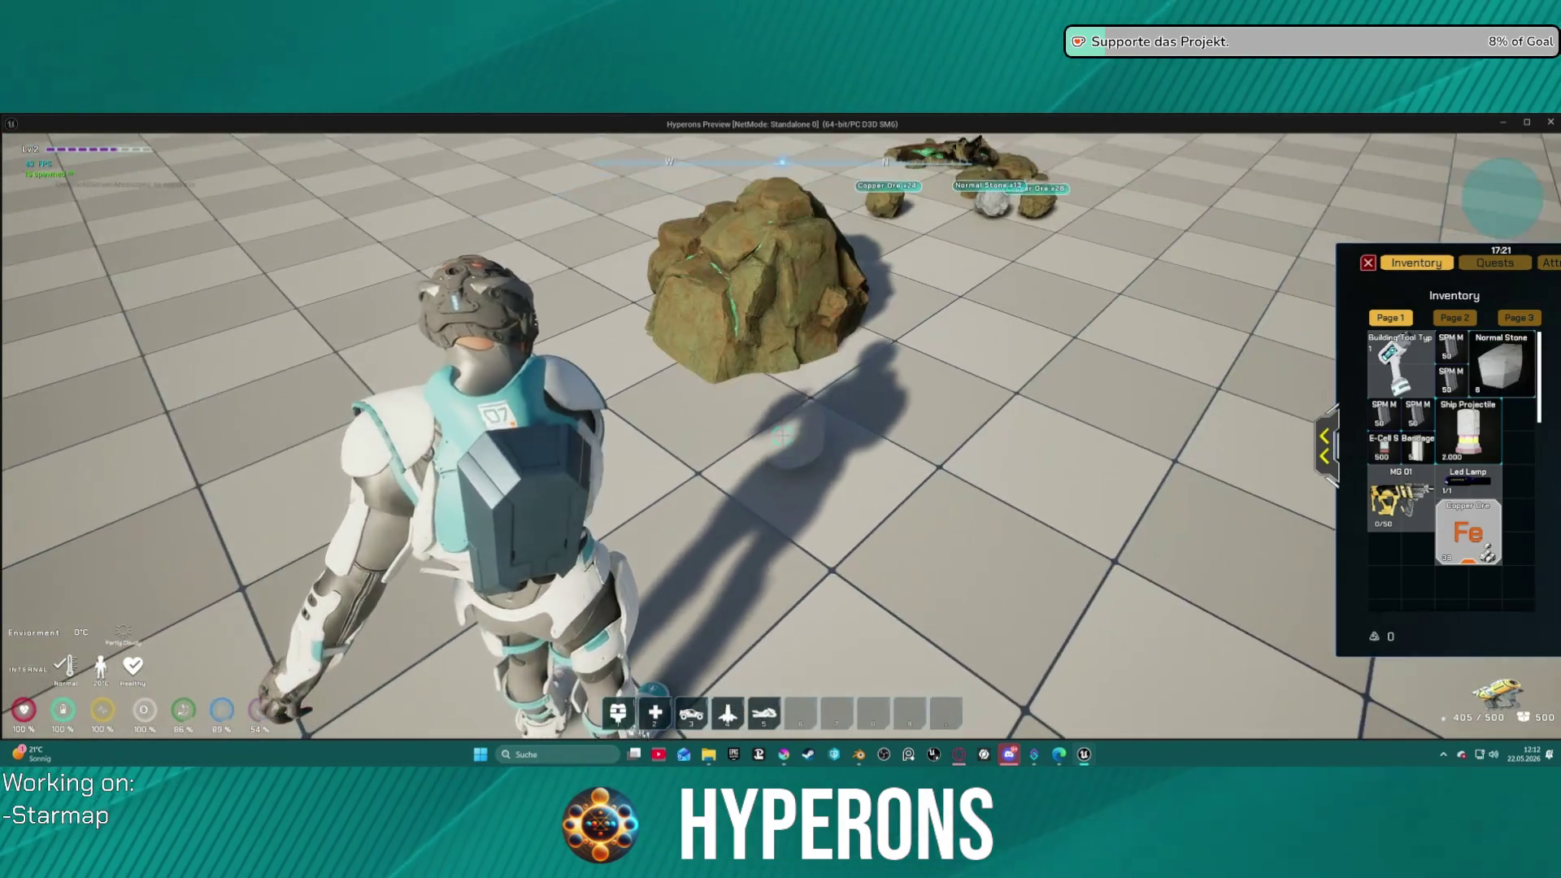
key(e)
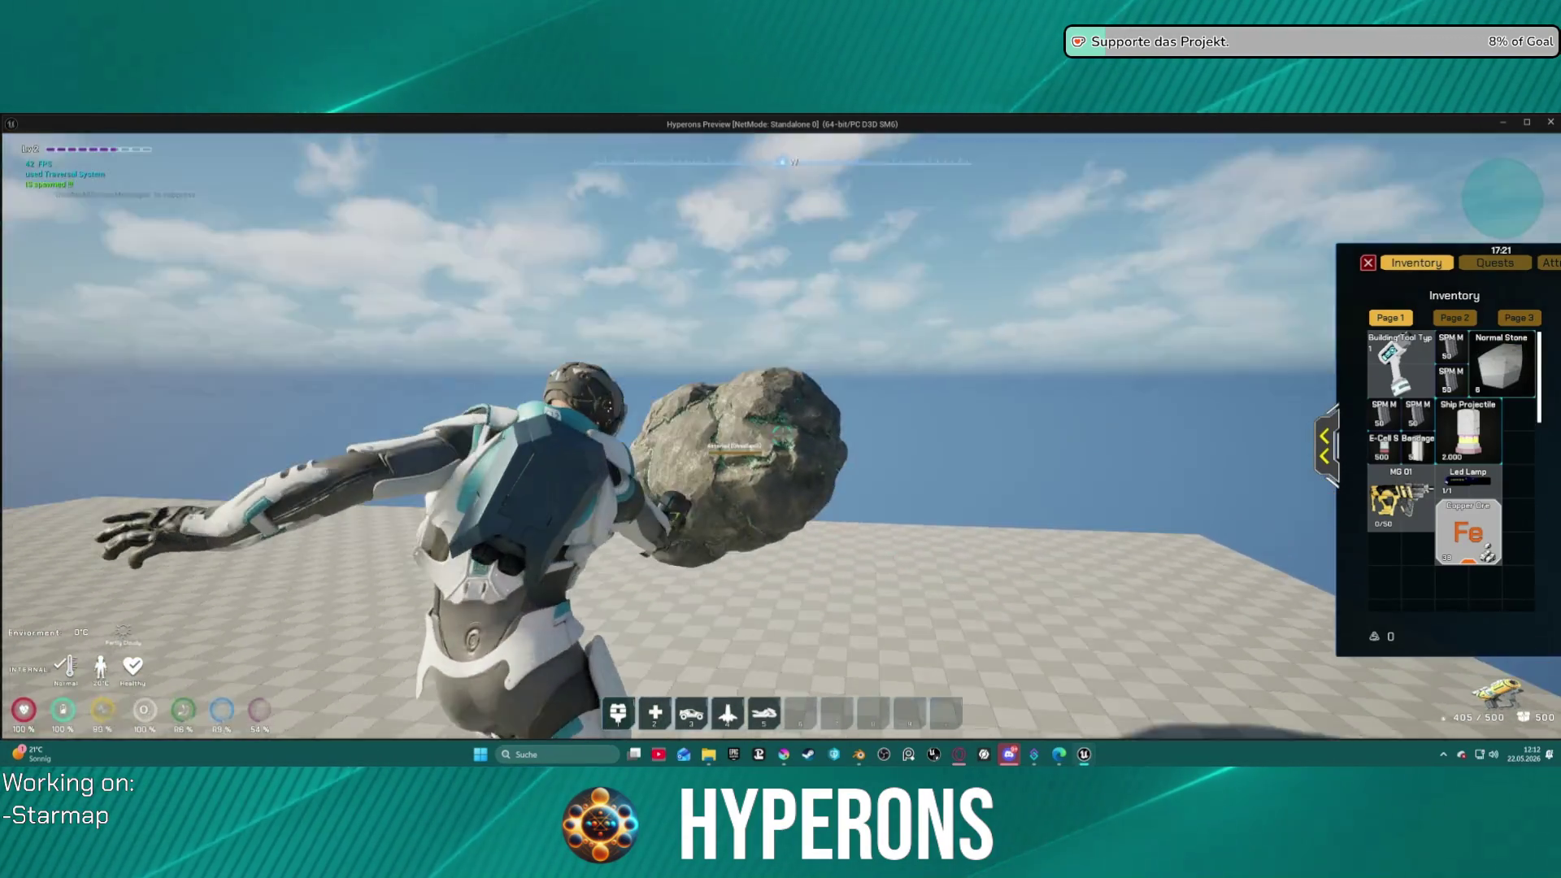
click(781, 437)
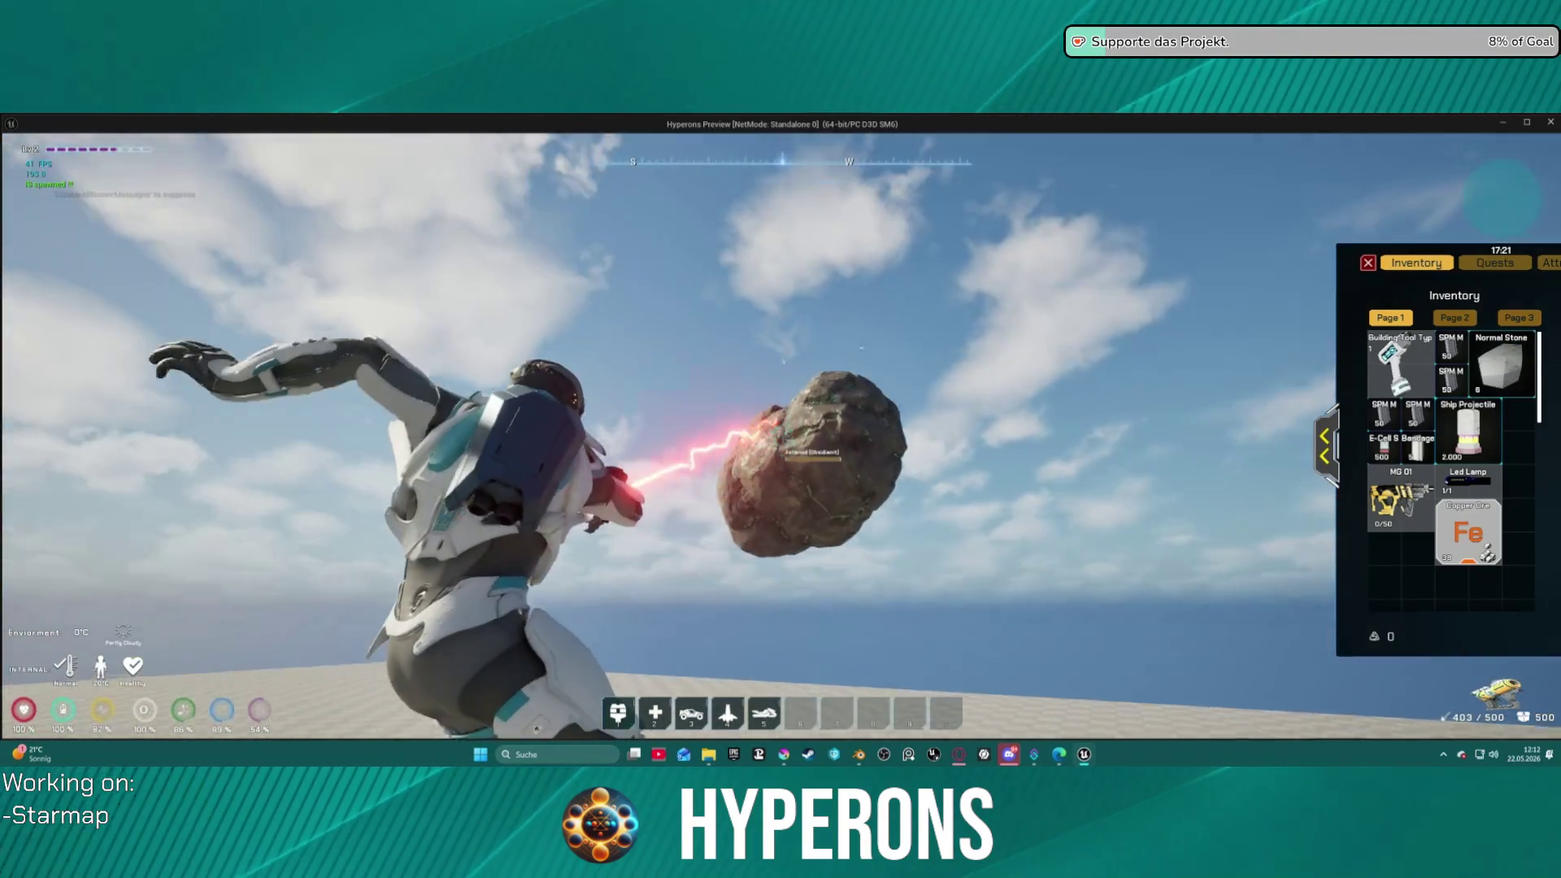
key(w)
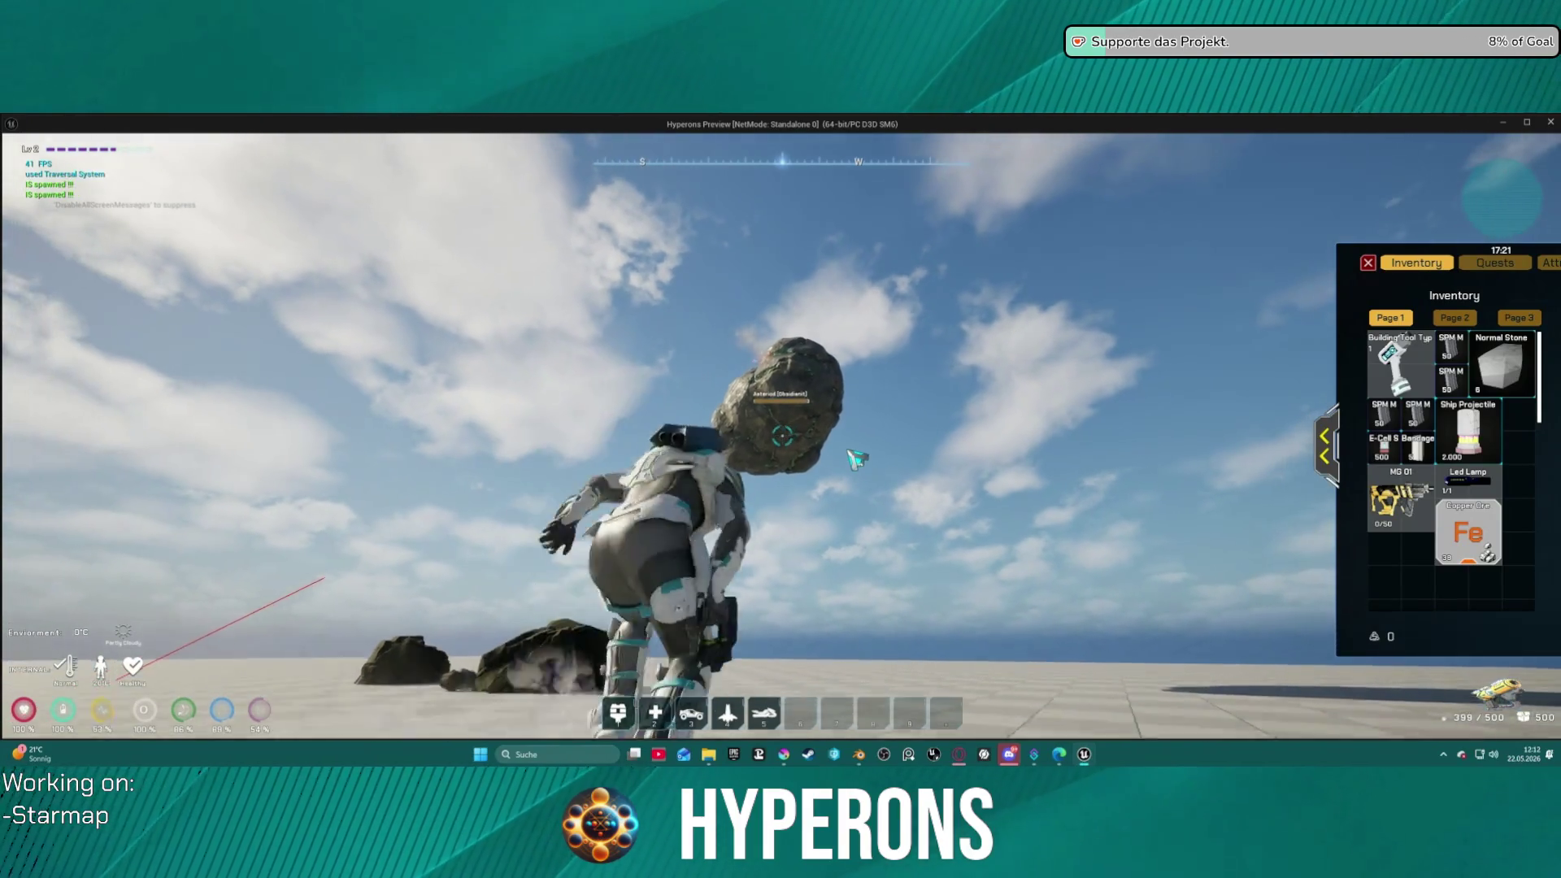
click(846, 506)
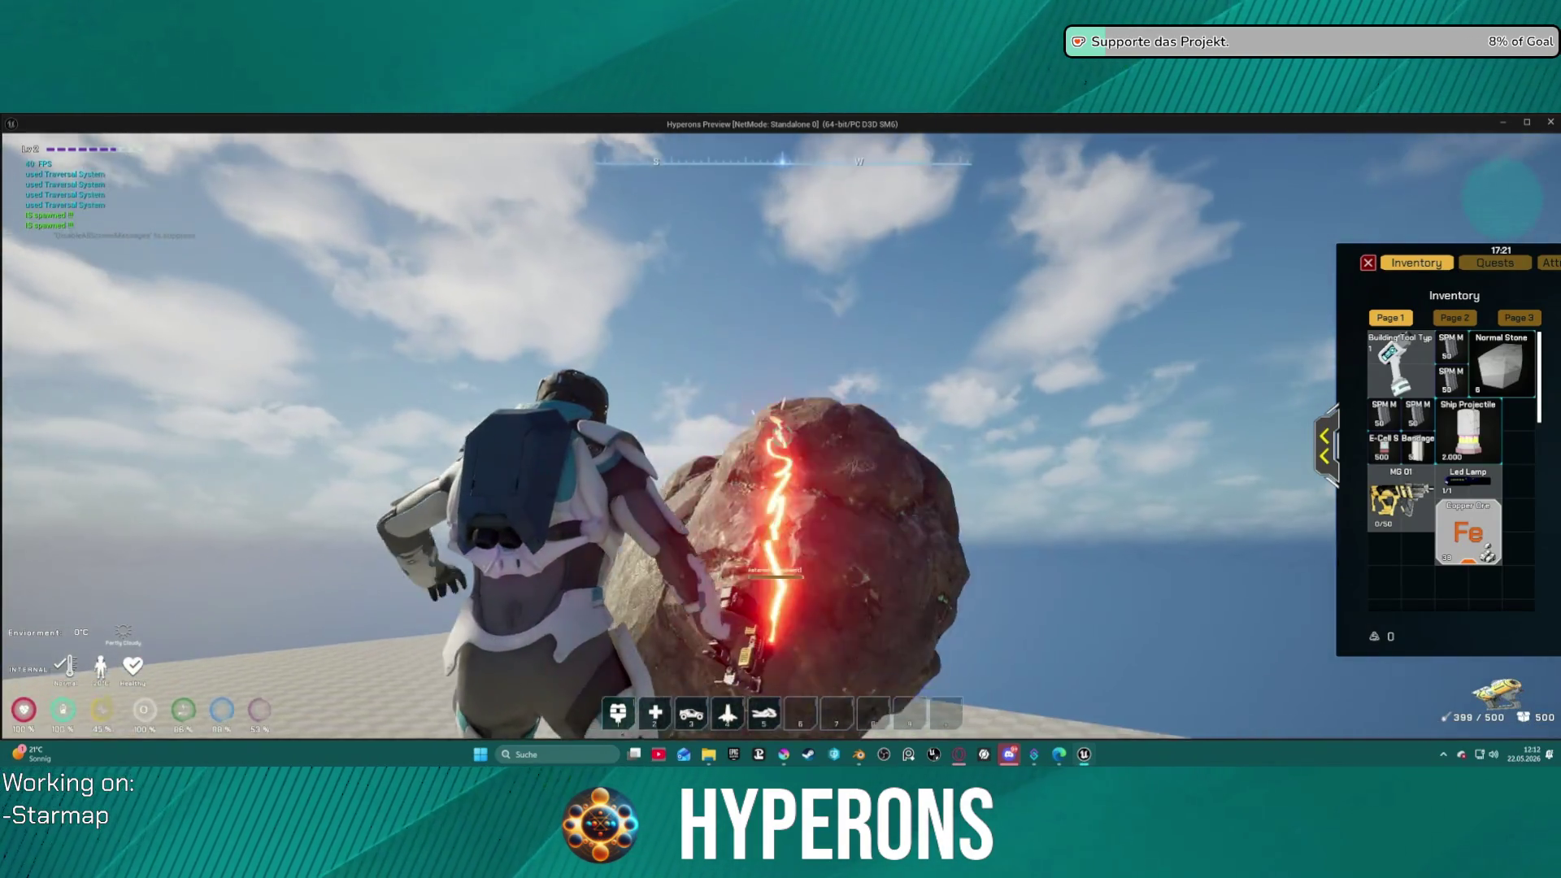
key(Escape)
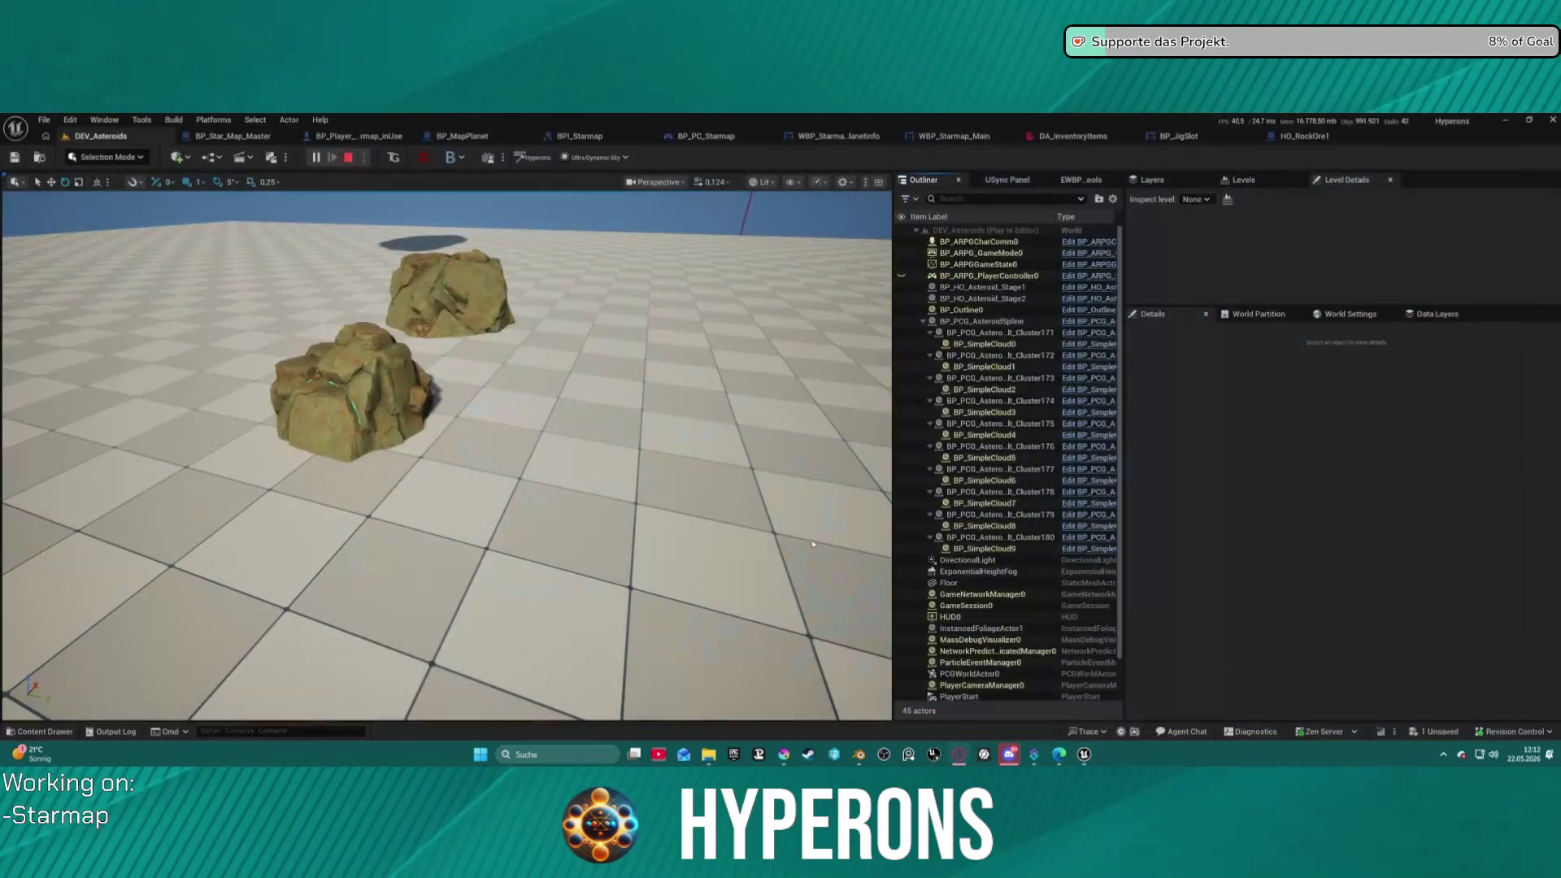
- Close the Play In Editor message log and switch to the game-icons.net browser window
click(1124, 220)
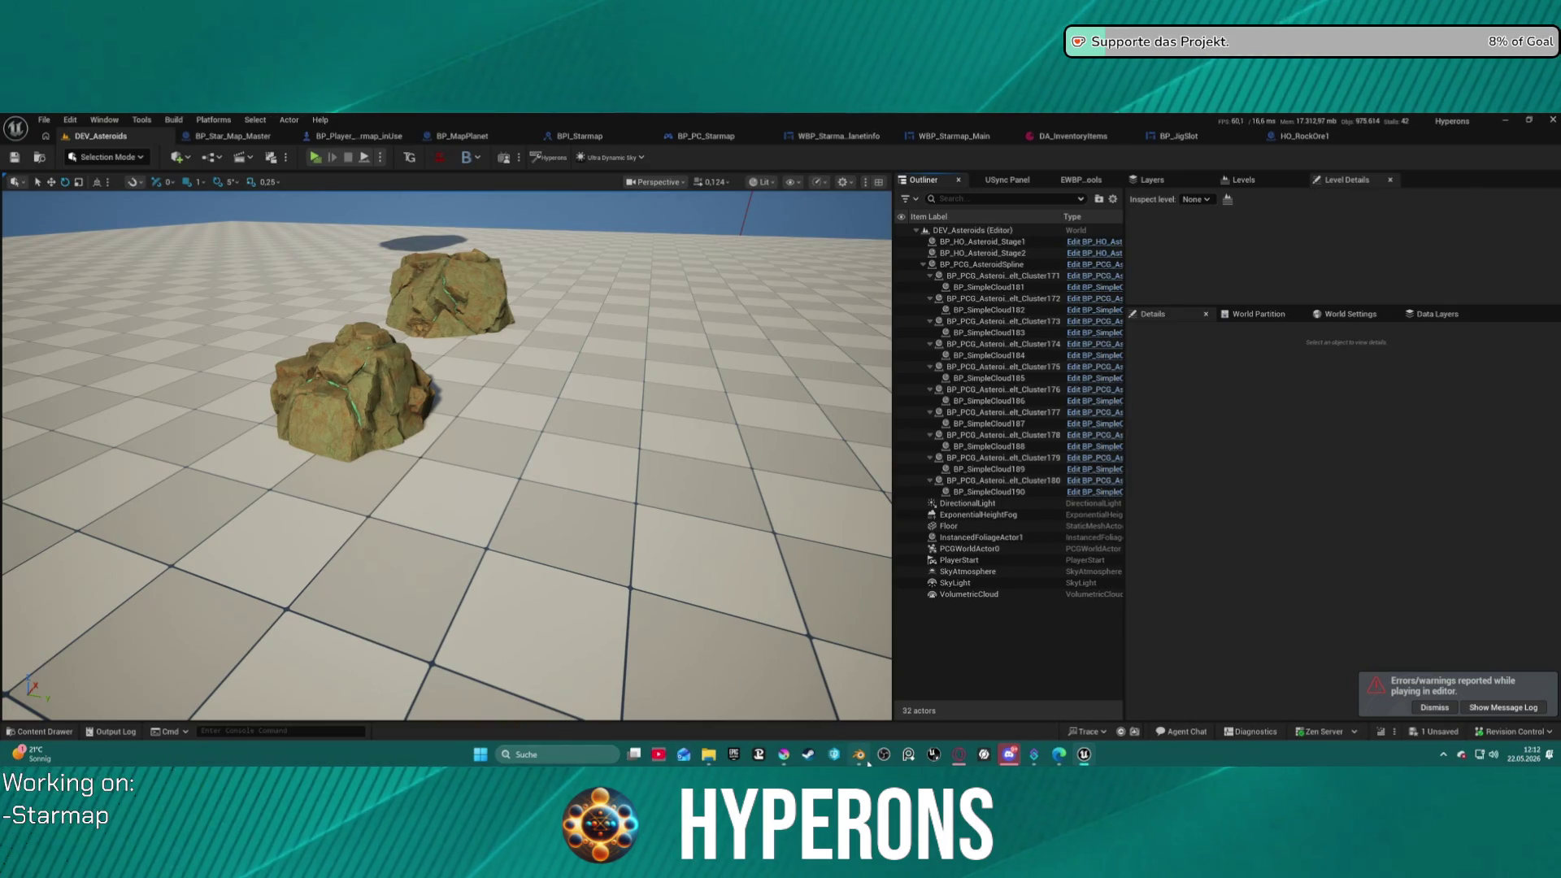
mouse_move(867, 760)
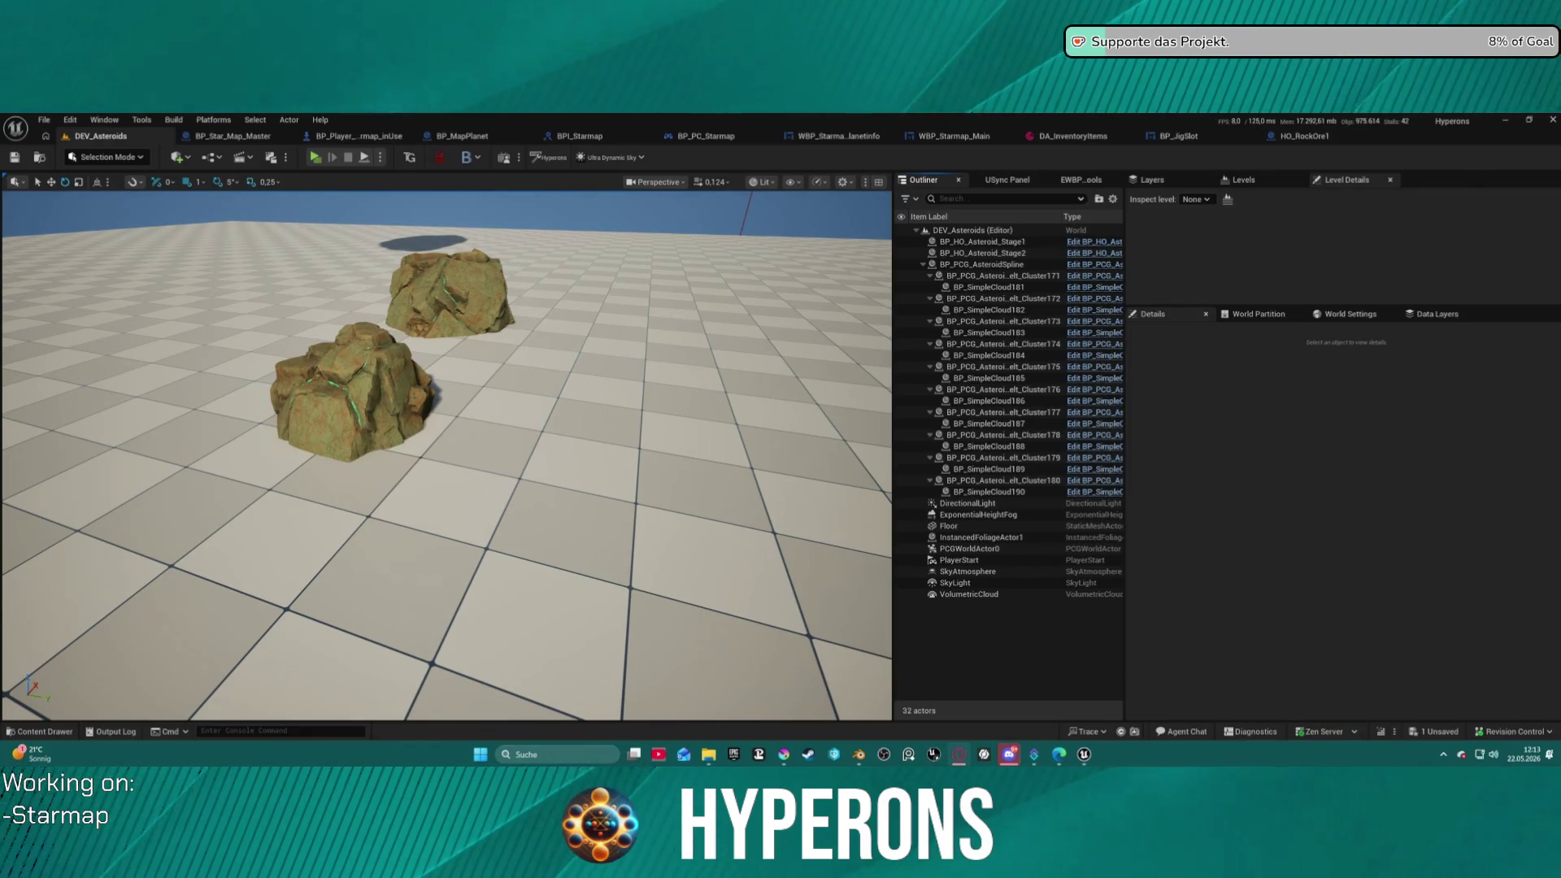
key(alt+Tab)
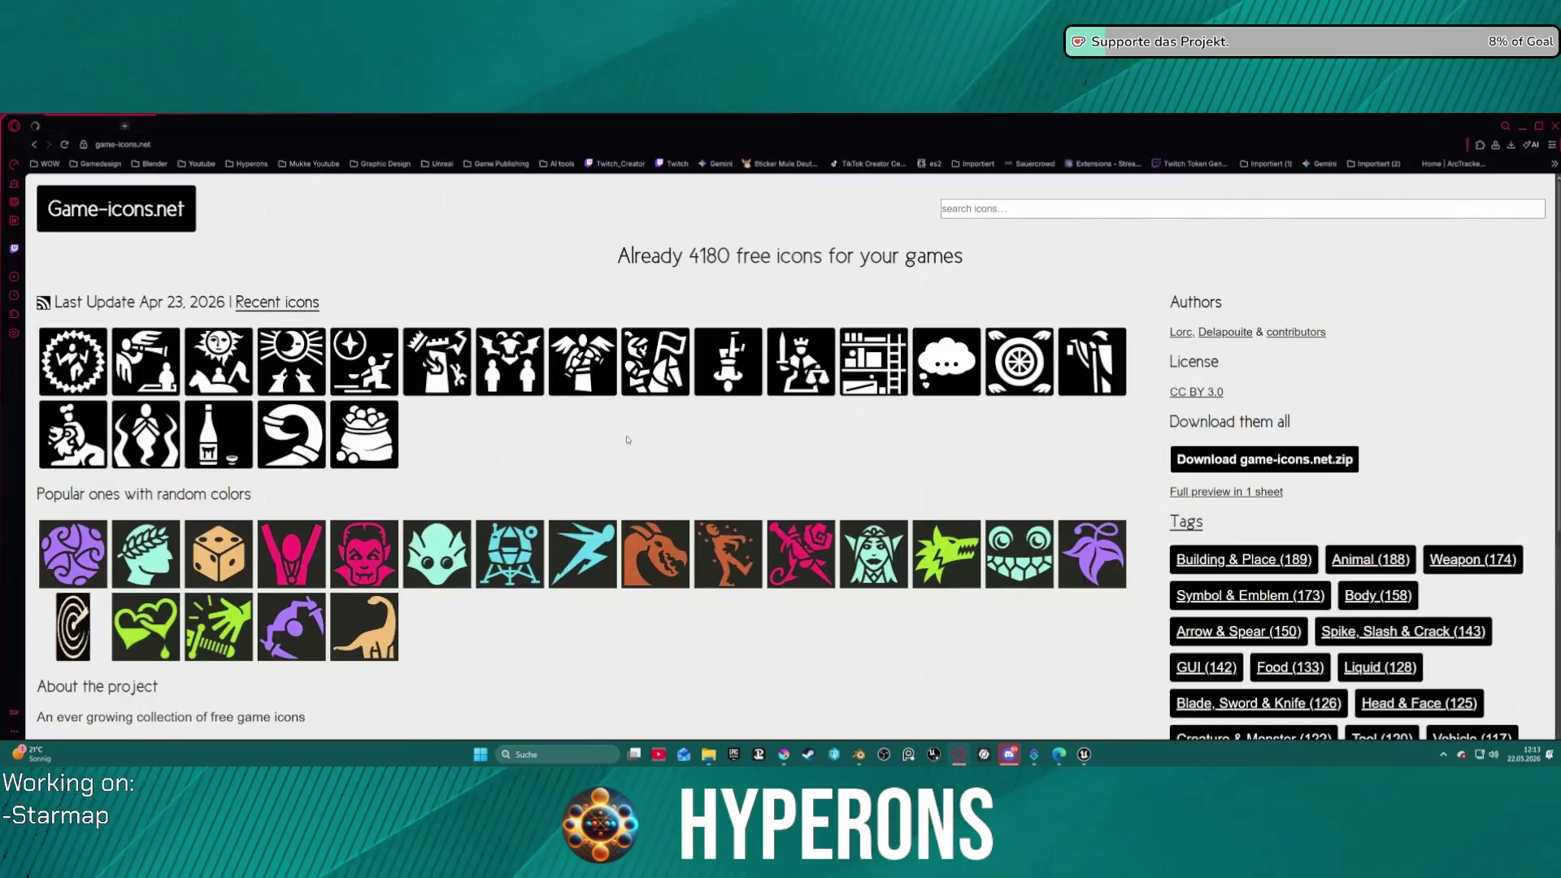
- Search game-icons.net for 'metal' to view the Metal icons collection
scroll(861, 298, down, 1)
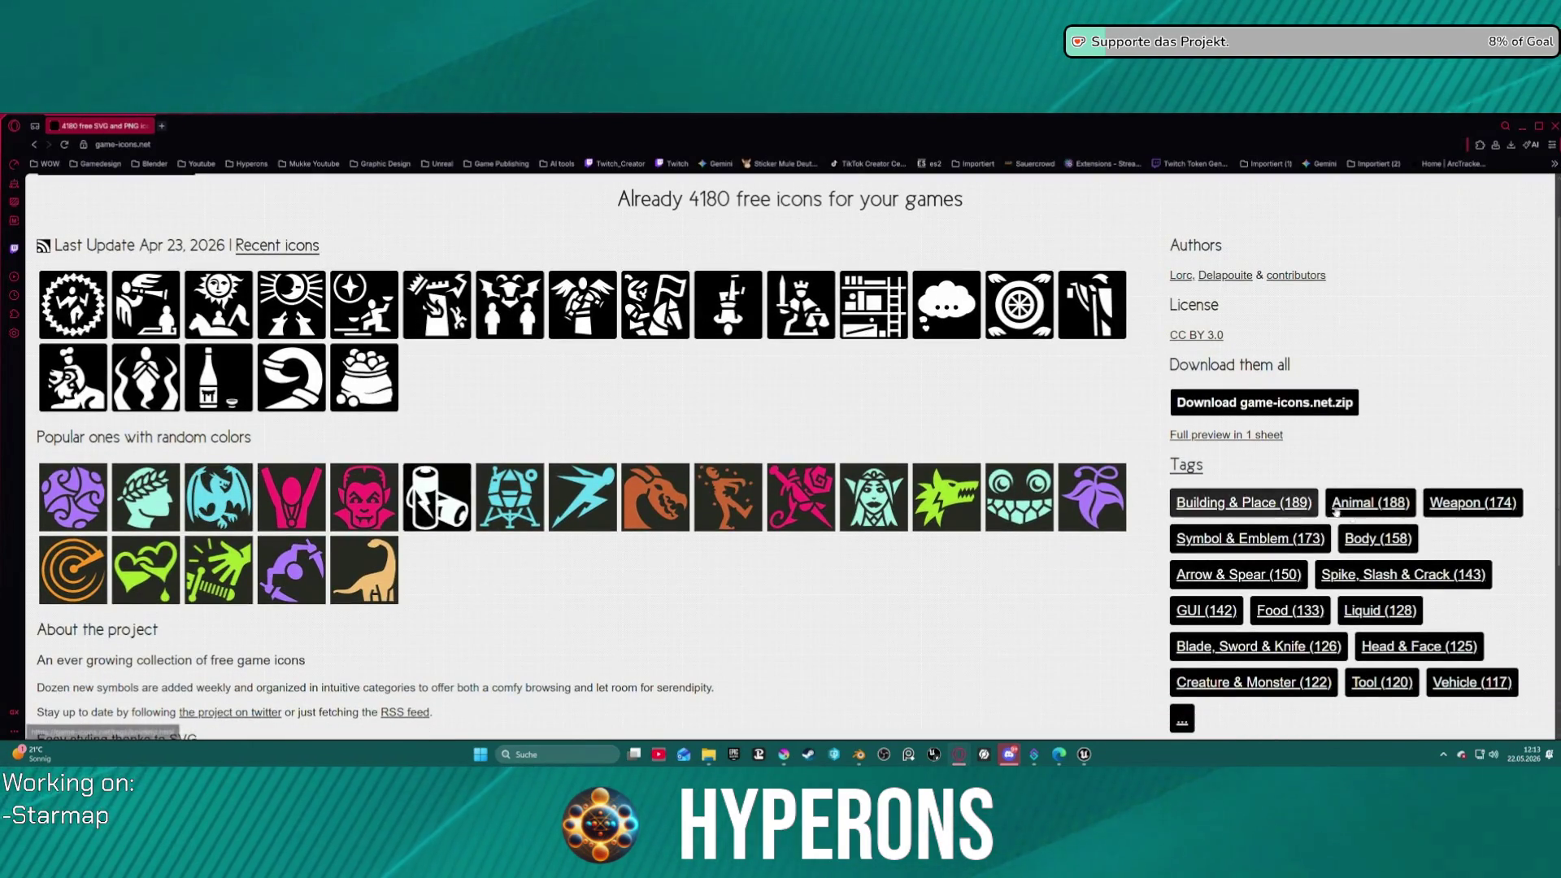
scroll(1301, 511, down, 3)
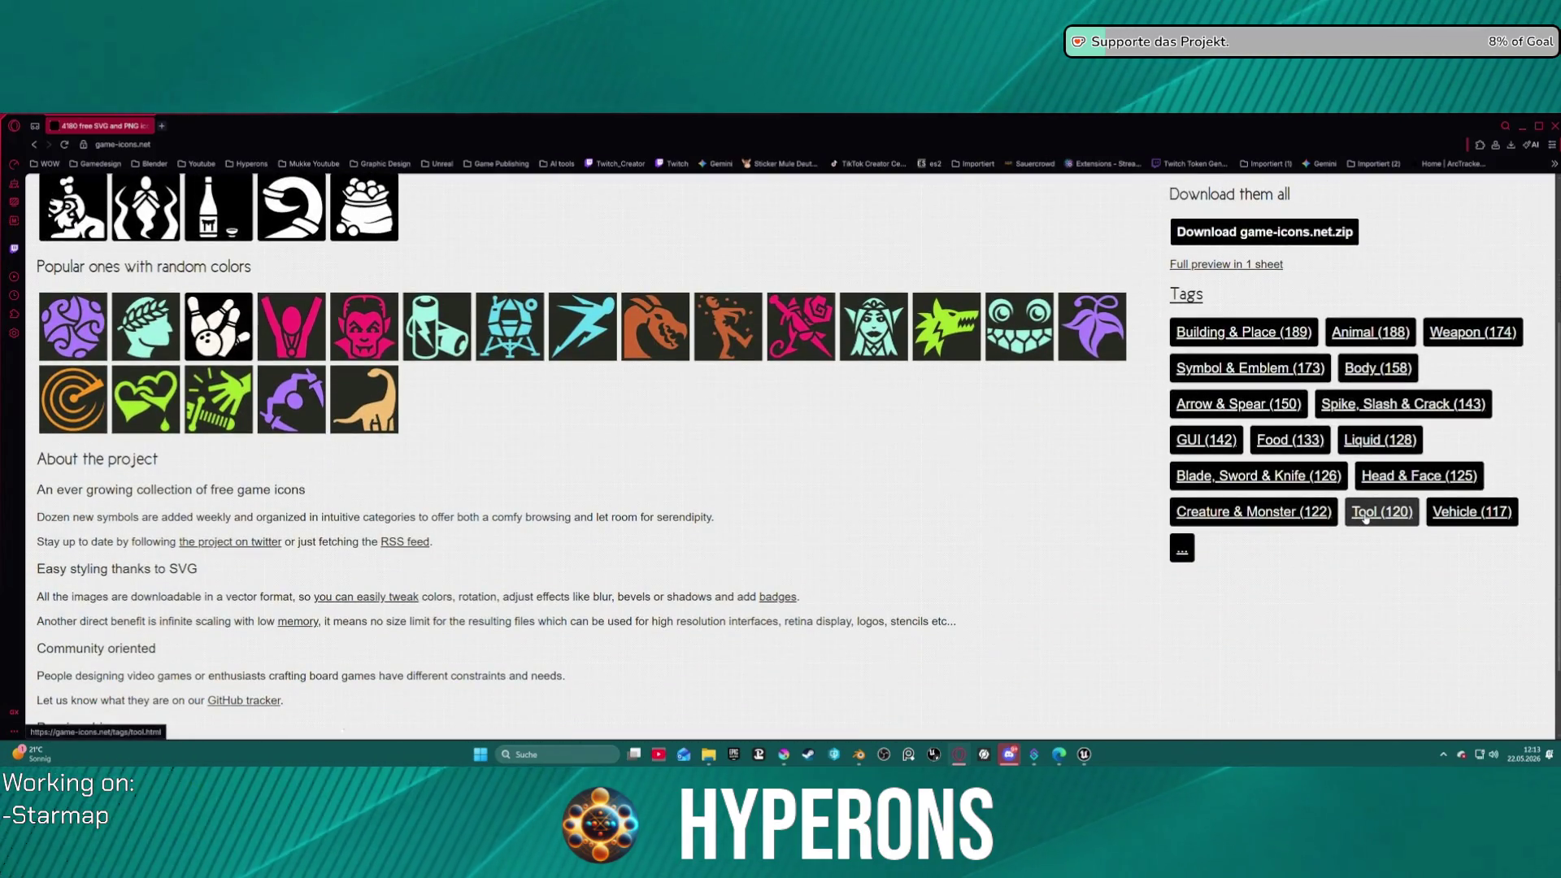
scroll(664, 380, up, 2)
scroll(664, 380, up, 1)
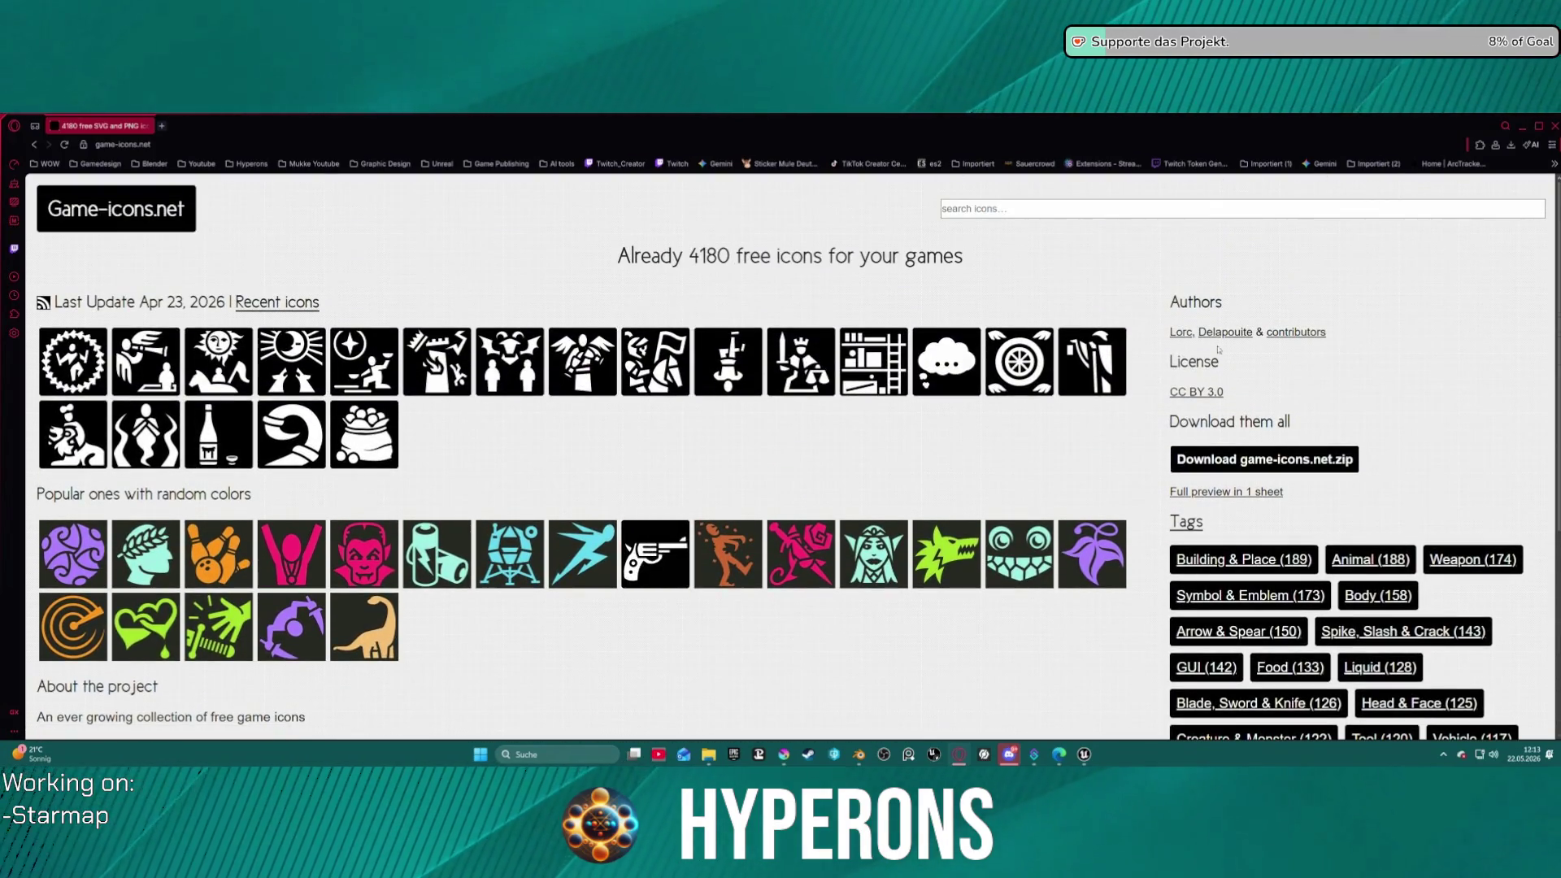
click(999, 215)
text(metal)
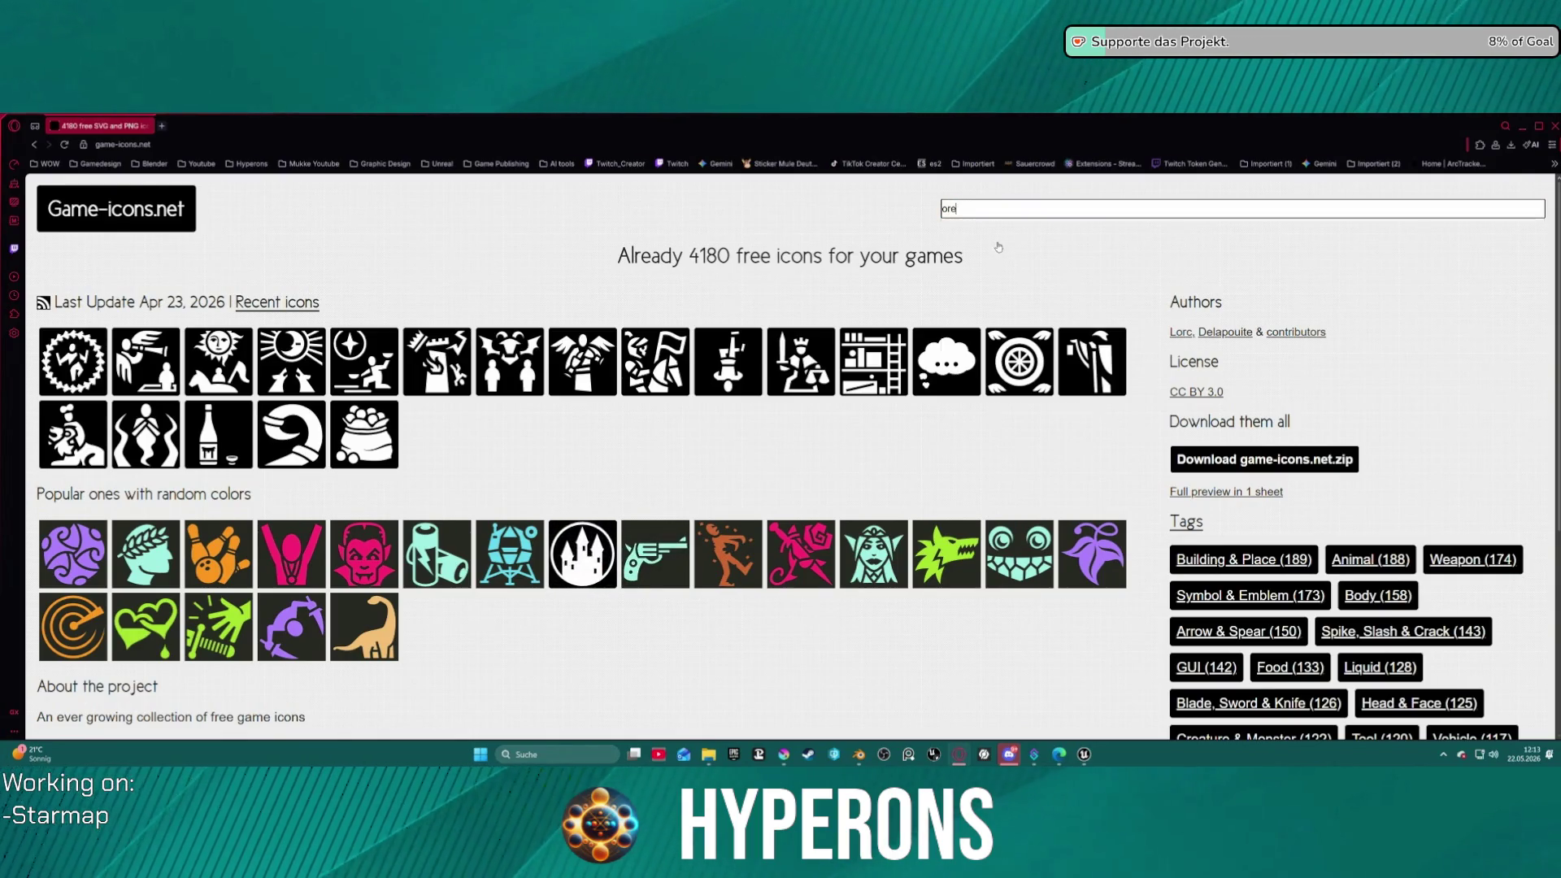
key(Return)
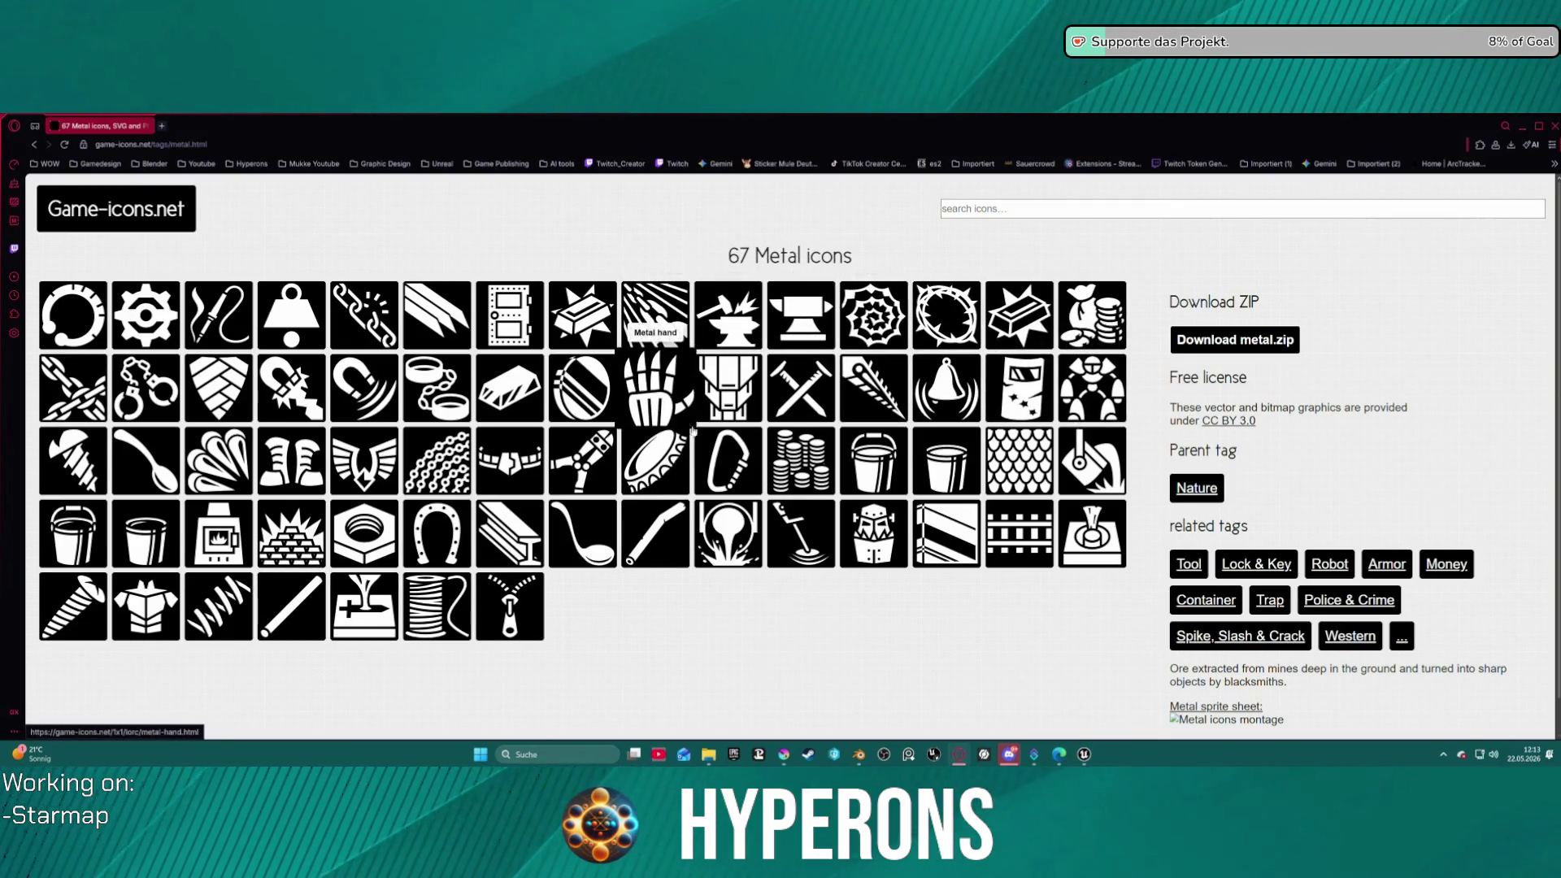
- Open the Stone tag collection, inspect the Ore icon, and return to the 67 Stone icons
click(1018, 210)
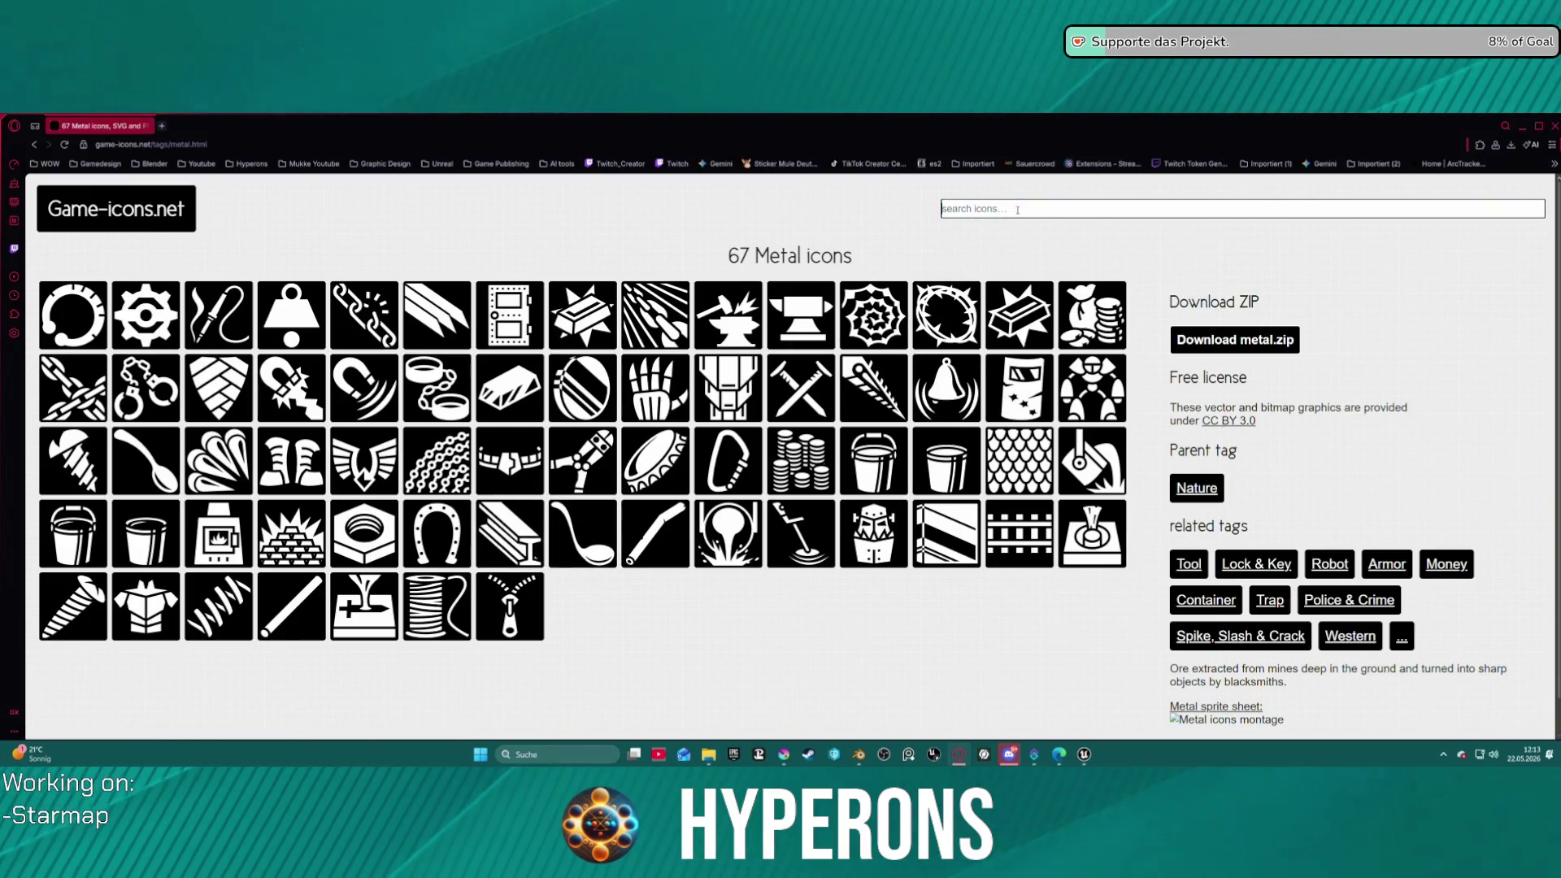
text(ock)
click(1019, 228)
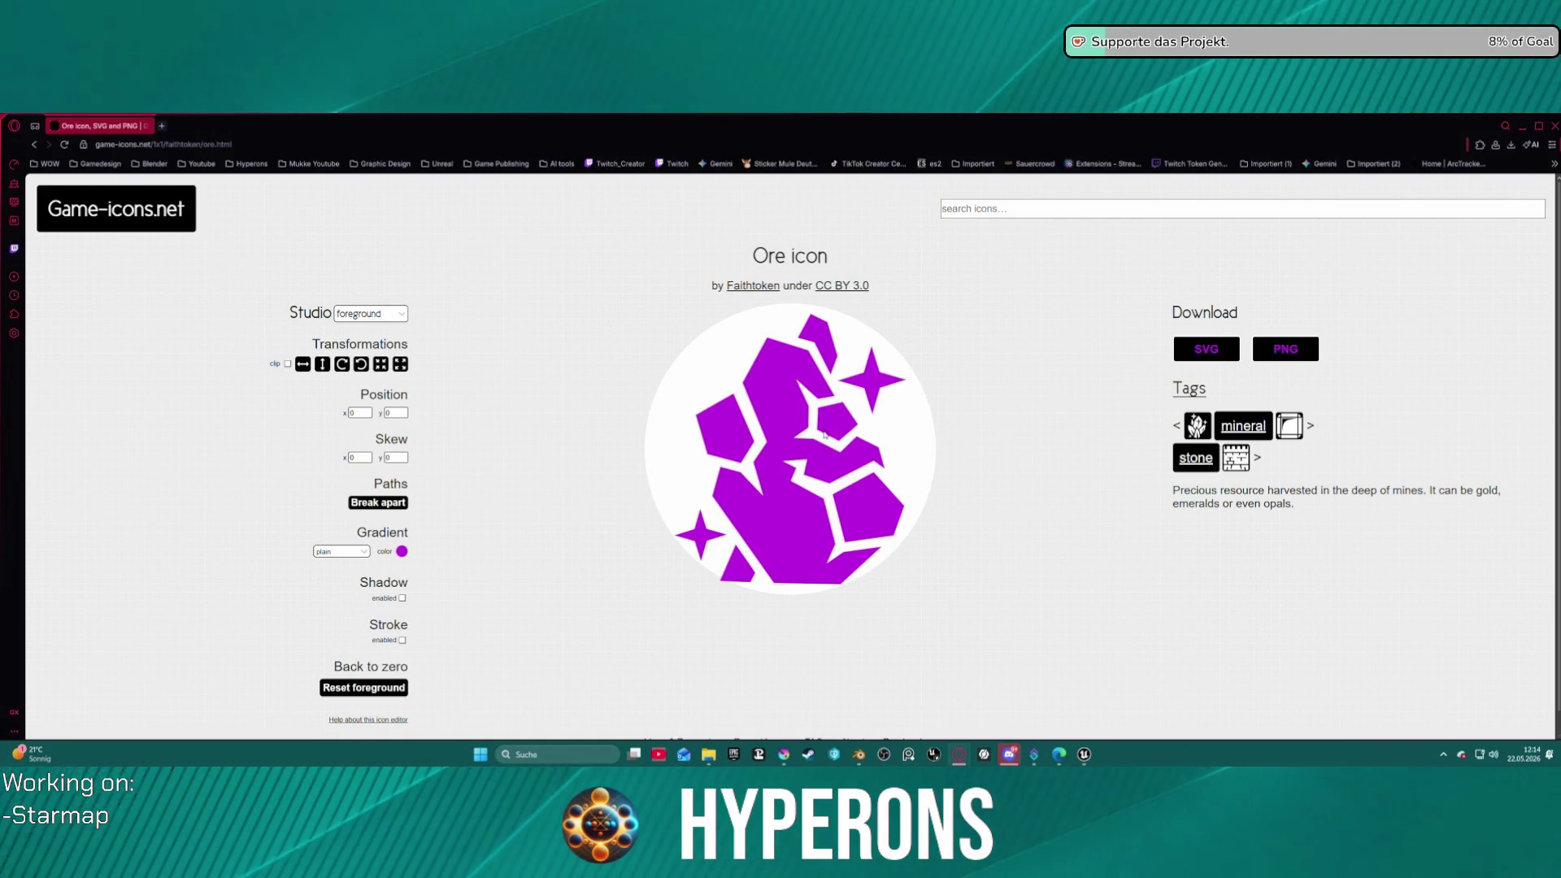
click(36, 145)
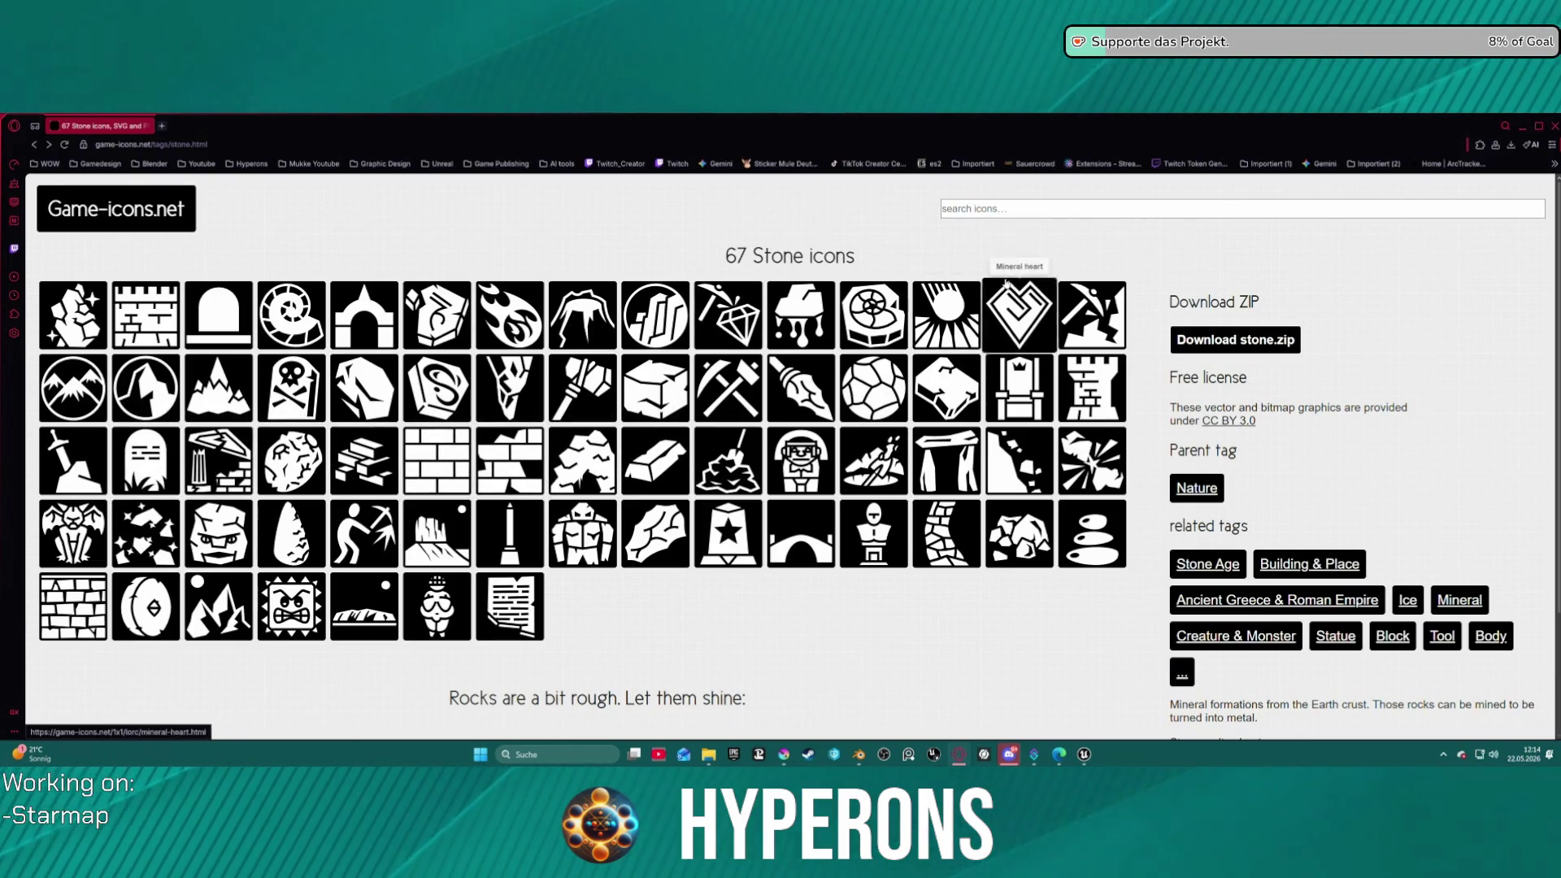
- Search 'flui' to view Blood & Wound icons, then search 'water' and open the Waterskin icon
click(986, 208)
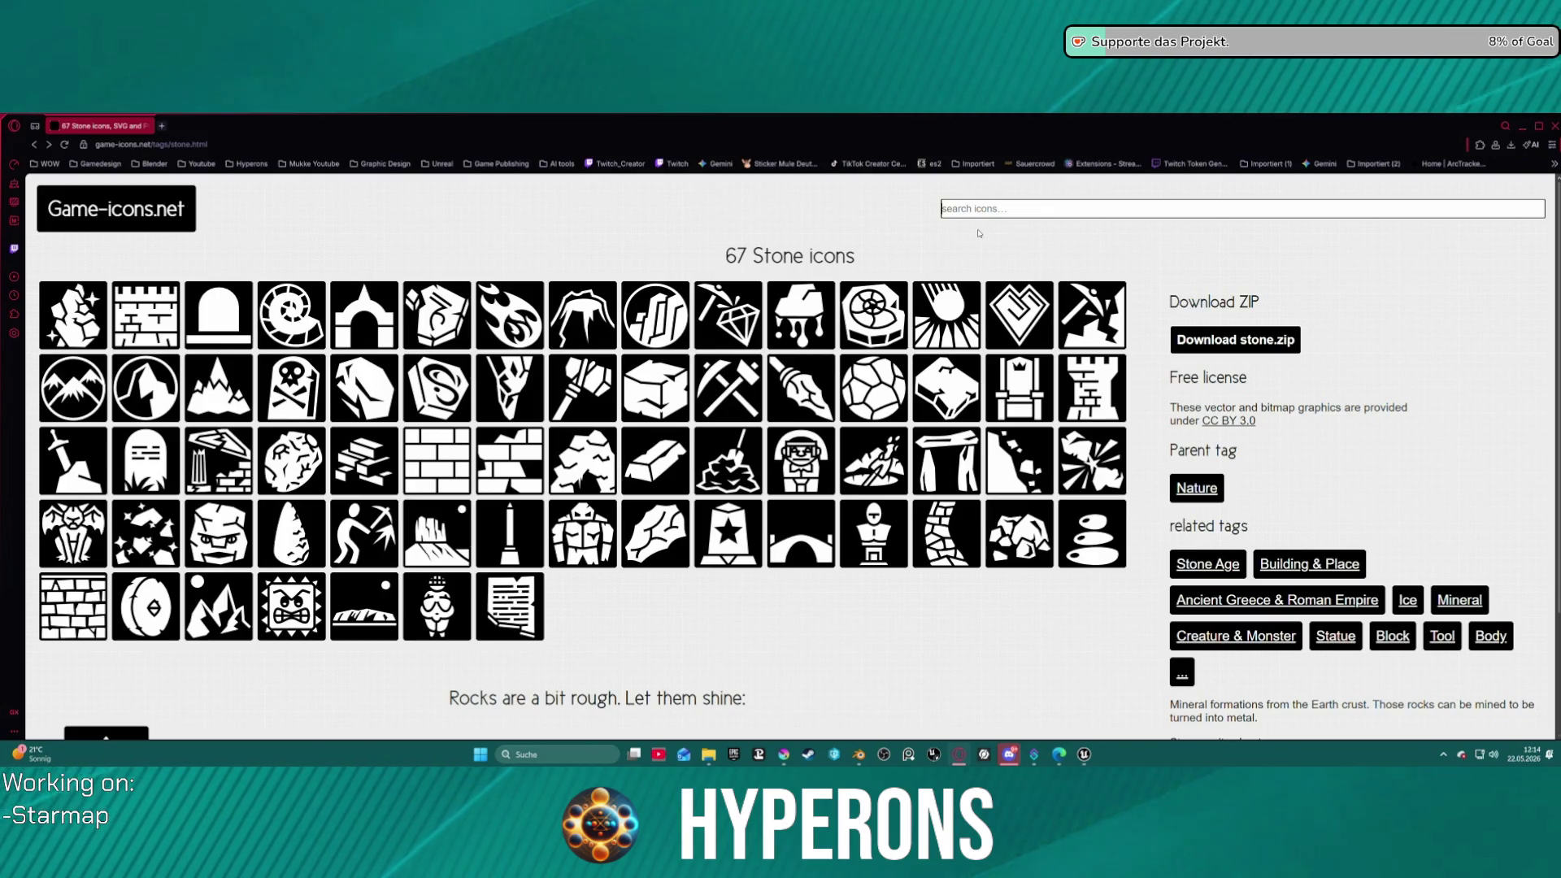
text(flui)
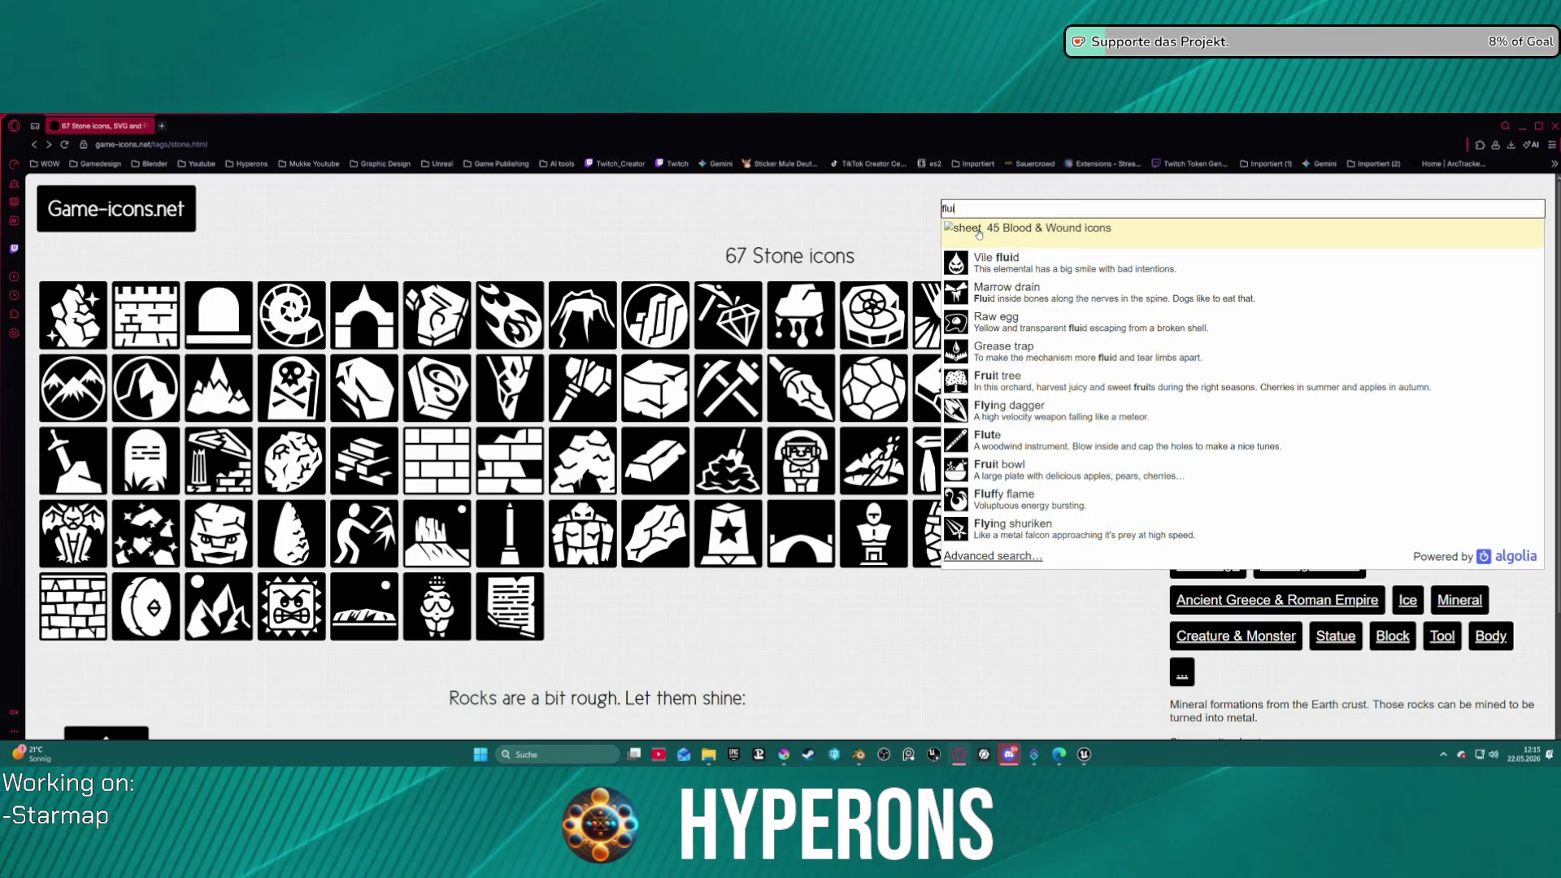
click(979, 233)
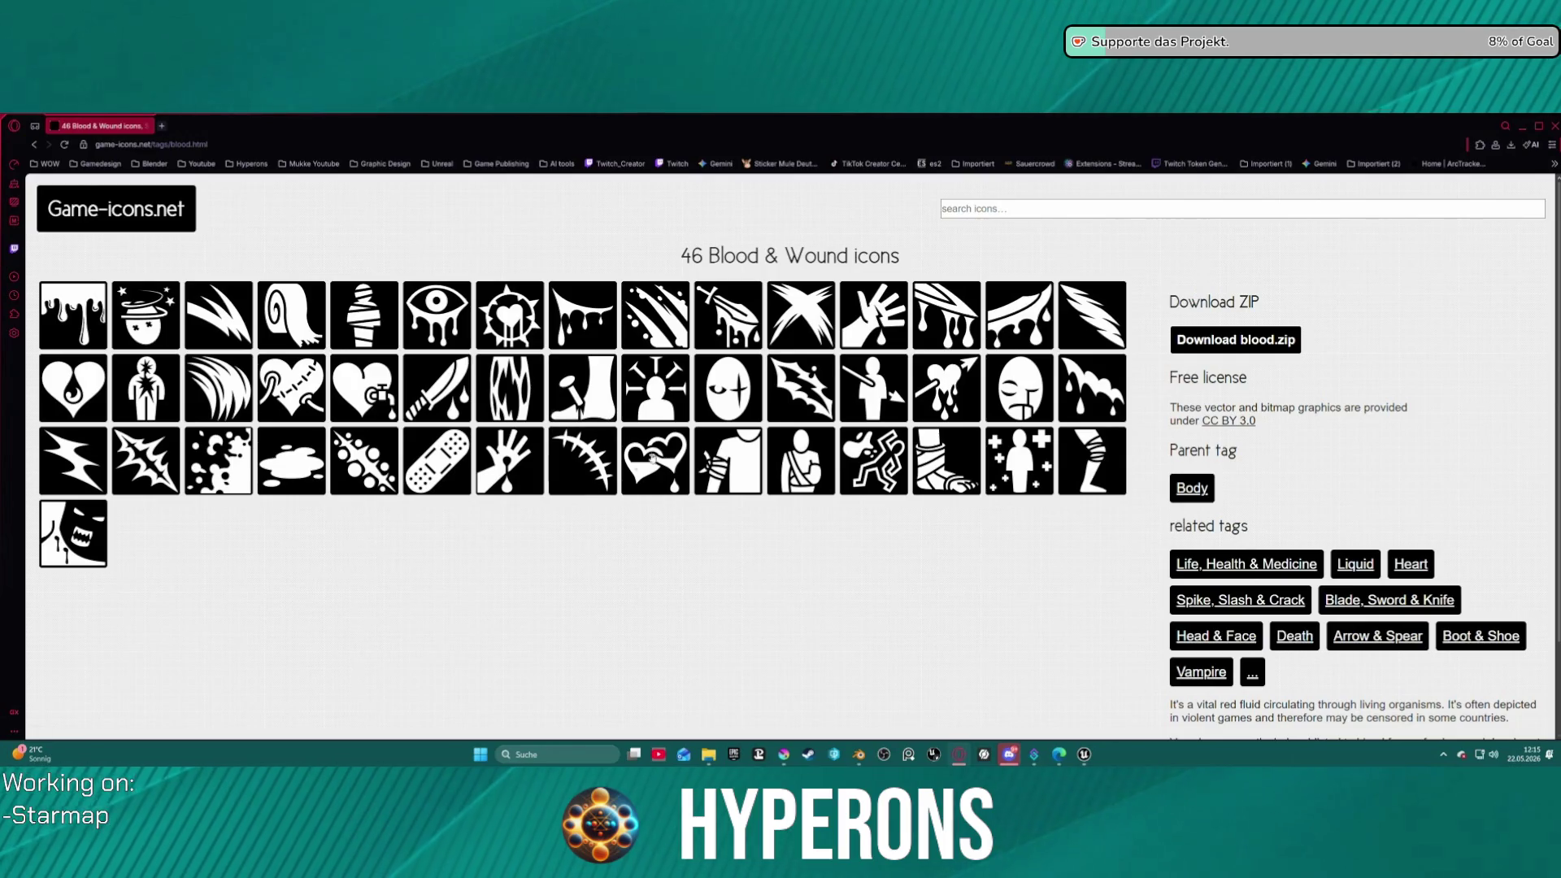
click(1000, 209)
text(wa)
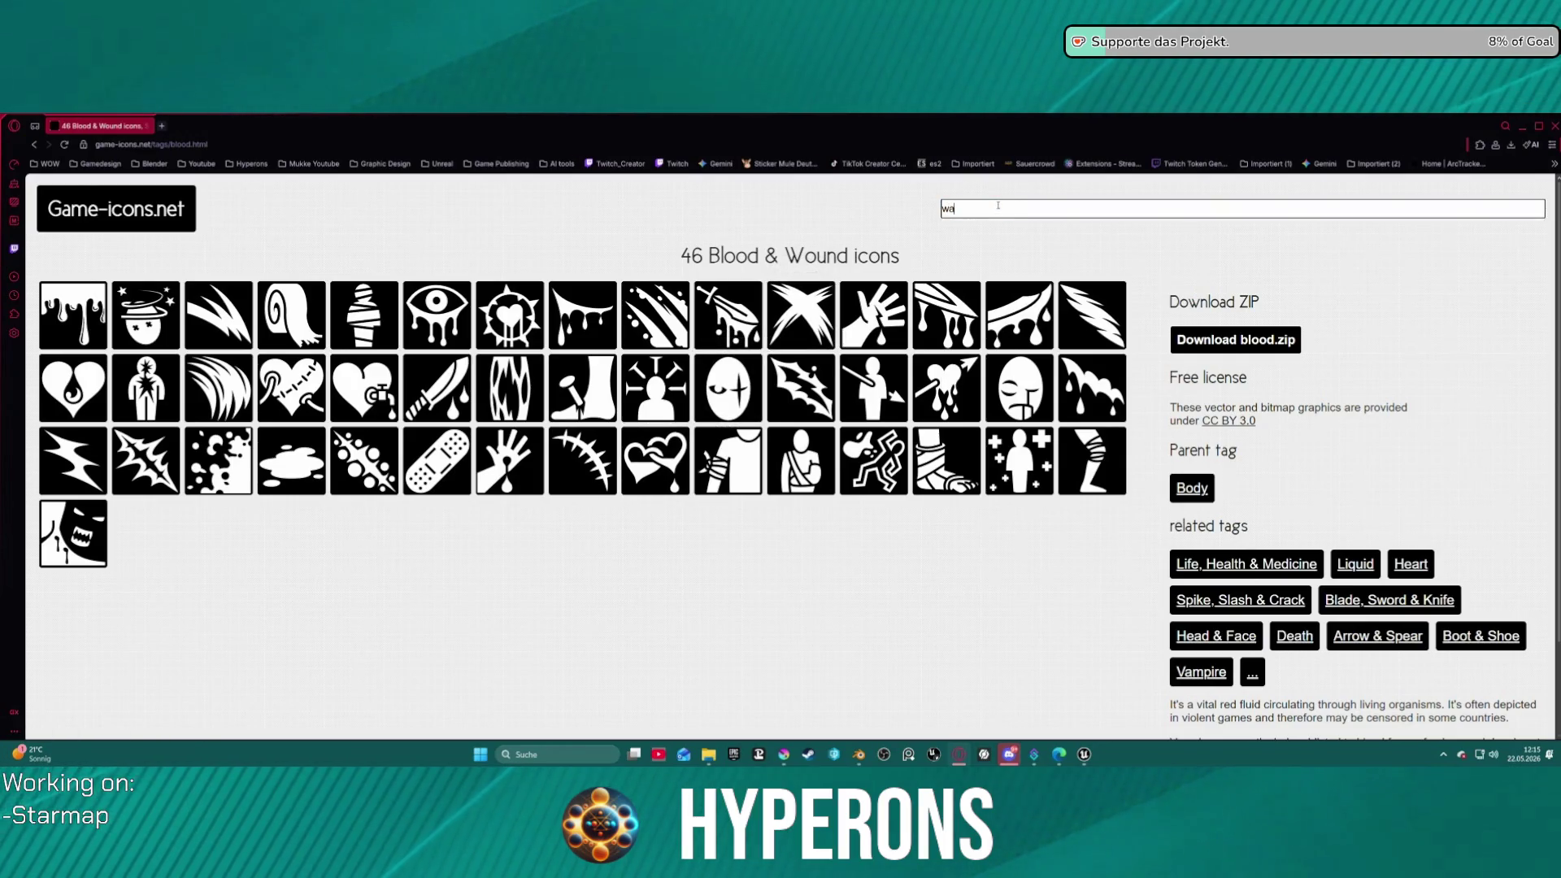
text(ter)
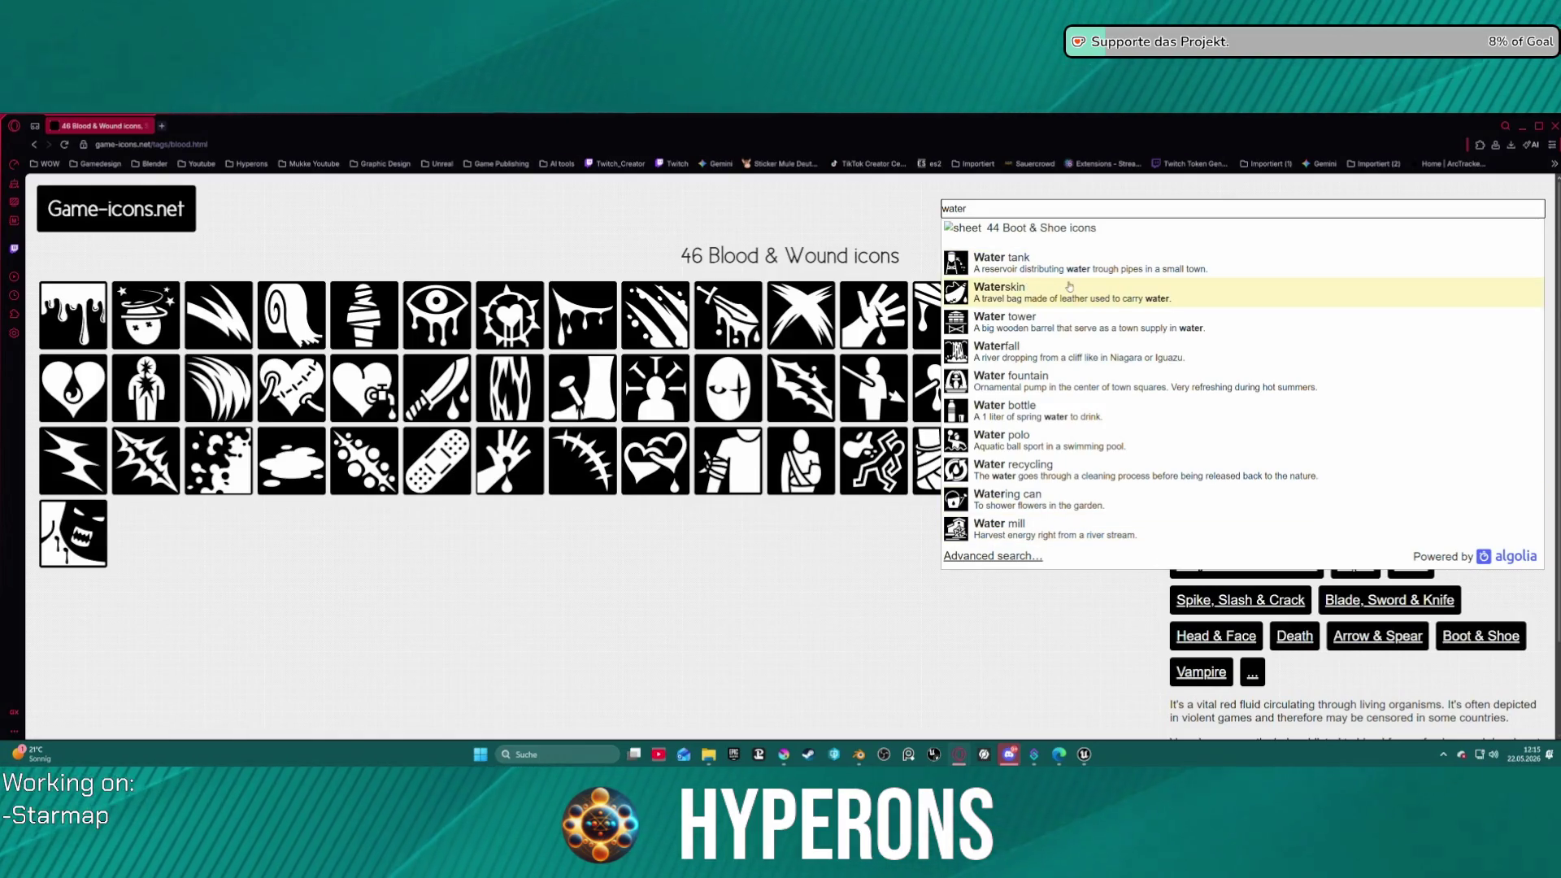
click(1027, 294)
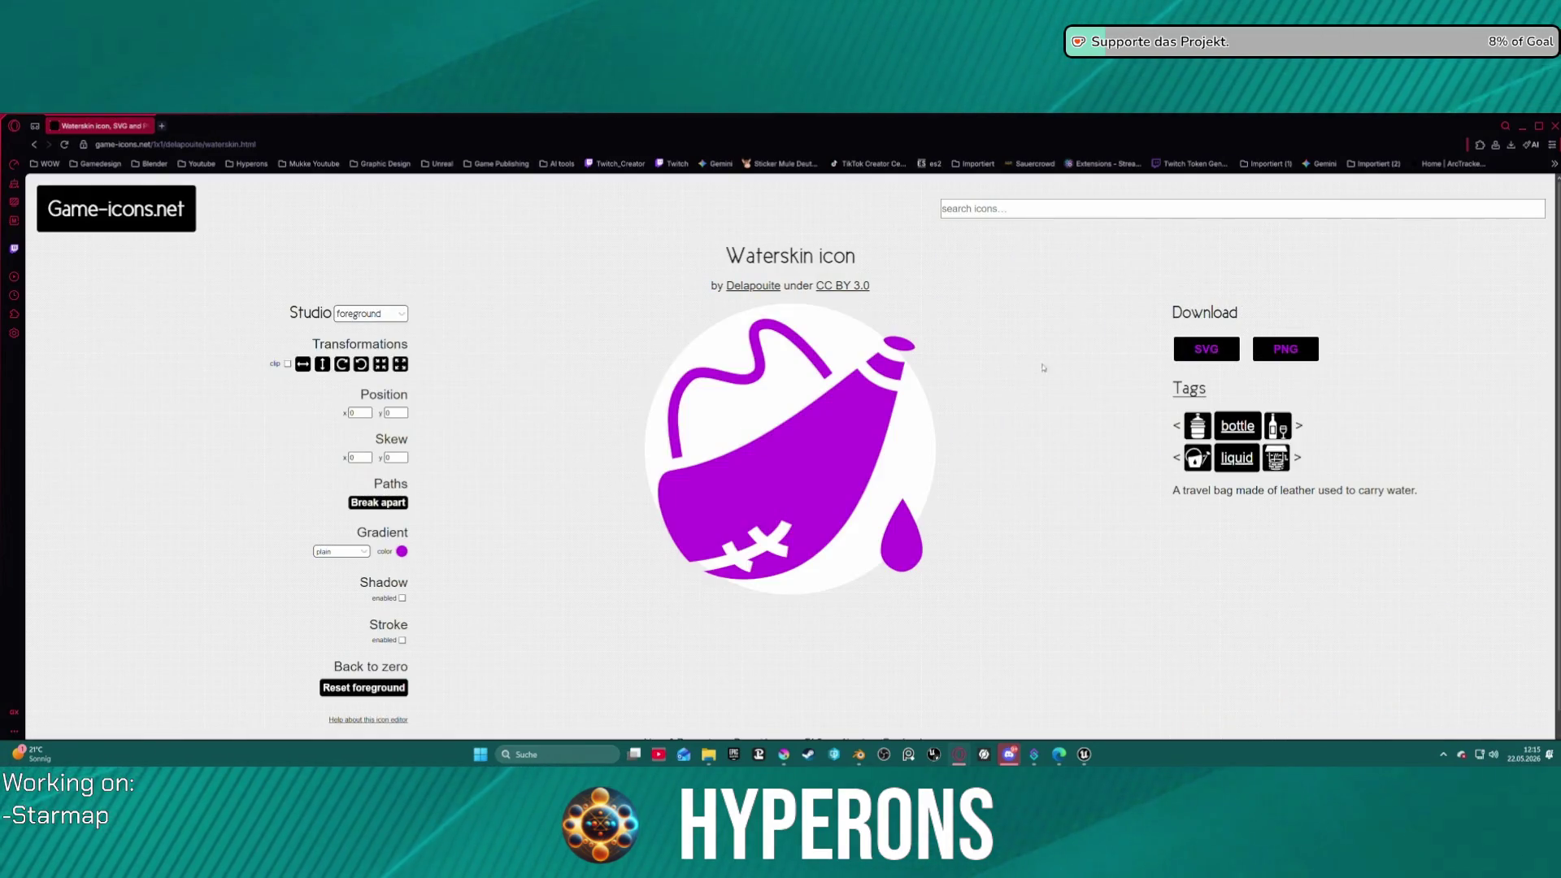
- Browse the 128 Liquid icons collection, then bring the Gemini Simple Icon Generator forward
click(1234, 456)
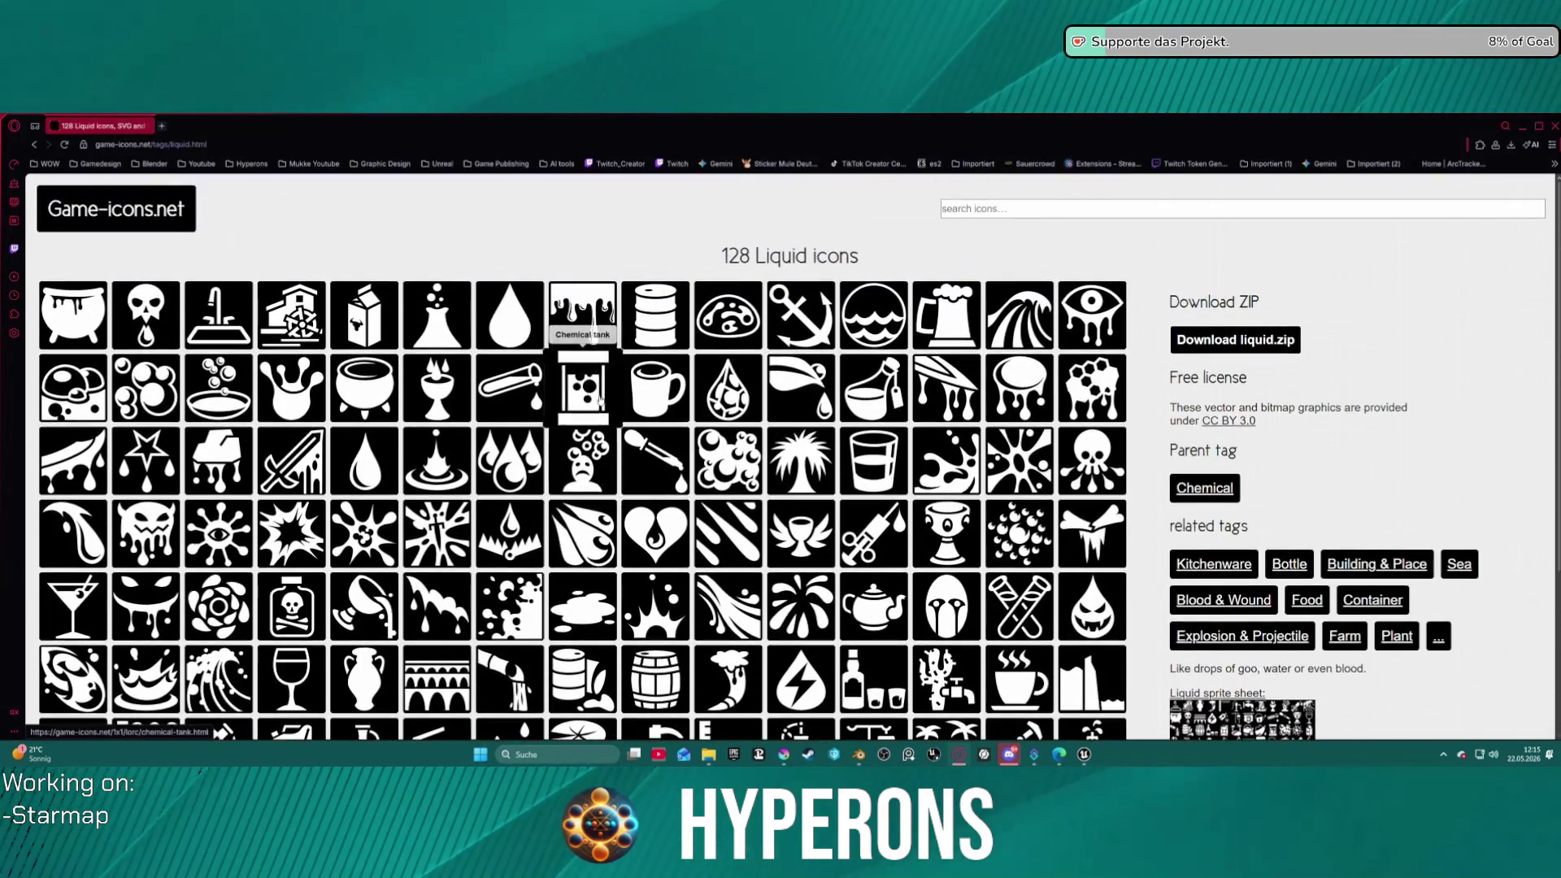
scroll(573, 370, down, 1)
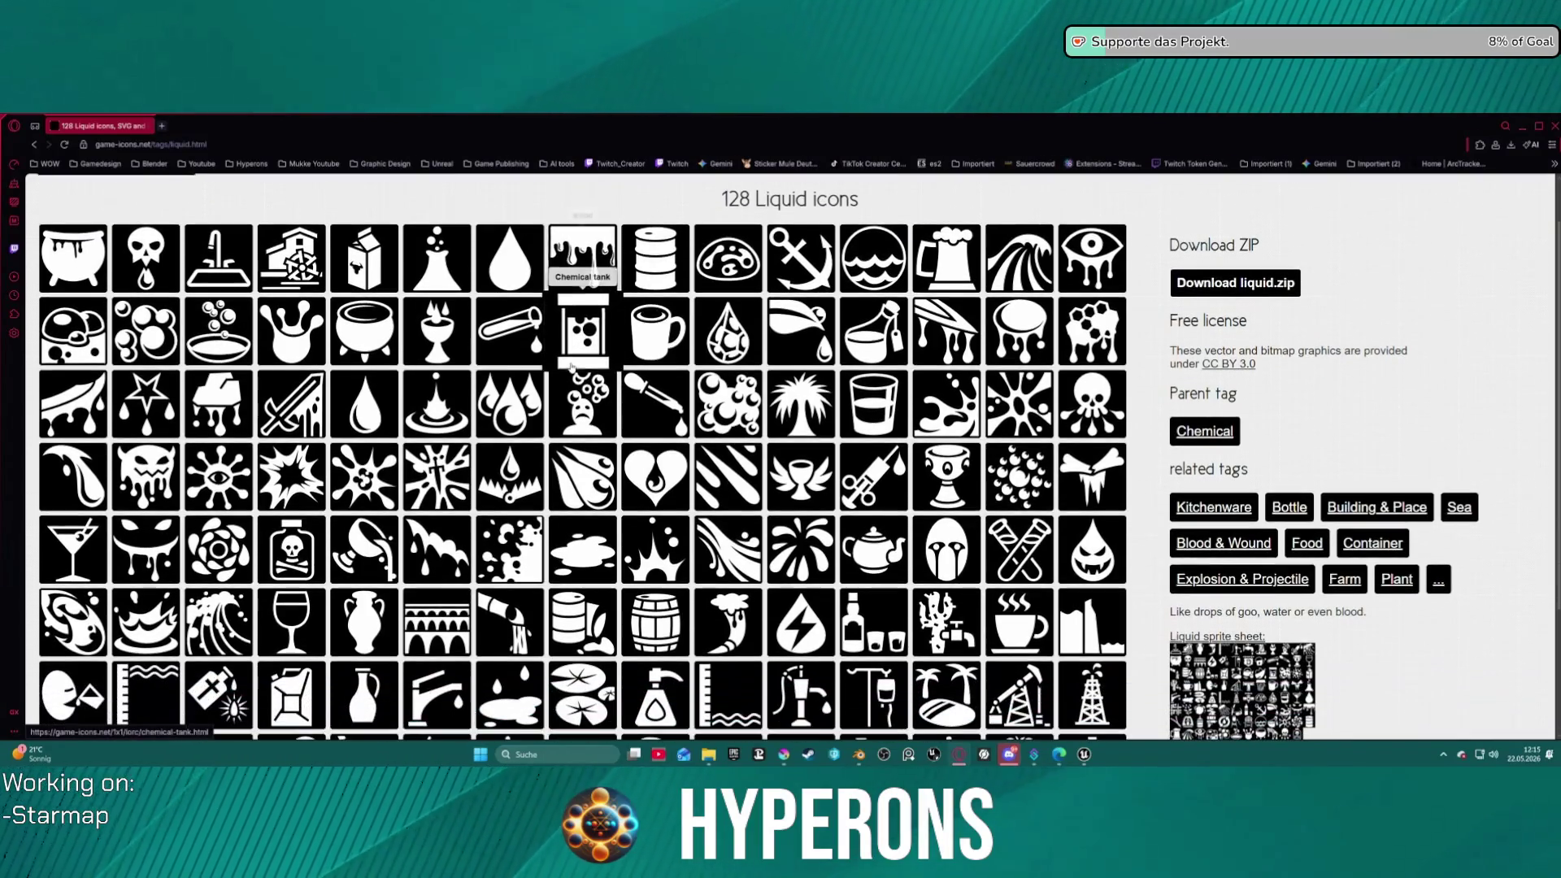
scroll(676, 547, down, 1)
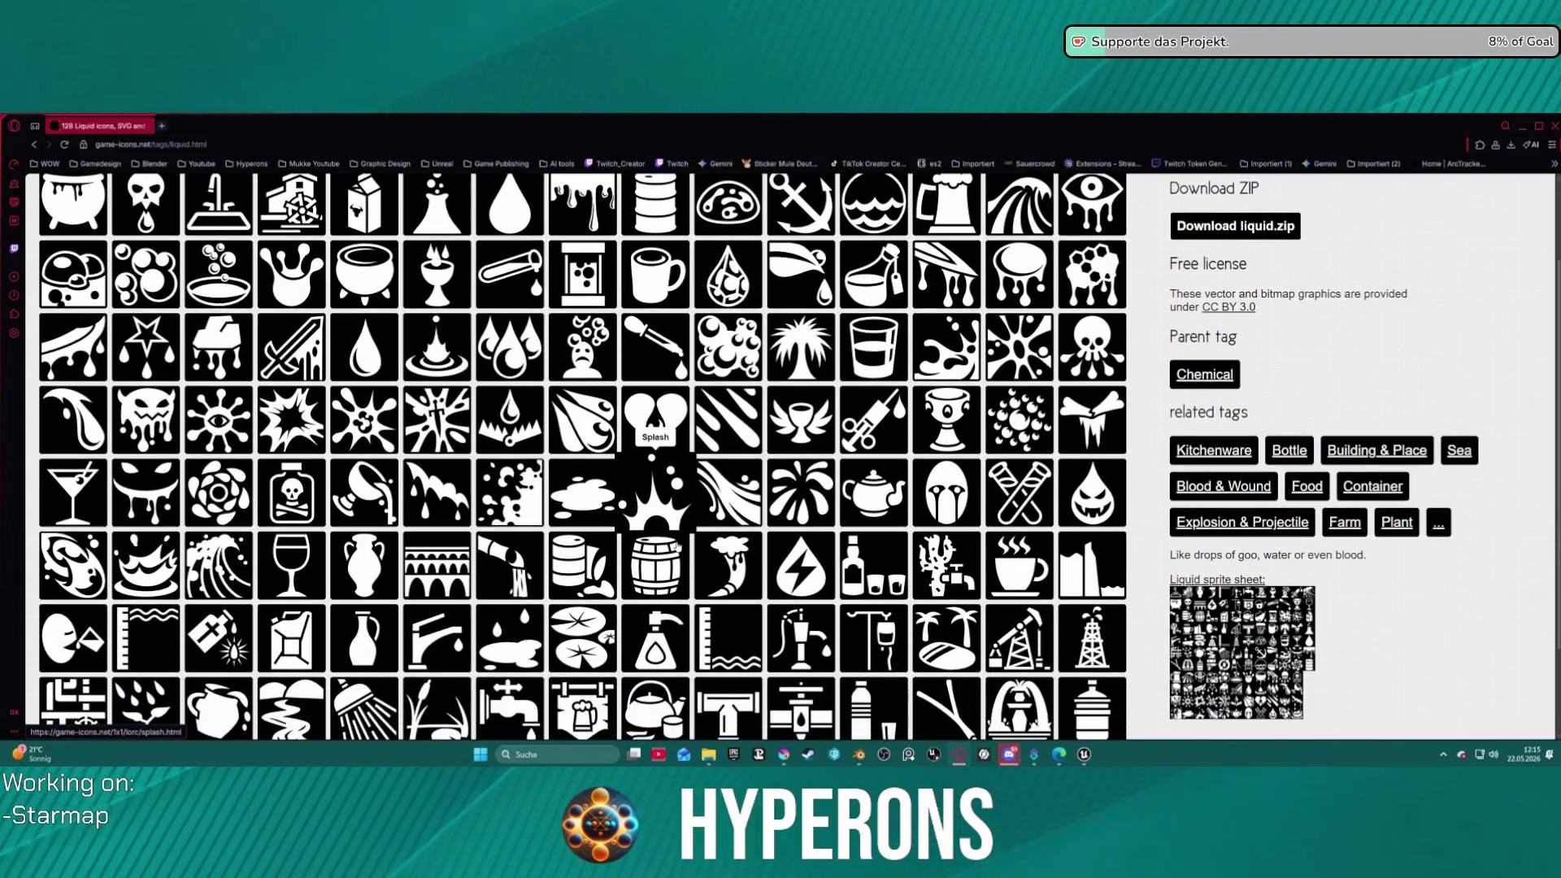
scroll(676, 545, down, 2)
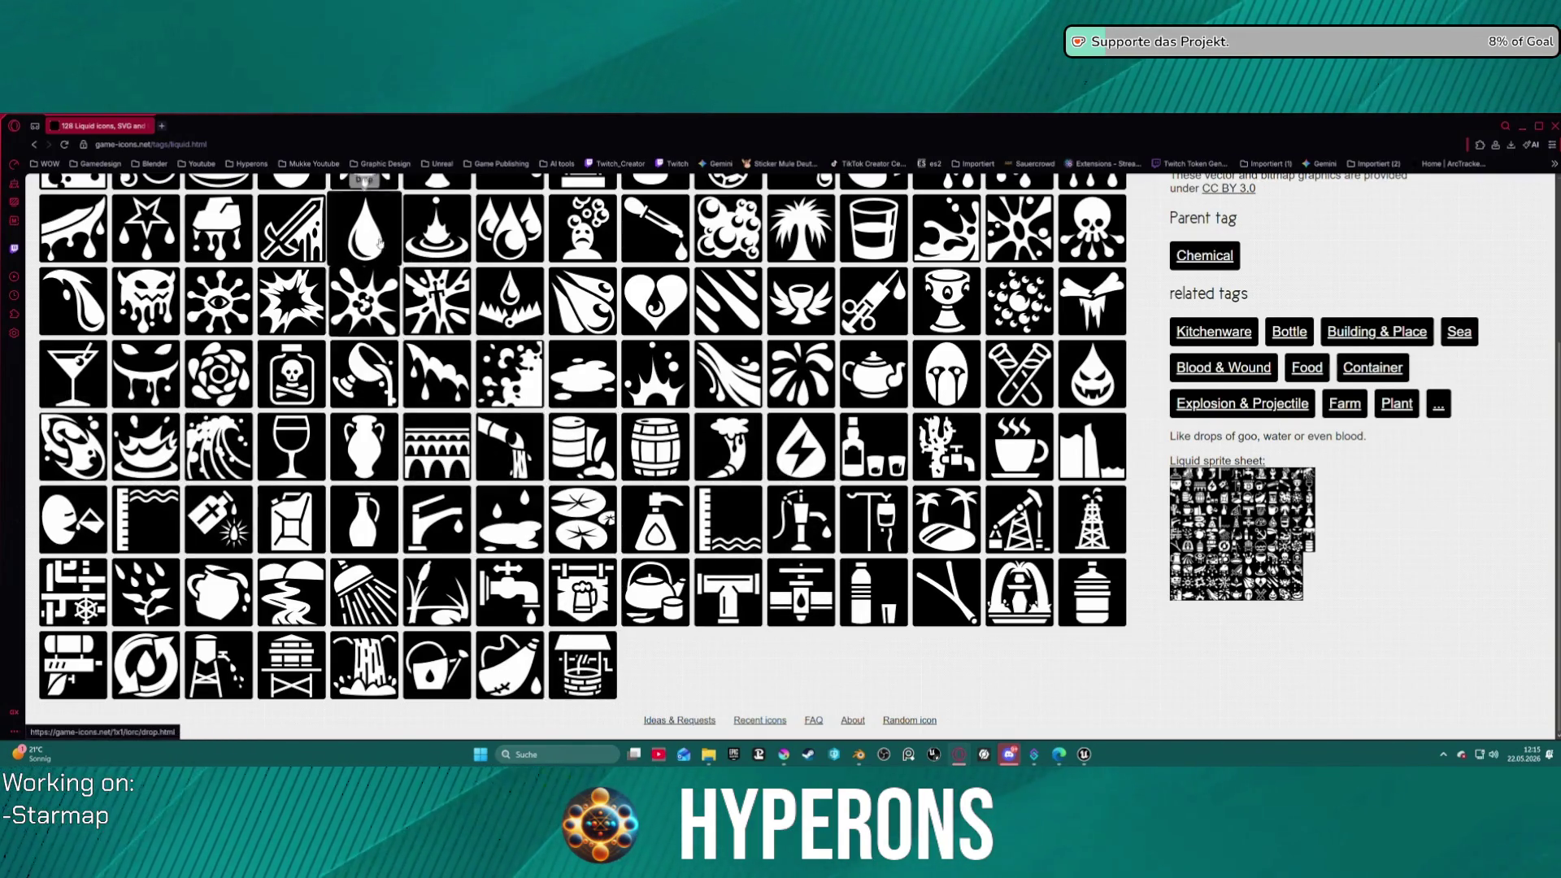
scroll(379, 242, up, 2)
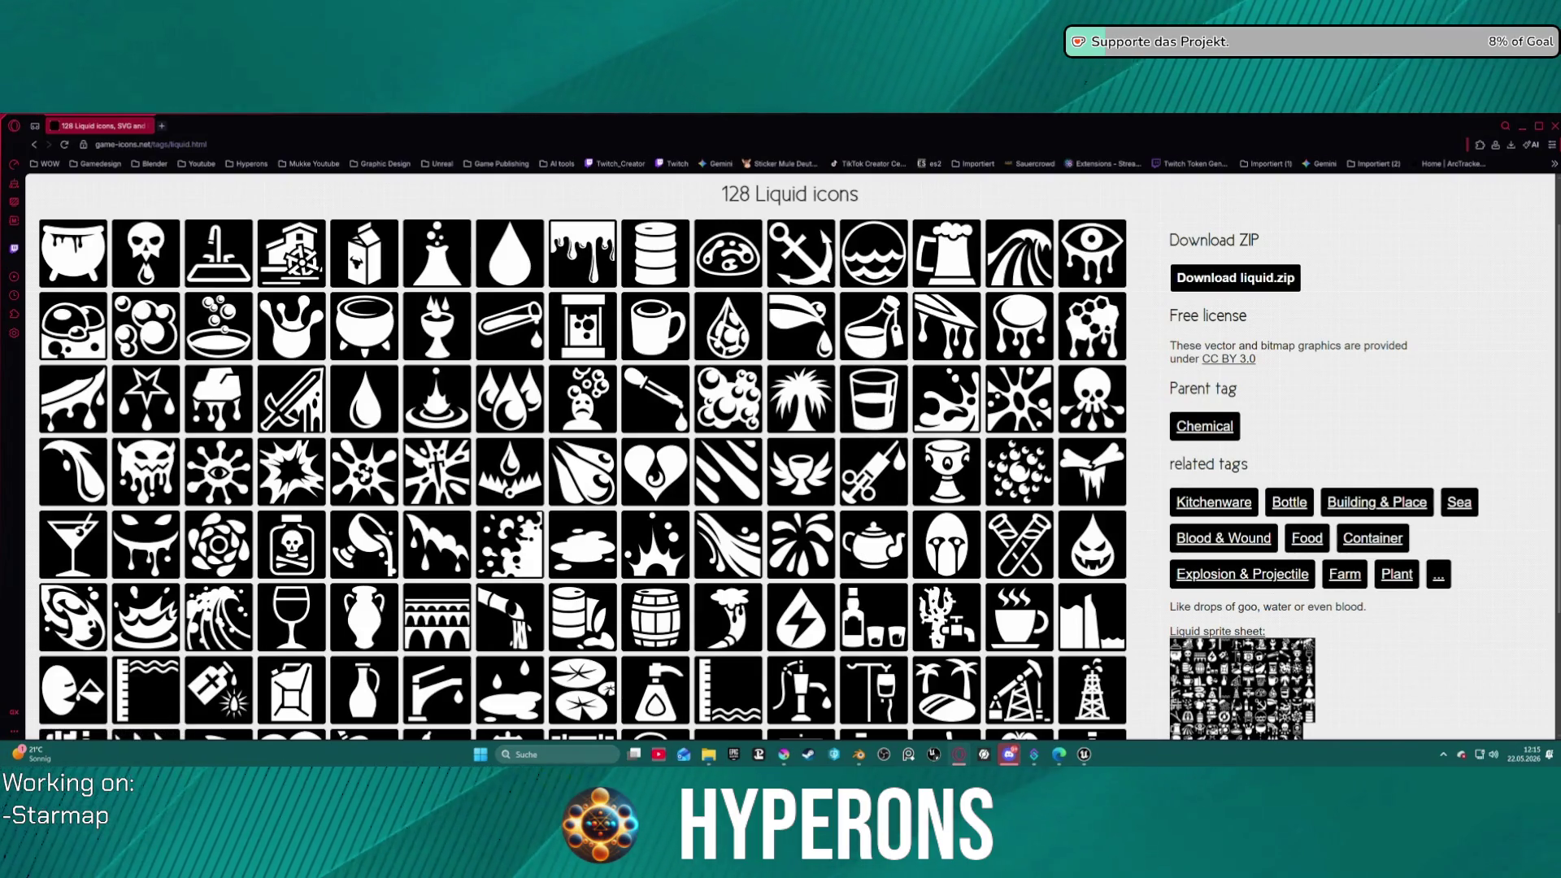
key(alt+Tab)
key(alt+Tab)
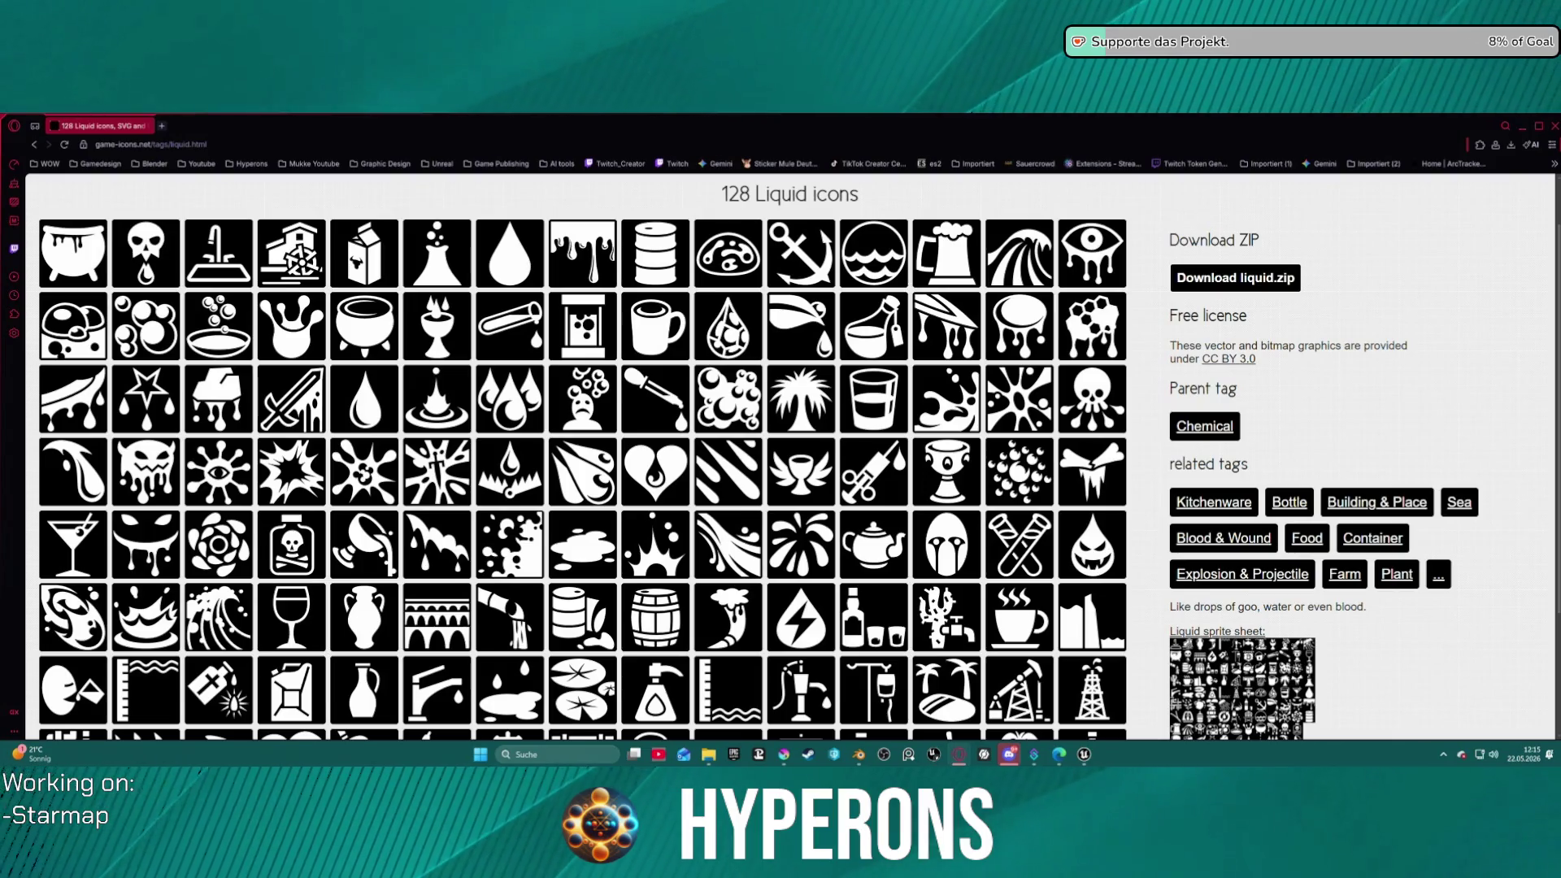
key(alt+Tab)
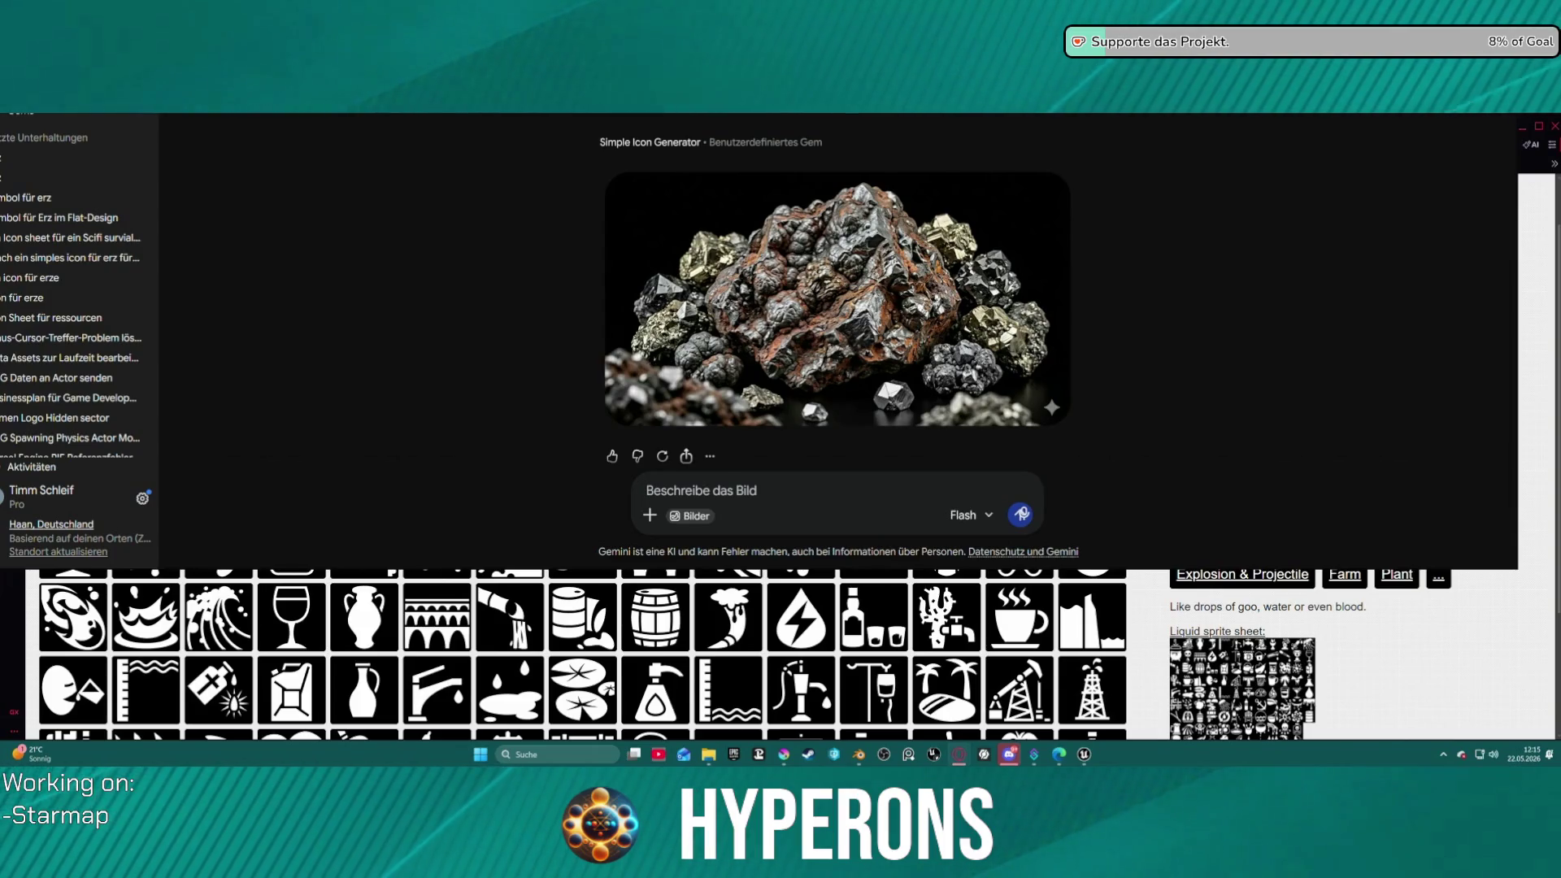
- Switch away from Gemini back to the 128 Liquid icons page
key(alt+Tab)
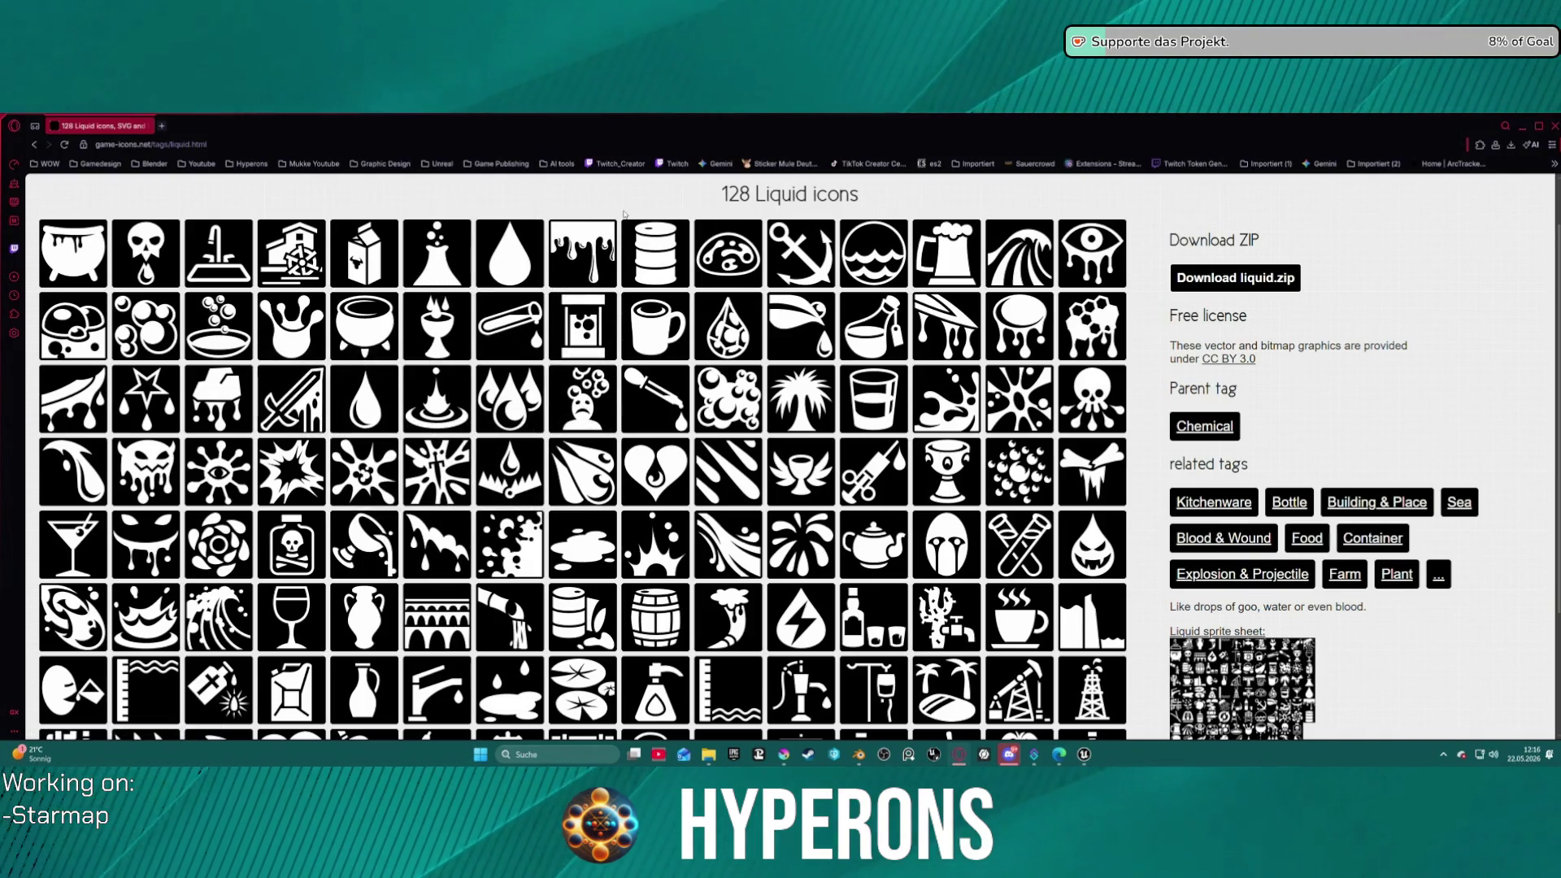
- Snip the barrel icon tile, then scroll to the last rows of Liquid icons
key(super+shift+s)
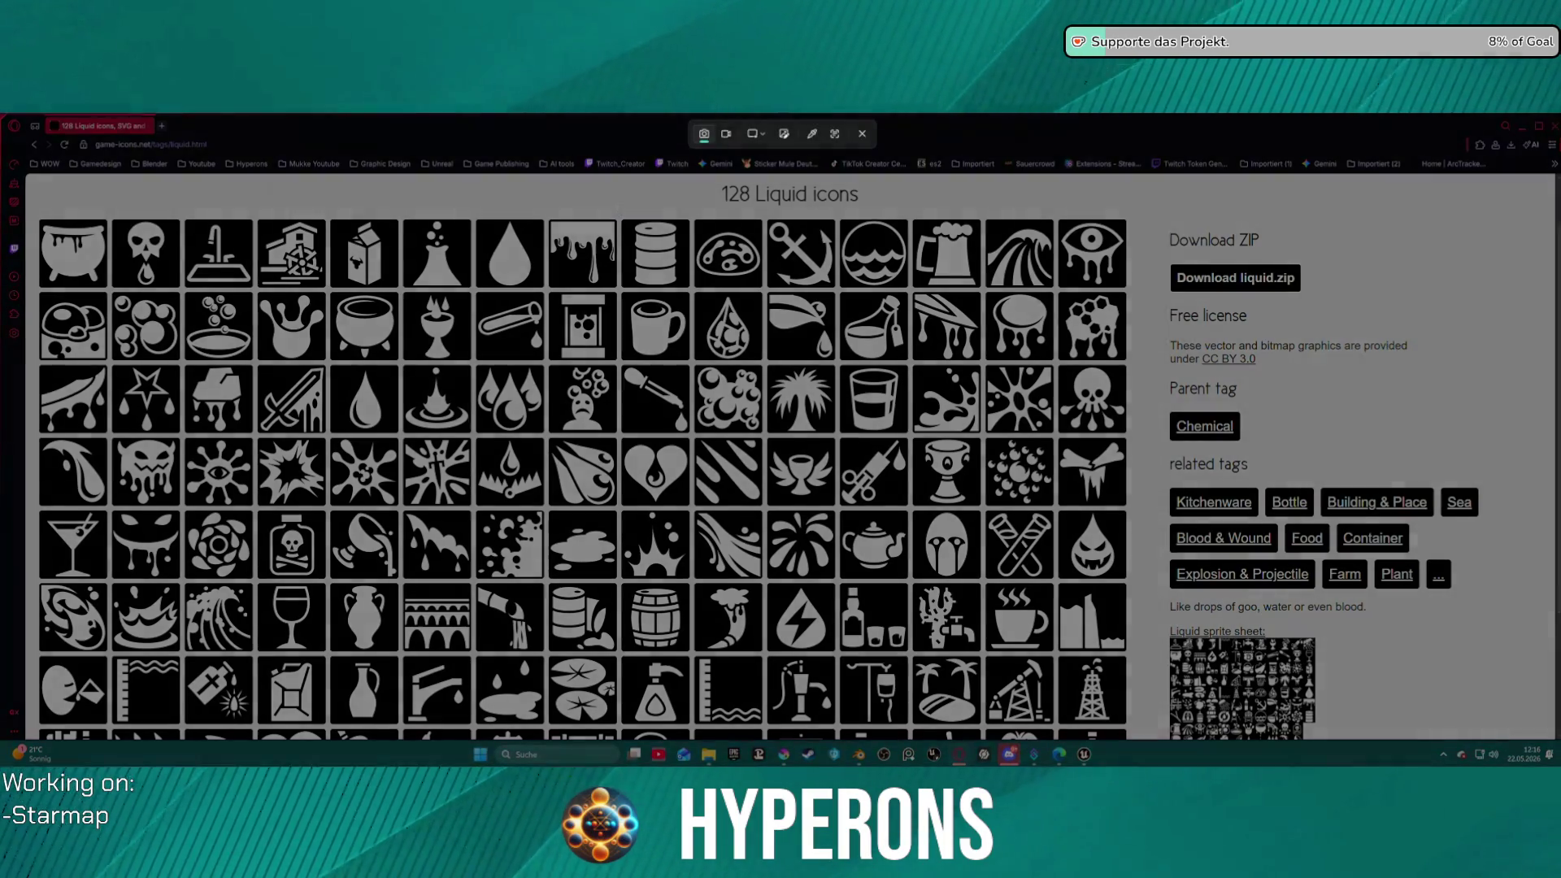
drag(617, 206, 692, 293)
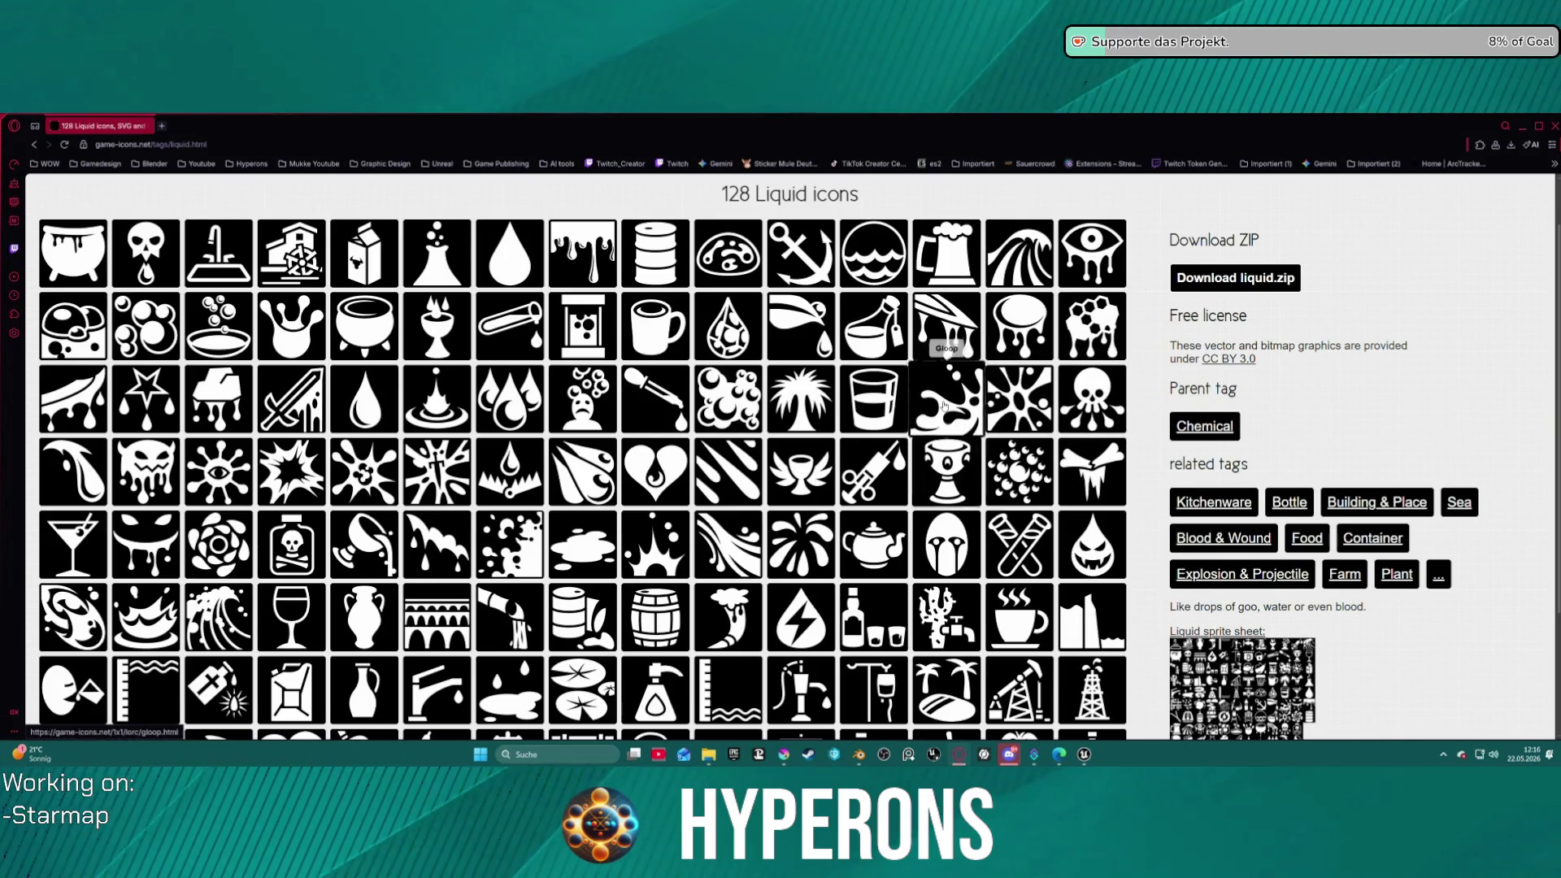
scroll(944, 406, down, 2)
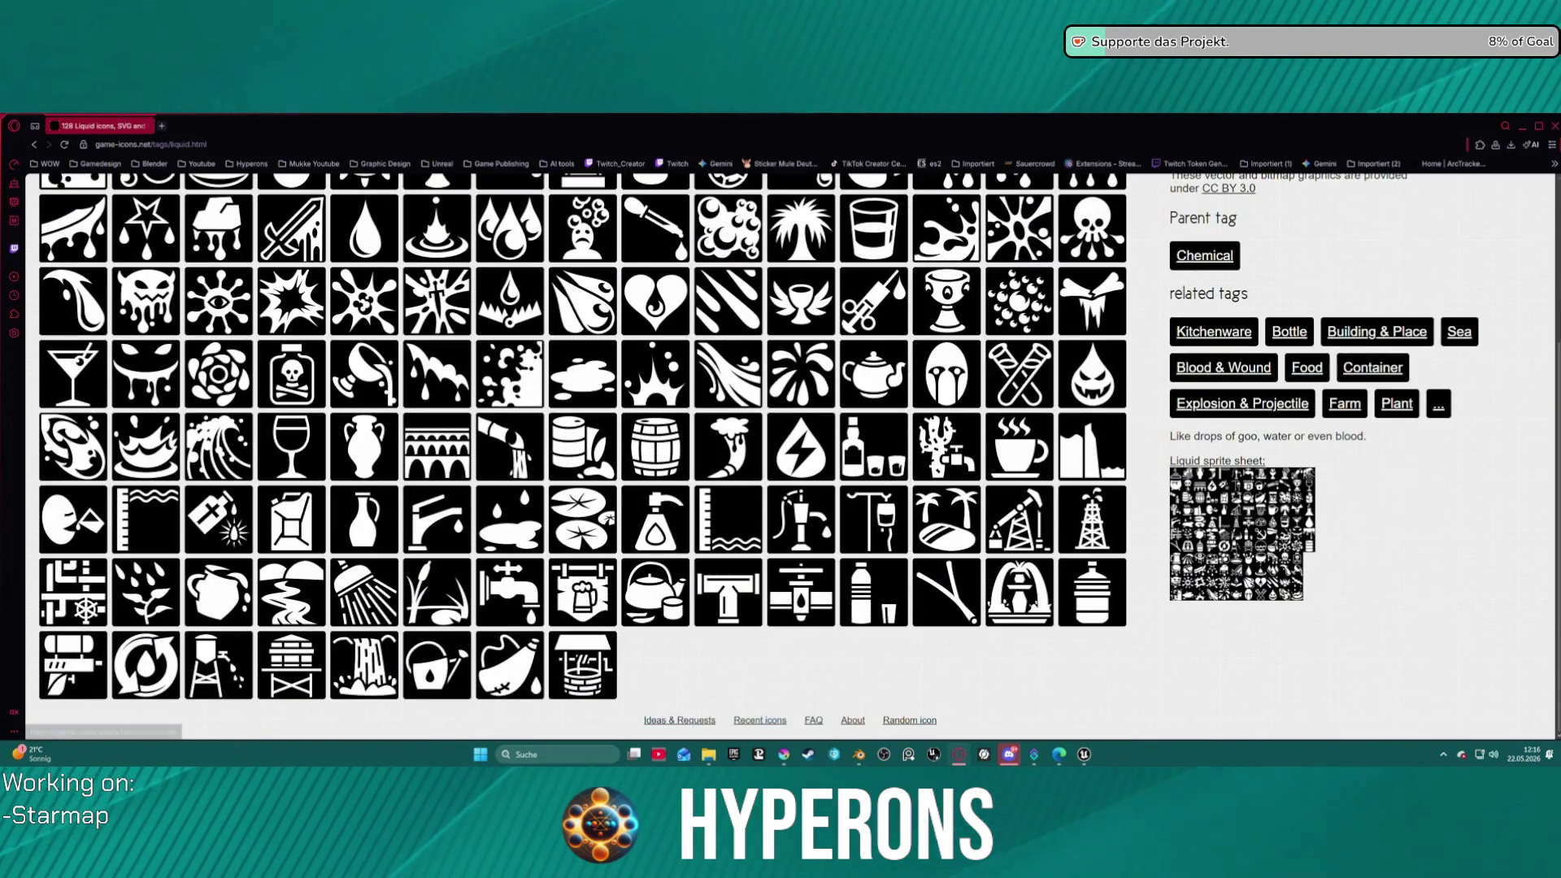
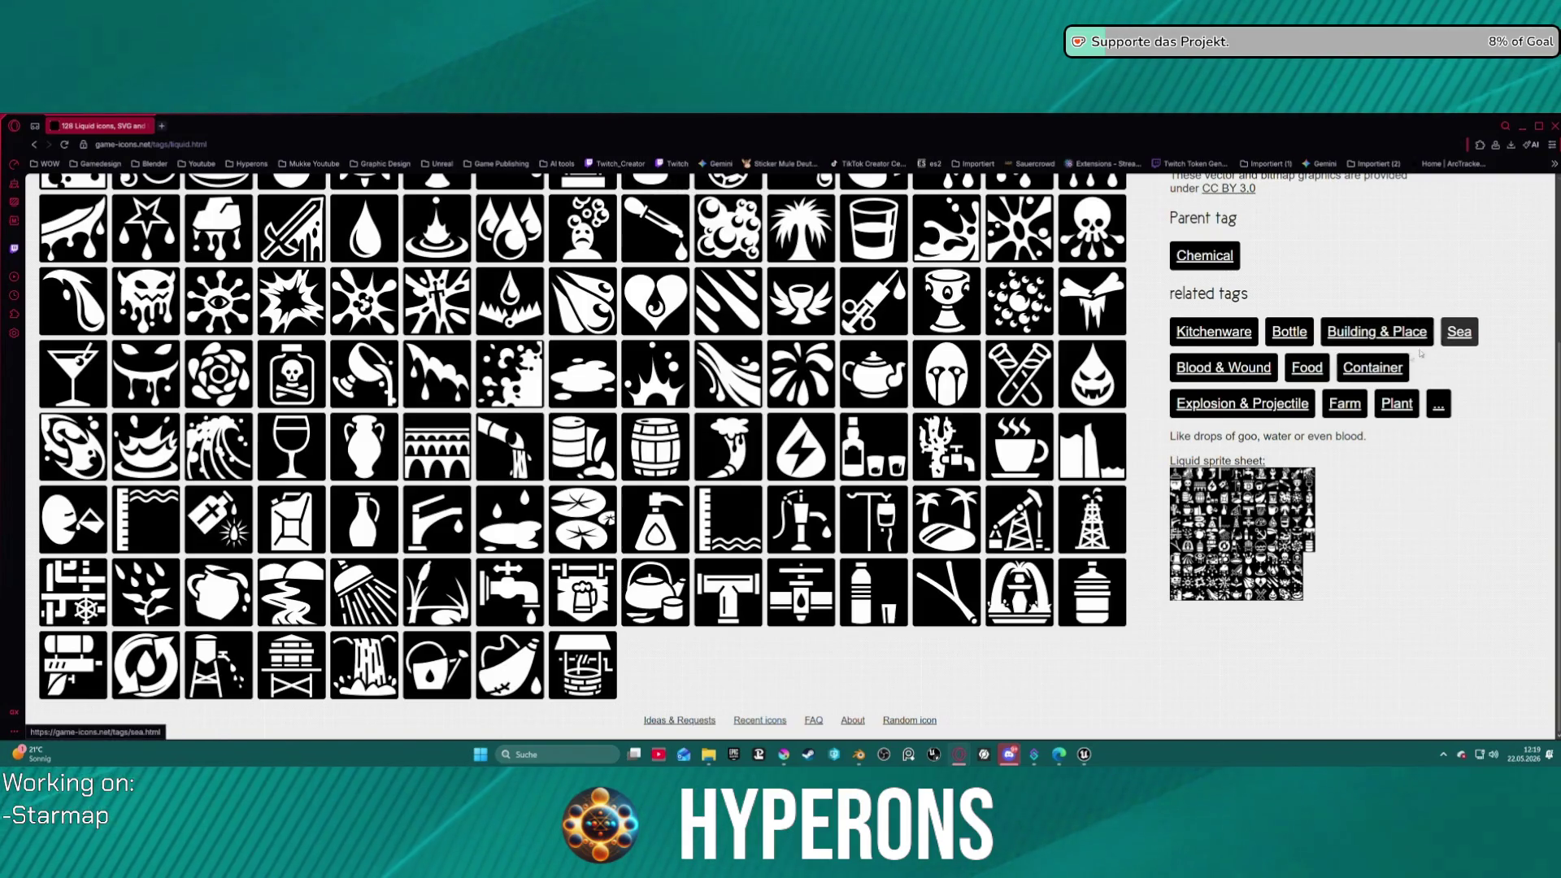
- Browse the 133 Food icons, then go to the full Tags overview
click(1301, 373)
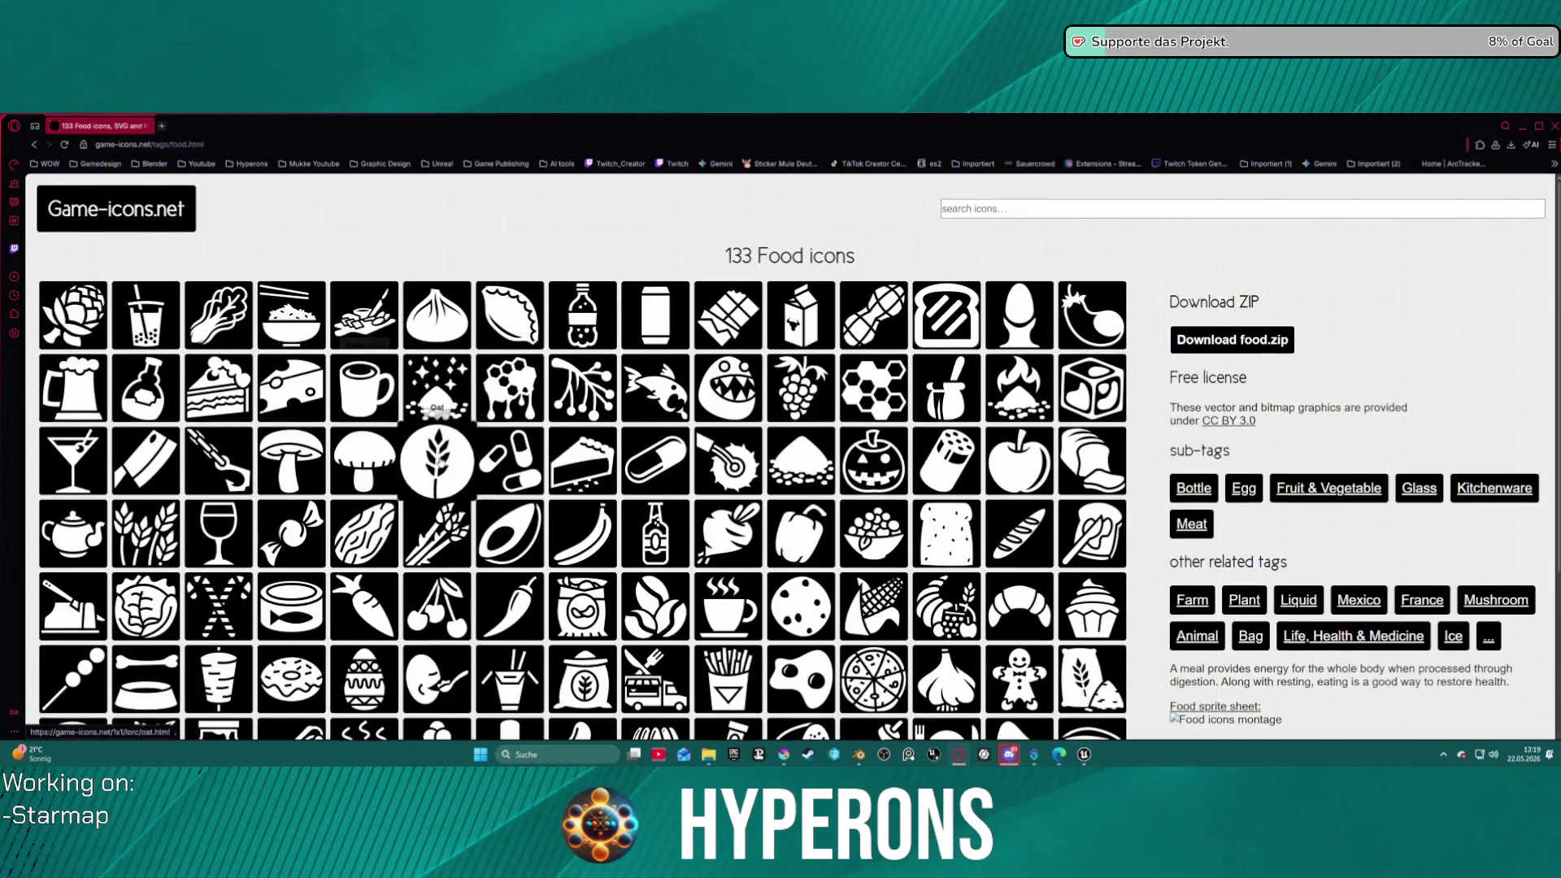
scroll(453, 464, down, 2)
scroll(454, 463, down, 1)
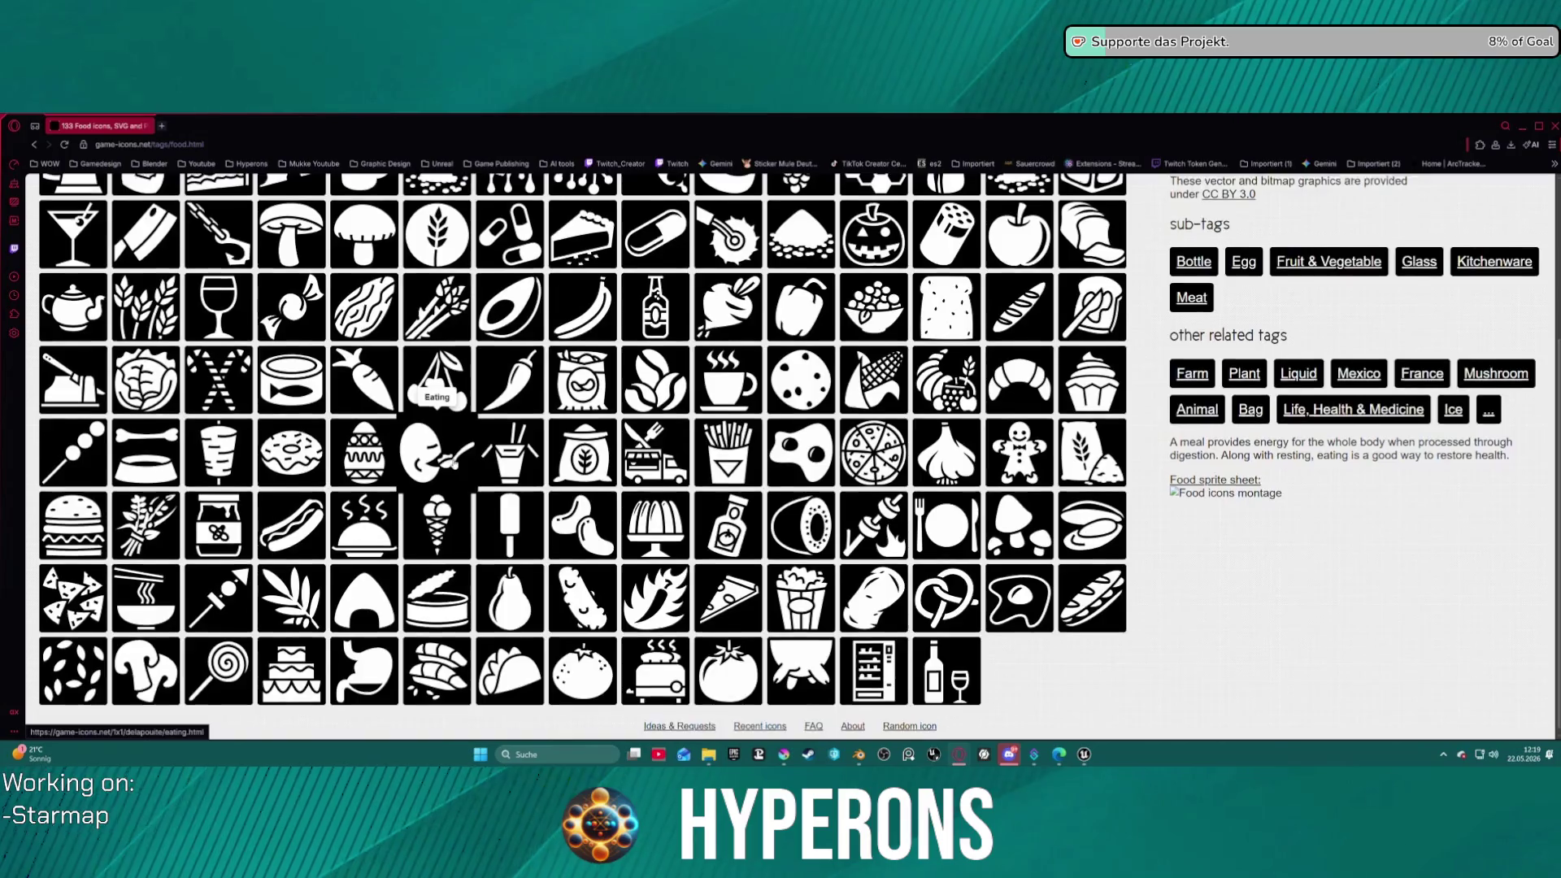
scroll(455, 457, up, 4)
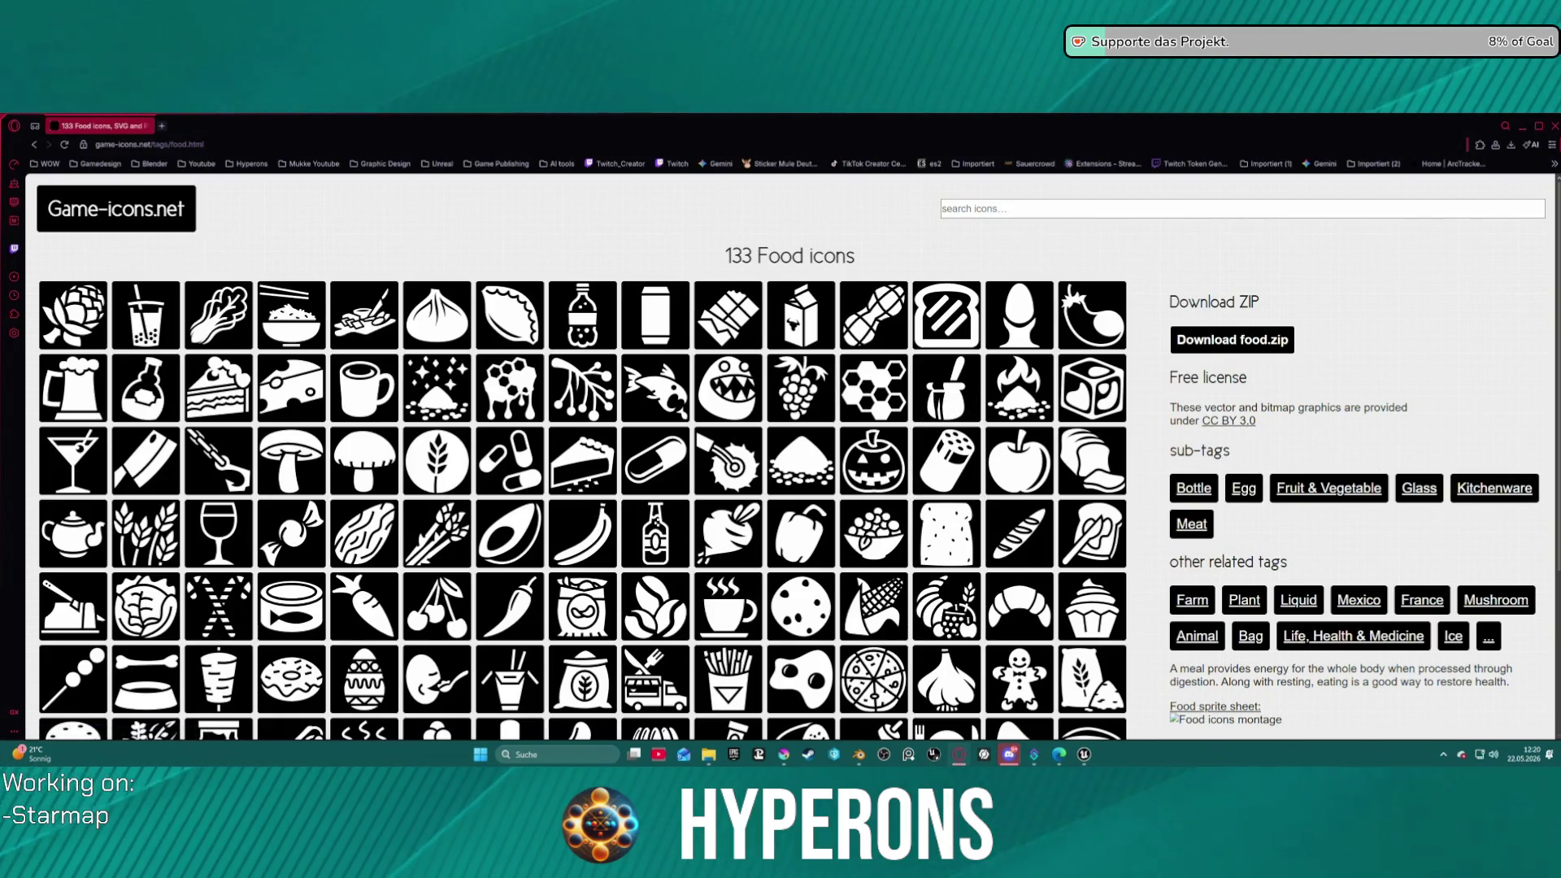
scroll(732, 537, down, 3)
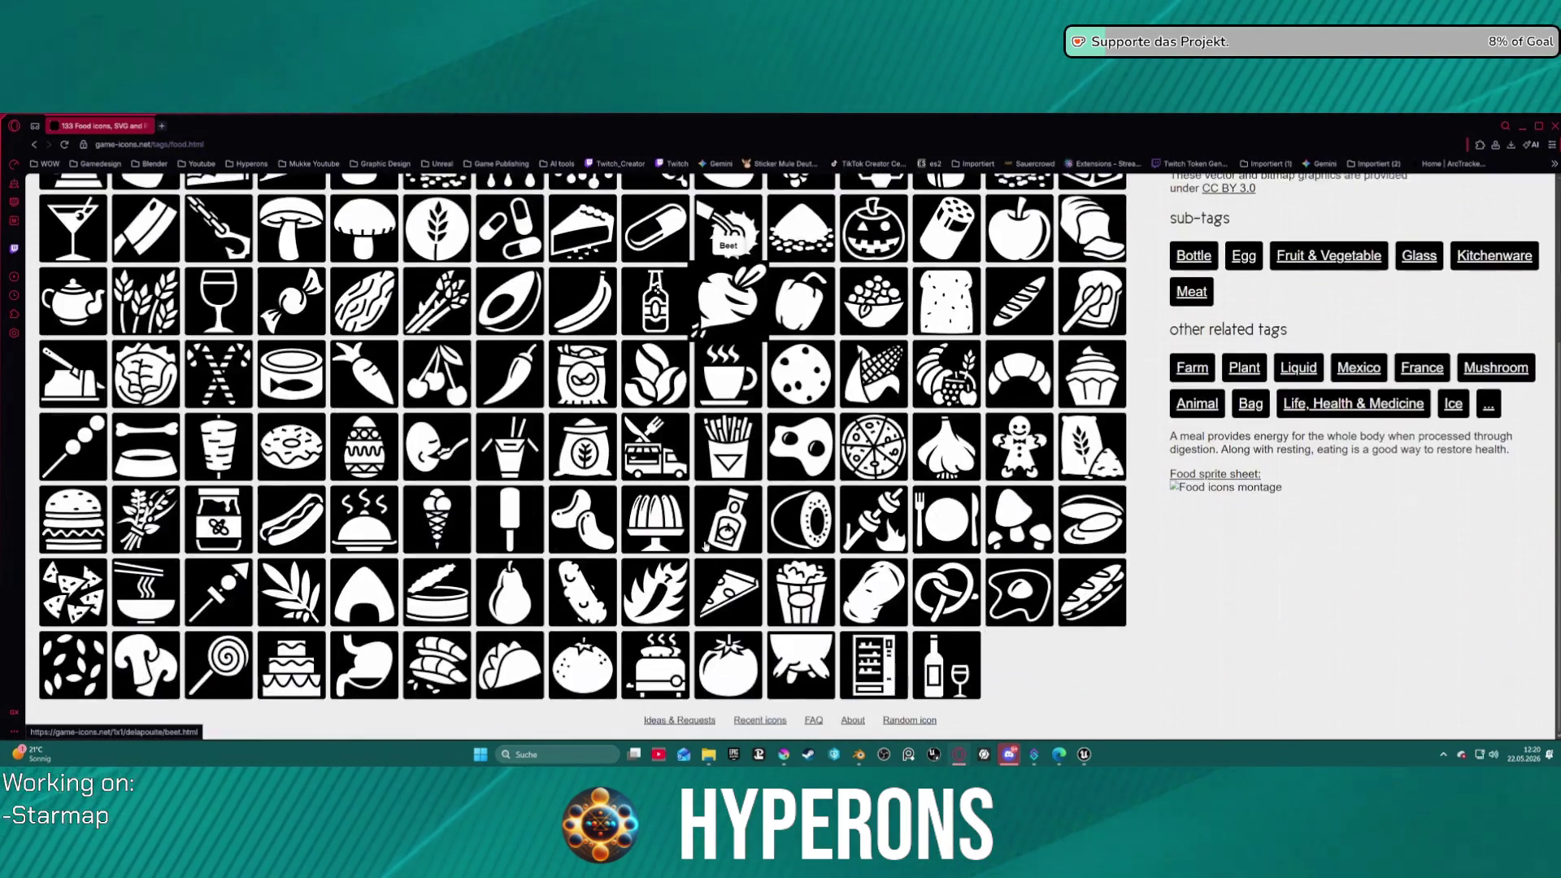
scroll(794, 551, up, 3)
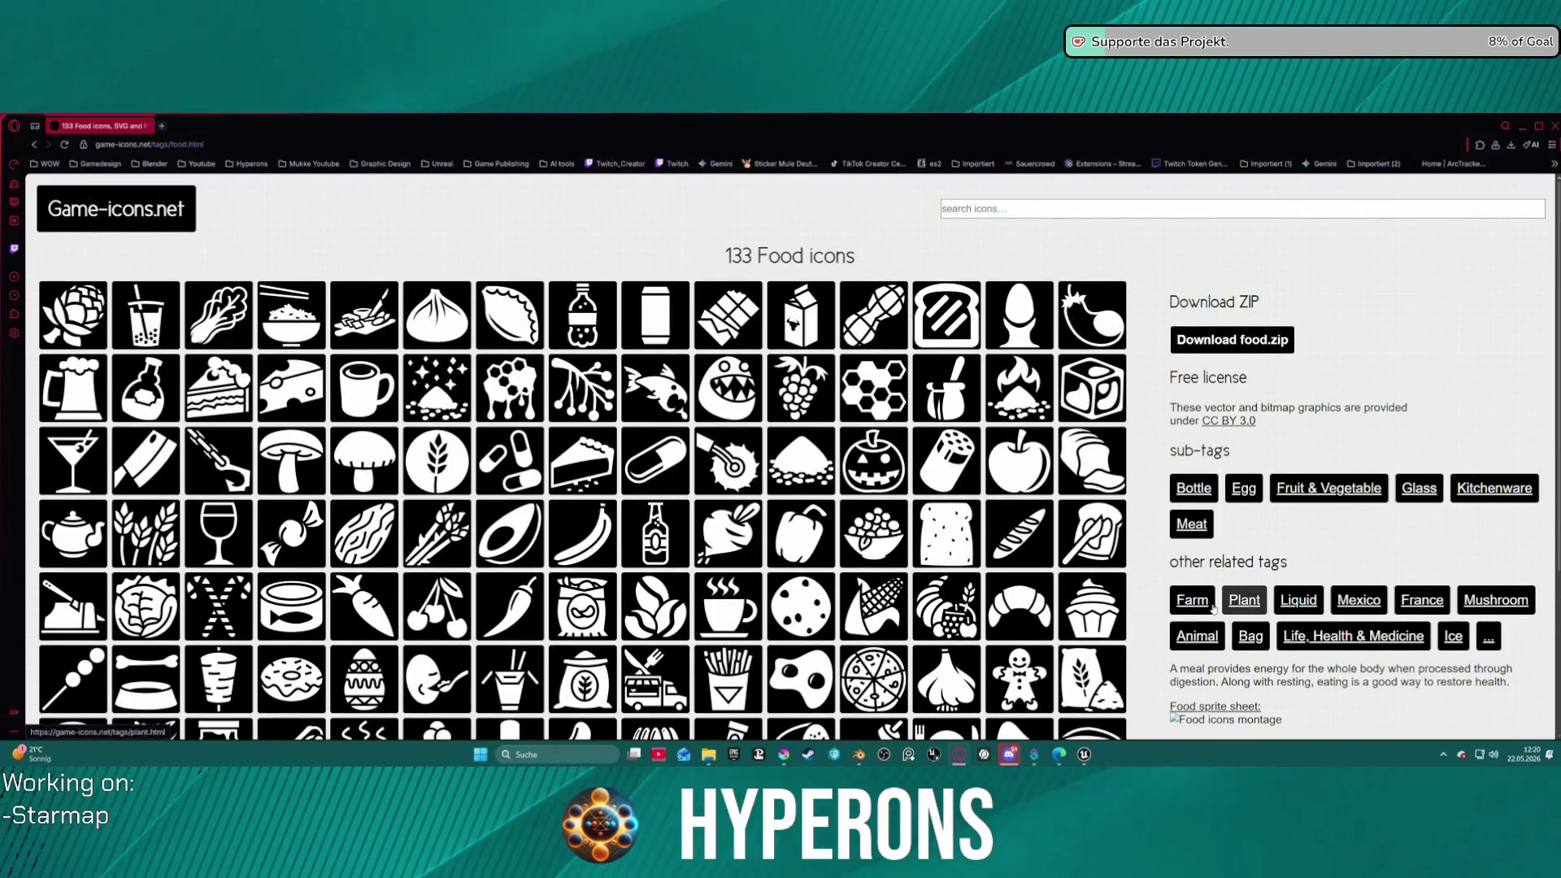
click(1480, 642)
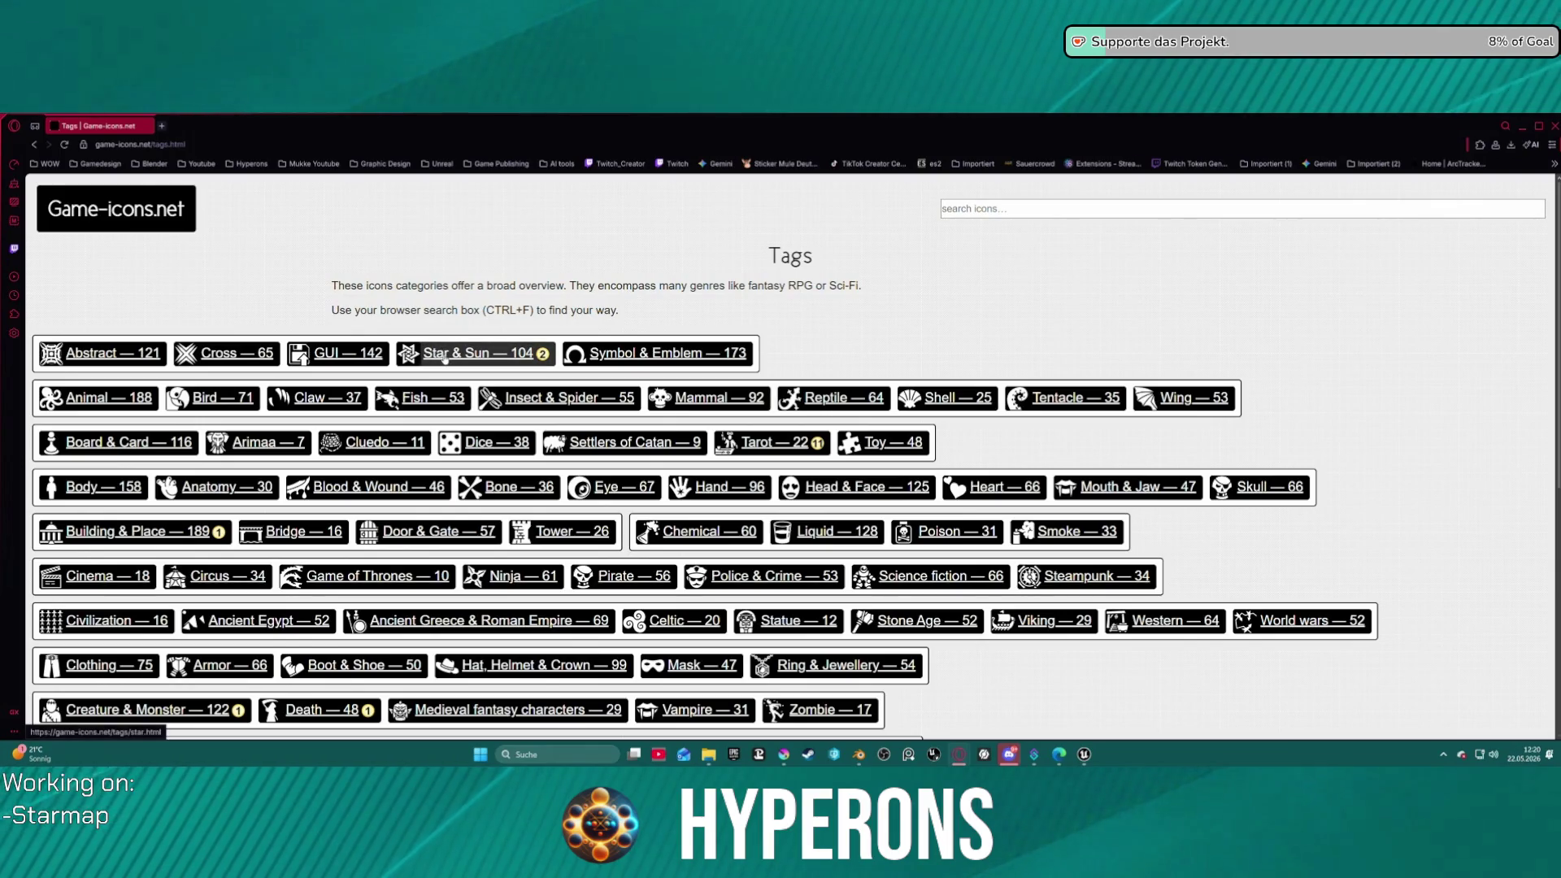
- Open the 53 Ice icons from the Tags list, then return to the Gemini chat
scroll(274, 547, down, 3)
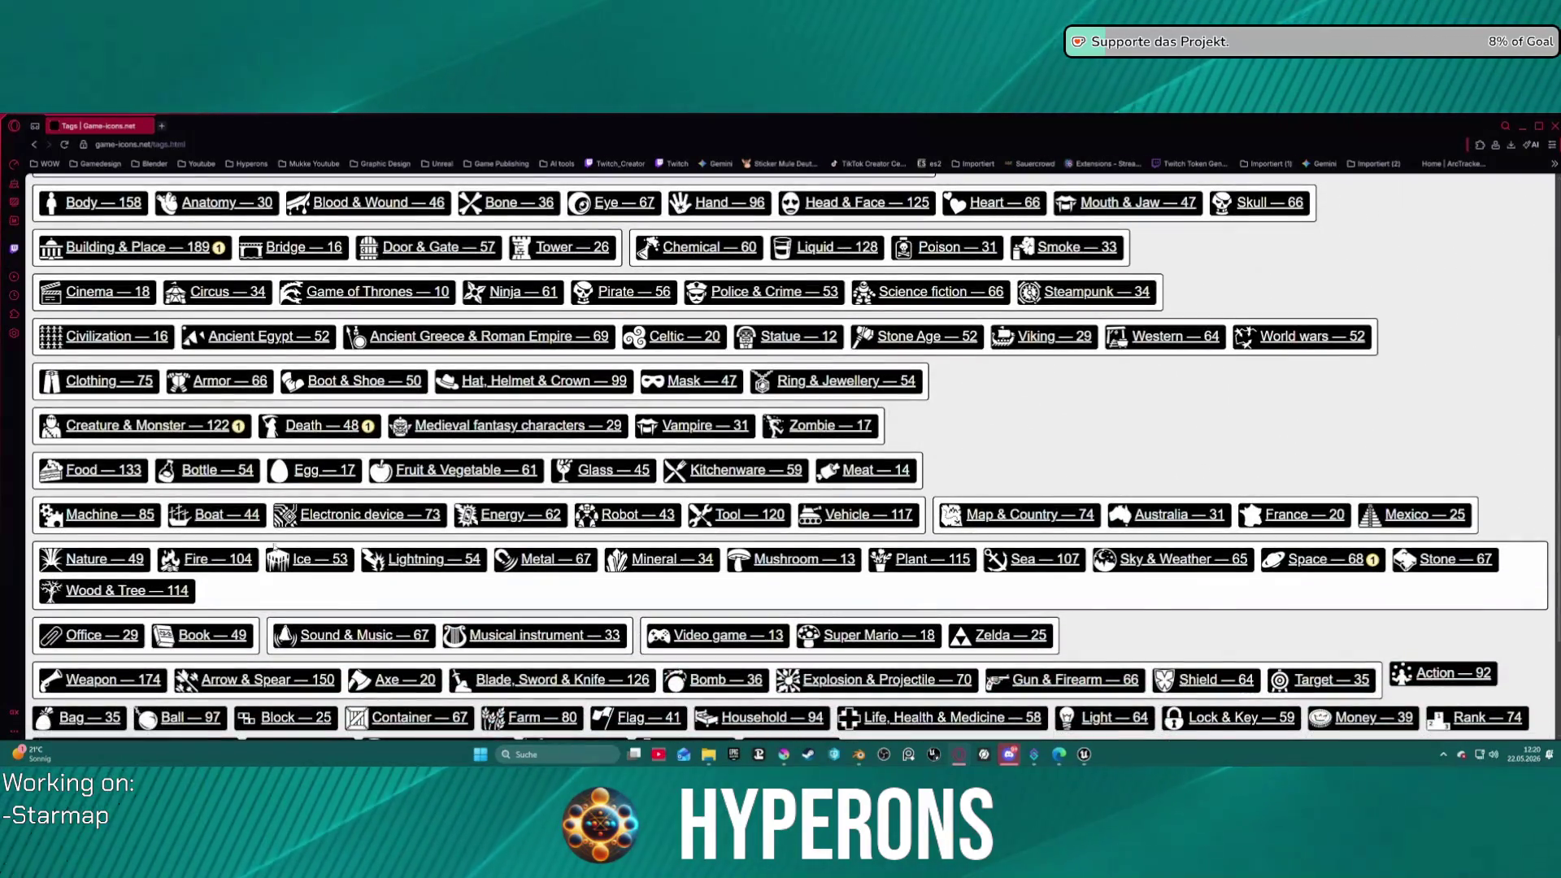
click(311, 561)
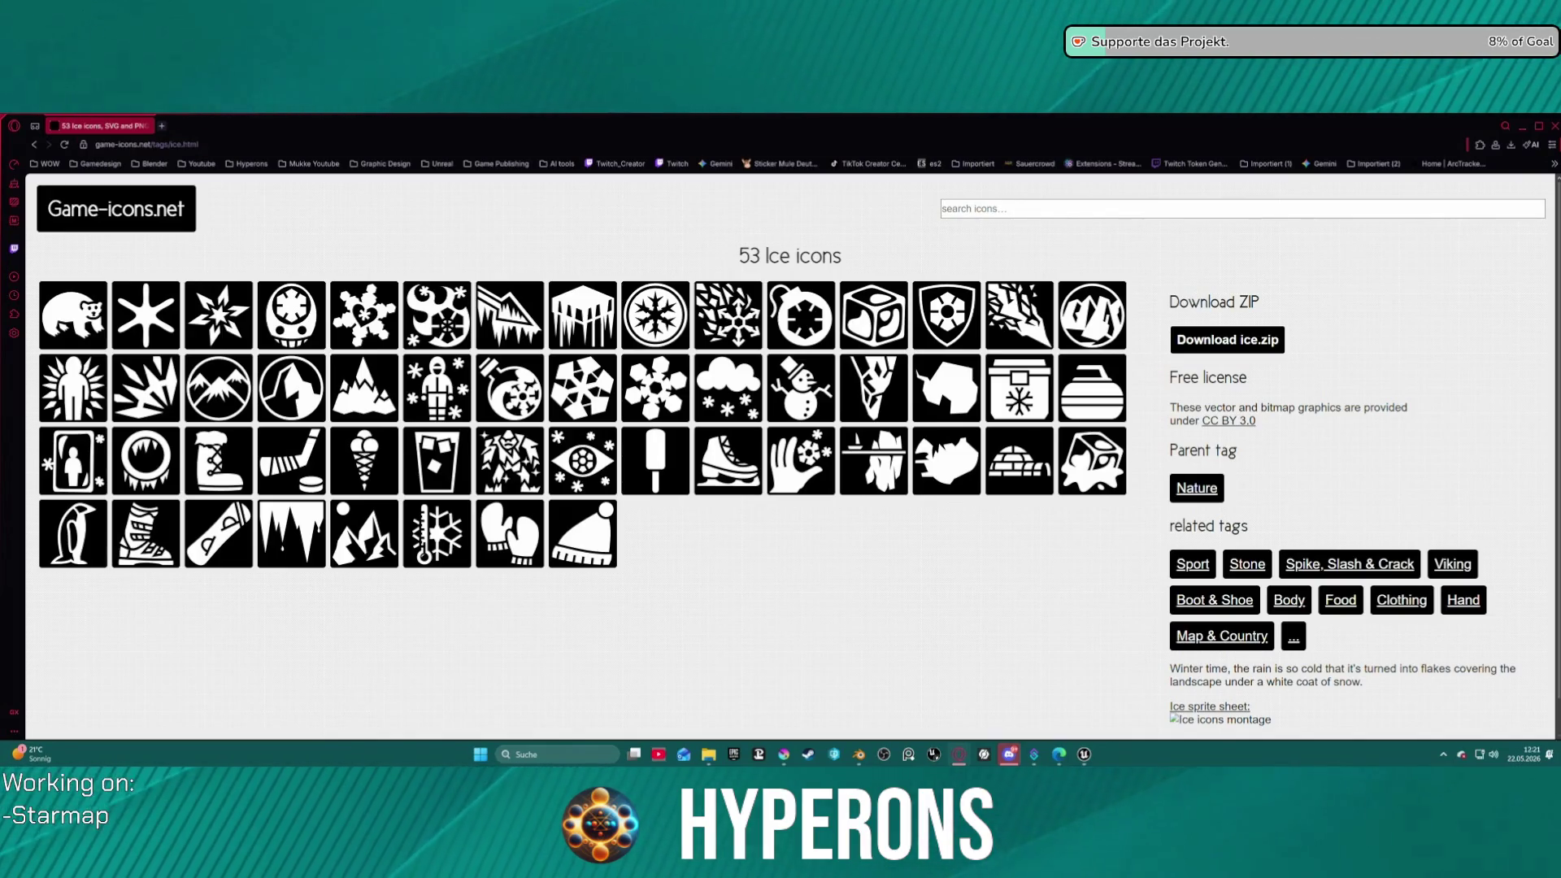
key(alt+Tab)
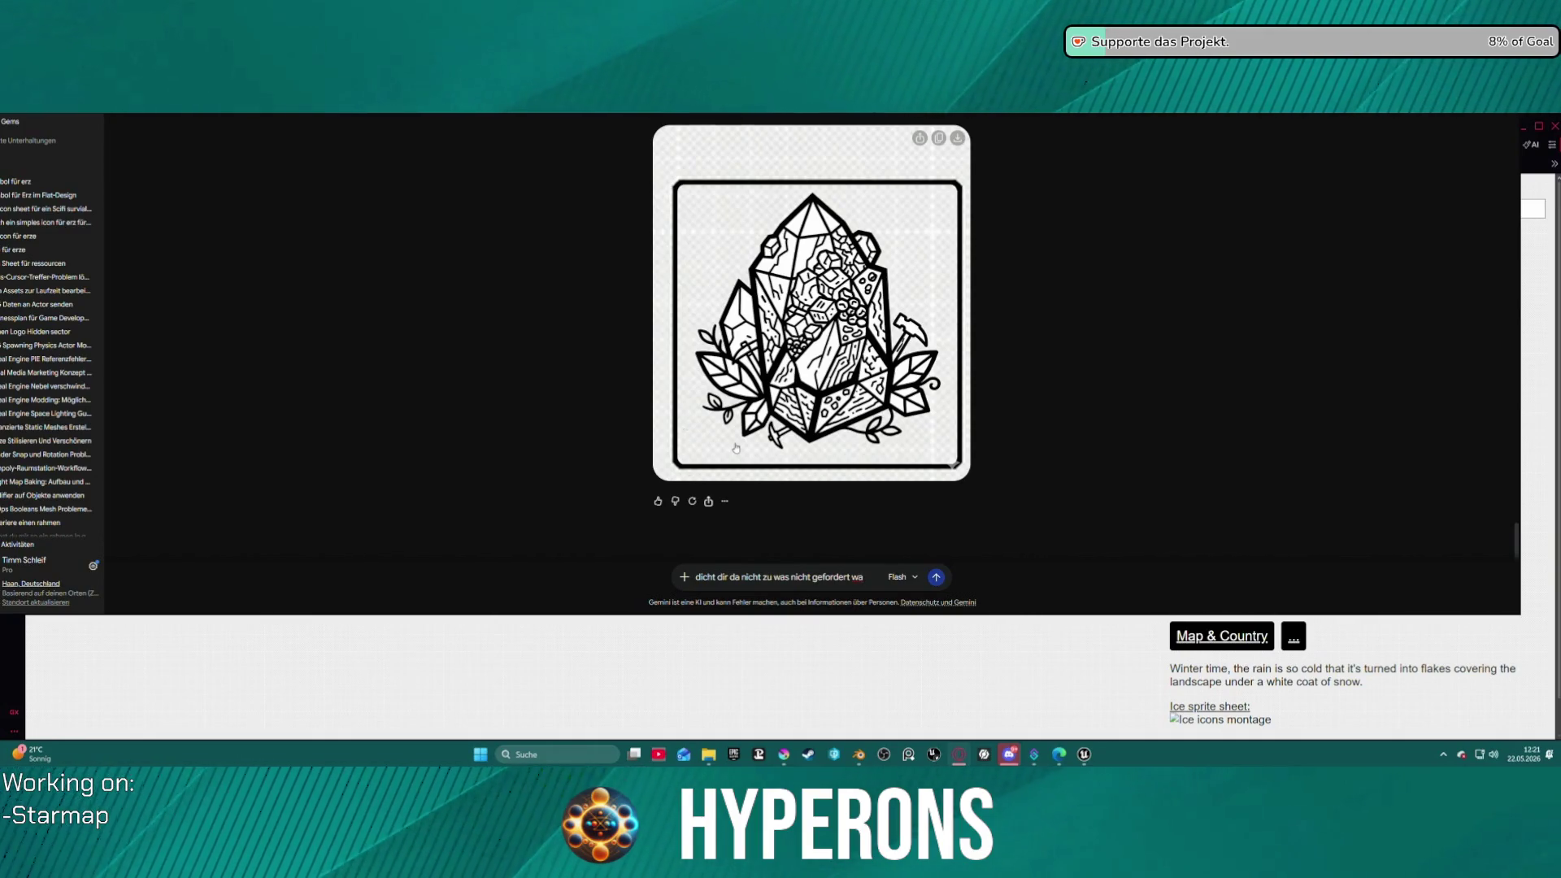
text(e)
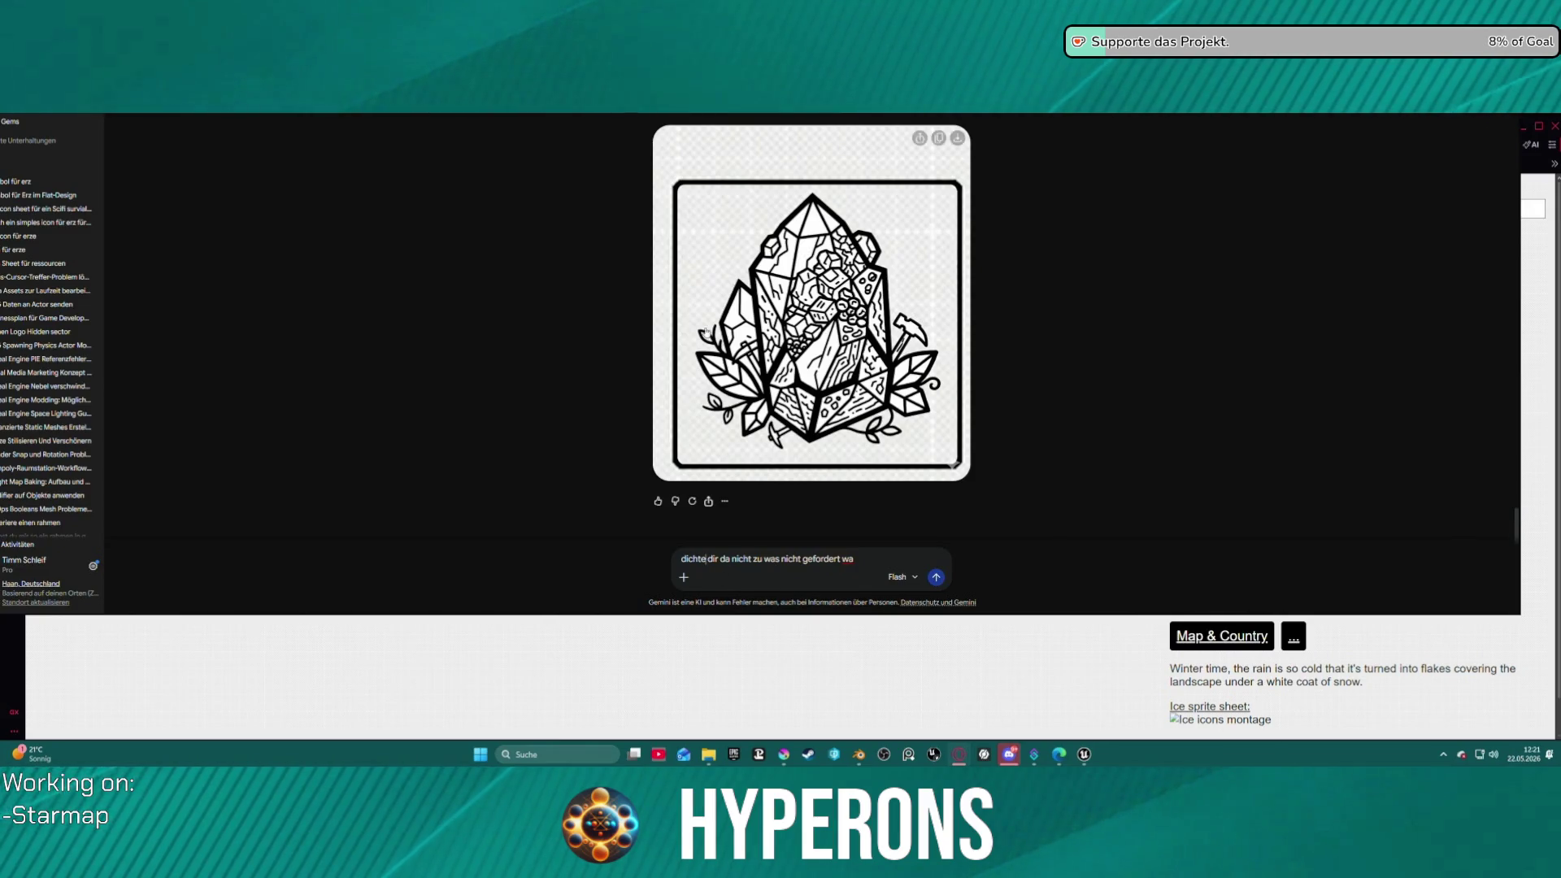
key(Escape)
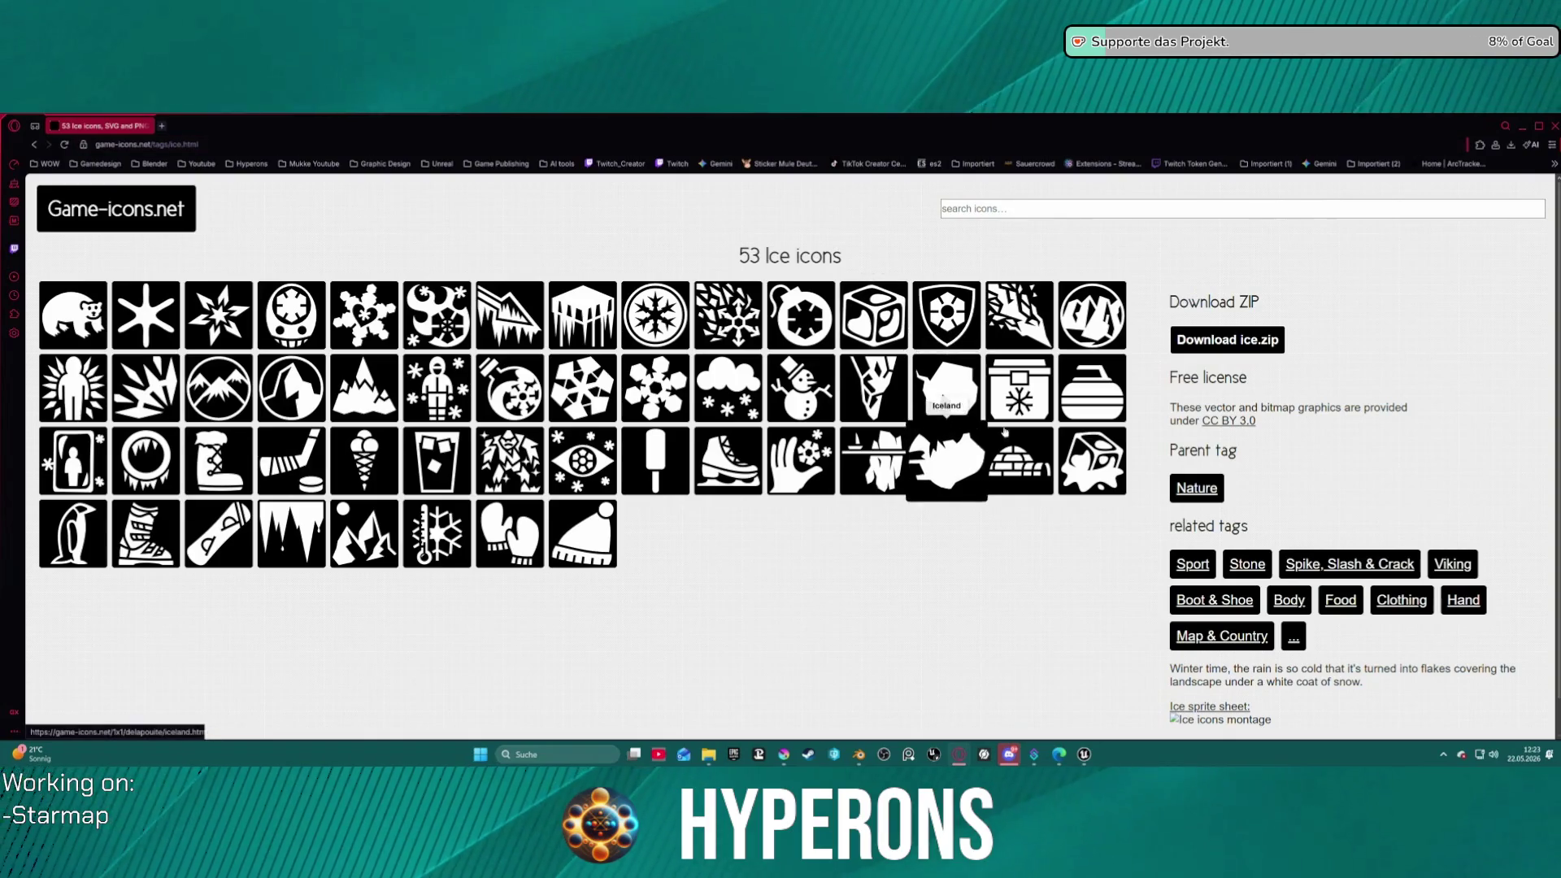
- Search for 'rock' and open the 67 Stone icons from its stone tag
click(1038, 213)
text(rock)
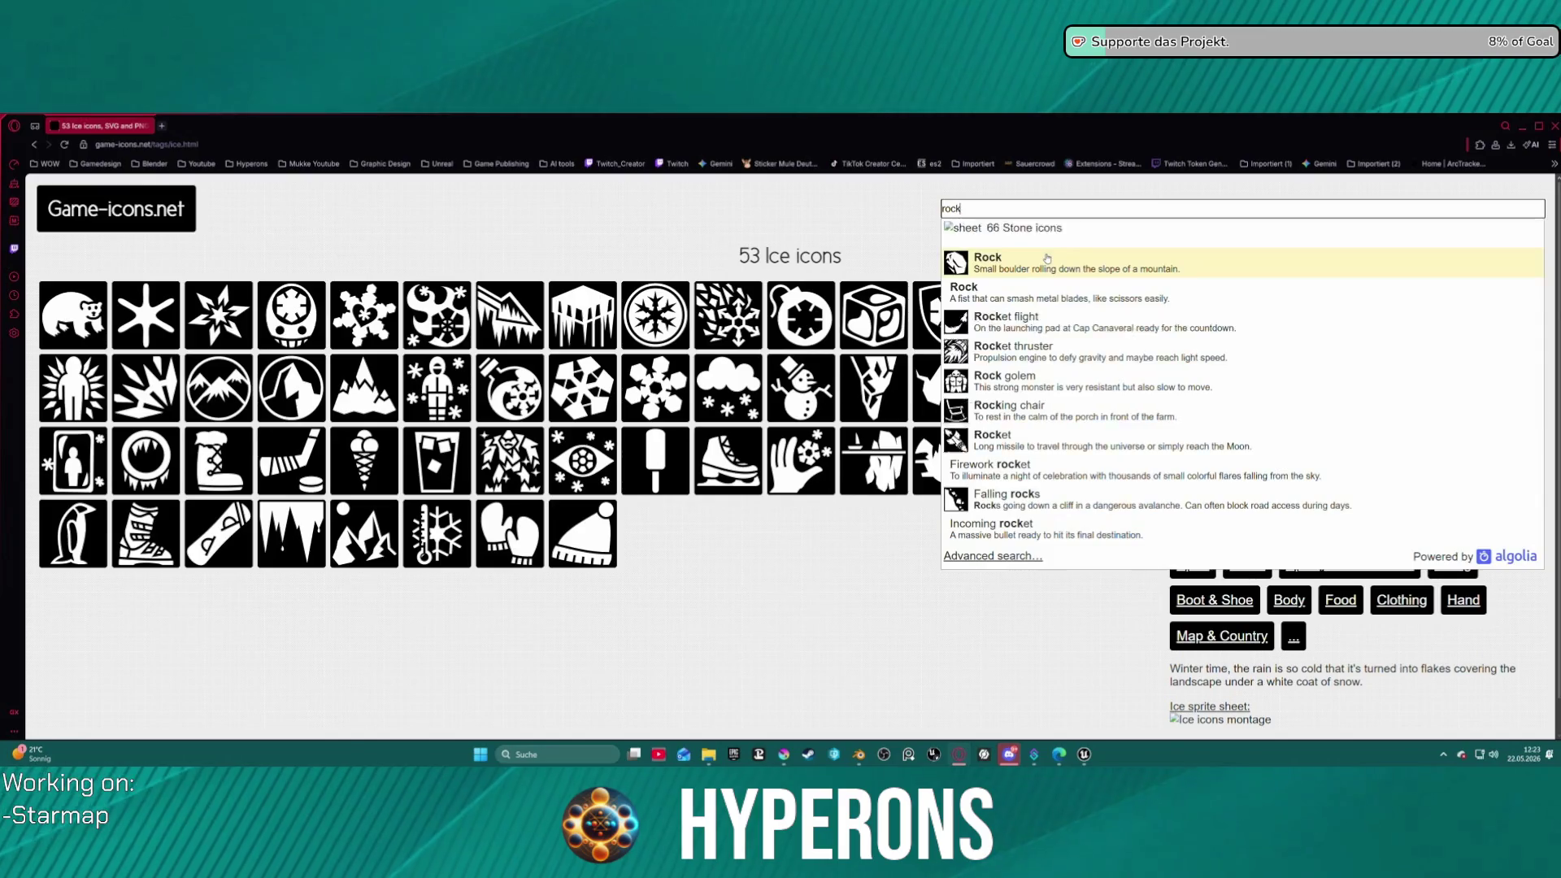
key(Return)
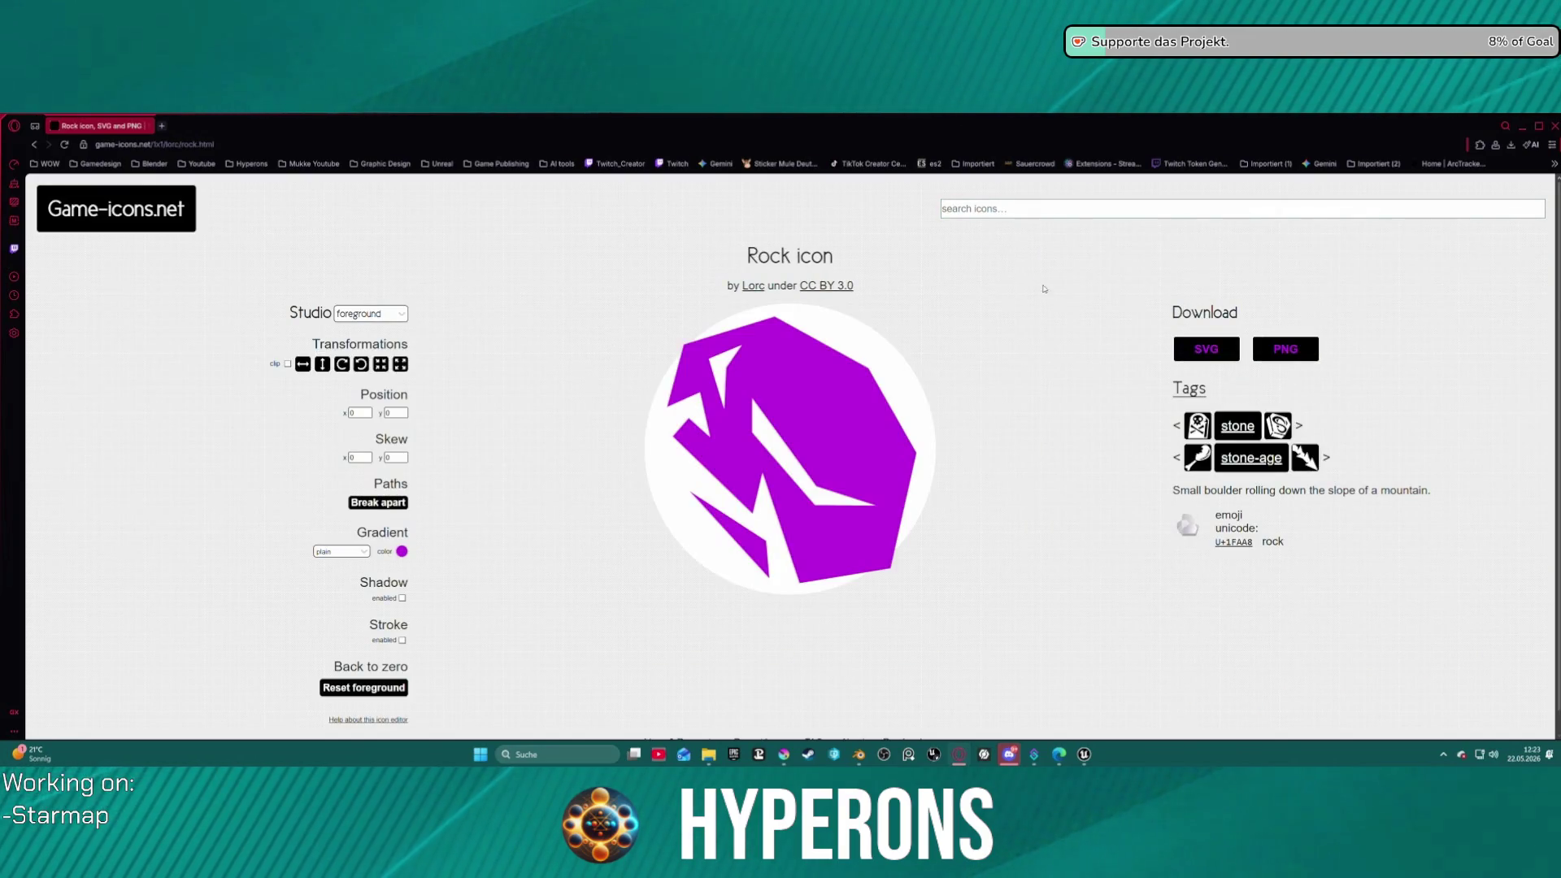
click(1233, 429)
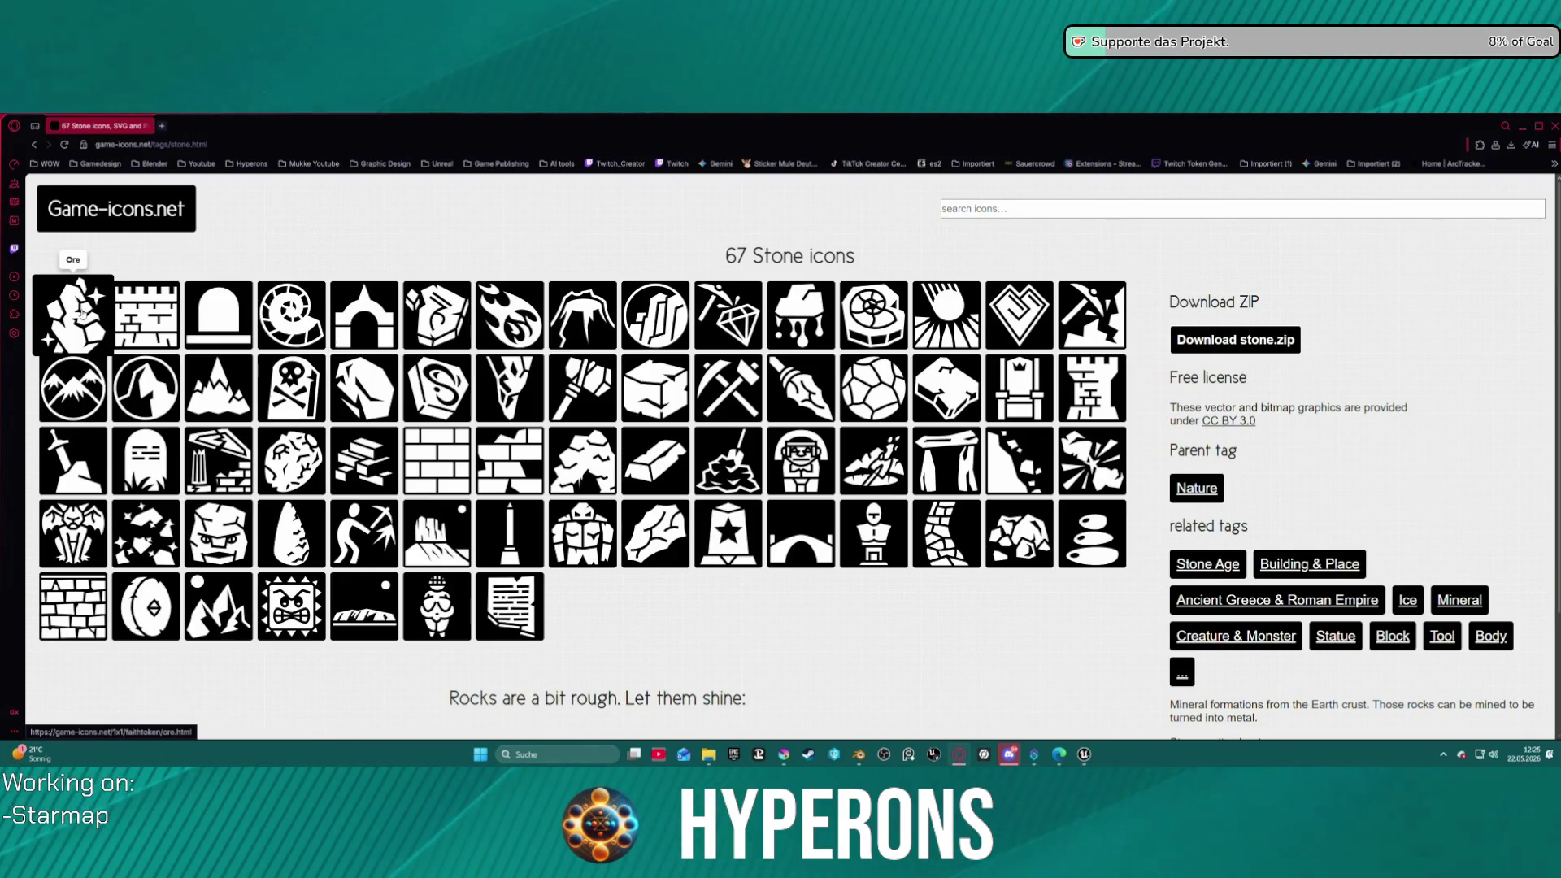
- Open the Ore icon's editor, keeping a plain fill and the default white illustration
click(82, 314)
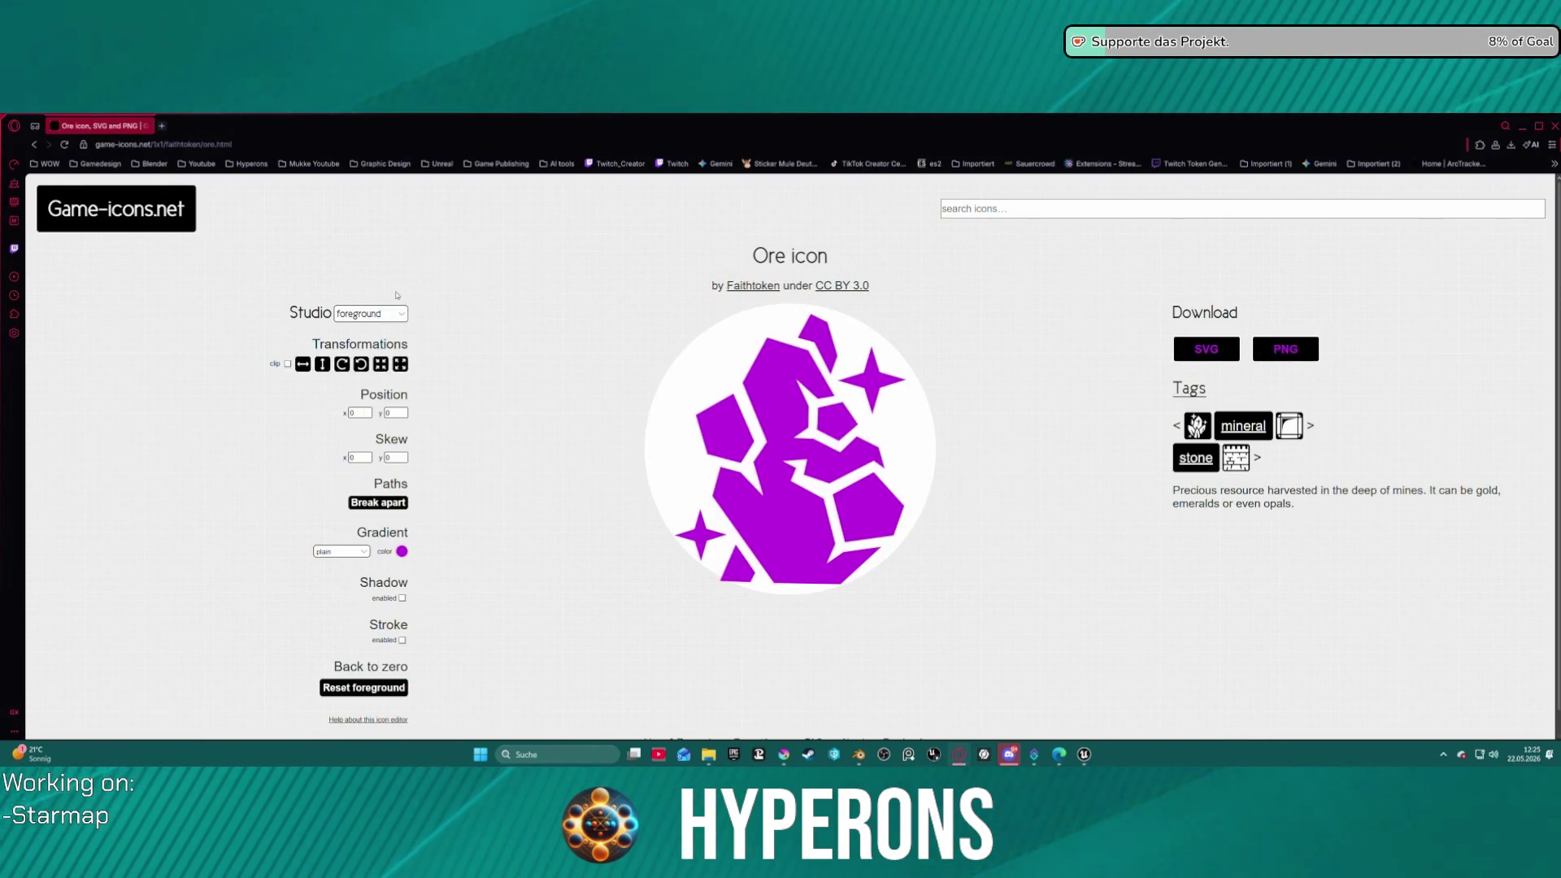
click(342, 551)
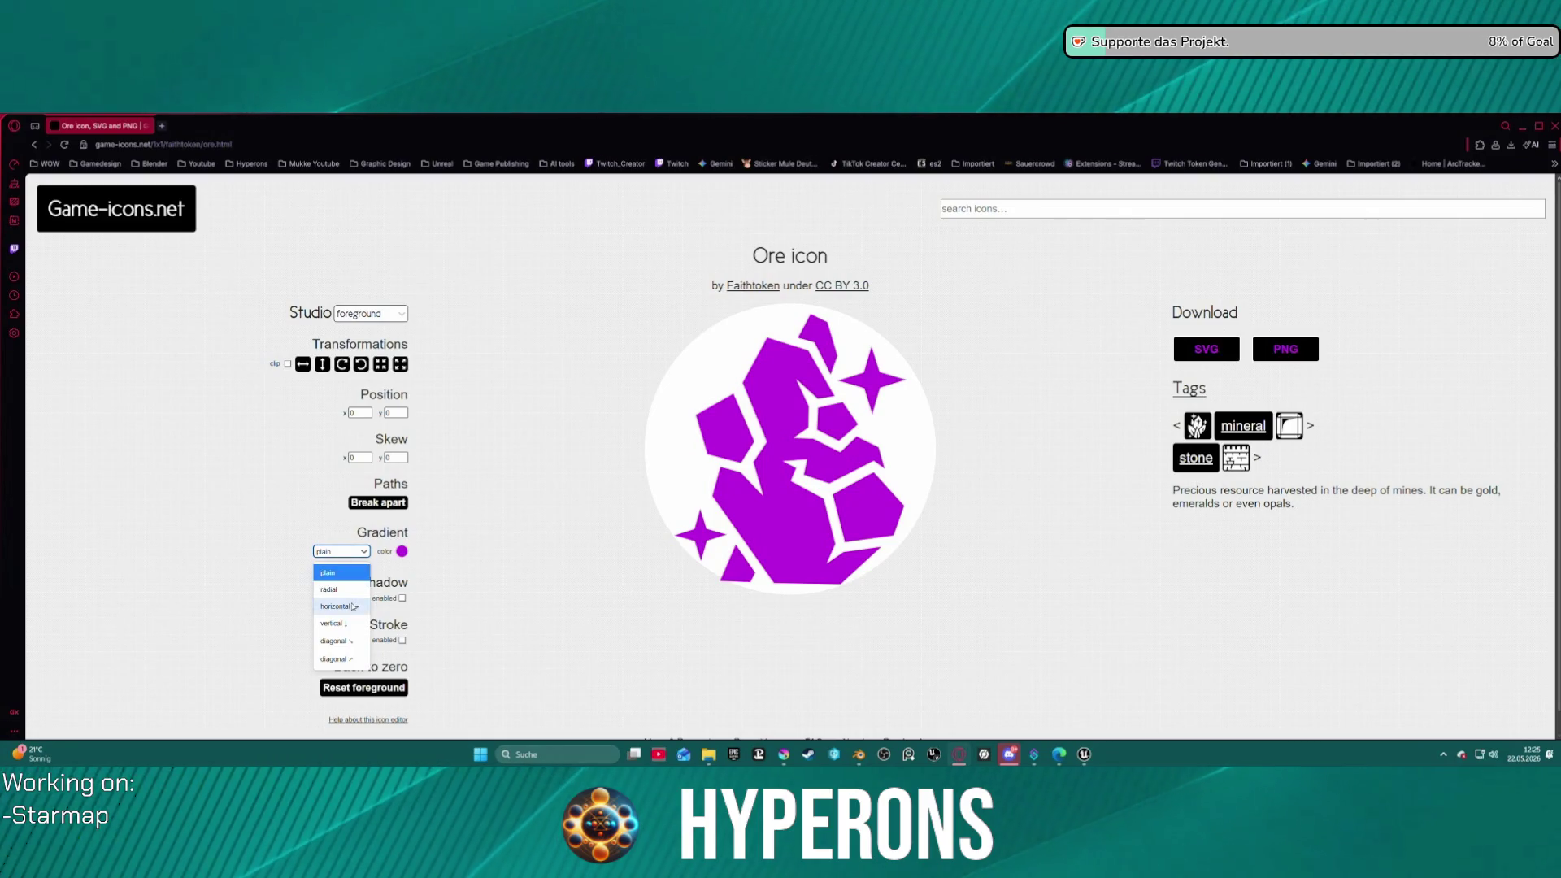
click(358, 553)
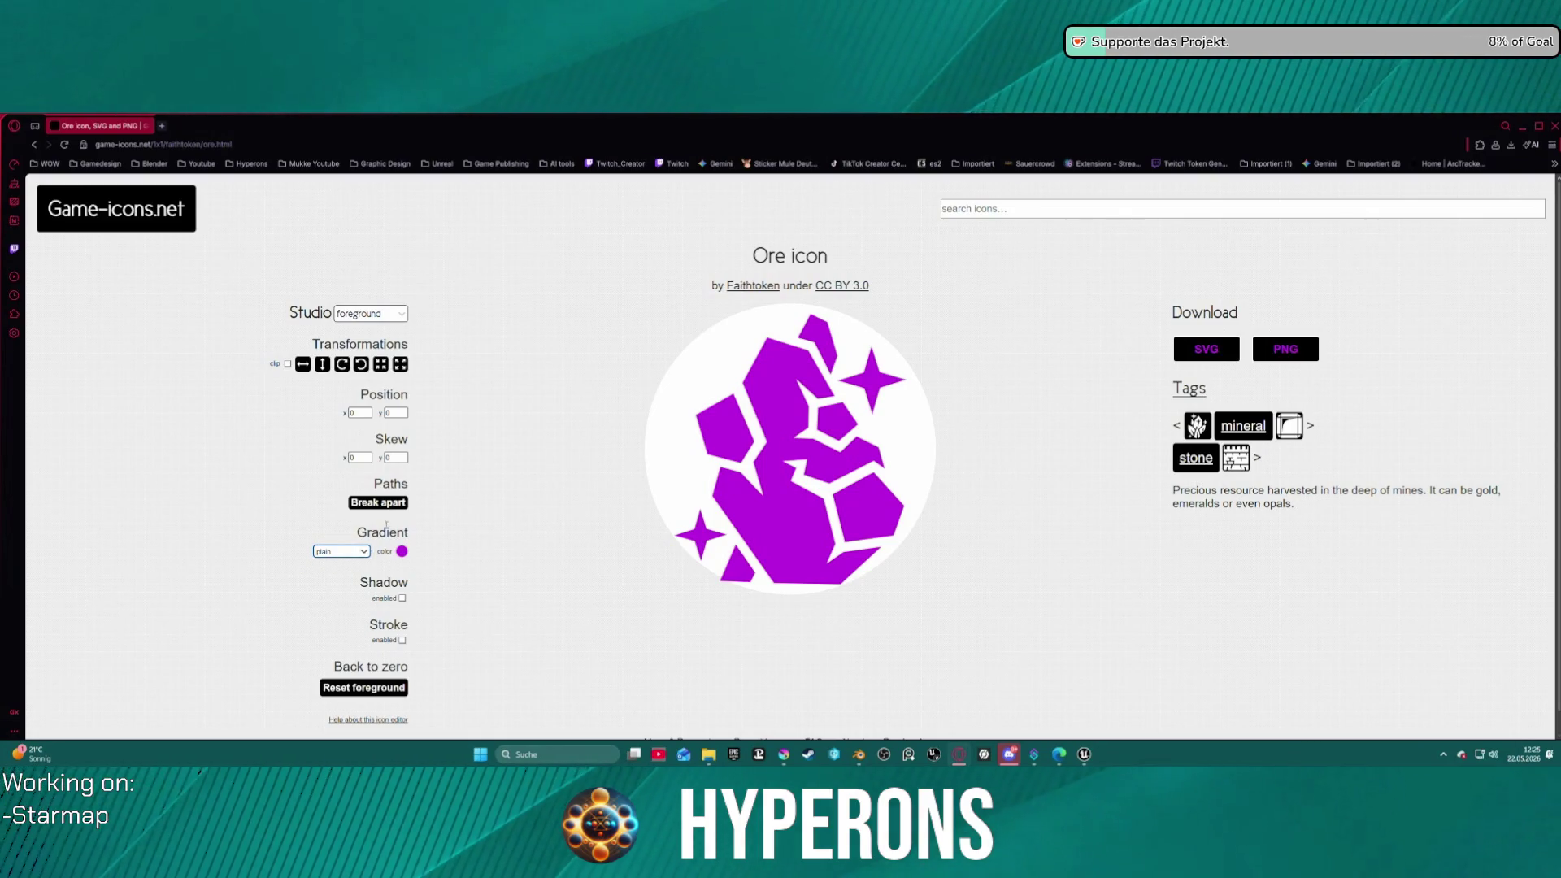
scroll(387, 524, down, 1)
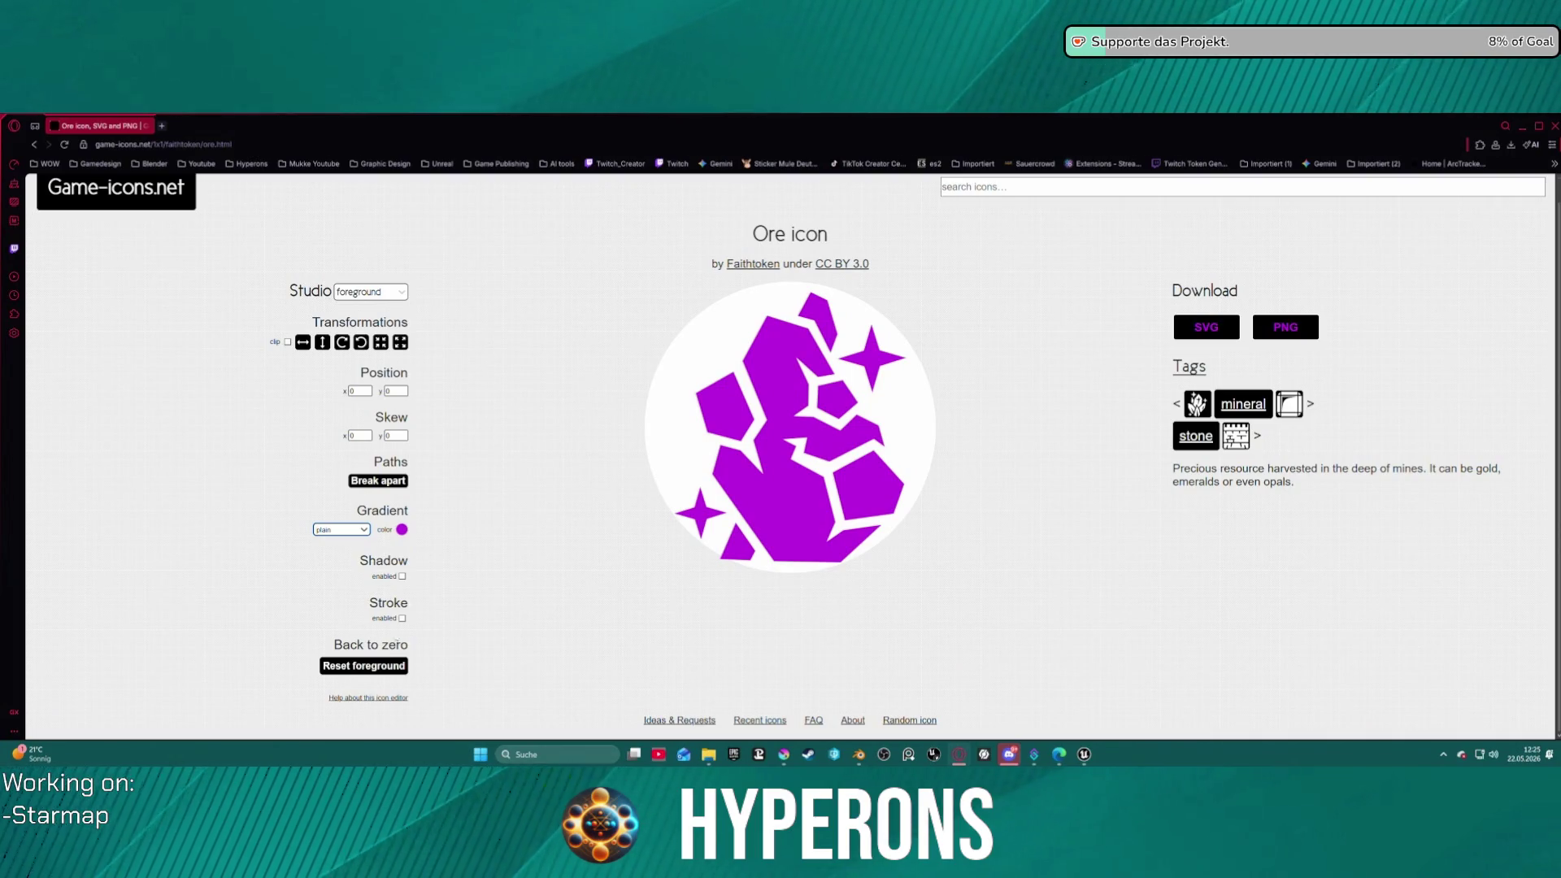
click(387, 669)
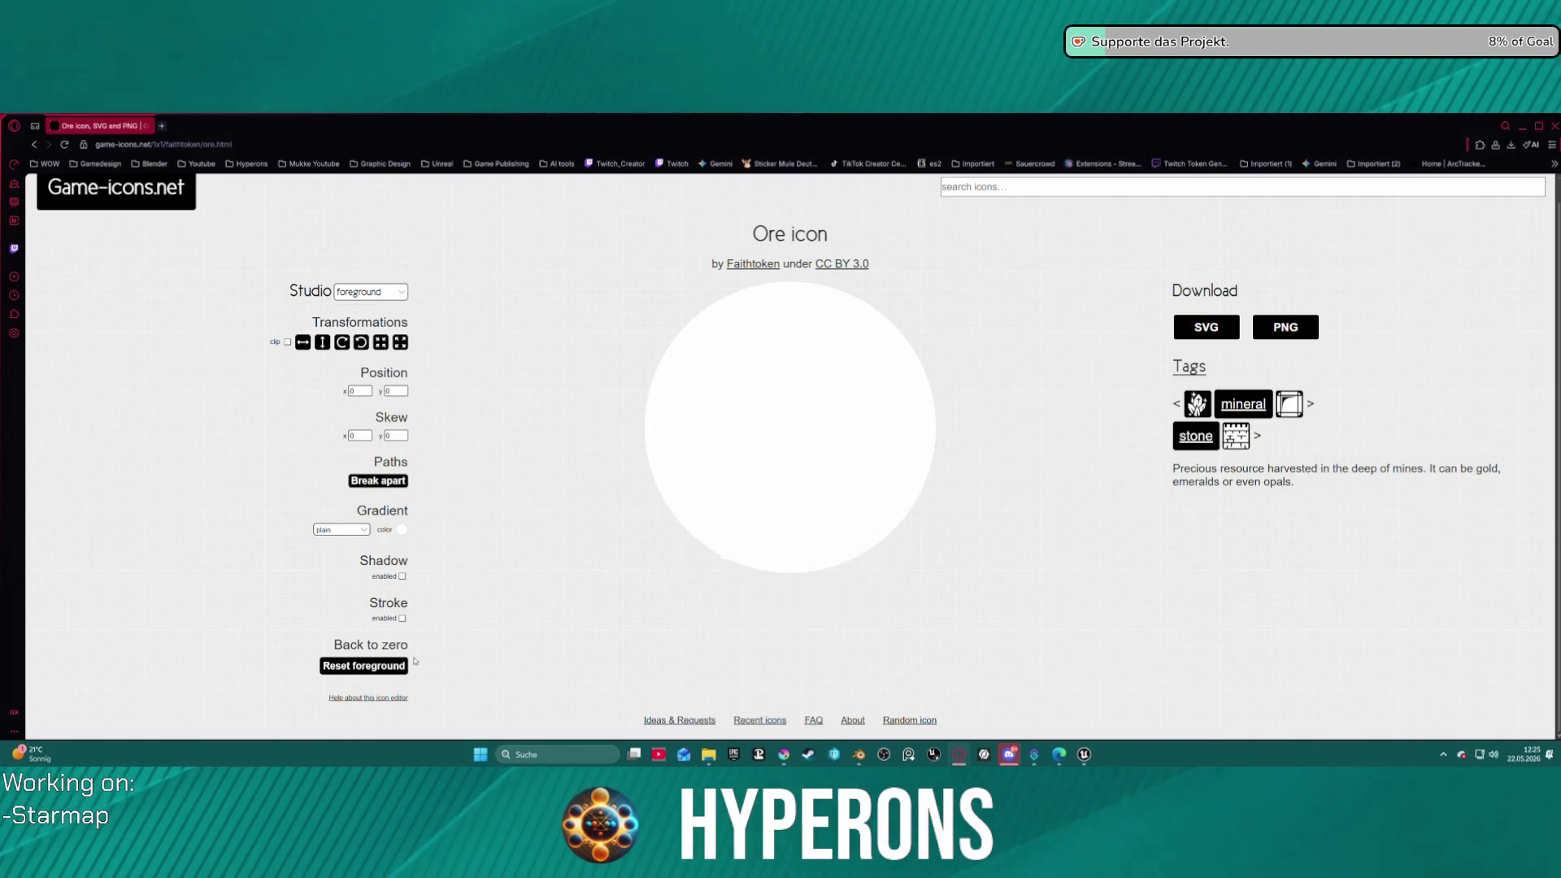
- Reset the icon background to a plain square and colour it white
click(370, 291)
click(366, 317)
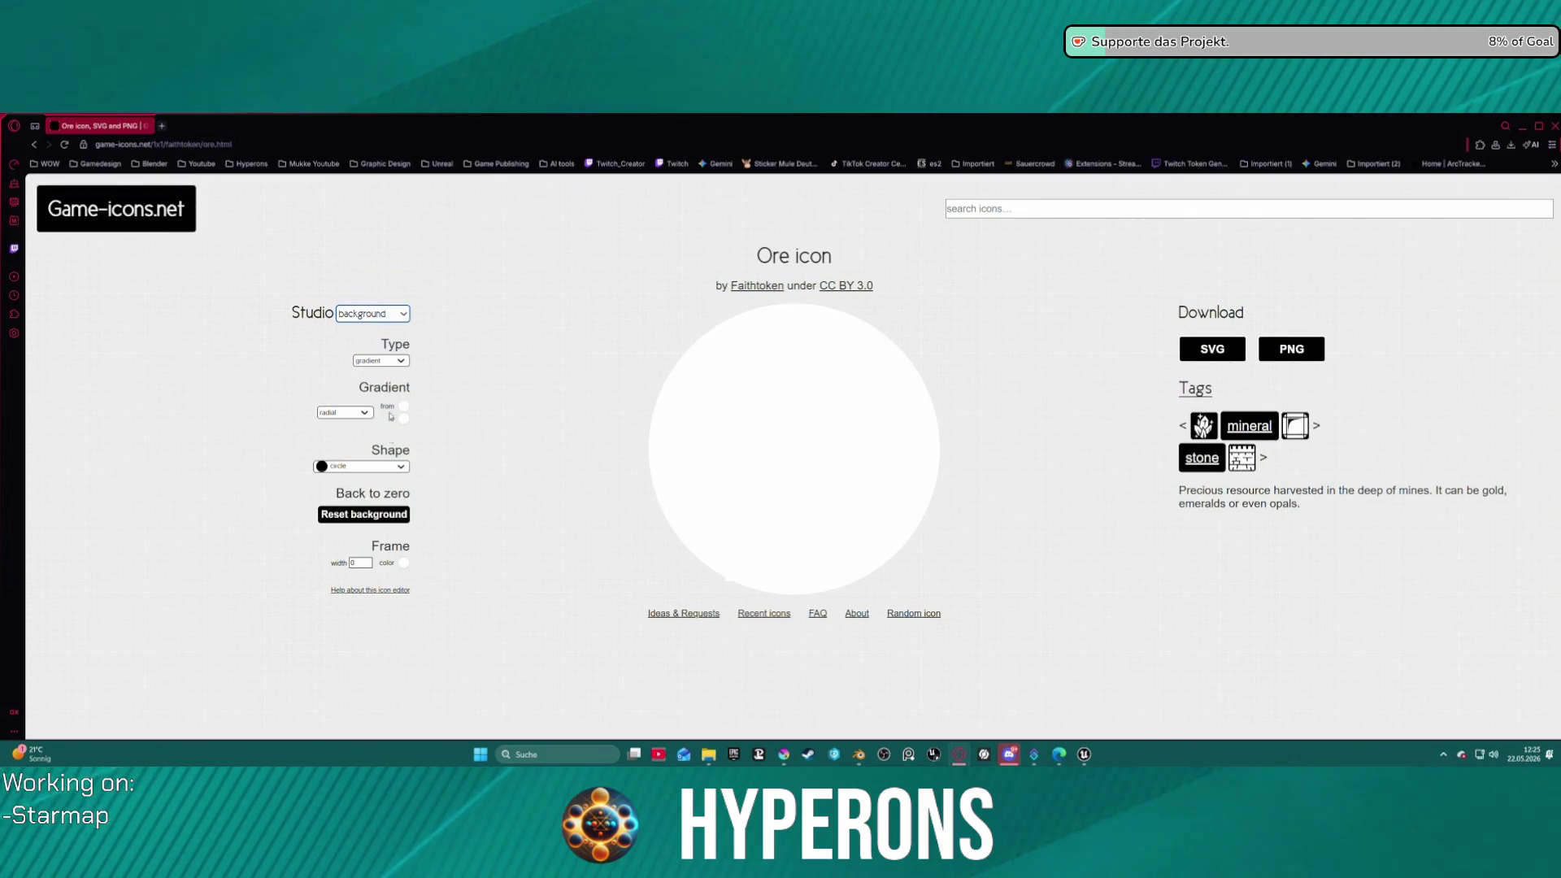
click(371, 516)
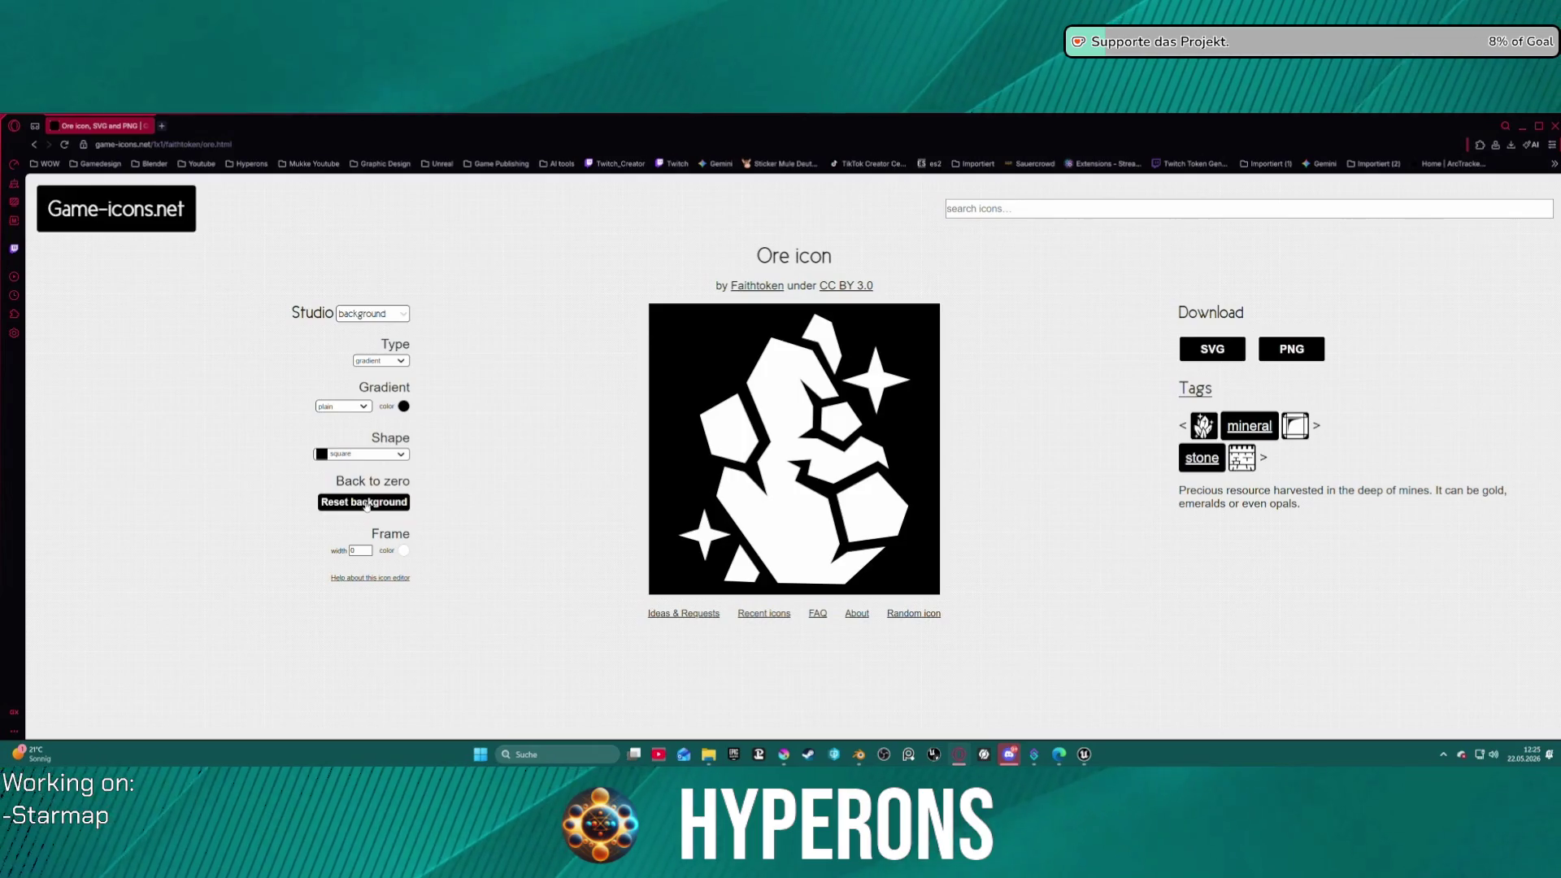
click(404, 407)
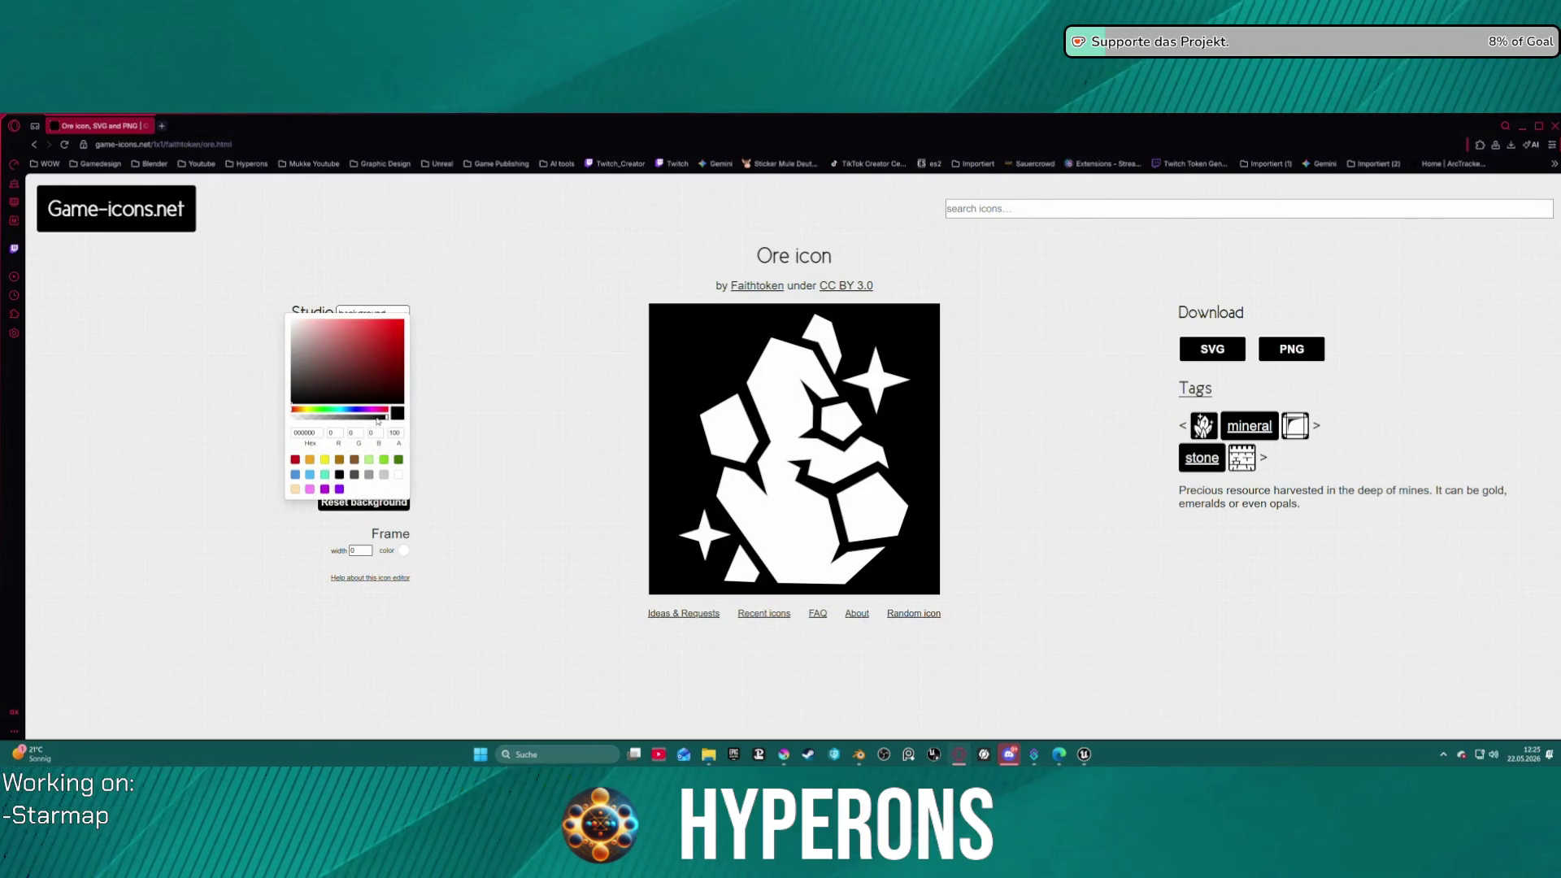
click(398, 476)
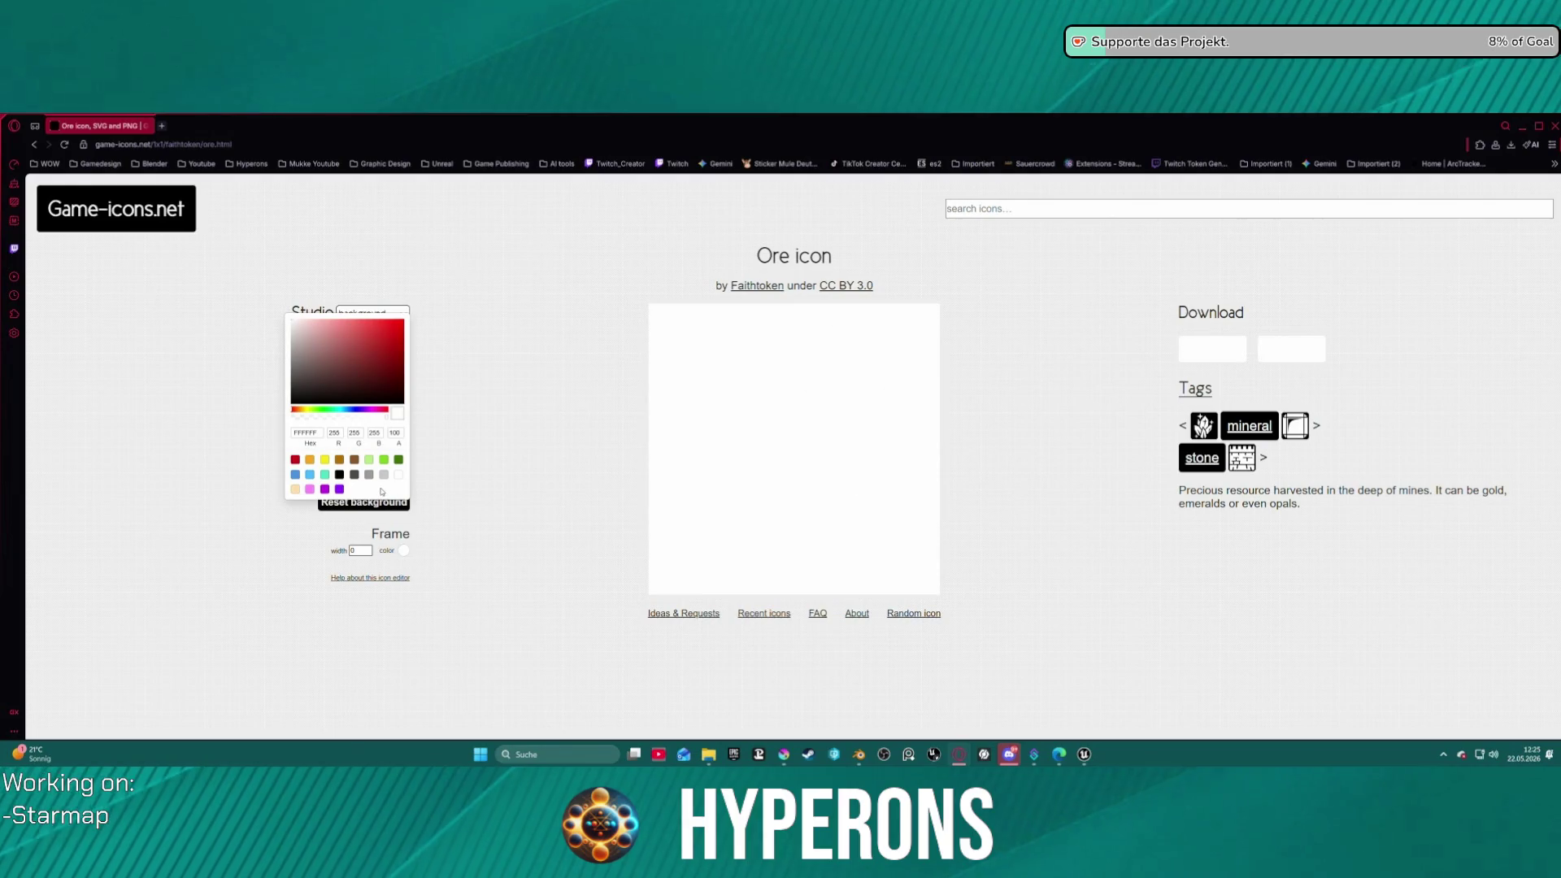
click(500, 442)
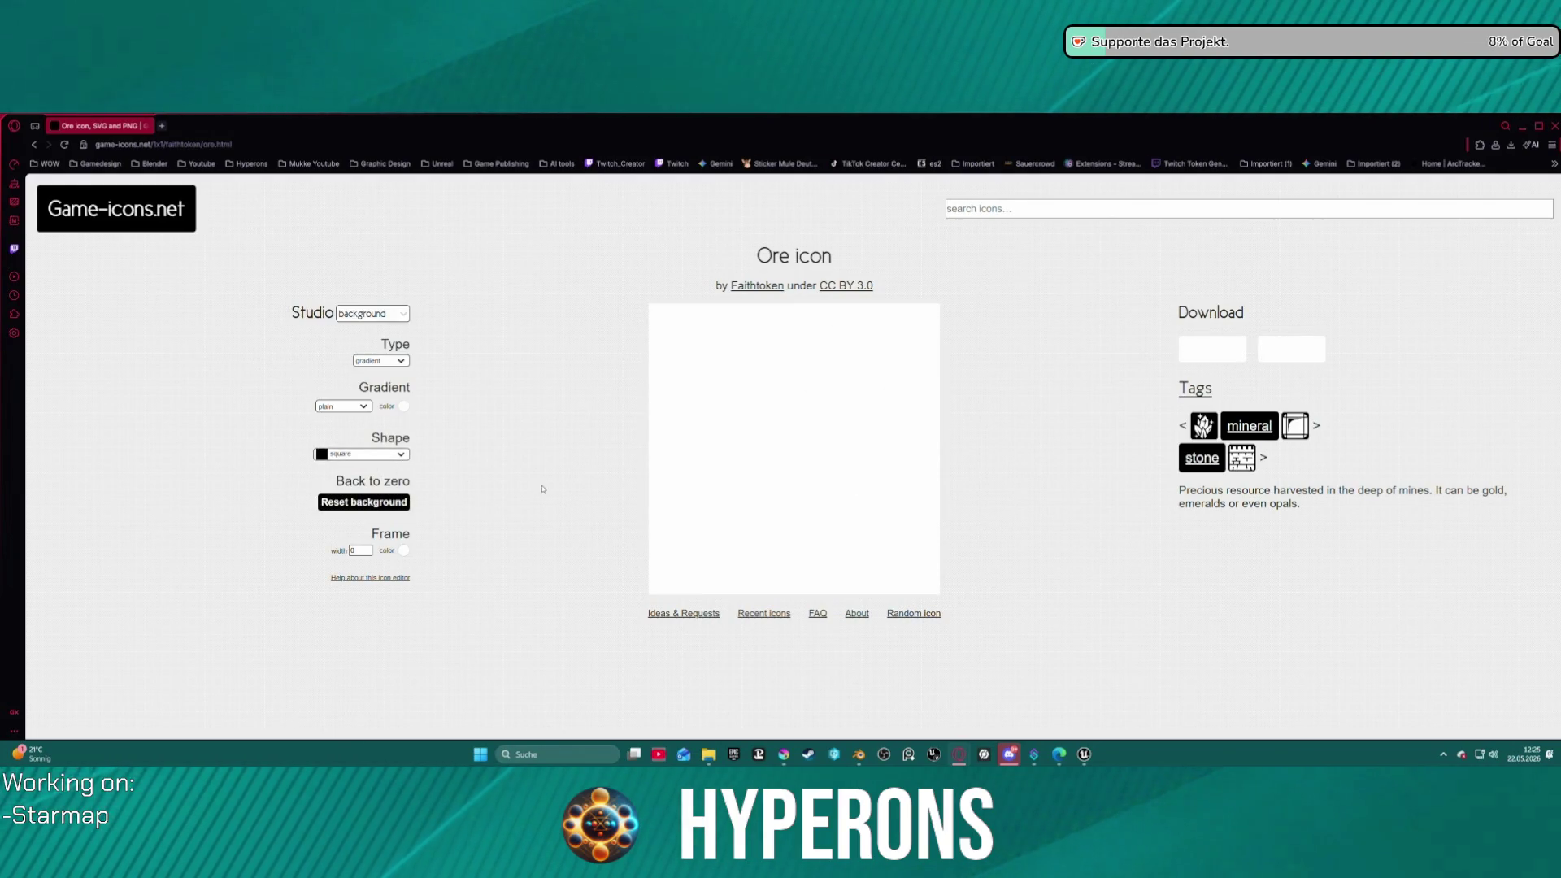
- Recolour the ore illustration black, then white, and return to background settings
click(373, 313)
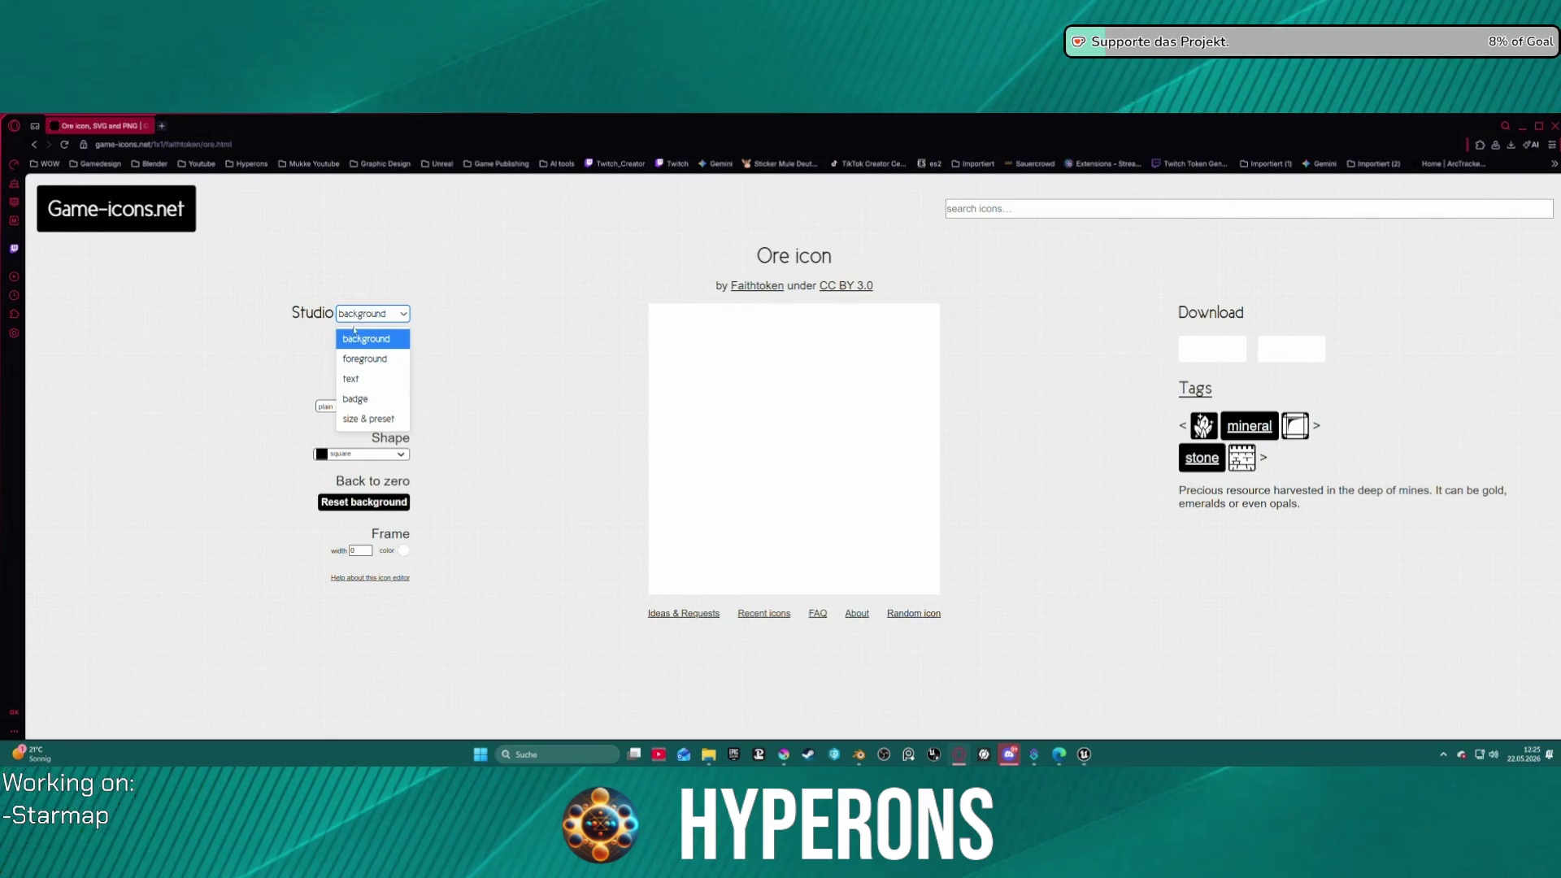
click(366, 356)
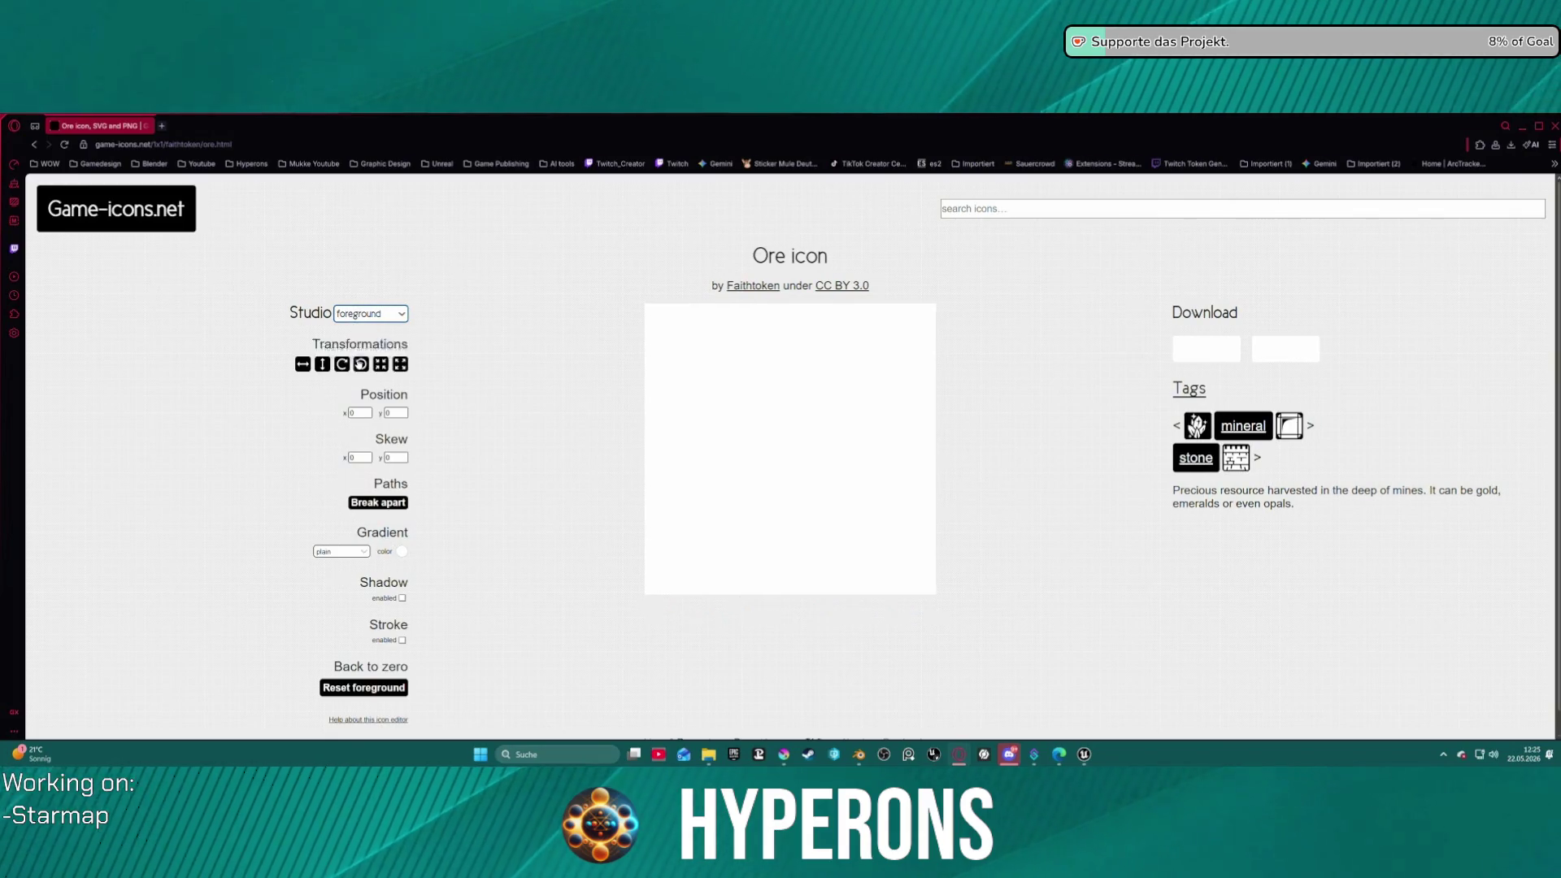
click(402, 552)
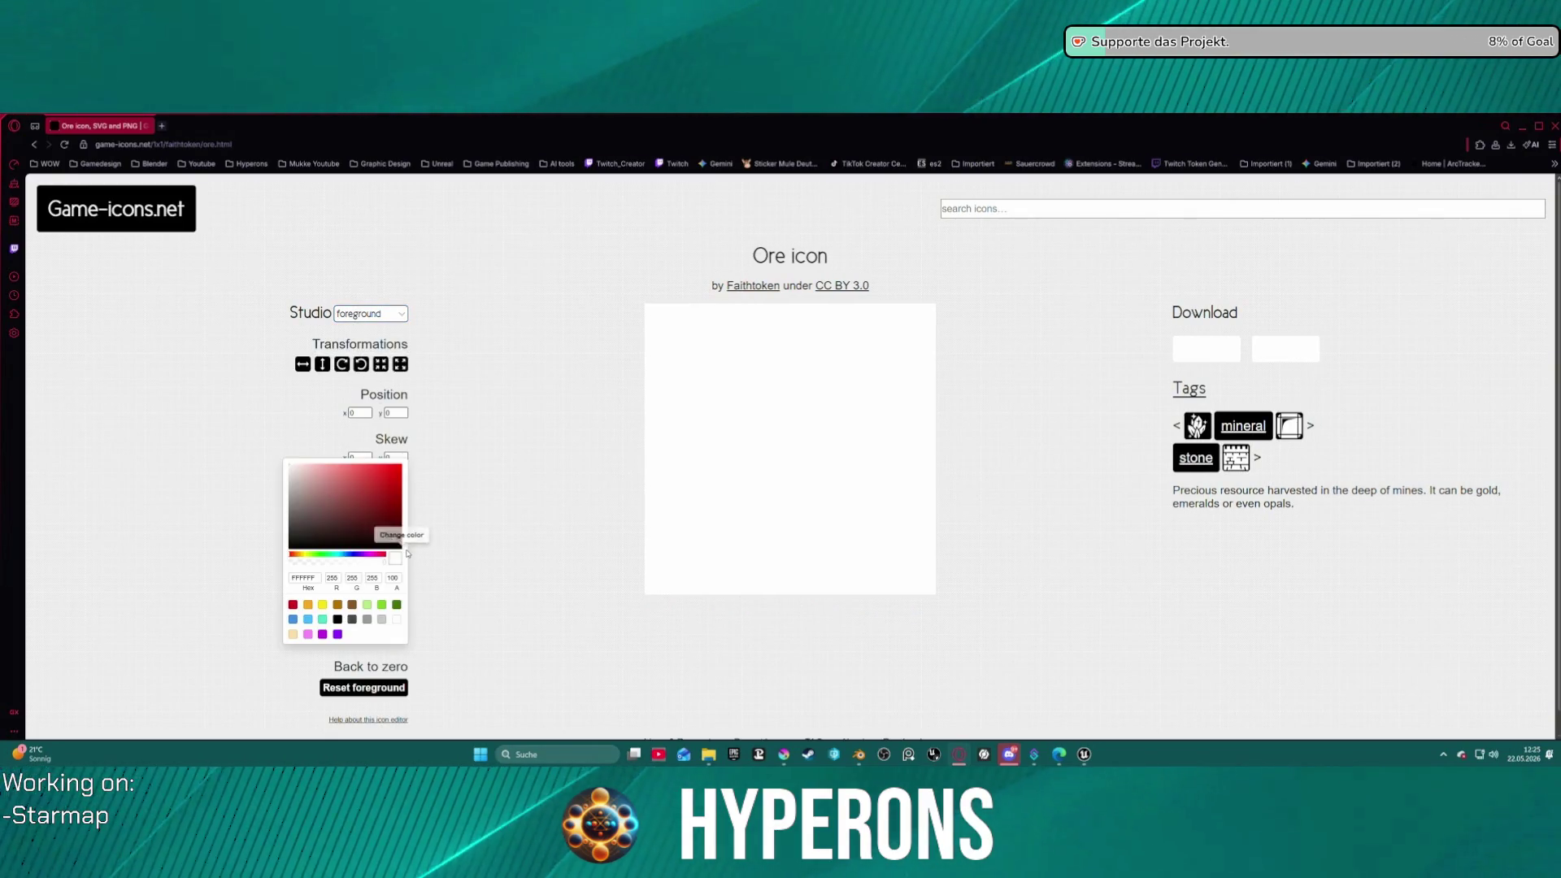
click(338, 620)
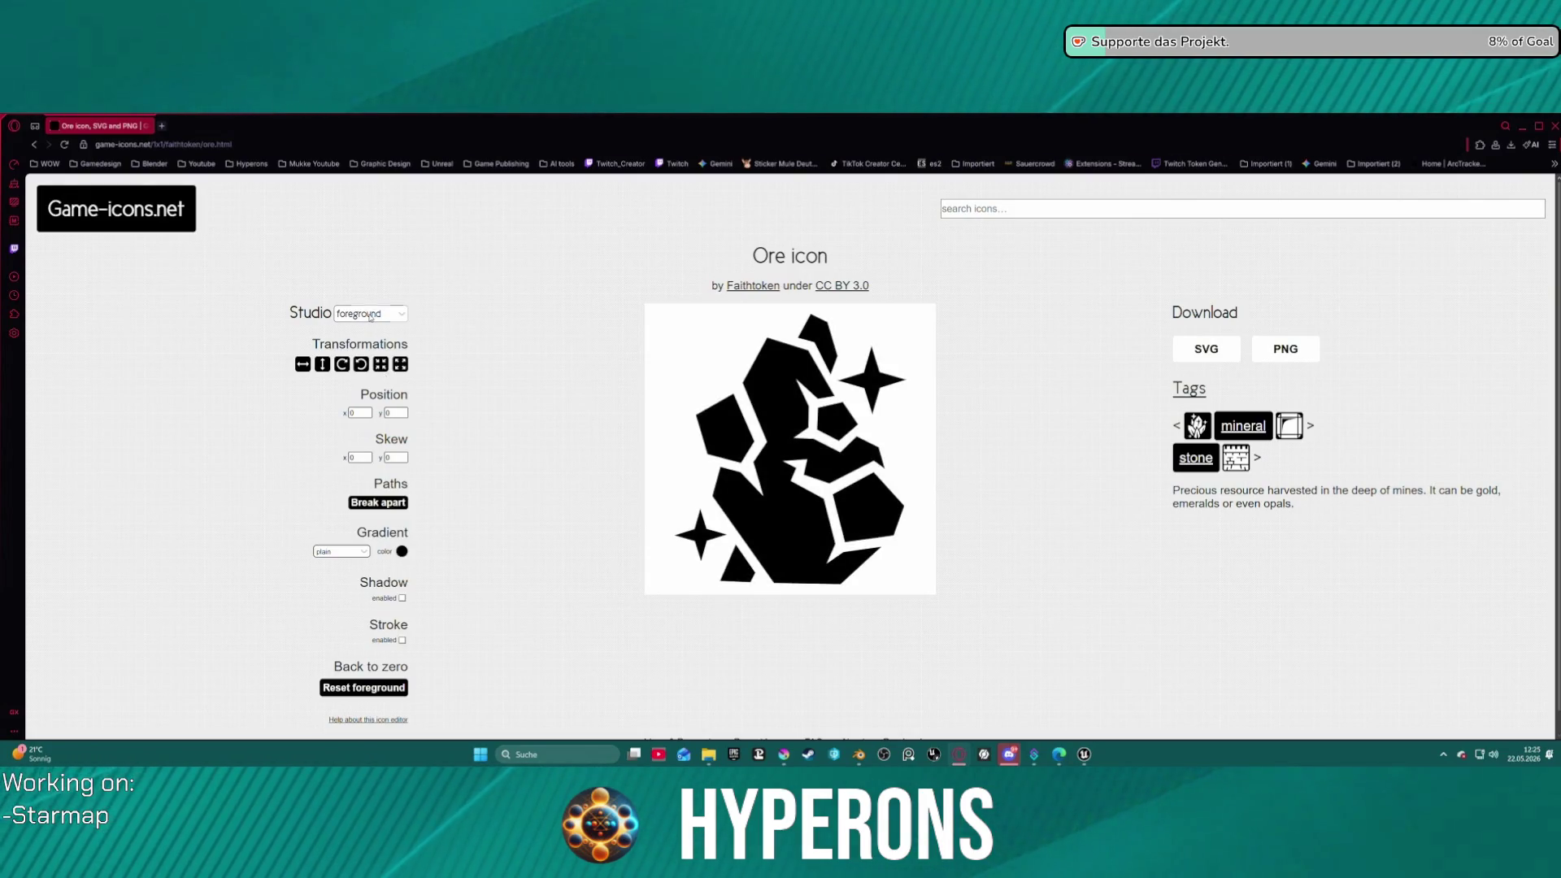
click(394, 325)
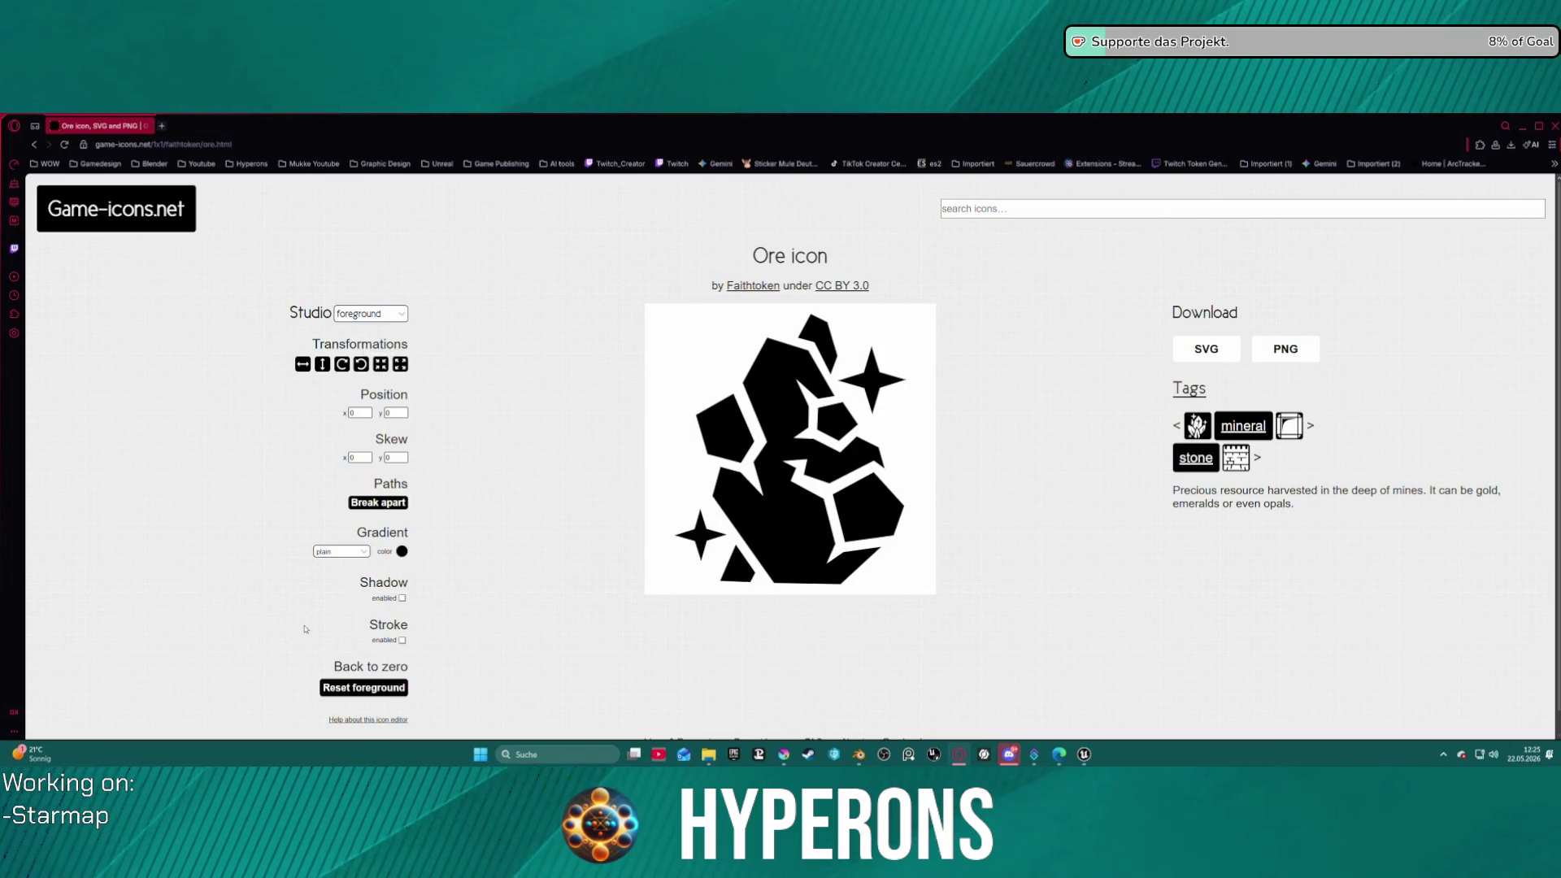
click(401, 551)
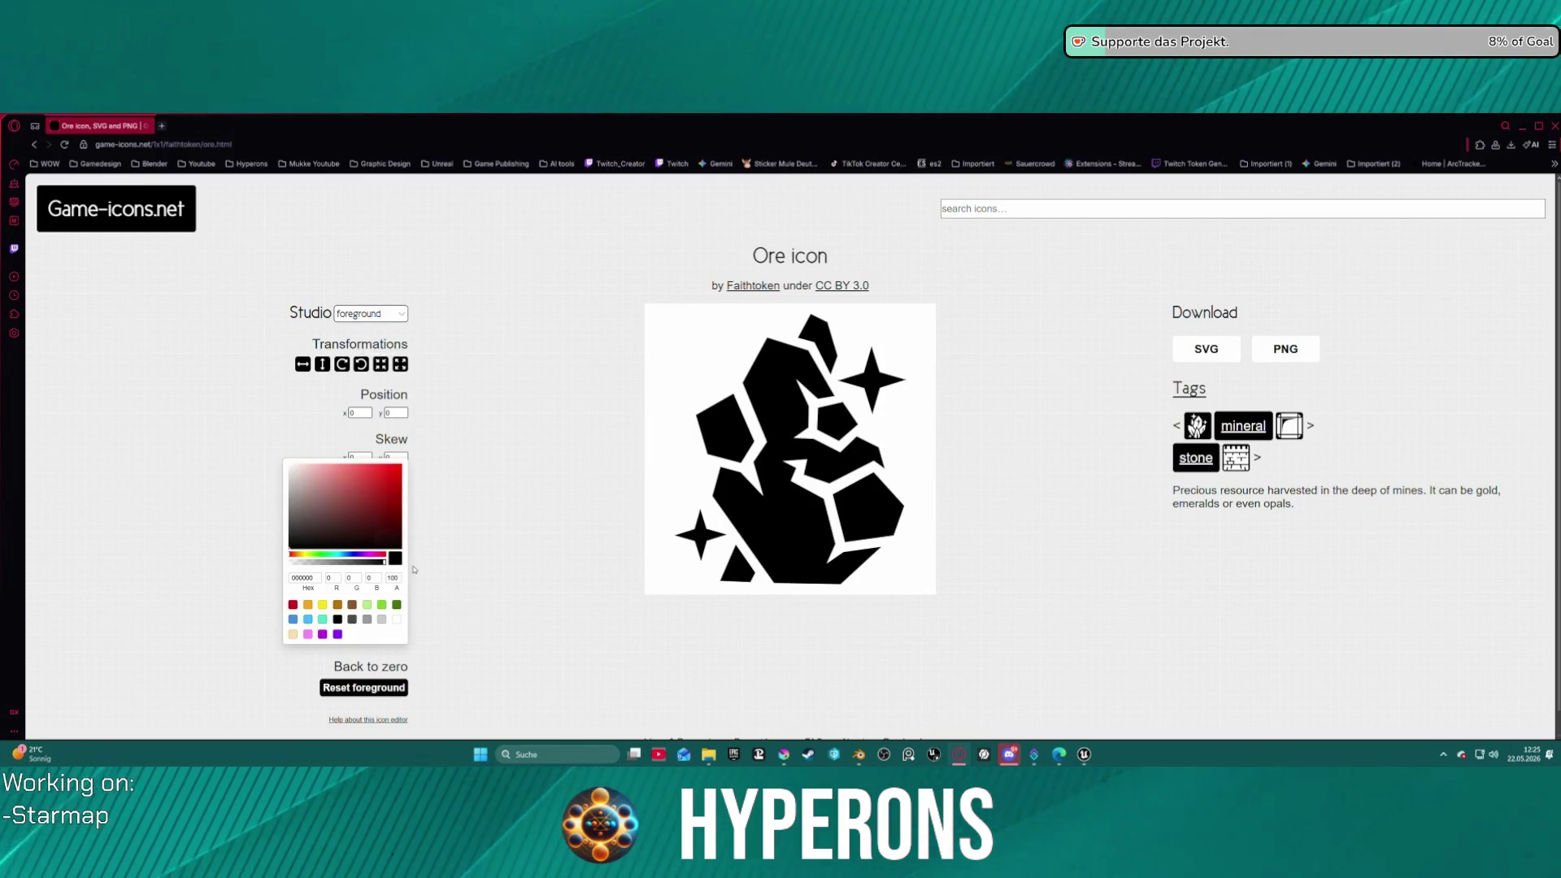
click(398, 621)
click(370, 313)
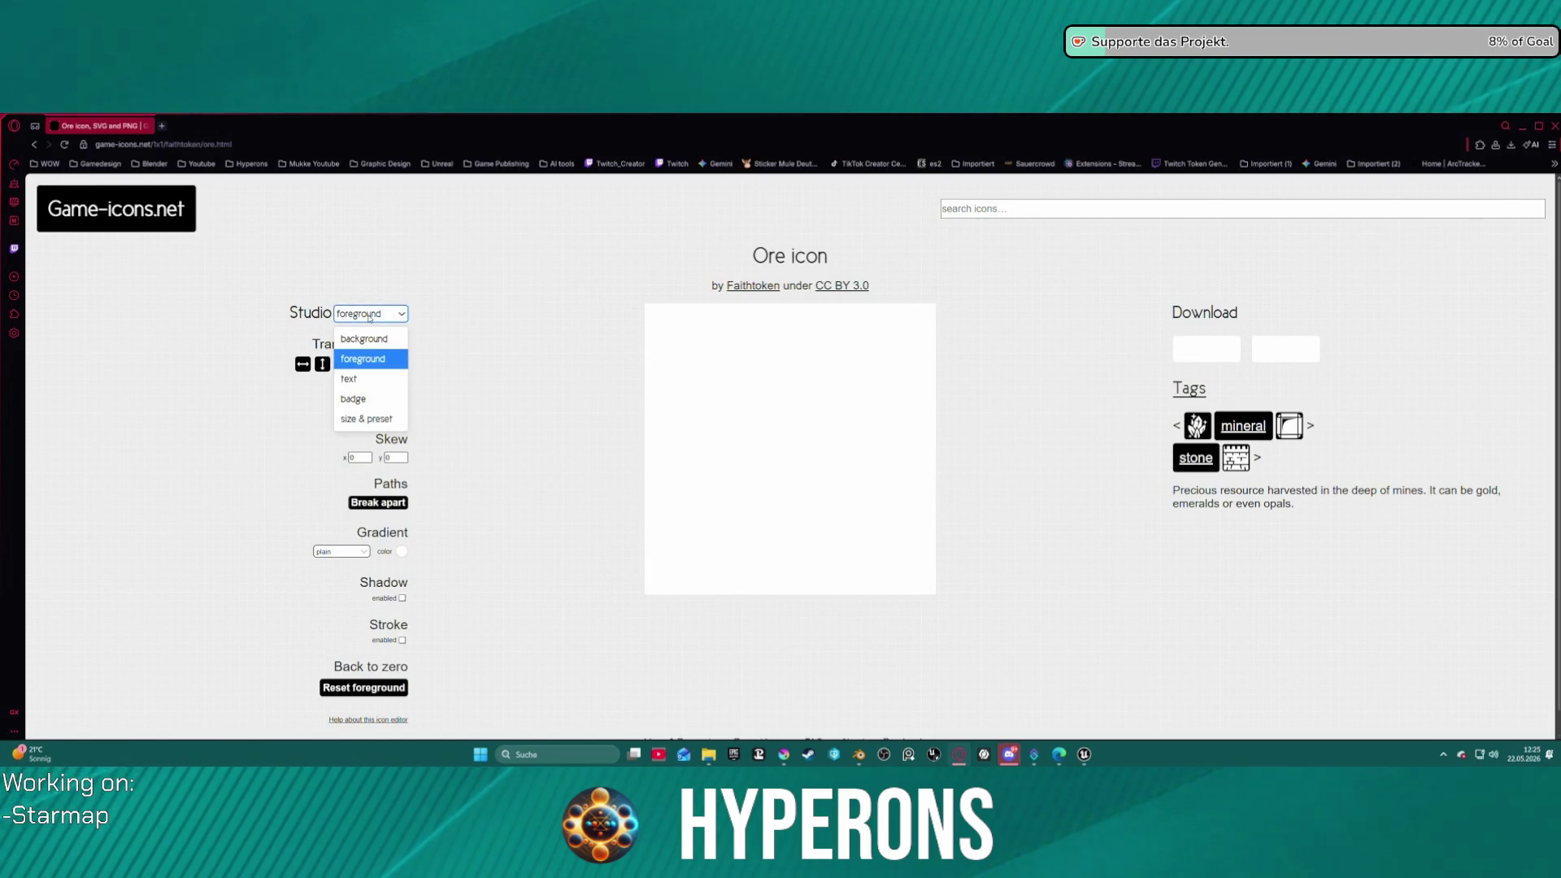
click(357, 338)
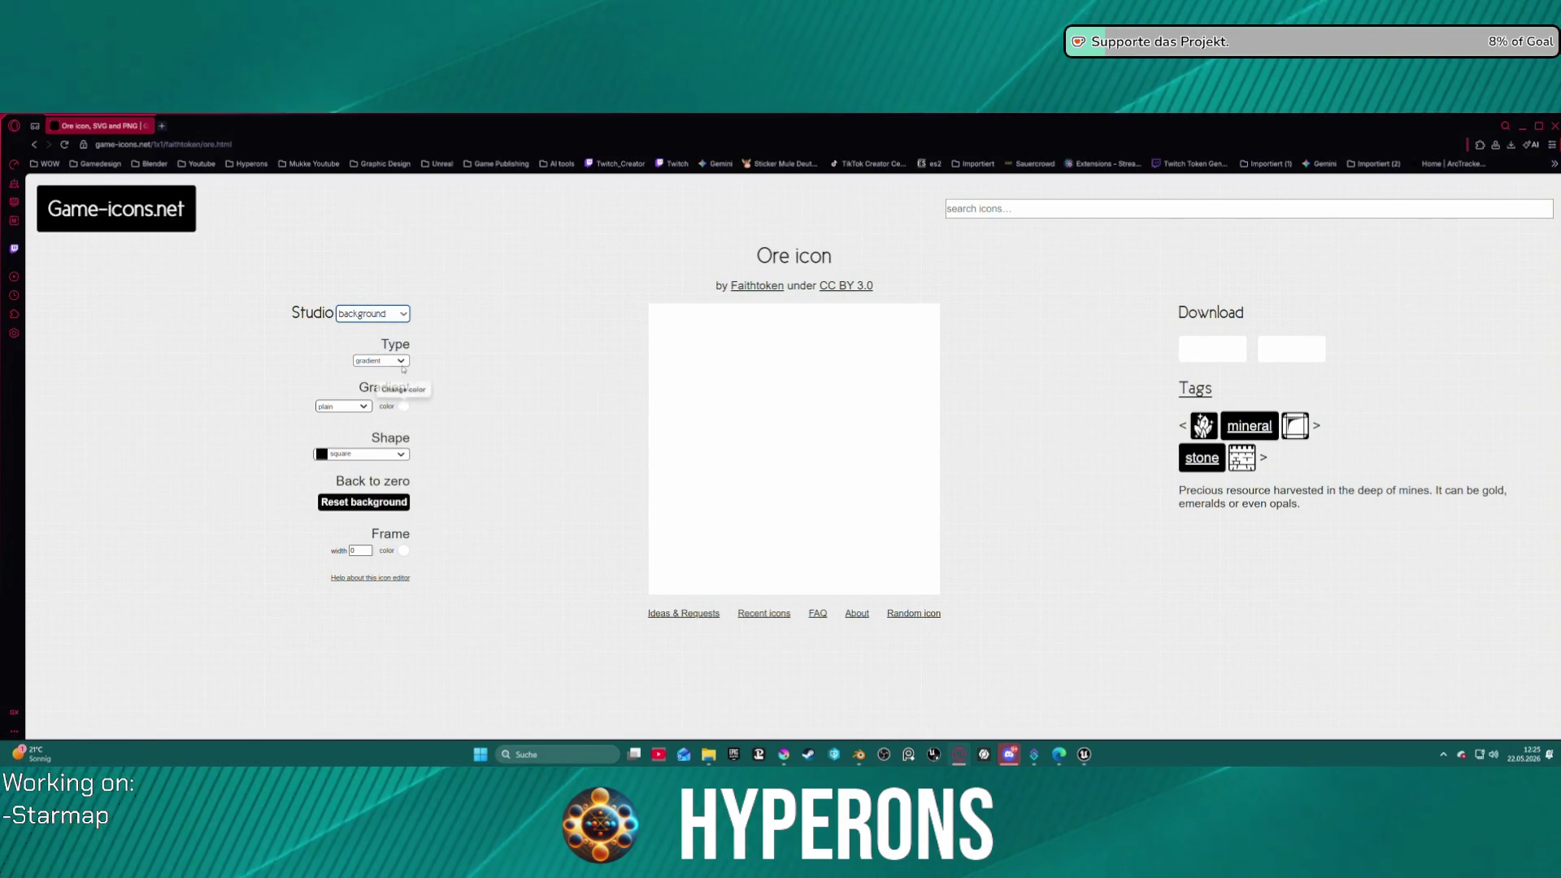
- Set the background type to none and start downloading the Ore icon as ore.png
click(380, 360)
click(398, 385)
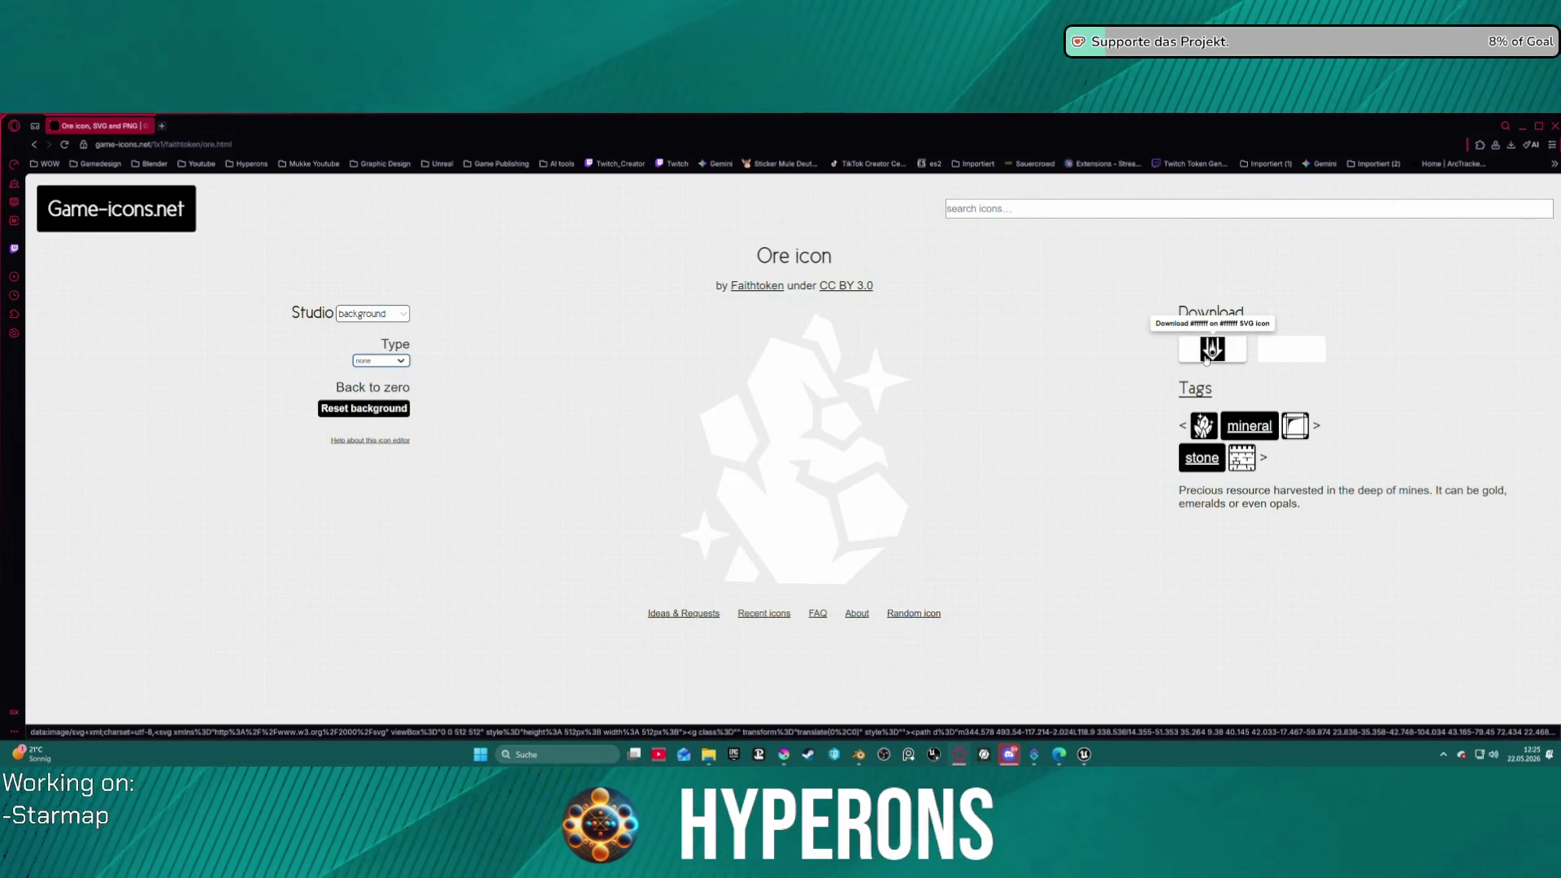
click(1292, 350)
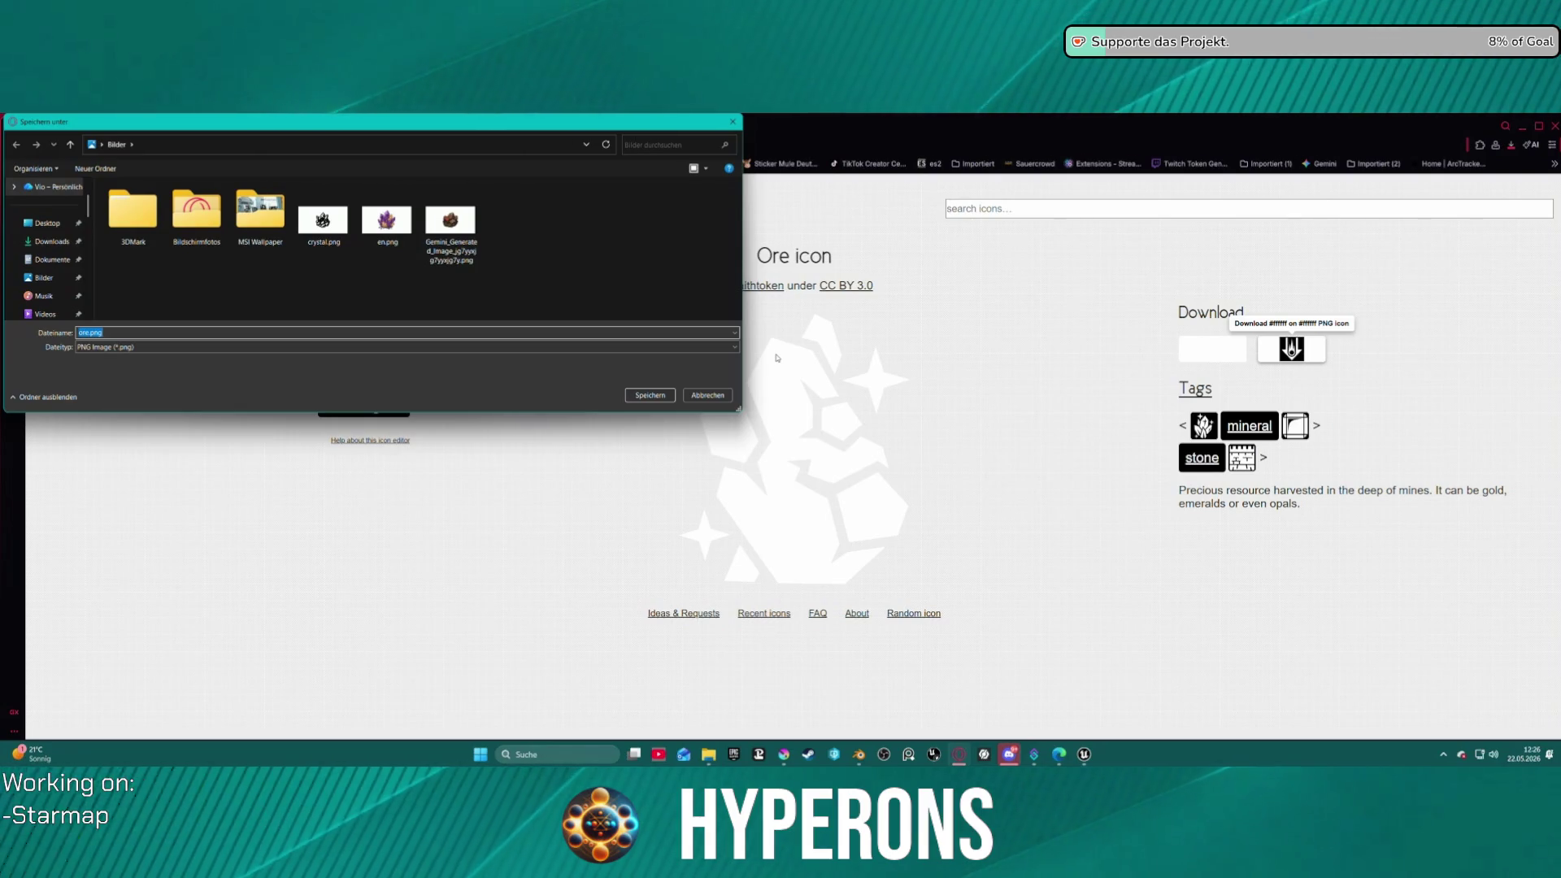
- Cancel the PNG save and save the Ore icon as ore.svg instead
click(707, 395)
click(1230, 353)
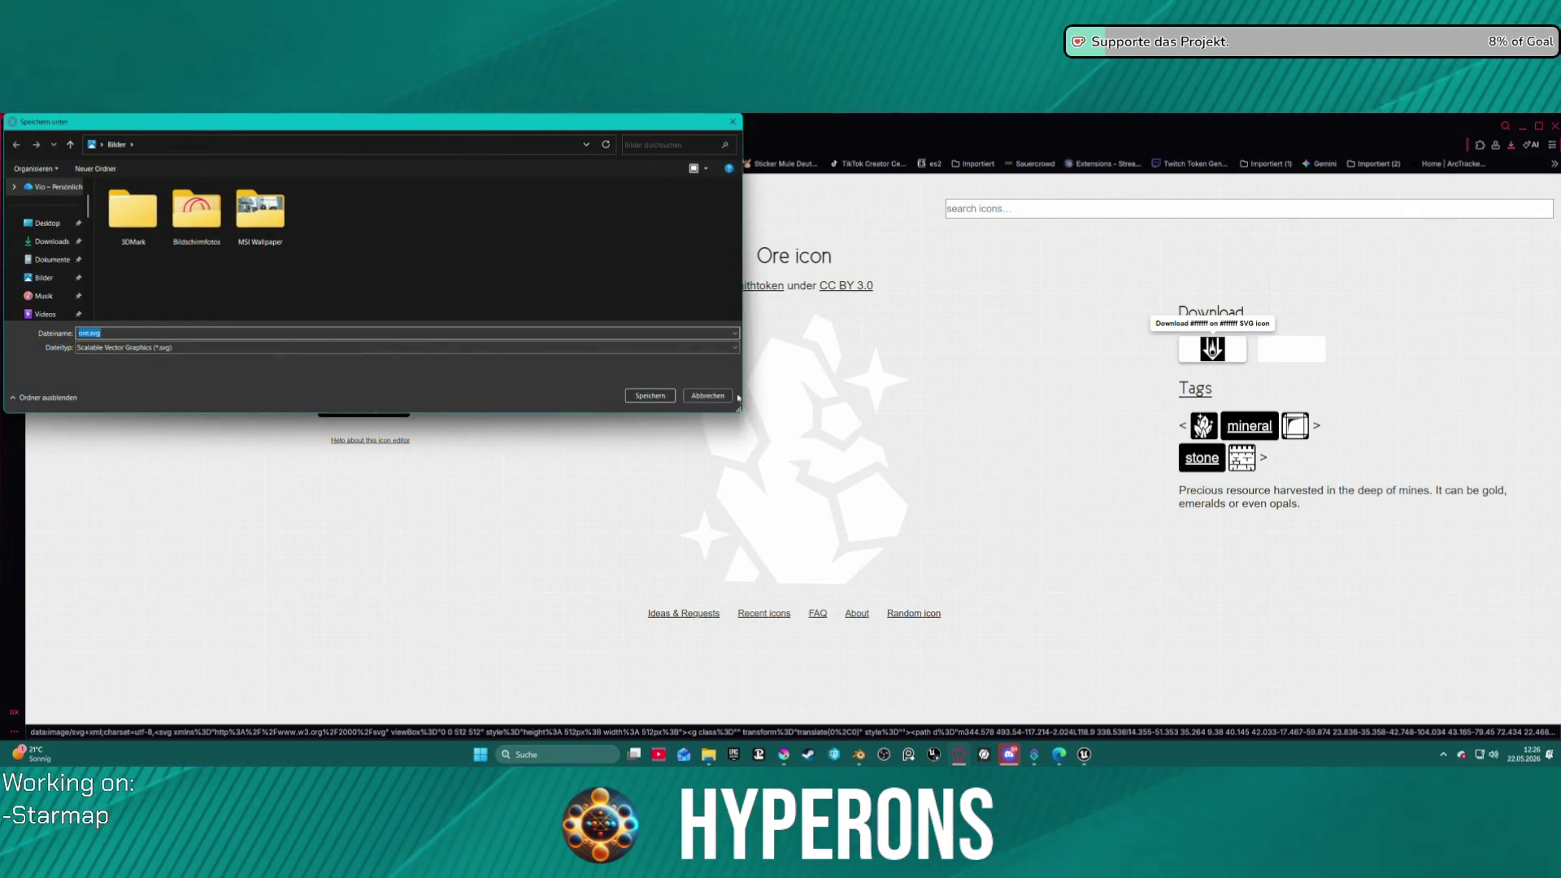
click(653, 395)
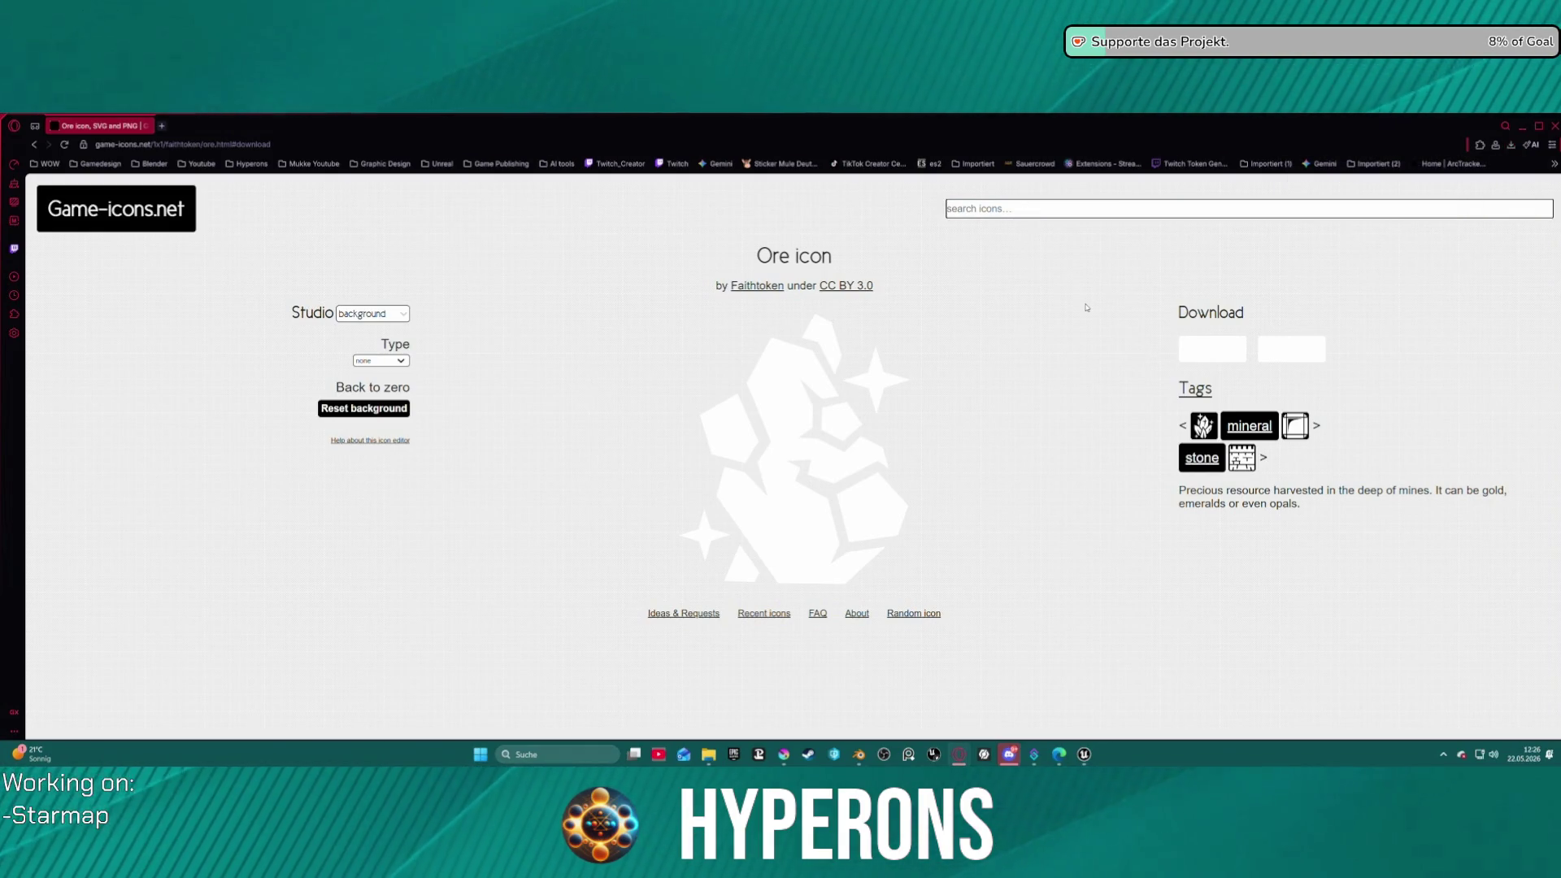
- Search 'ice', view the Icebergs and ice-tagged icons, and open Ice cube
text(ice)
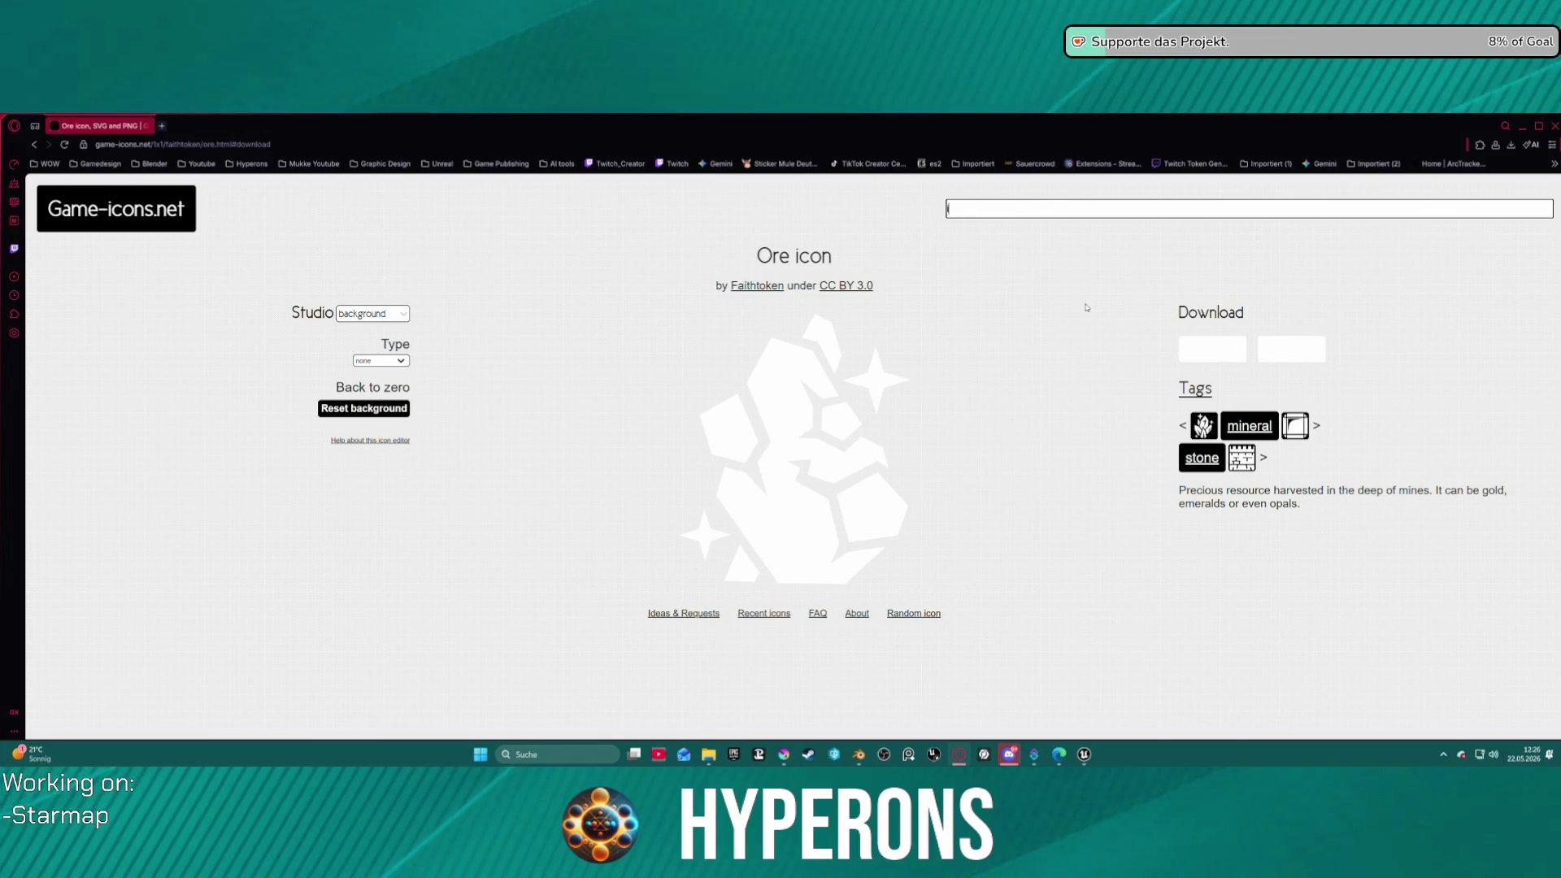
click(1087, 308)
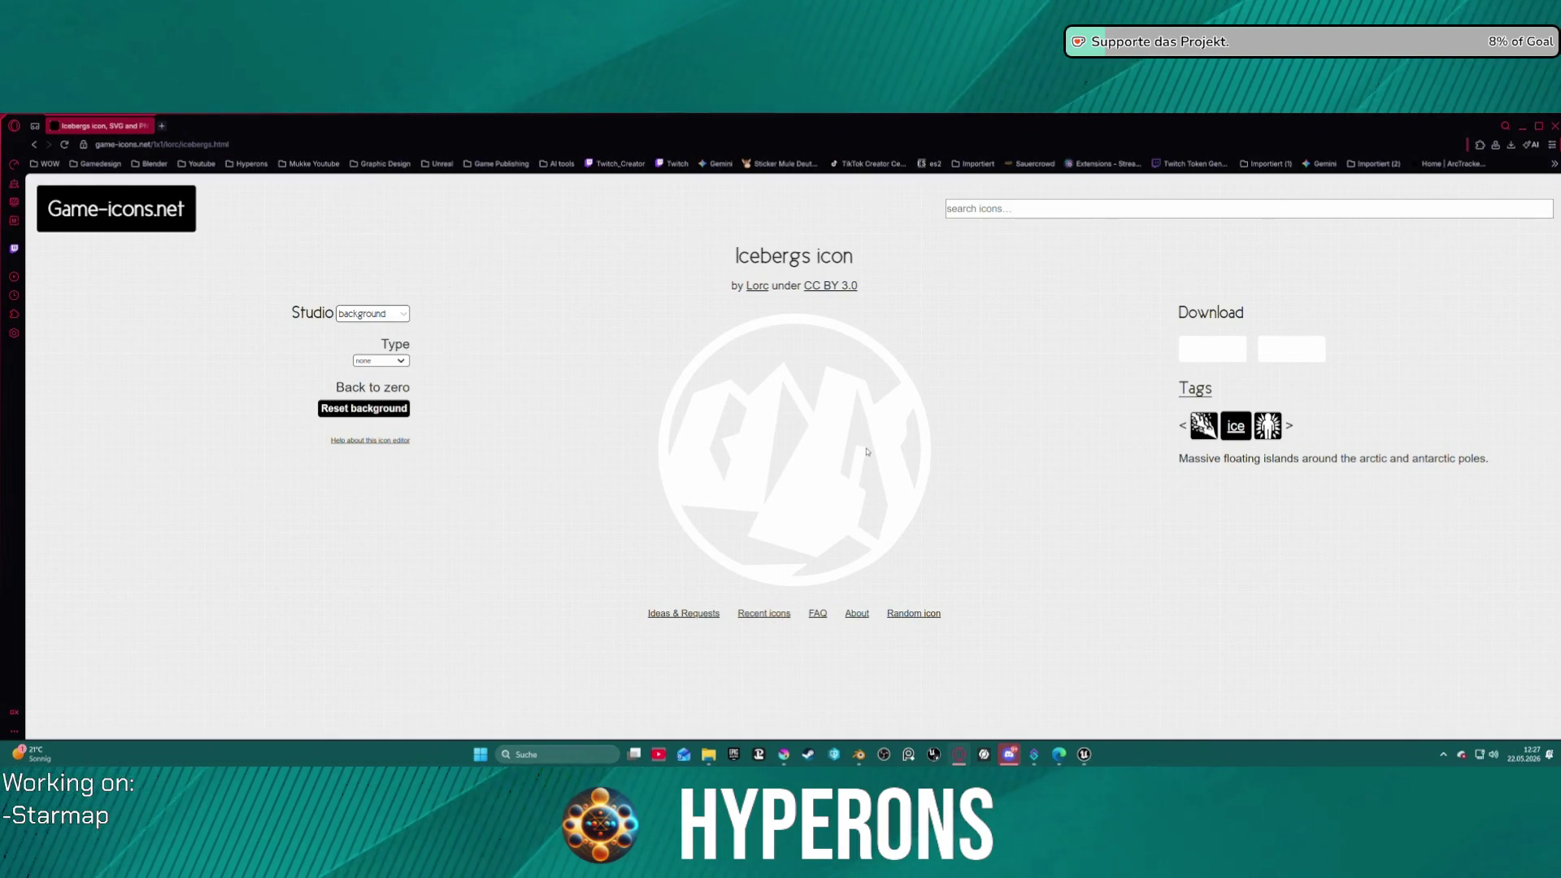
click(1235, 425)
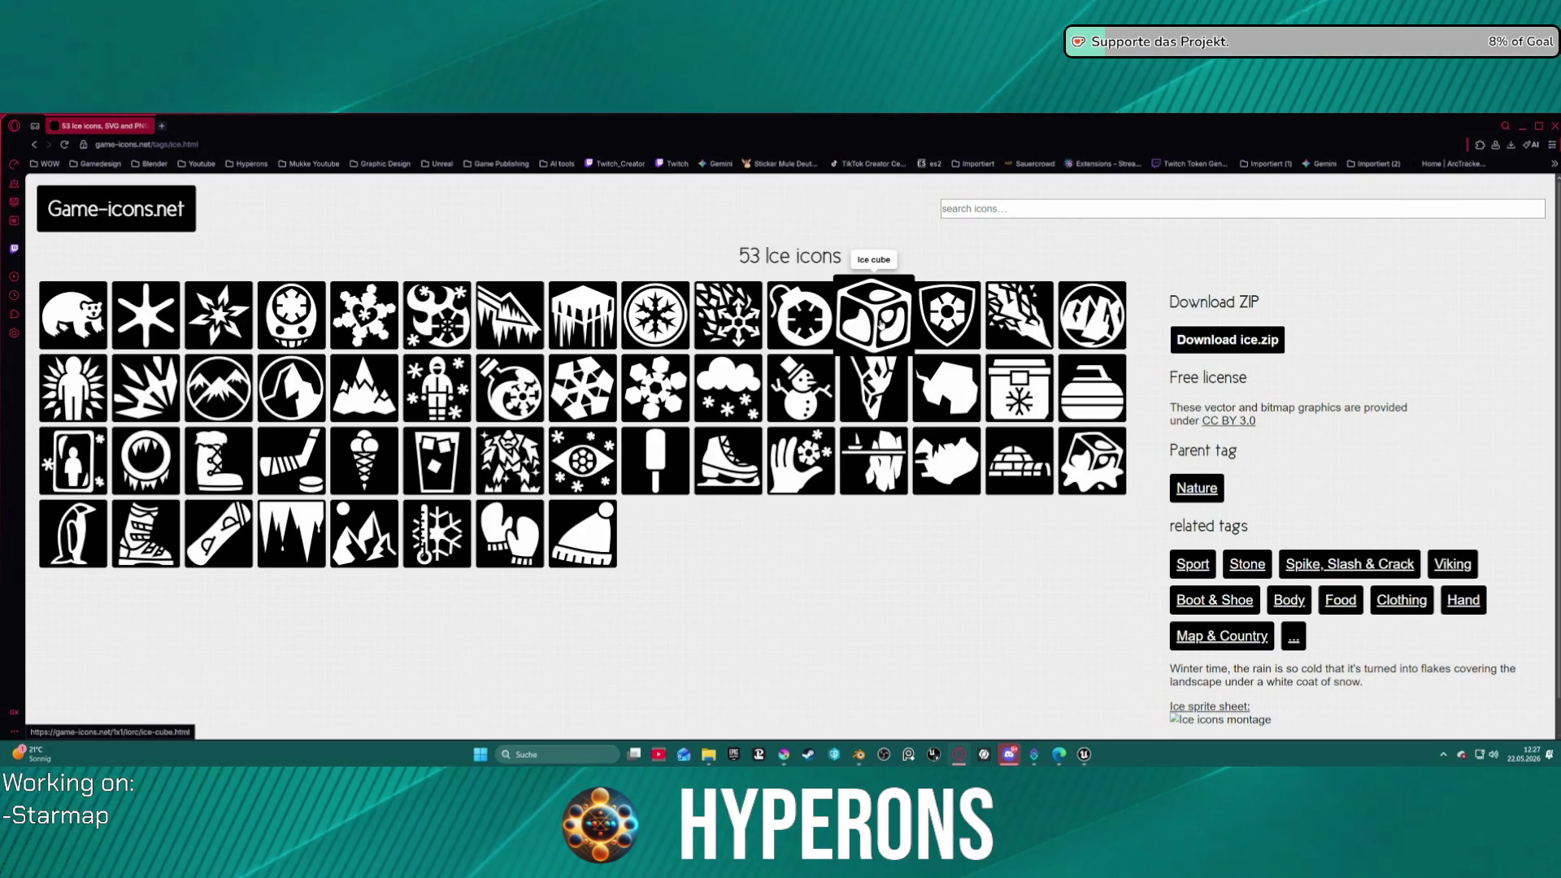
click(880, 323)
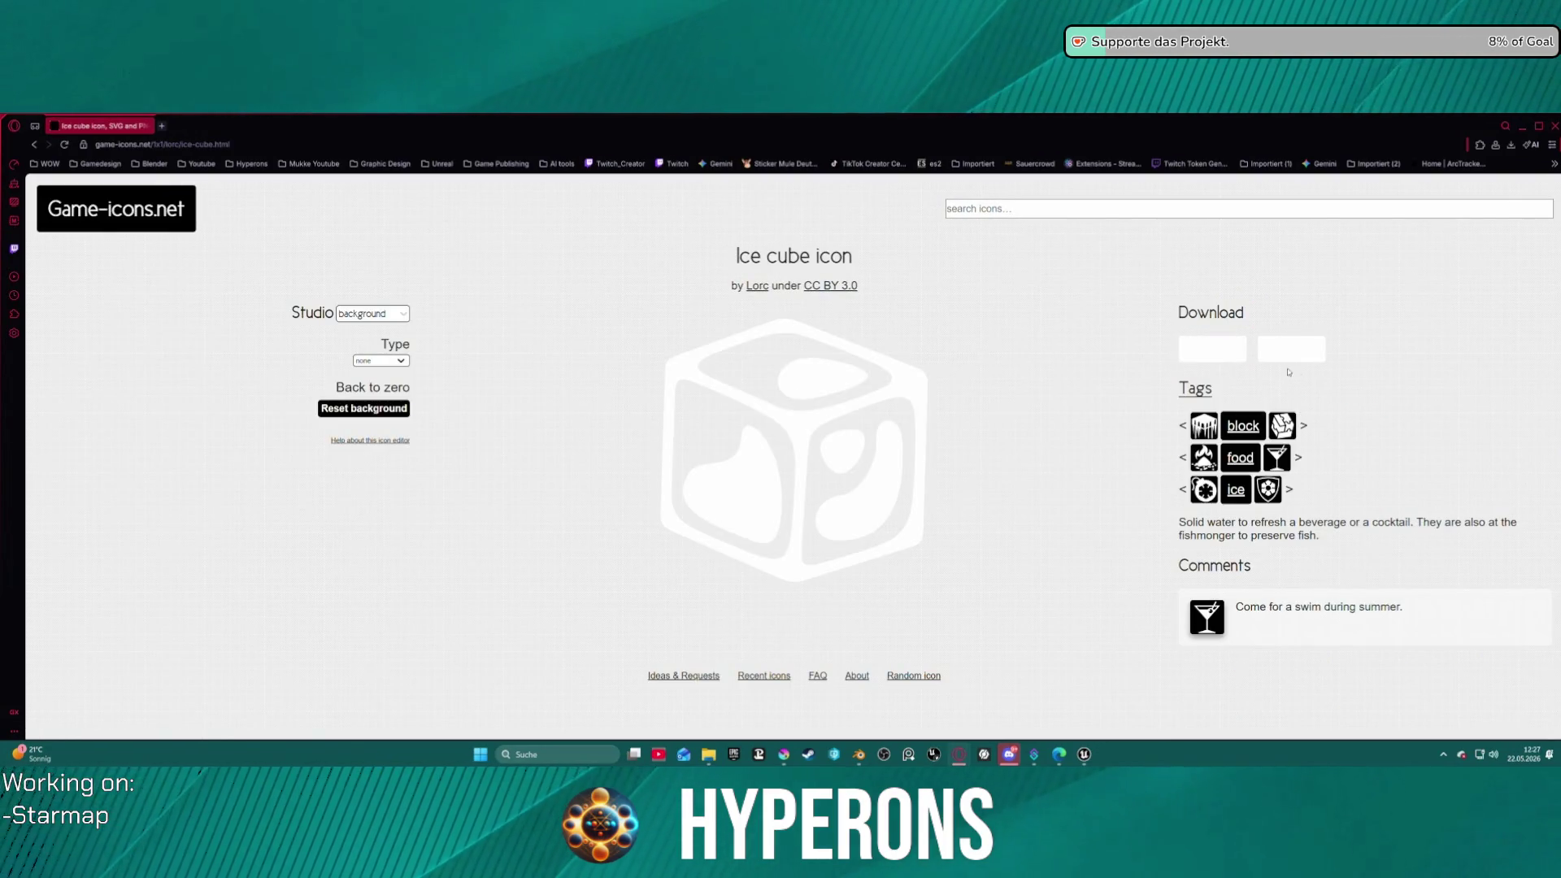
- Save the Ice cube icon as ice-cube.svg, go back, and open Container icons
click(1212, 349)
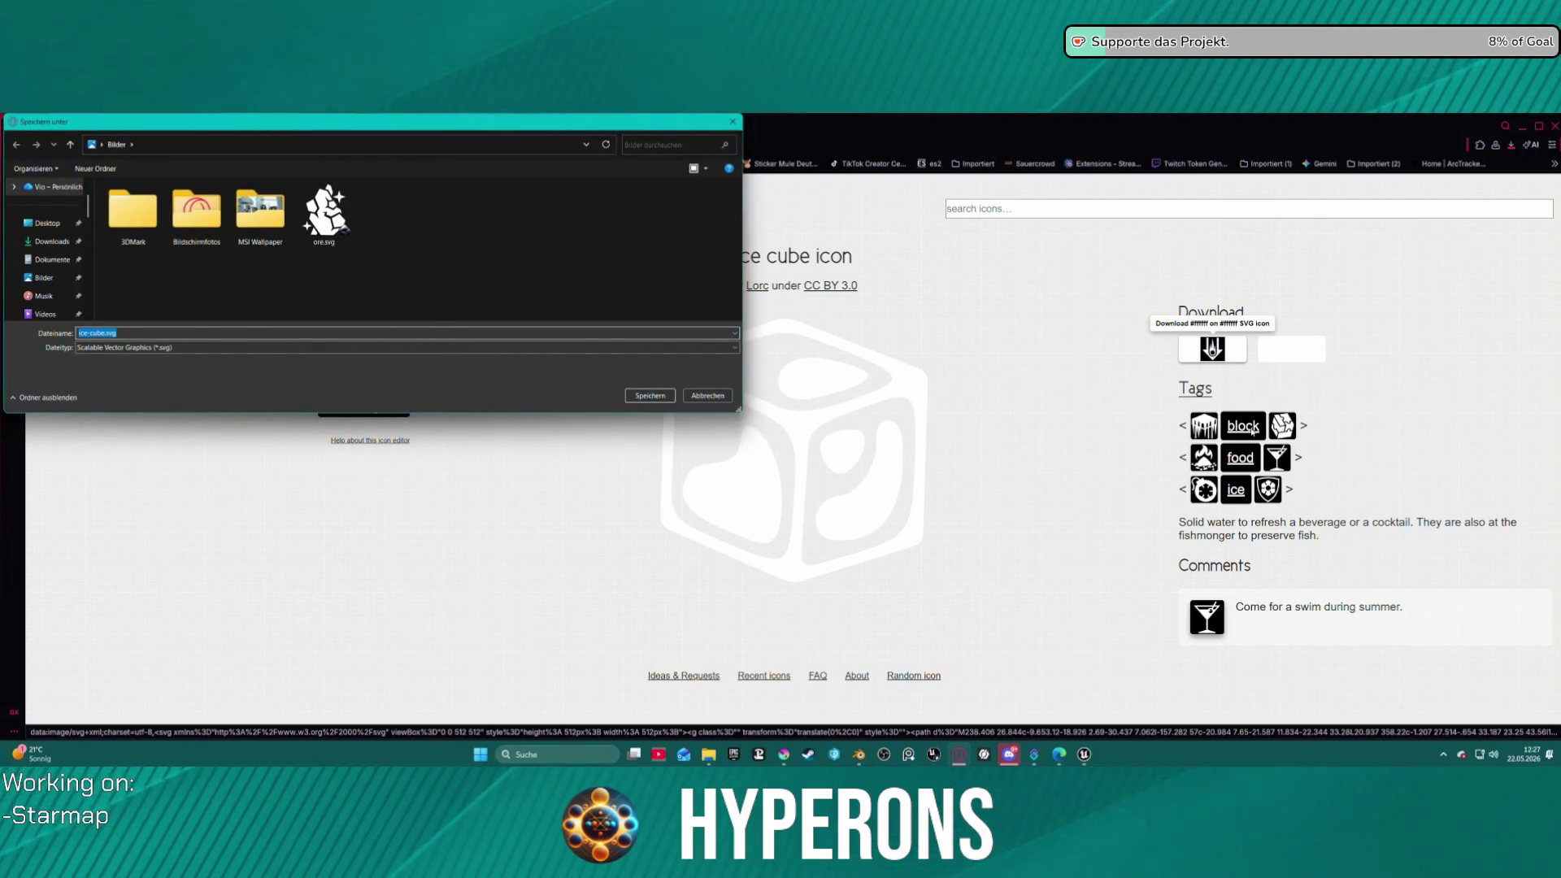
click(648, 395)
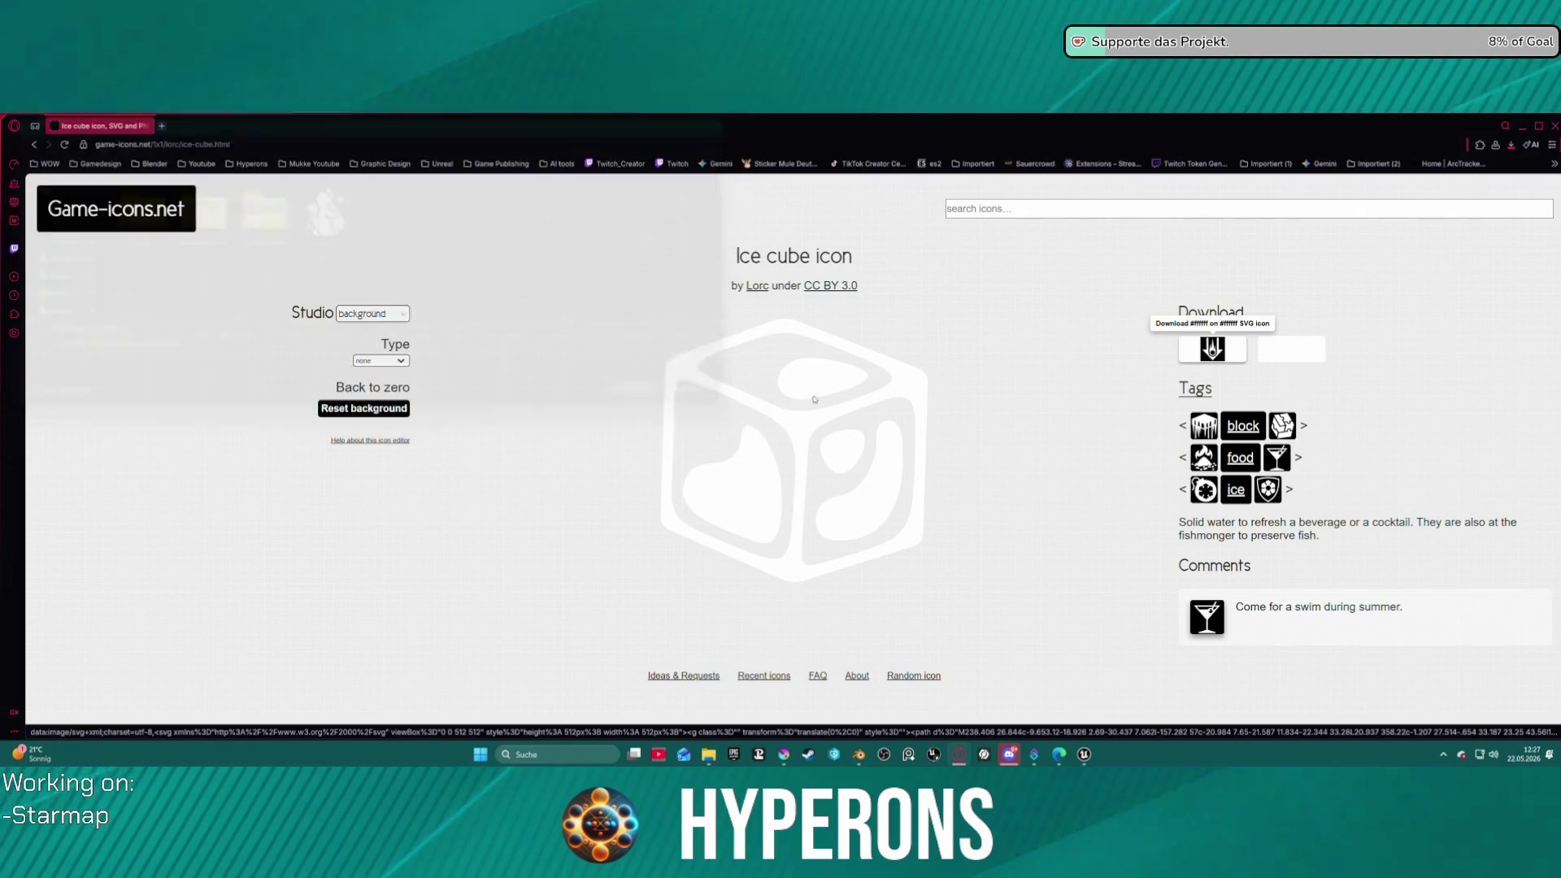
key(alt+Left)
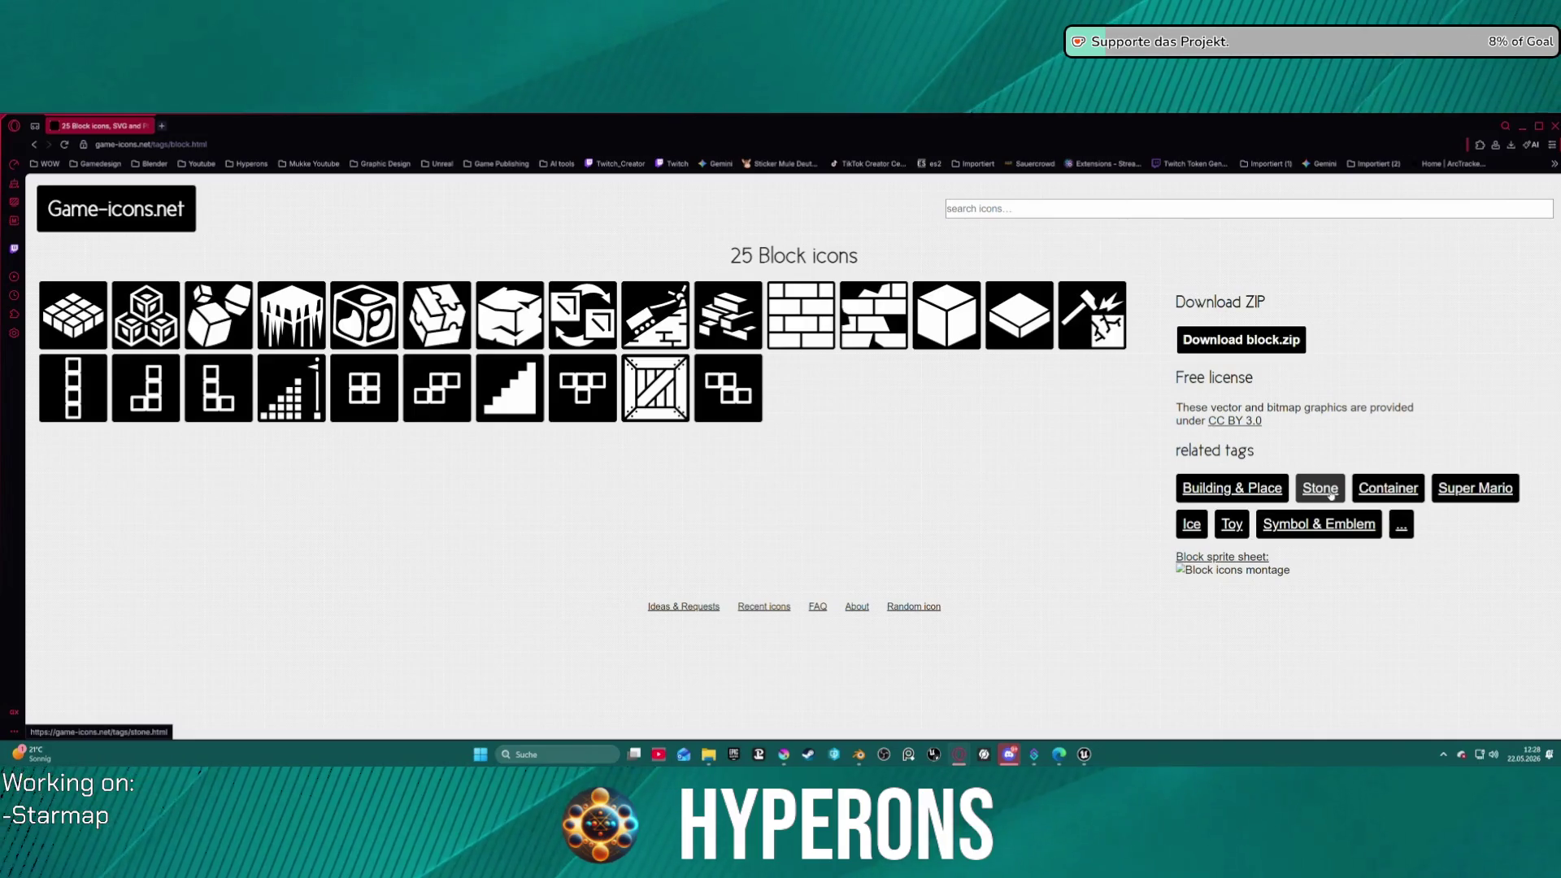
click(1389, 490)
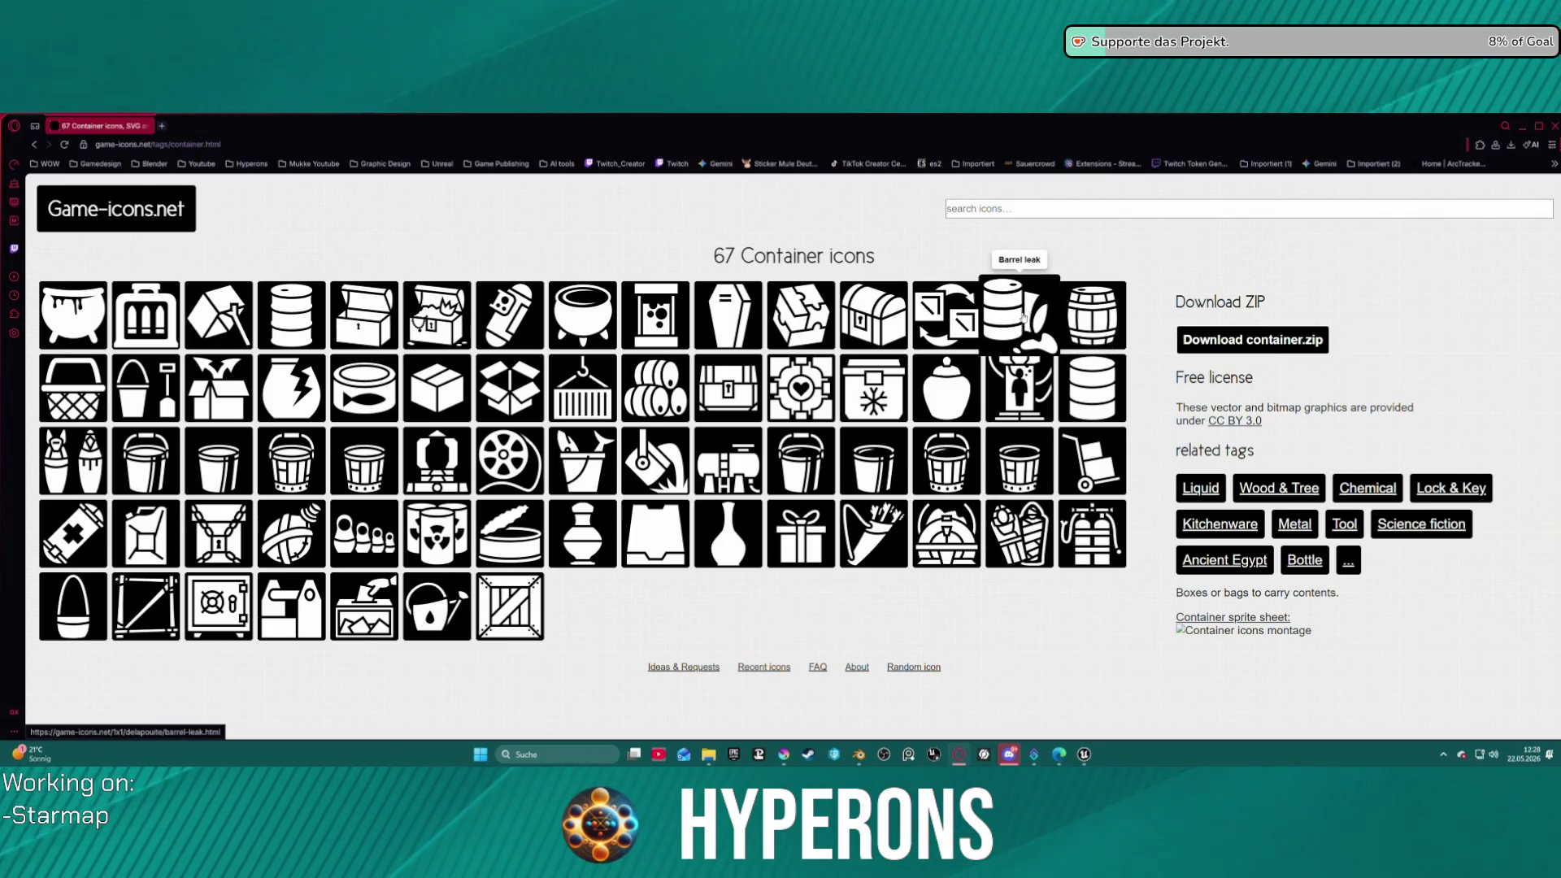
- Save the Oil drum icon as oil-drum.svg and open the 128 Liquid icons
click(301, 330)
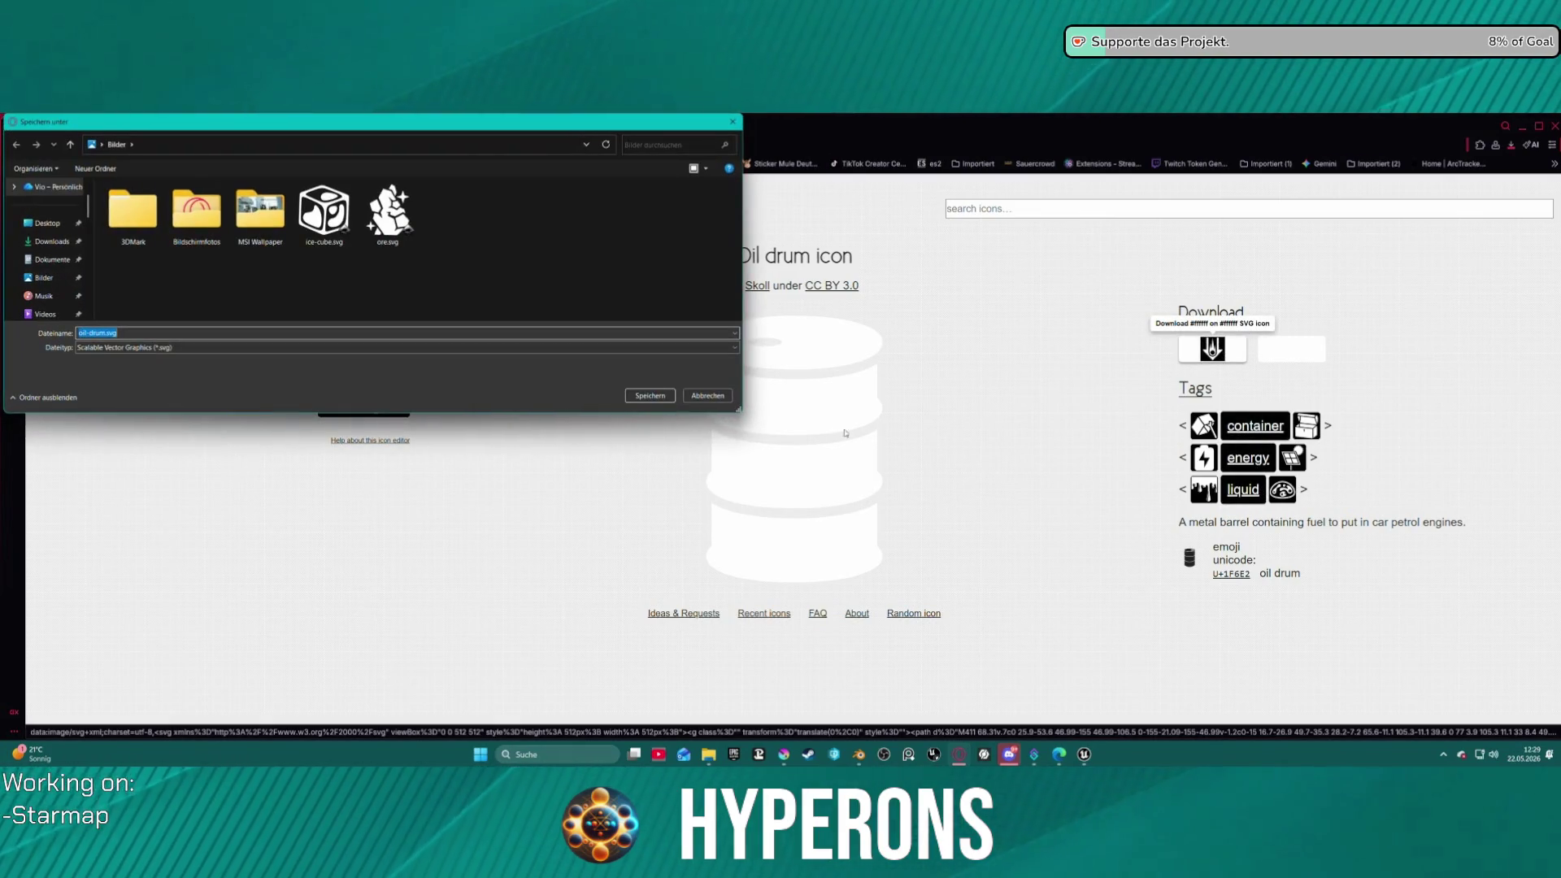
click(642, 396)
click(1243, 490)
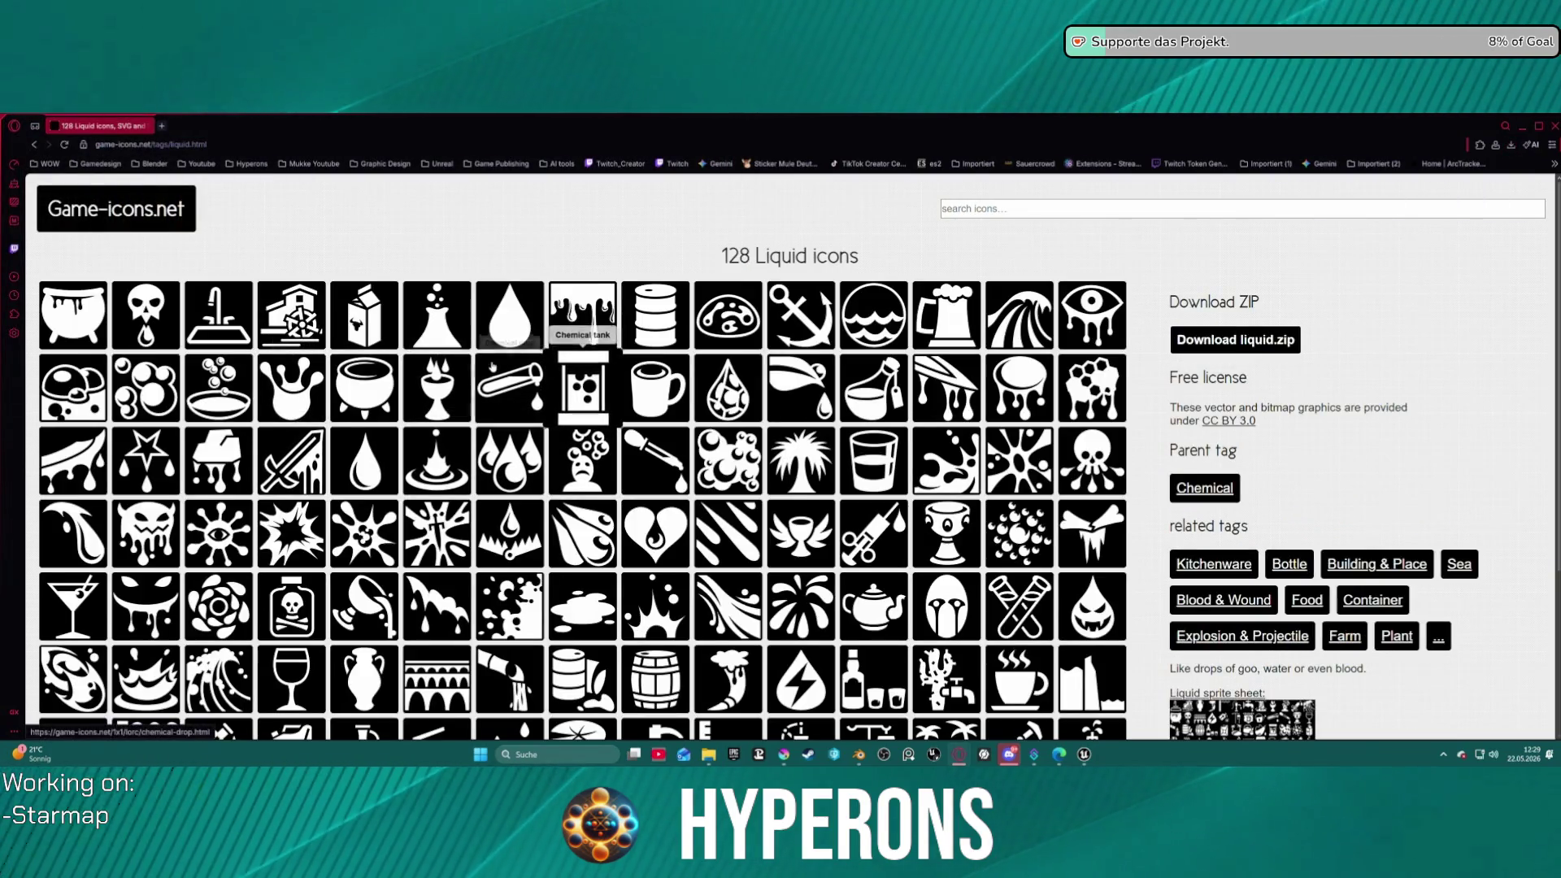
- Find the Drop icon in the Liquid grid and save it as drop.svg
scroll(518, 398, down, 1)
scroll(518, 398, down, 3)
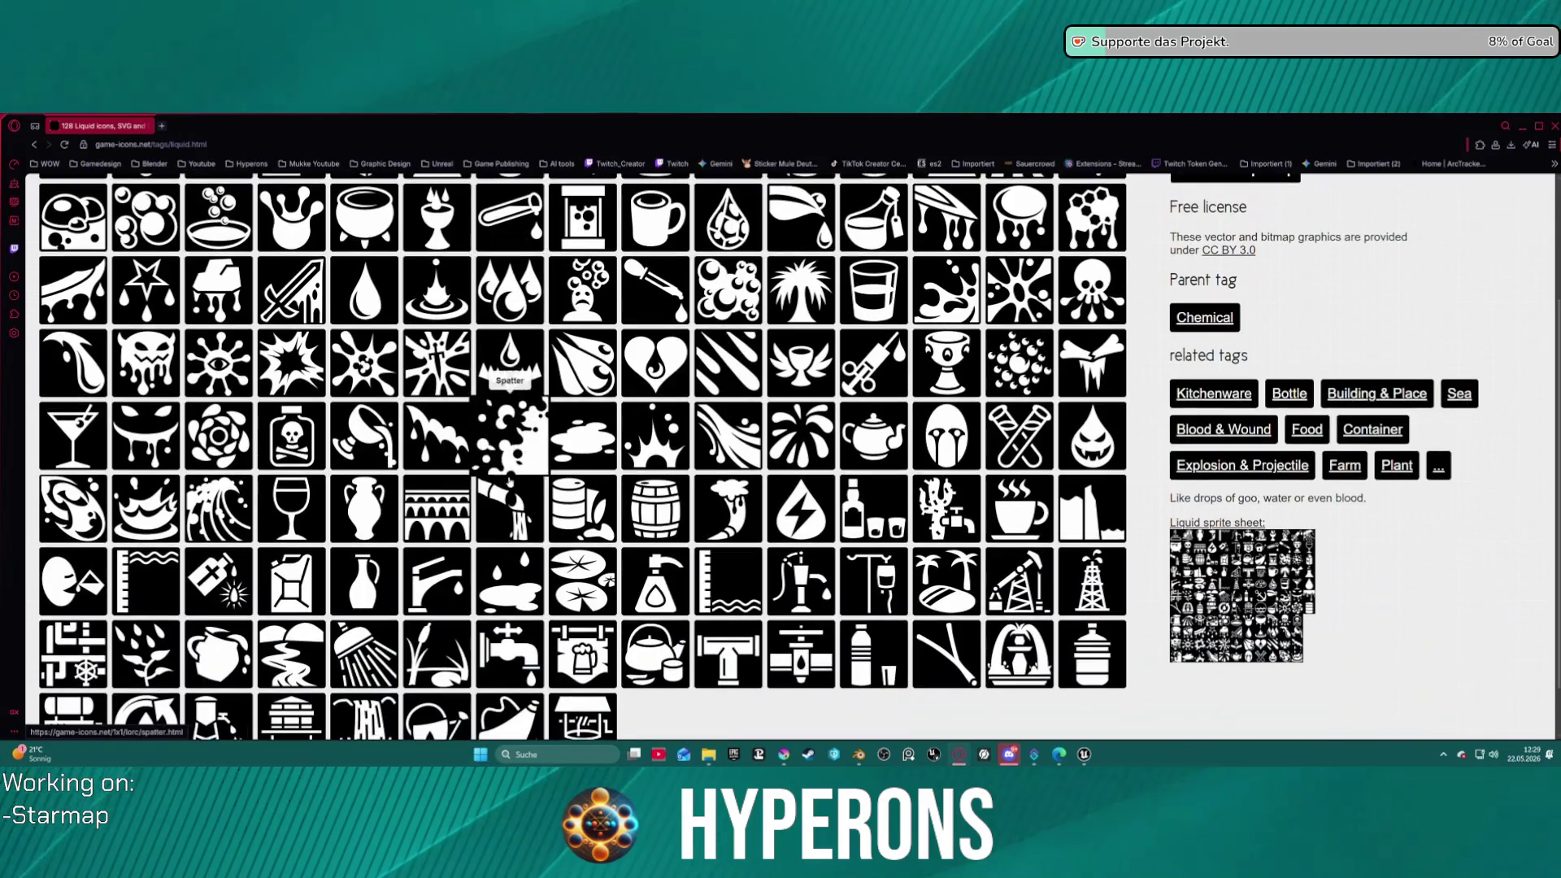
click(356, 304)
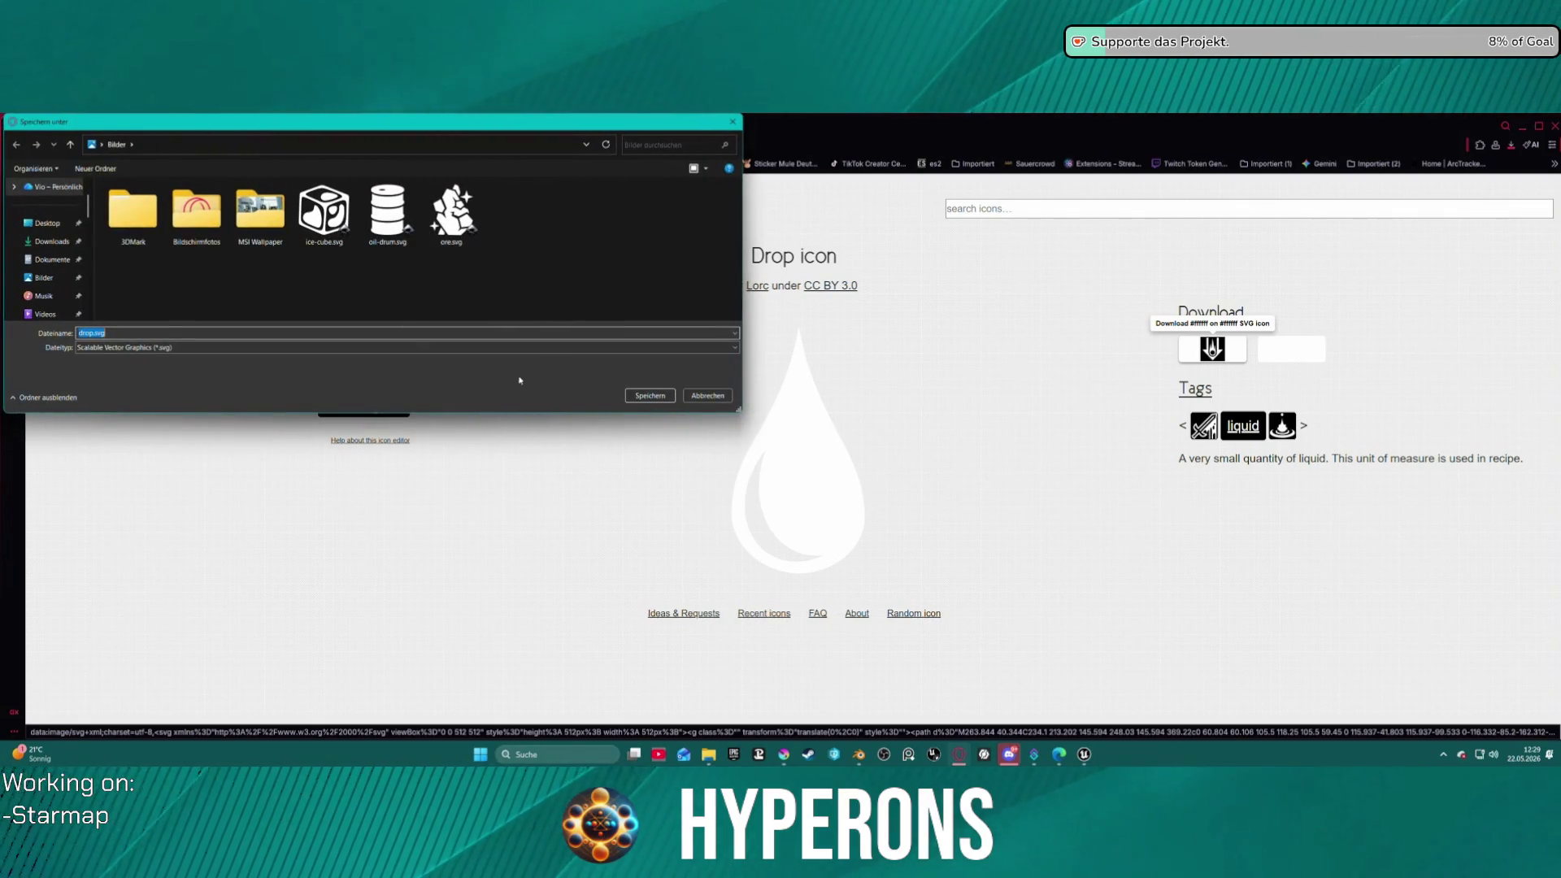
click(650, 398)
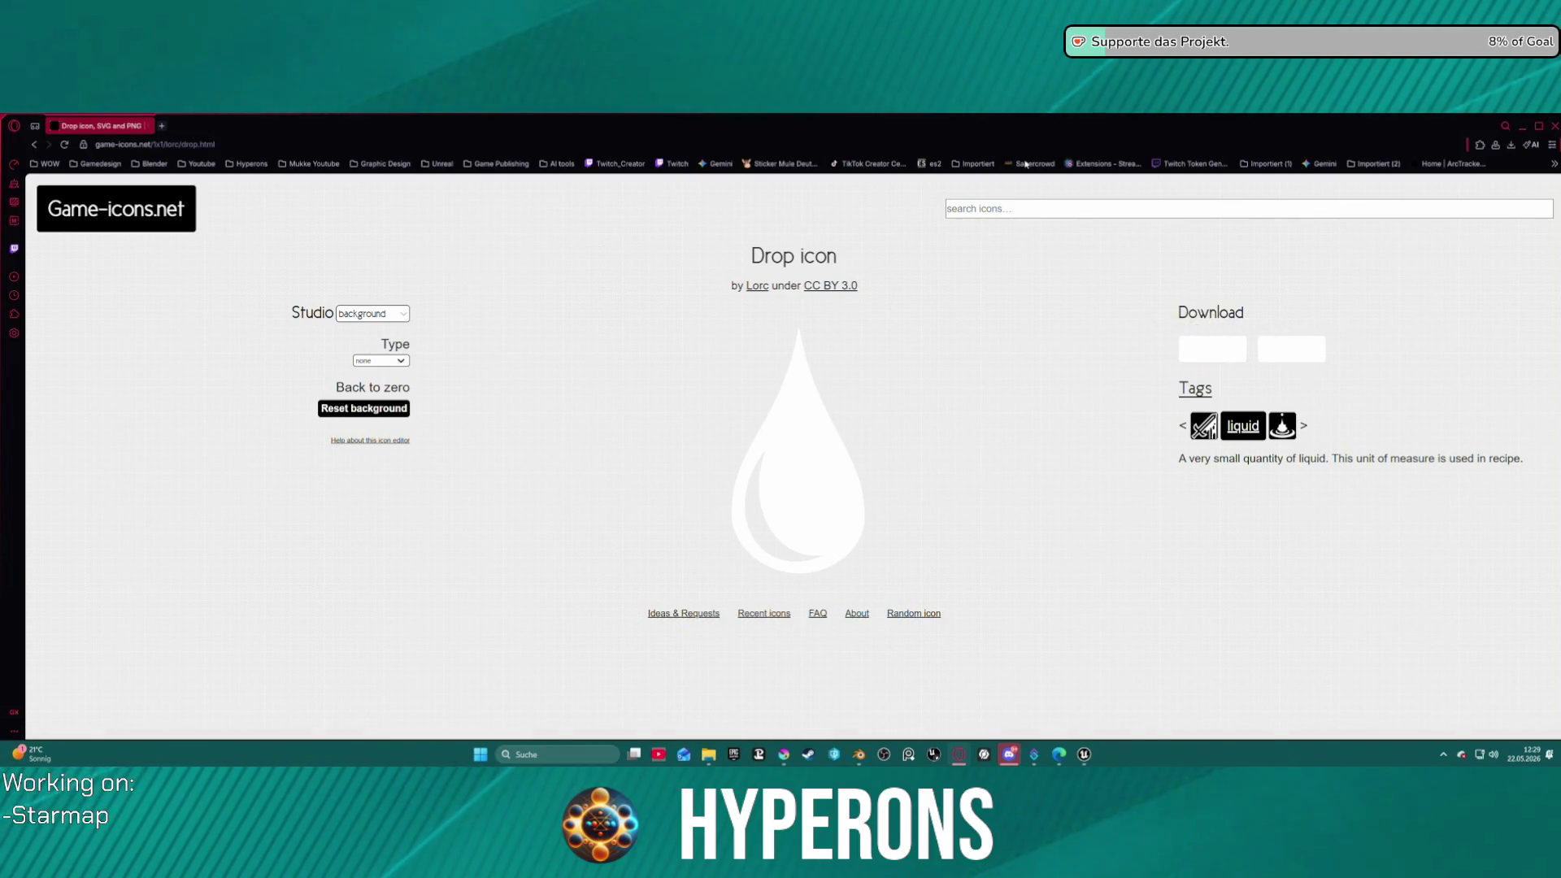
click(993, 211)
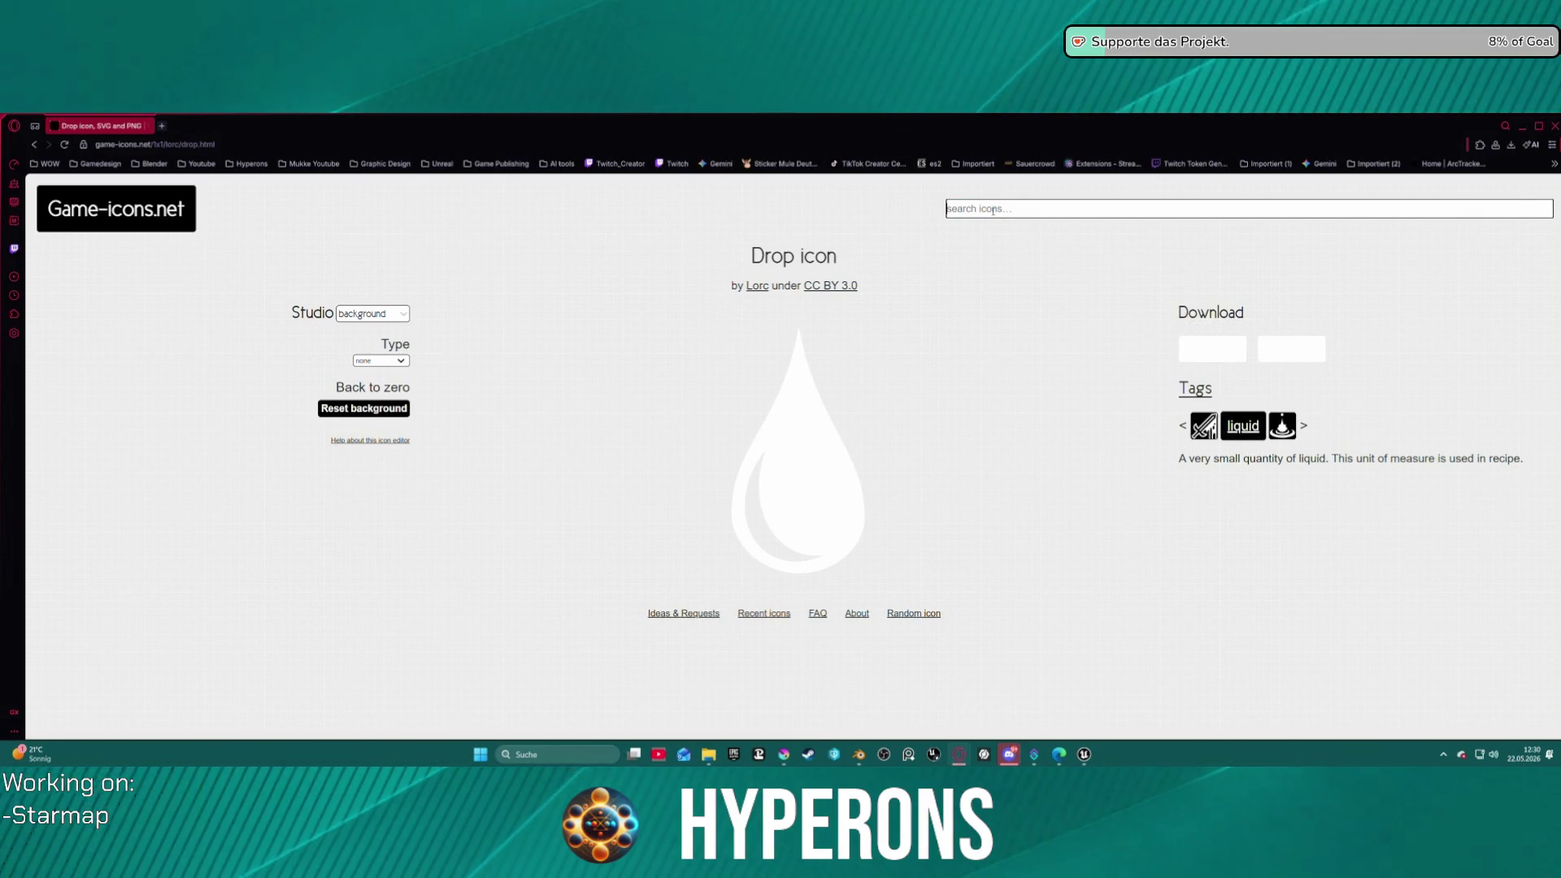
- Search game-icons.net for 'acid', view the Acid and Nuclear waste icons, then return to the Chemical grid
text(aci)
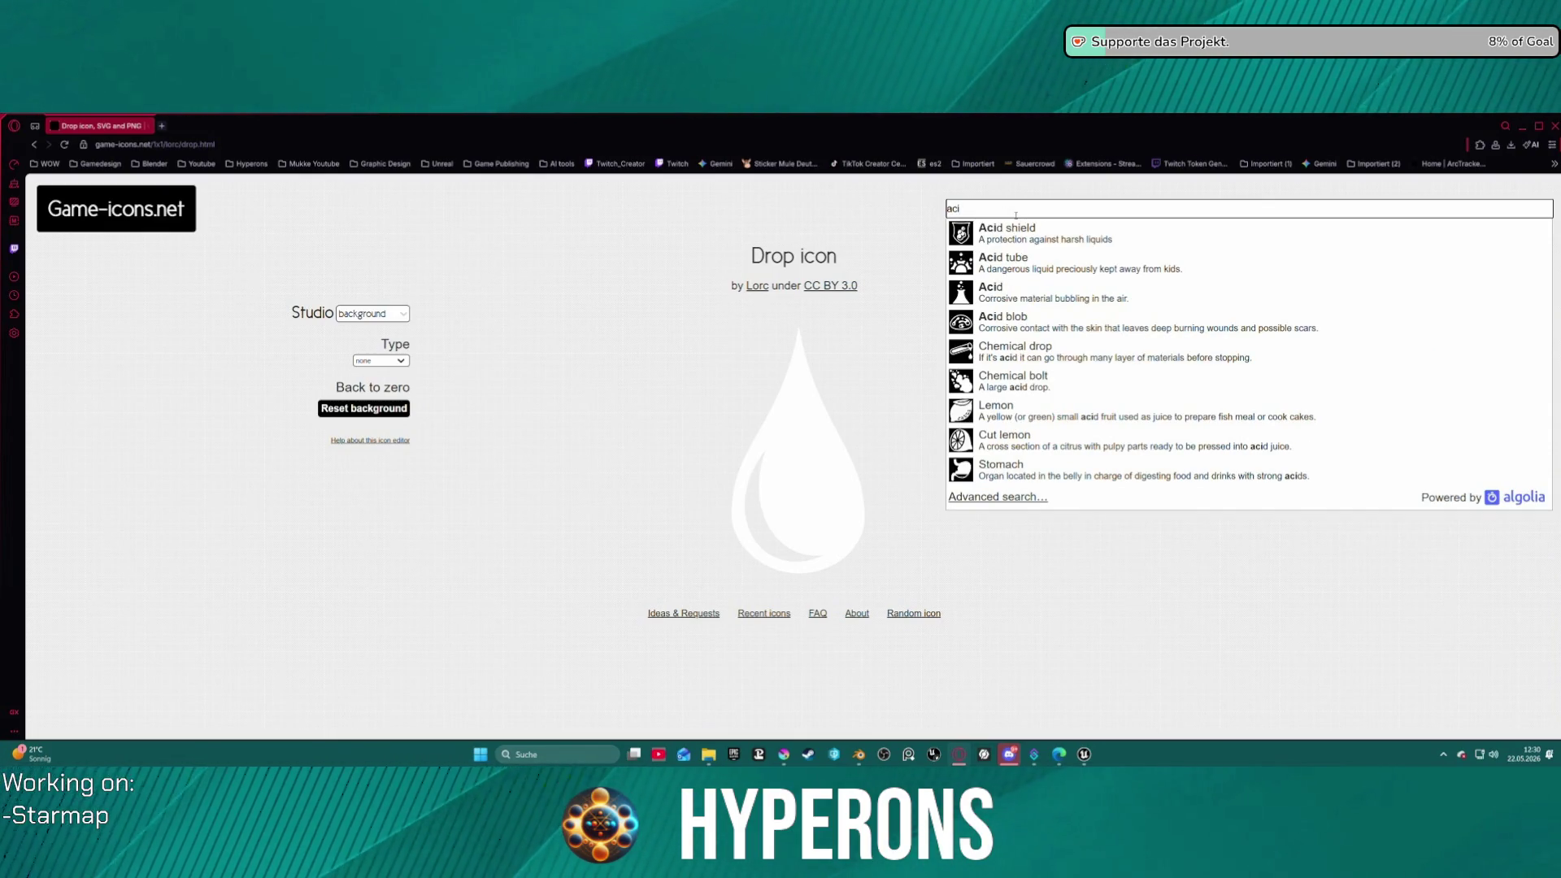
text(d)
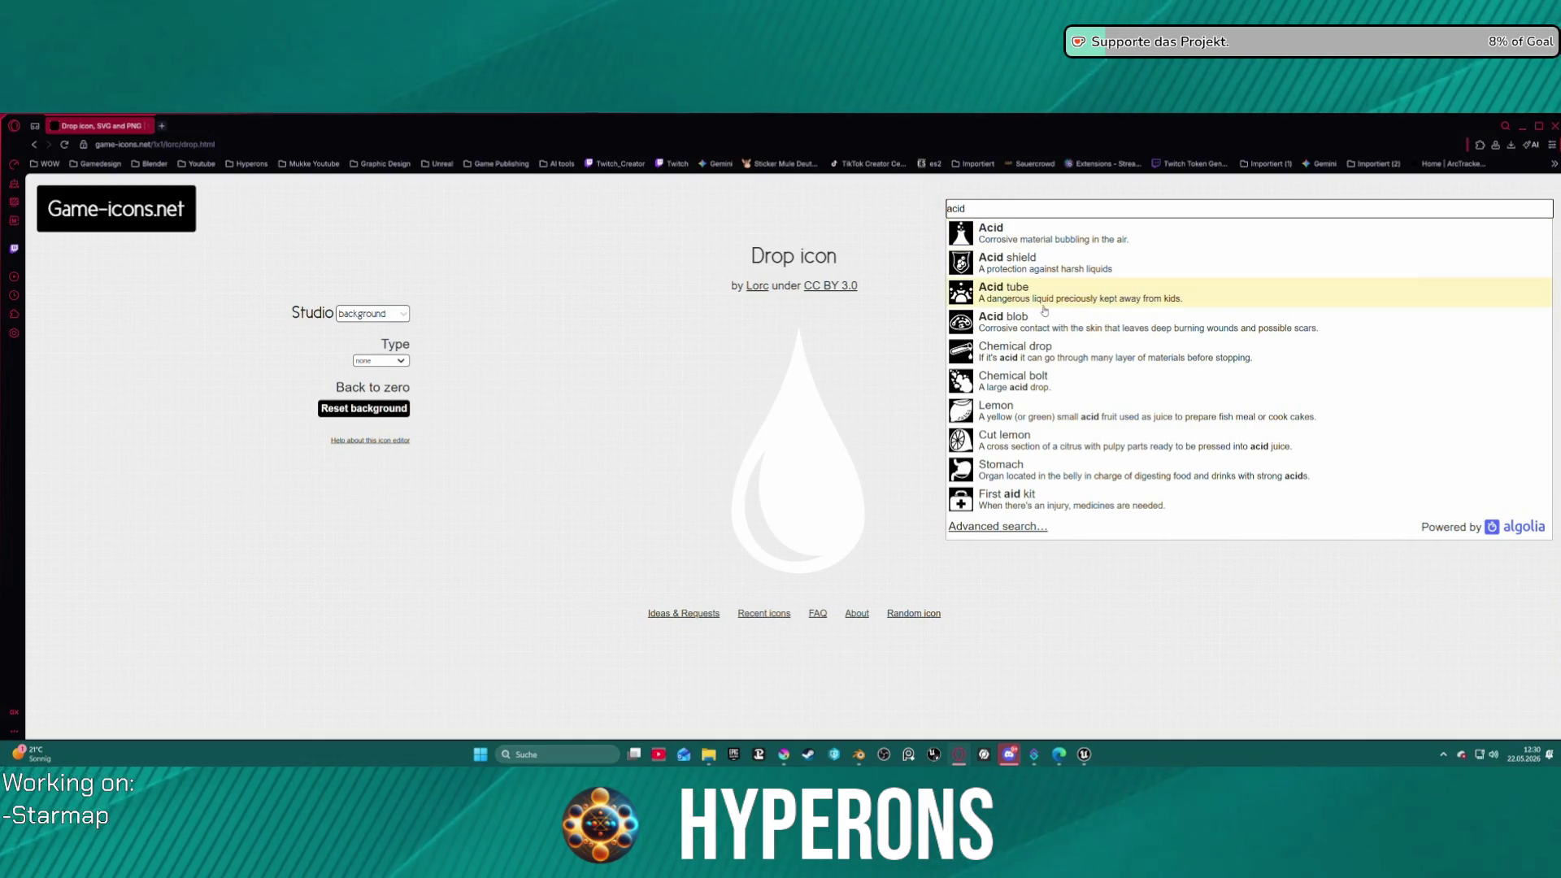
click(991, 235)
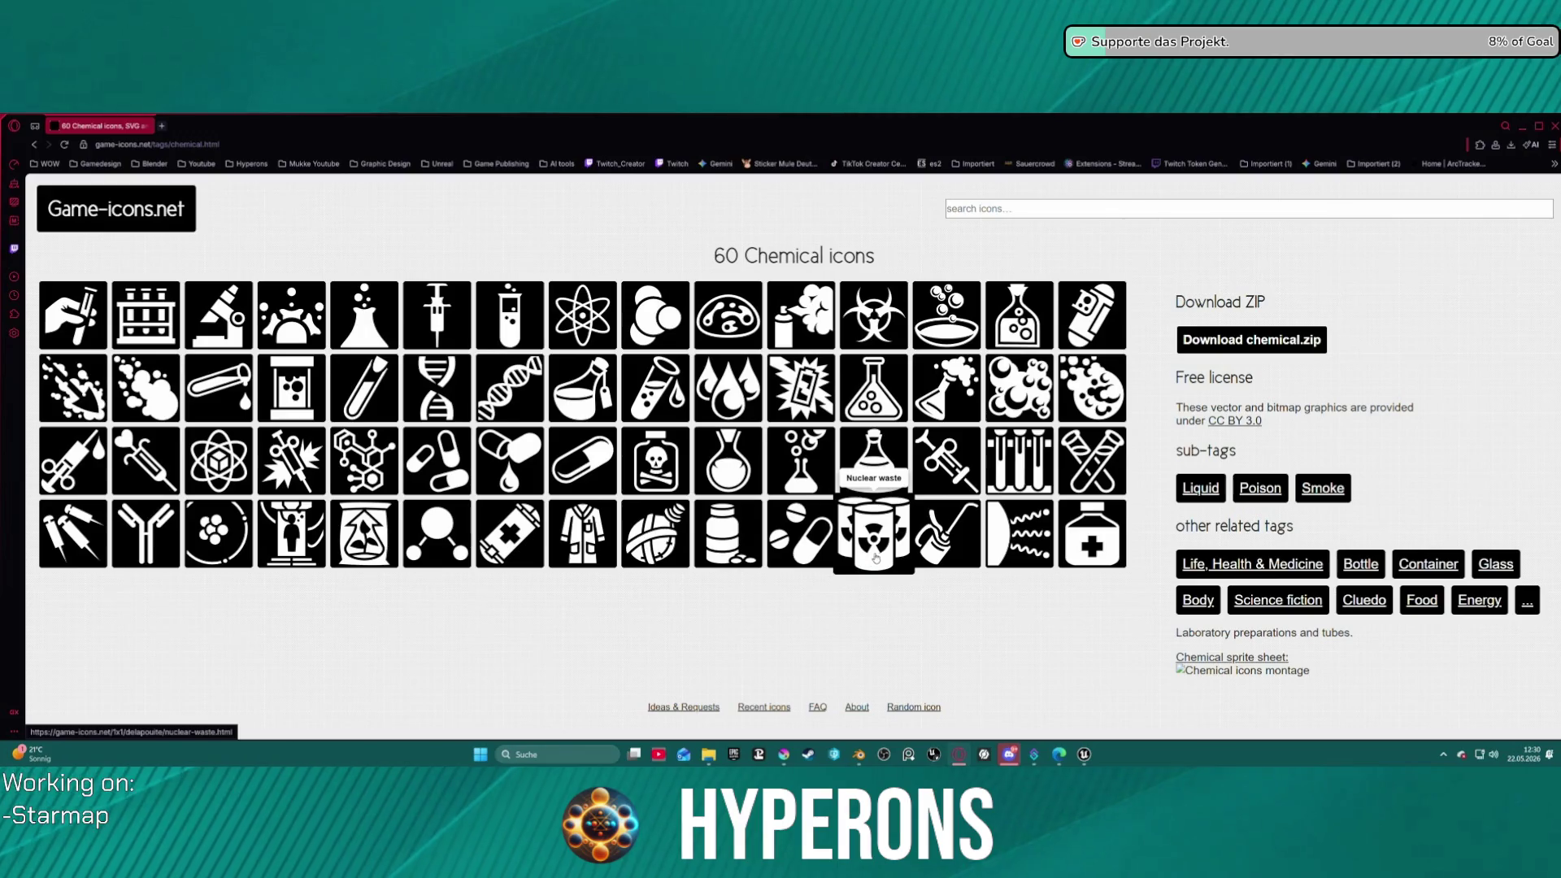
click(877, 557)
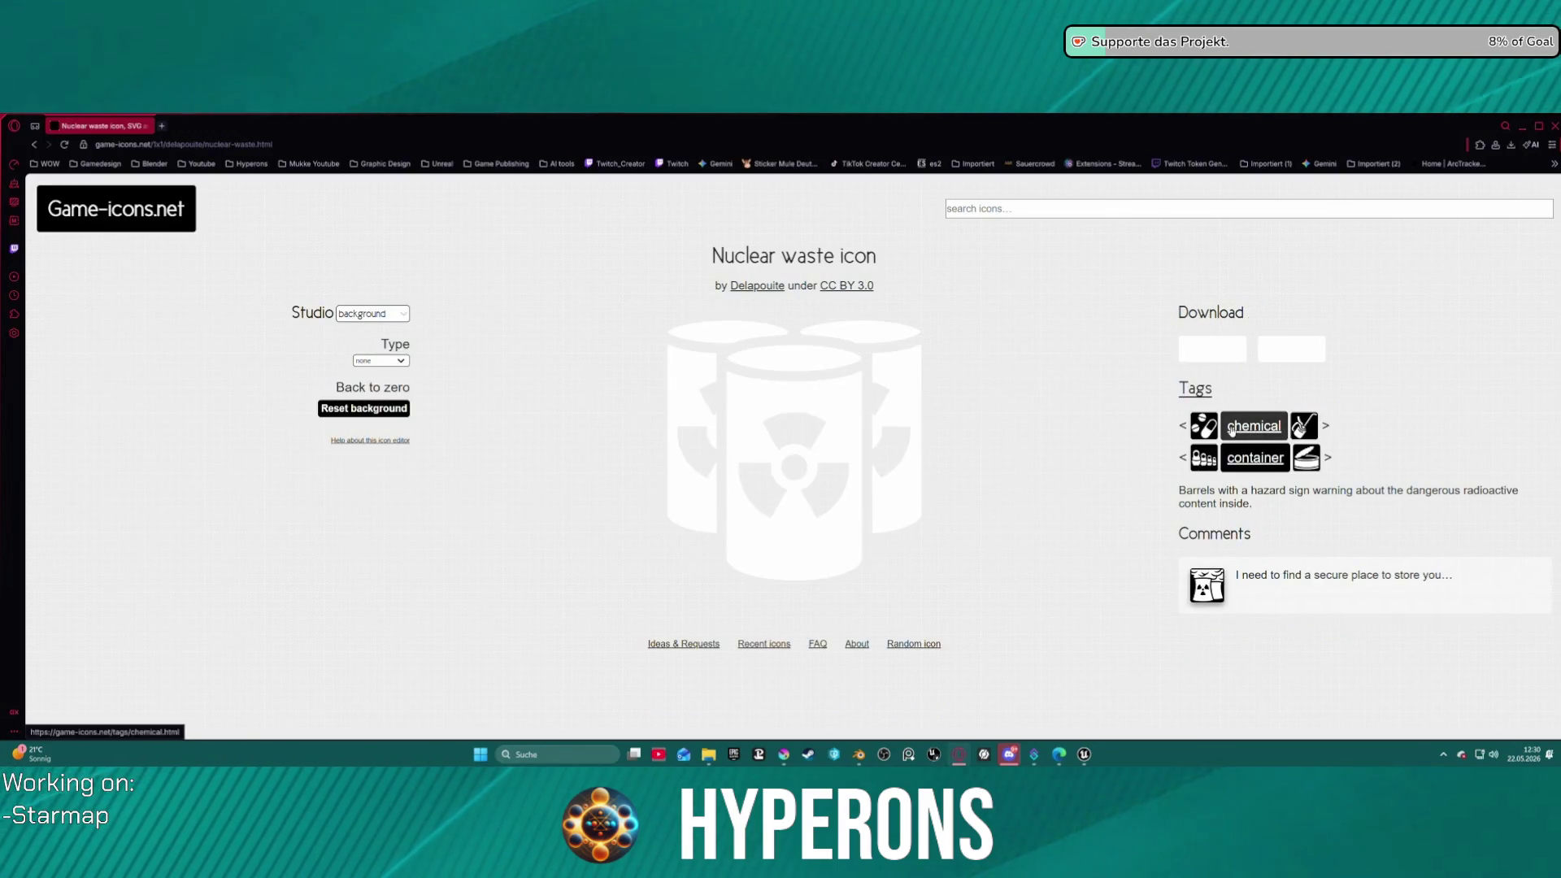
key(alt+Left)
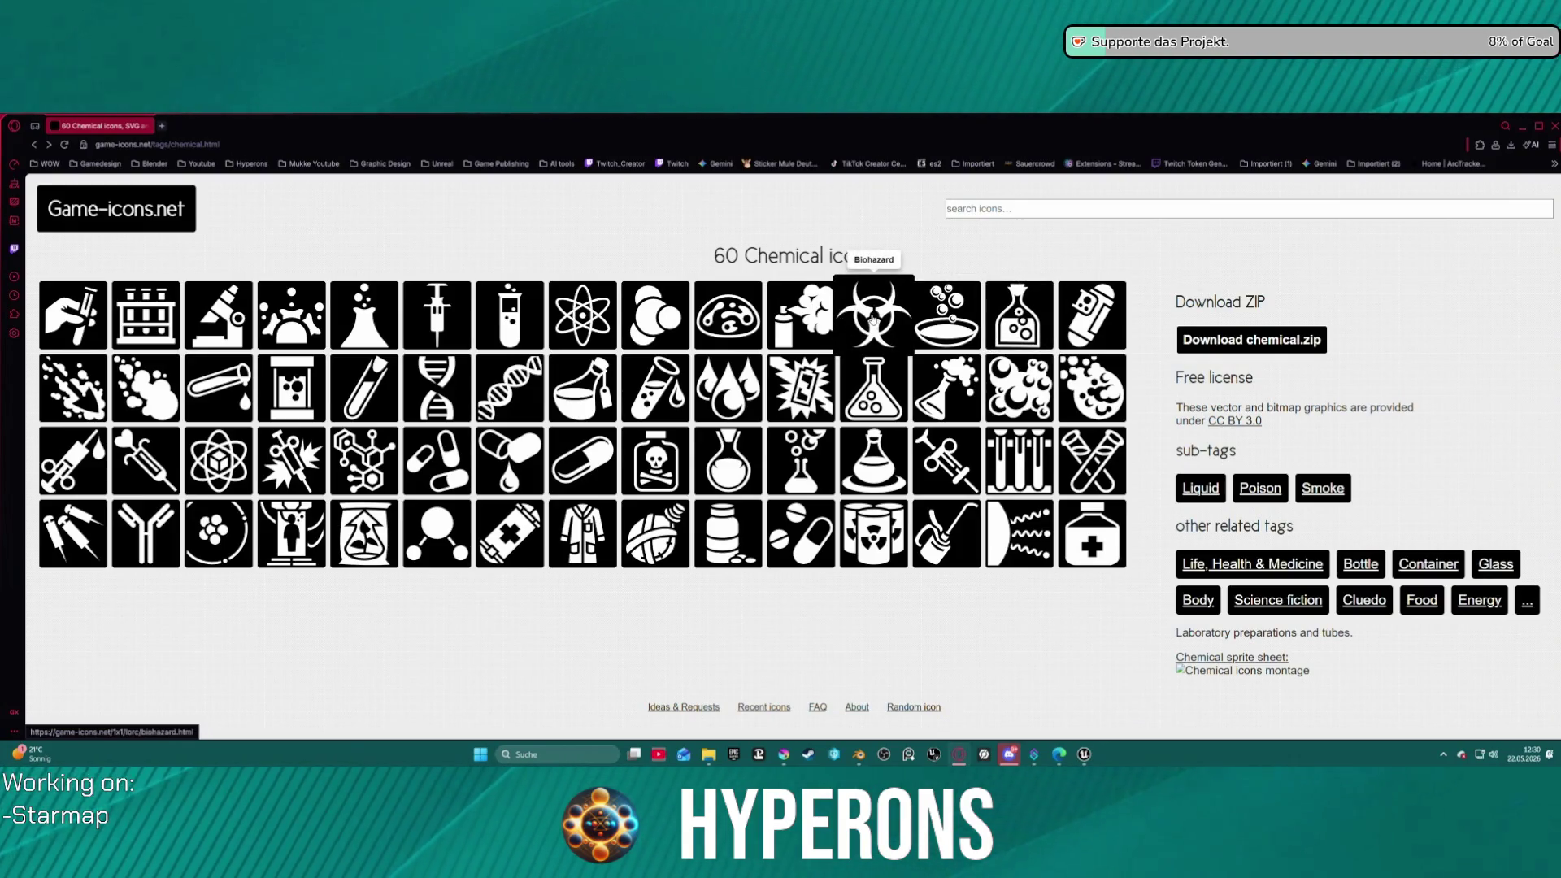
- Download the Biohazard icon as an SVG file
click(892, 356)
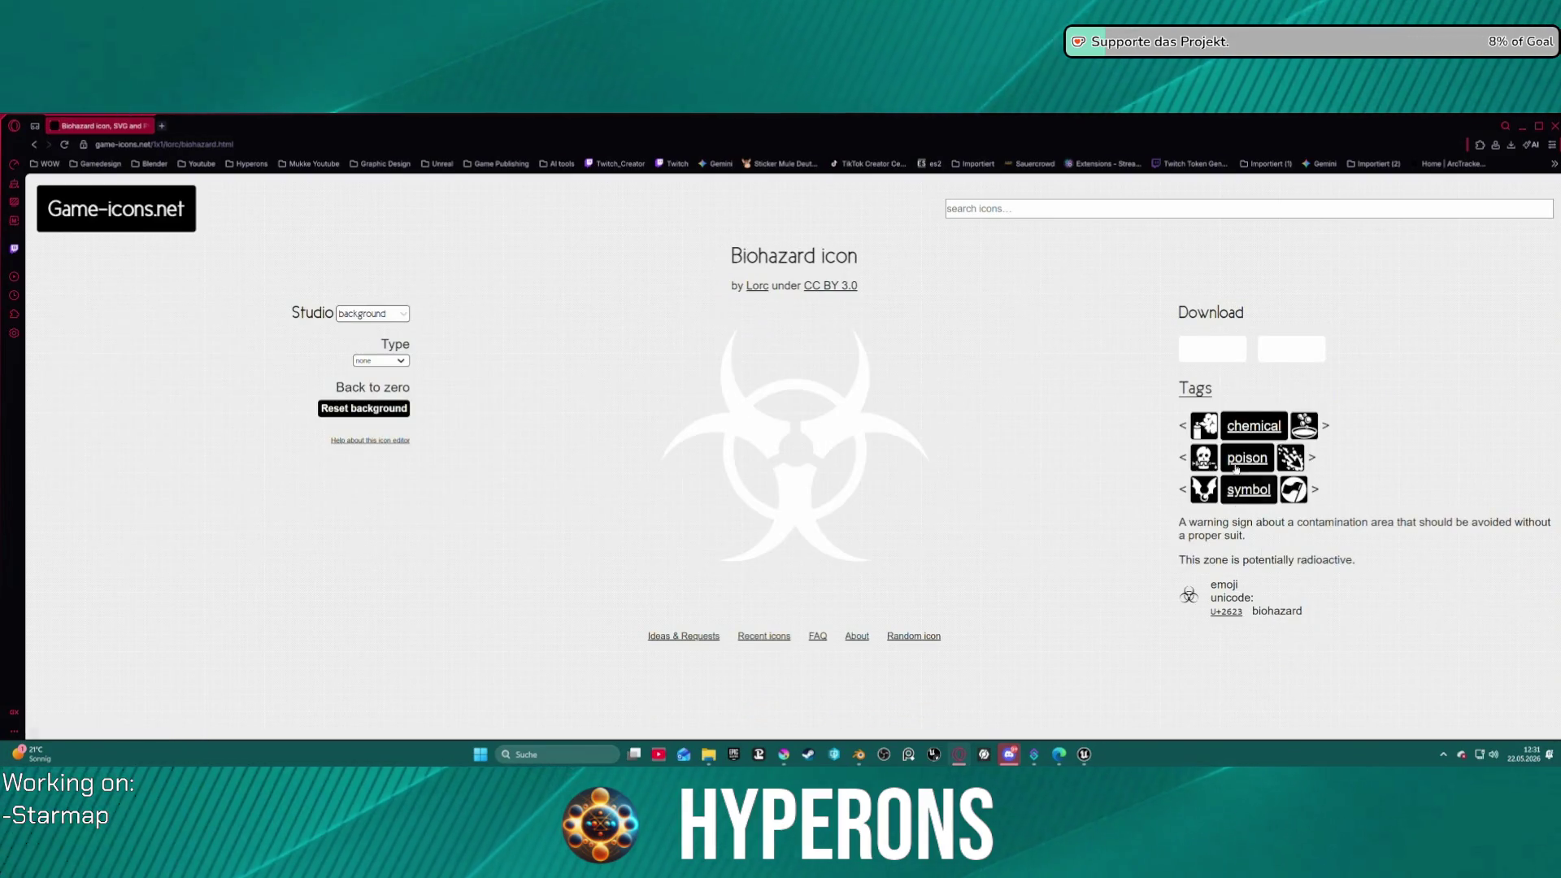
click(1212, 348)
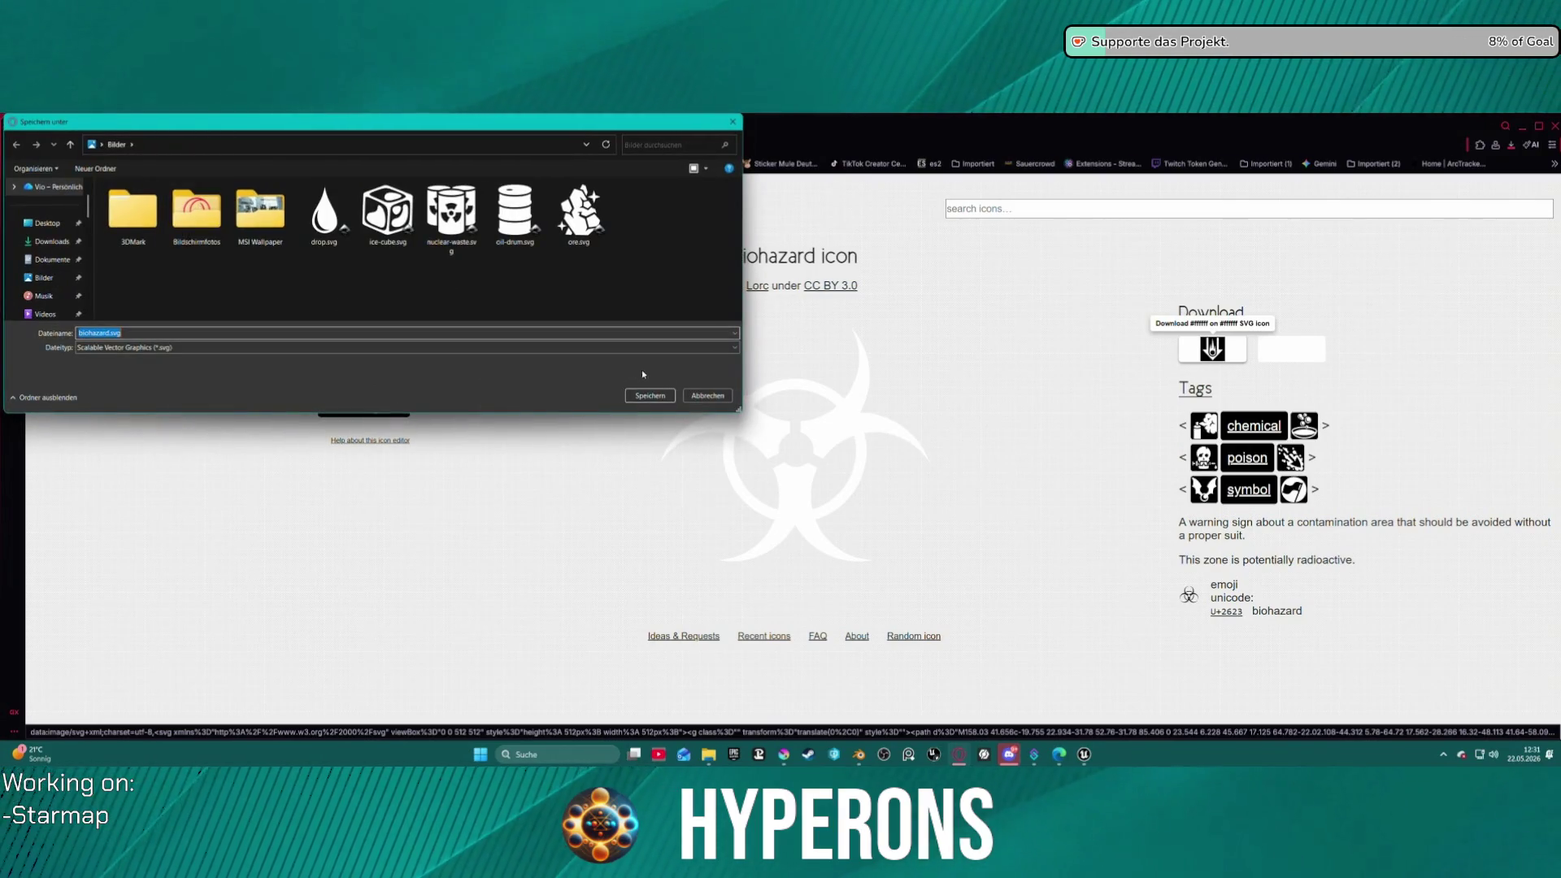
key(Return)
- Go back to the Chemical icons list and save the Overdose icon as overdose.svg
click(34, 146)
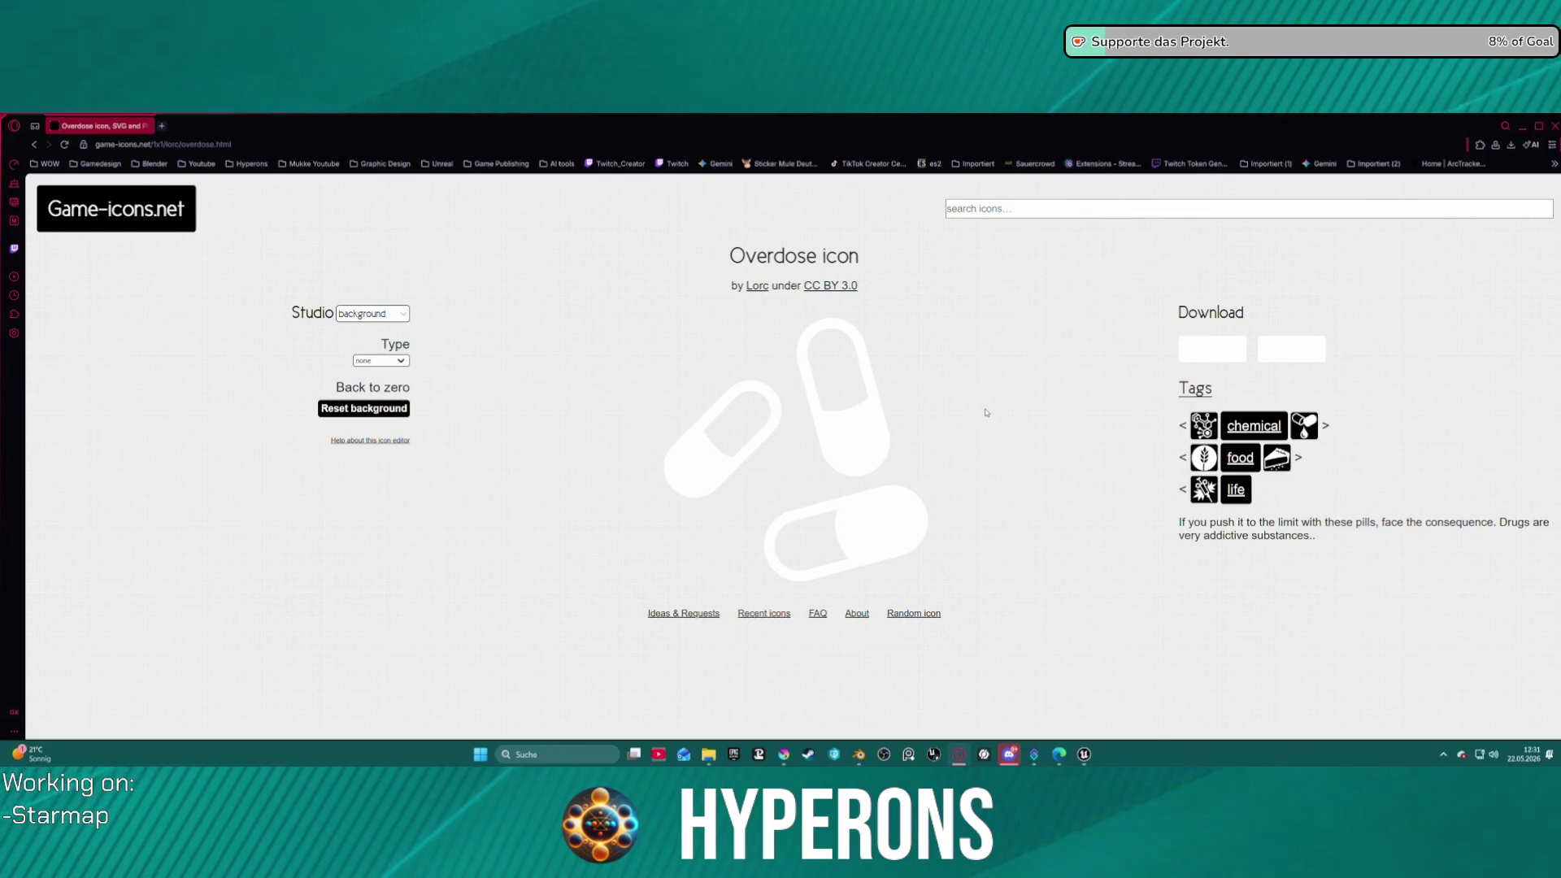
key(alt+Left)
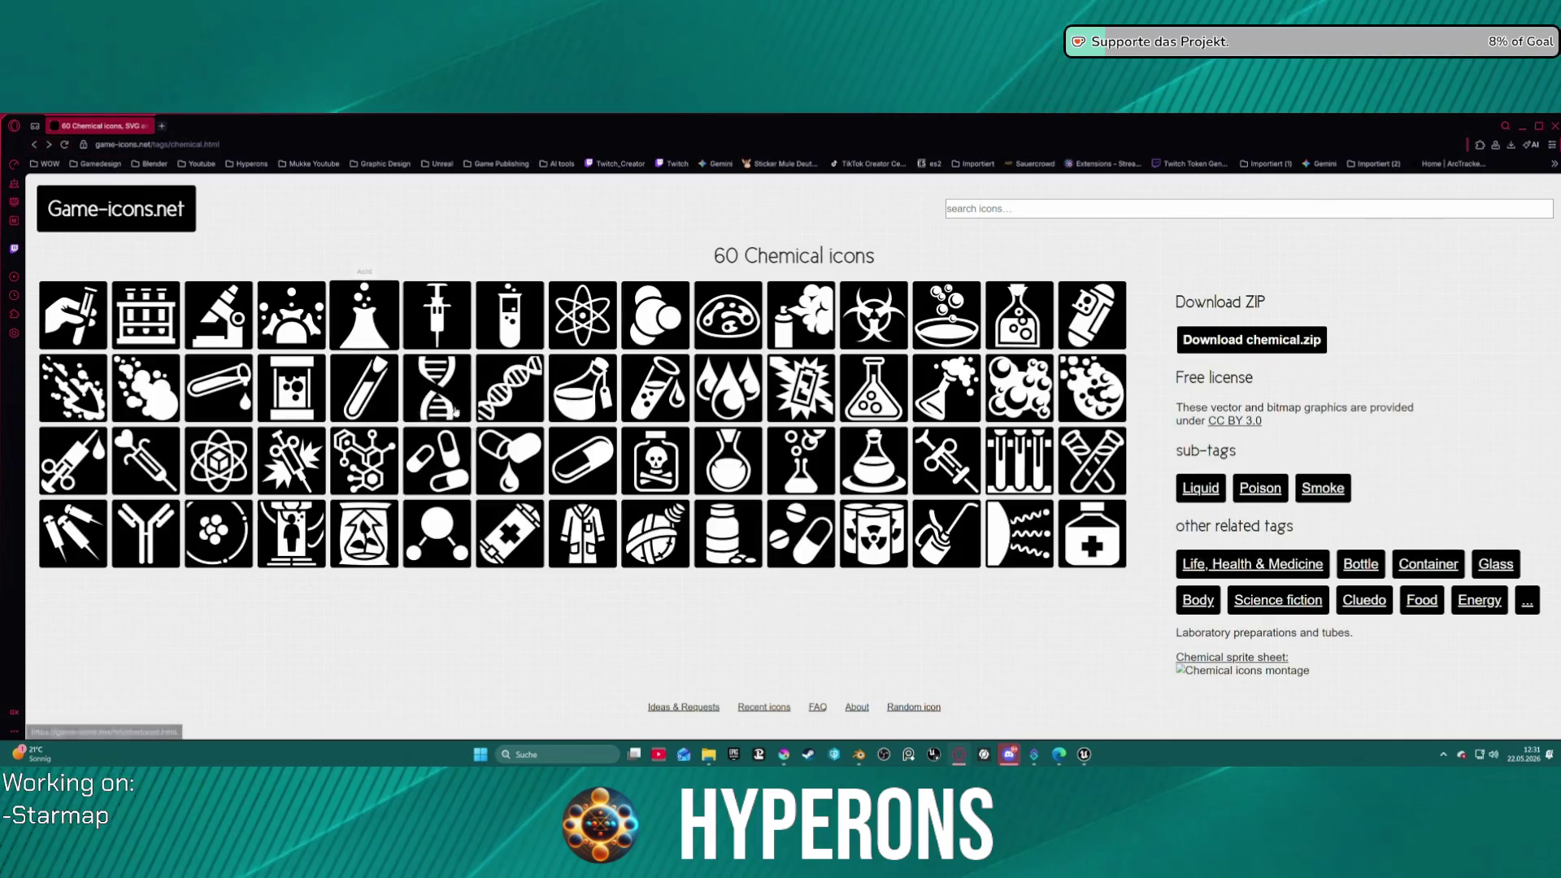
click(460, 456)
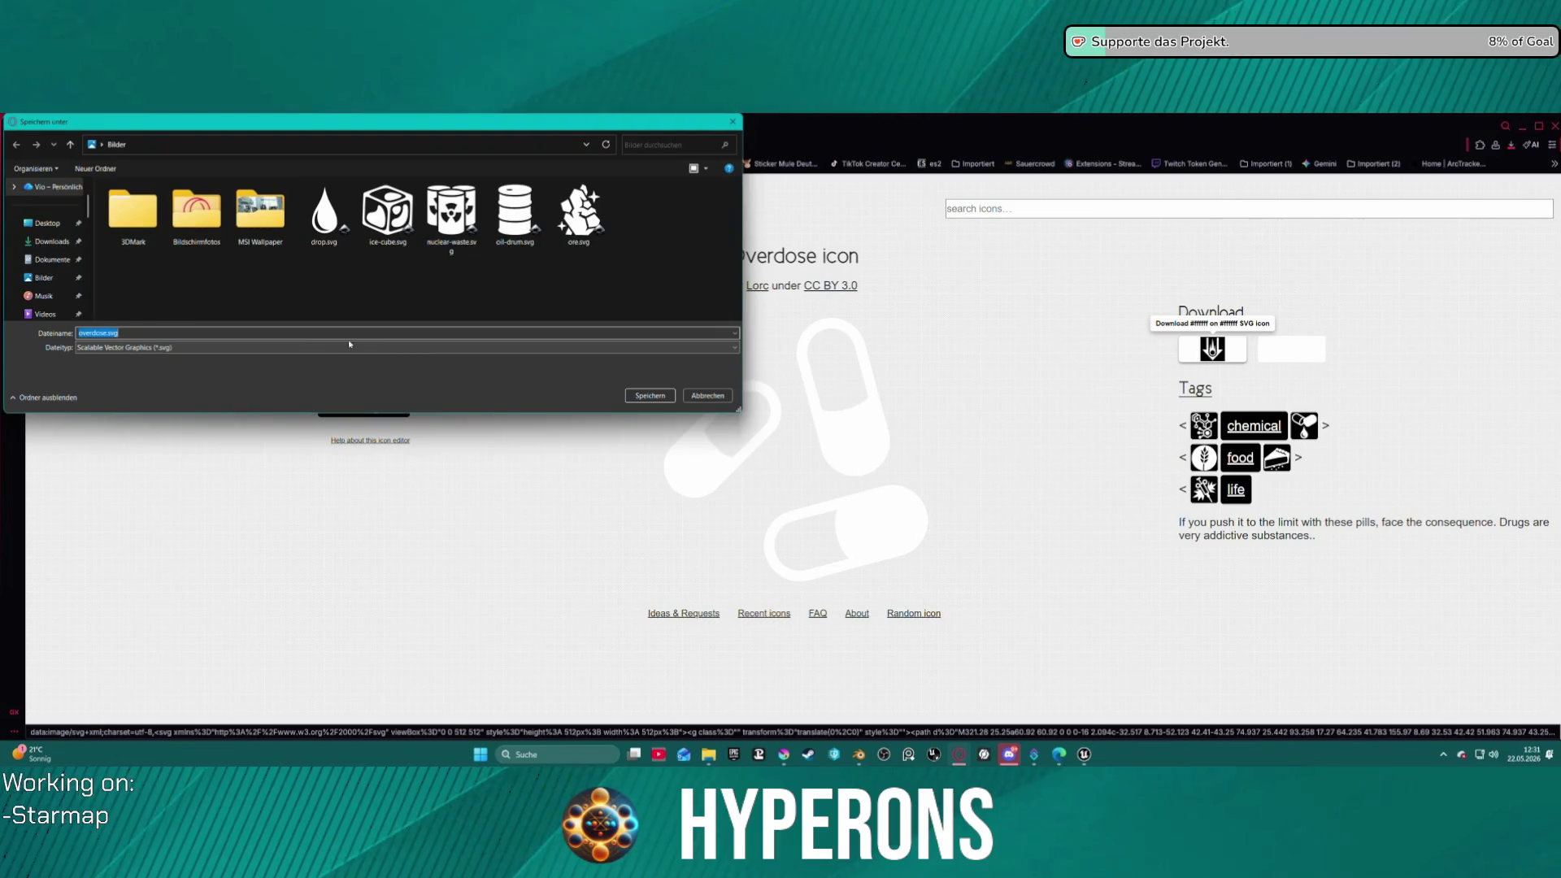
click(651, 395)
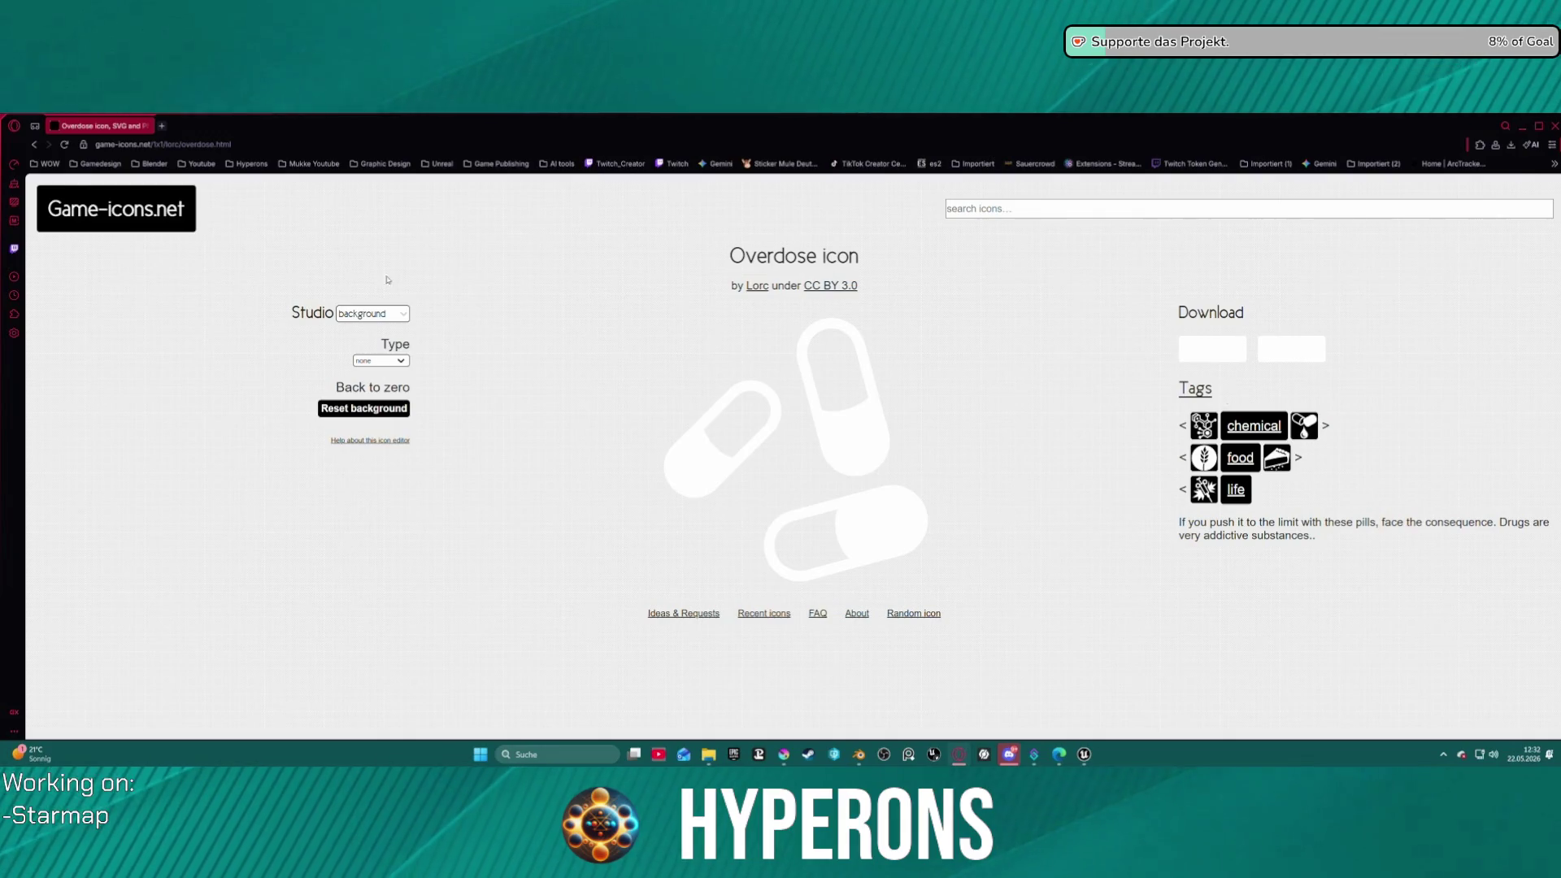
- Browse the chemical-tagged icons, then start a new blank browser tab
click(1249, 433)
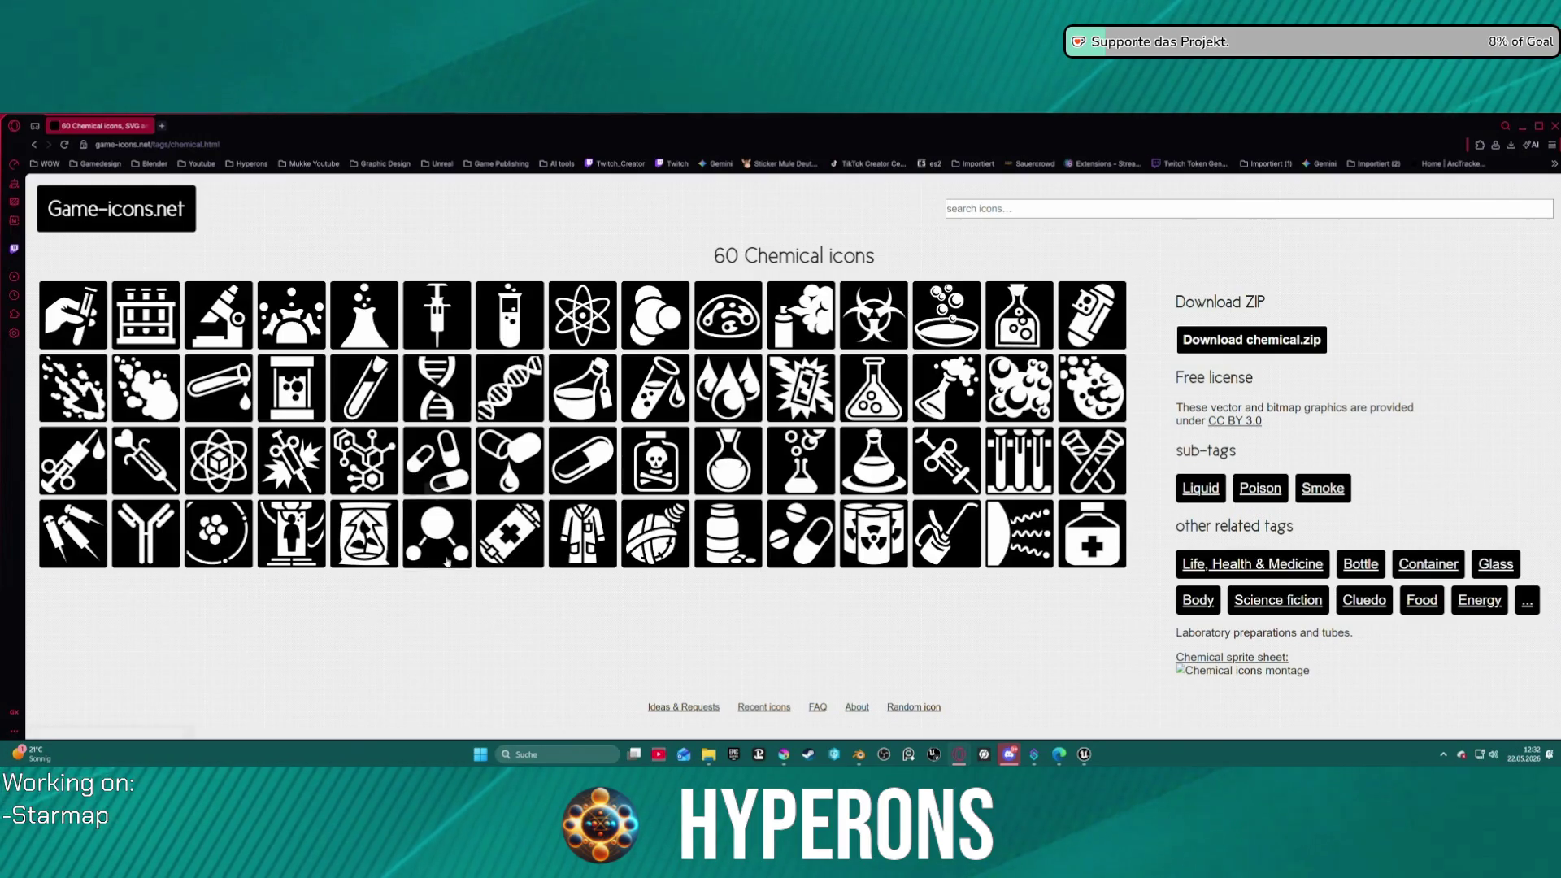
click(162, 127)
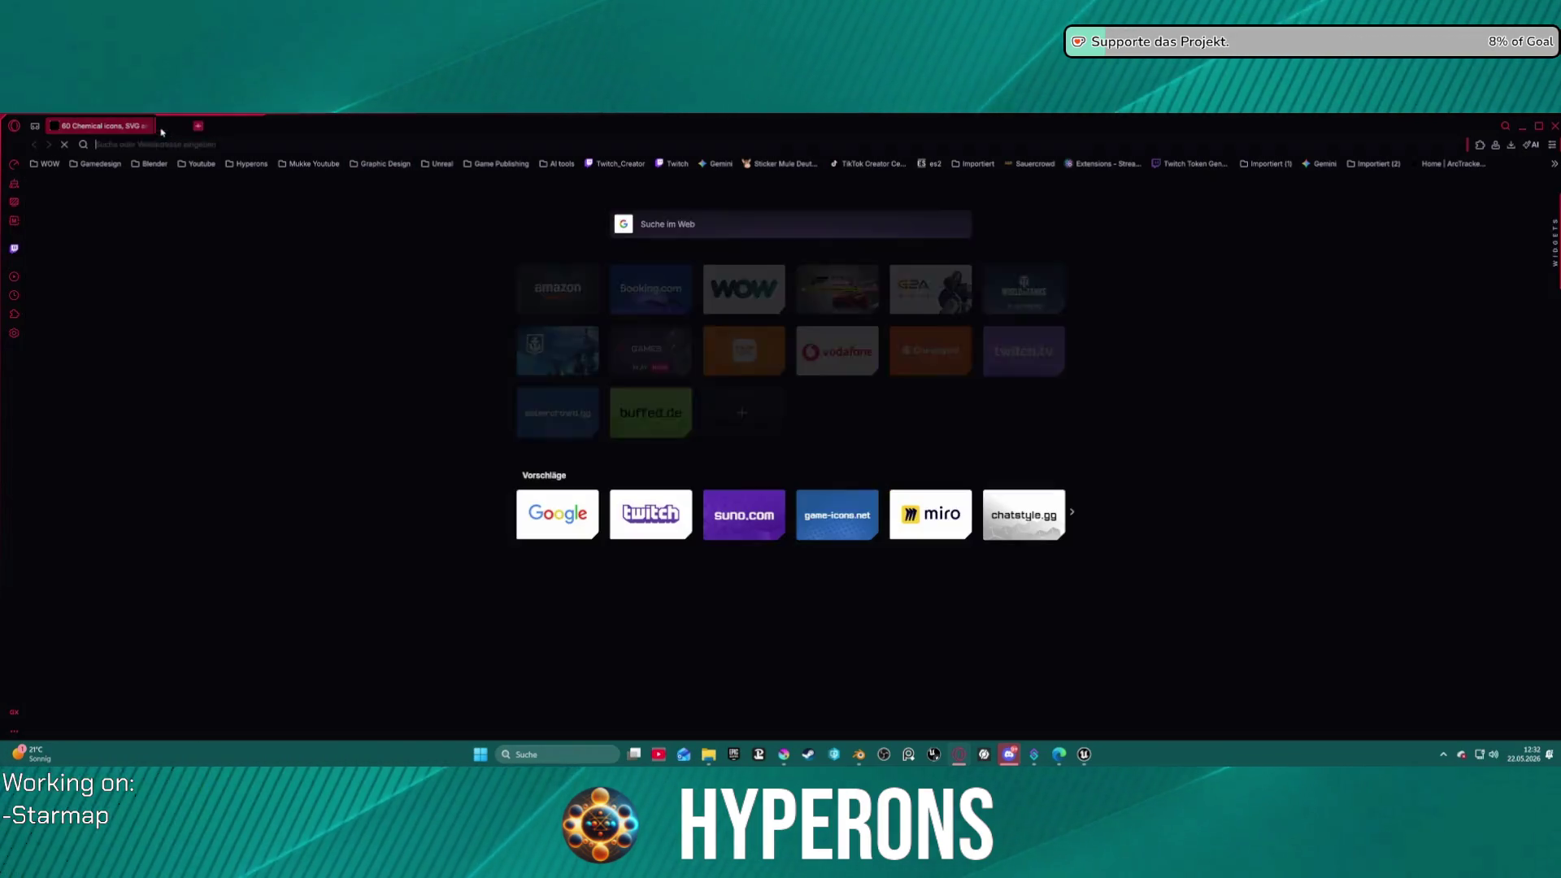
- Search Google for 'perioden system mit schalenmodell'
text(per)
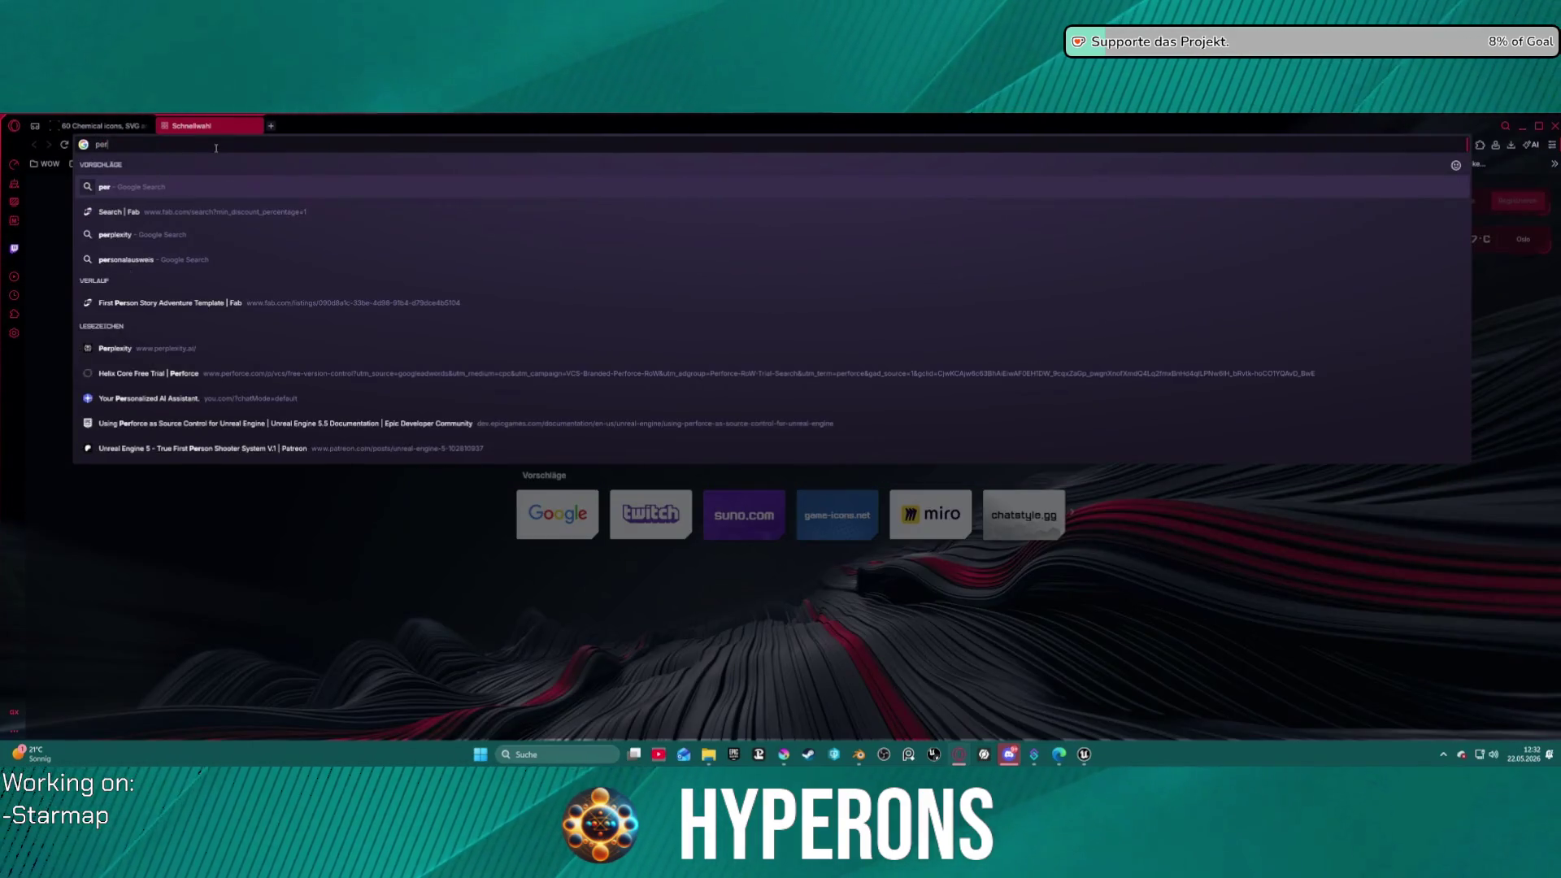
text(ioden s)
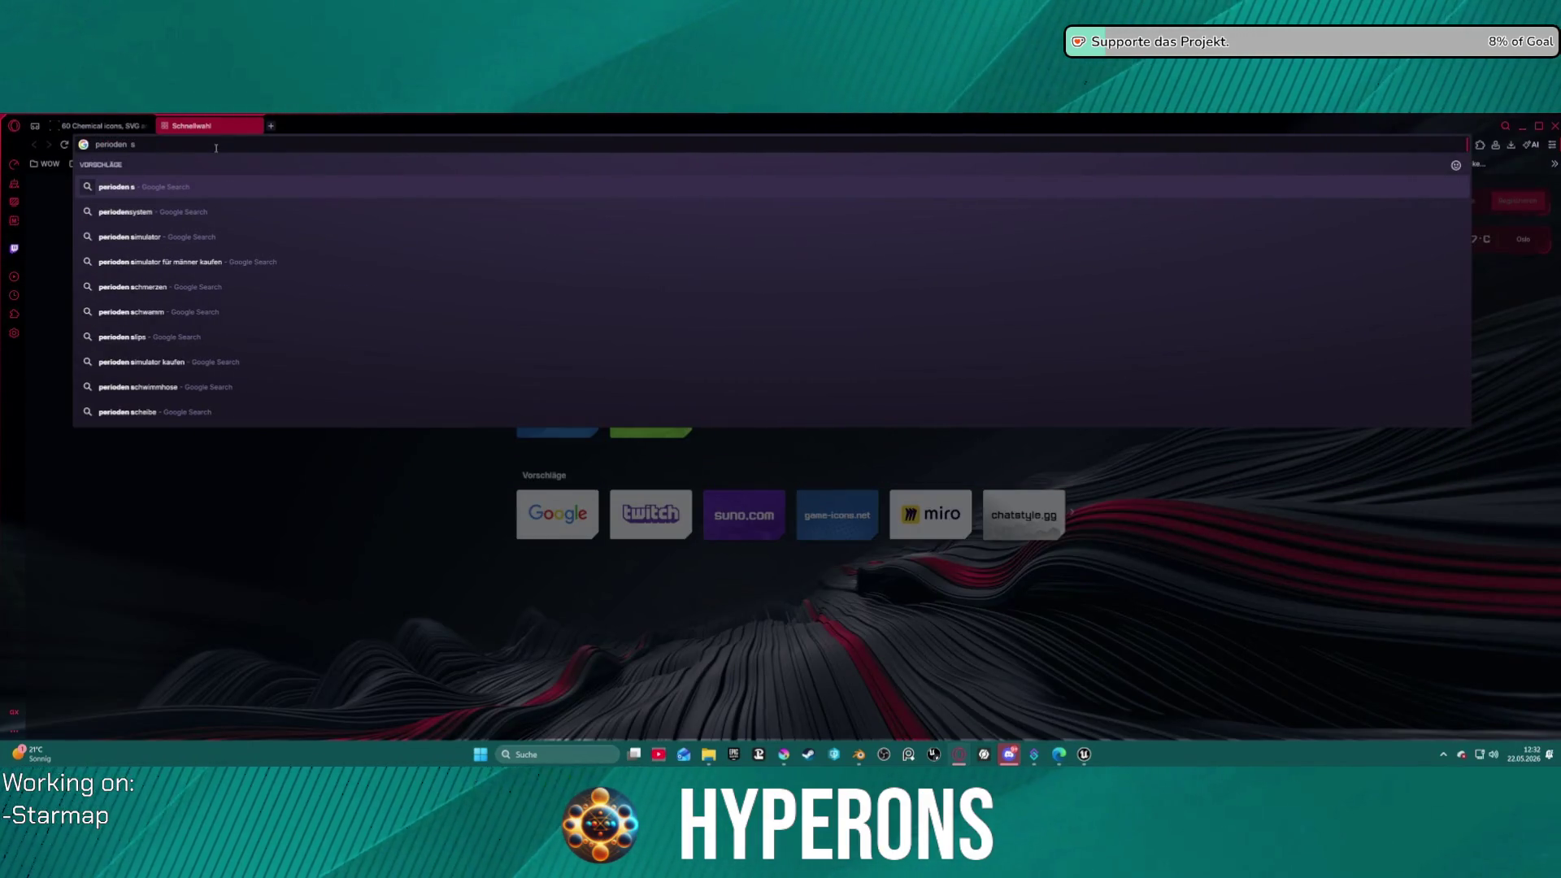
key(BackSpace)
text(system mit symb)
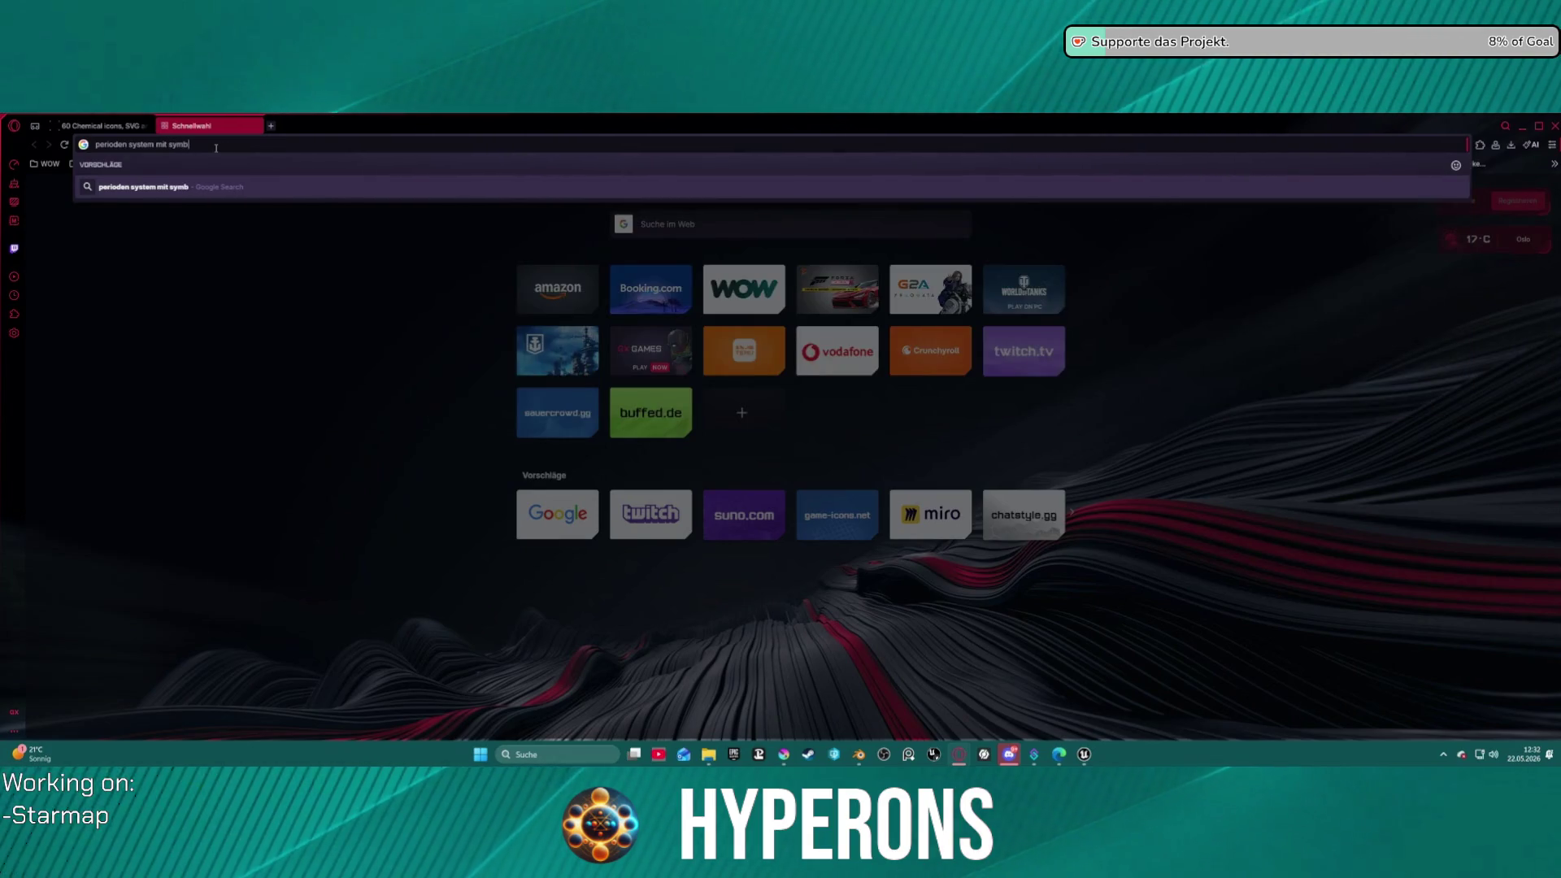
key(BackSpace)
key(BackSpace)
key(BackSpace)
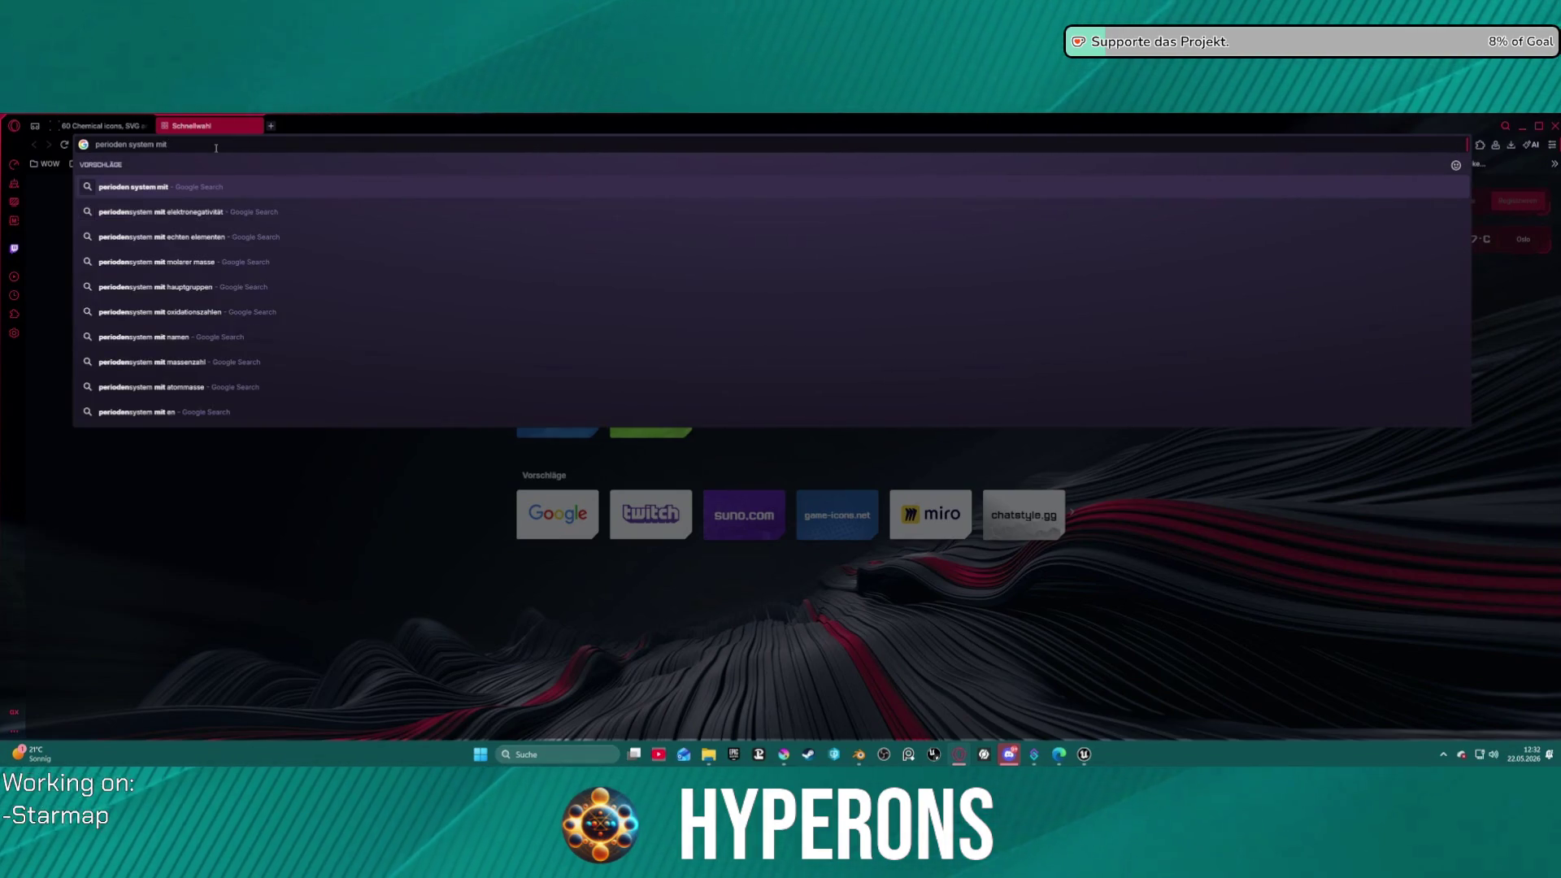
text(kern)
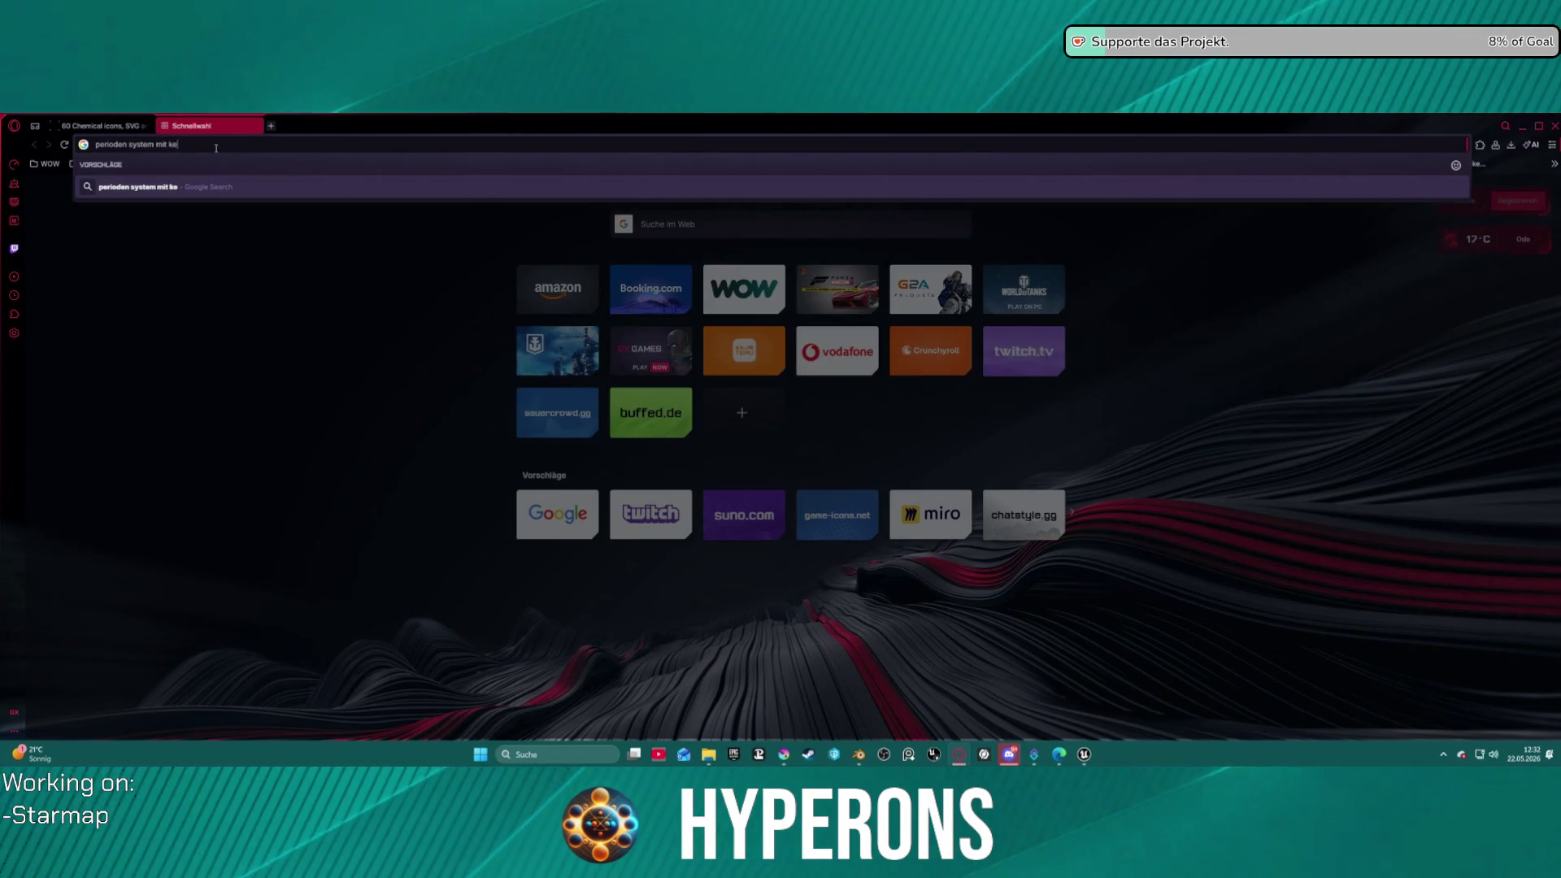
key(BackSpace)
key(BackSpace)
key(BackSpace)
text(scha)
text(ö)
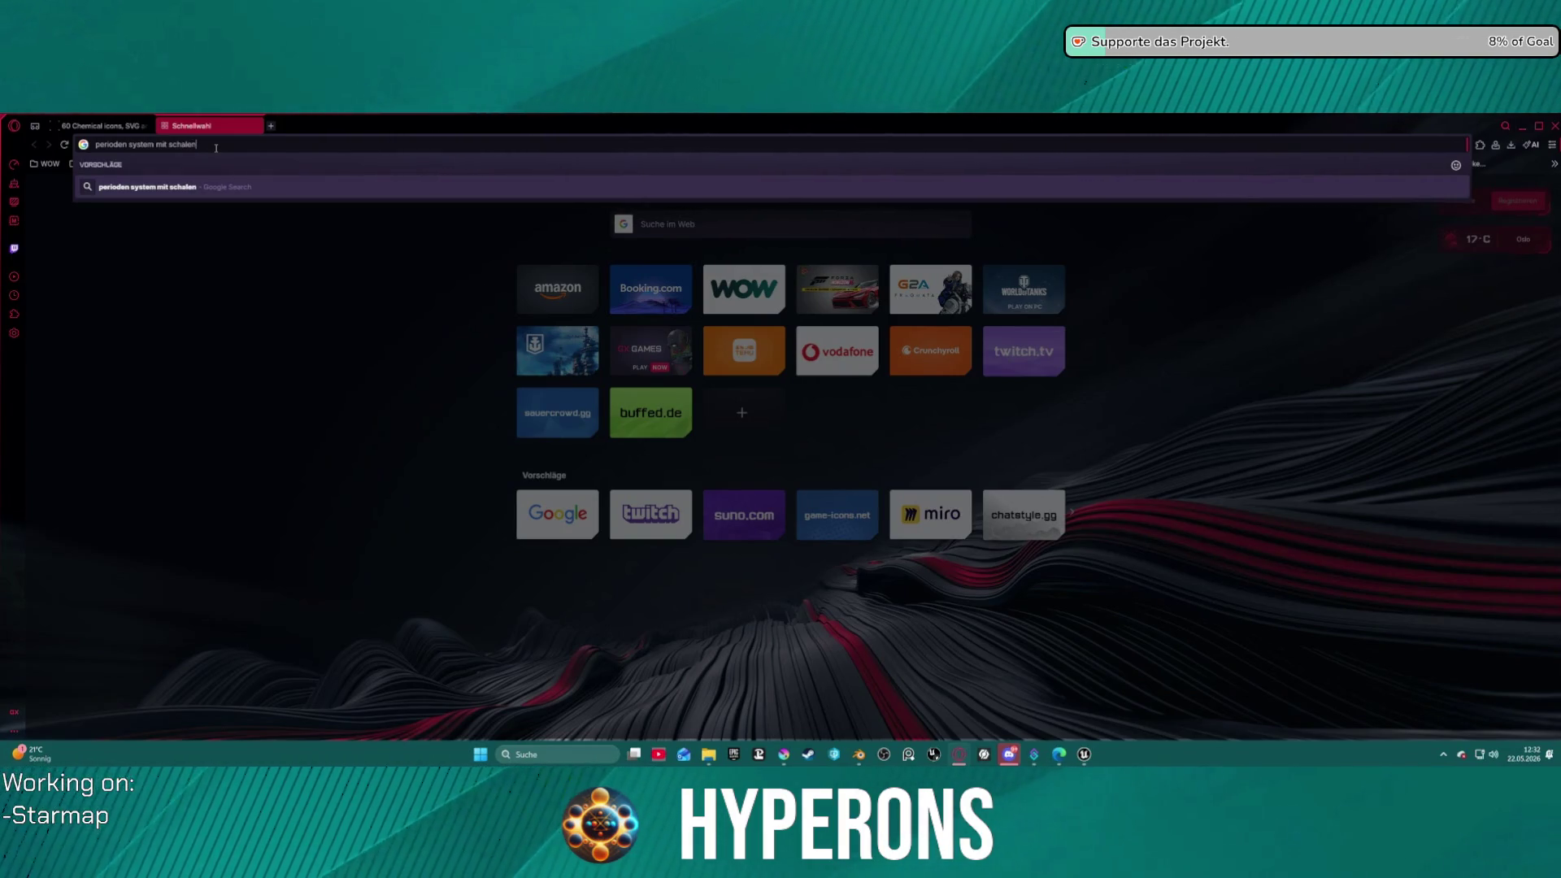
key(Return)
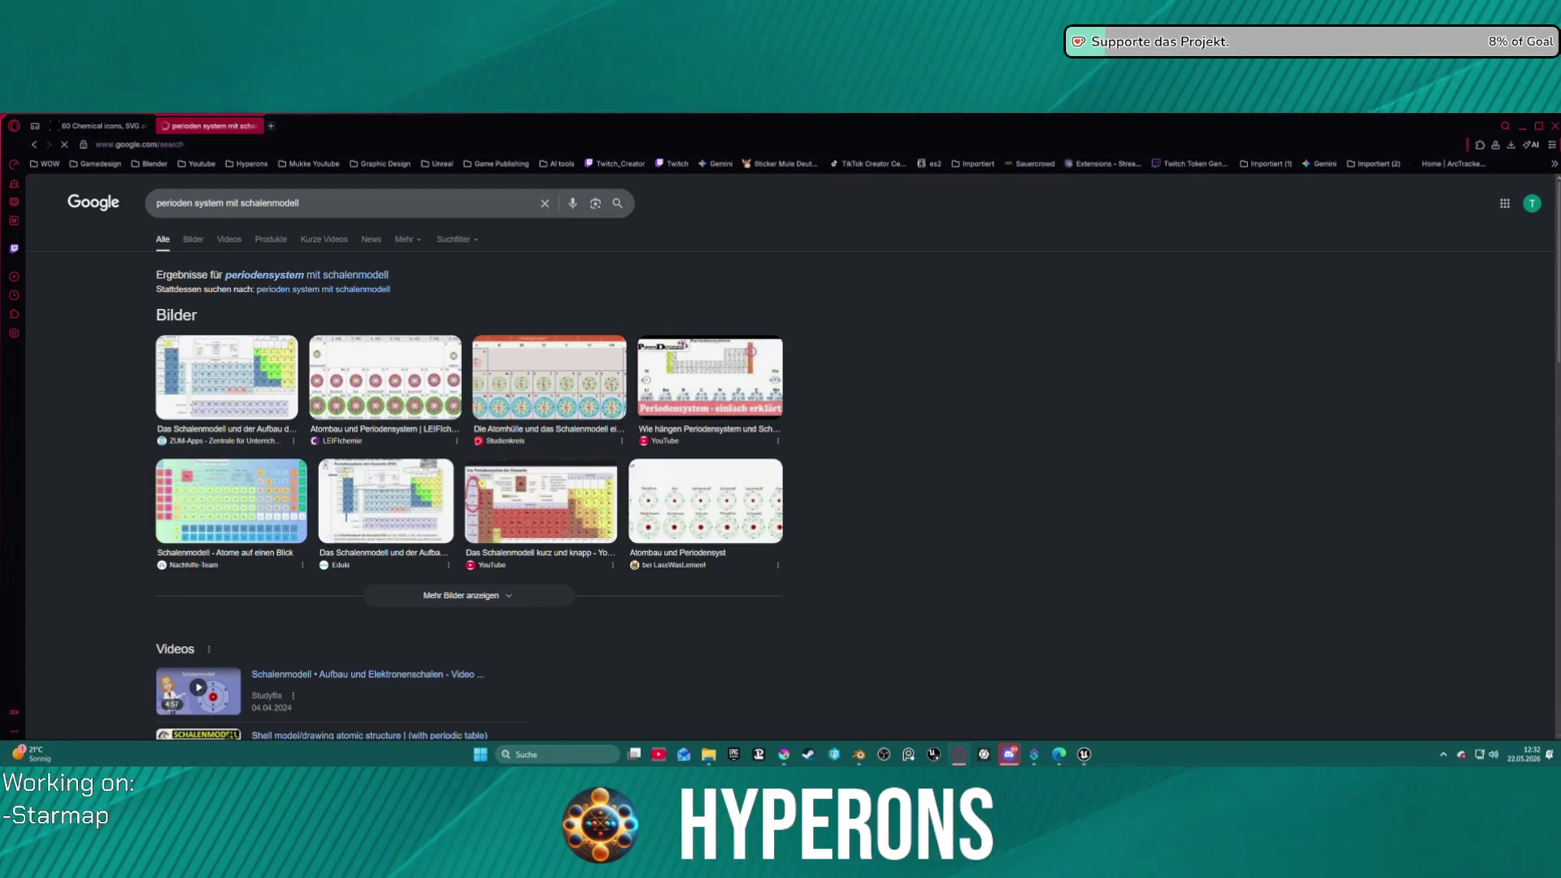
- Open and skim the Studienkreis shell-model page, then close it
click(597, 393)
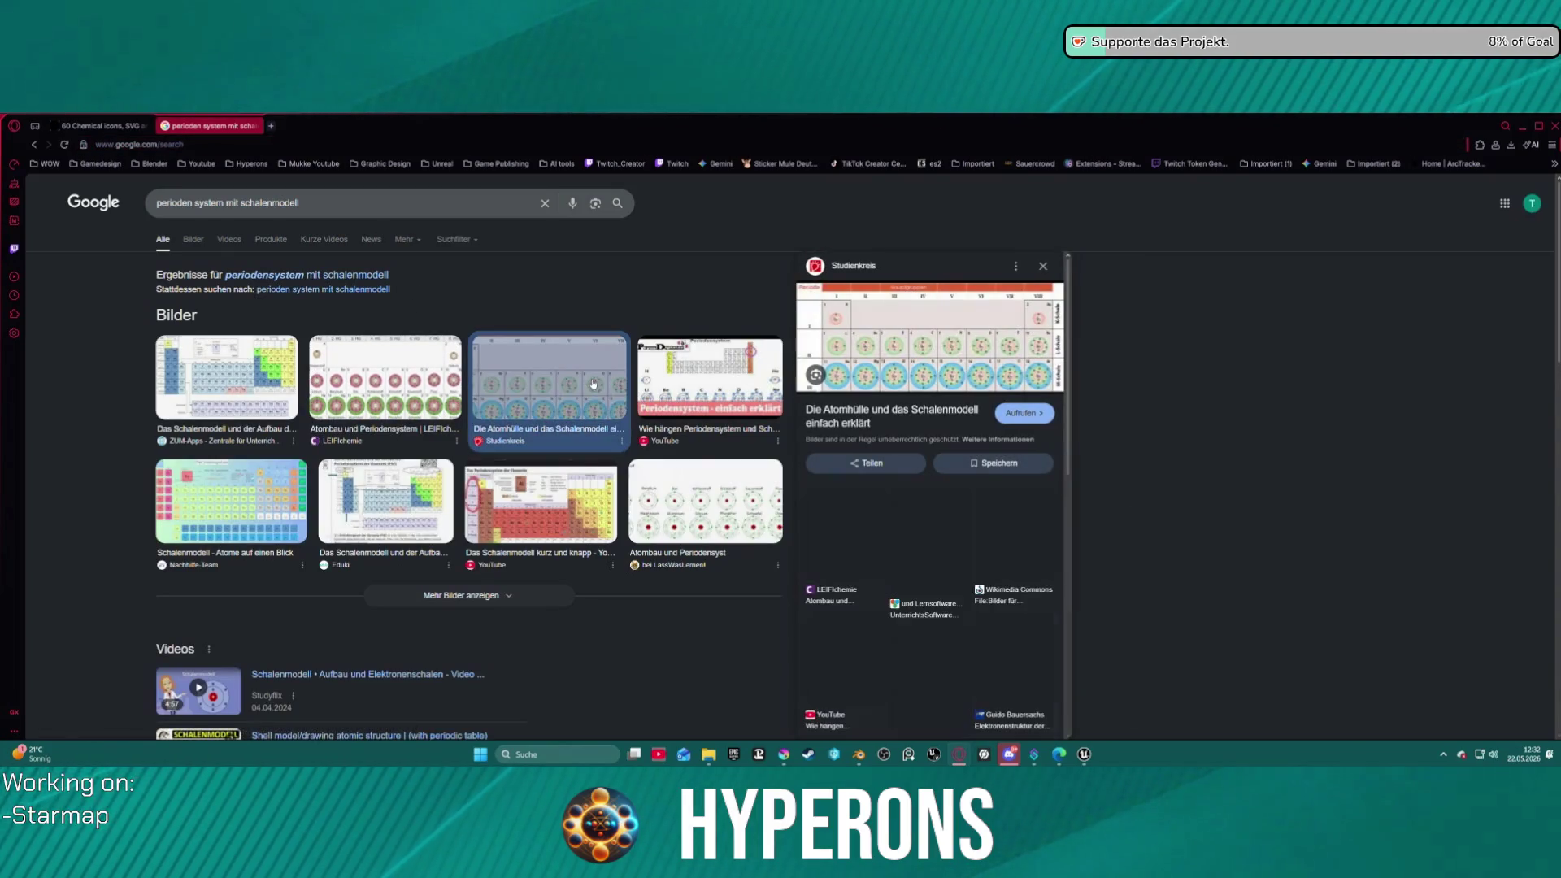
click(925, 332)
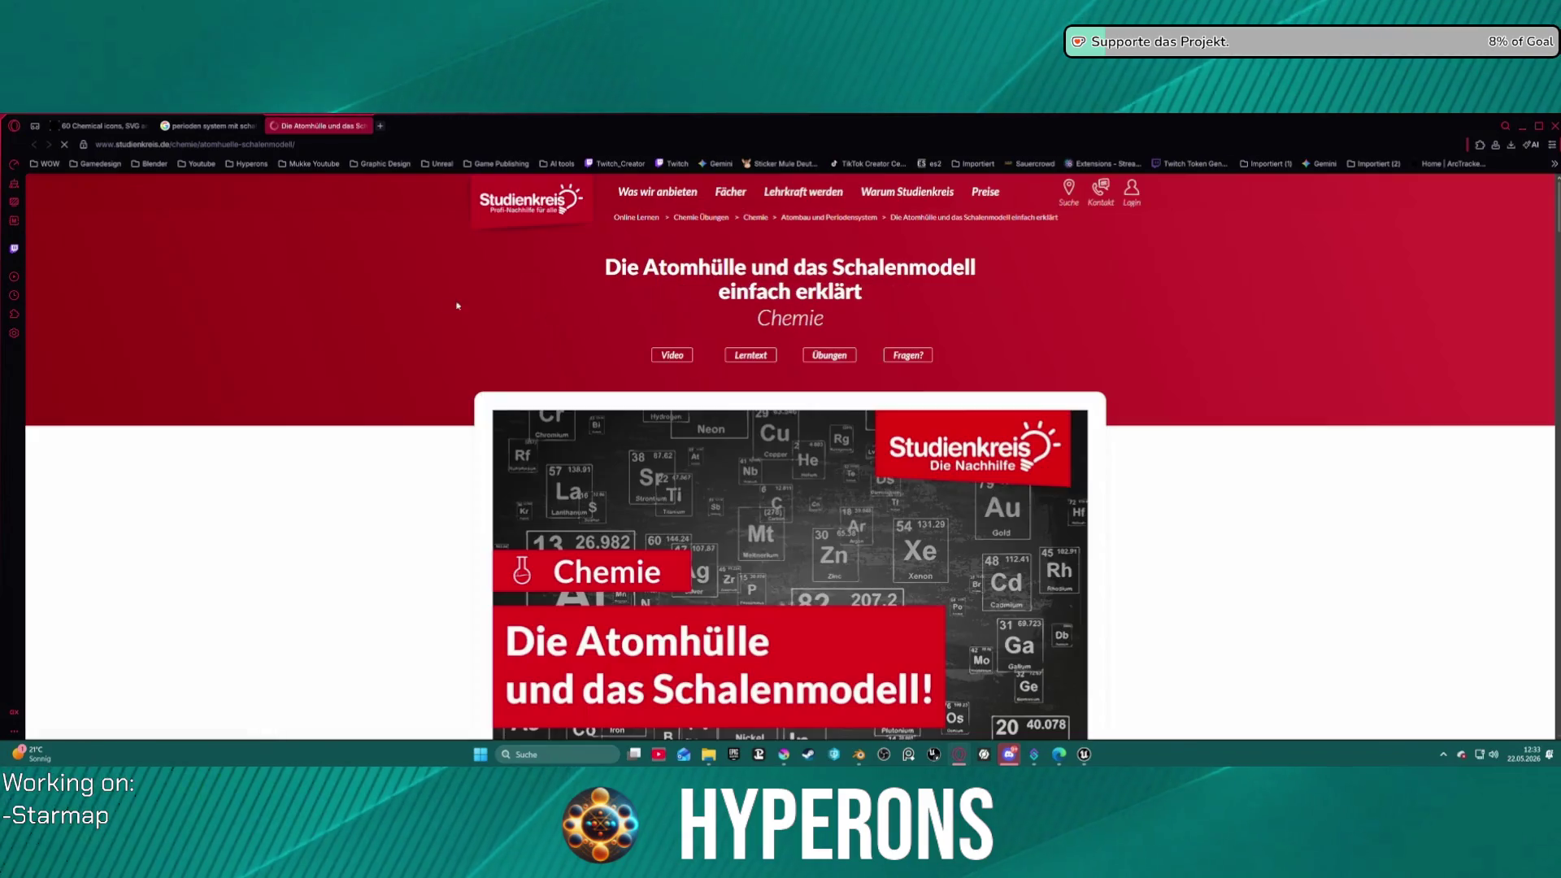
scroll(819, 452, down, 5)
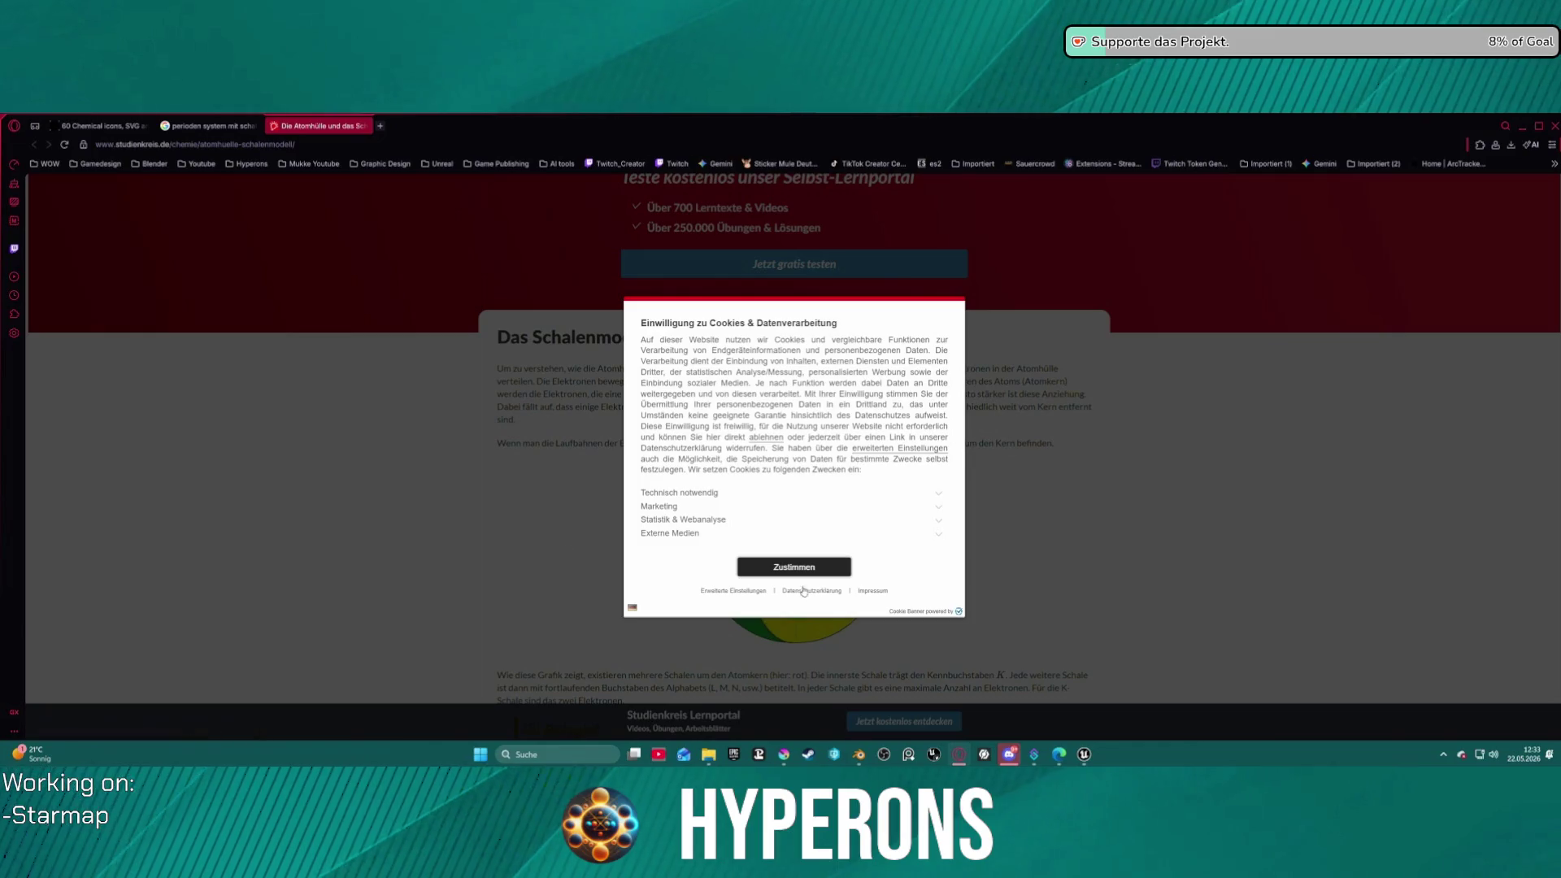
click(729, 591)
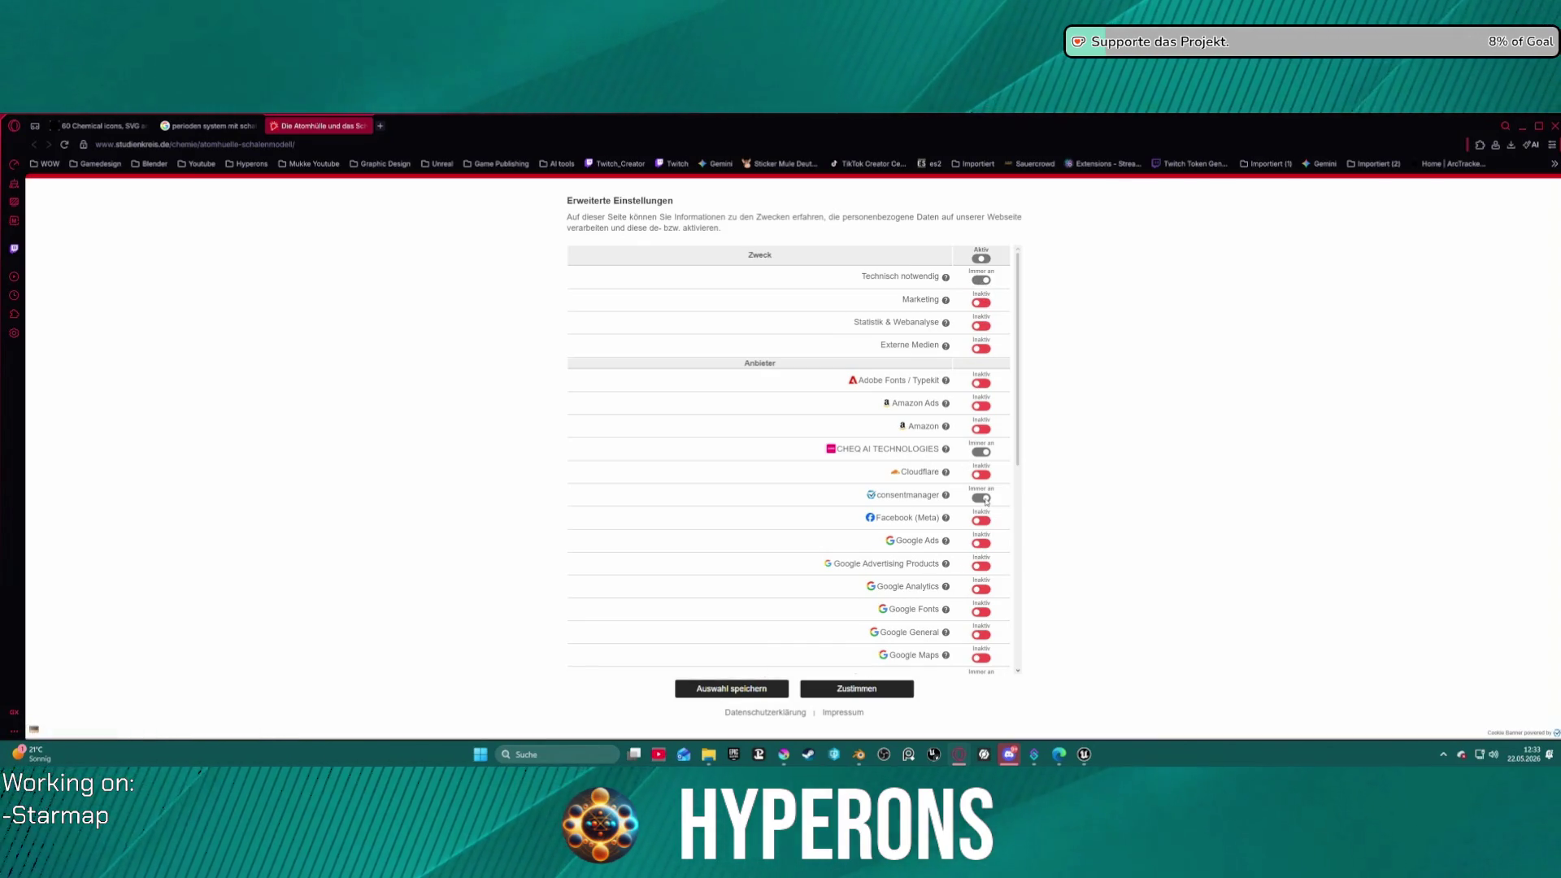
middle_click(323, 126)
- Read through the LEIFIchemie atom-structure and periodic table article, then close it
click(447, 402)
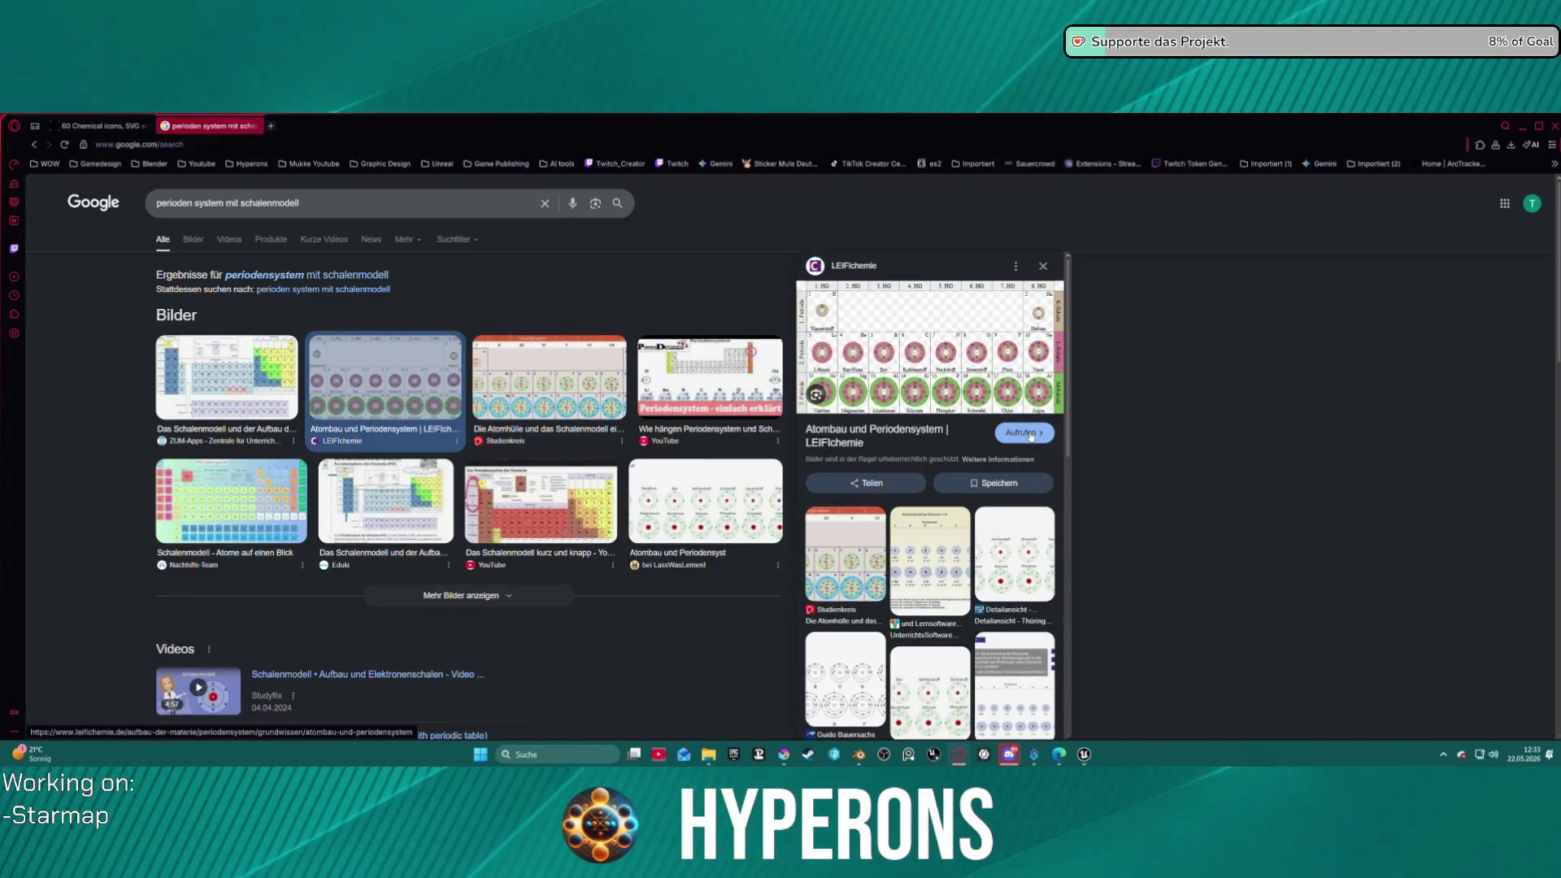
click(980, 365)
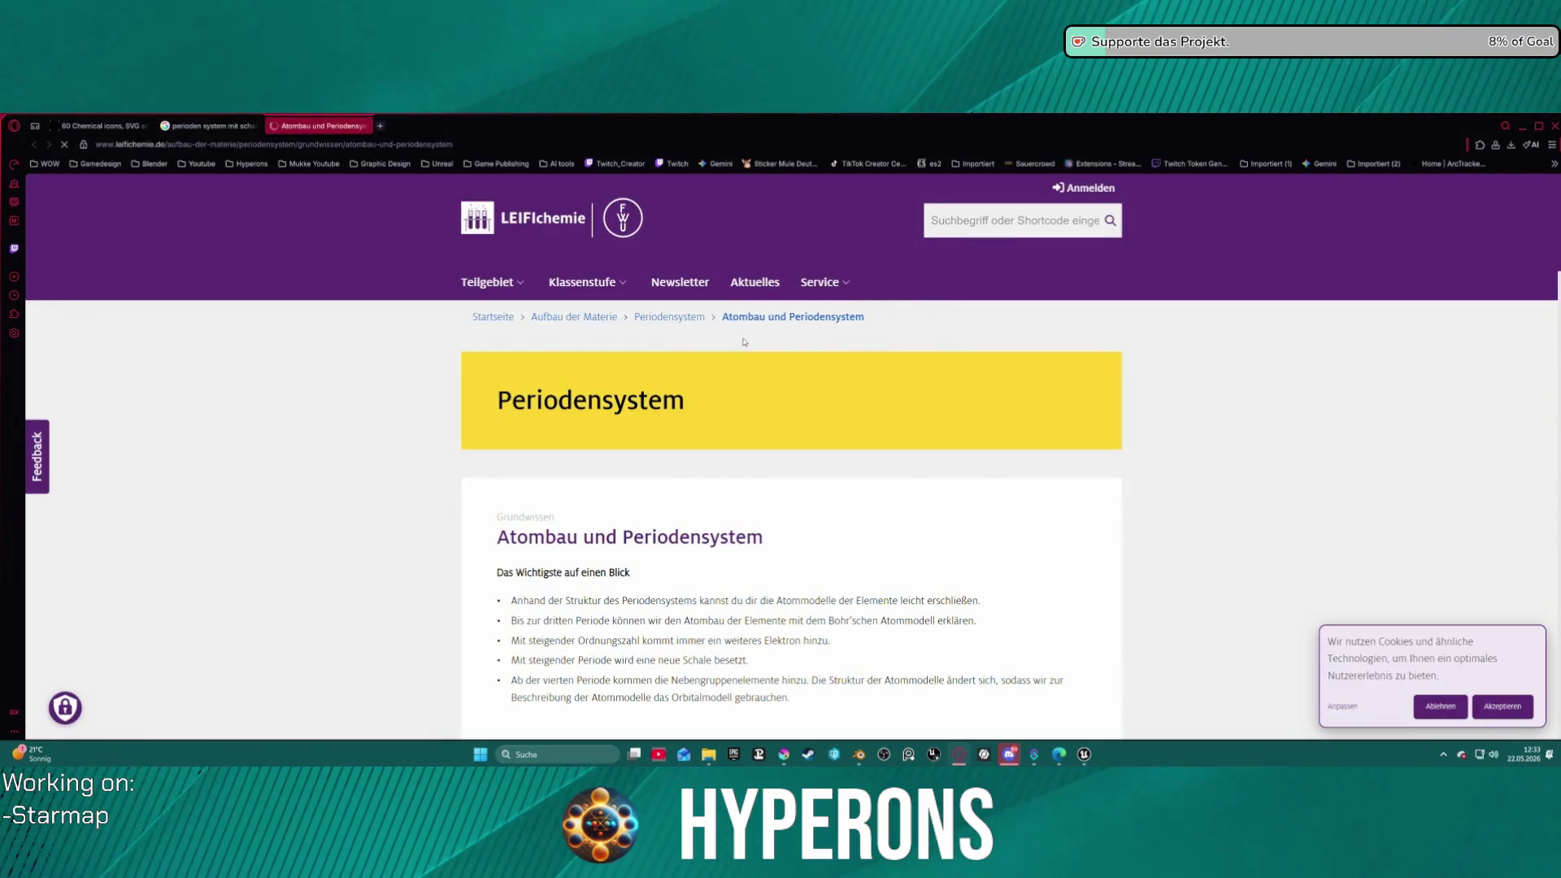
scroll(741, 342, down, 15)
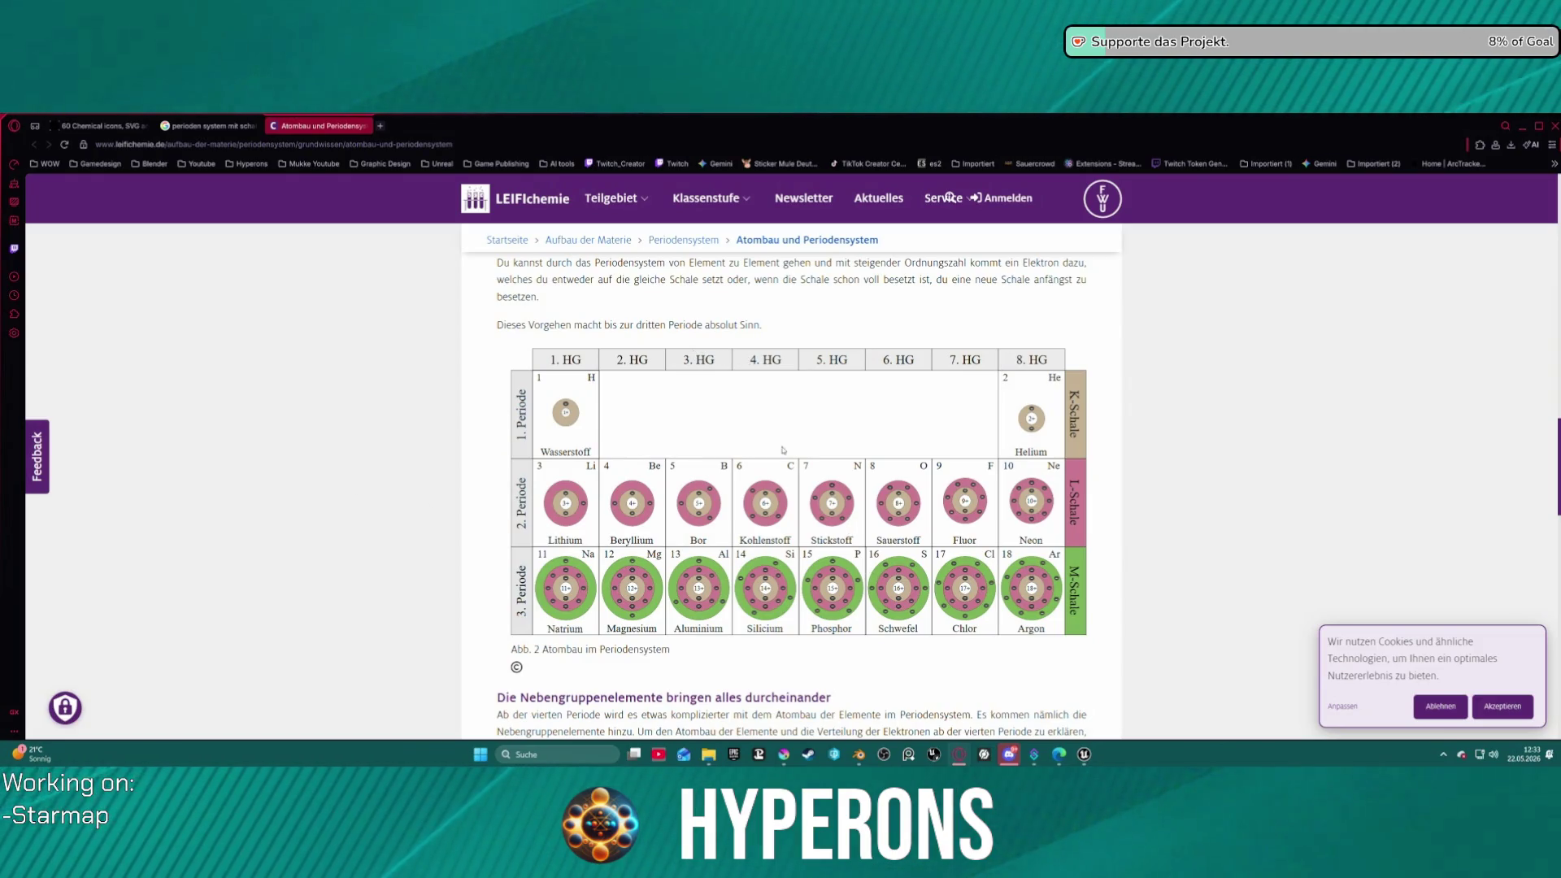
scroll(775, 462, down, 6)
scroll(715, 412, up, 4)
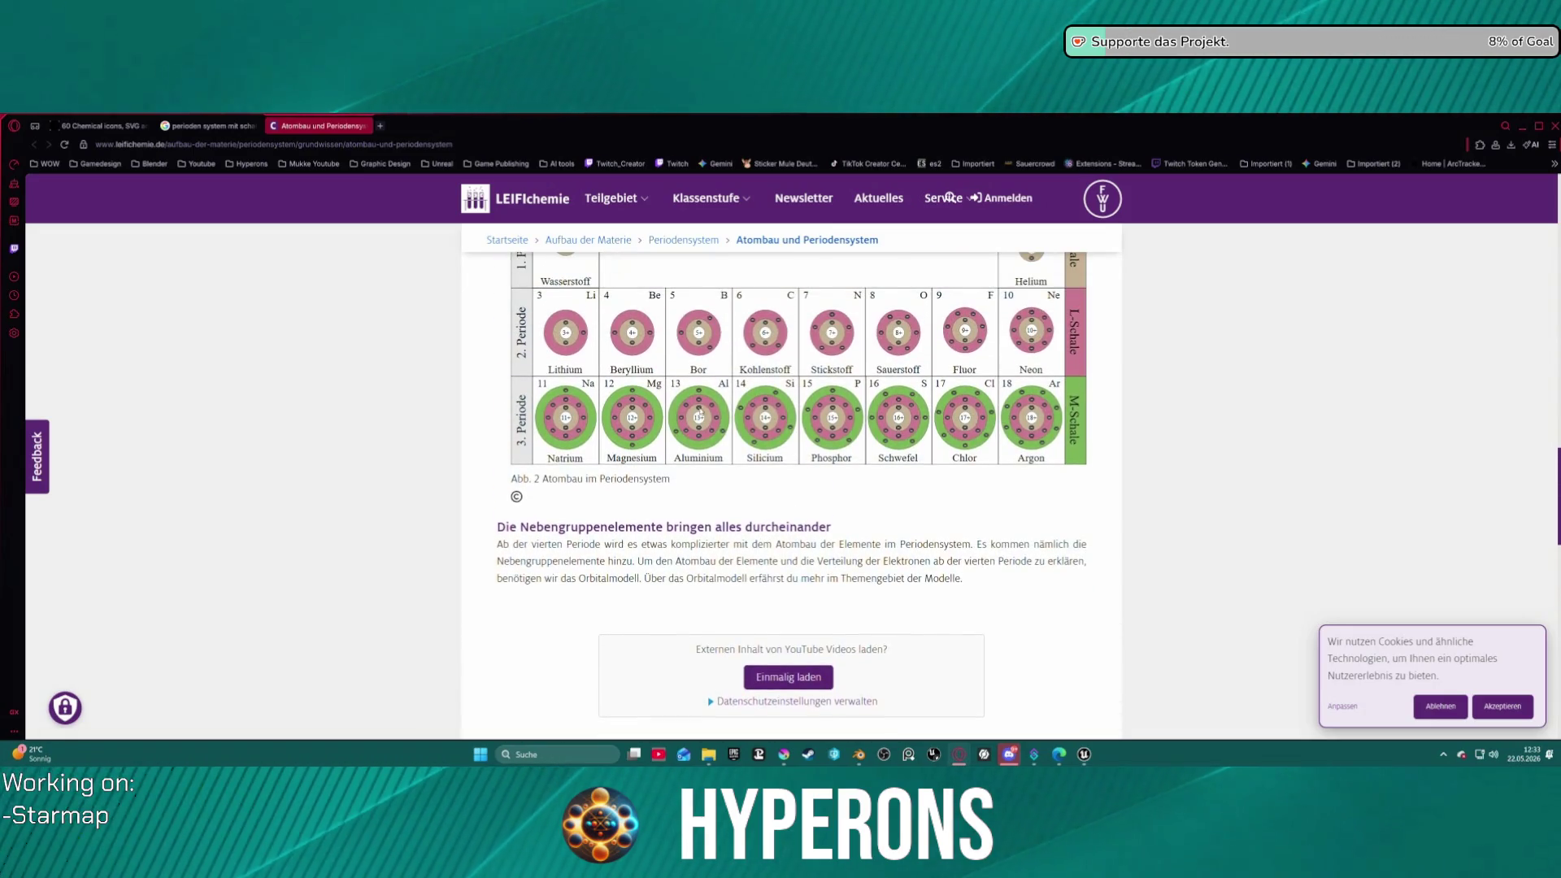
scroll(715, 411, down, 1)
scroll(577, 451, up, 3)
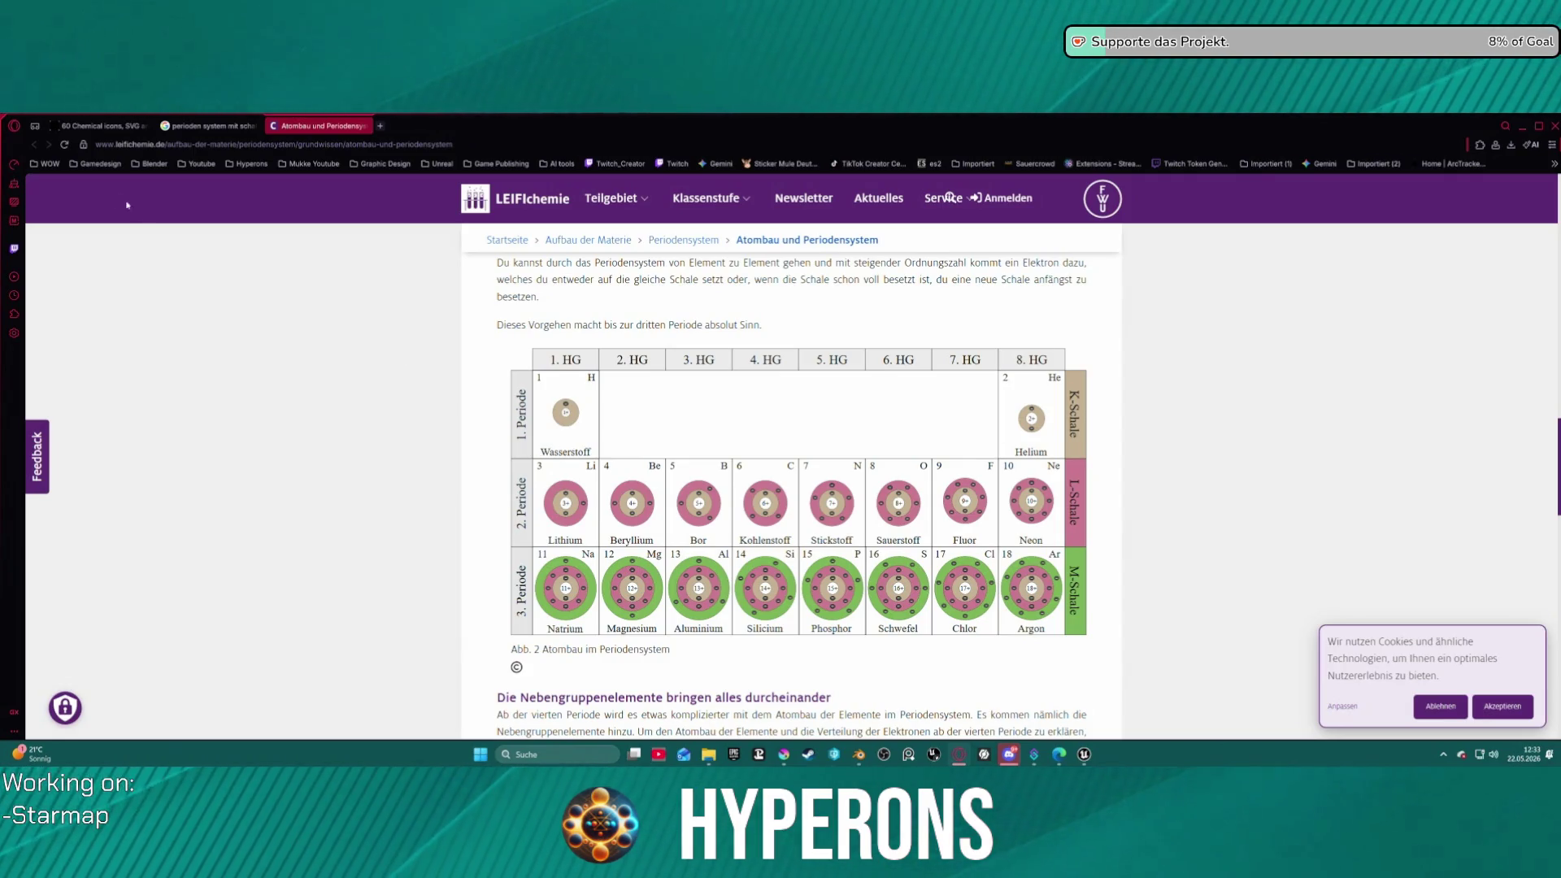
middle_click(307, 127)
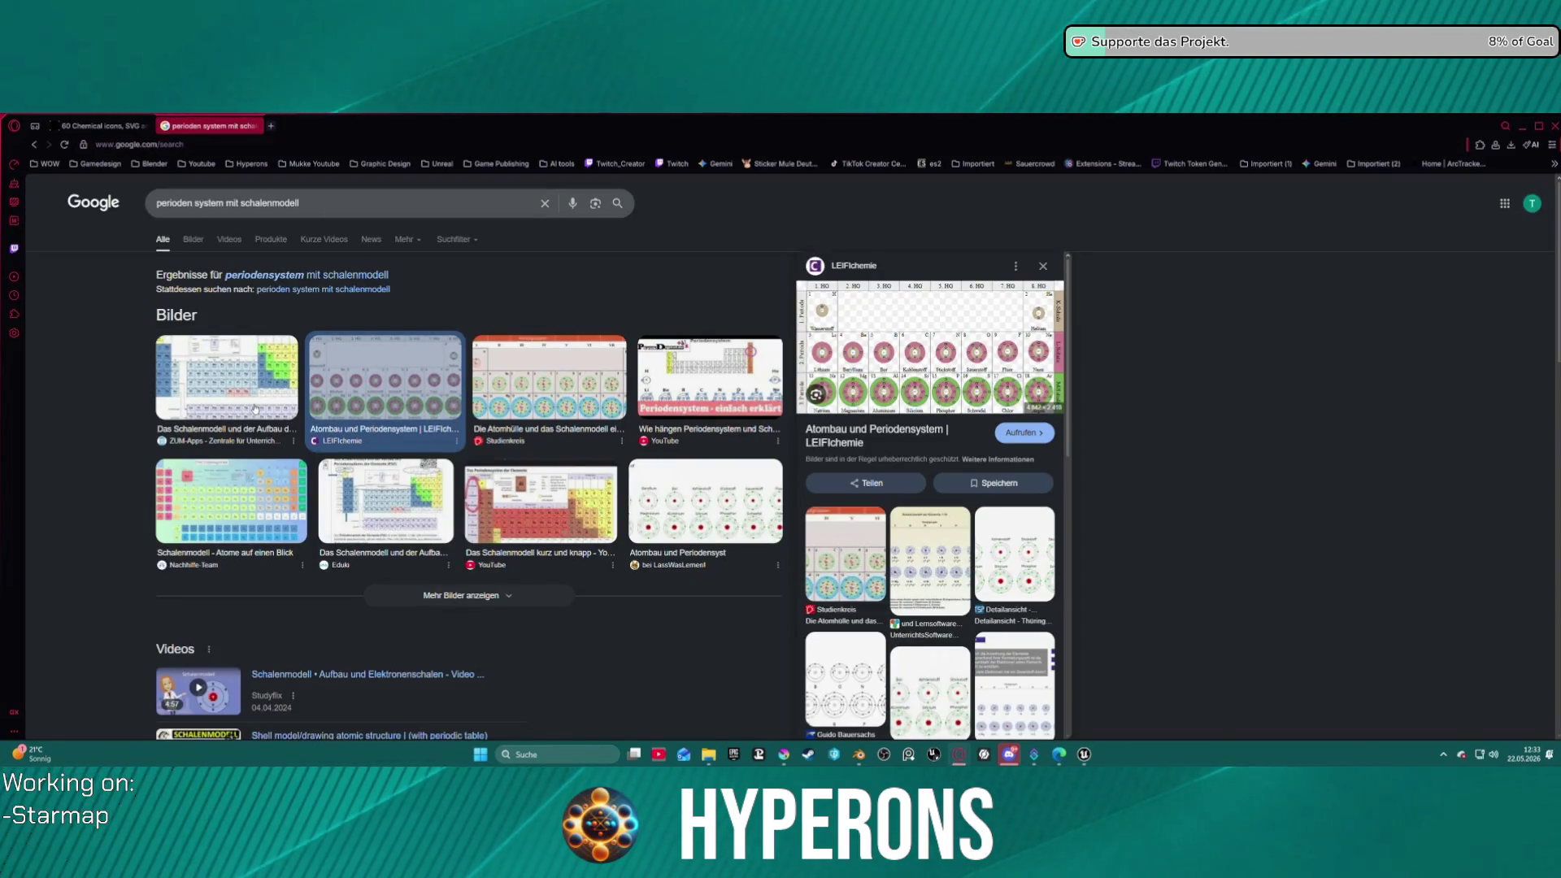
- Open the ZUM Apps periodic table image source, then close it
click(261, 403)
click(1006, 346)
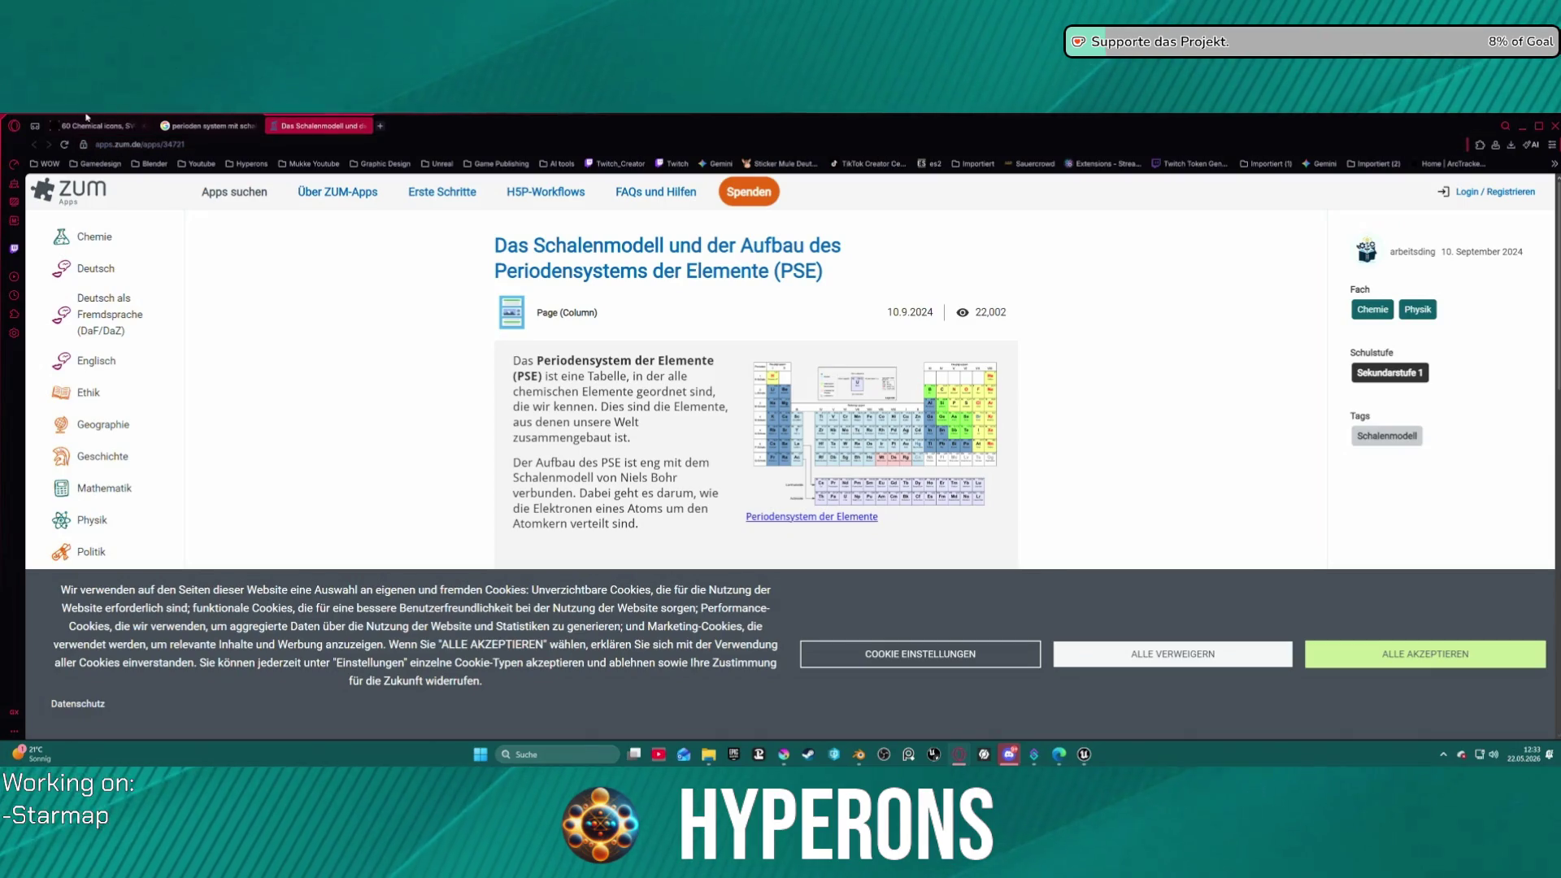
click(363, 126)
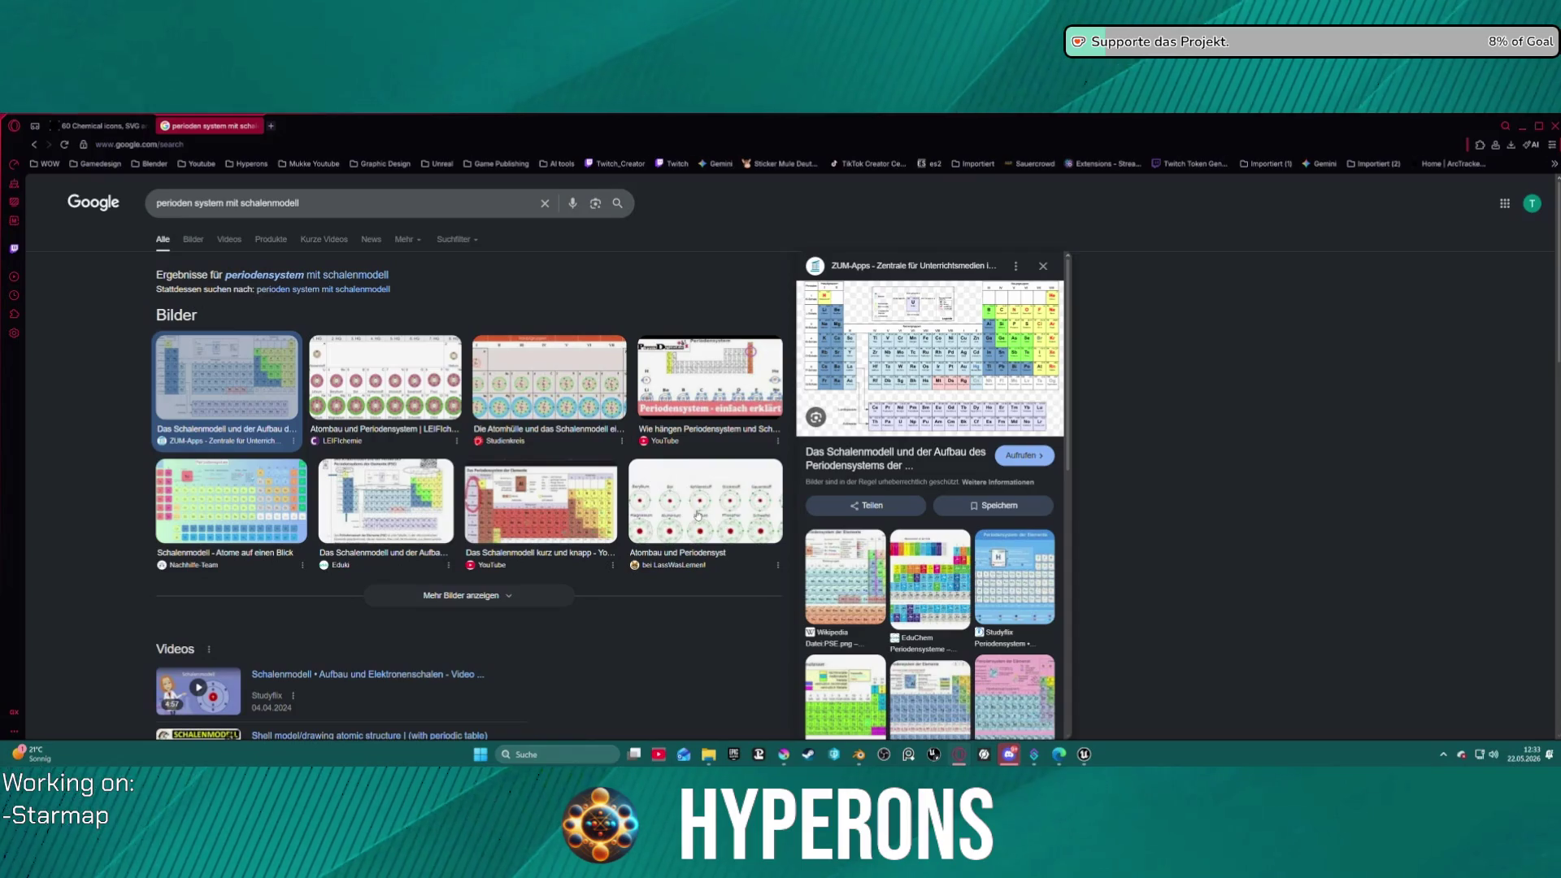
- Look over the LassWasLernen atom-model page, then close it
click(720, 523)
click(904, 358)
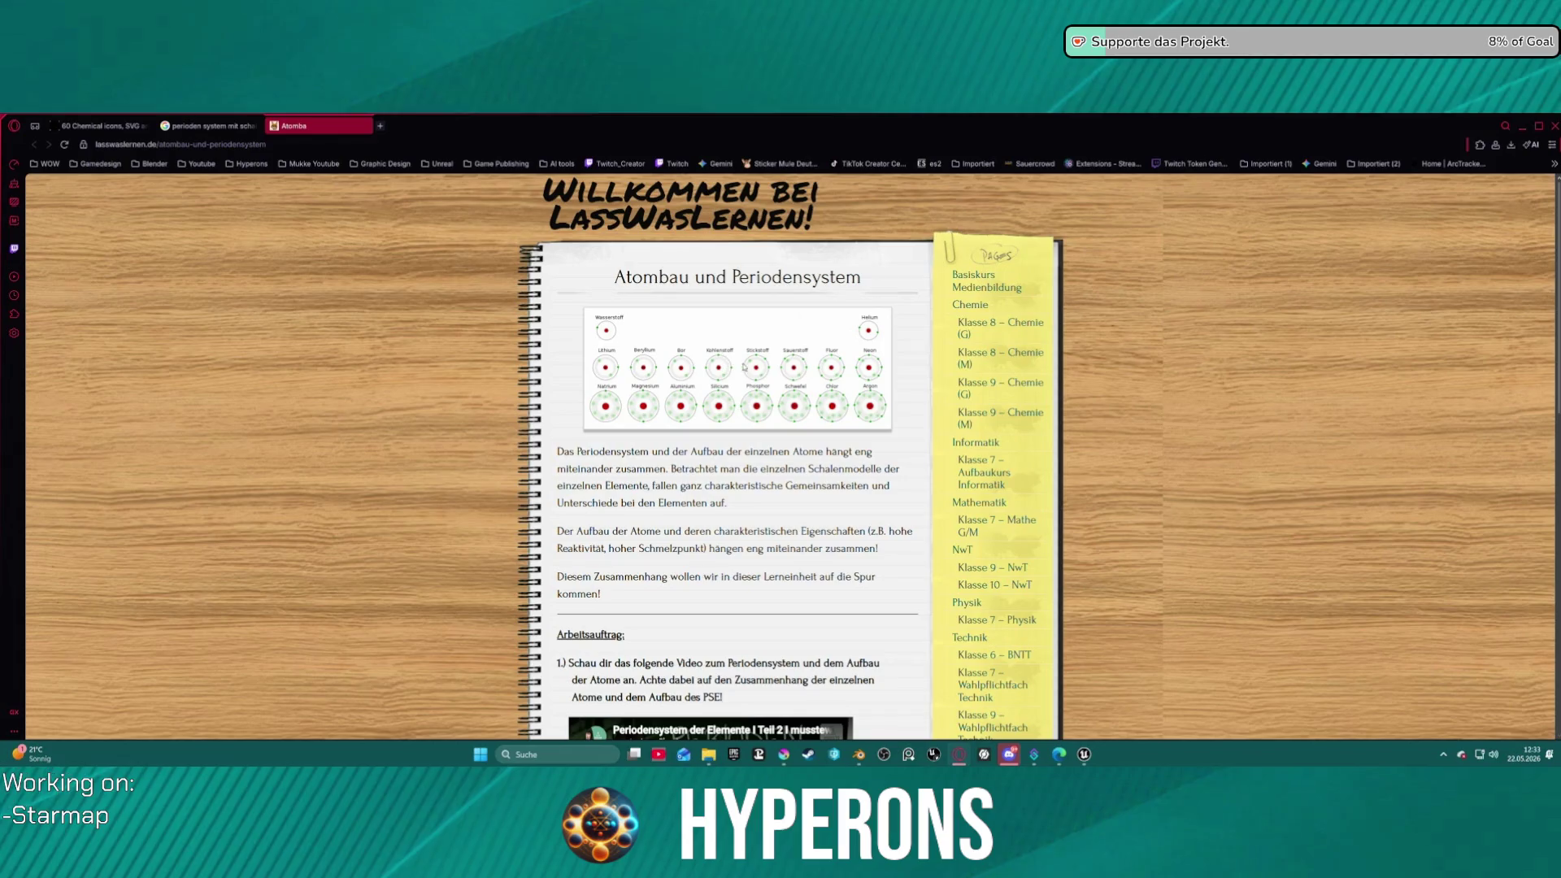
right_click(814, 394)
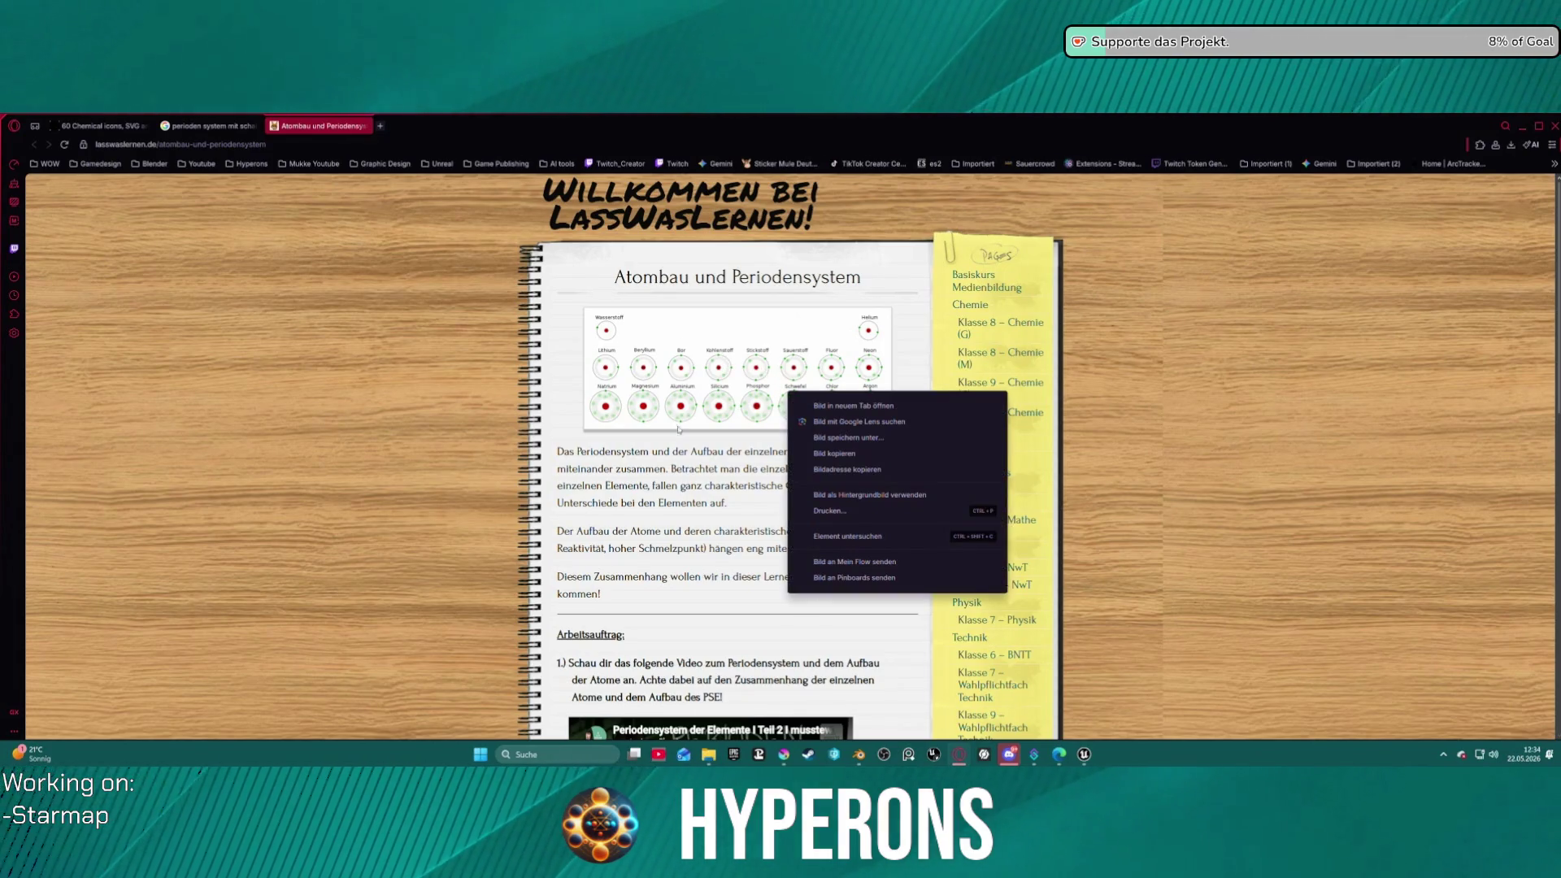
key(Escape)
scroll(705, 517, down, 1)
scroll(704, 517, down, 15)
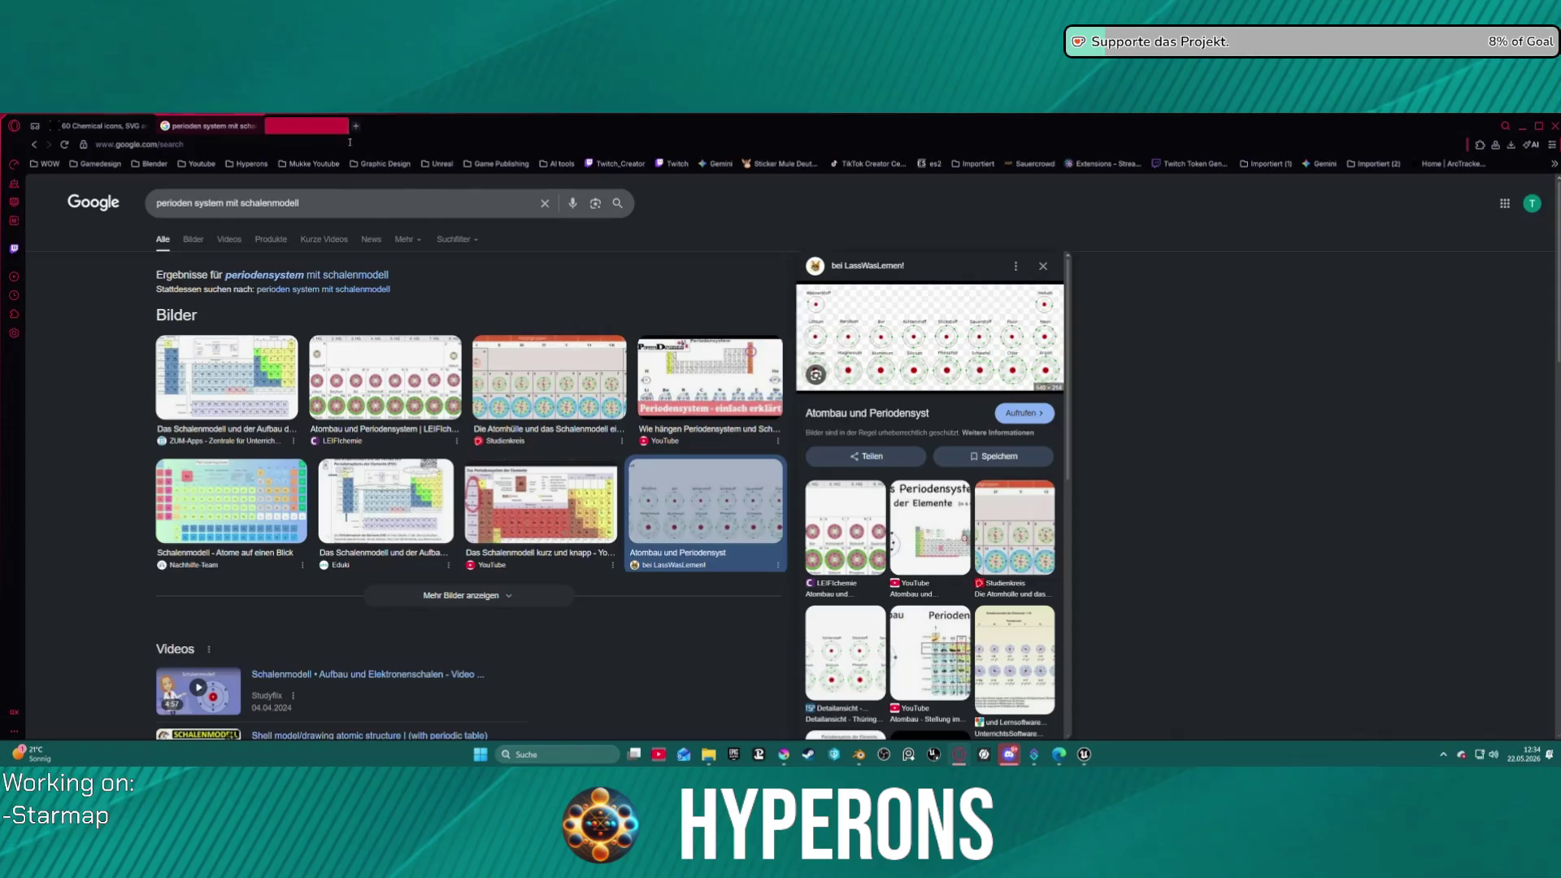
key(ctrl+w)
- Scroll down to the web results, such as Laborhelfer's Atomaufbau article
scroll(784, 543, down, 2)
scroll(847, 606, down, 3)
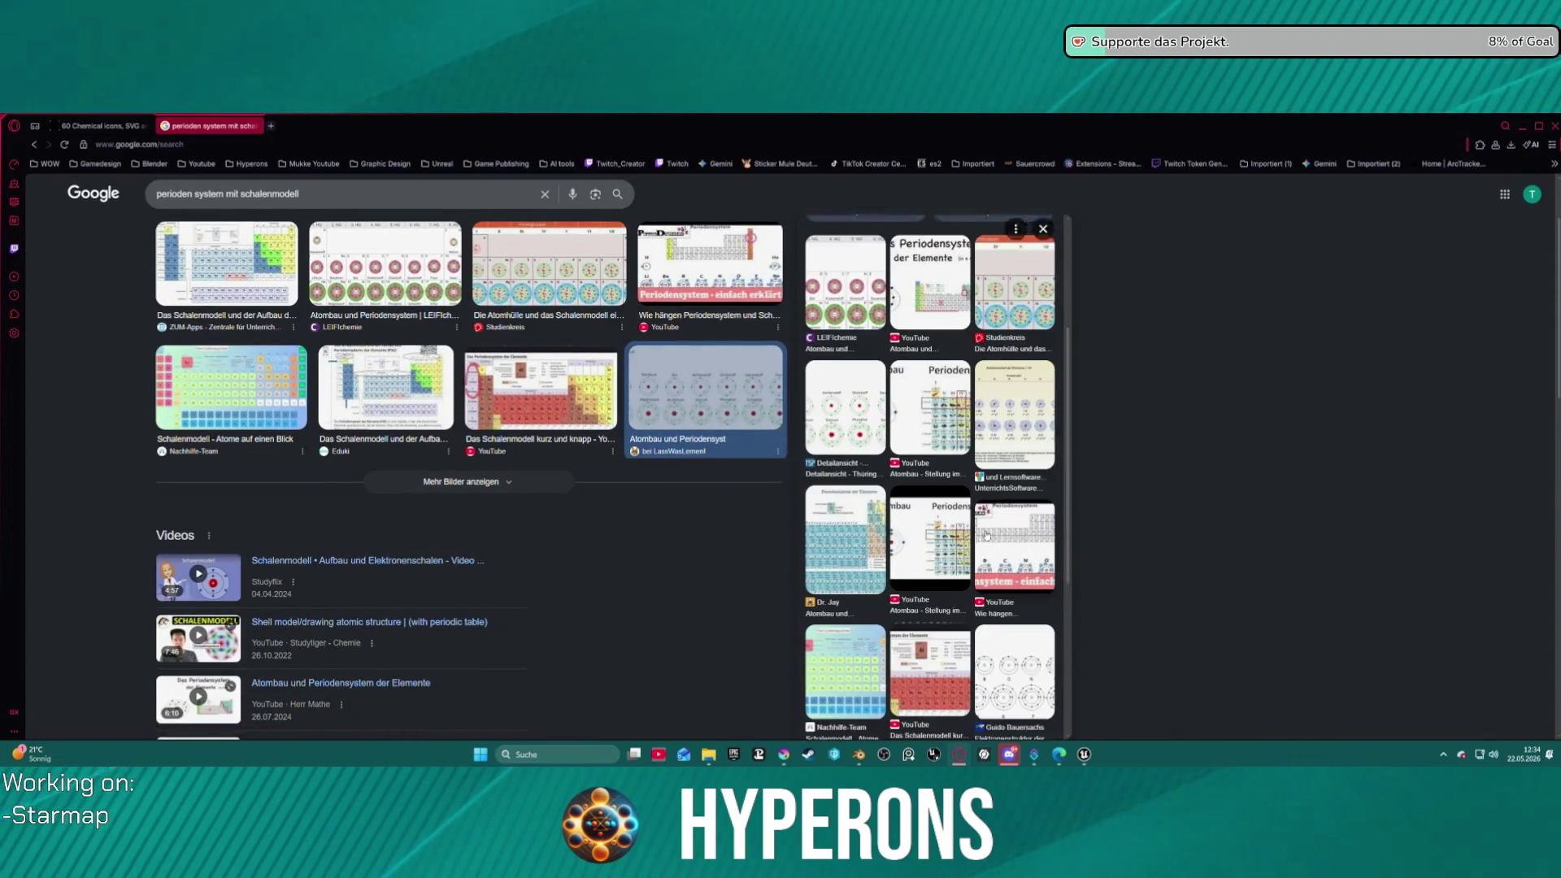
scroll(847, 605, down, 2)
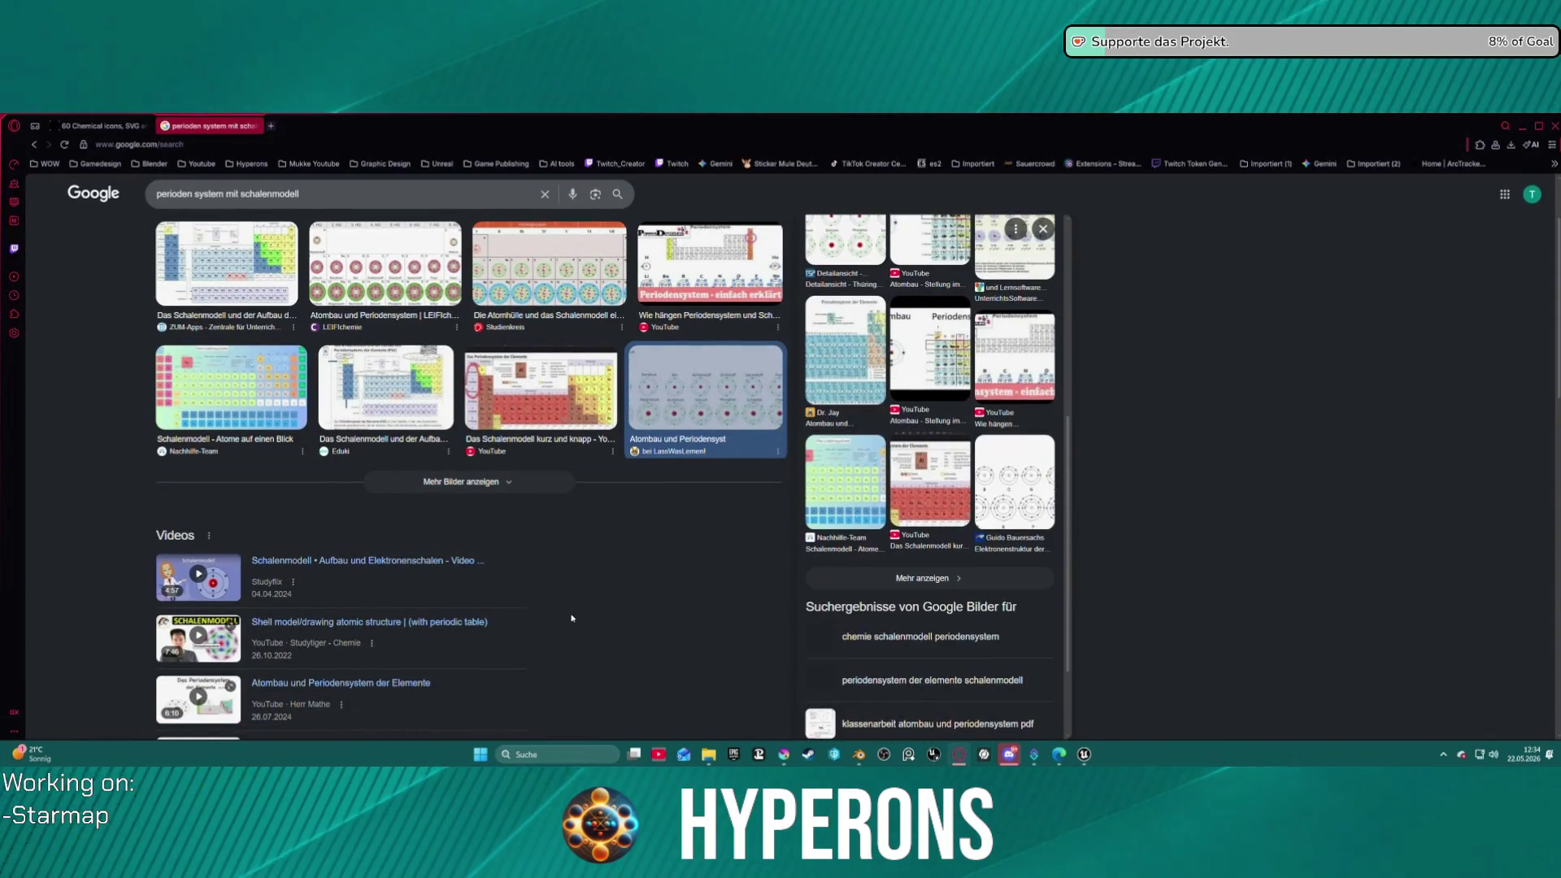
scroll(521, 561, down, 5)
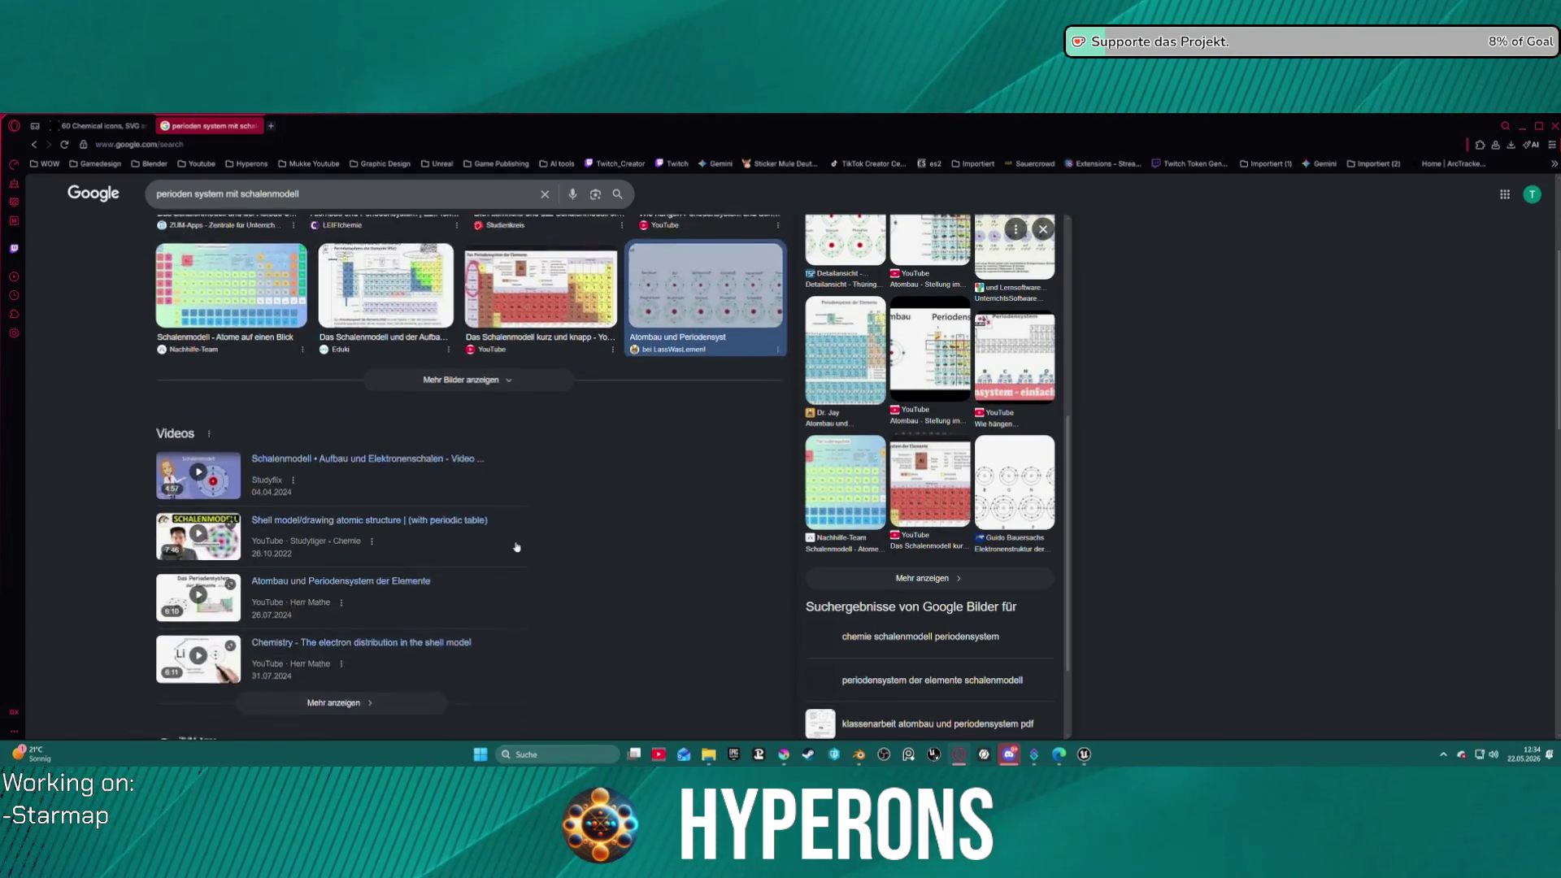
scroll(514, 550, down, 3)
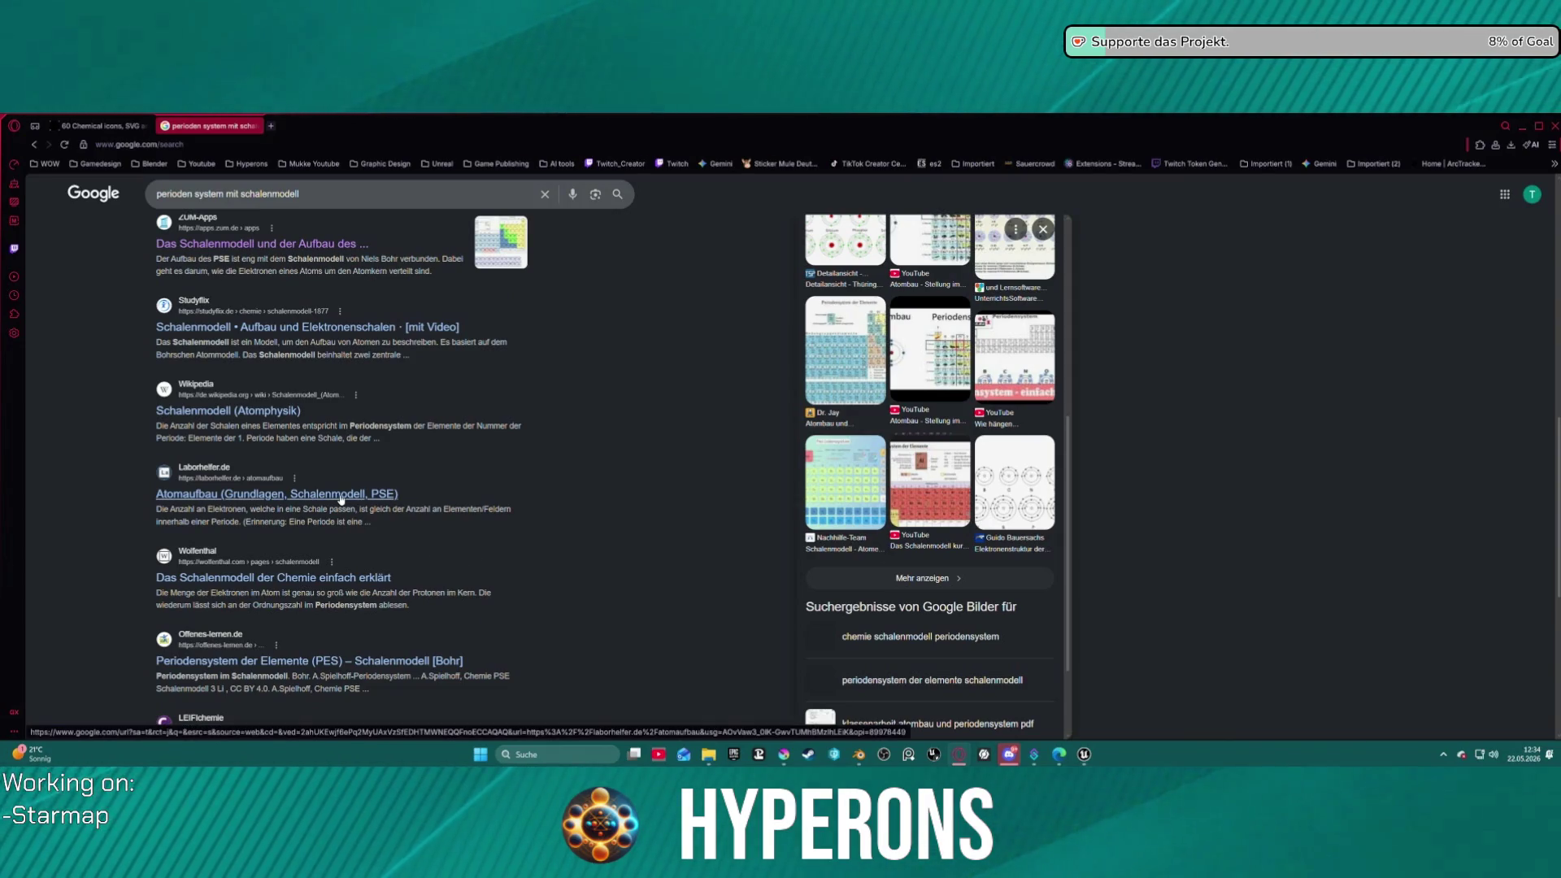
- Glance at the Uni Oldenburg shell-model page, then close the Google results tab
scroll(351, 572, down, 3)
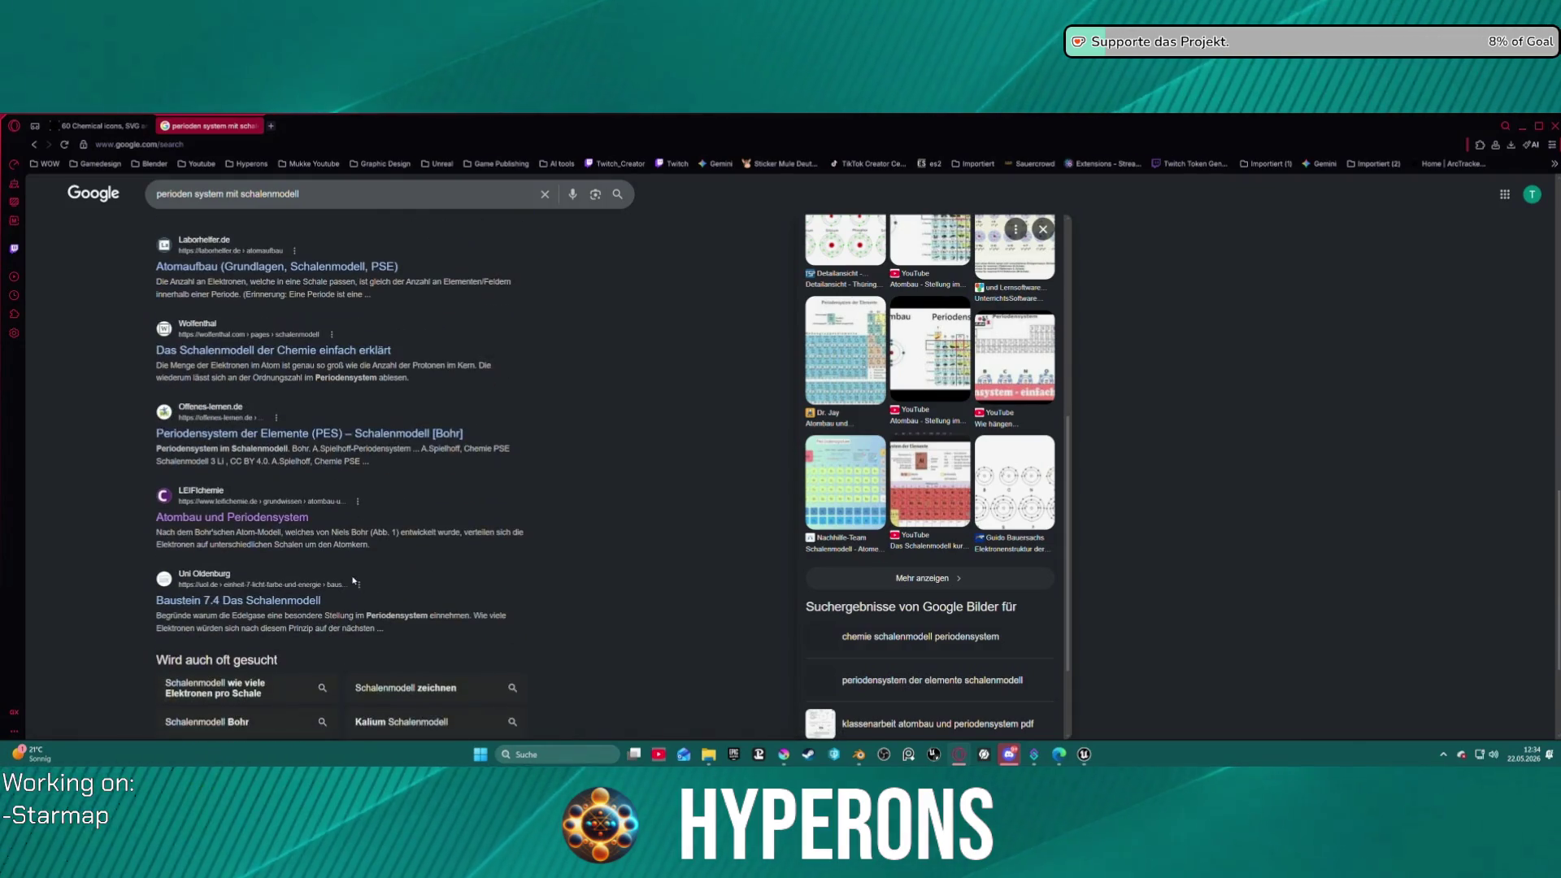
click(286, 602)
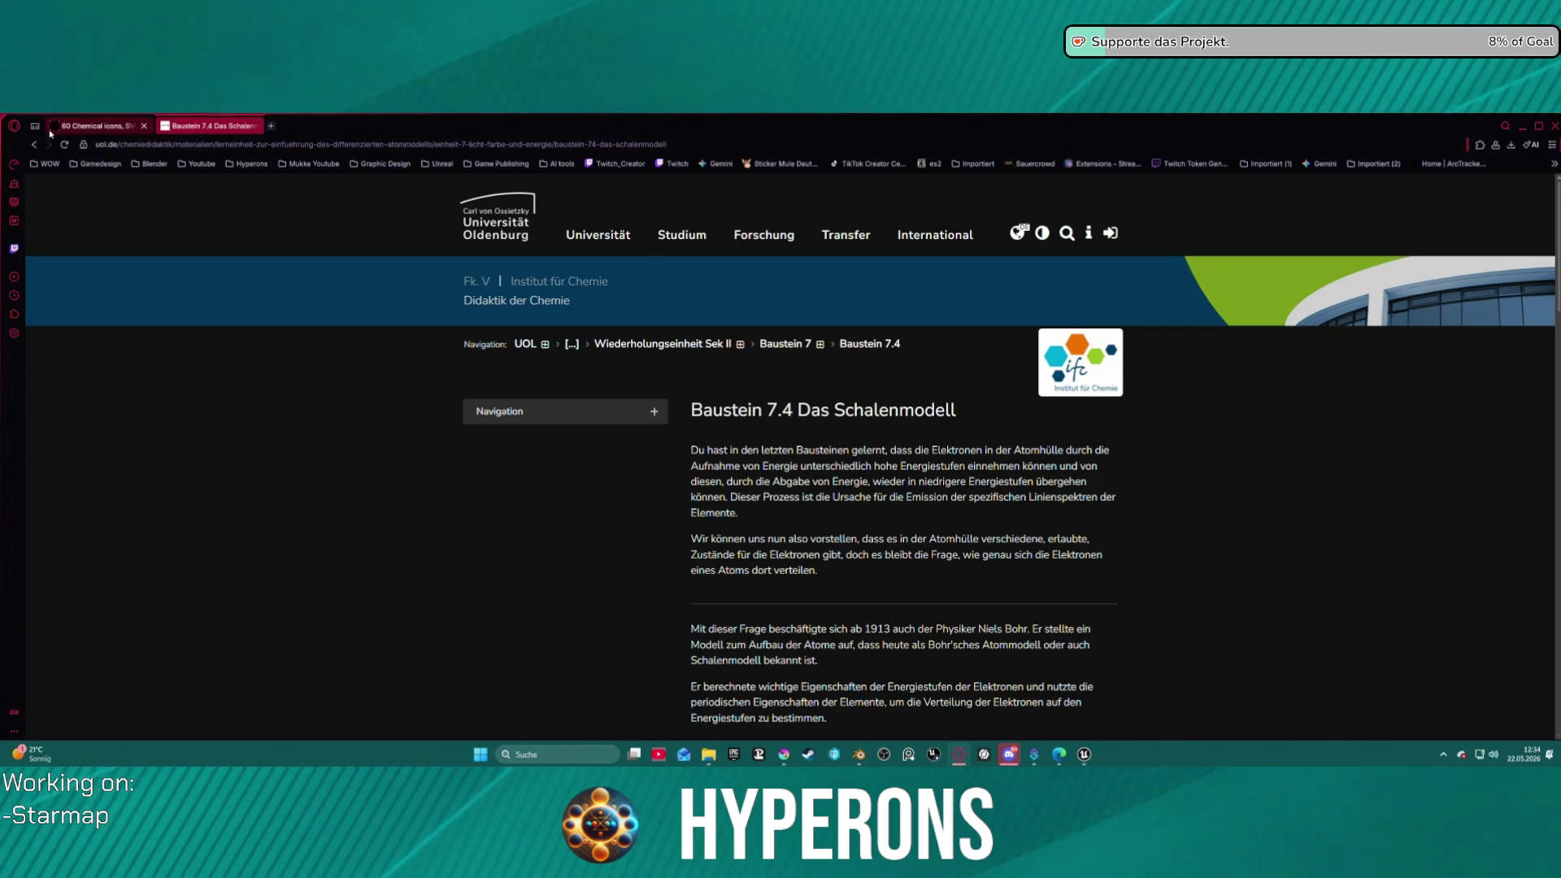
click(34, 144)
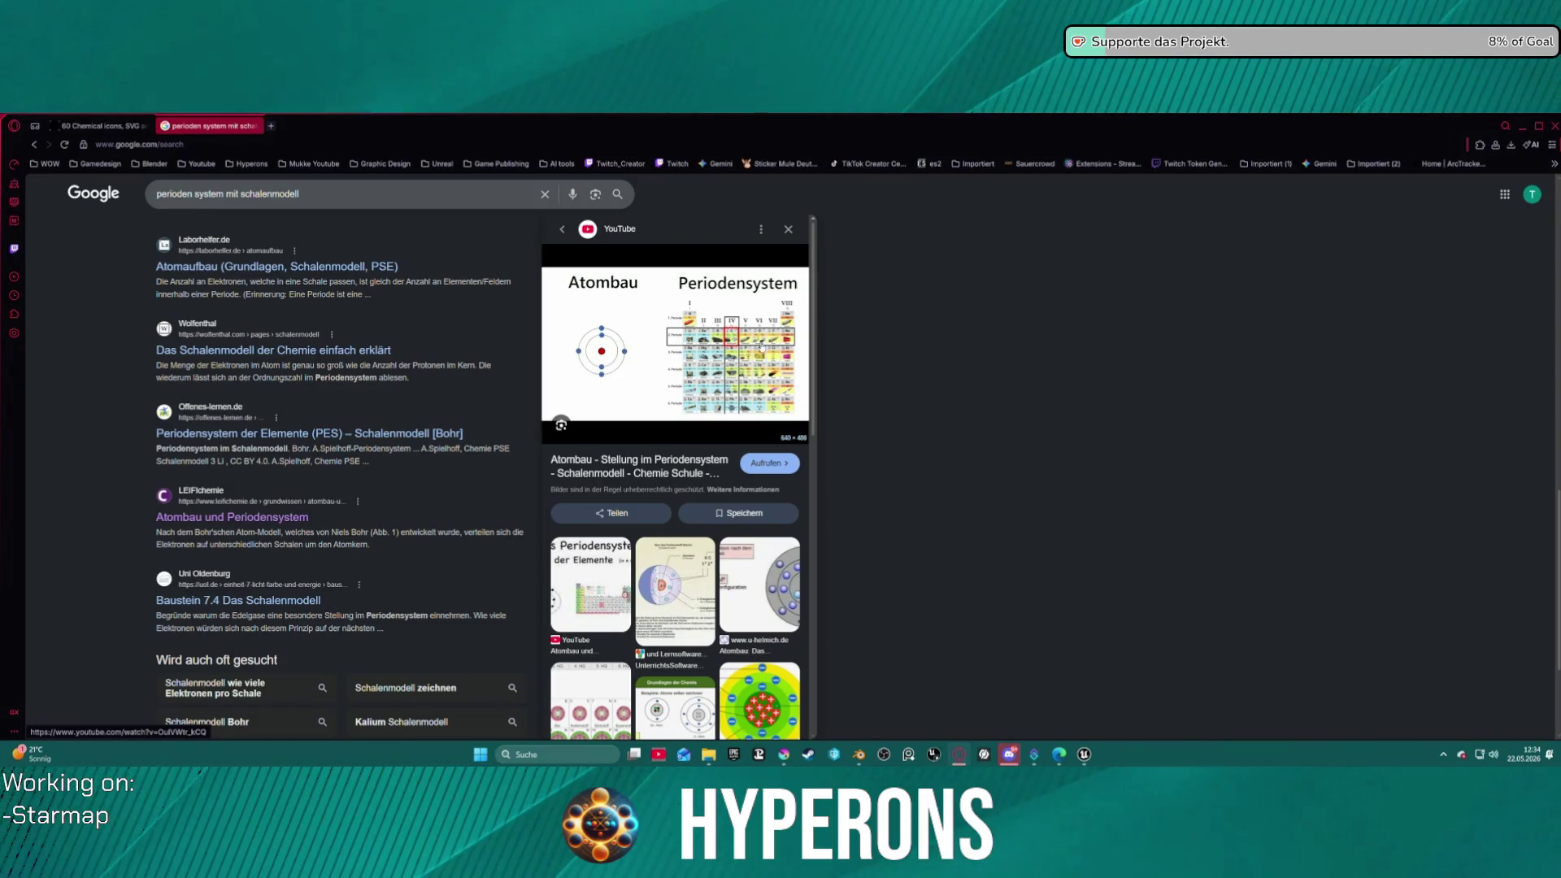
scroll(788, 624, down, 4)
scroll(789, 625, down, 3)
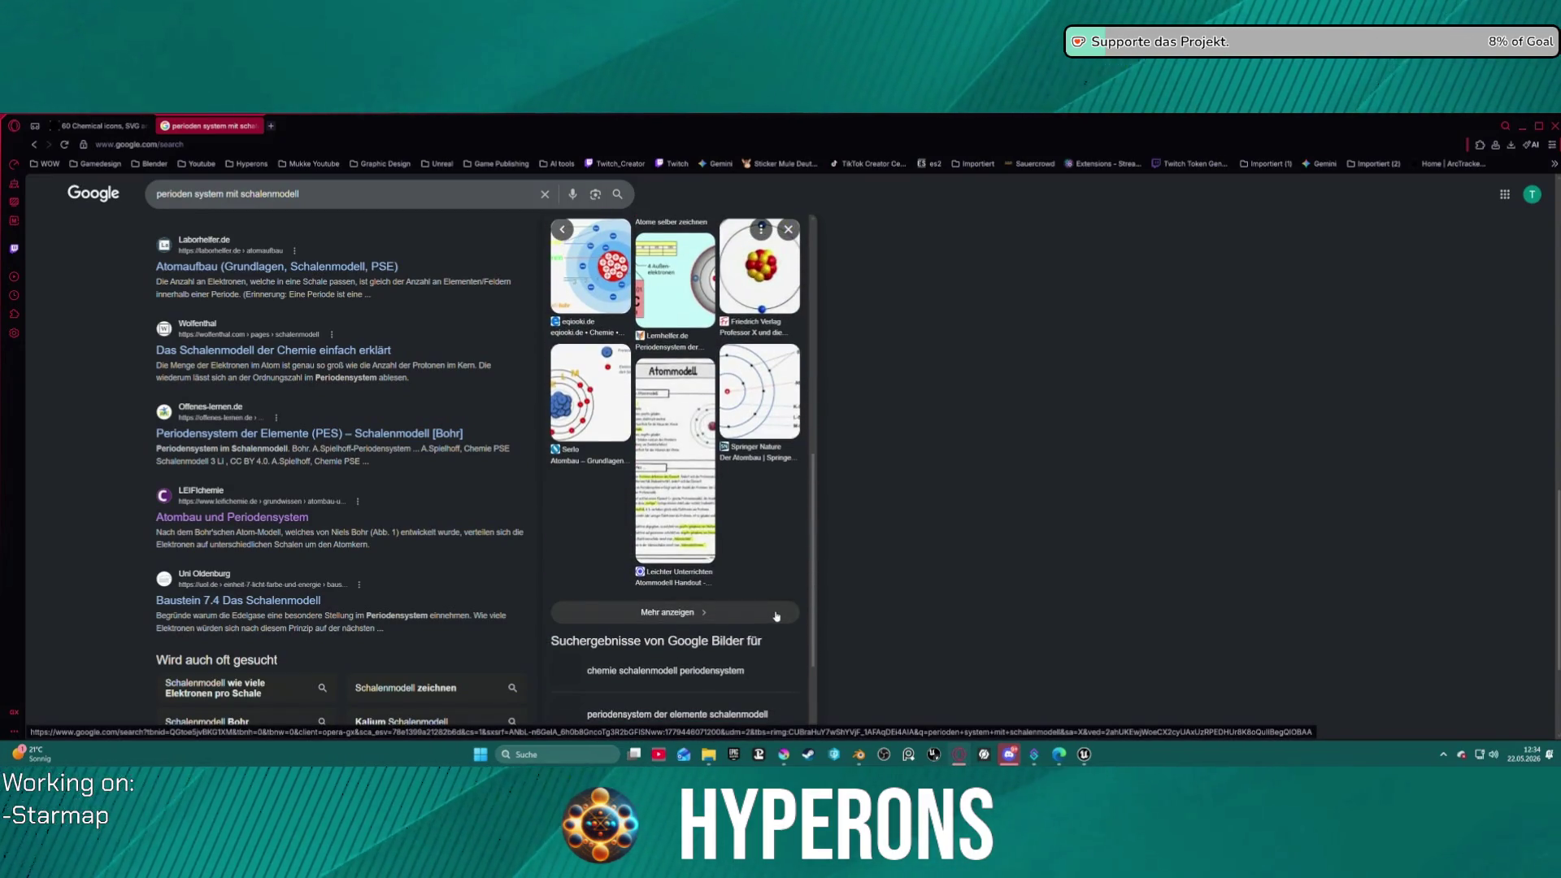
middle_click(237, 131)
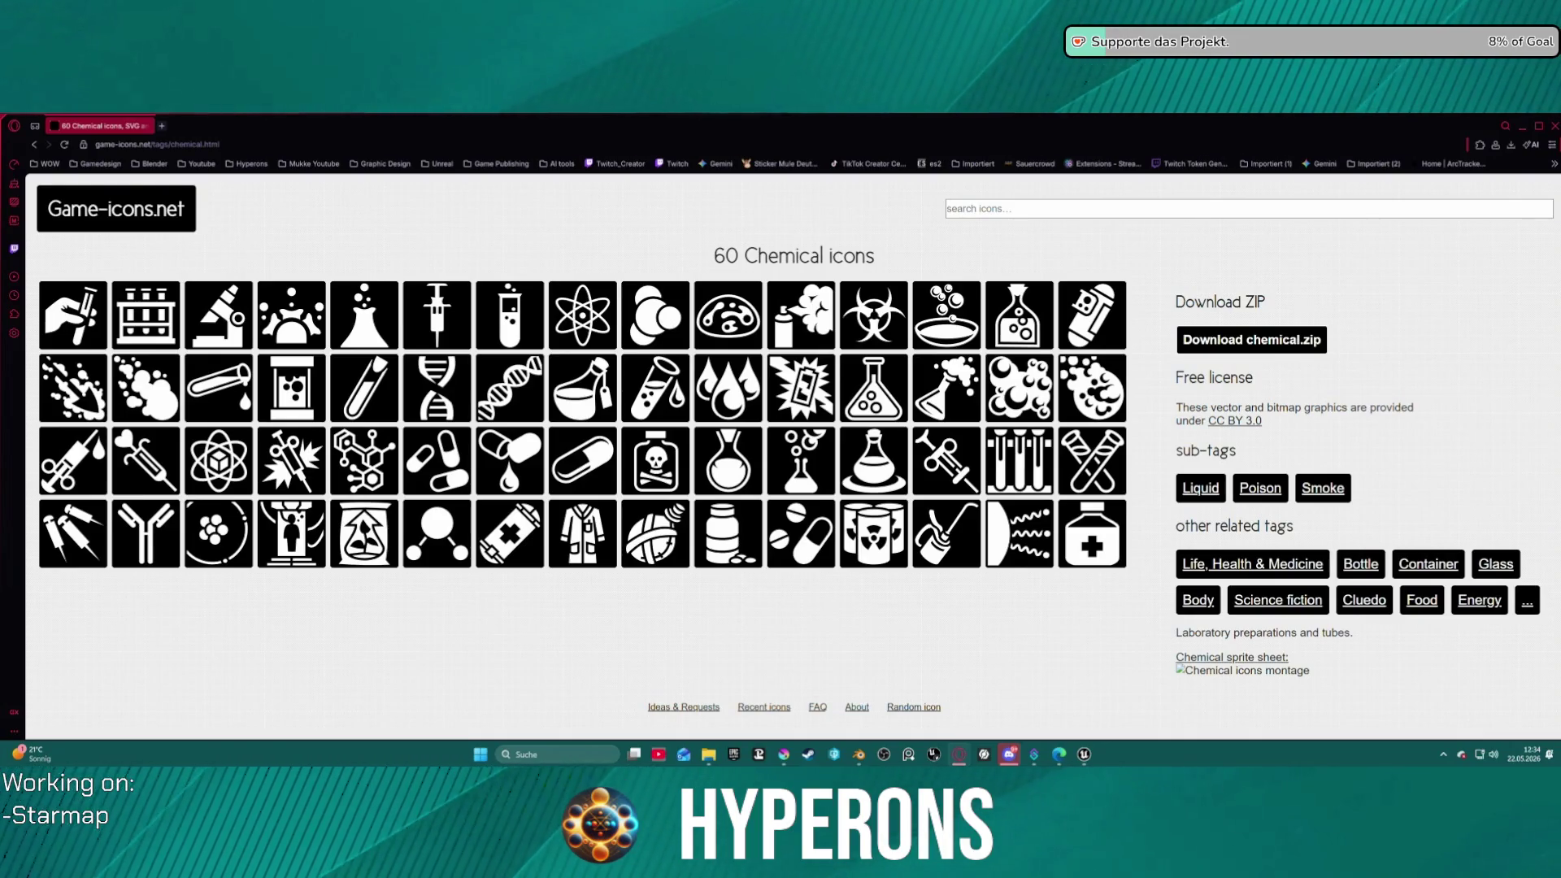
- In en.png, paste the rock drawing and select the area around it
click(785, 755)
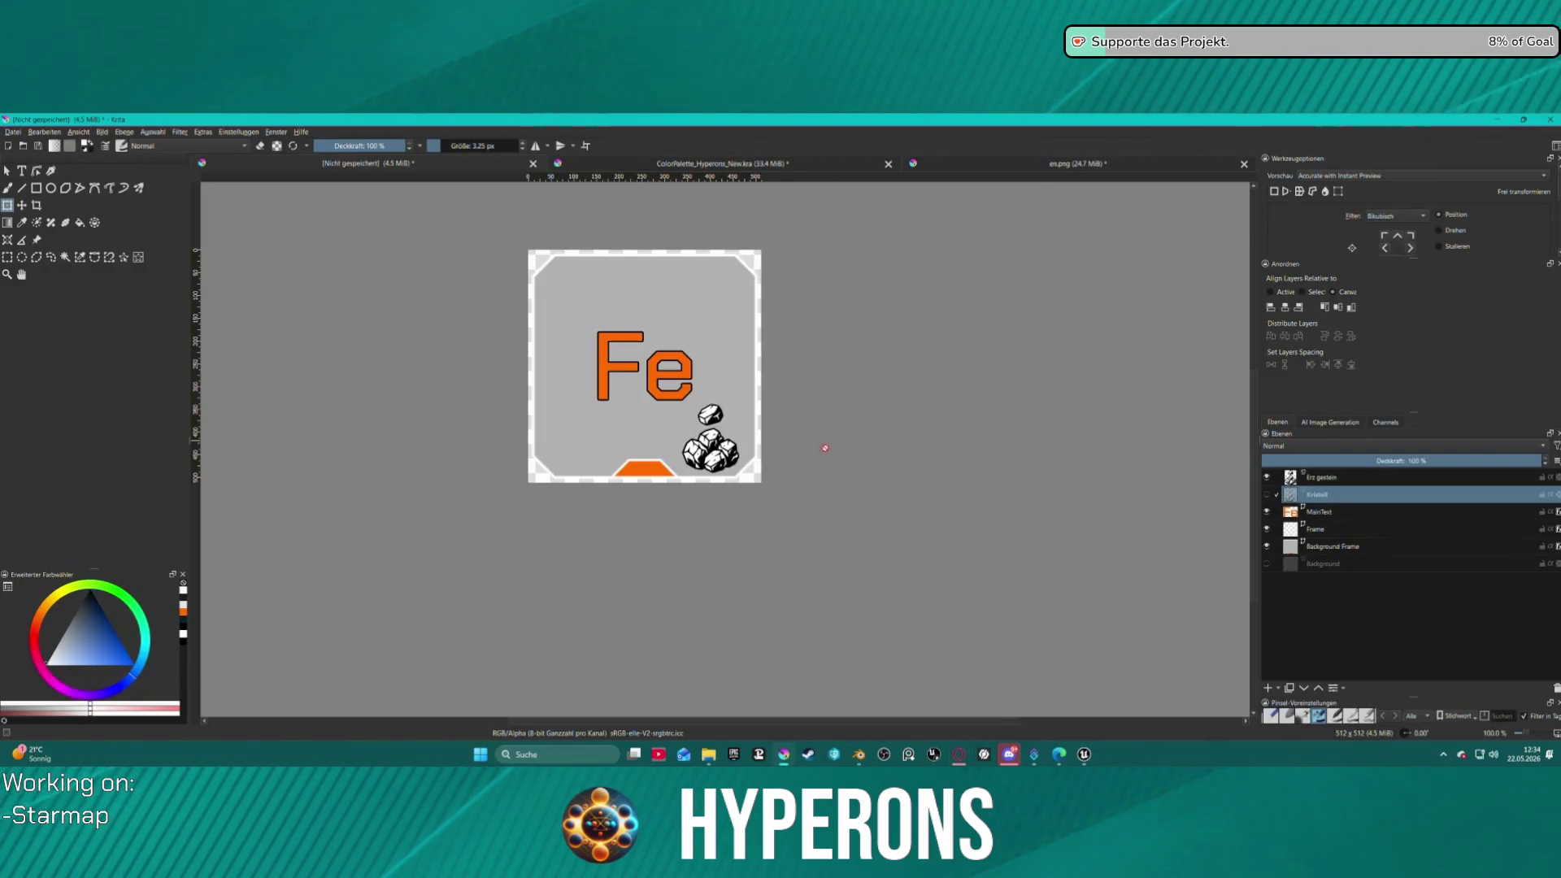
click(1086, 165)
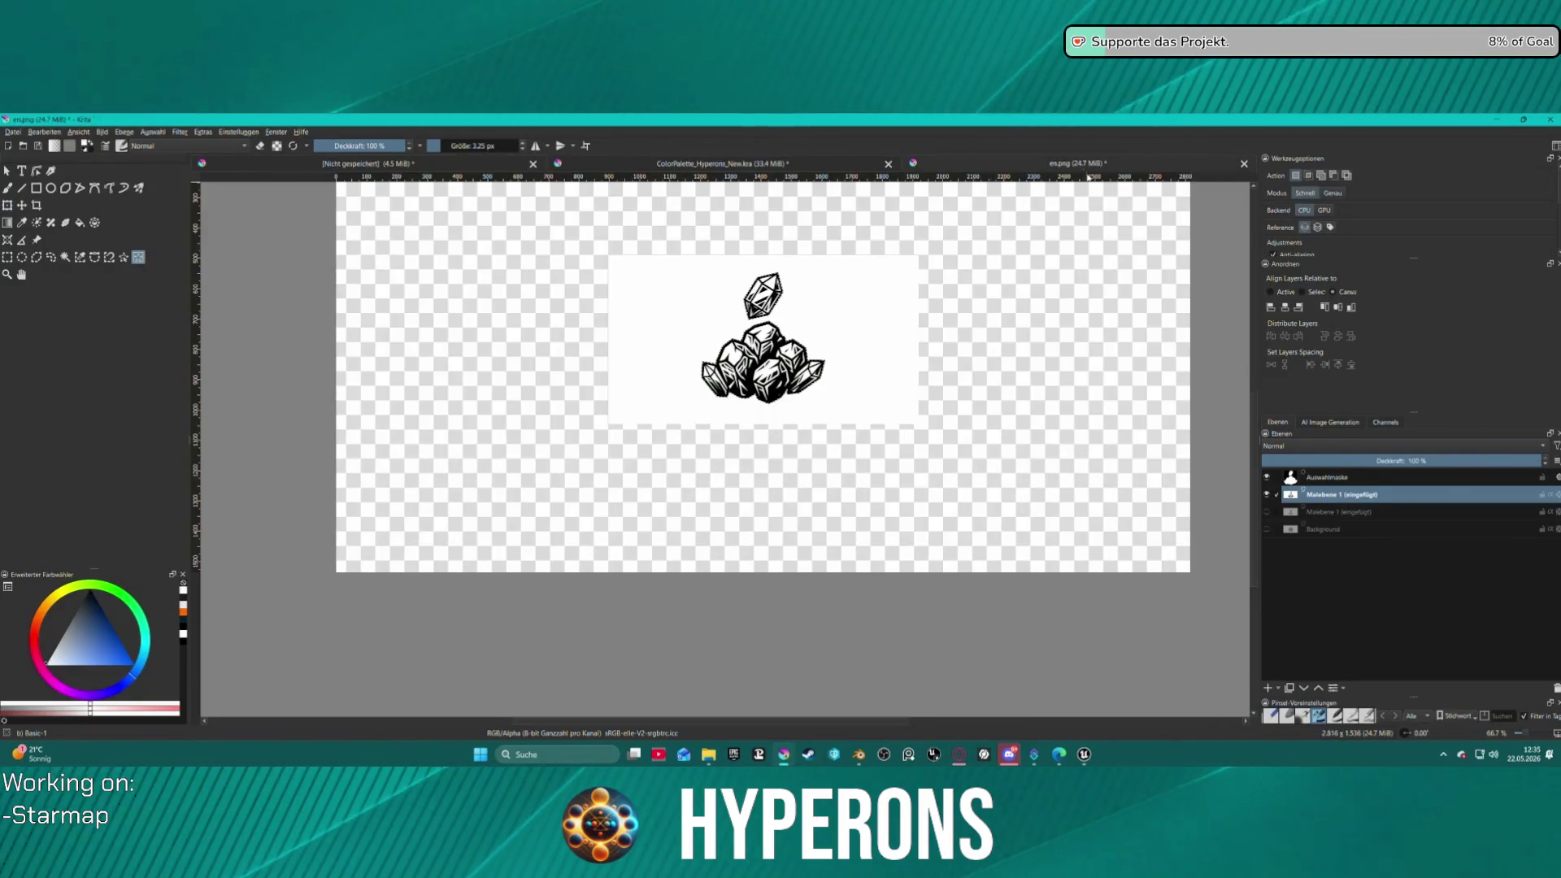
key(ctrl+v)
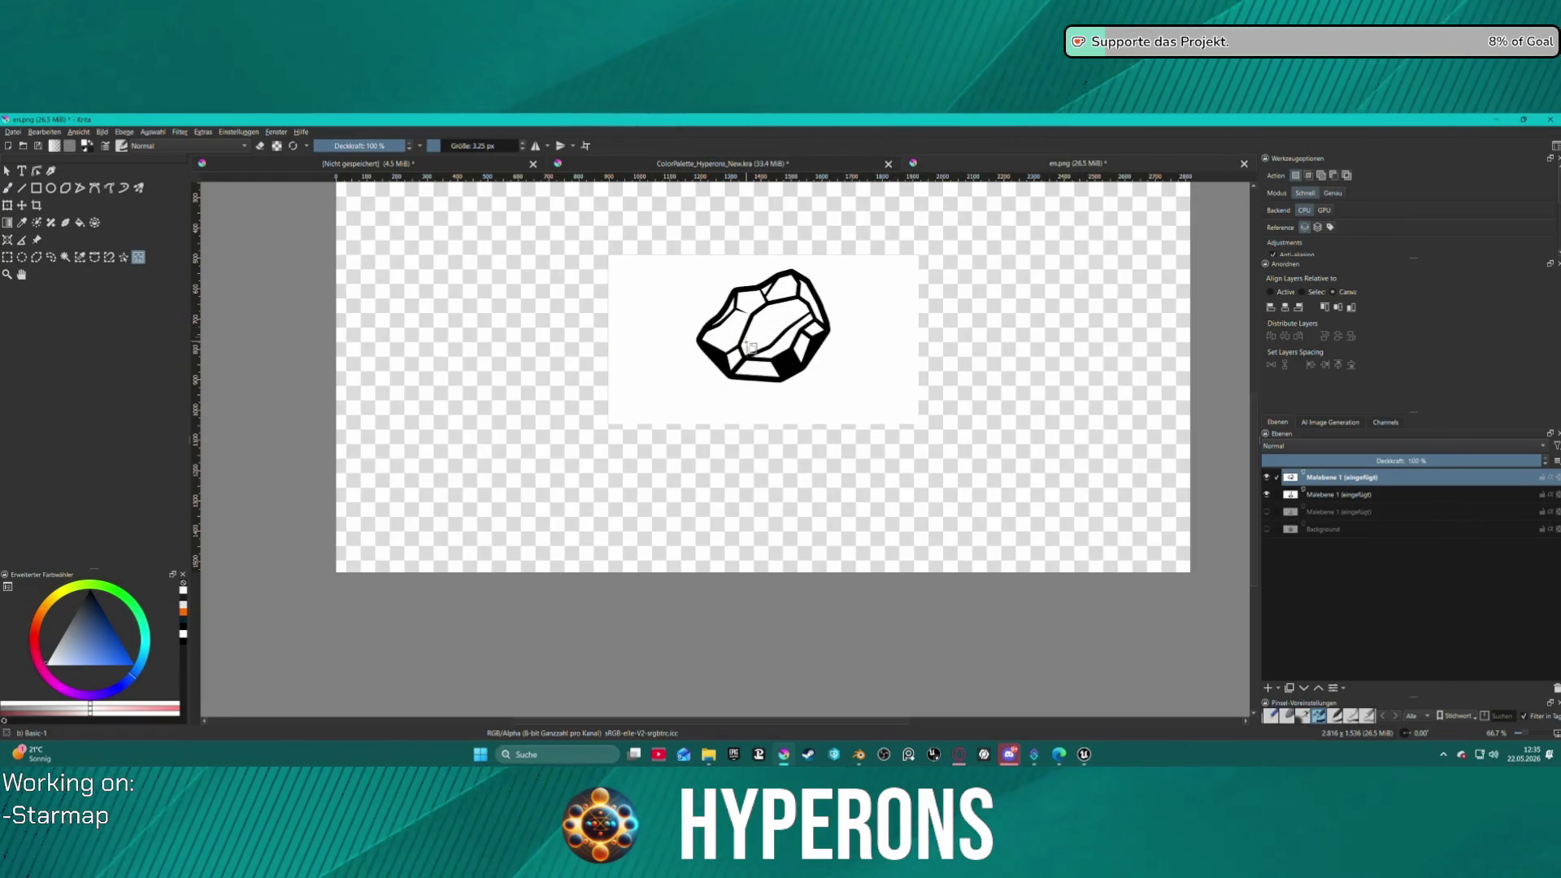
drag(691, 274, 880, 445)
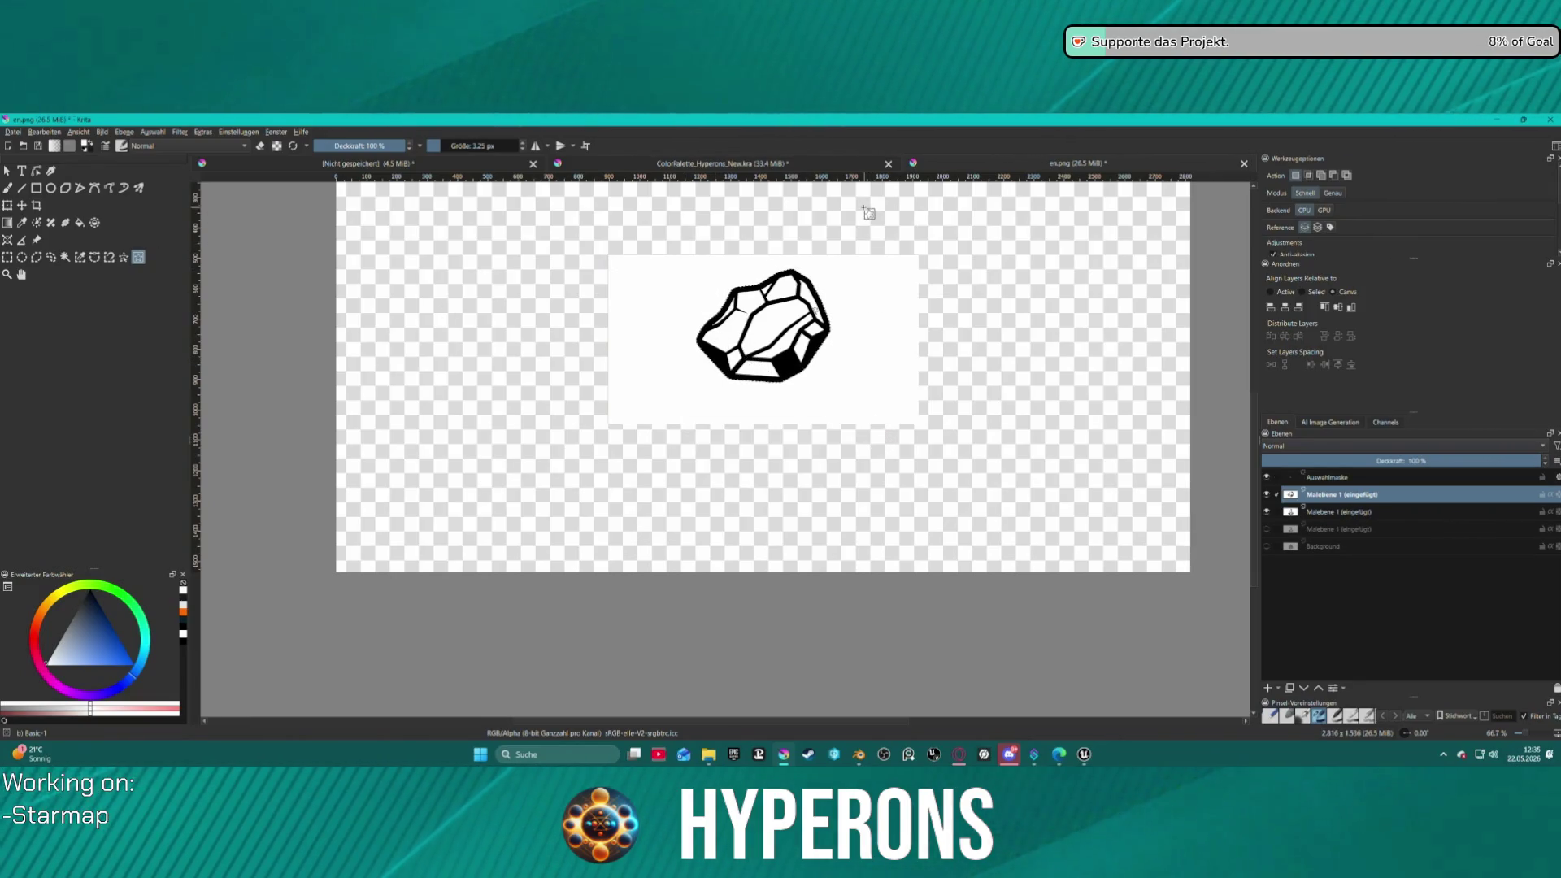
- Hide the Erz gestein layer in the Fe icon and paste the rock in
click(649, 161)
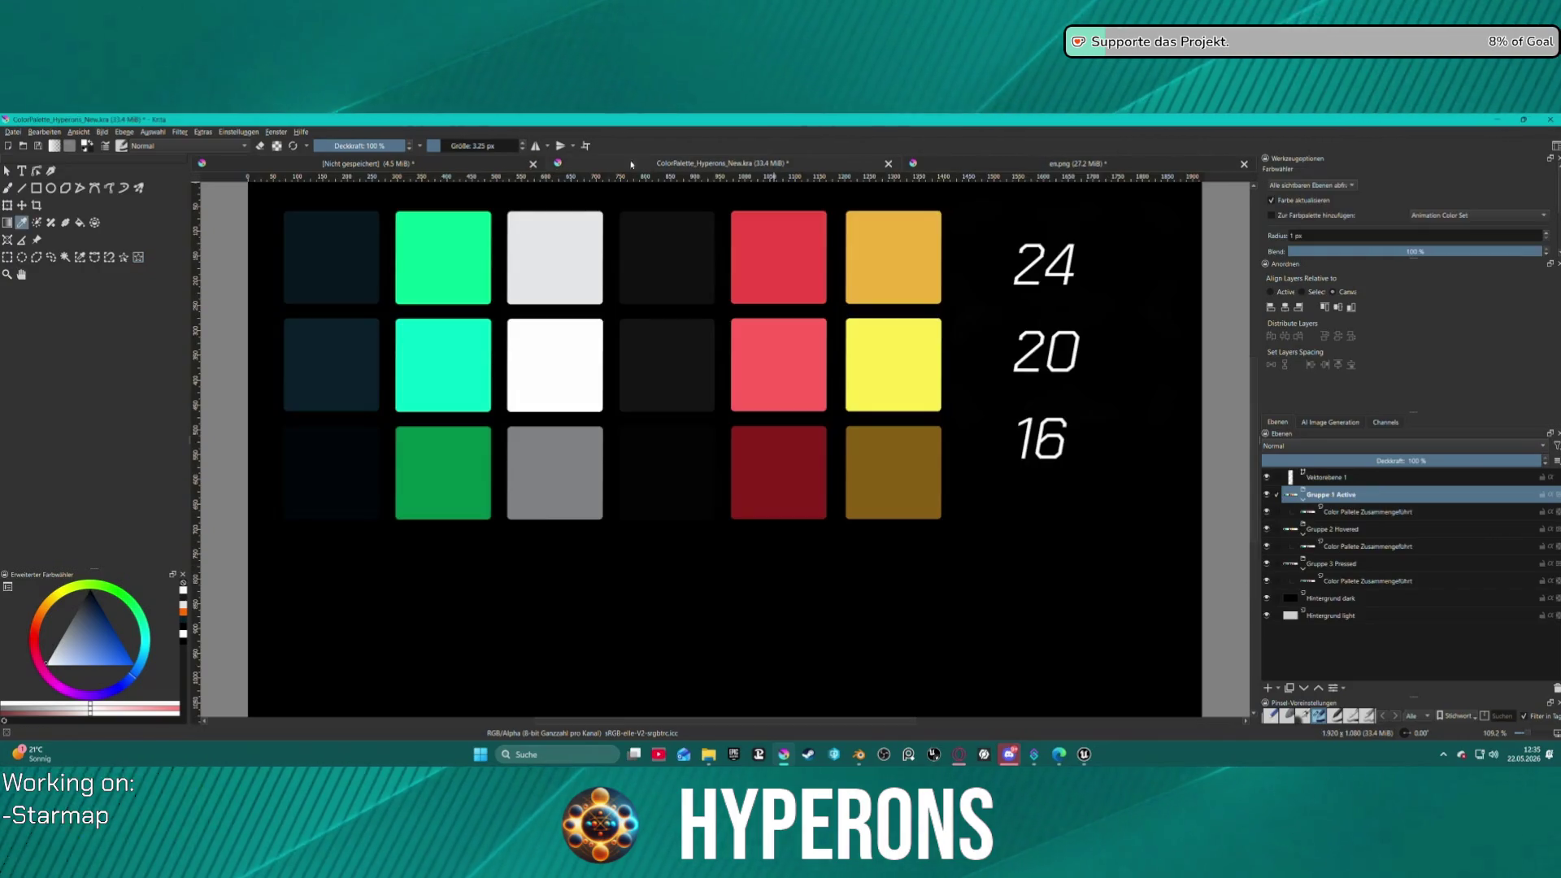
click(455, 162)
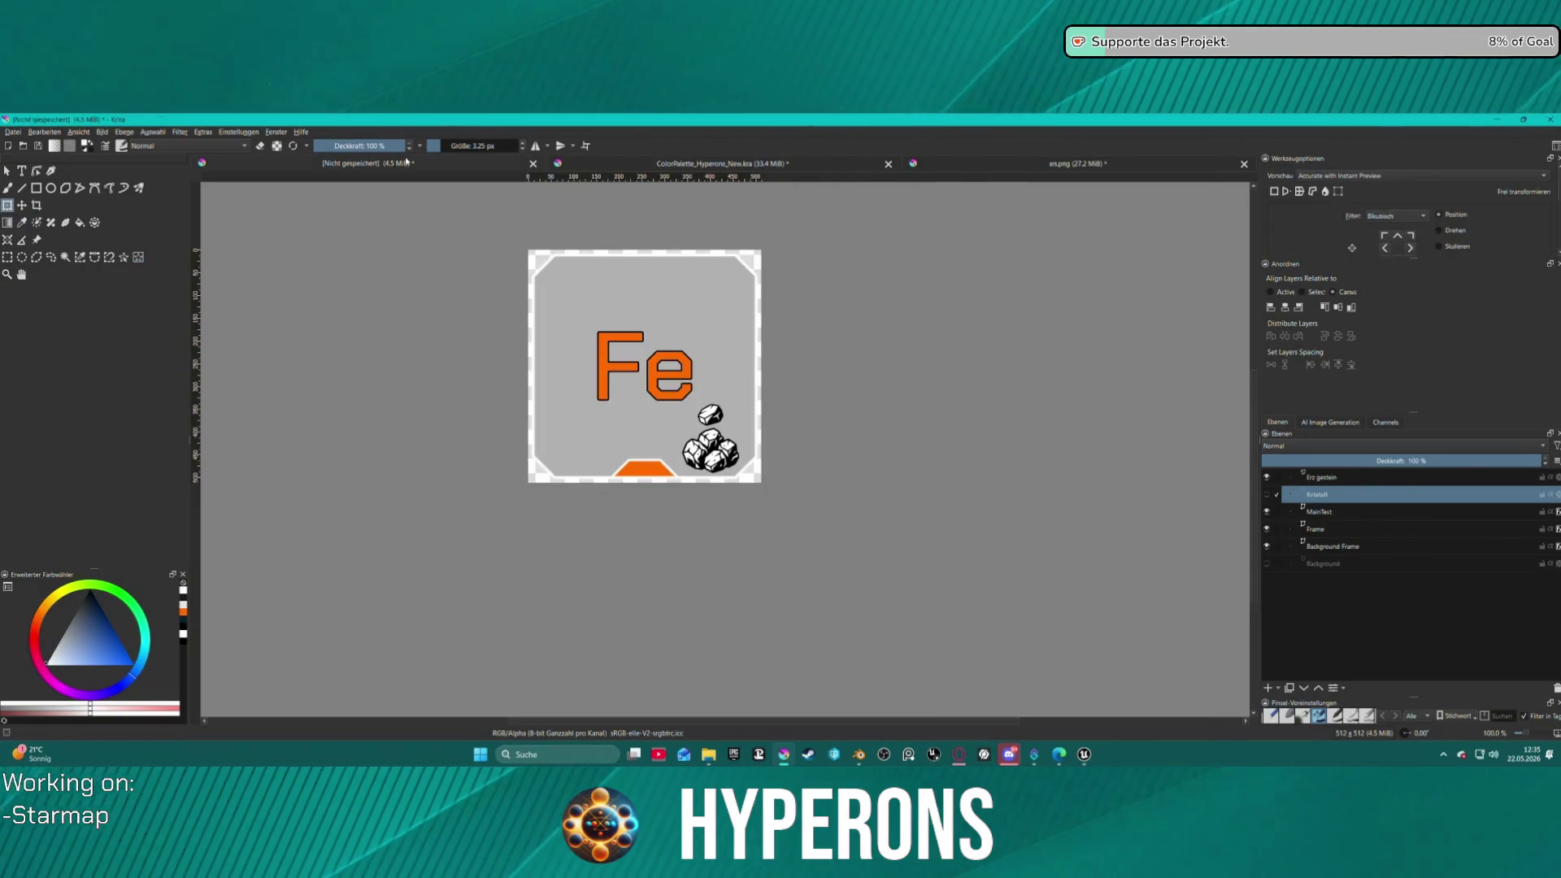
click(1267, 478)
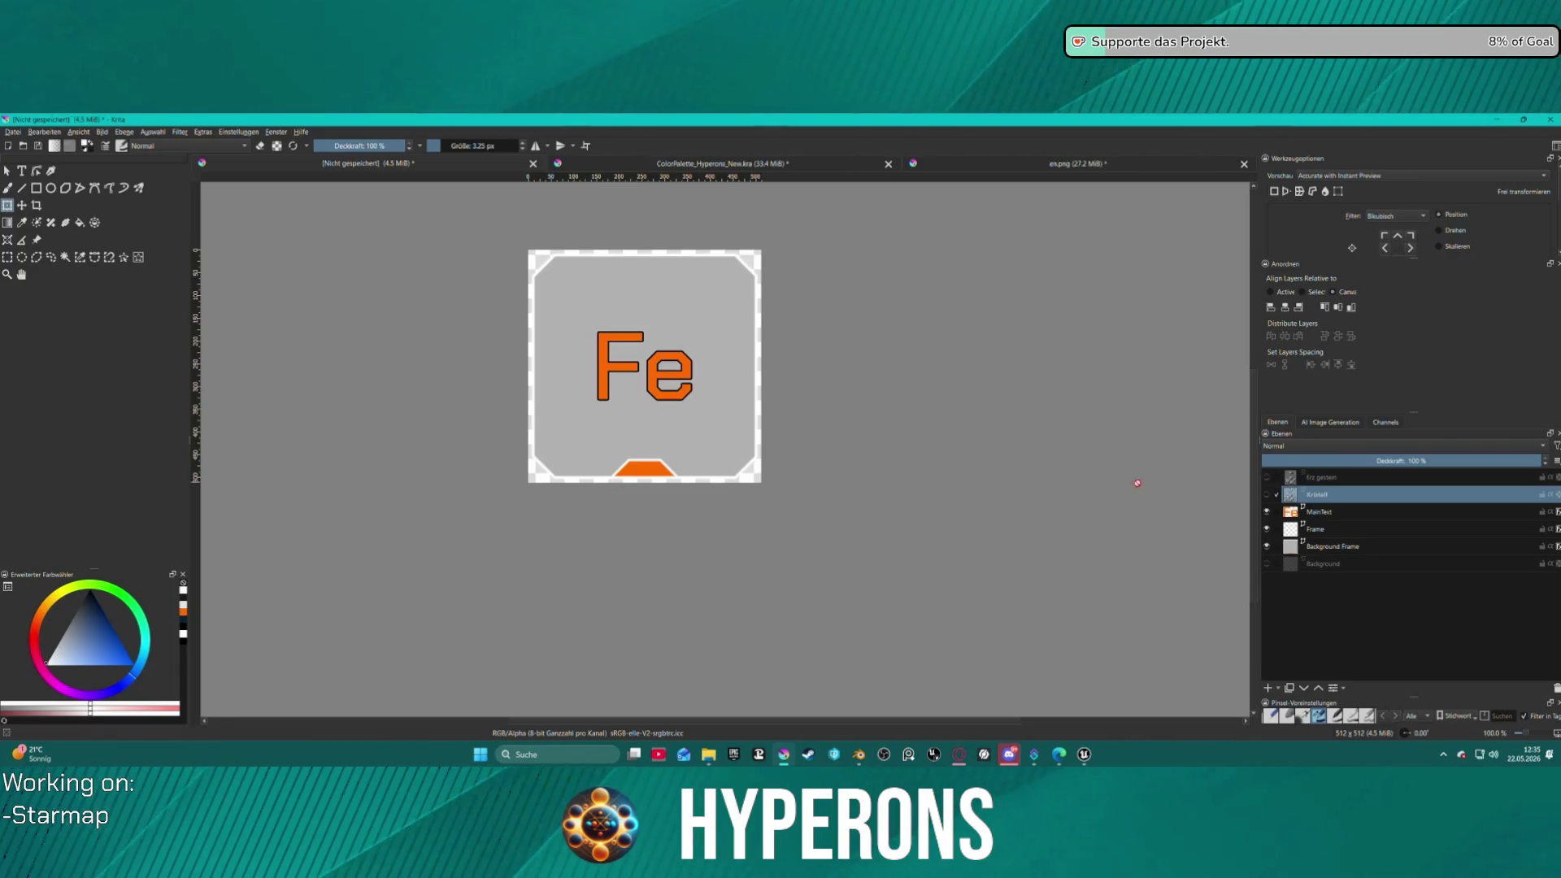
click(700, 438)
key(ctrl+v)
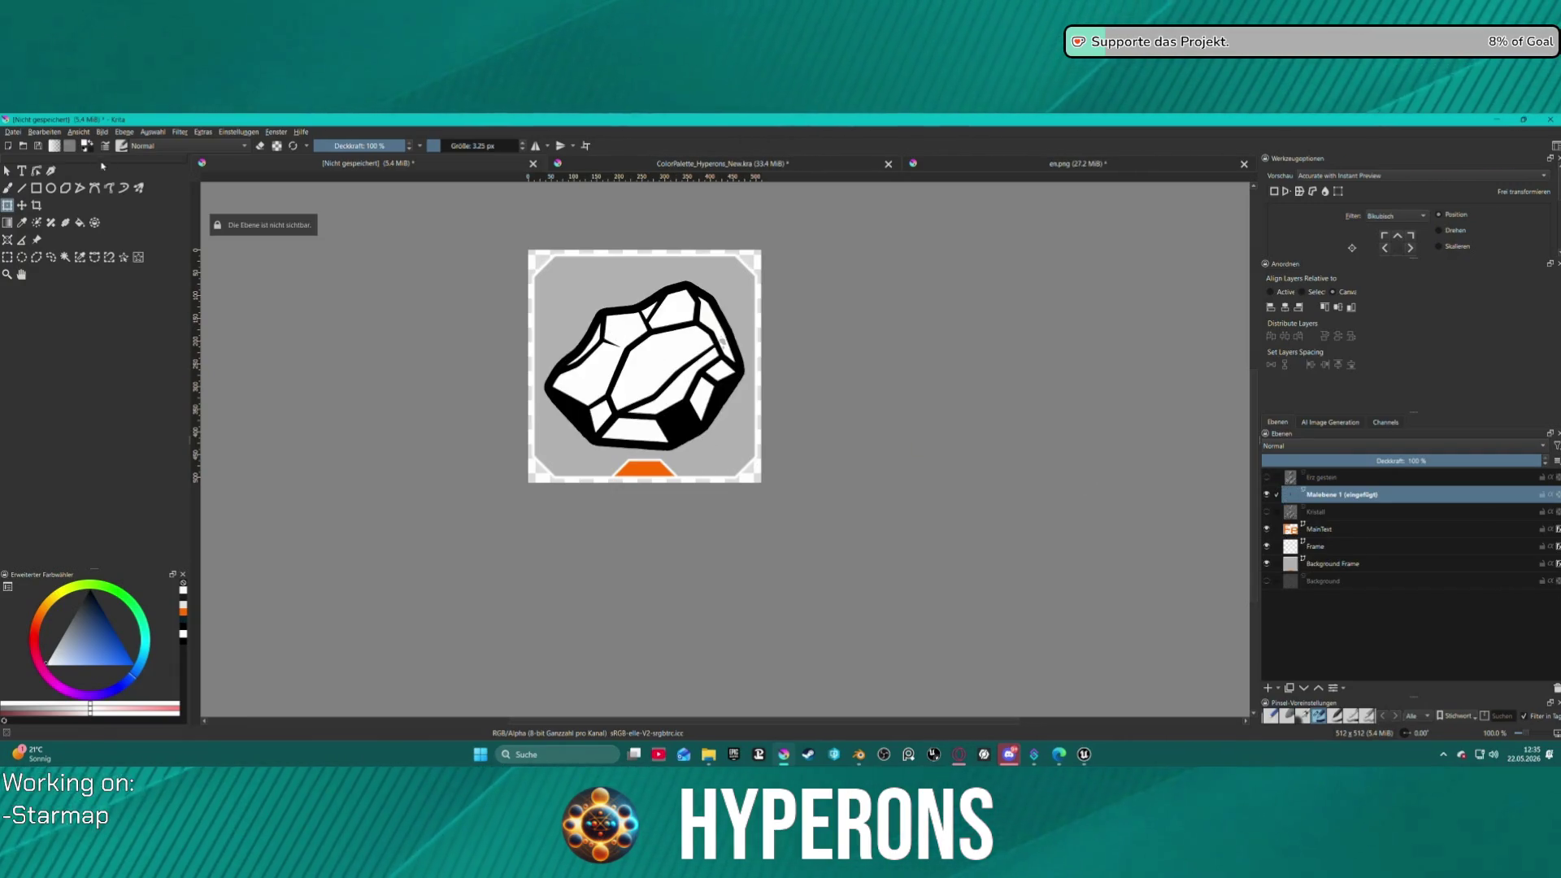
- Scale the rock down into the bottom-right corner, then go back to en.png
click(617, 373)
drag(545, 281, 710, 420)
mouse_move(717, 461)
mouse_down()
mouse_move(704, 466)
mouse_move(715, 432)
mouse_up()
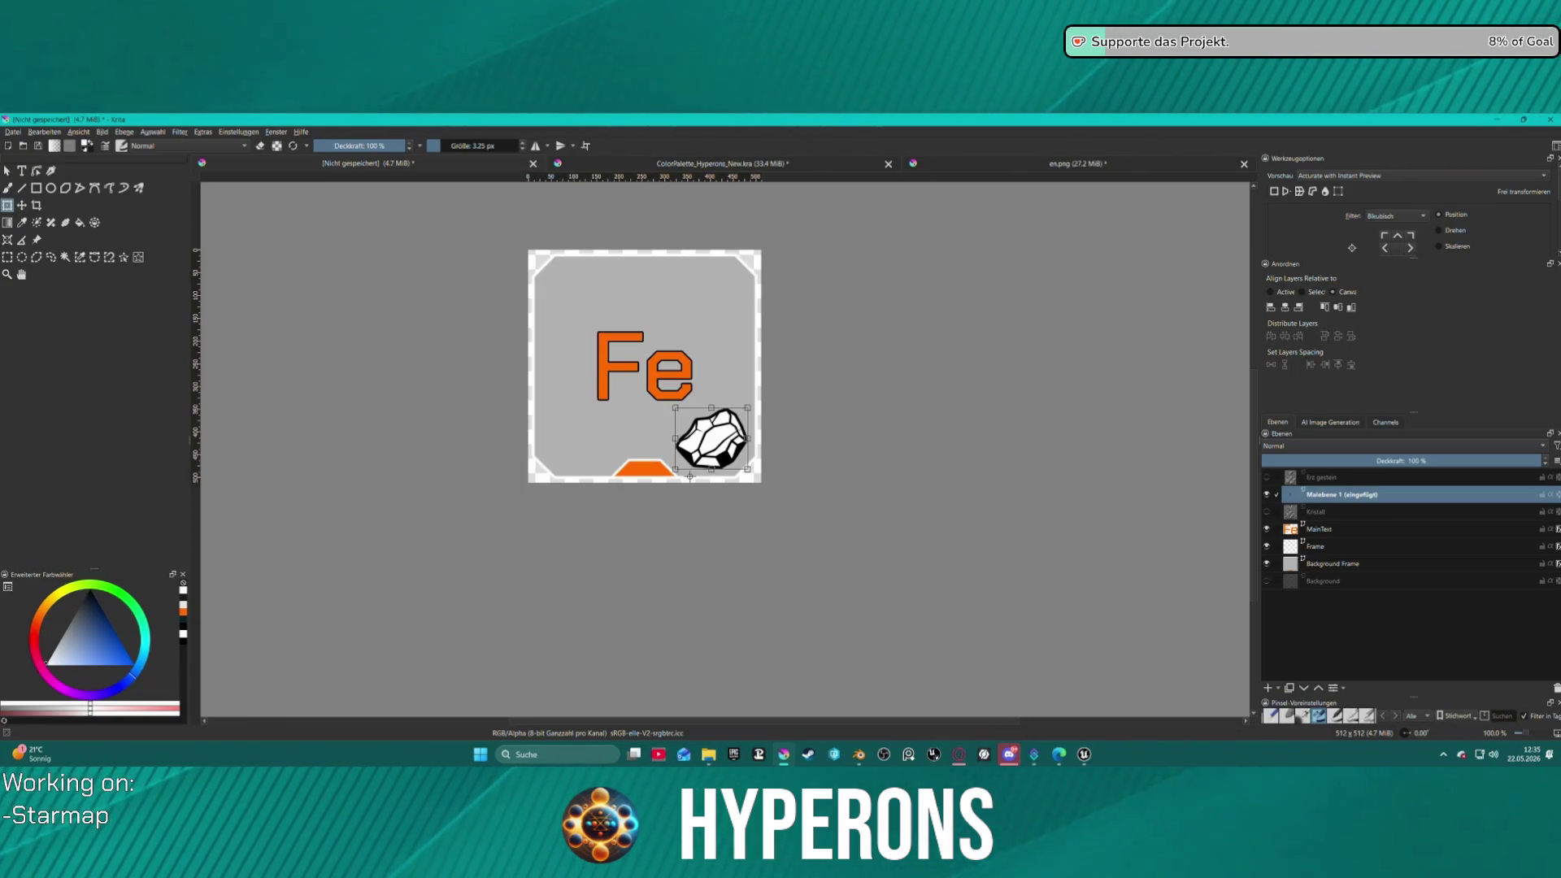
click(1103, 264)
key(ctrl+shift+Tab)
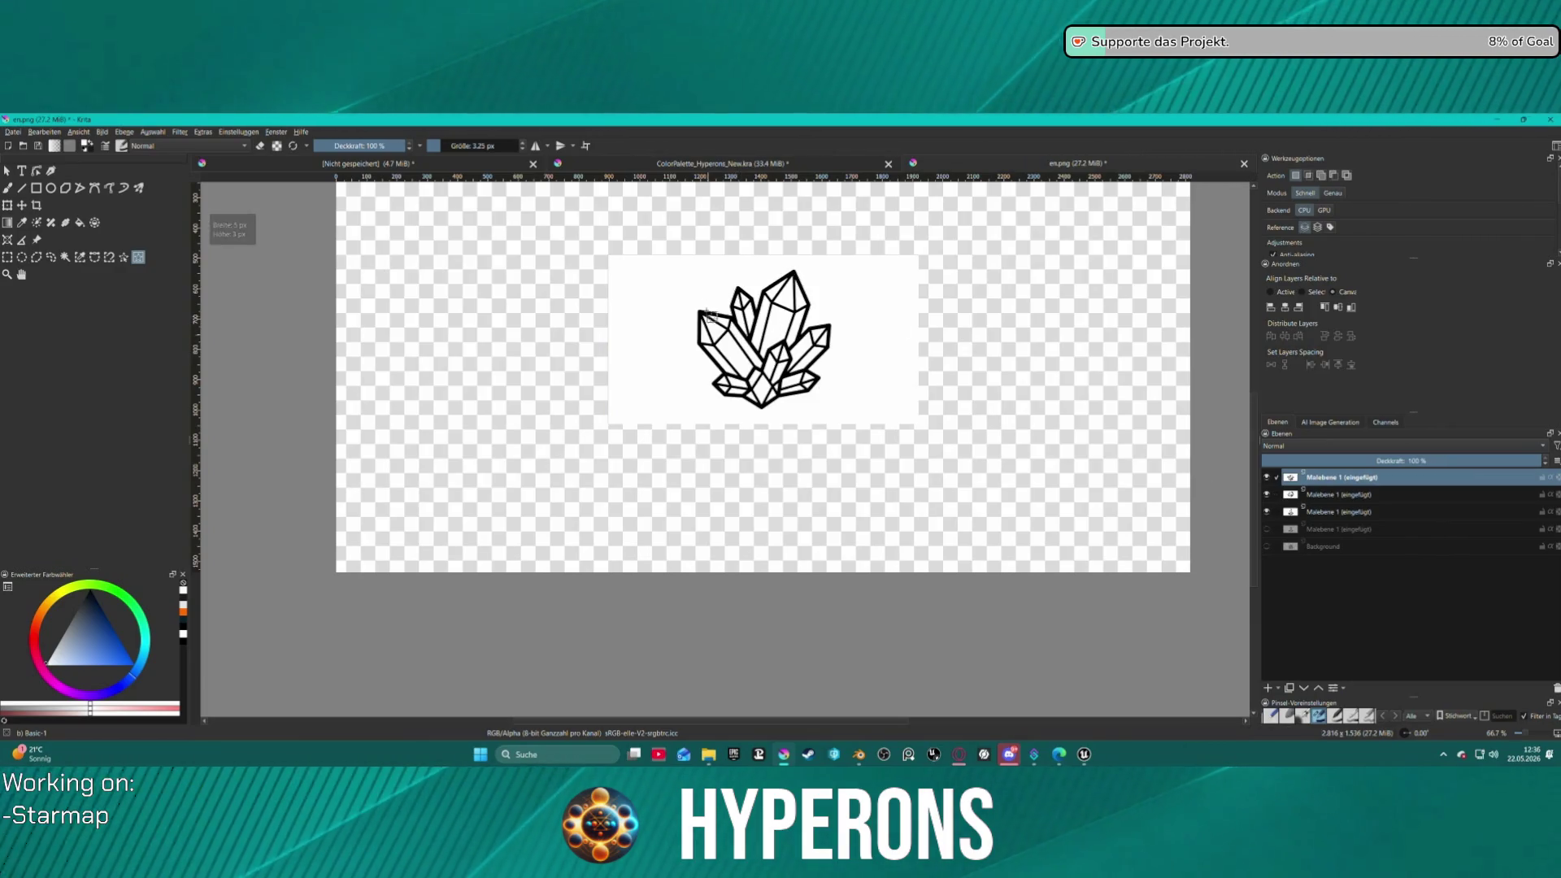
- Copy the crystal cluster from en.png into the Fe icon and scale it into the bottom-right corner
drag(701, 308, 858, 430)
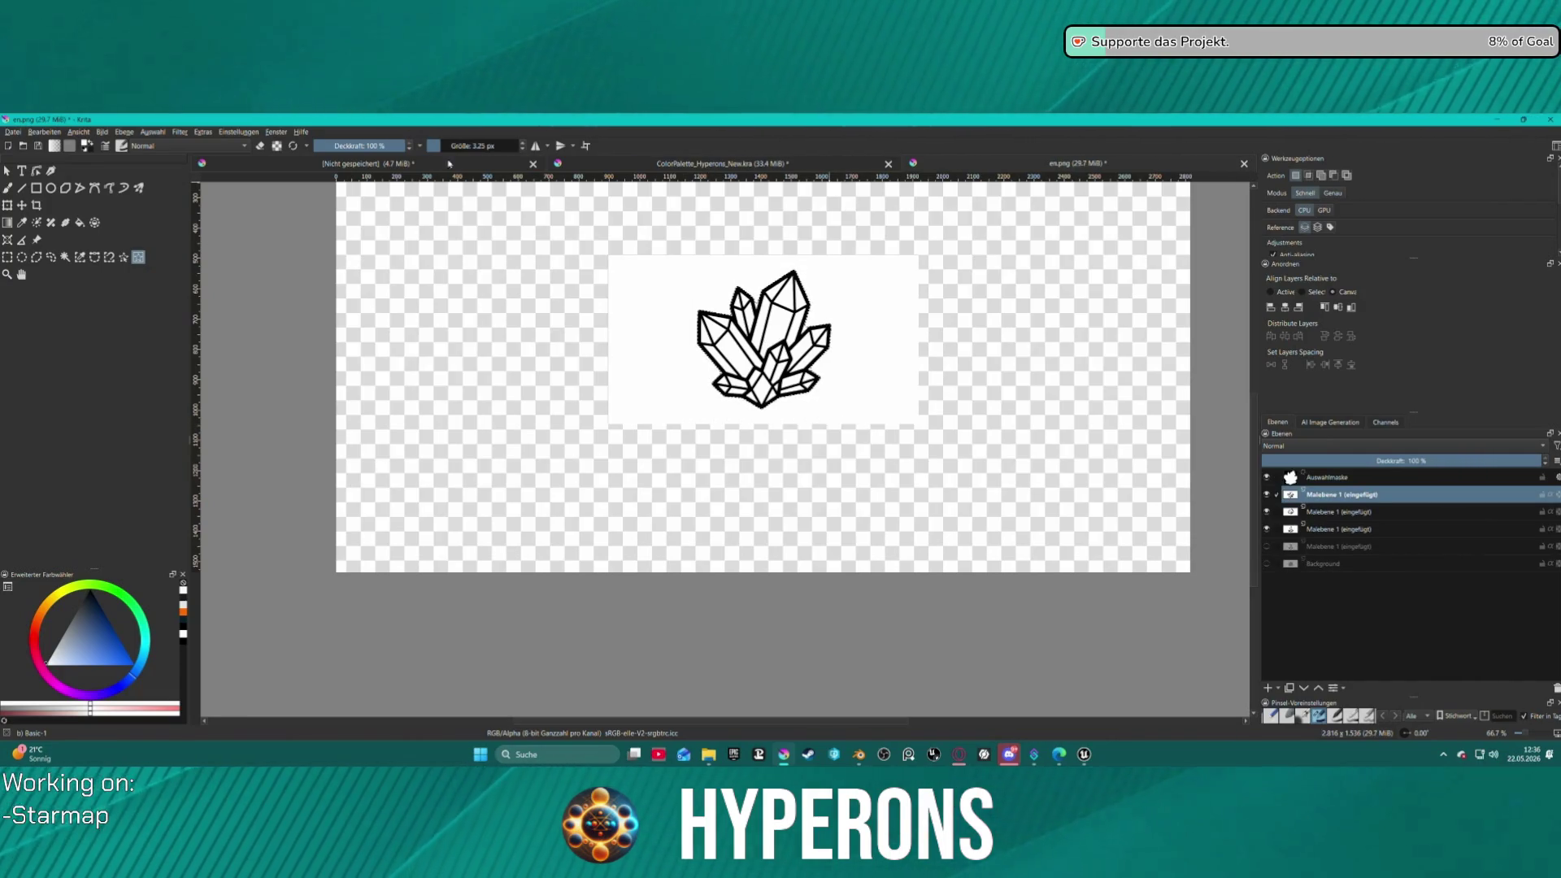
click(405, 164)
key(ctrl+v)
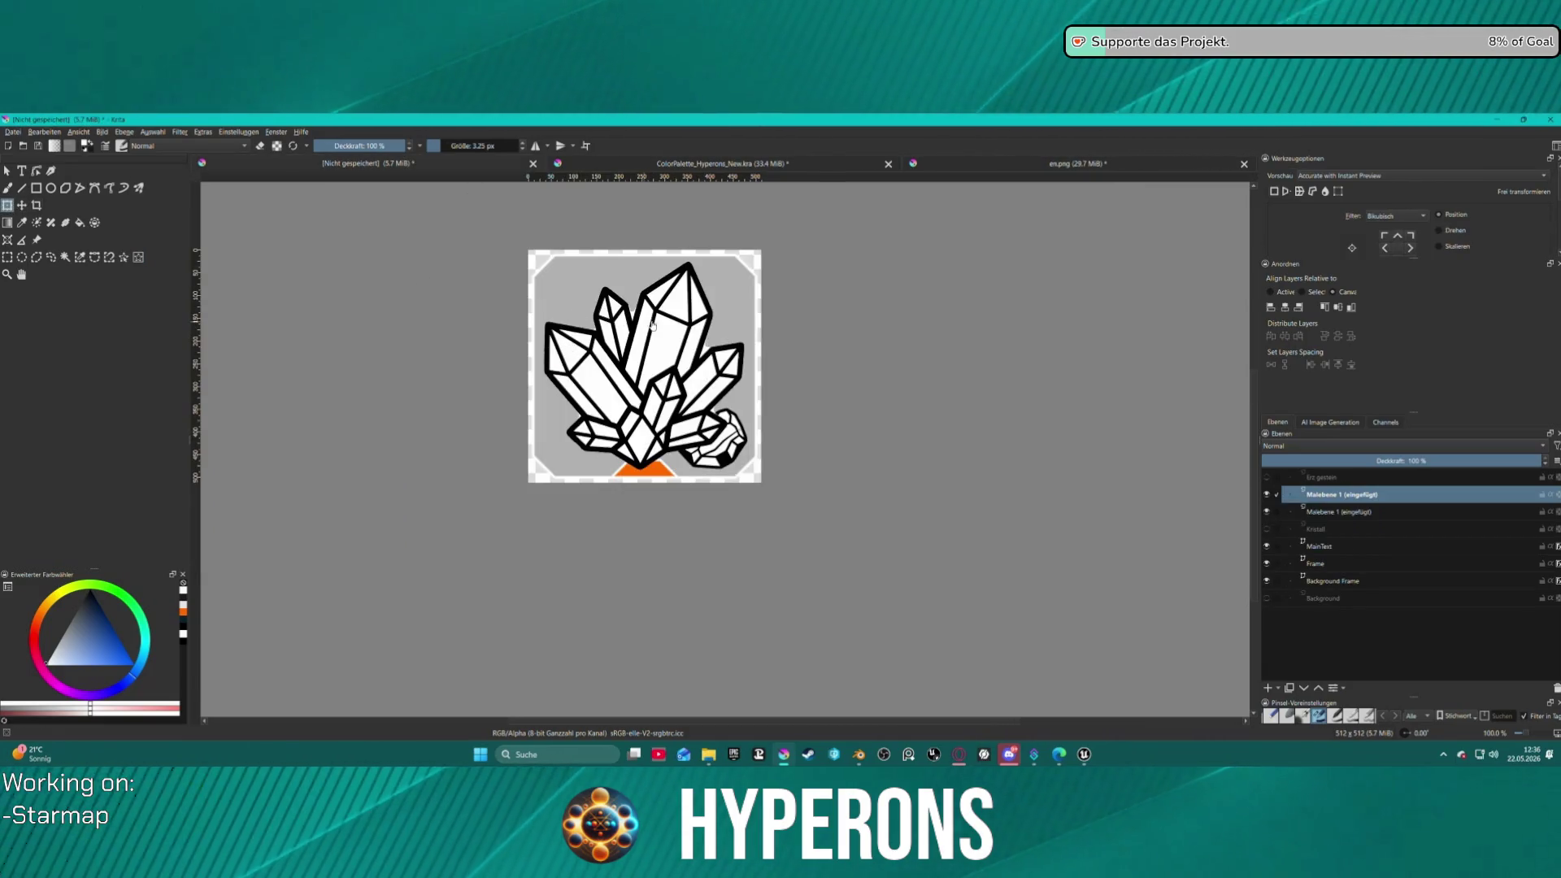
click(616, 307)
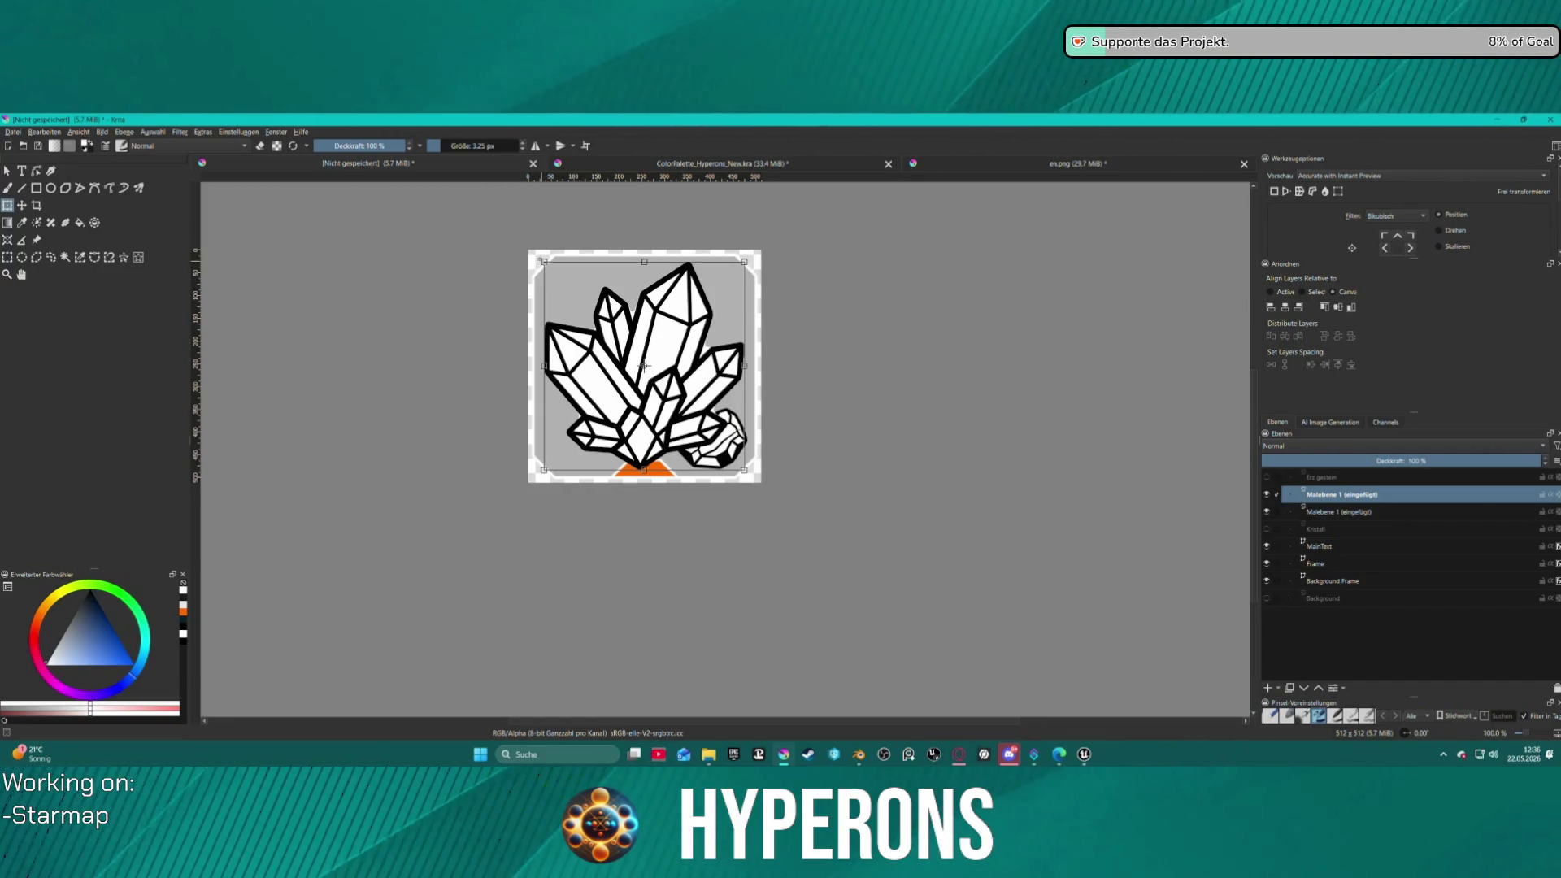
mouse_move(544, 261)
mouse_down()
mouse_move(616, 303)
mouse_move(691, 388)
mouse_up()
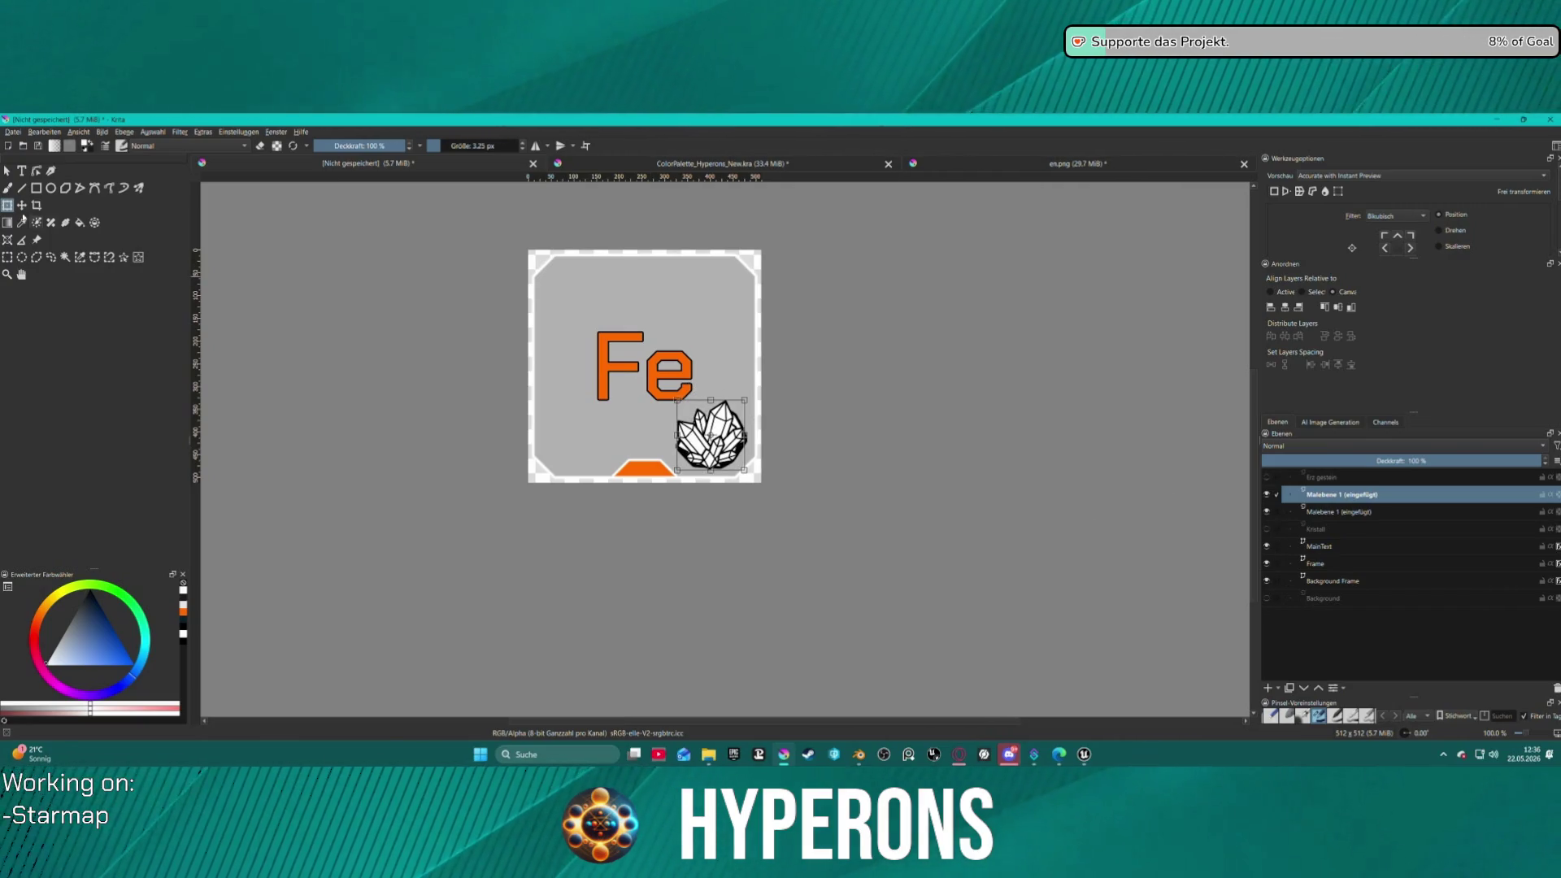
- Compare the crystal and rock layers, leaving only the crystal visible
click(1267, 494)
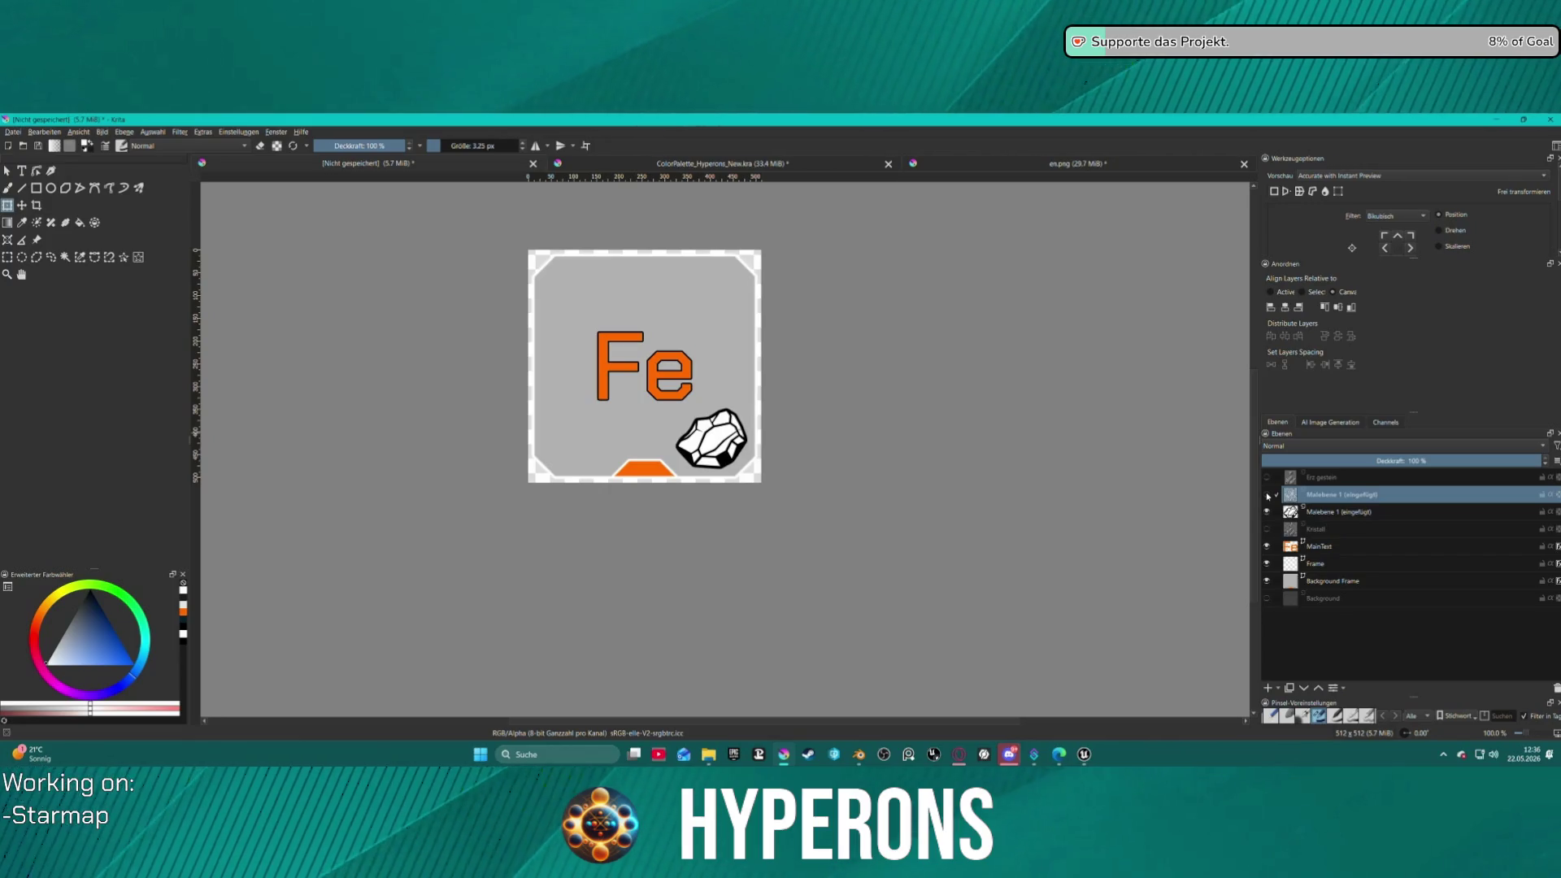
click(1267, 495)
click(1267, 511)
click(1269, 512)
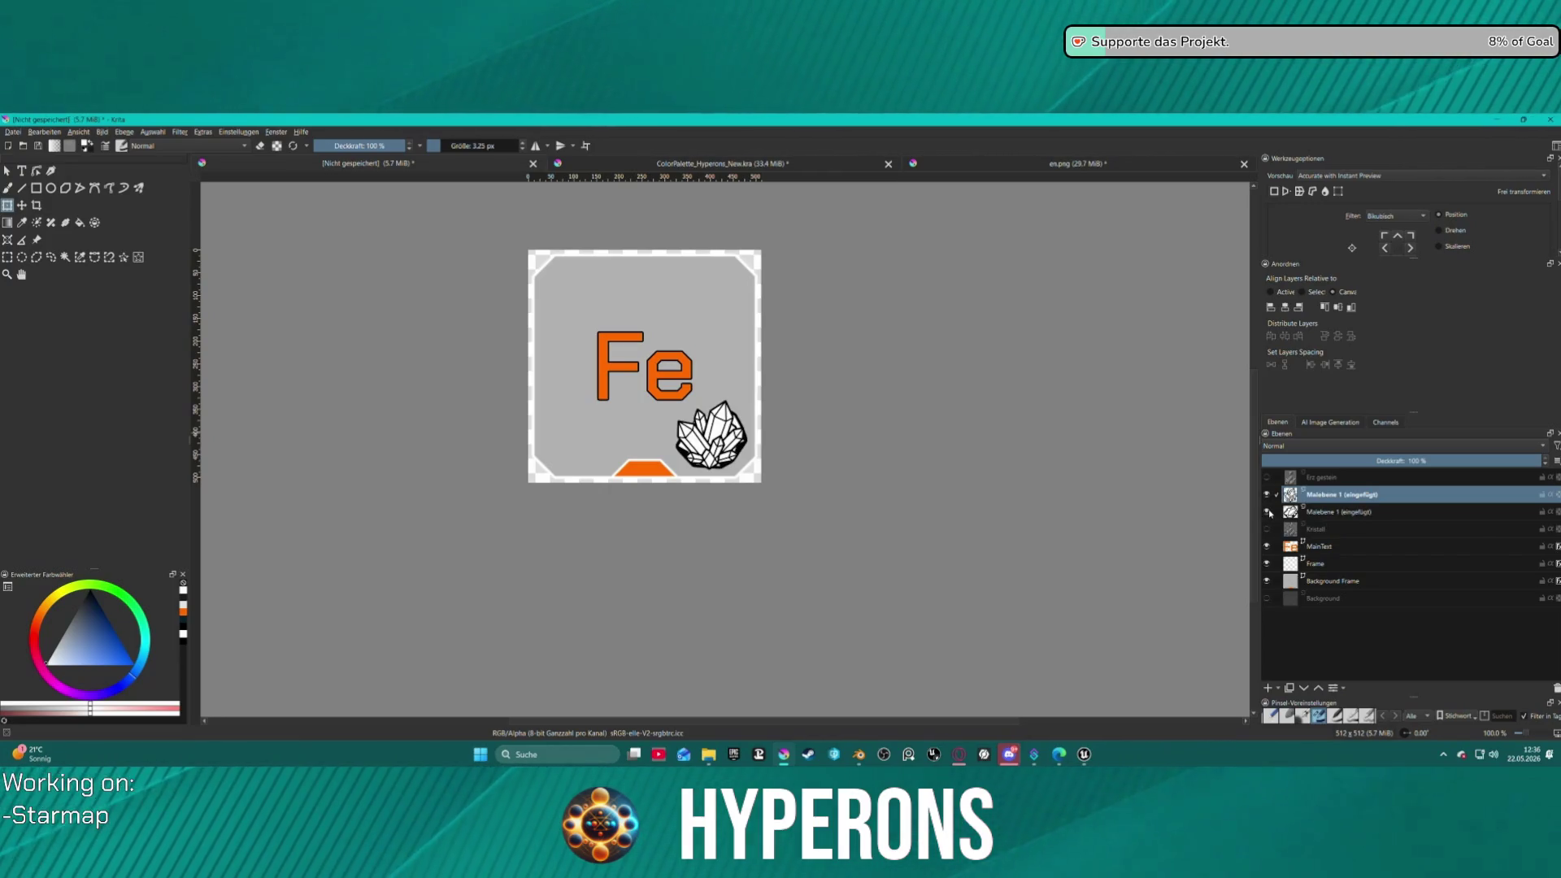
click(1268, 512)
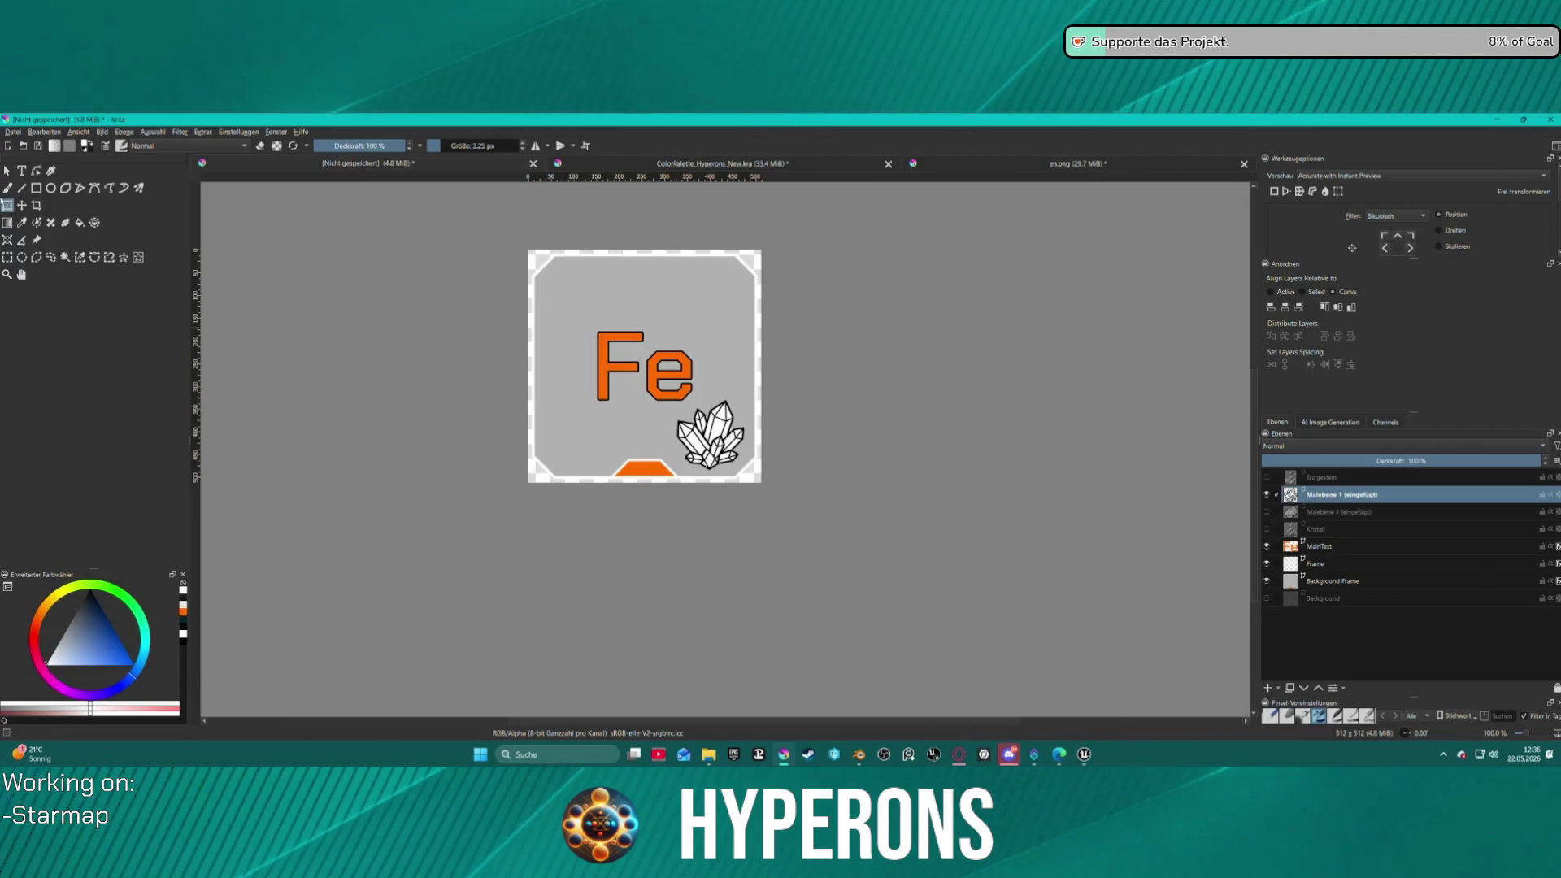
- Export the Fe icon as a PNG through Advanced Export
click(14, 132)
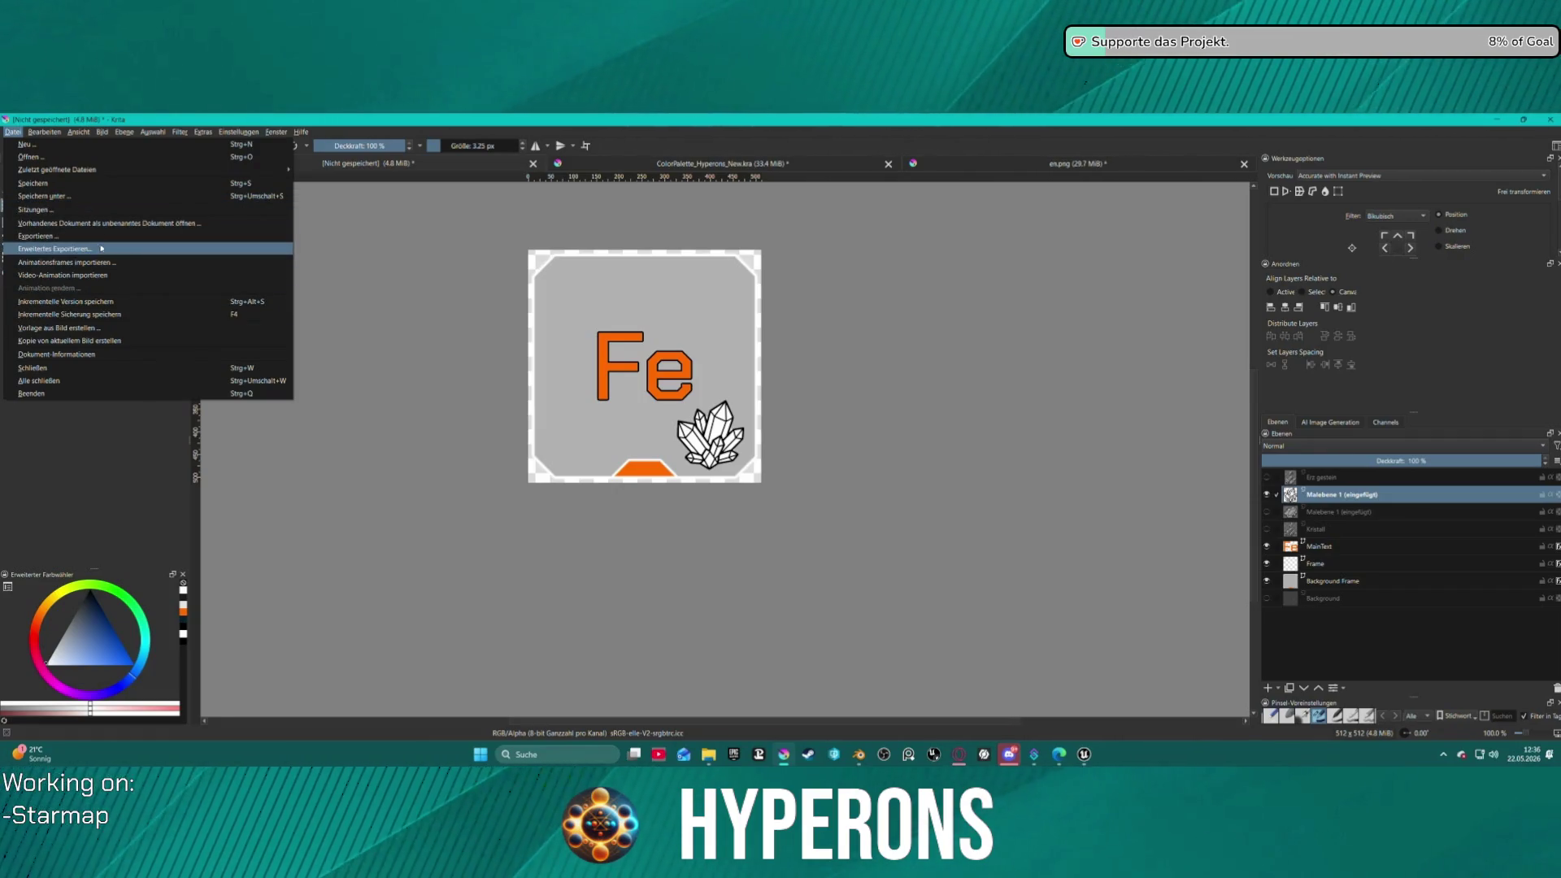
click(102, 249)
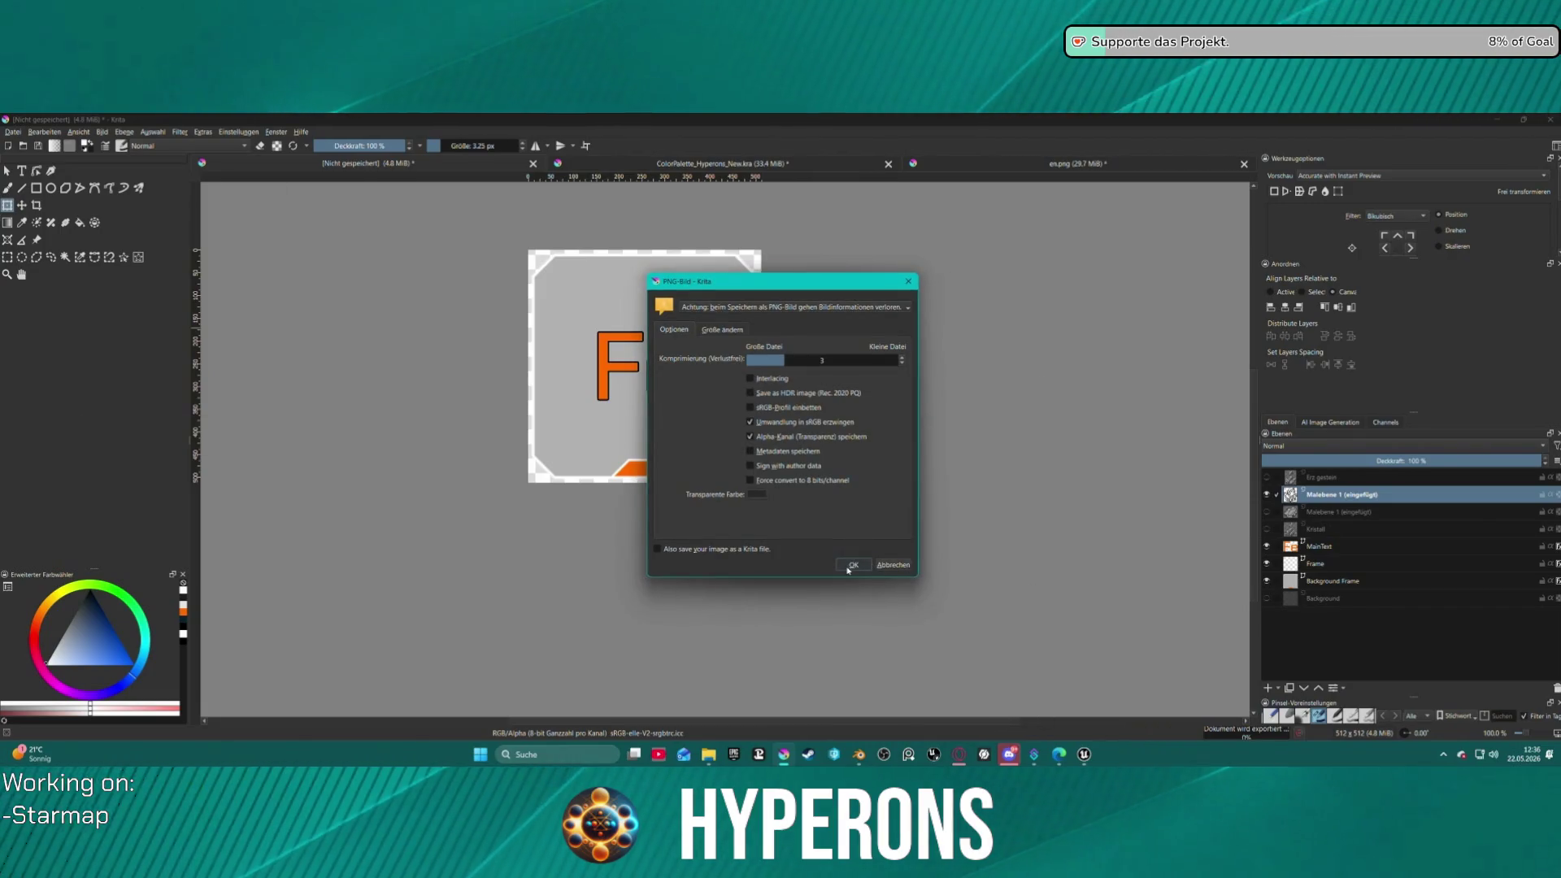
click(852, 565)
- In Unreal, reimport the T_Ressouce_Test texture and start the game preview
click(1084, 755)
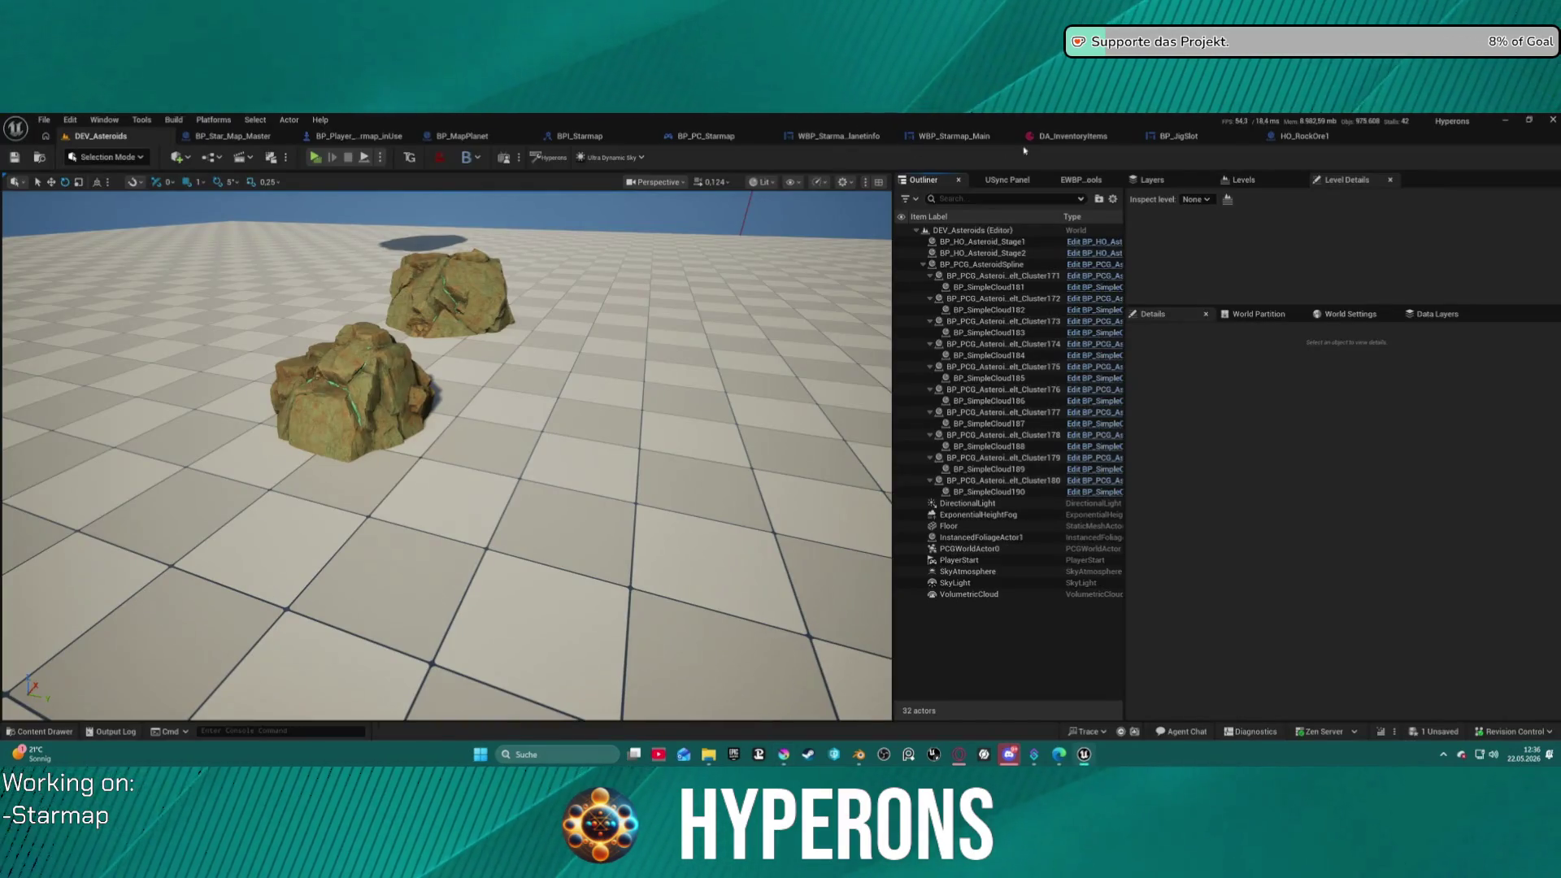
key(ctrl+space)
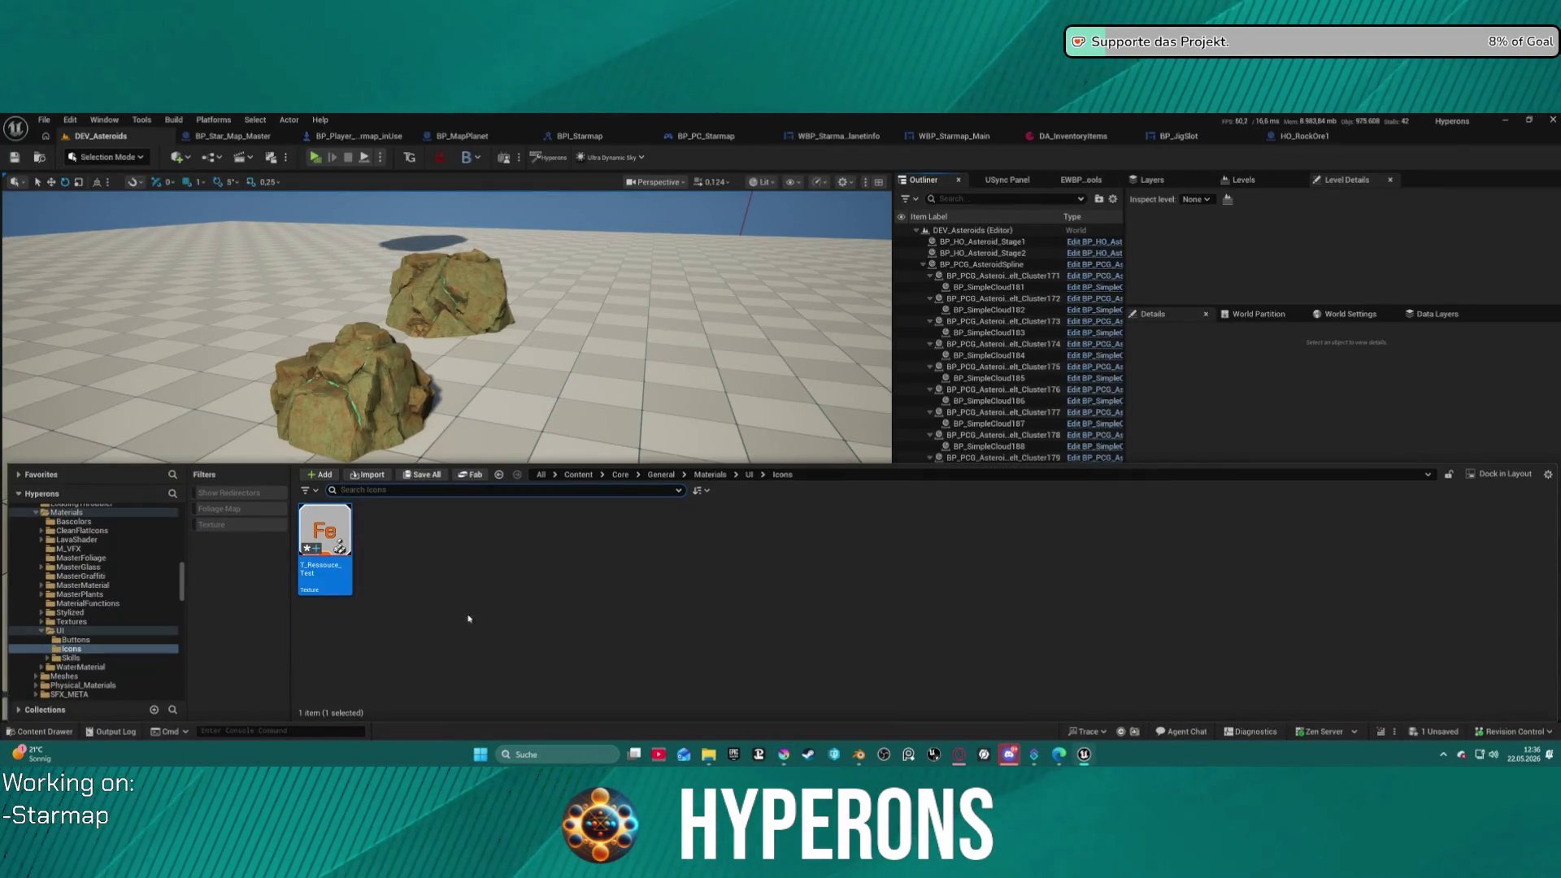
right_click(313, 553)
click(380, 384)
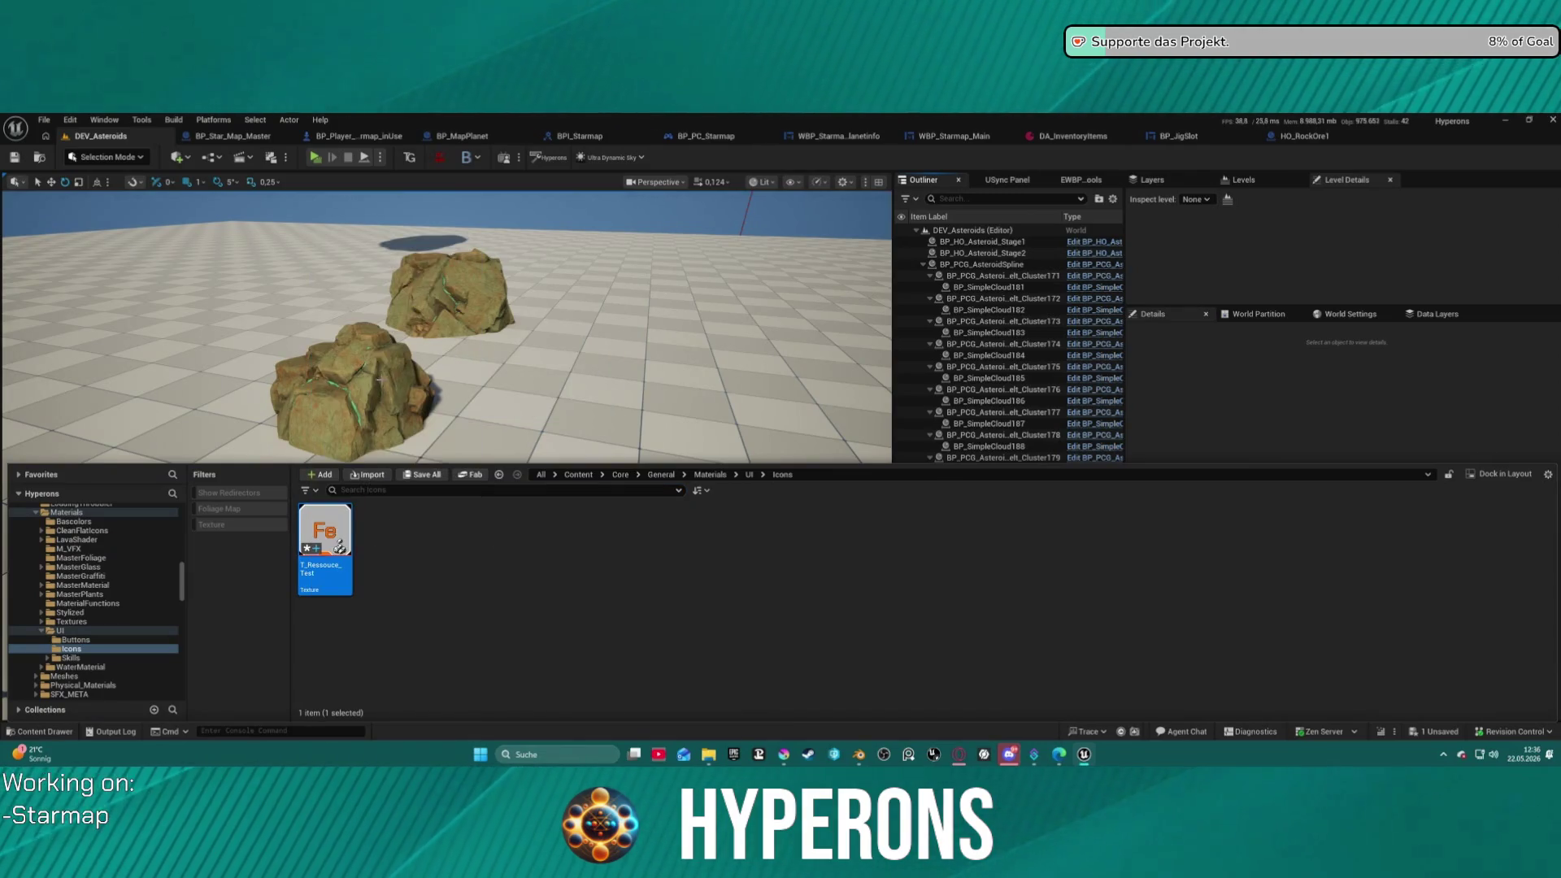
click(317, 157)
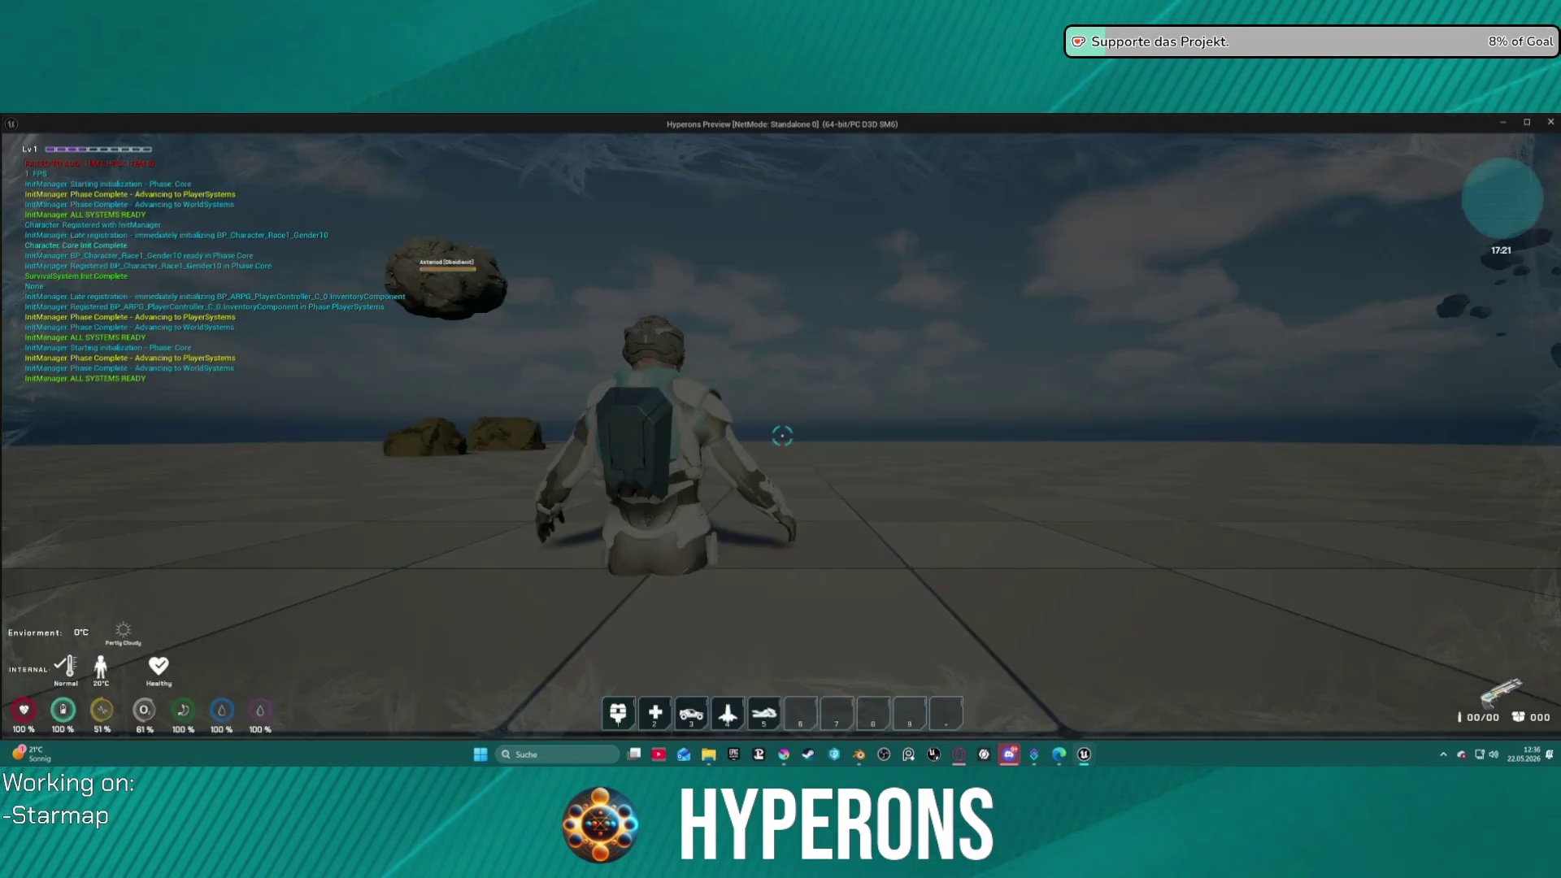
- Equip the Harvester, mine a rock, collect the ore and check its Fe icon in the inventory
key(i)
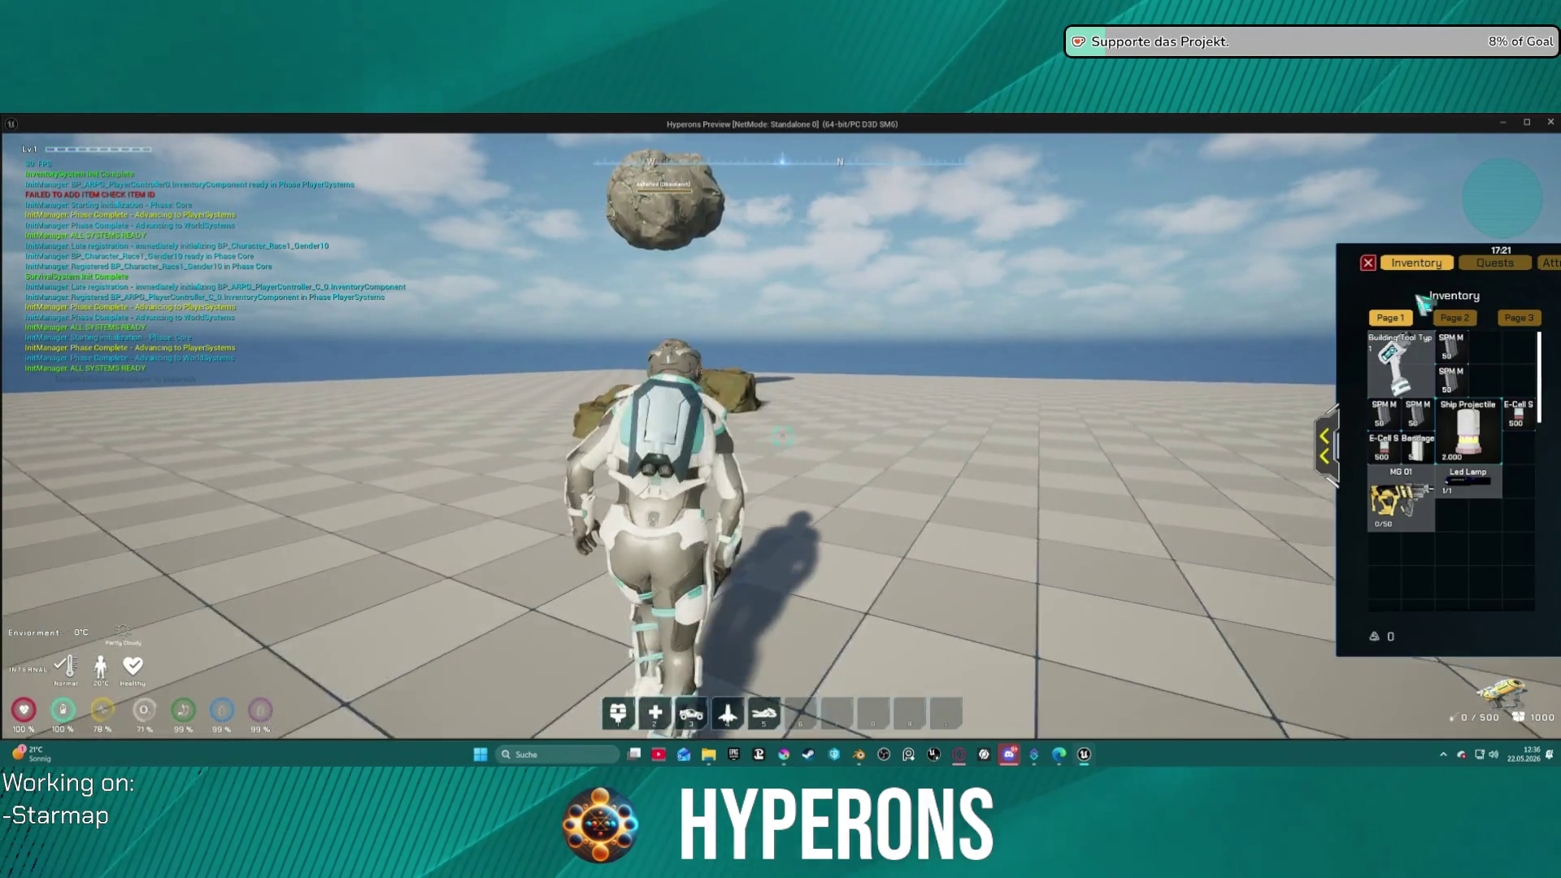
key(i)
key(c)
key(c)
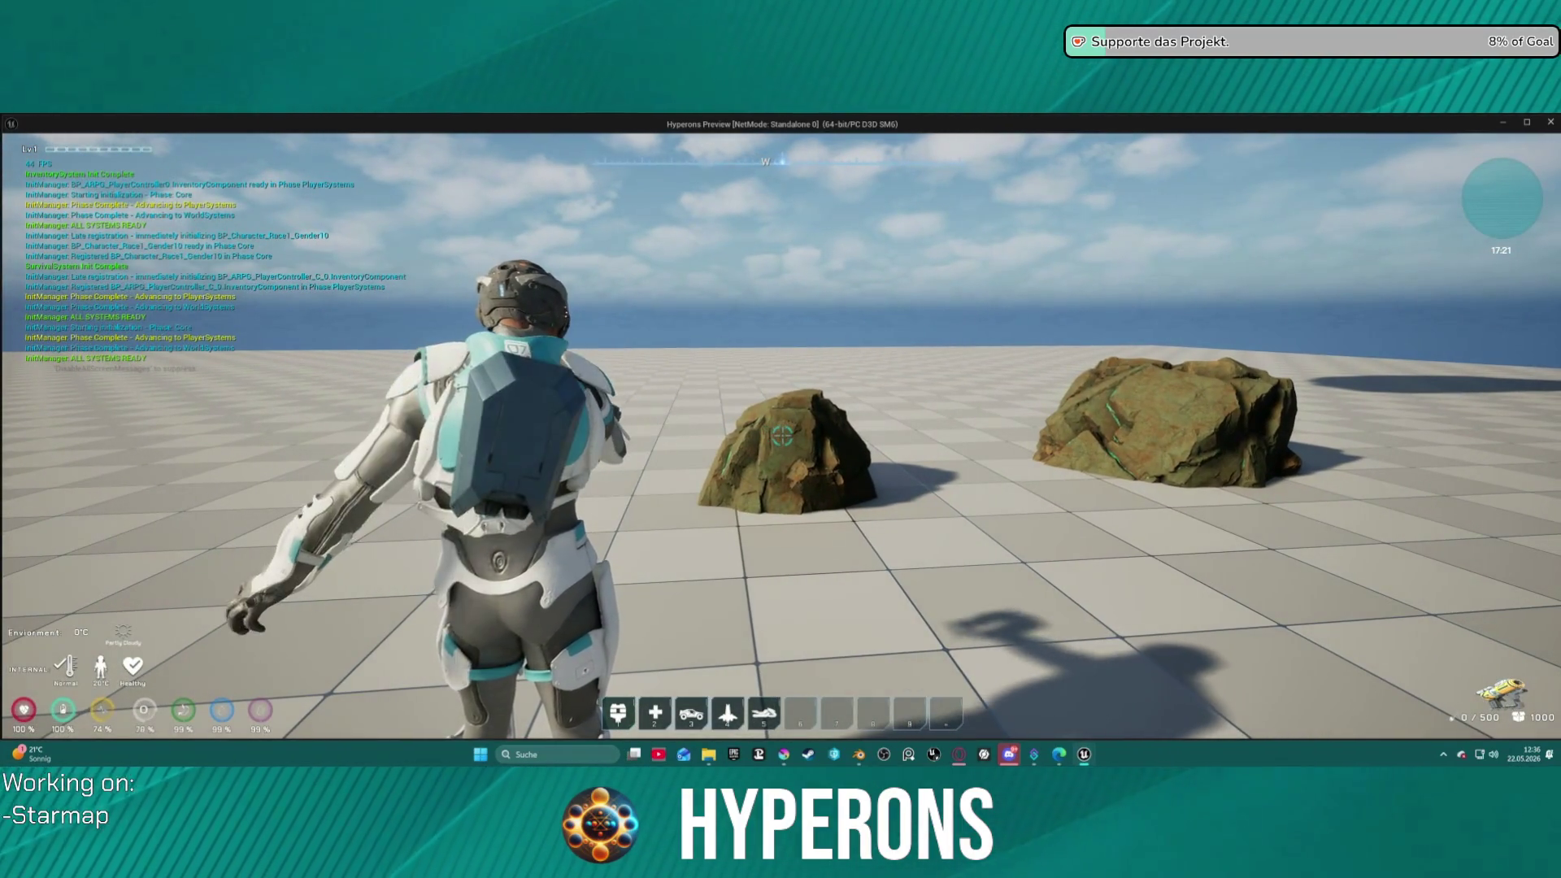
click(782, 437)
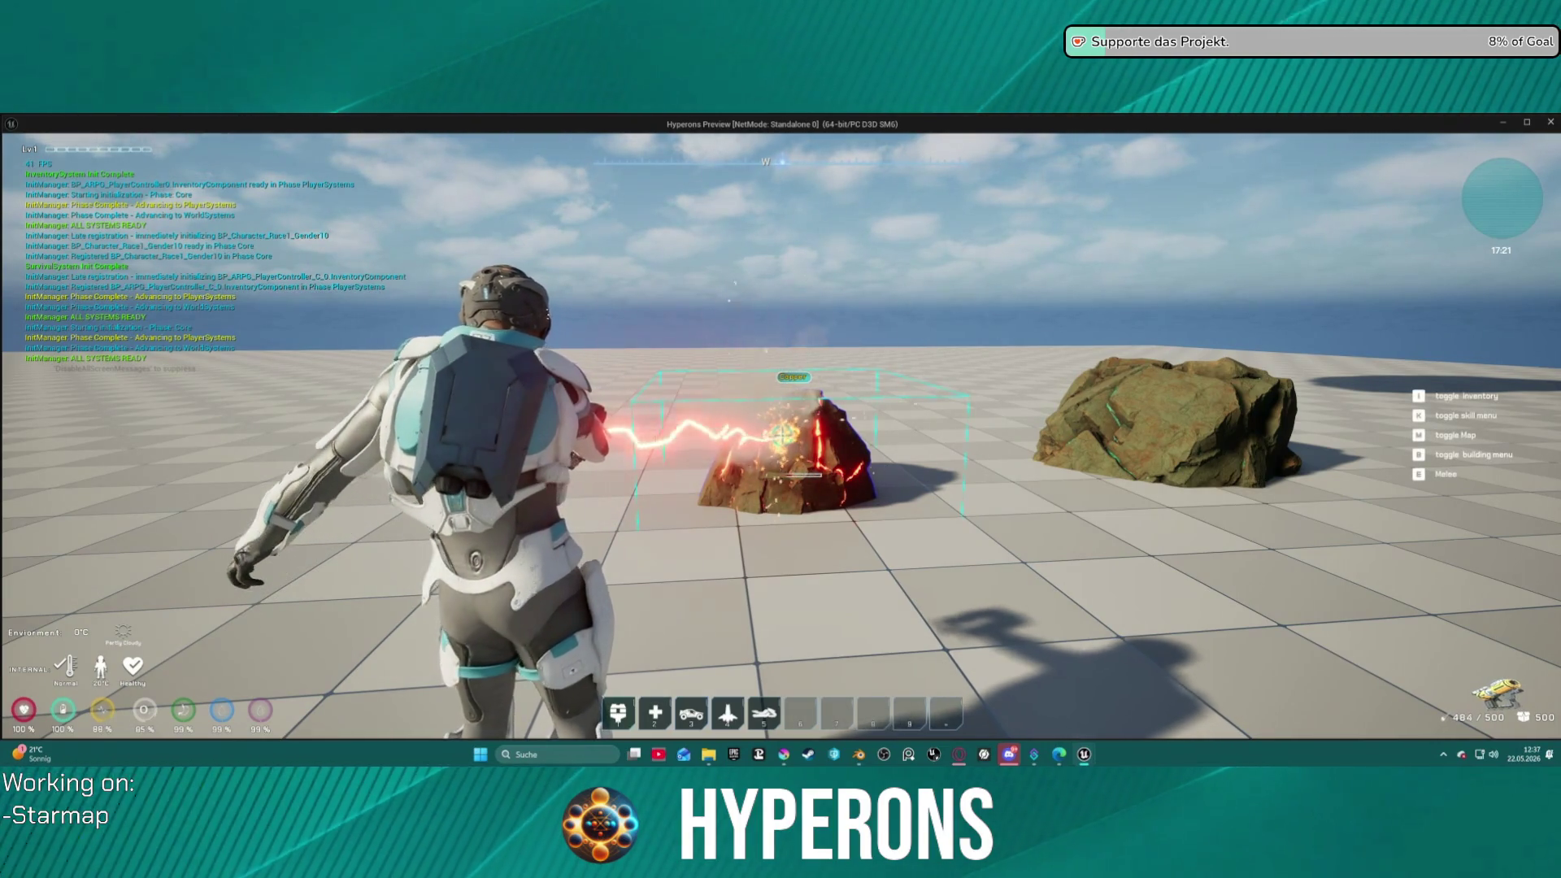
key(w)
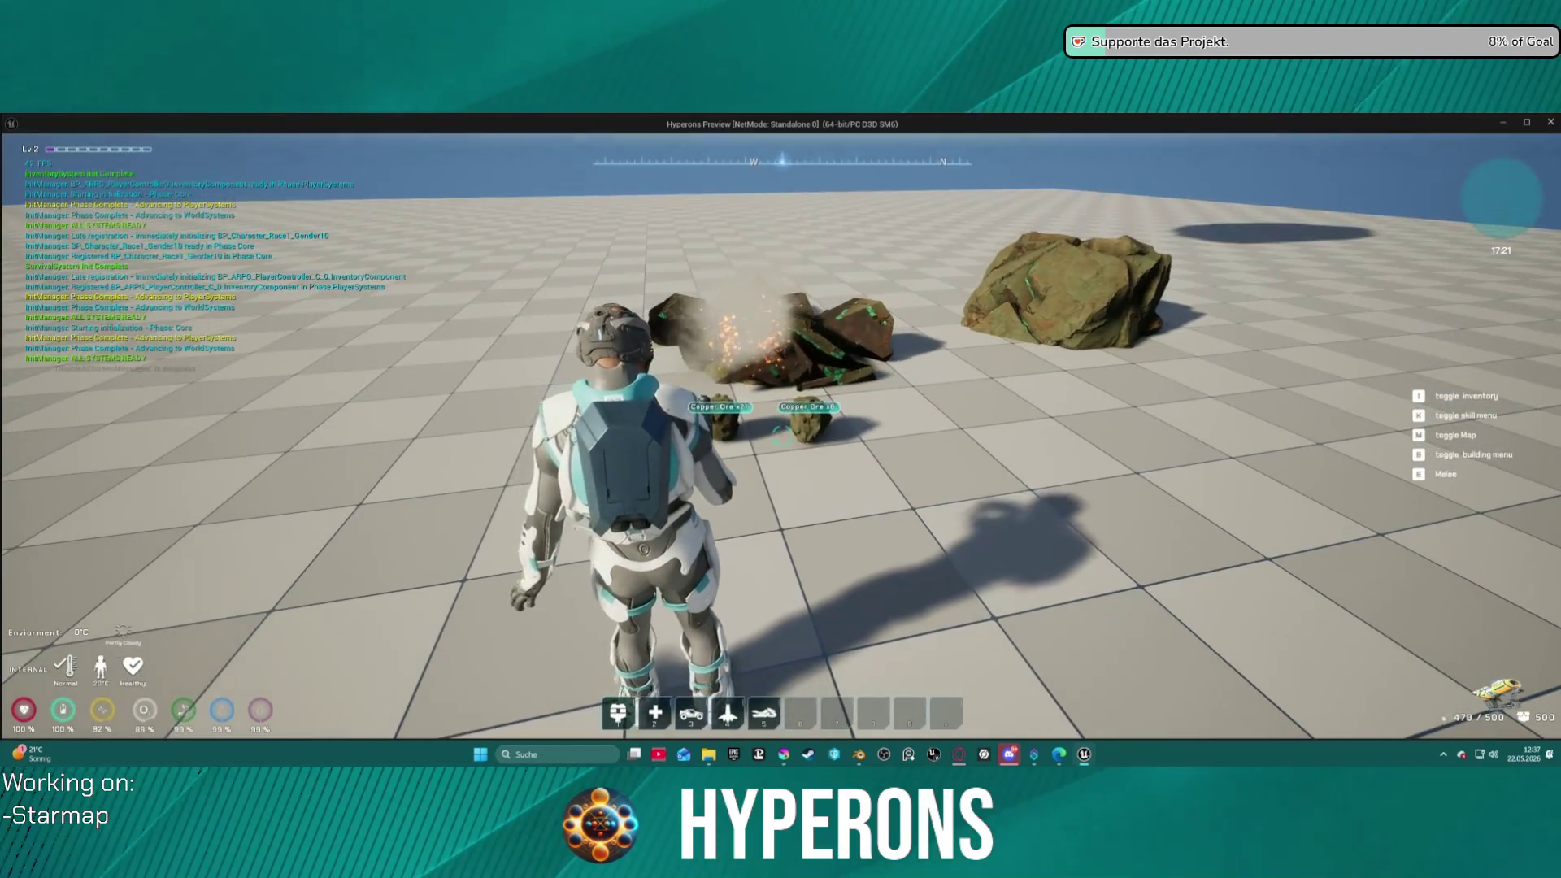
key(i)
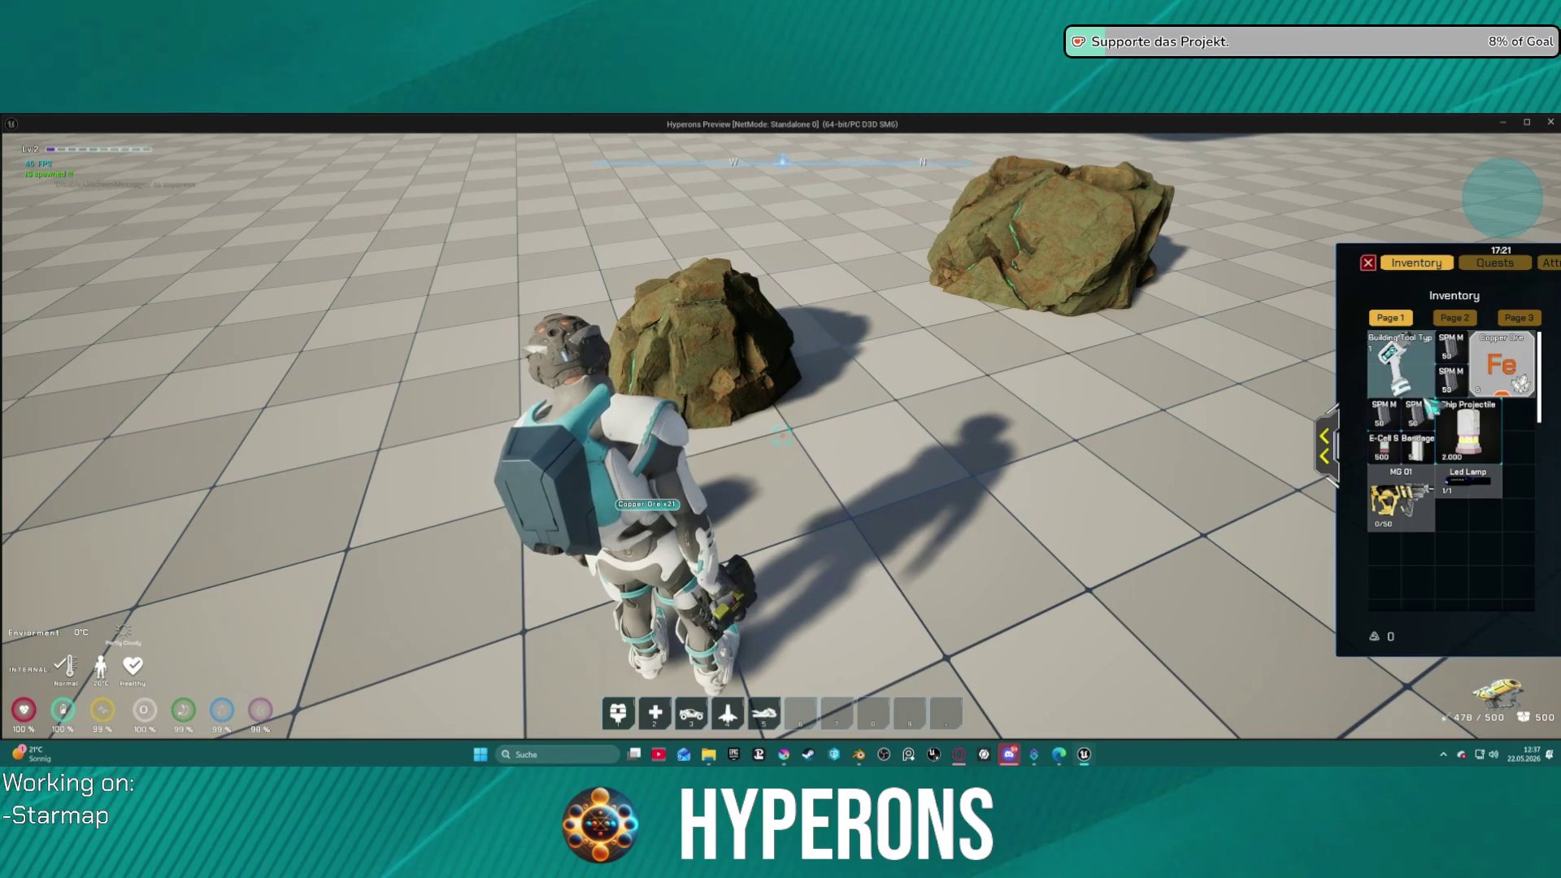
- Expand the inventory's character equipment view, then return from the game preview to the Unreal editor
click(1324, 446)
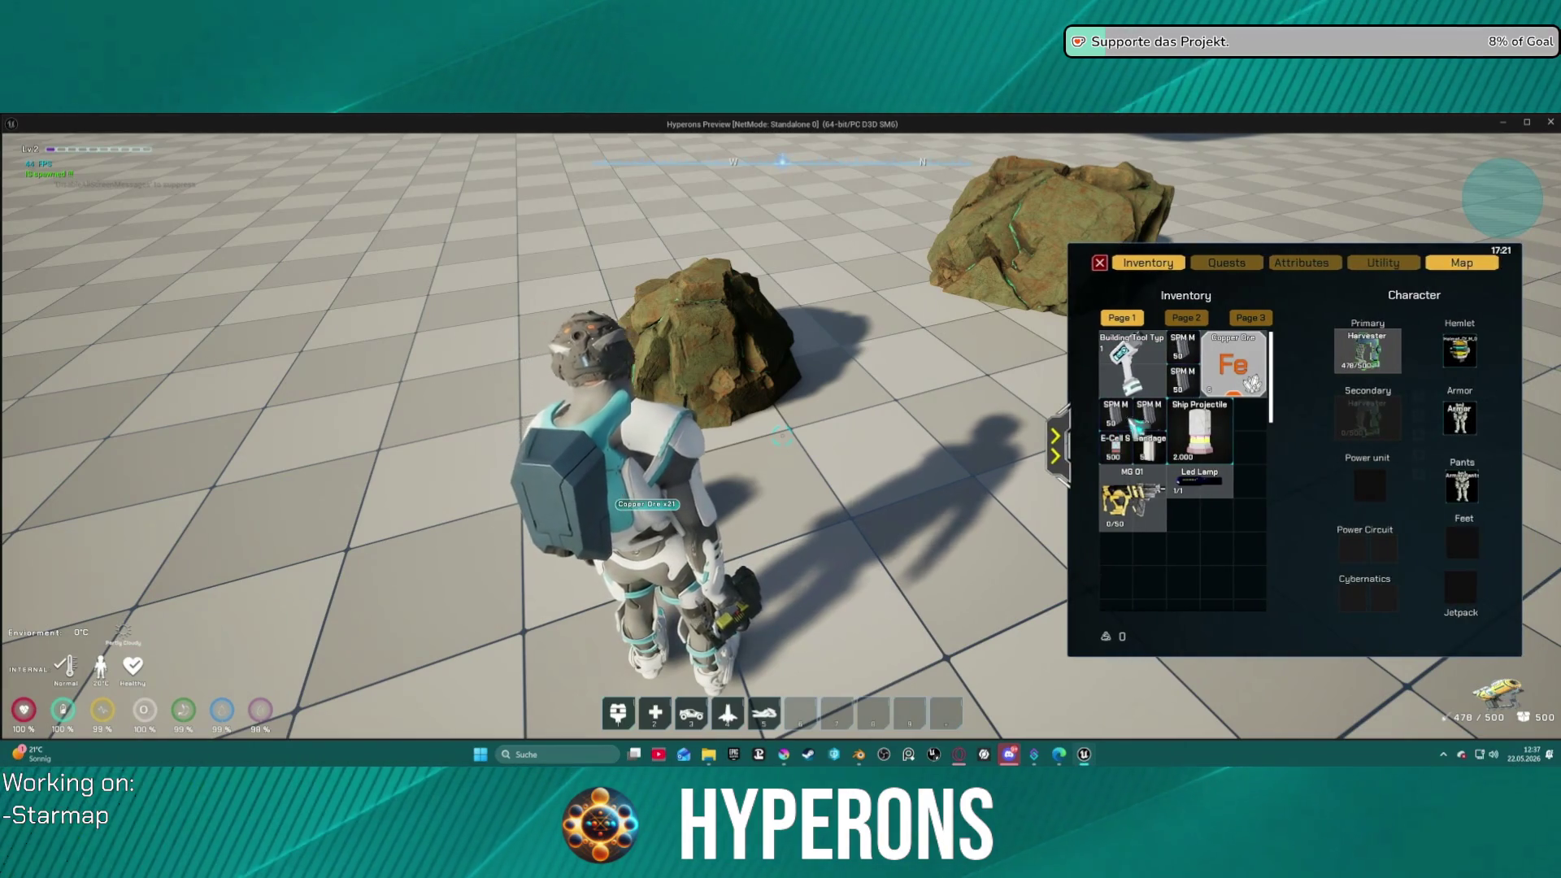
mouse_move(1263, 399)
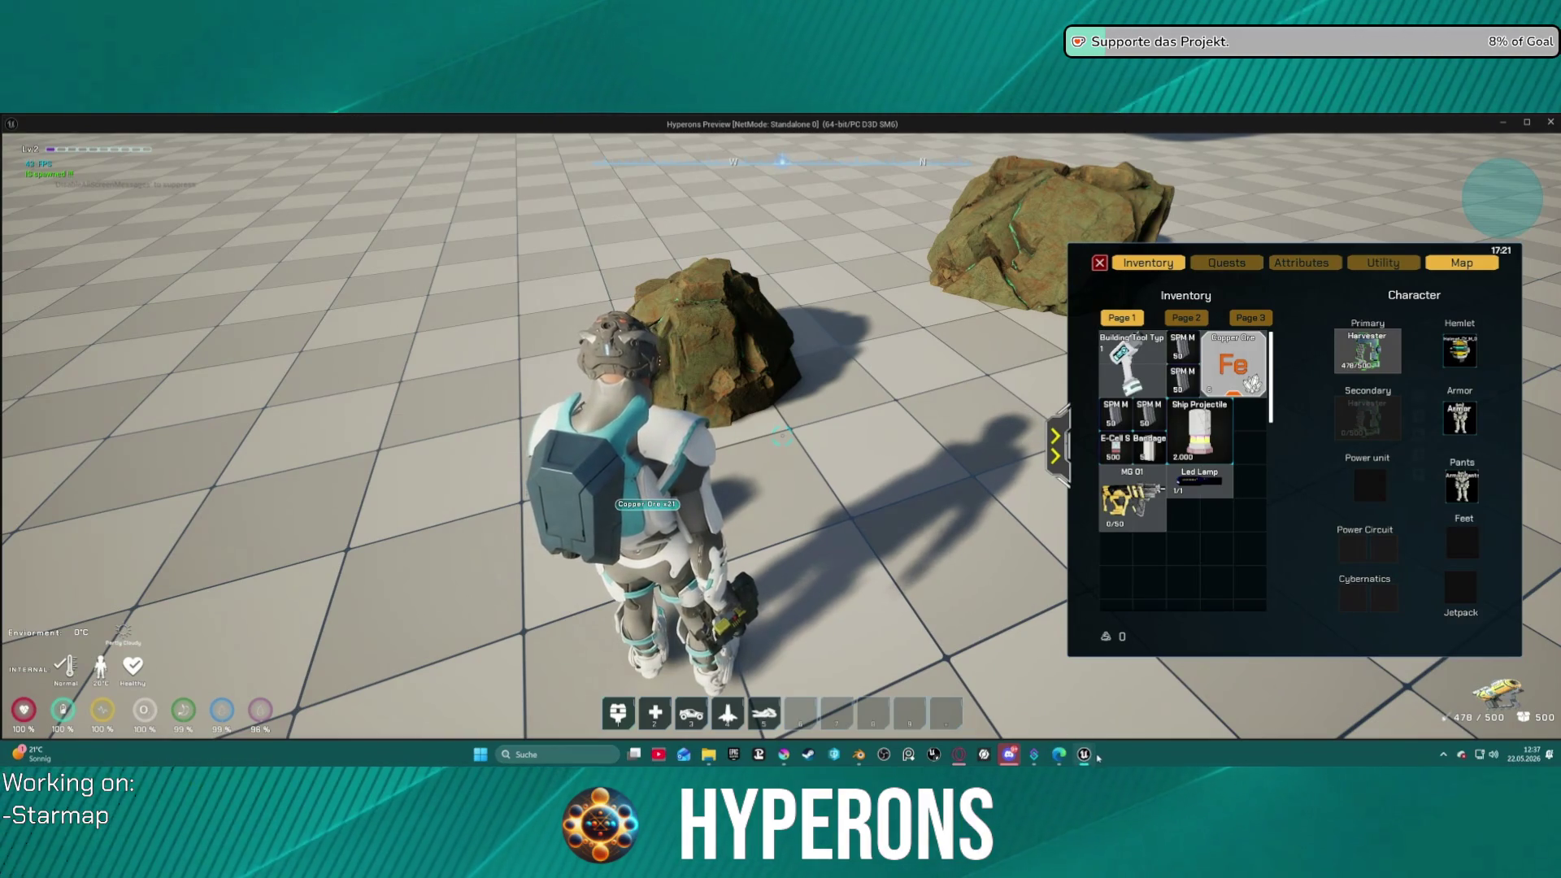
mouse_move(1086, 756)
click(1016, 701)
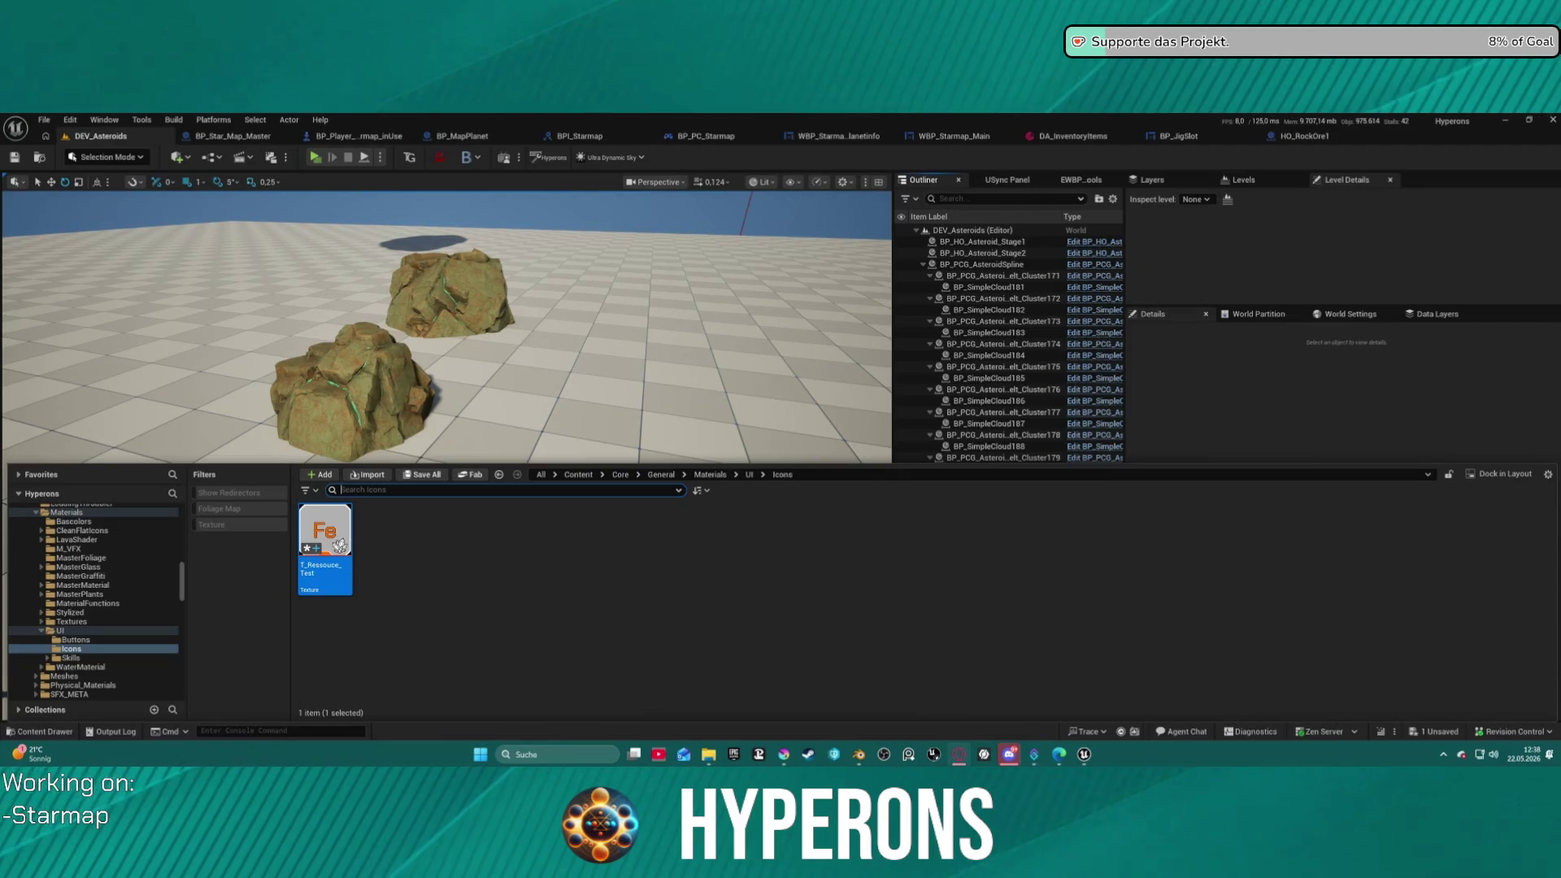
- Hide the crystal cluster layer and show the single white ore chunk layer instead
key(alt+Tab)
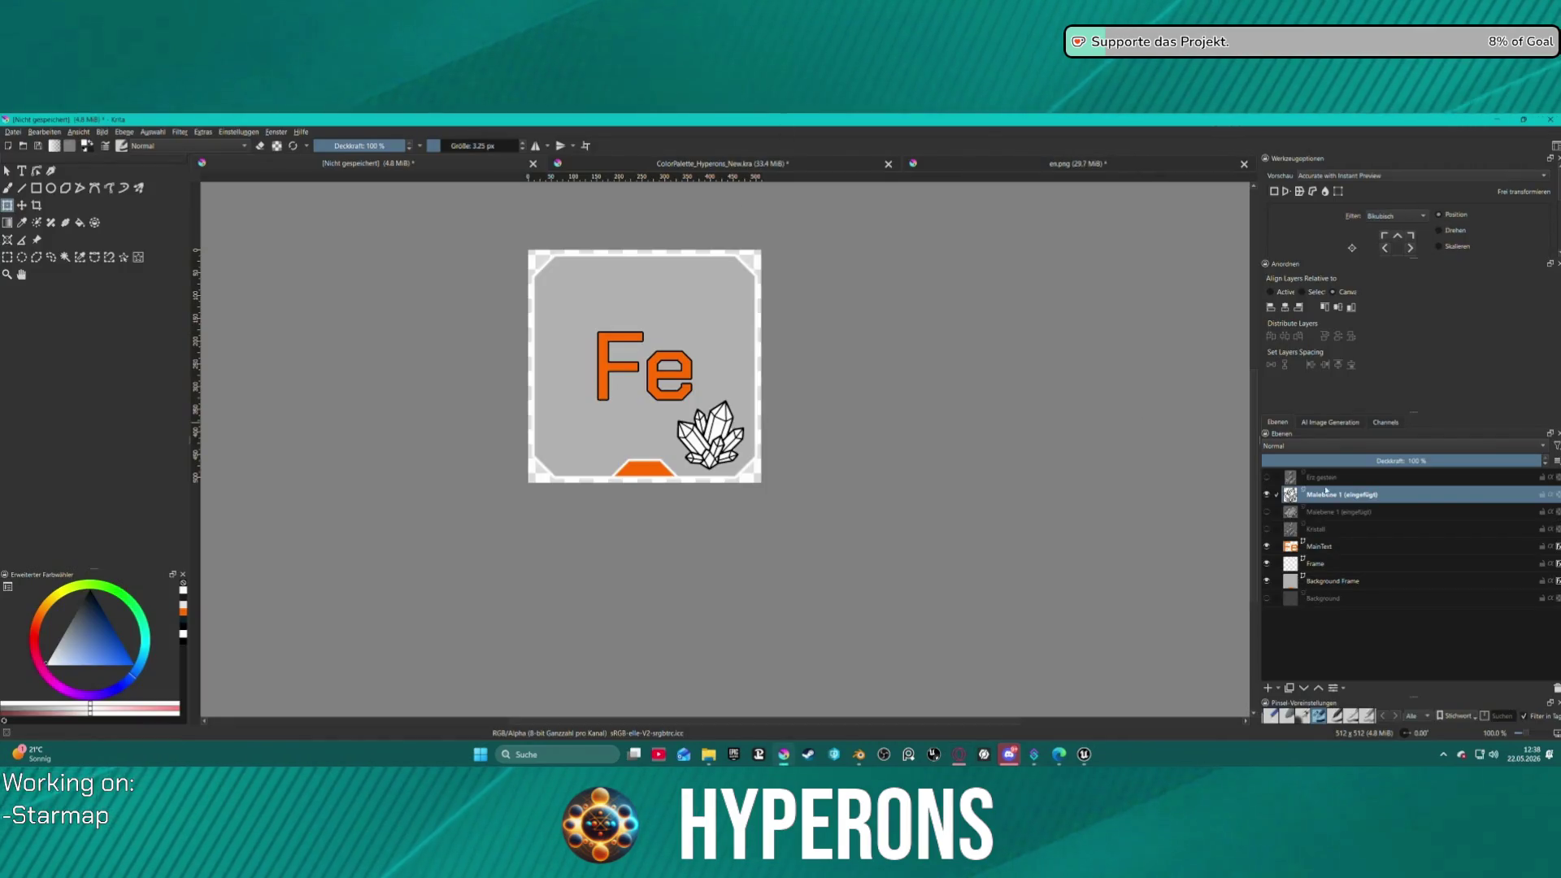
click(1266, 495)
click(1266, 477)
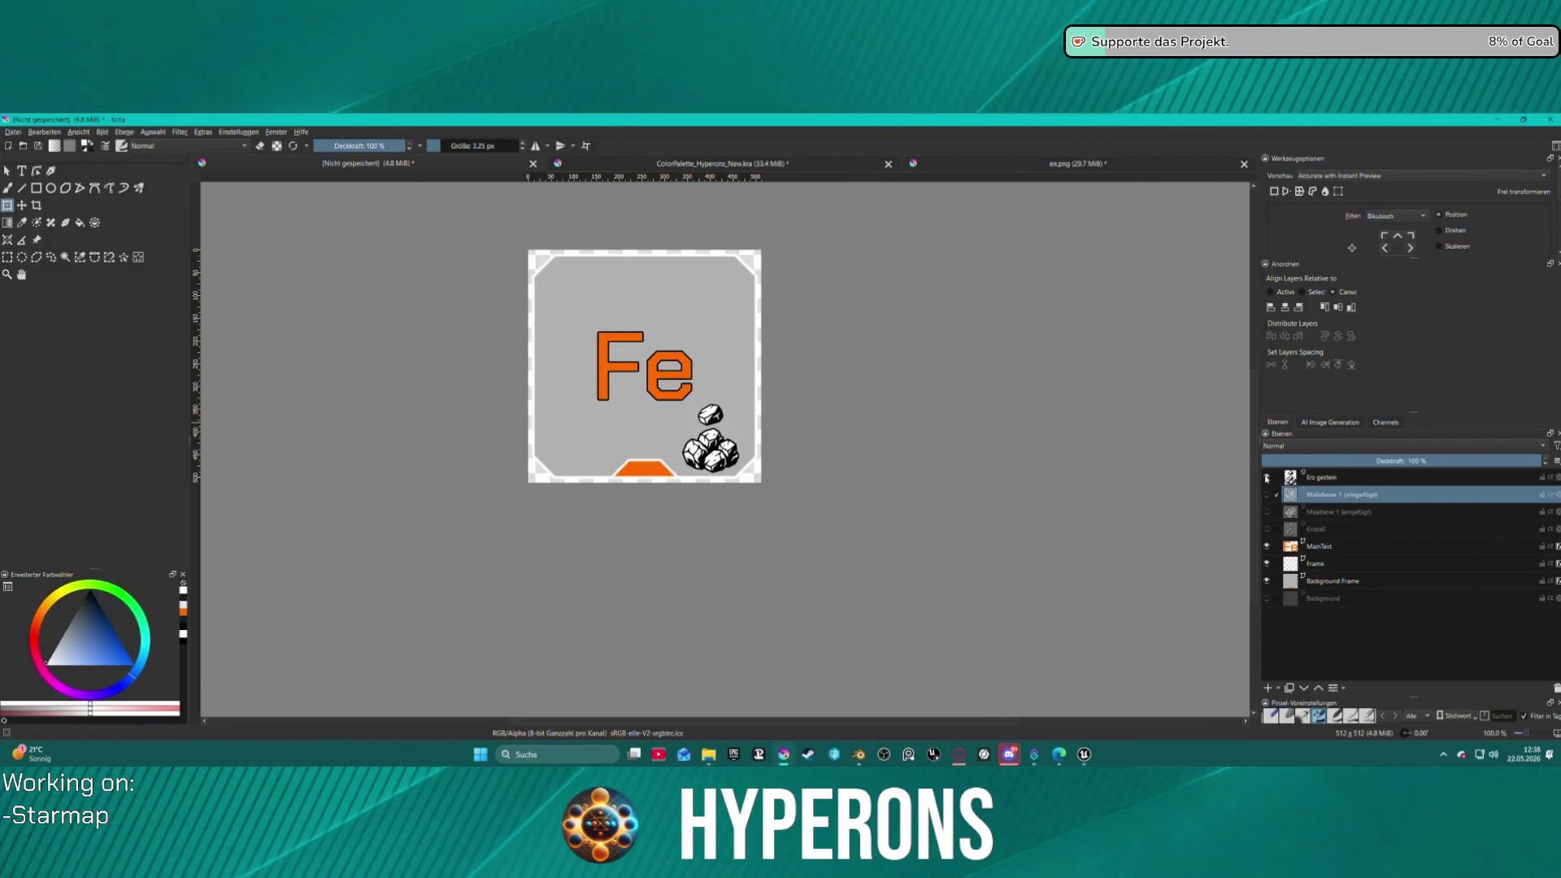
click(1266, 477)
click(1267, 513)
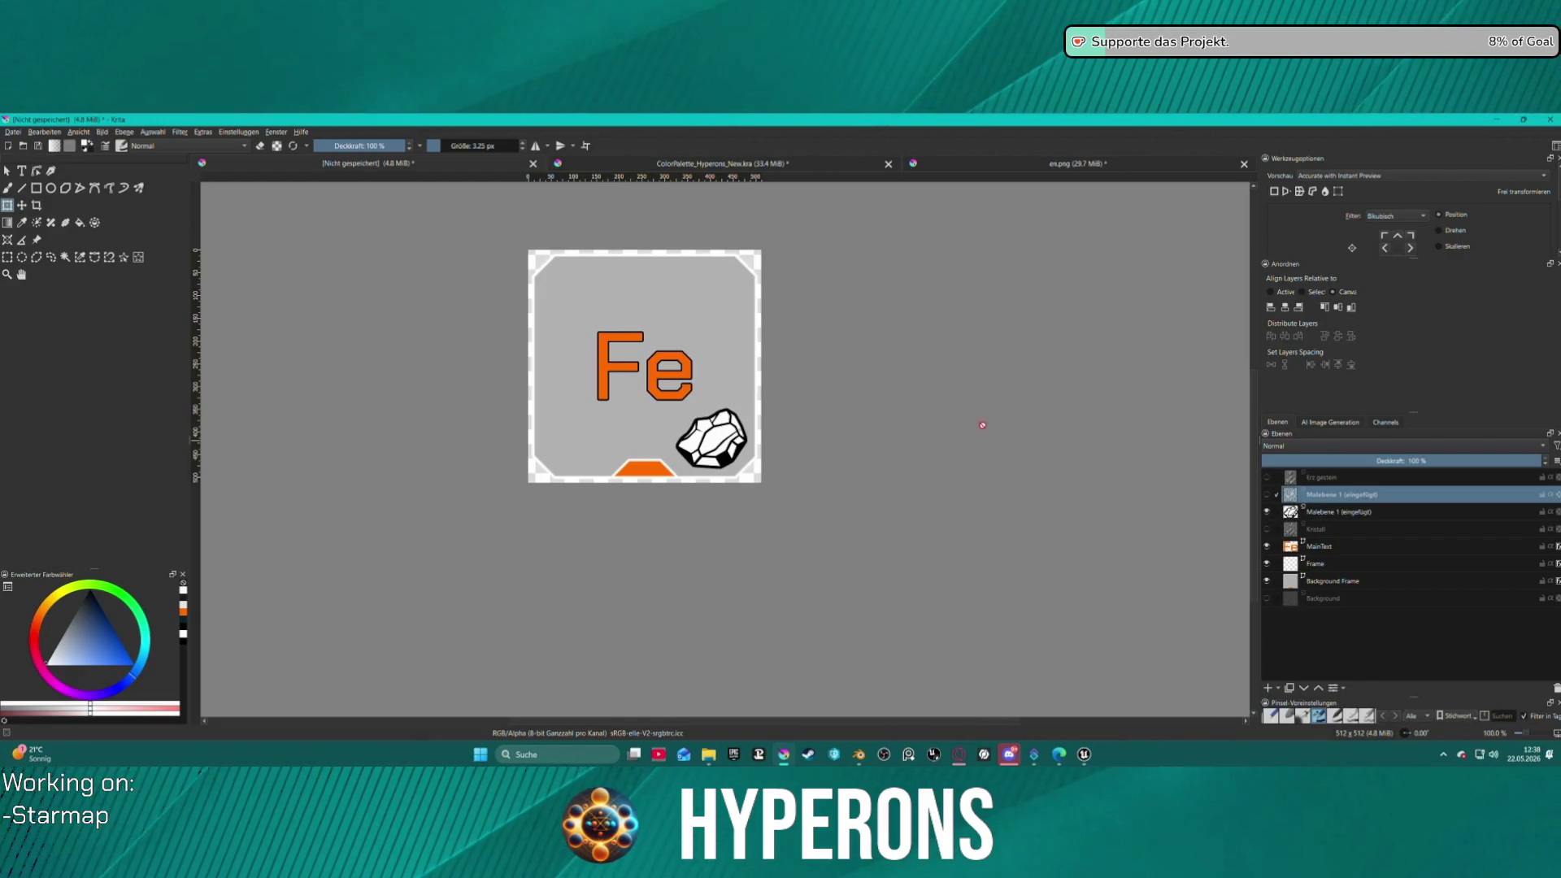
- Export the icon as PNG to T_Ressource_Test.png
click(13, 132)
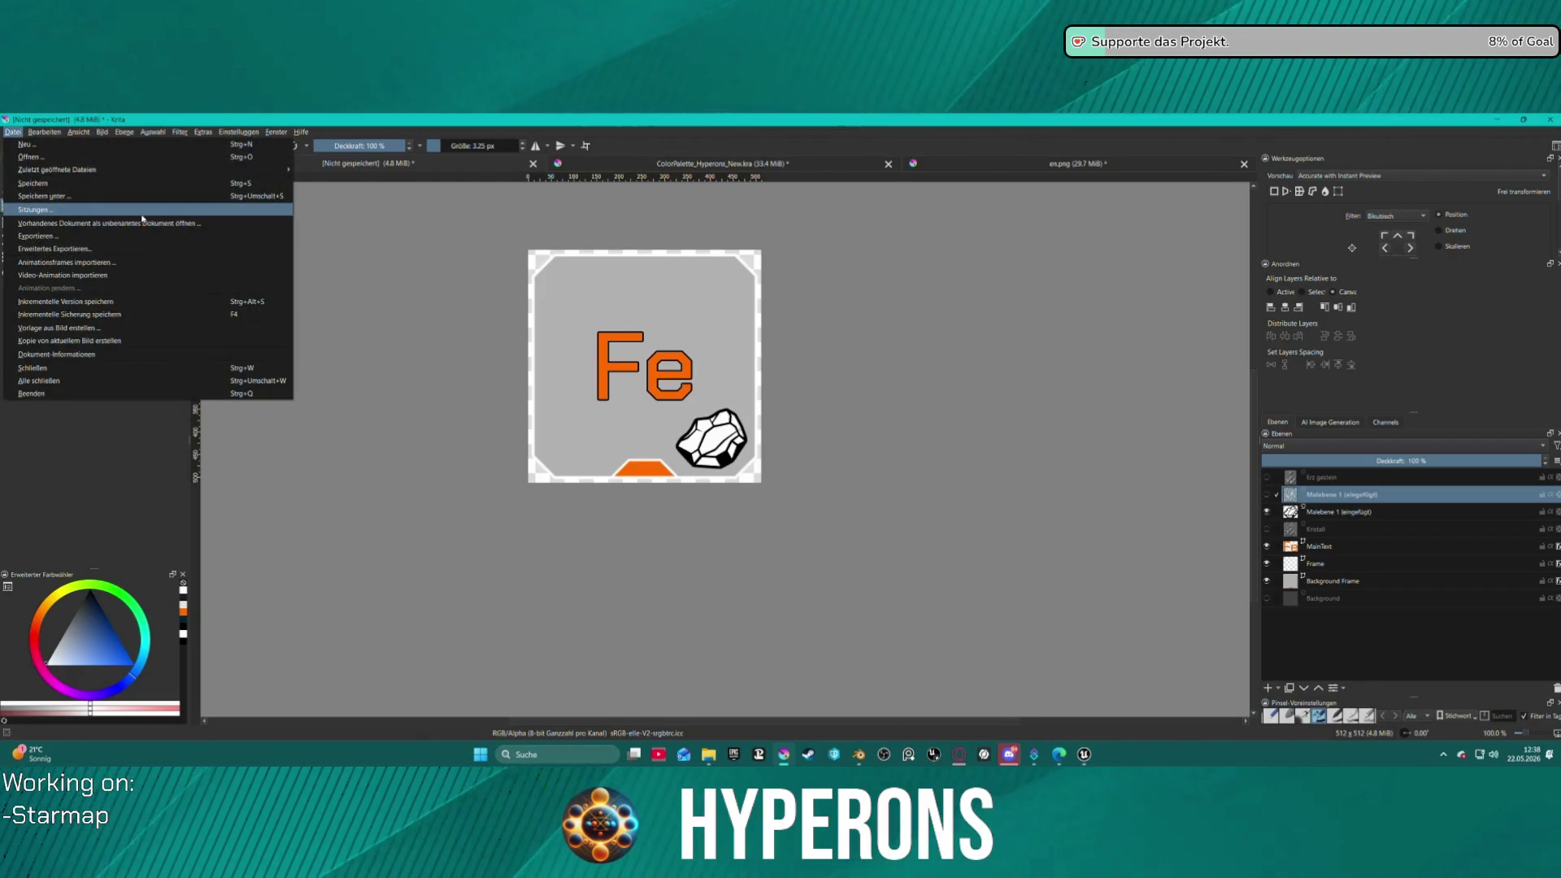
click(166, 243)
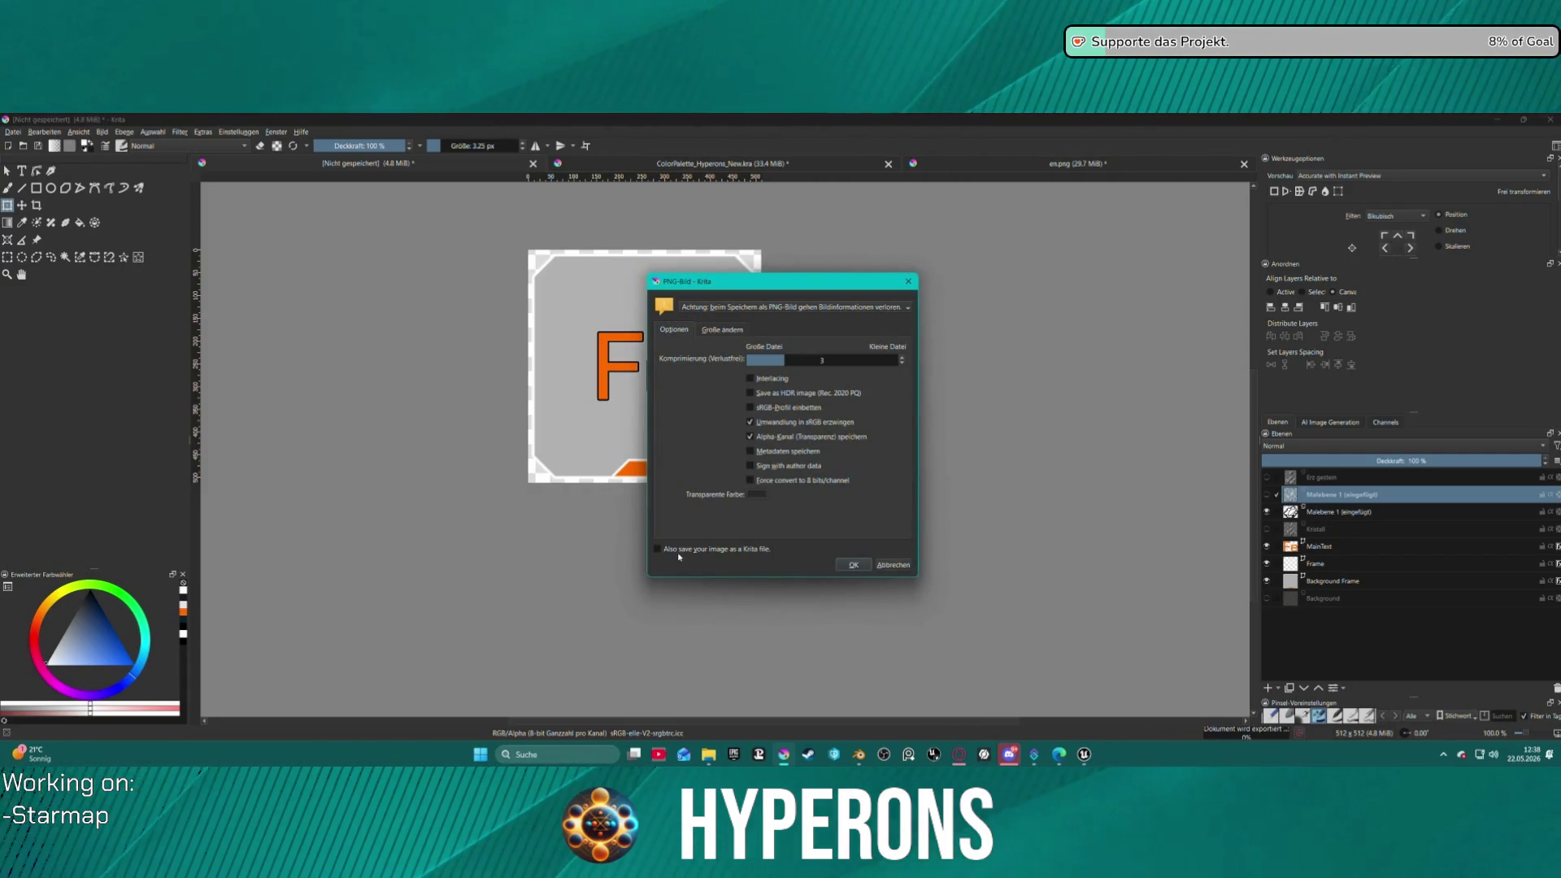
click(854, 566)
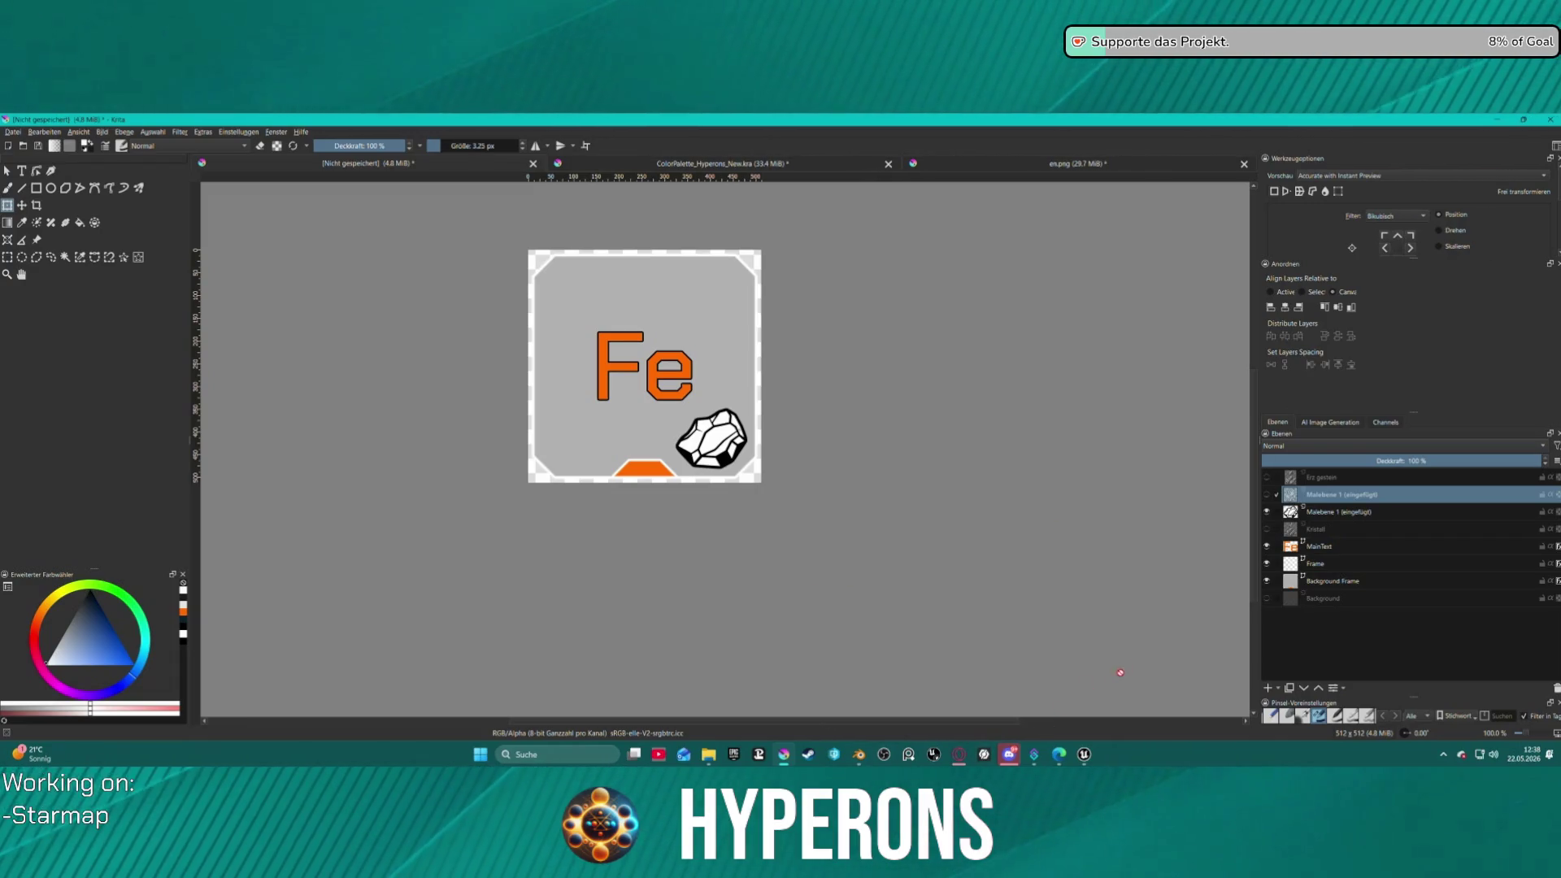
click(1088, 756)
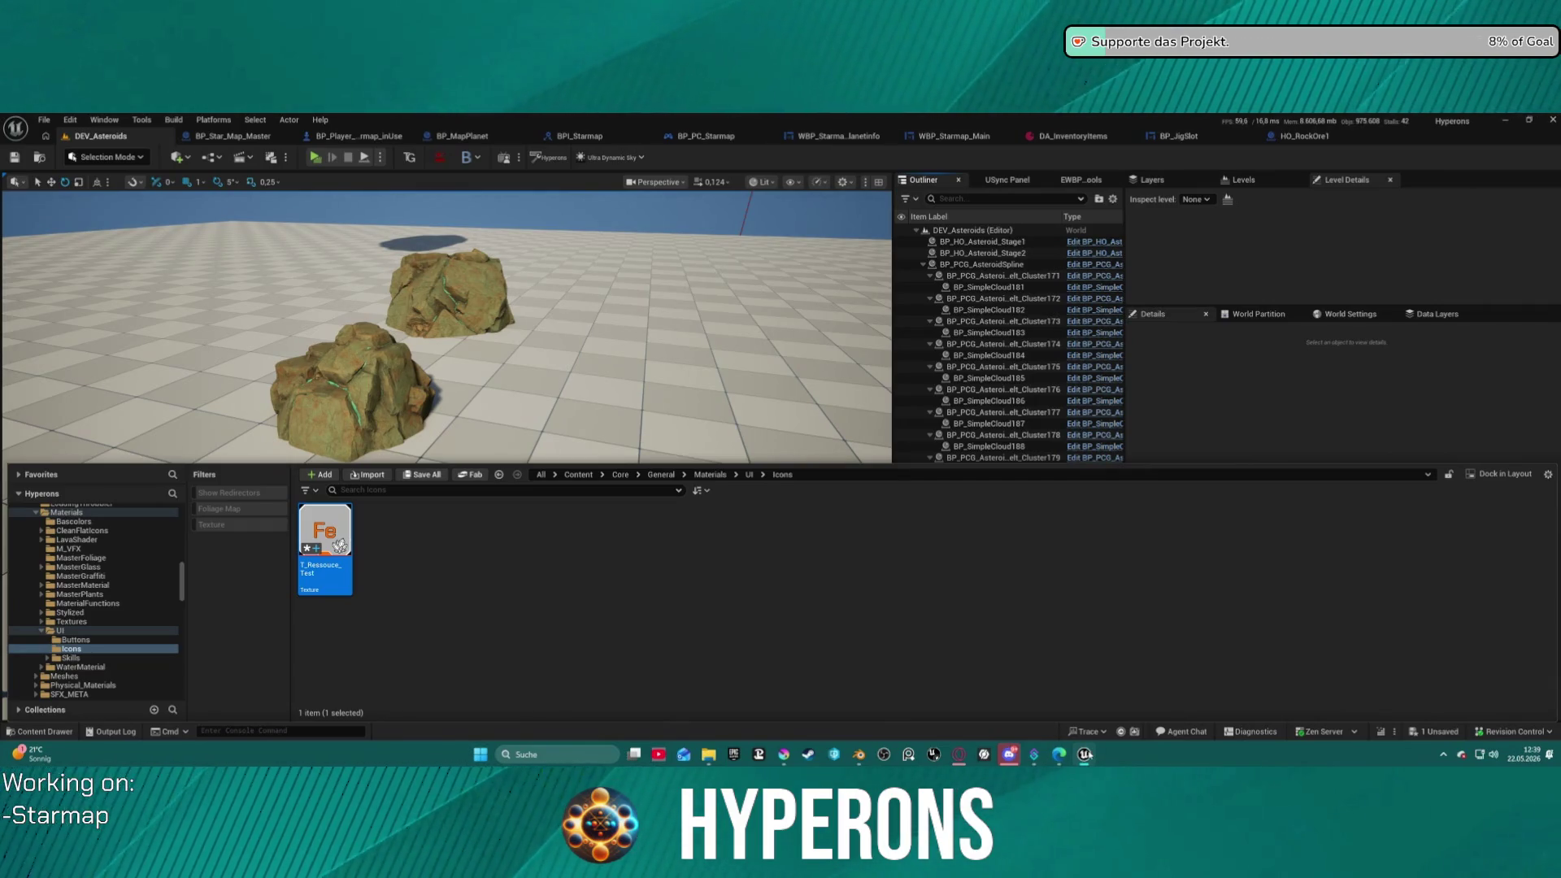
- Reimport the T_Ressource_Test texture with the updated art and start the standalone game preview
click(1087, 755)
click(1090, 752)
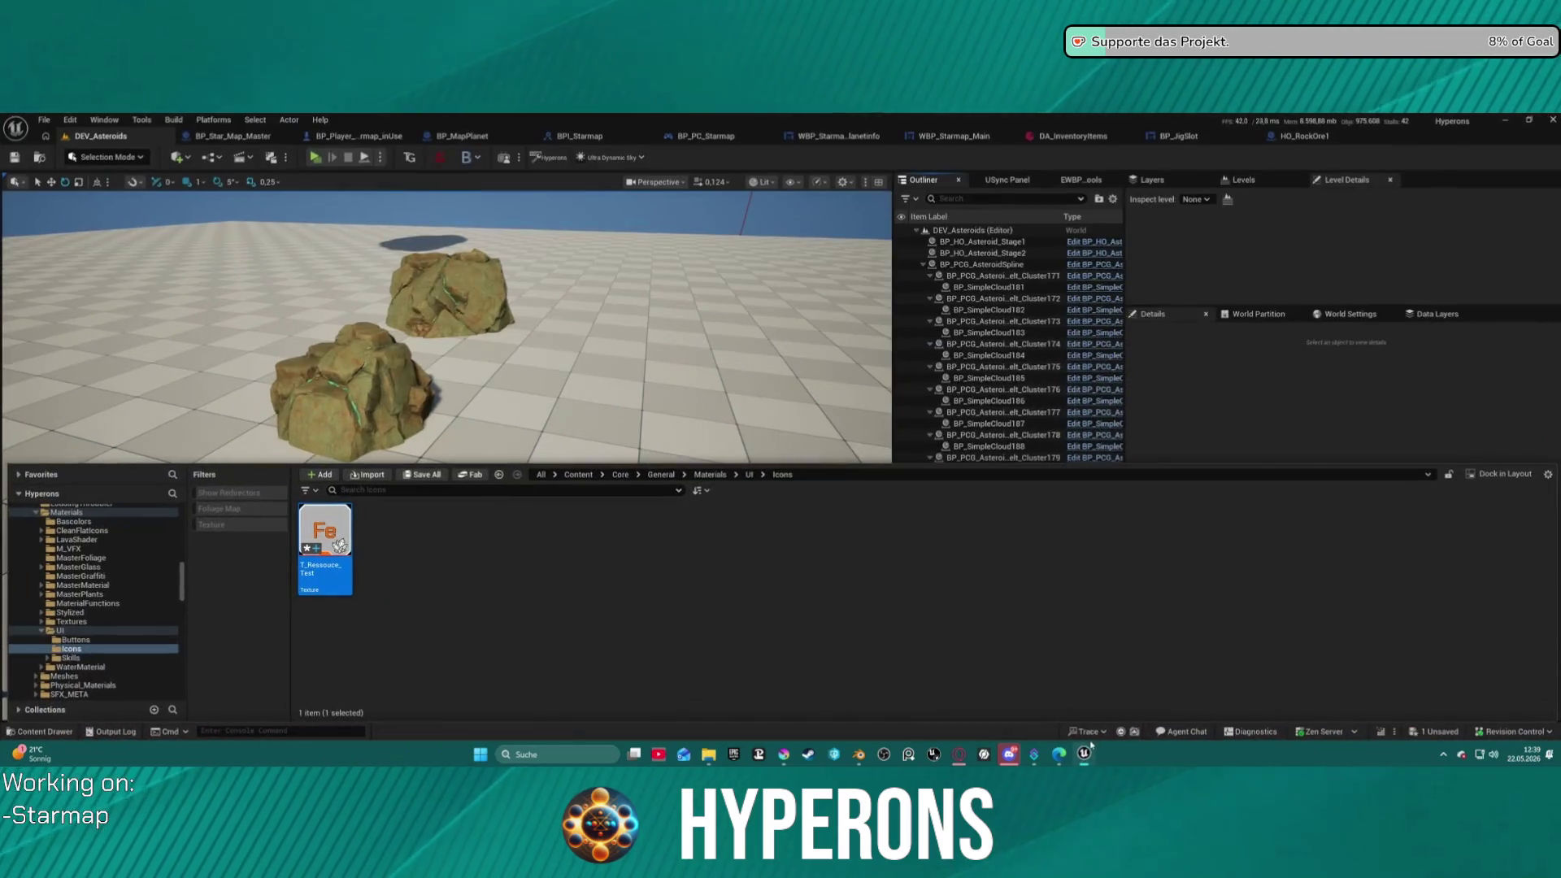
right_click(325, 544)
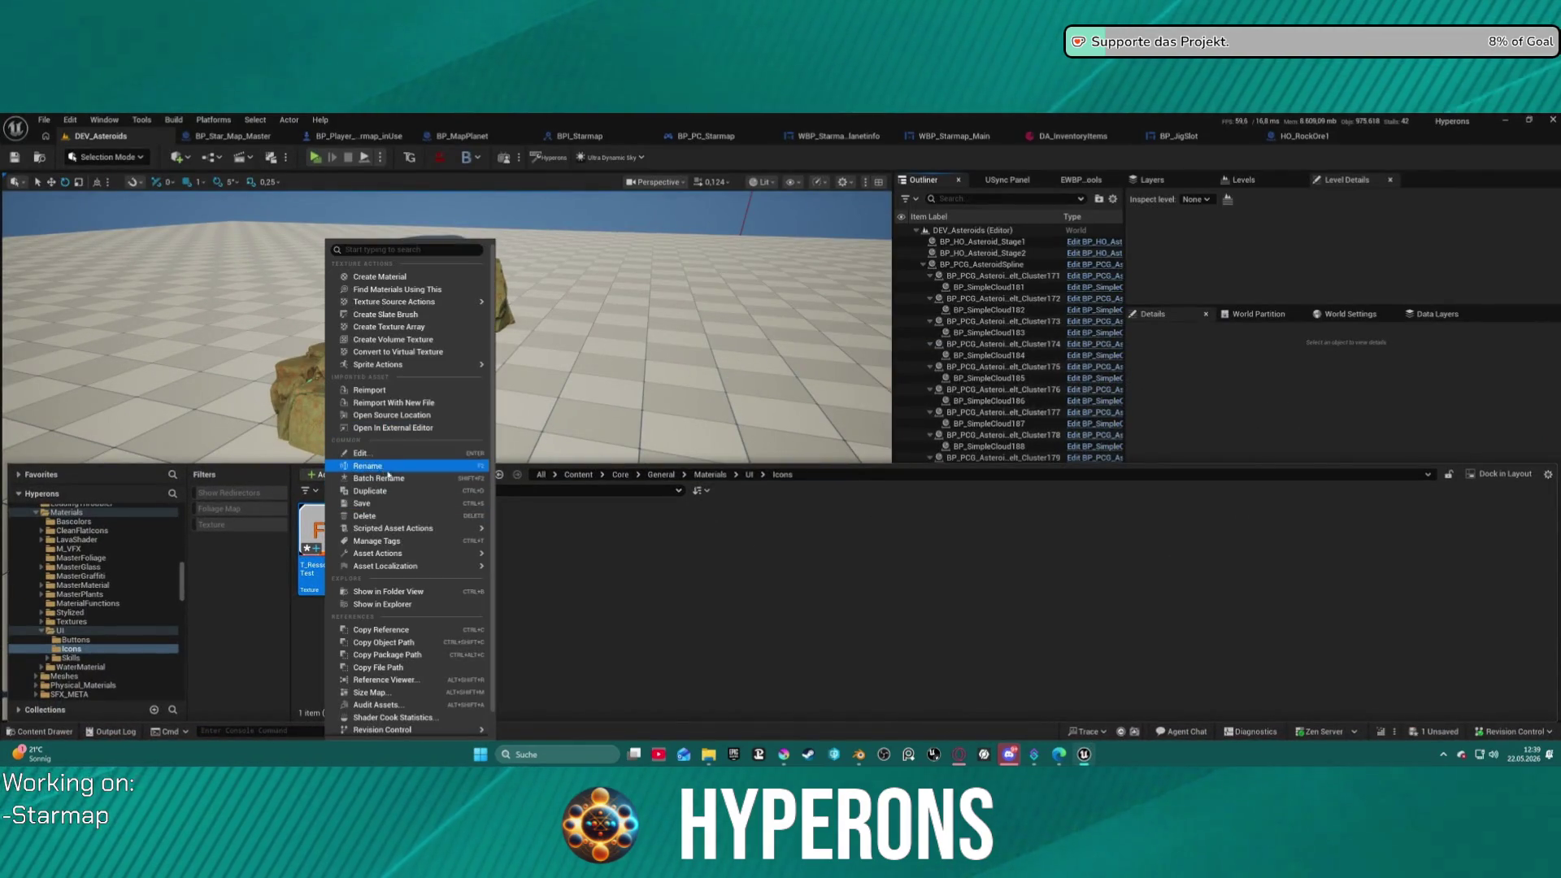
click(398, 391)
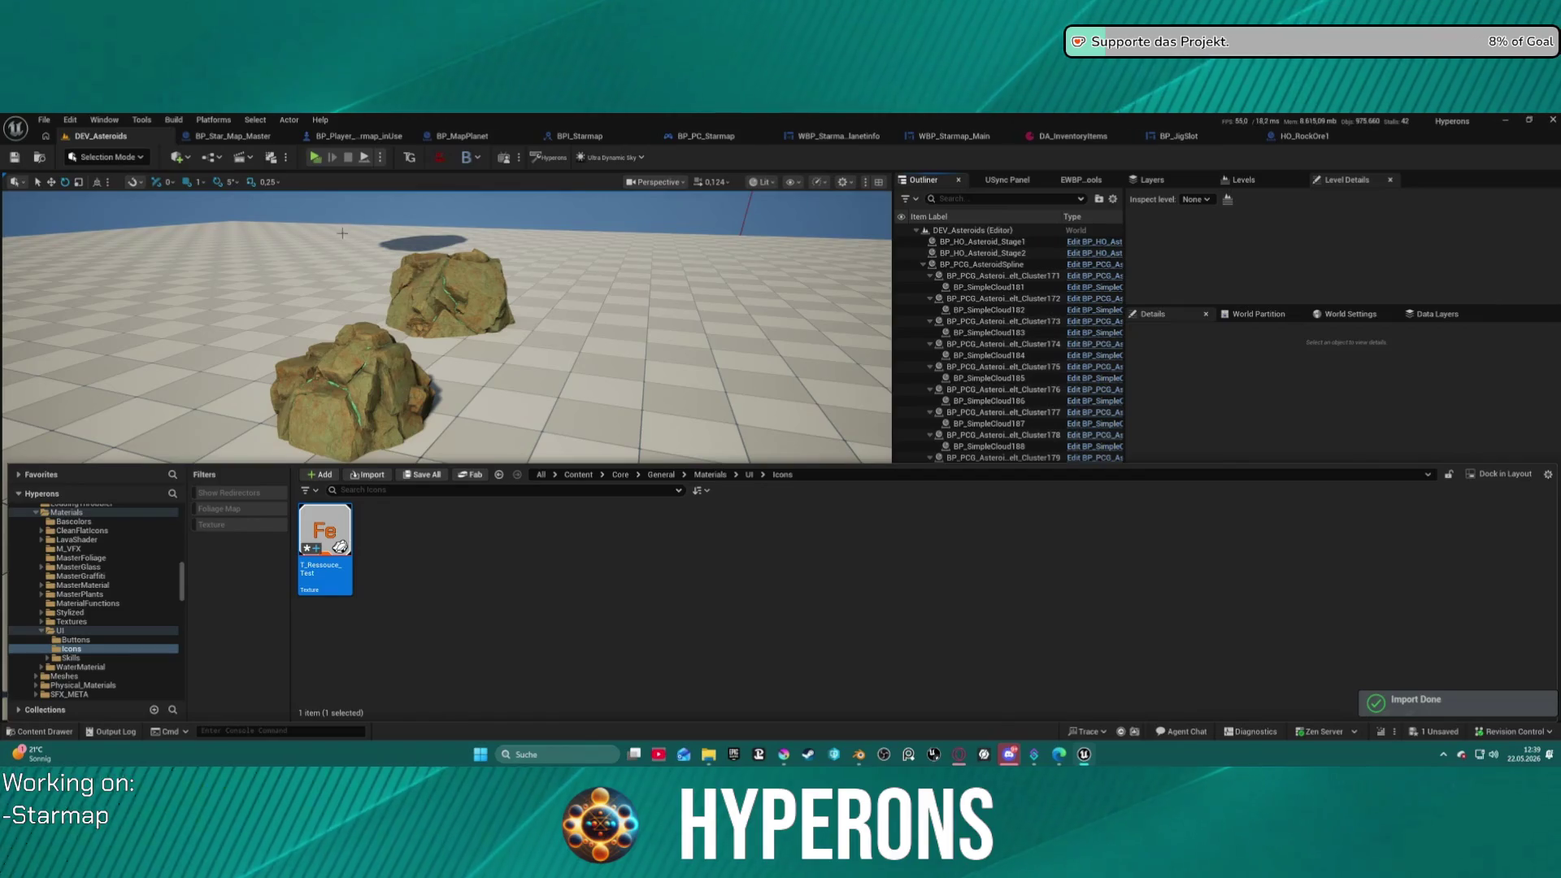
click(325, 159)
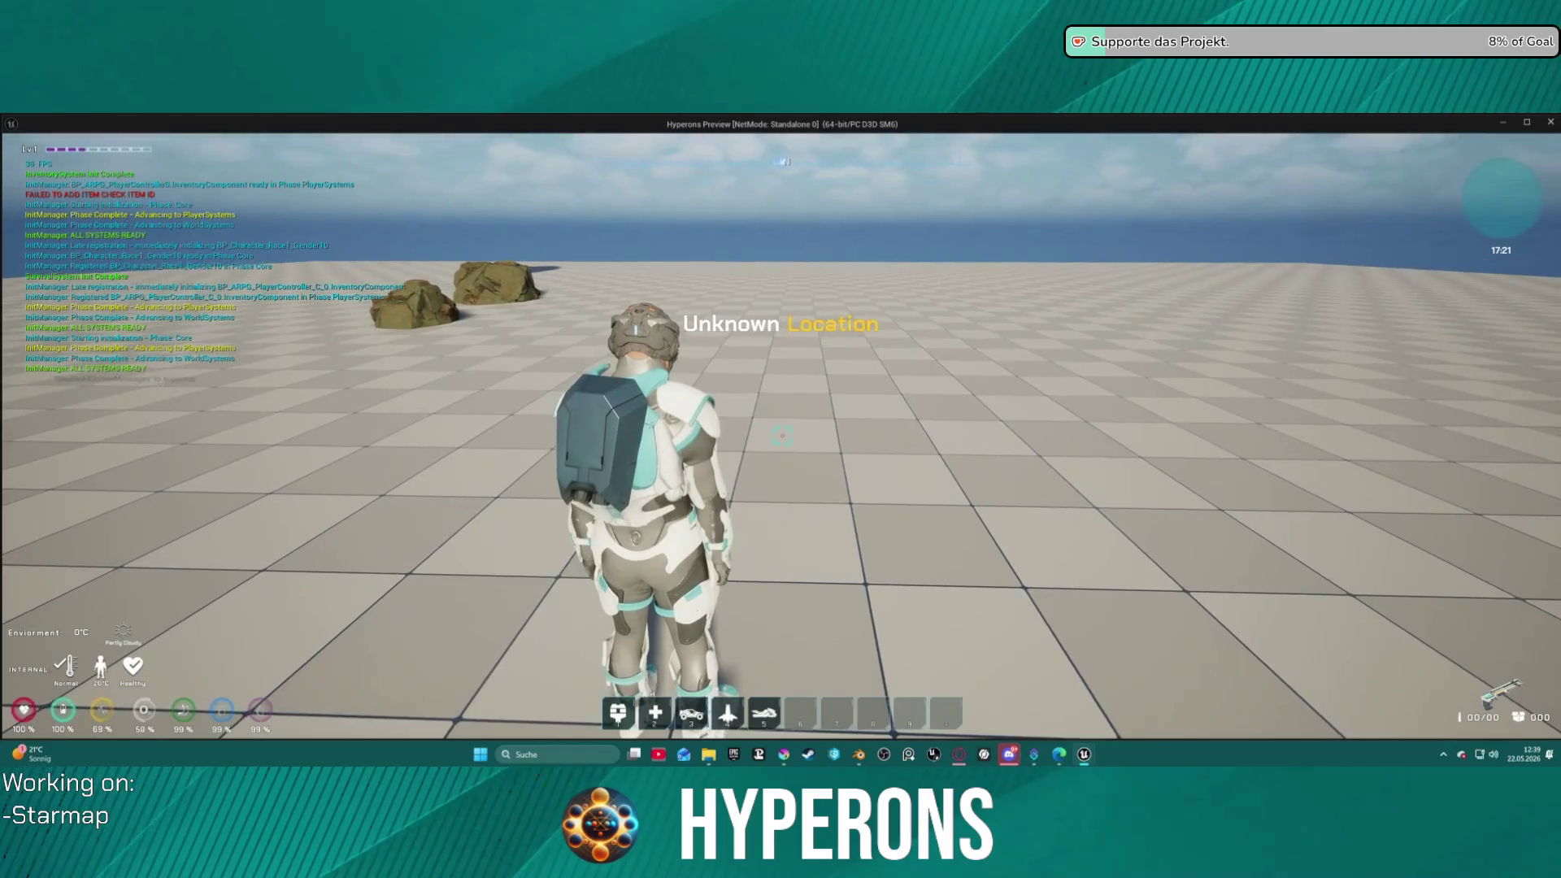
- Equip the Harvester from the inventory and shoot a rock until it shatters
key(i)
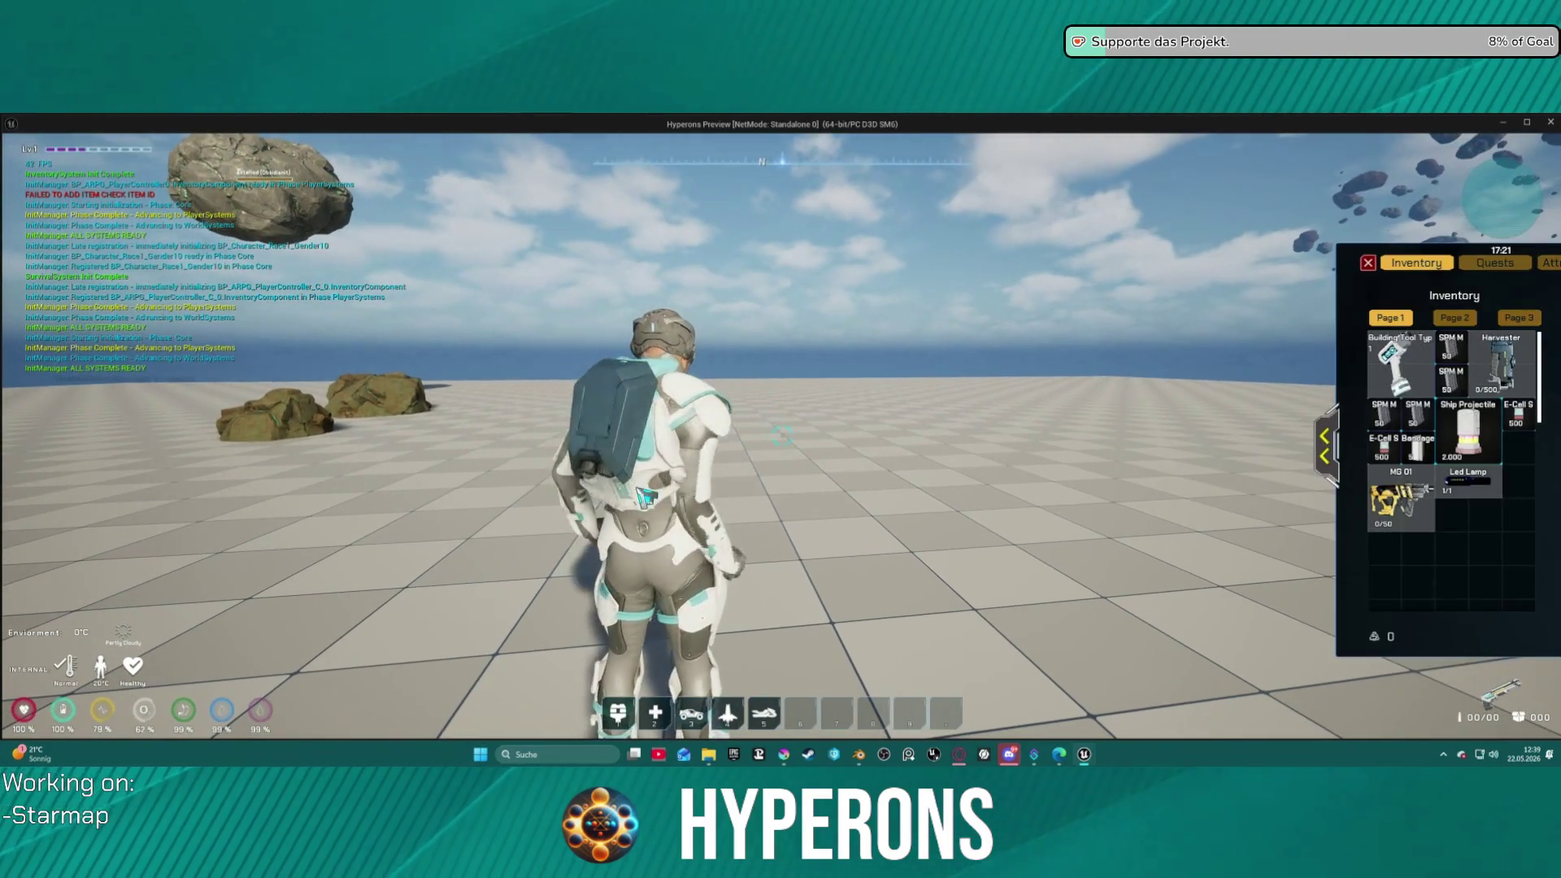
mouse_move(1459, 462)
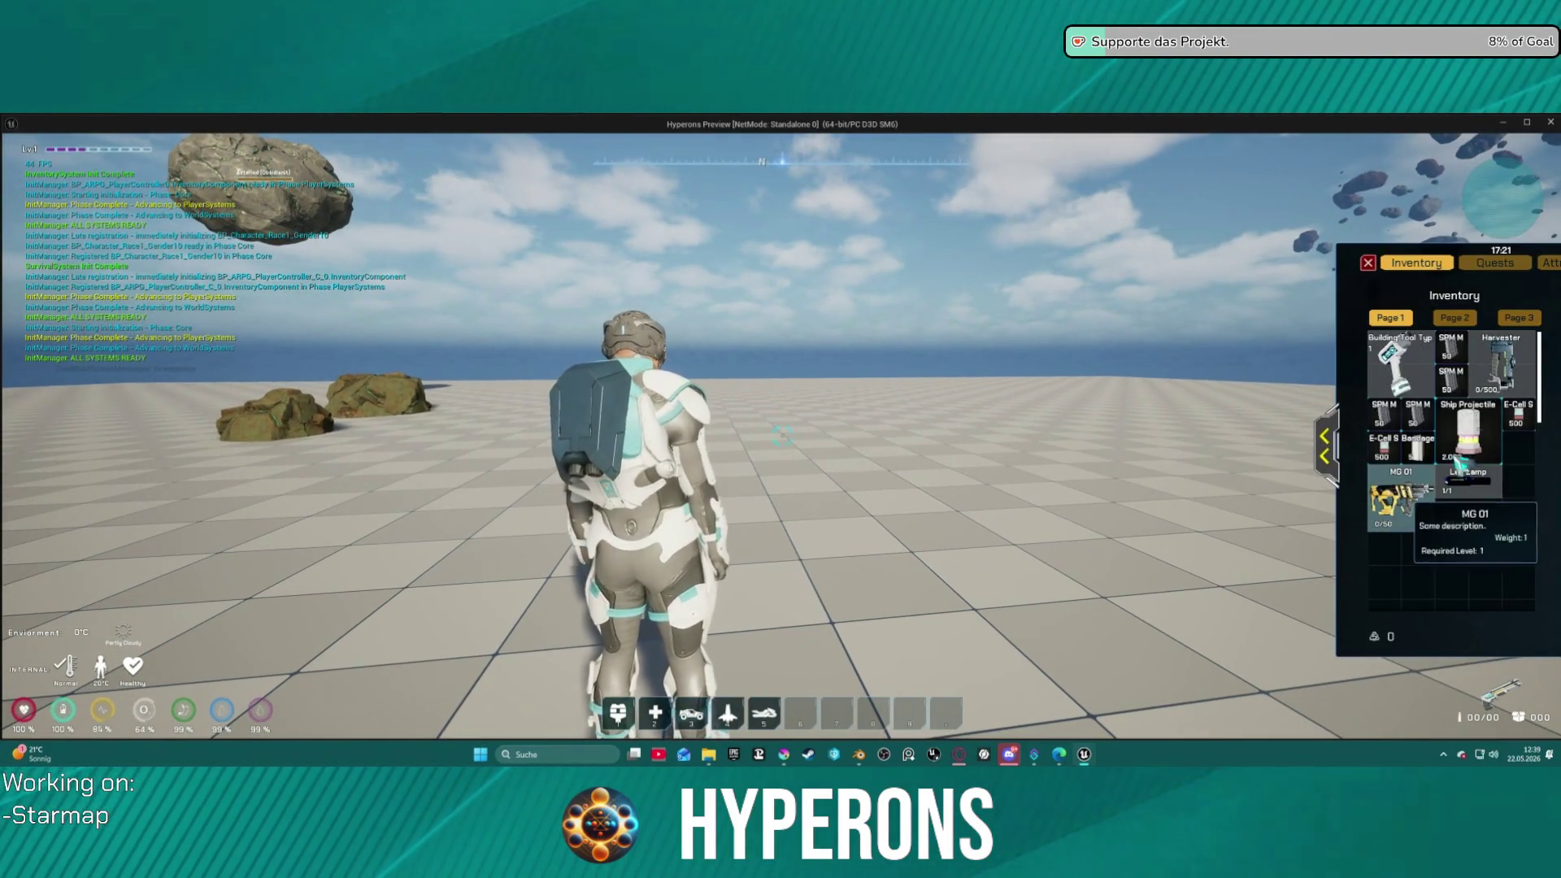
double_click(1518, 367)
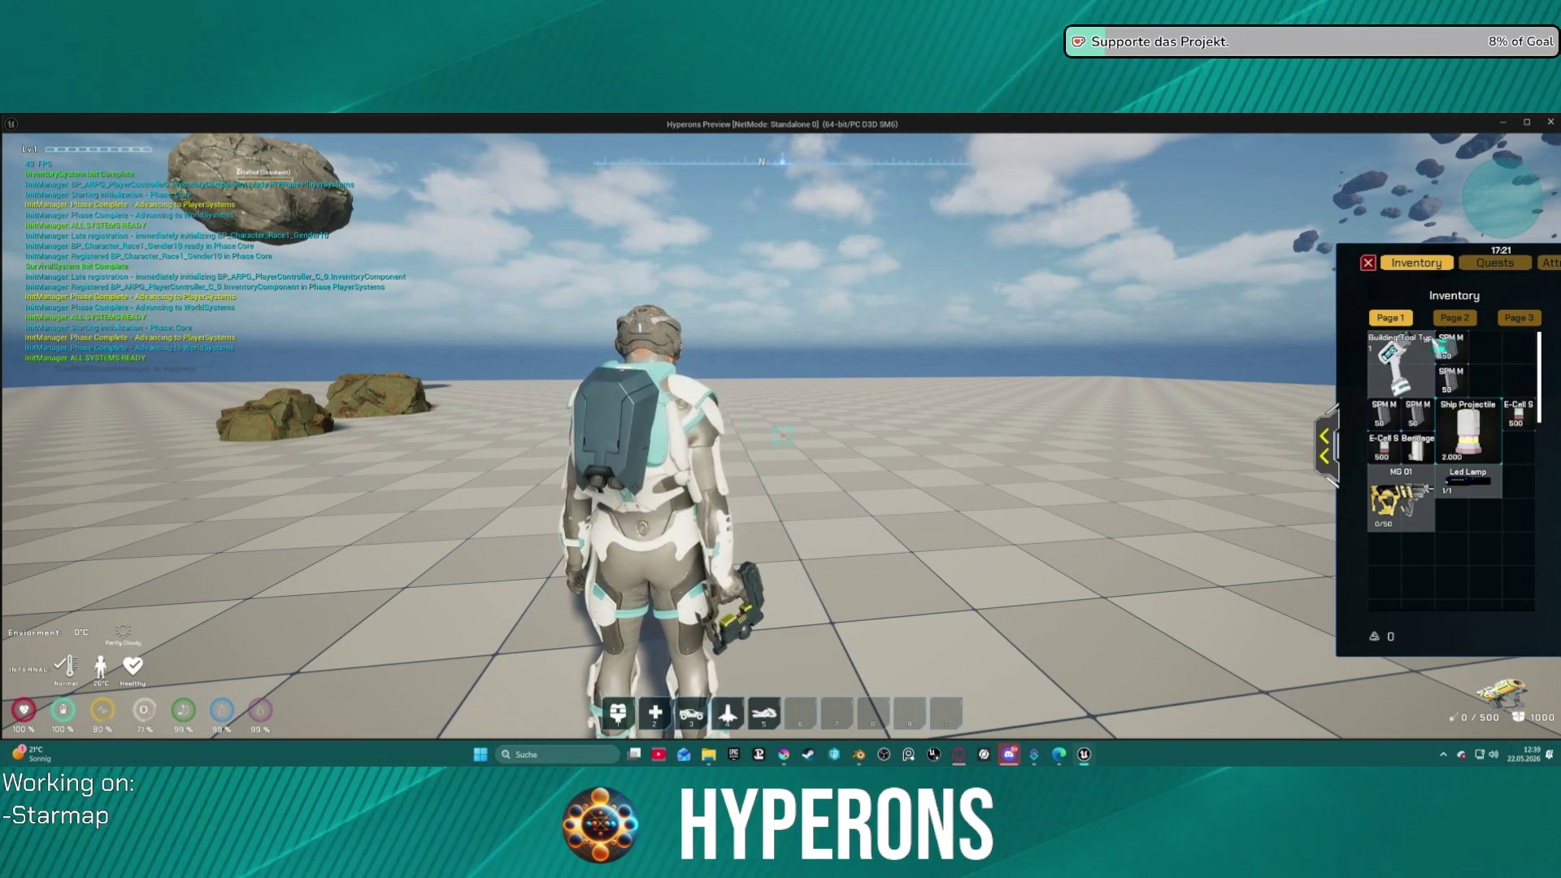
click(1369, 264)
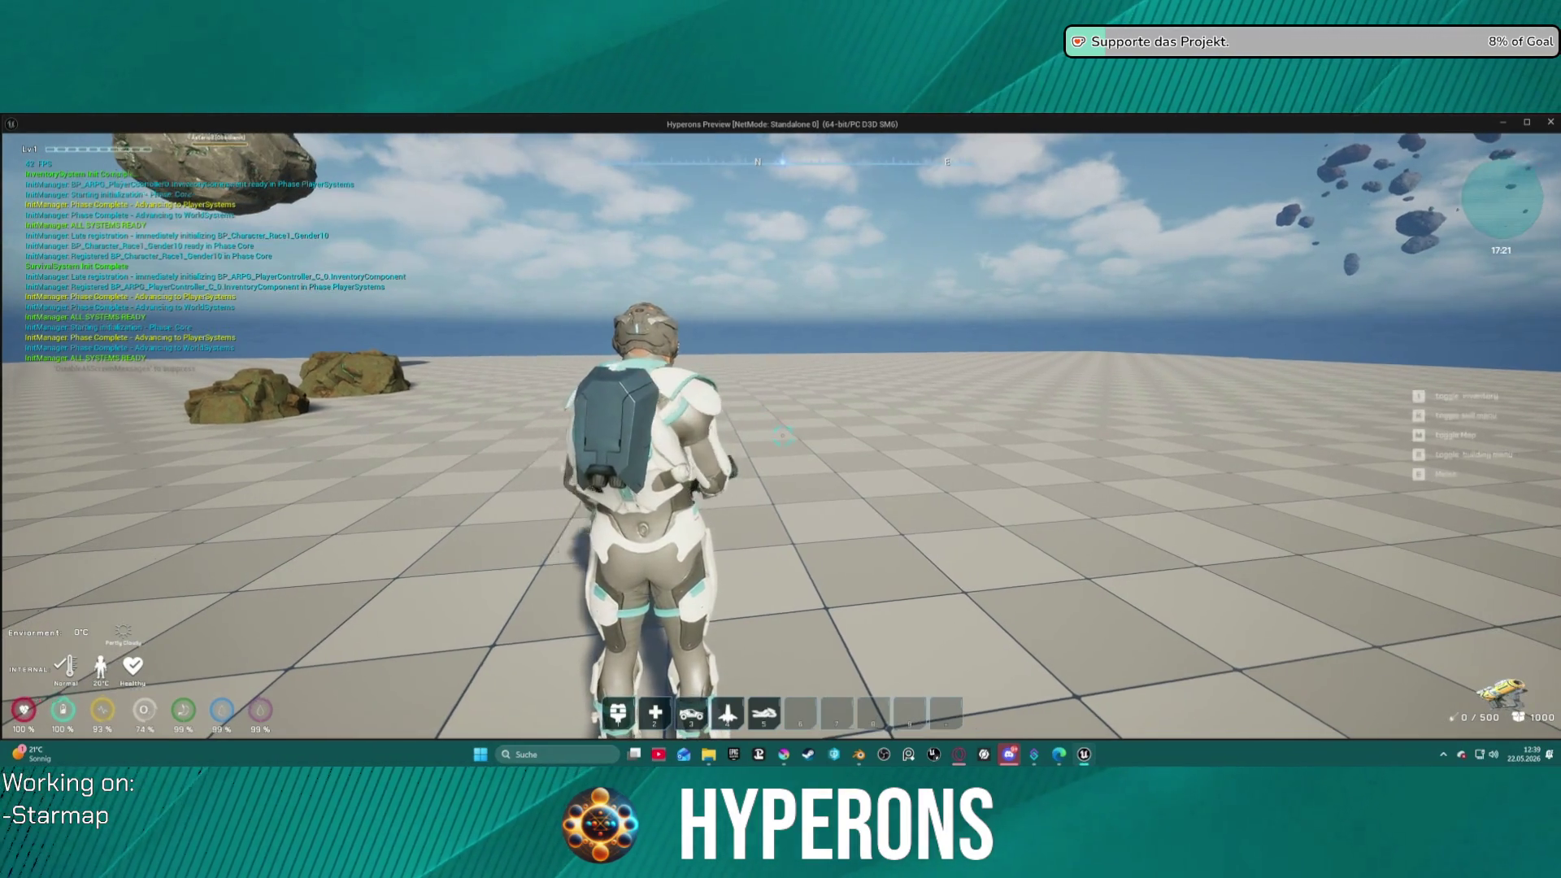
key(space)
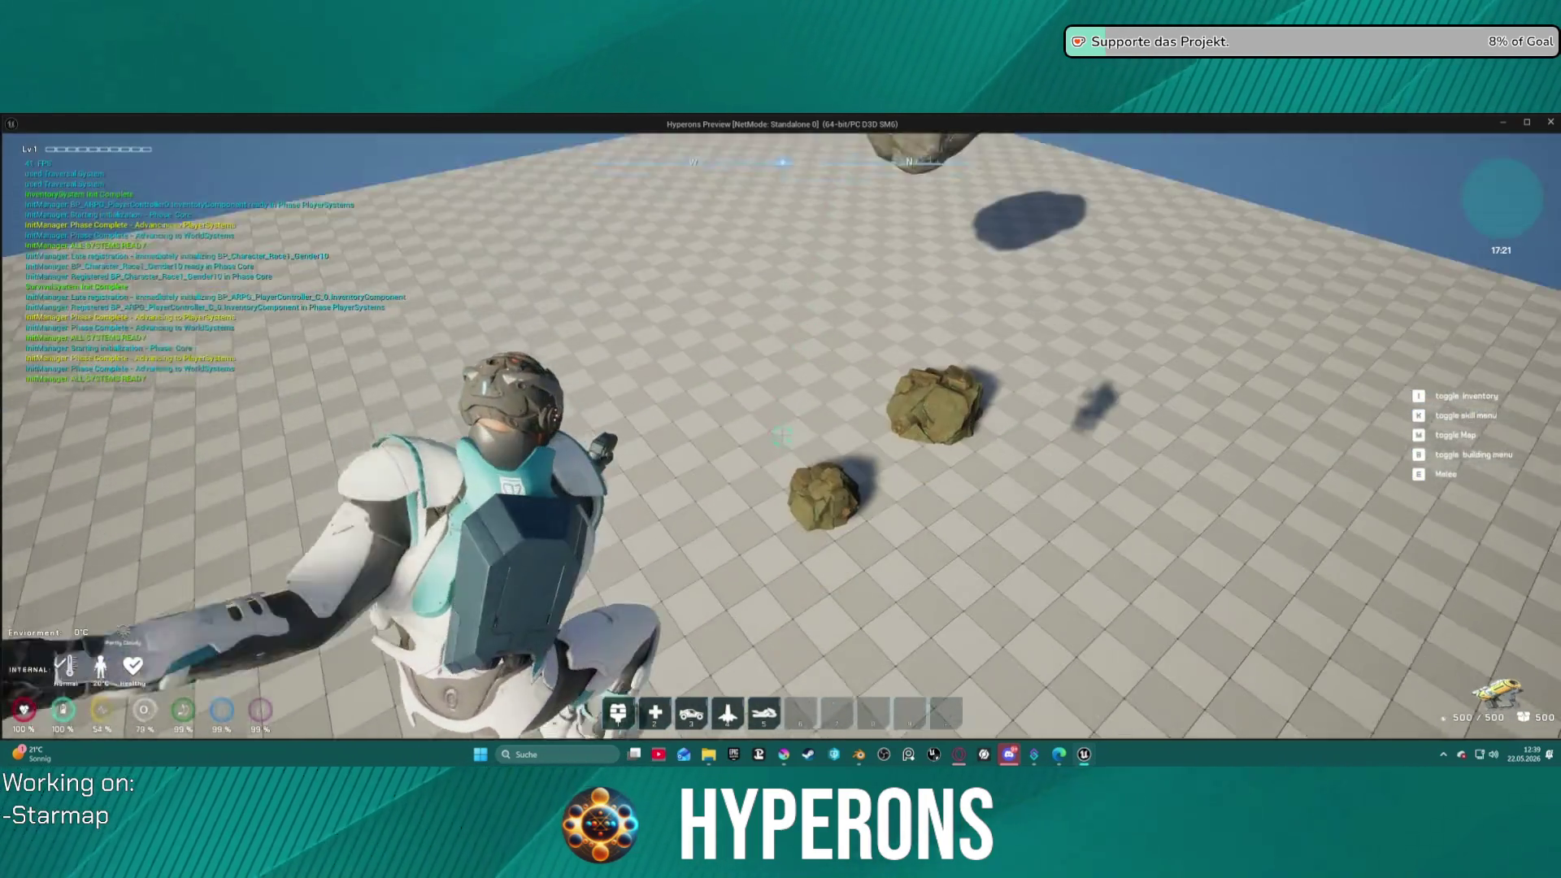
click(780, 440)
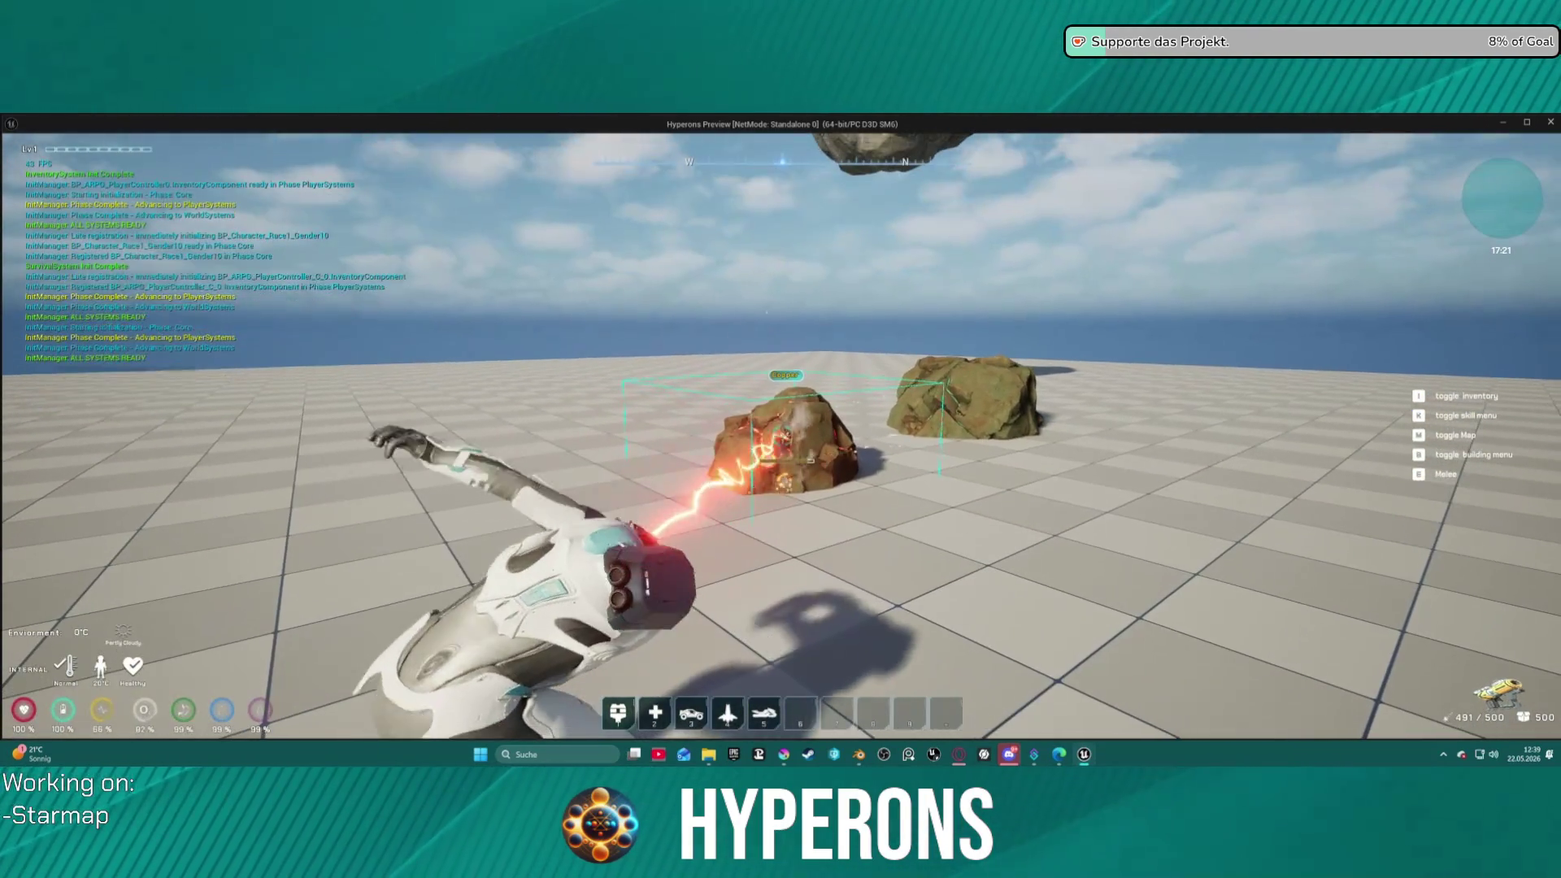
key(space)
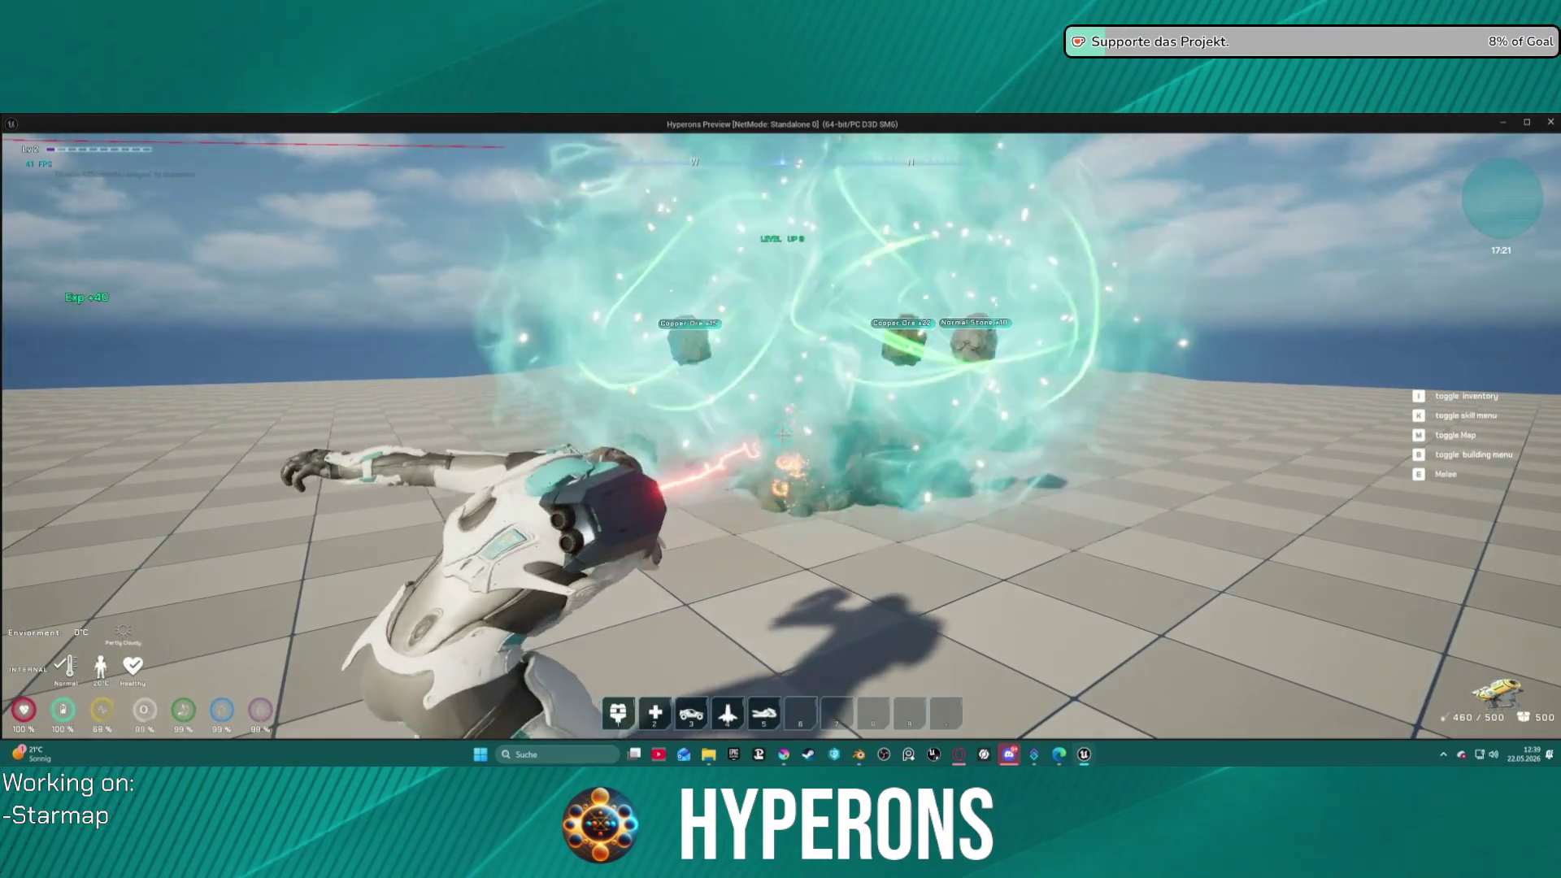
key(a)
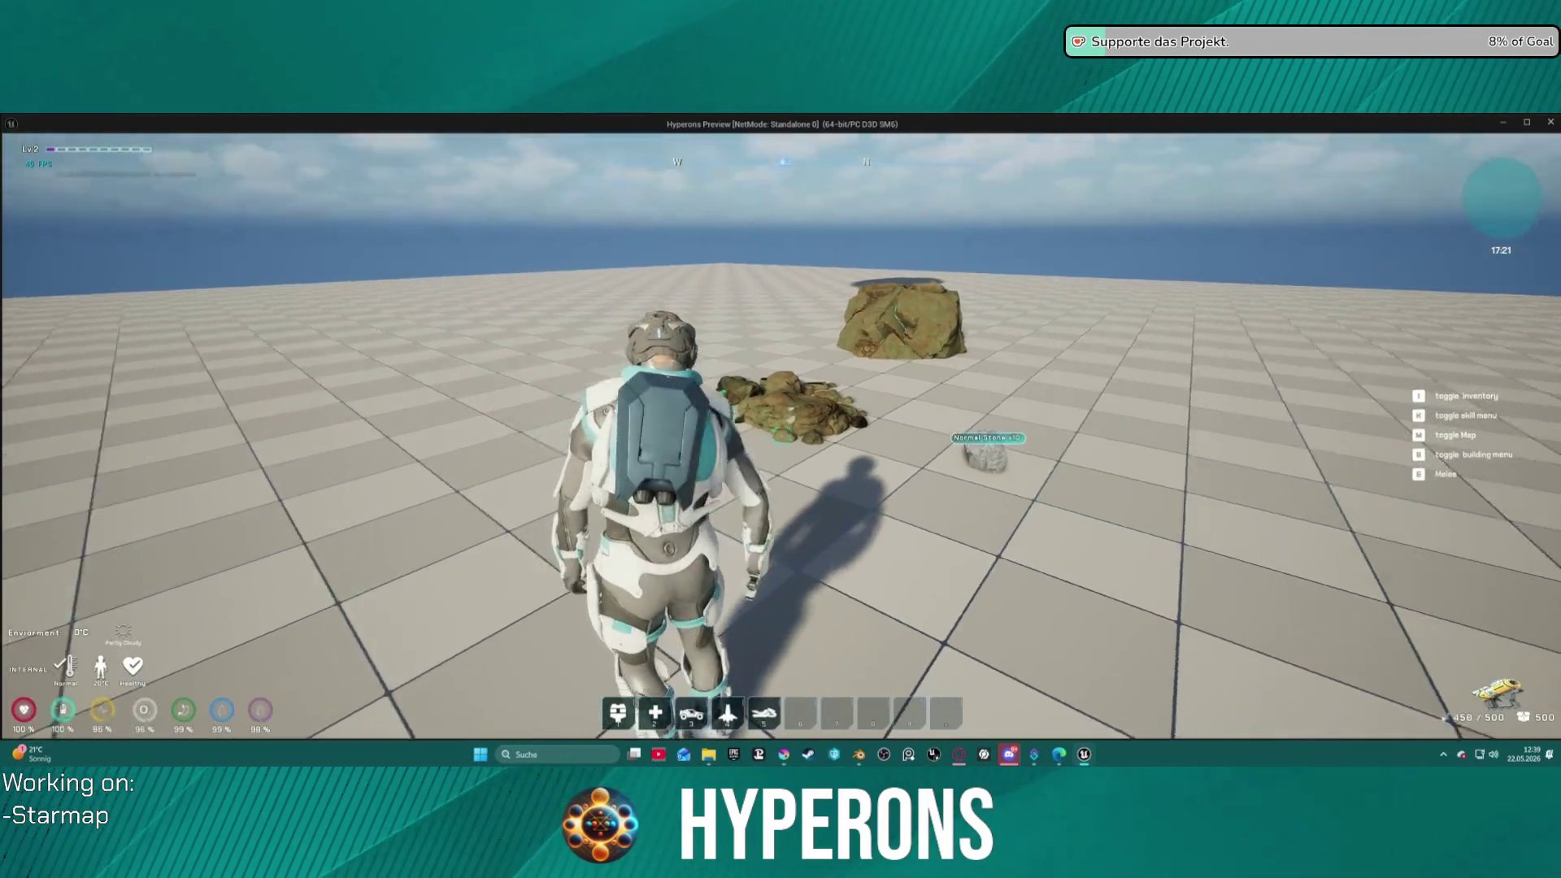
- Confirm the Copper Ore shows the new Fe icon, then stop the preview and return to Krita
key(i)
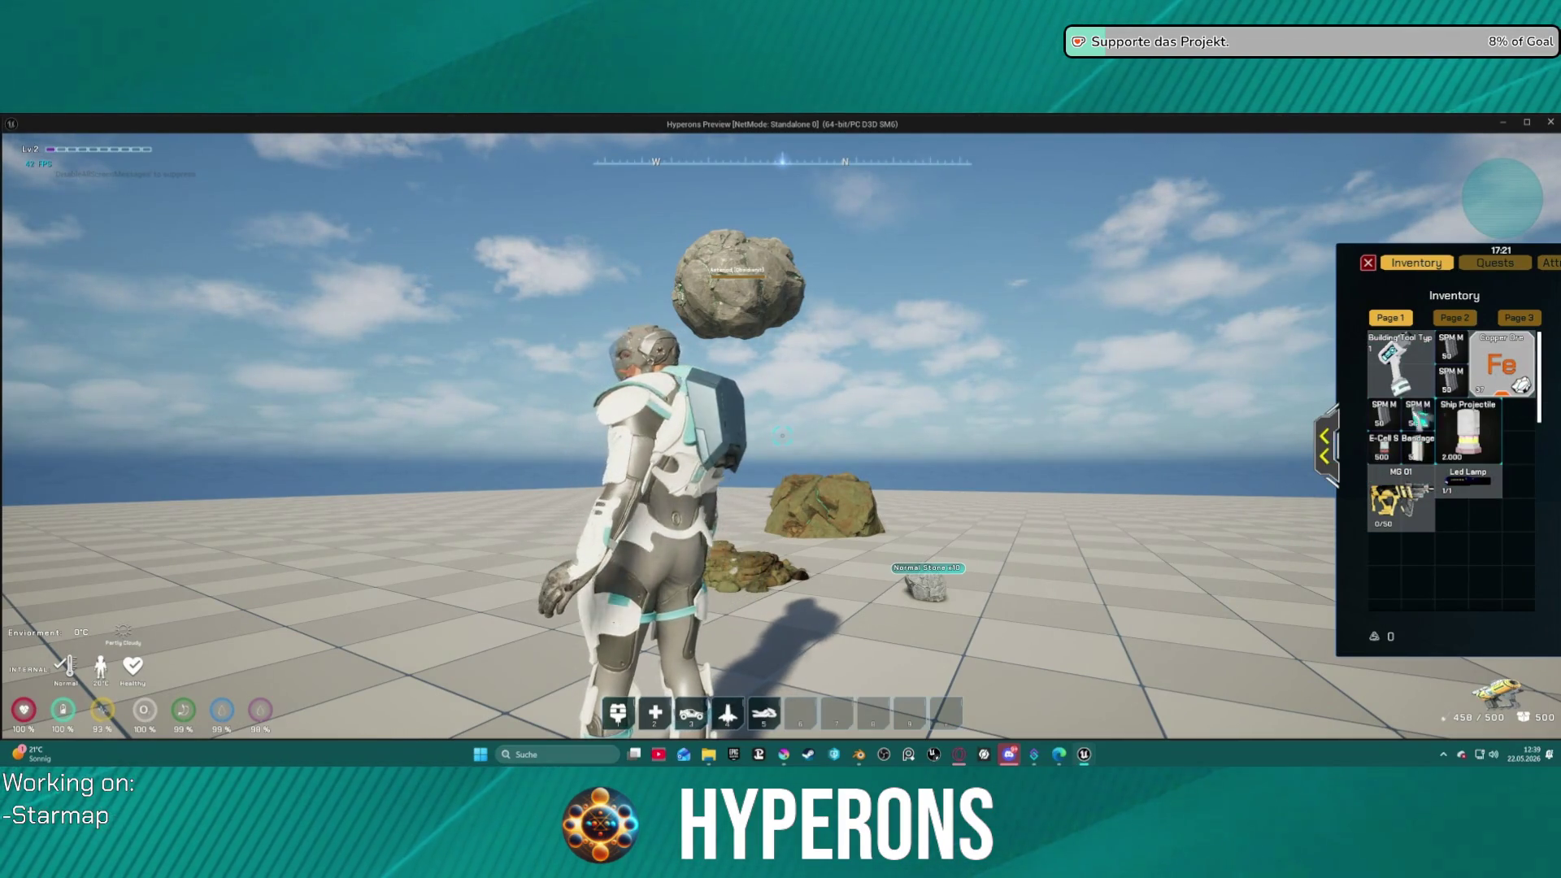
click(1324, 447)
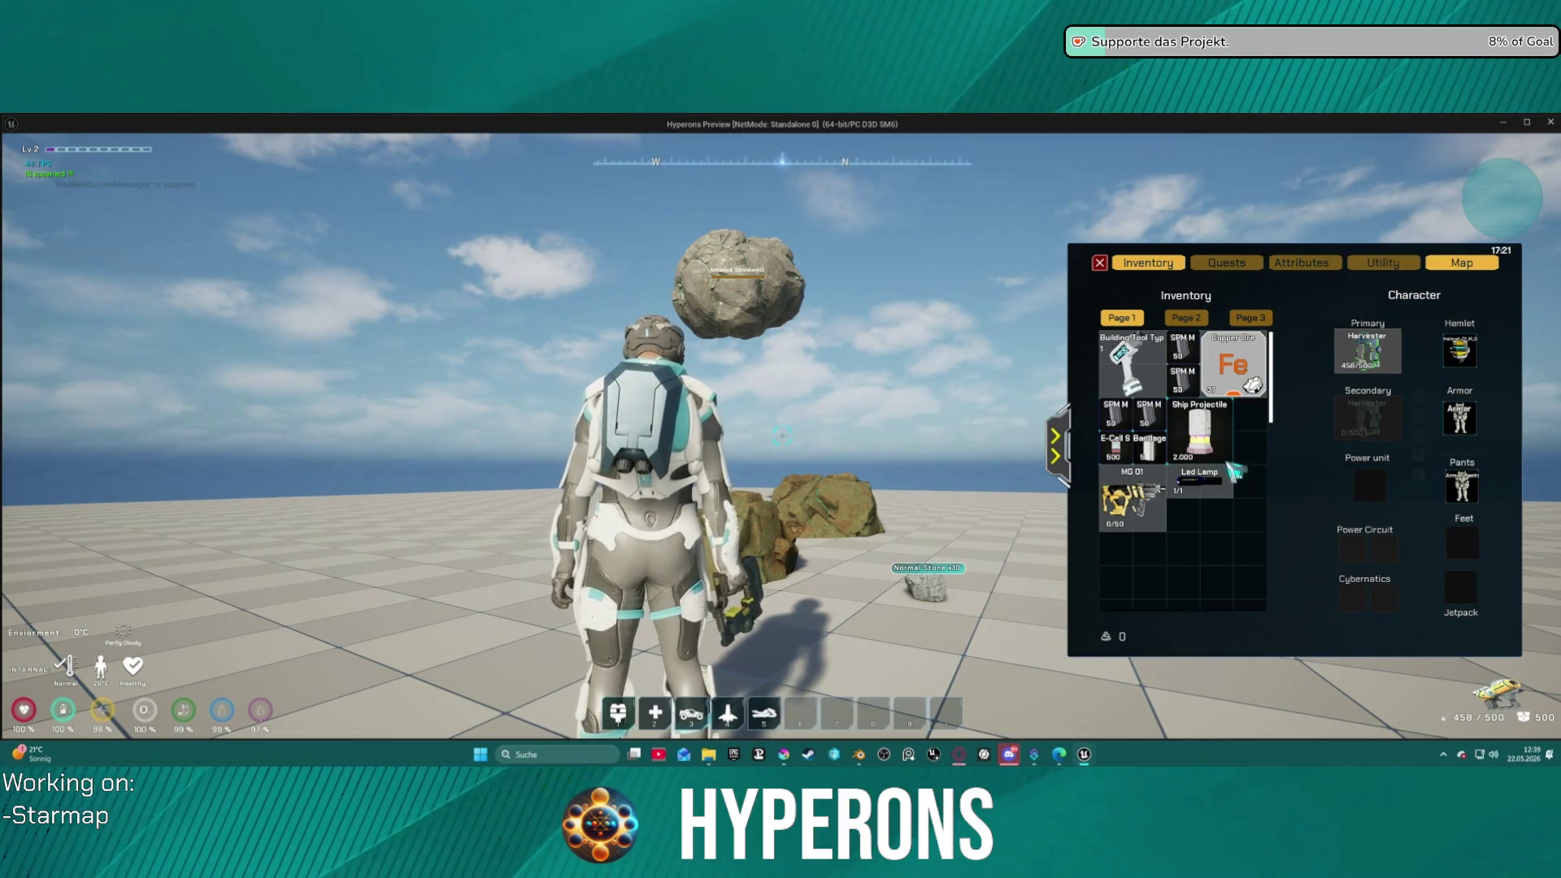
mouse_move(1131, 478)
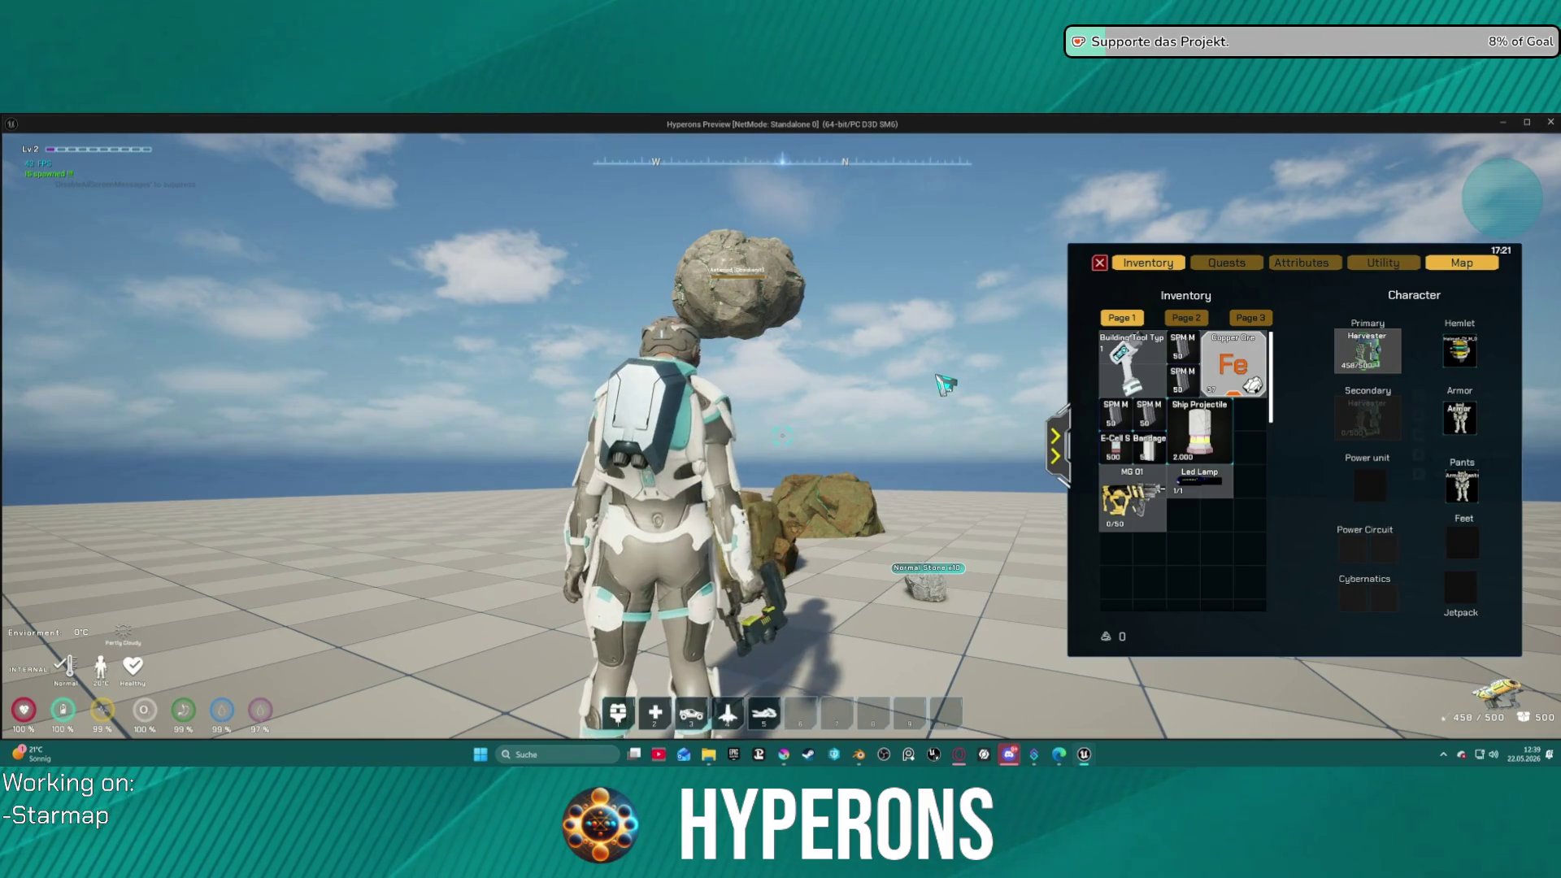
key(Escape)
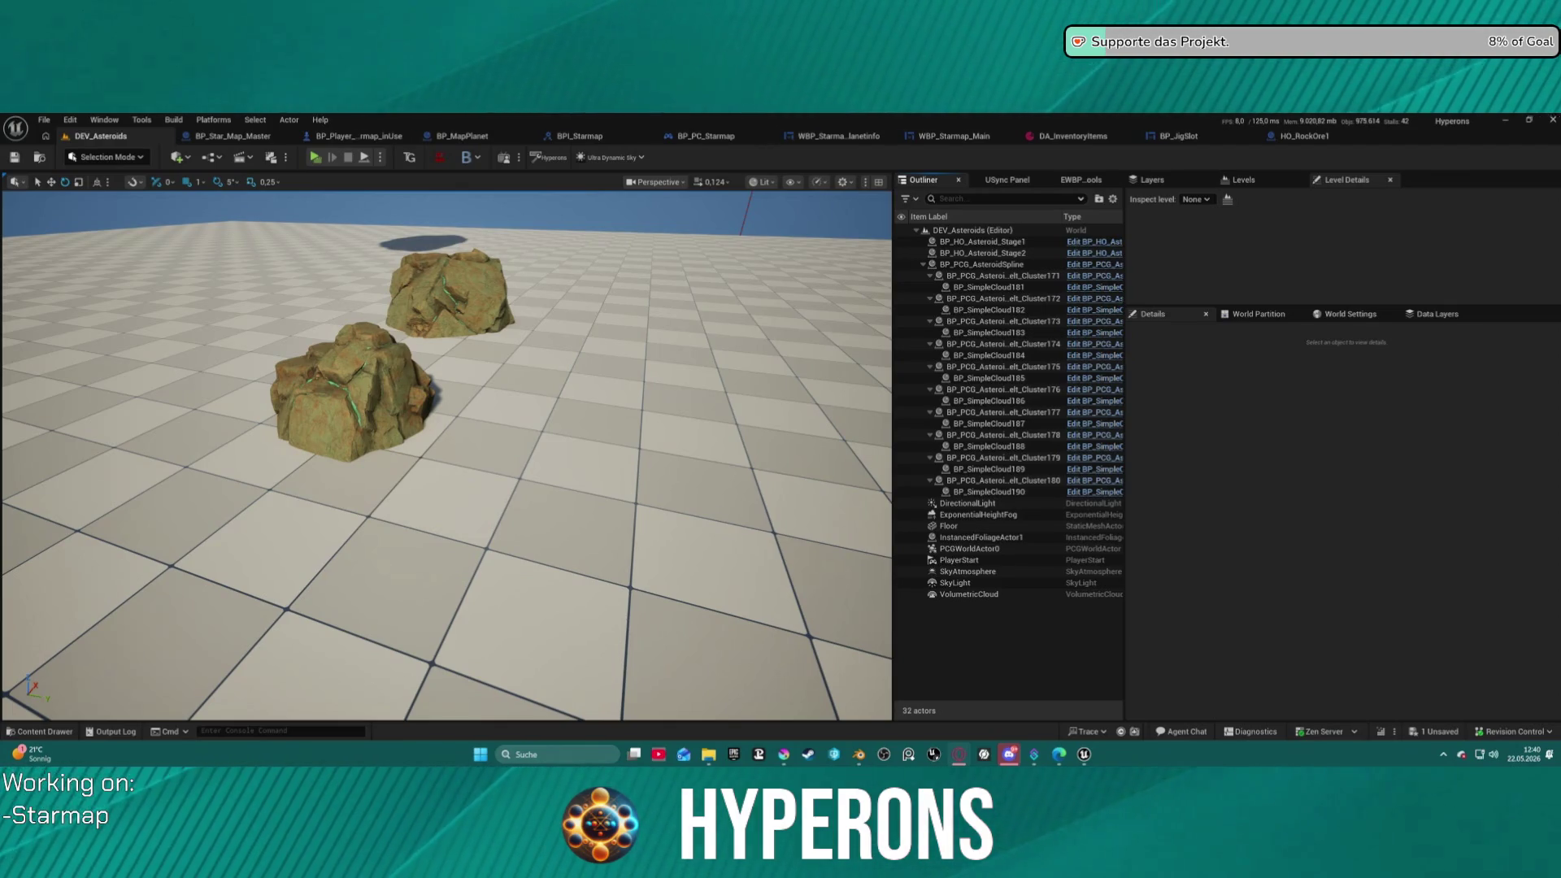
click(793, 754)
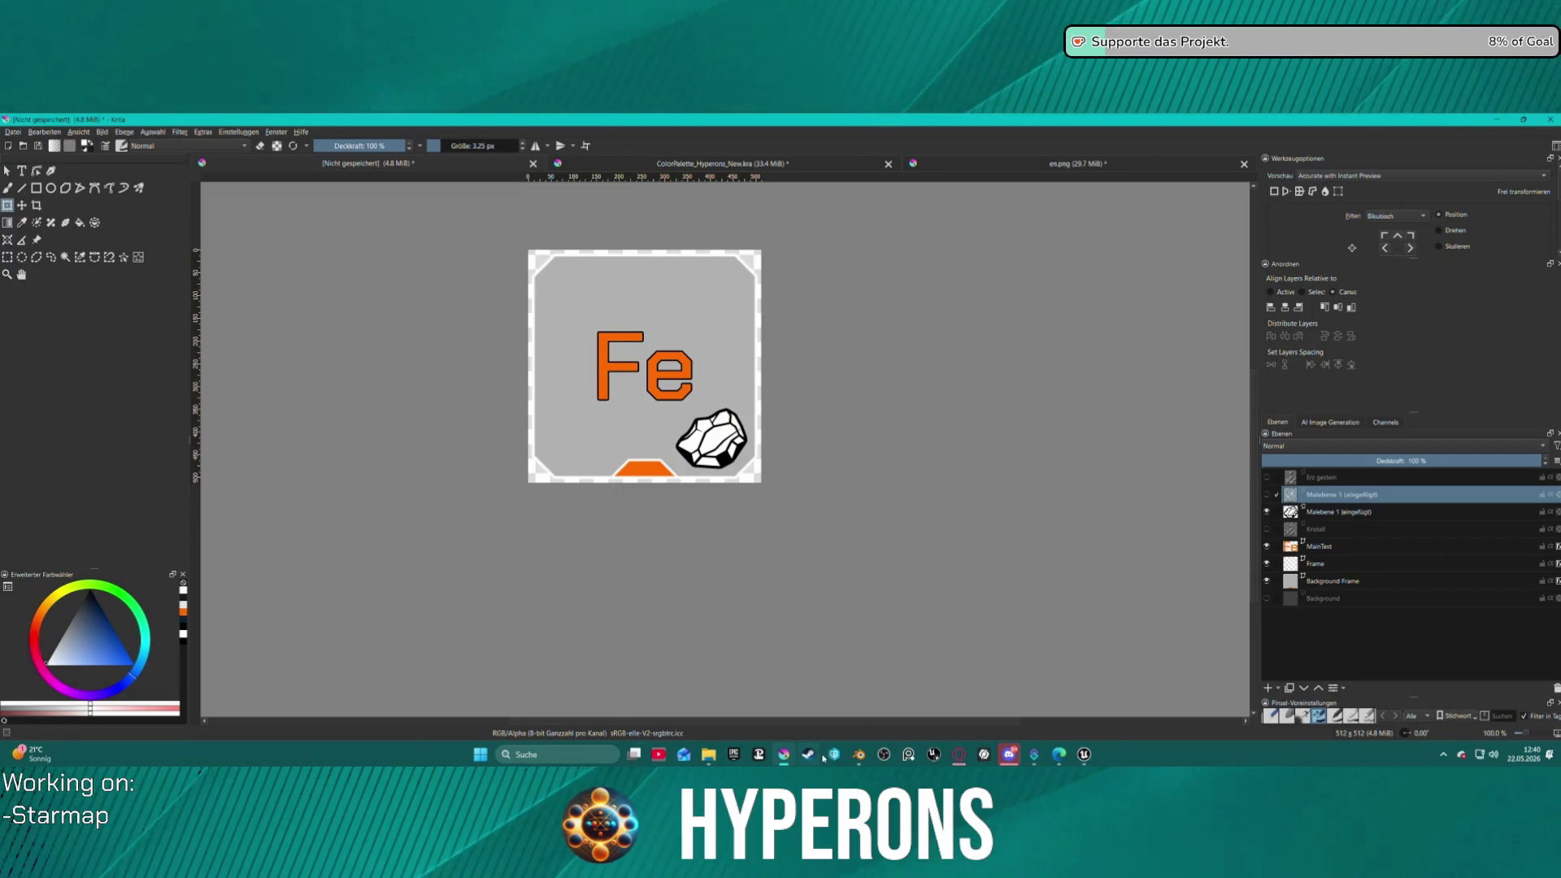
- Switch from Krita to the Opera window showing the No Man's Sky Resources page
mouse_move(777, 758)
mouse_move(705, 761)
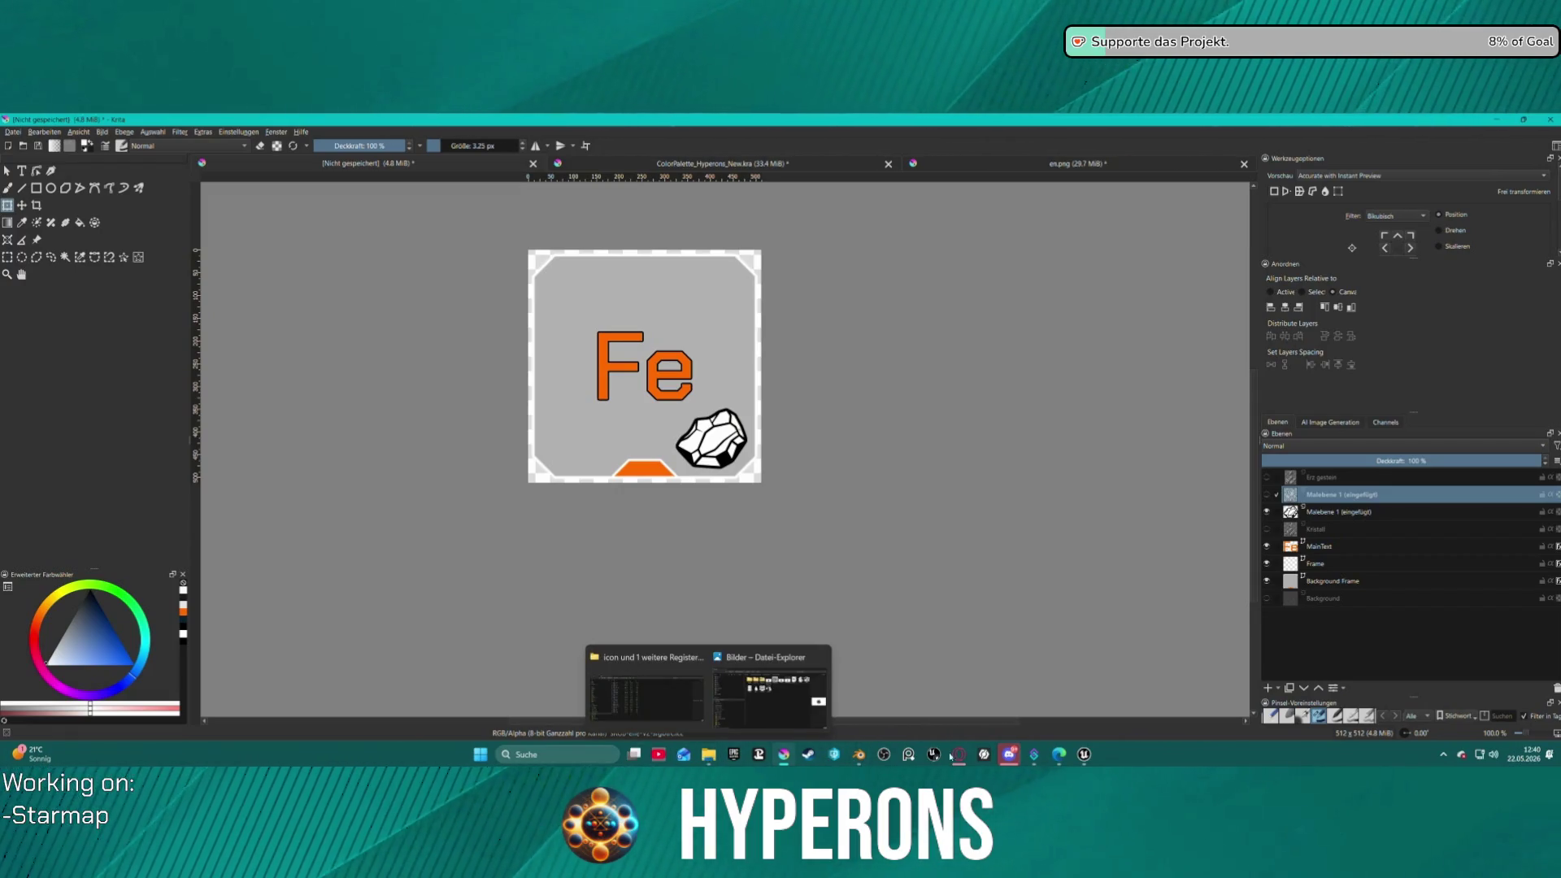
mouse_move(961, 758)
click(1204, 698)
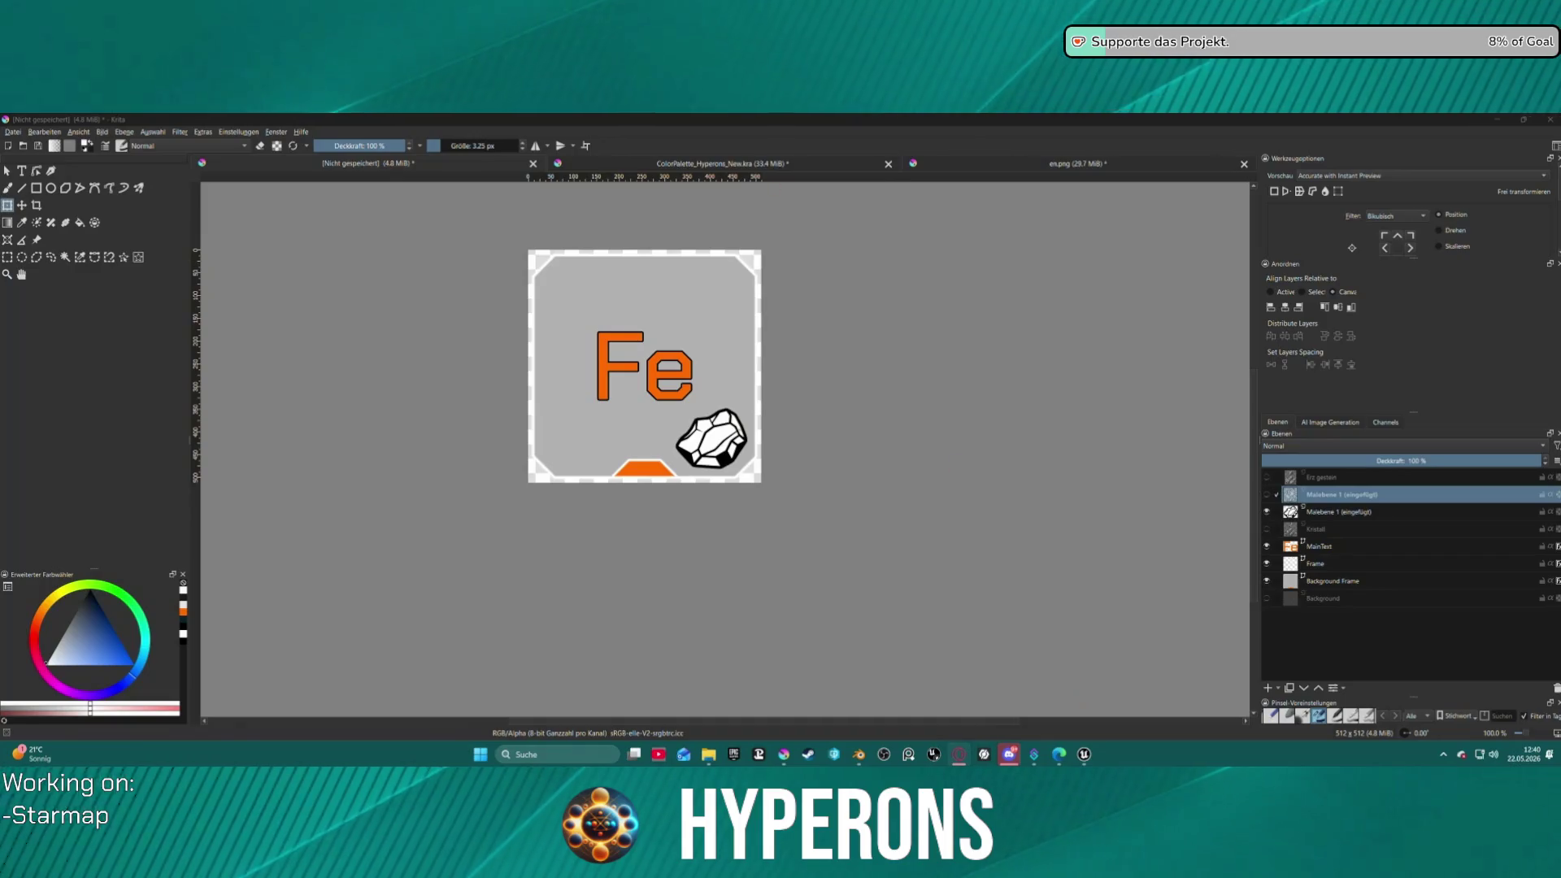
click(960, 754)
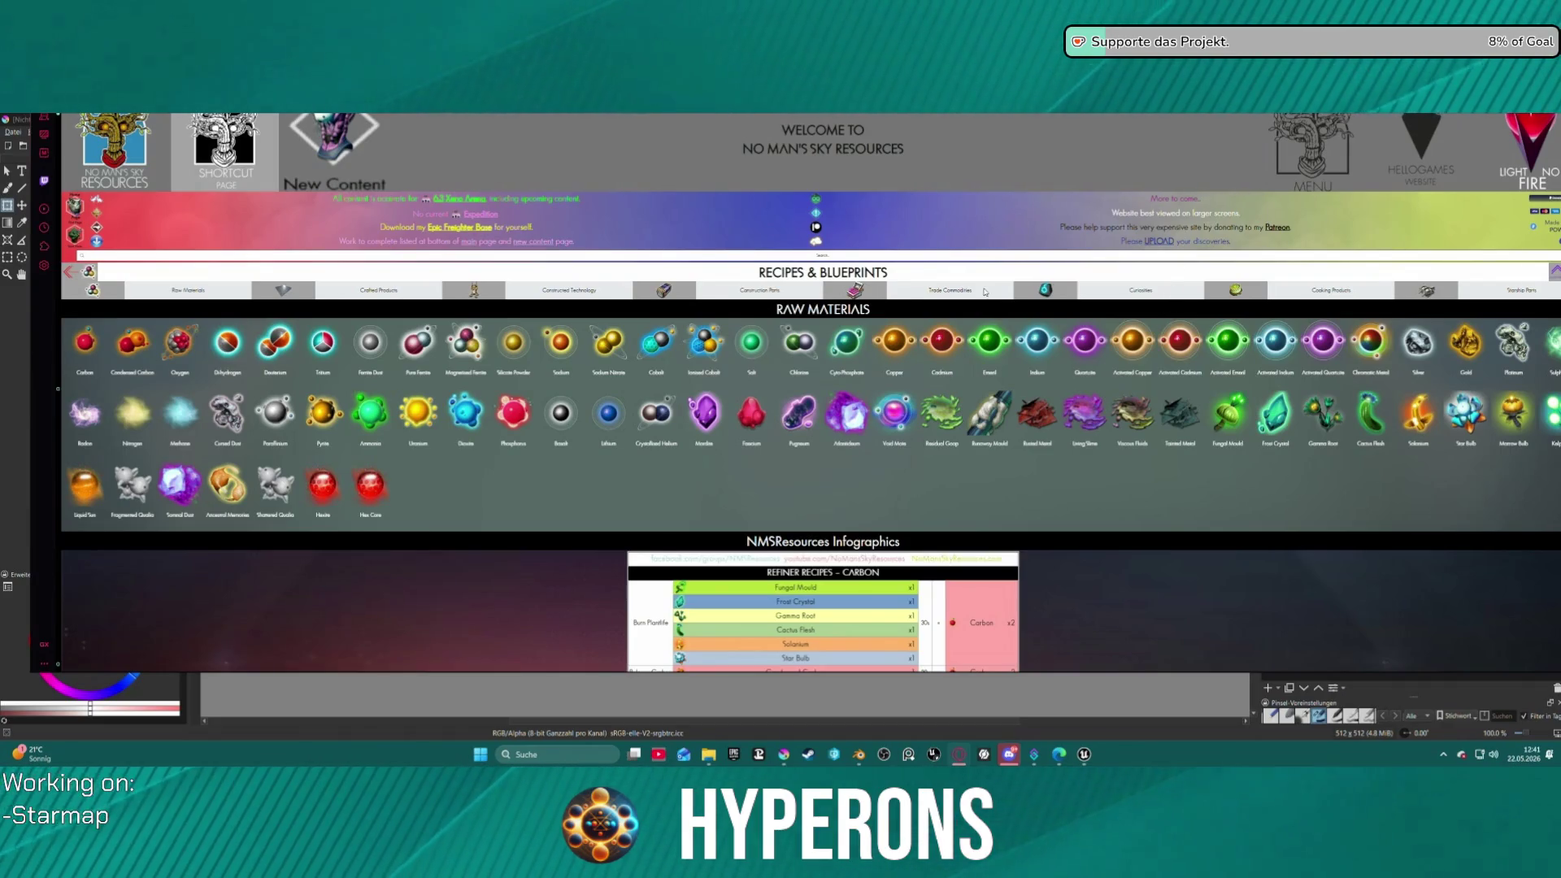
- Leave fullscreen and close the Carbon refiner recipe image viewer
mouse_move(925, 309)
mouse_down()
mouse_move(894, 650)
mouse_move(569, 301)
mouse_move(1226, 331)
mouse_up()
click(821, 614)
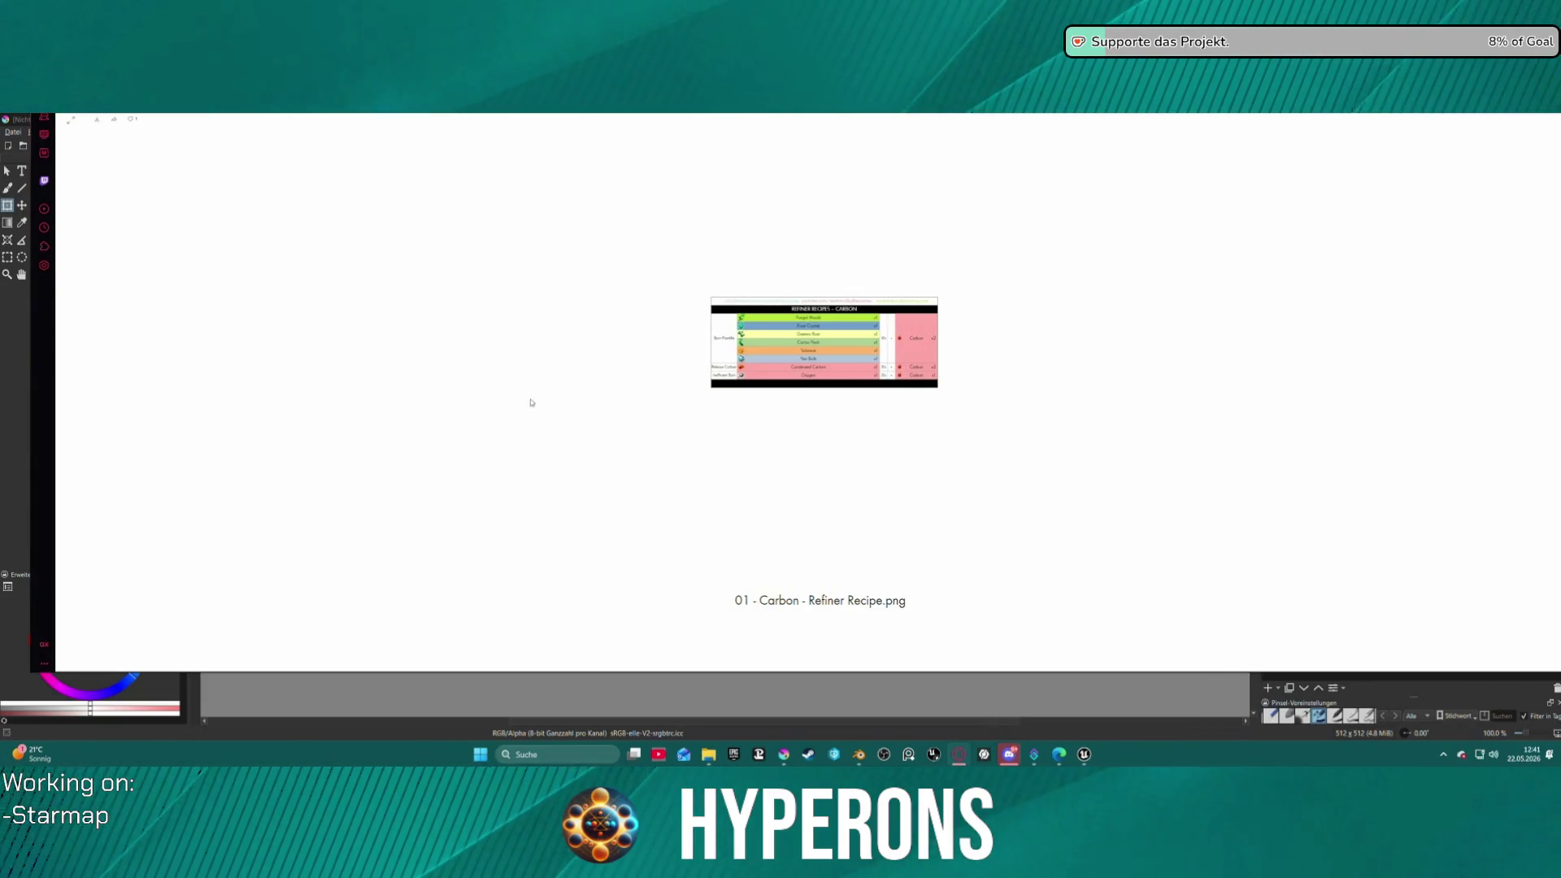
key(F11)
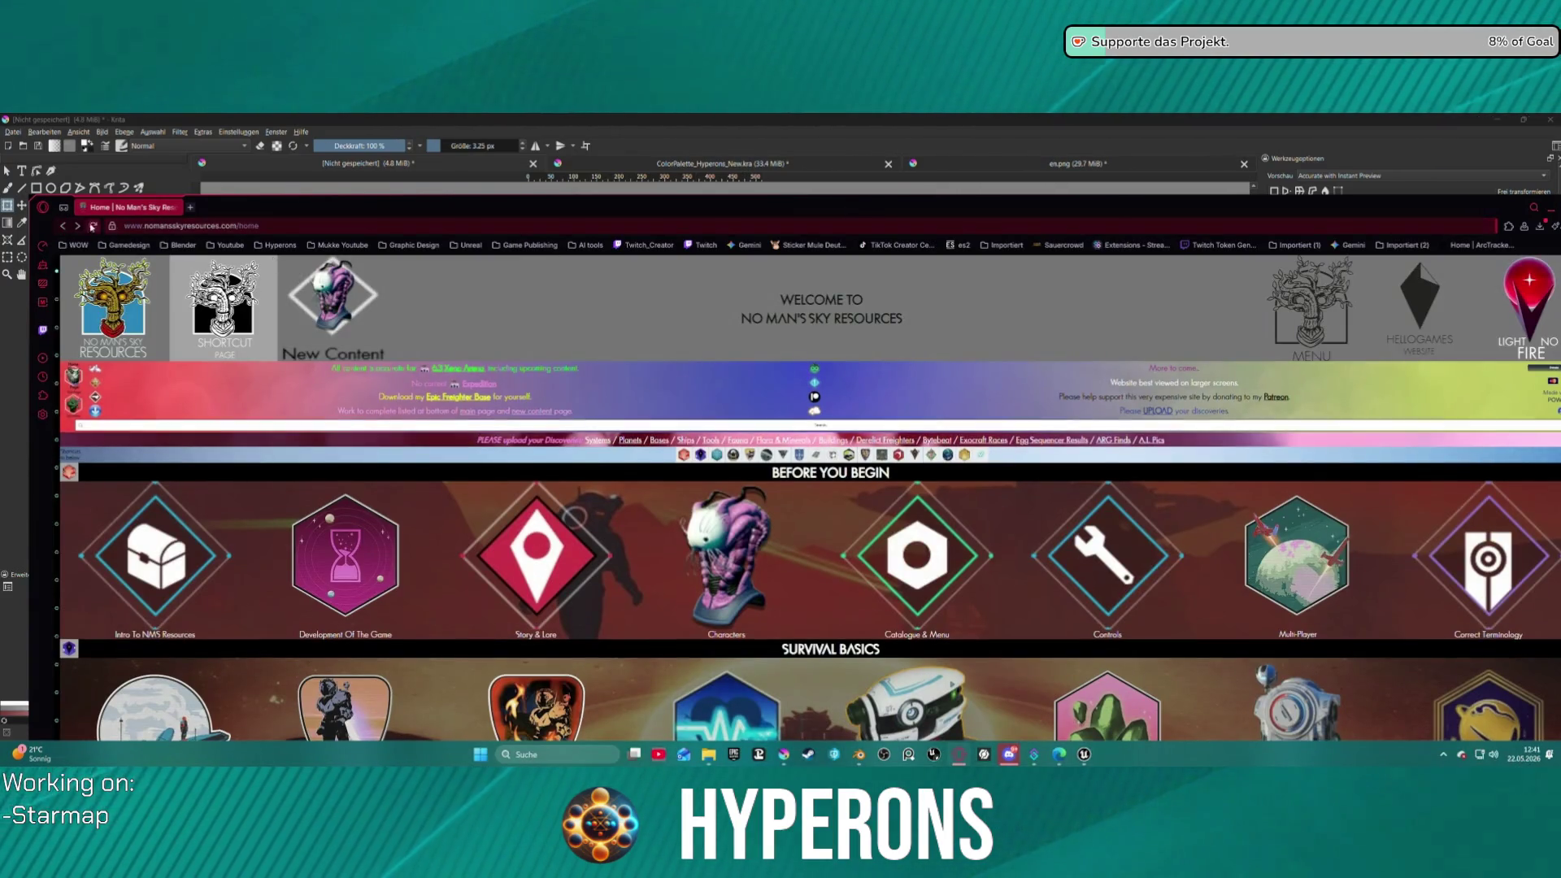
click(78, 226)
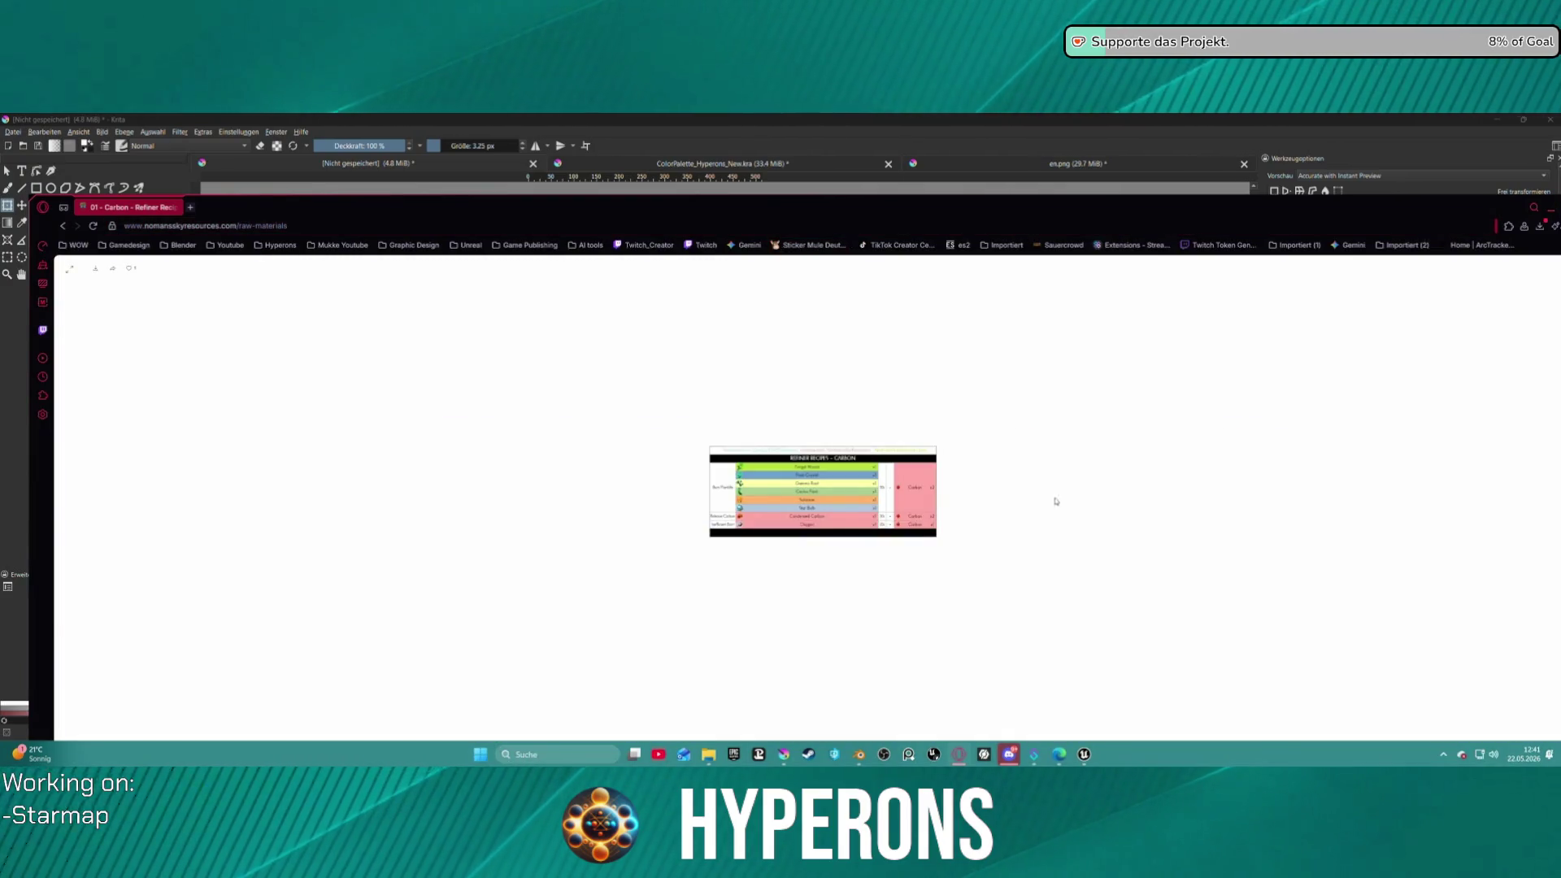
click(70, 270)
key(Escape)
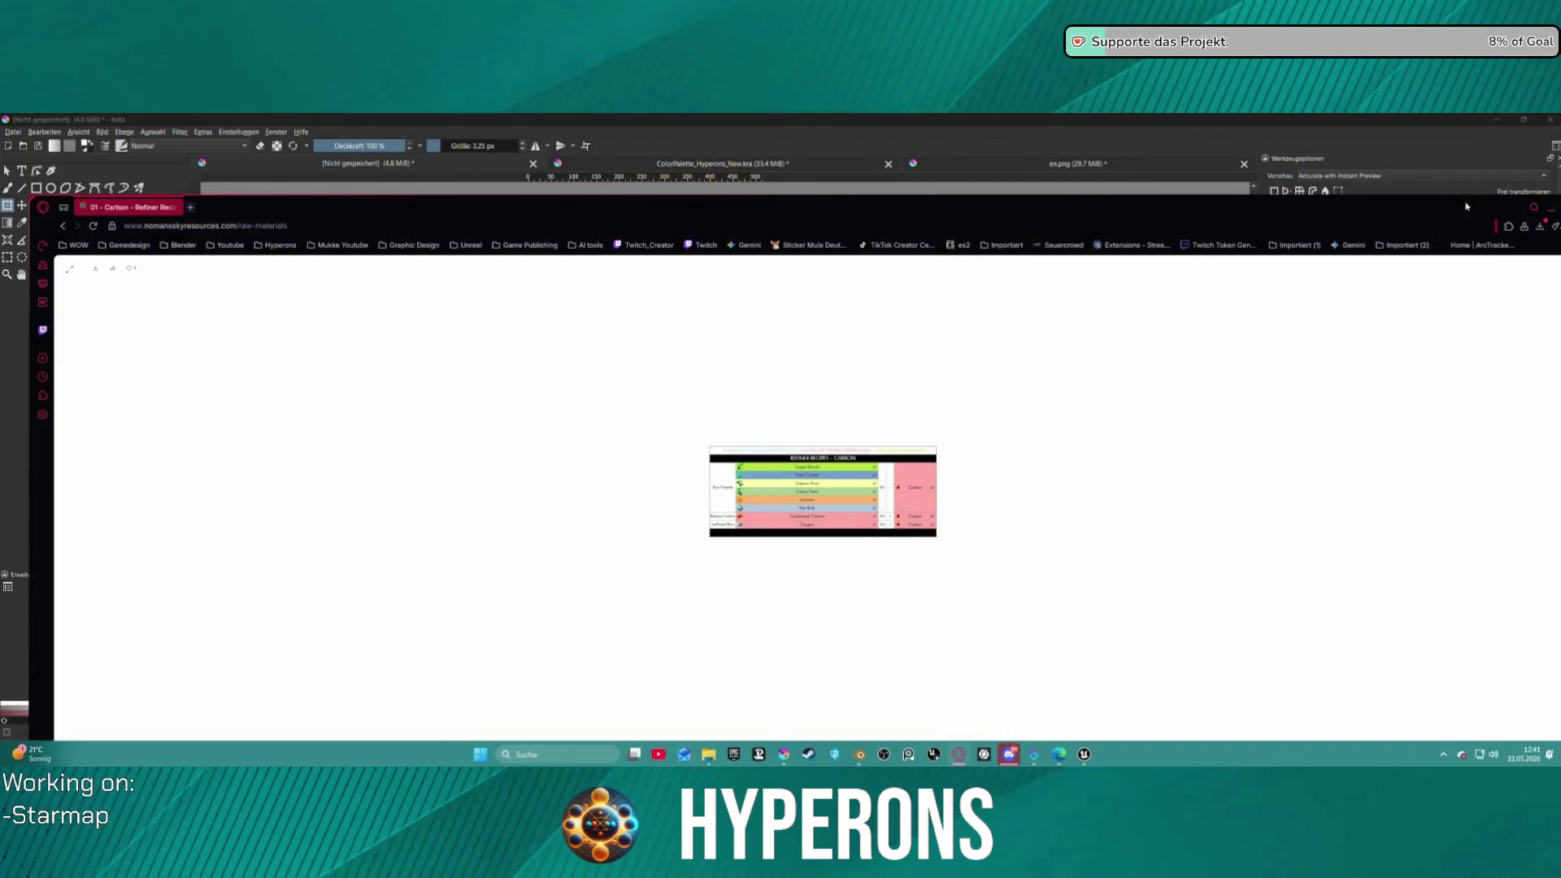
drag(1545, 261, 1257, 209)
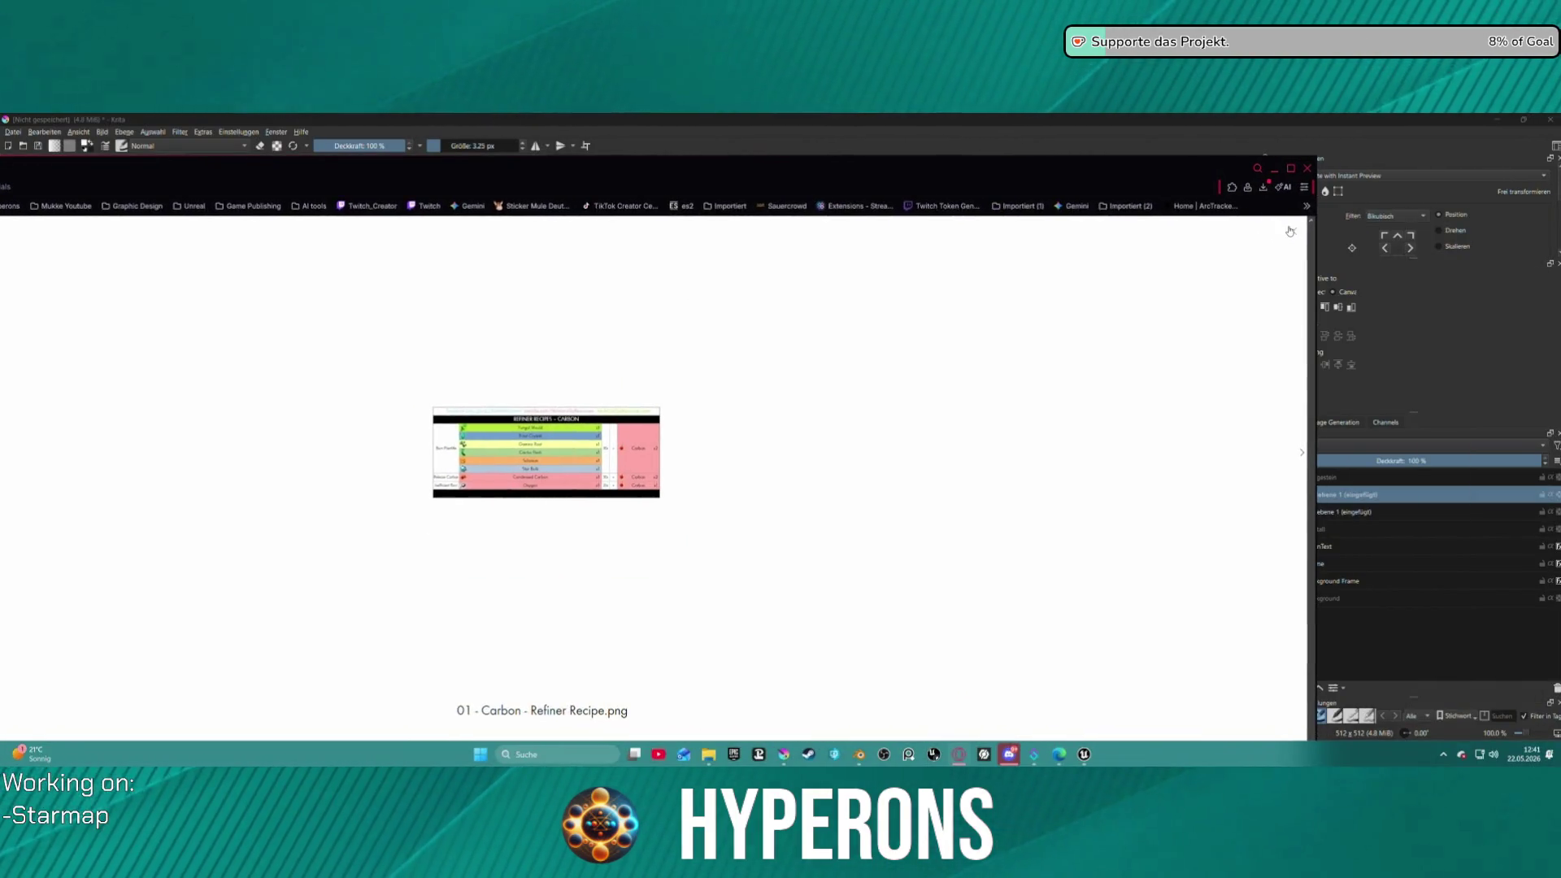
click(1290, 231)
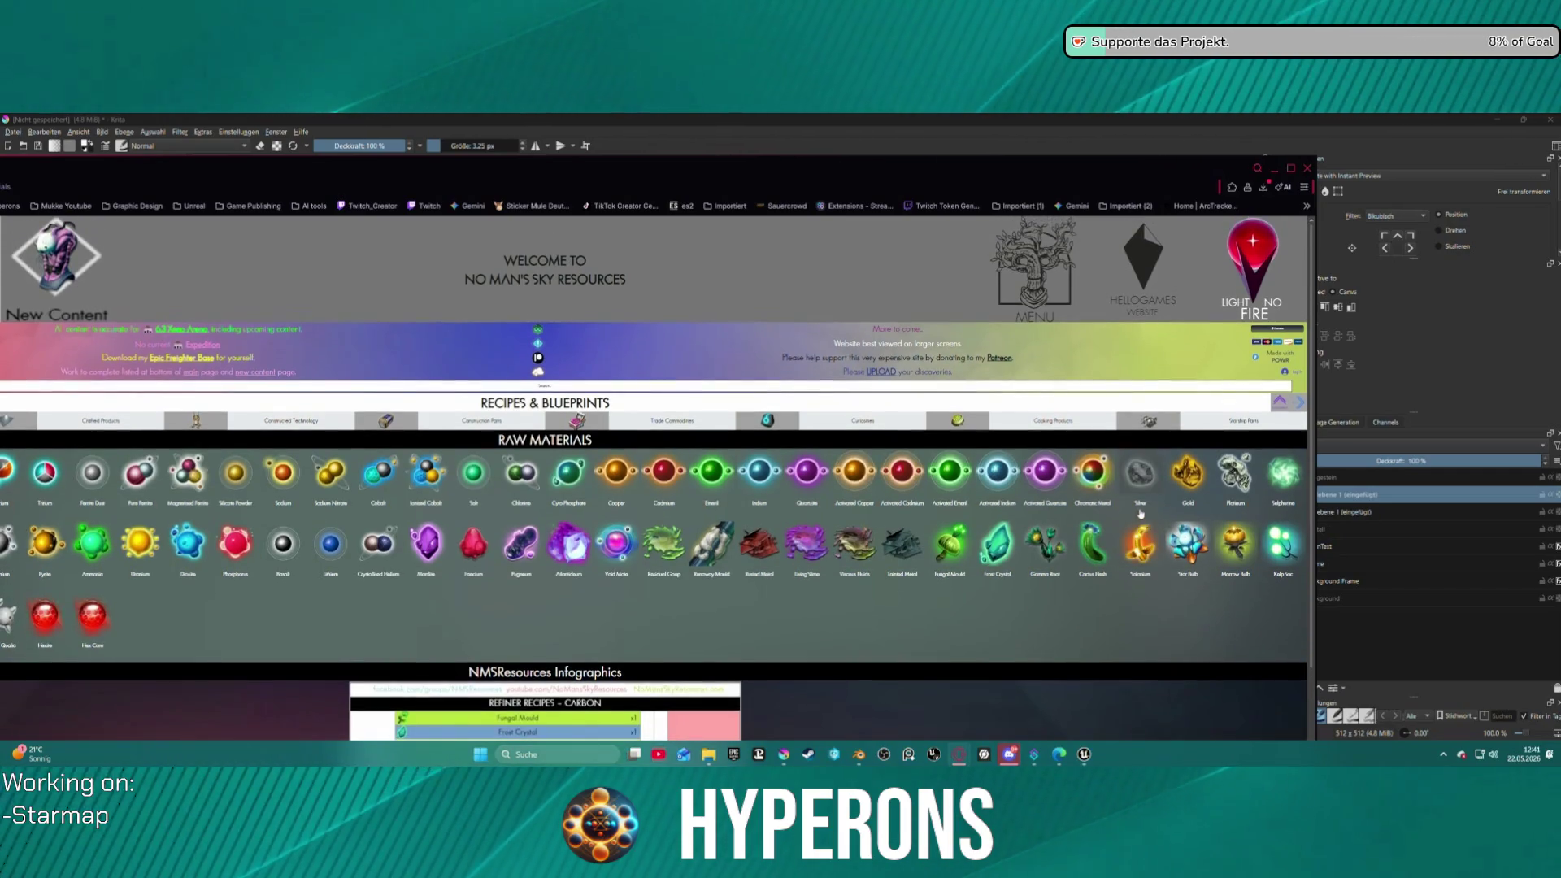
- Maximize the browser and scroll through the Raw Materials grid from Carbon to Hex Core
scroll(1165, 561, up, 3)
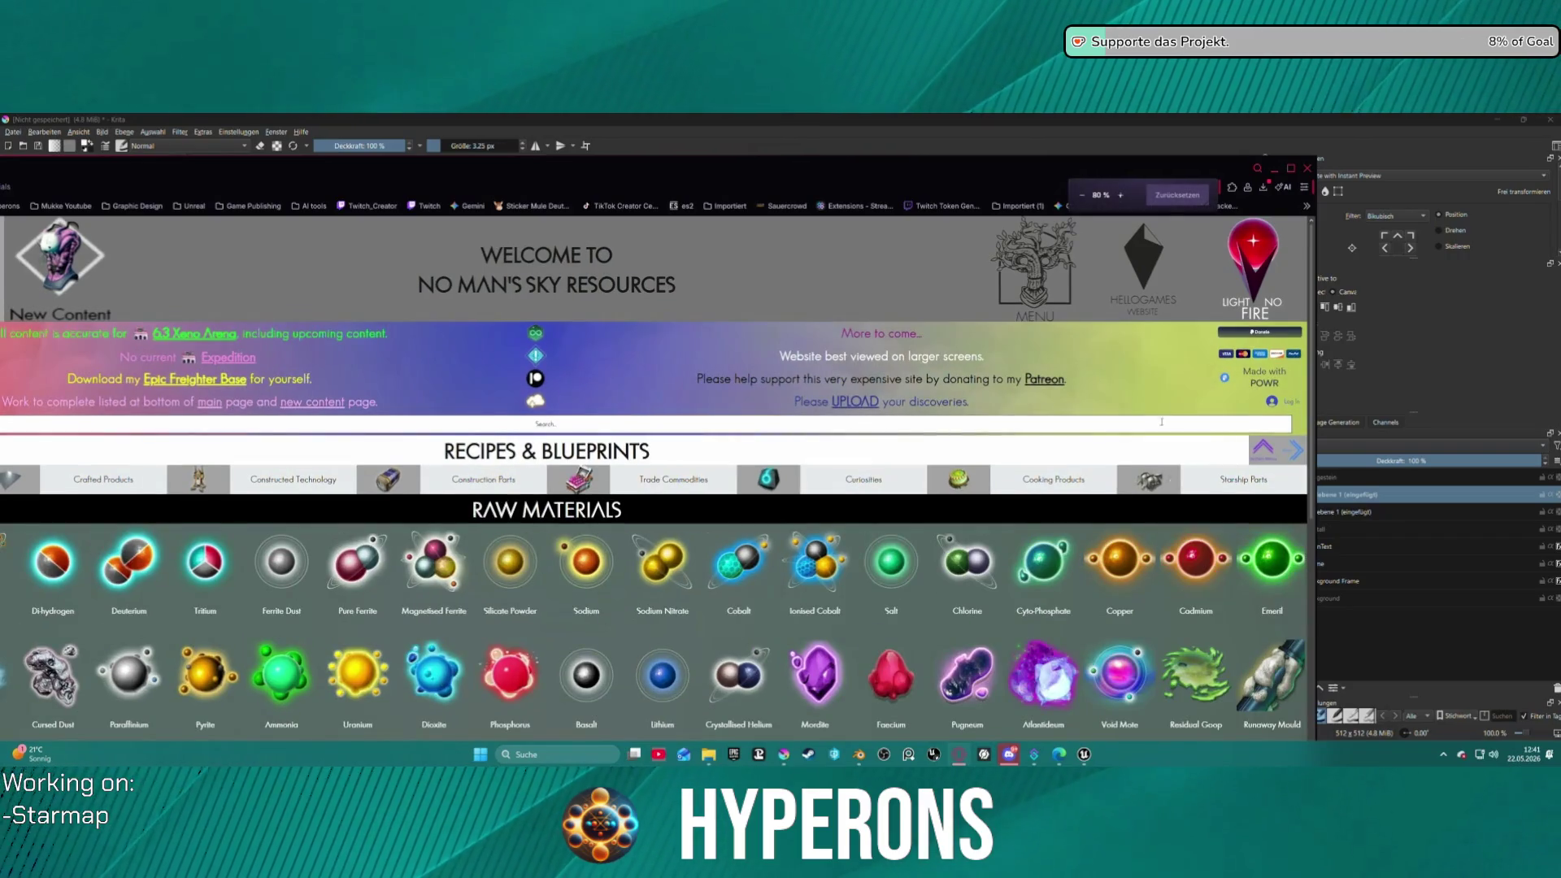
click(1290, 169)
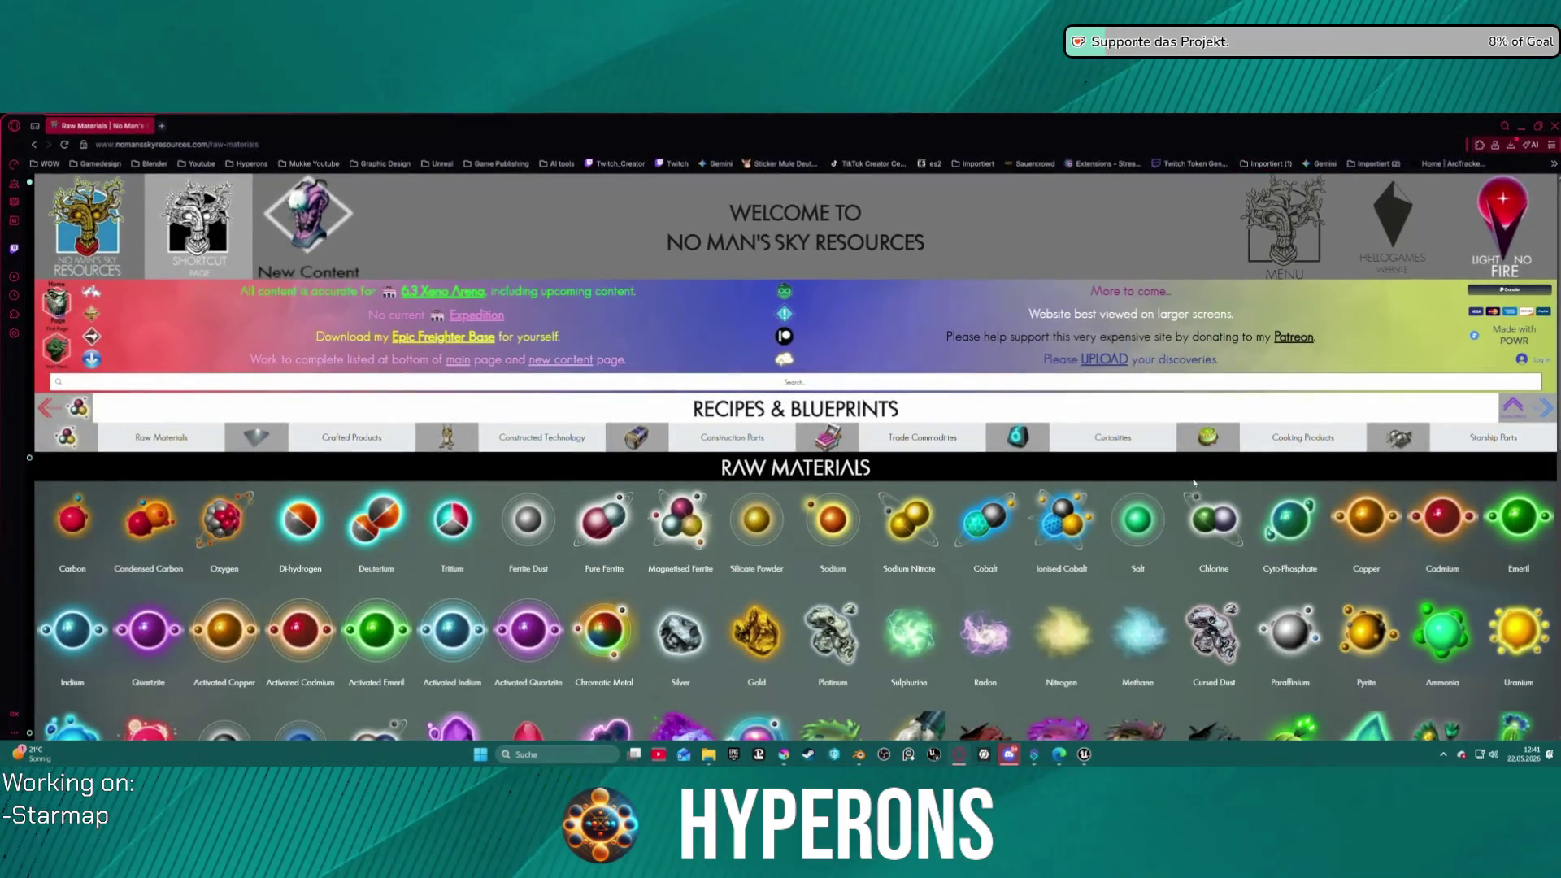
scroll(1506, 600, down, 2)
scroll(1505, 600, down, 5)
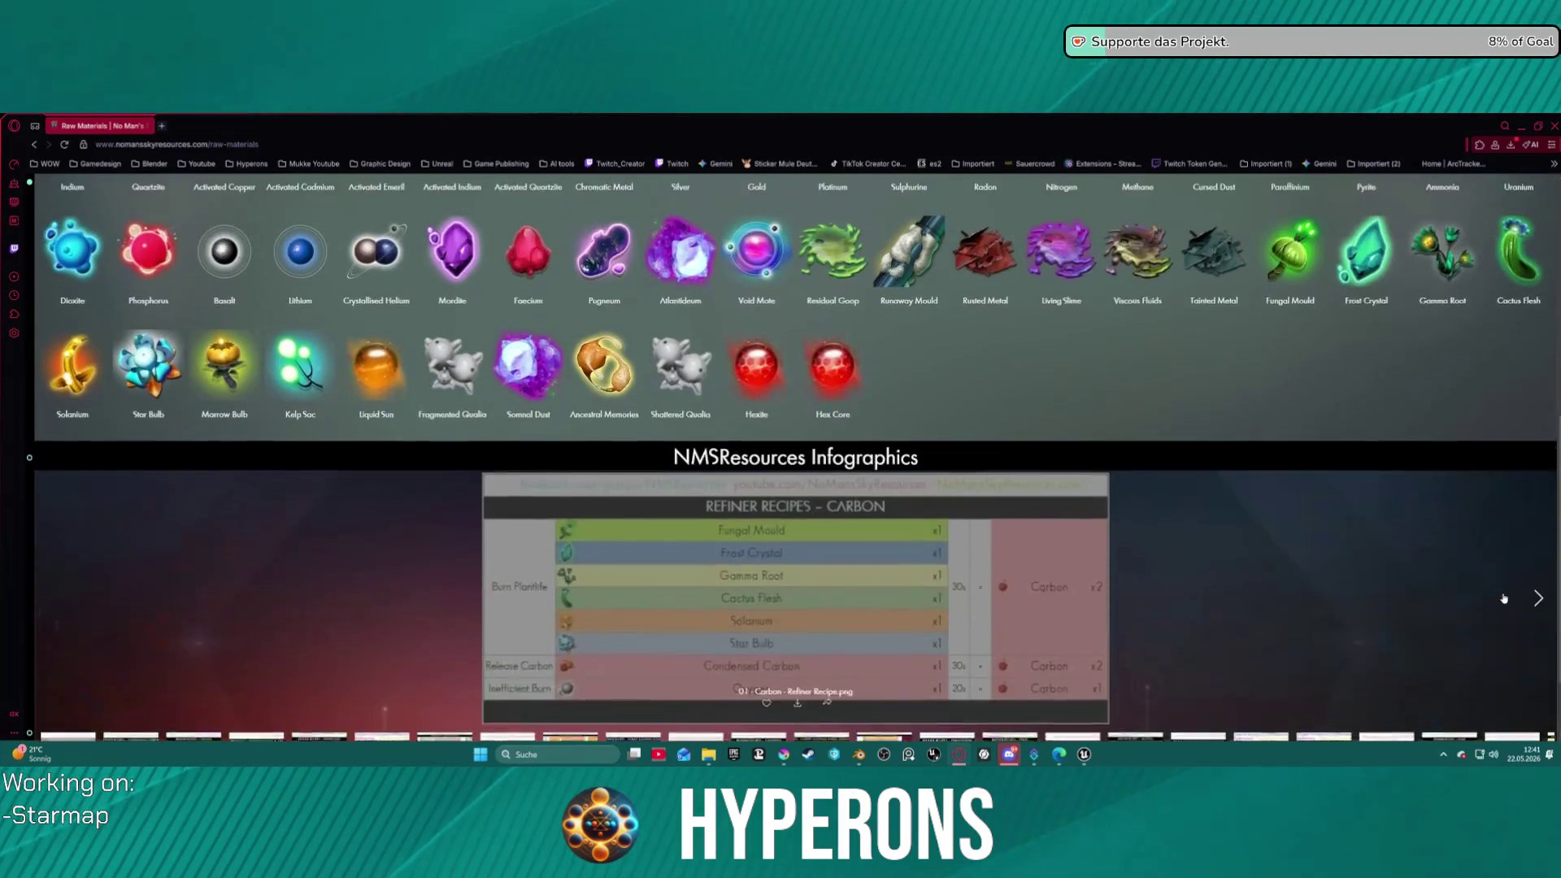
scroll(690, 488, up, 4)
scroll(690, 488, up, 5)
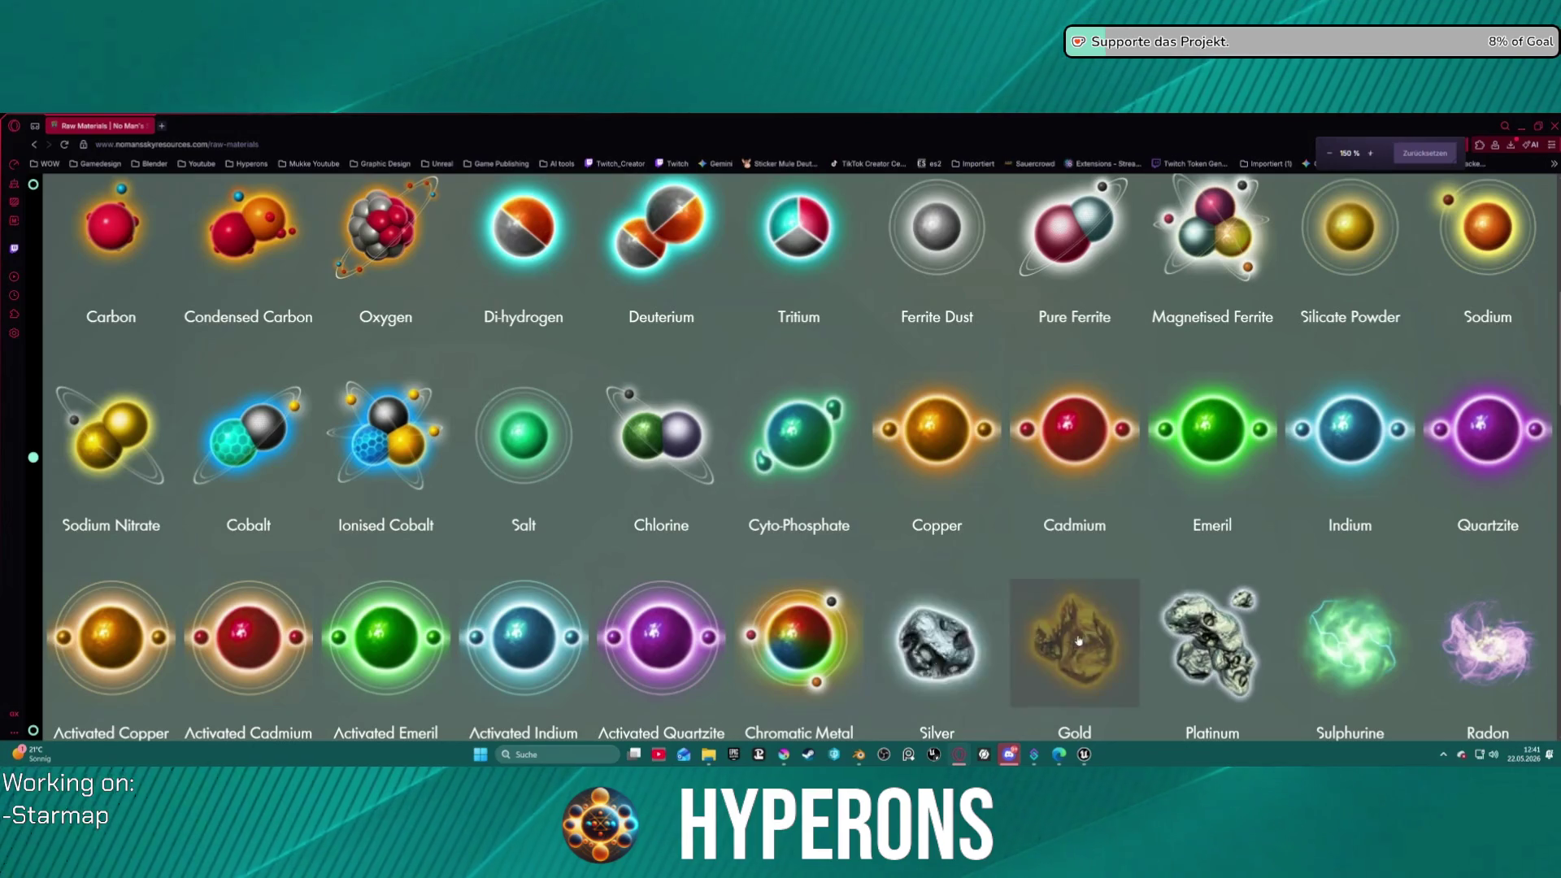
scroll(1030, 624, down, 2)
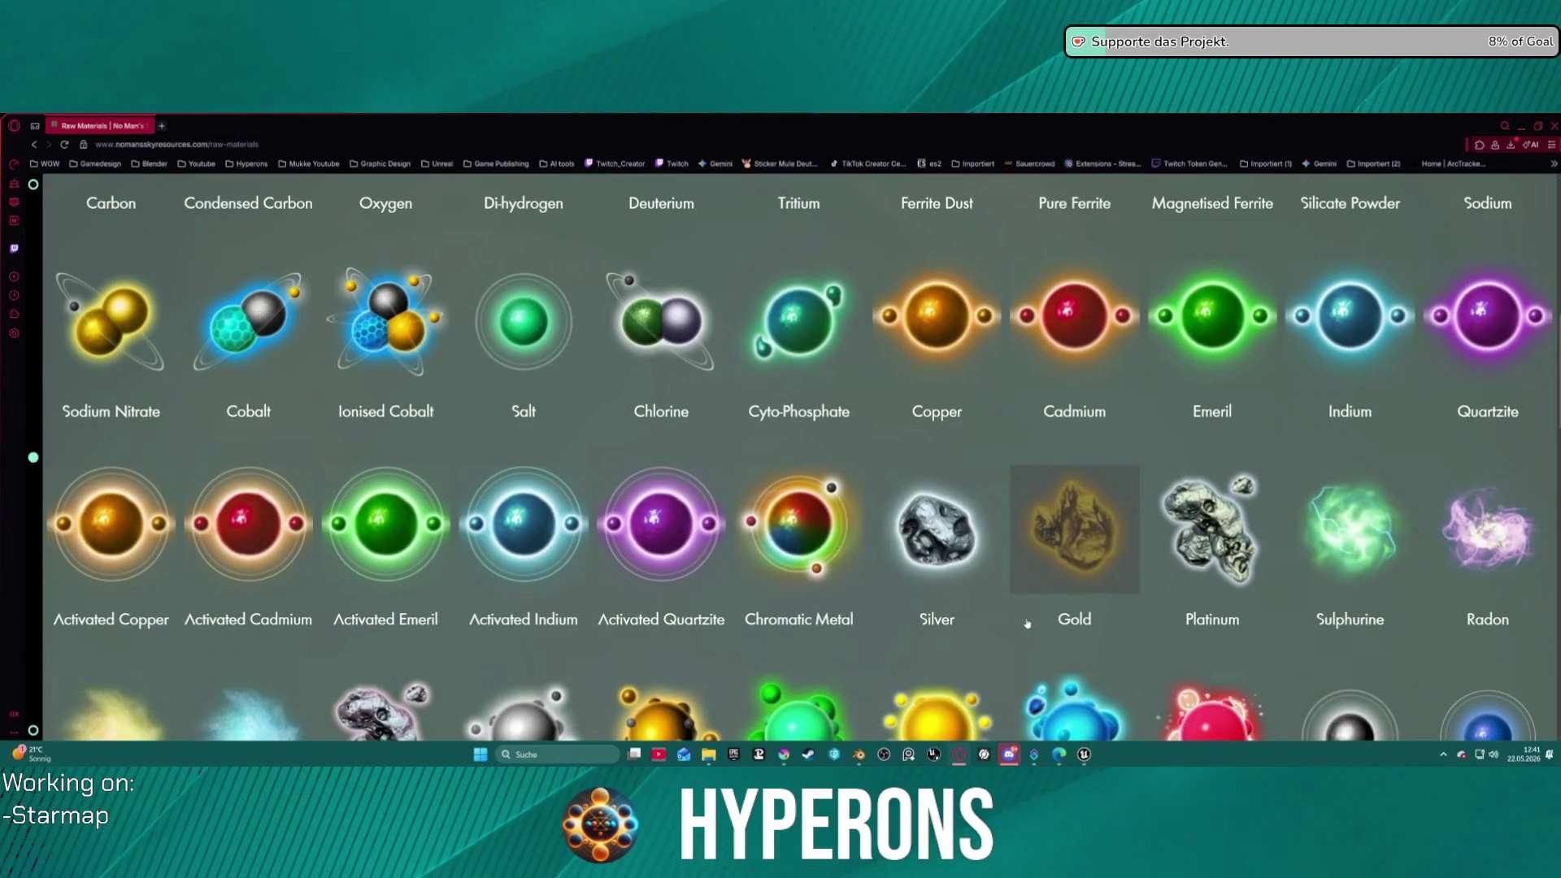
scroll(974, 587, down, 1)
scroll(972, 584, down, 4)
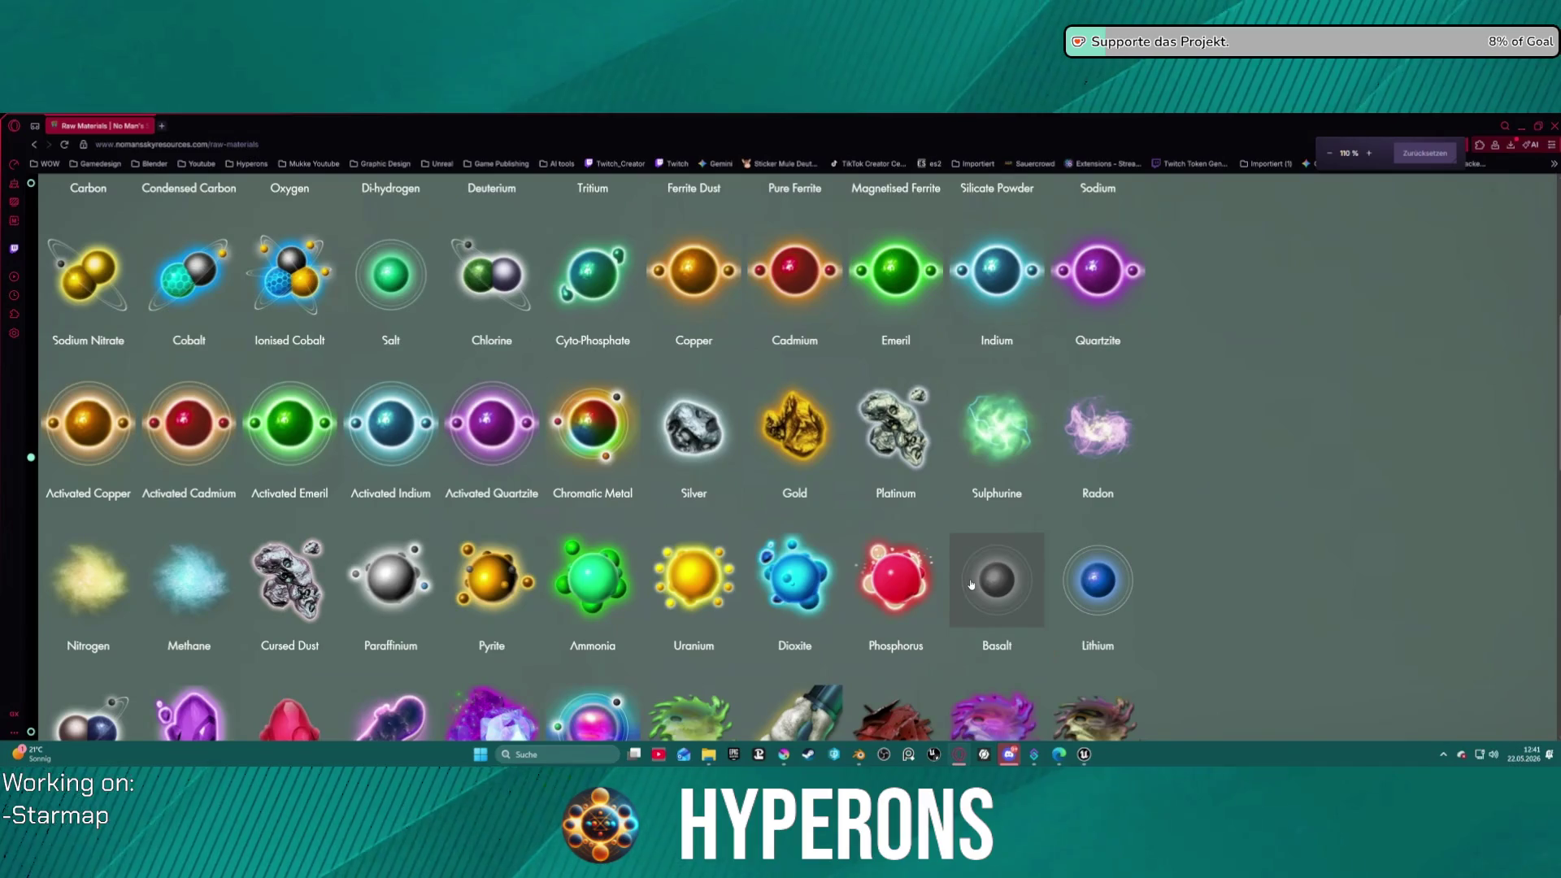
scroll(850, 494, down, 2)
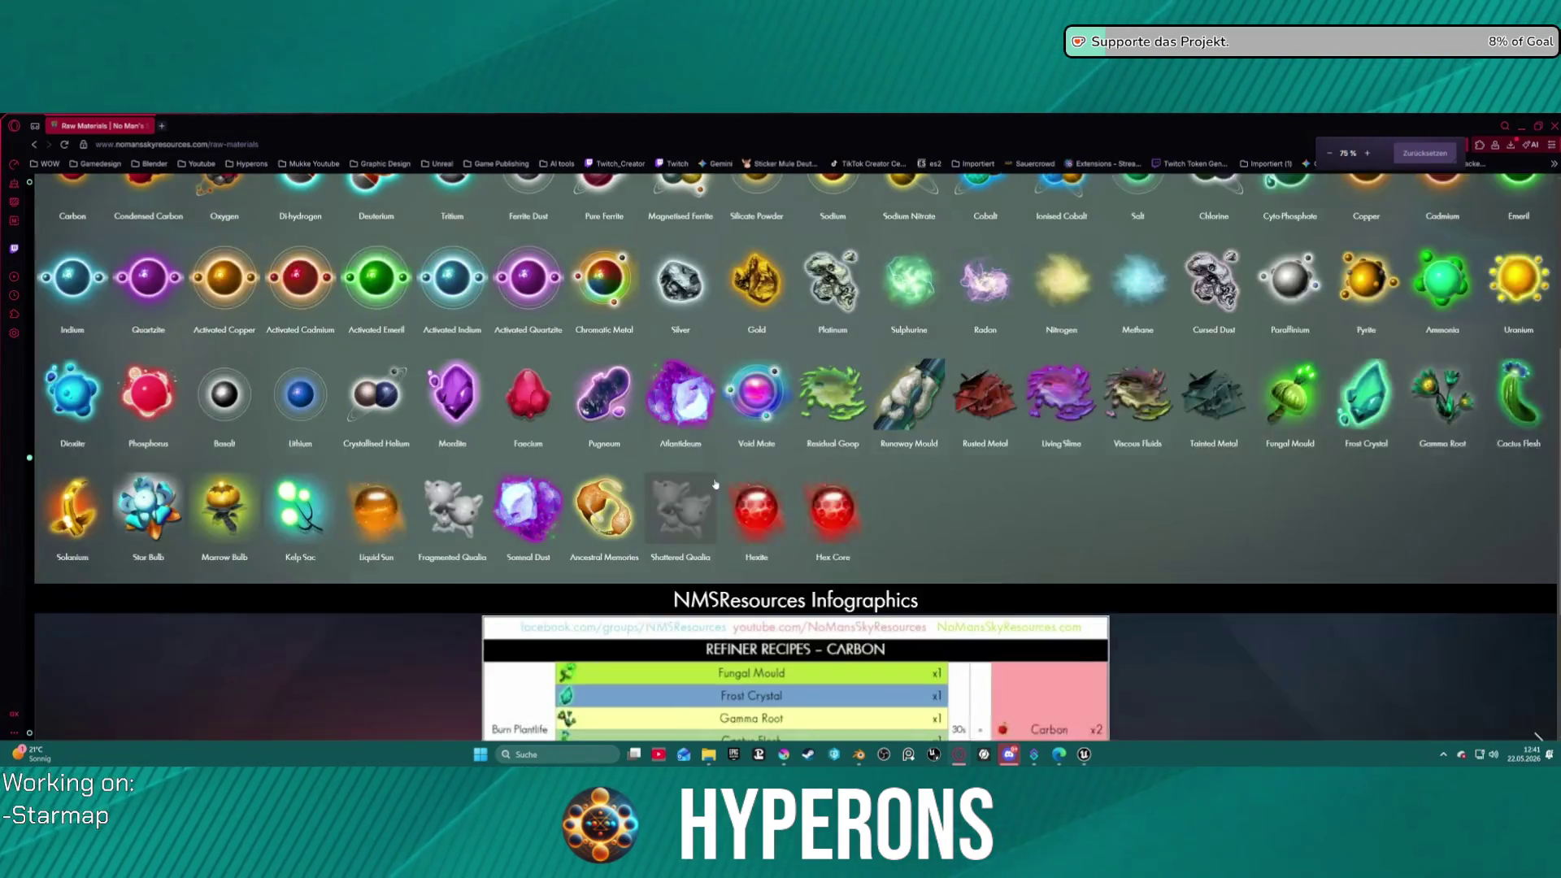
scroll(537, 339, down, 3)
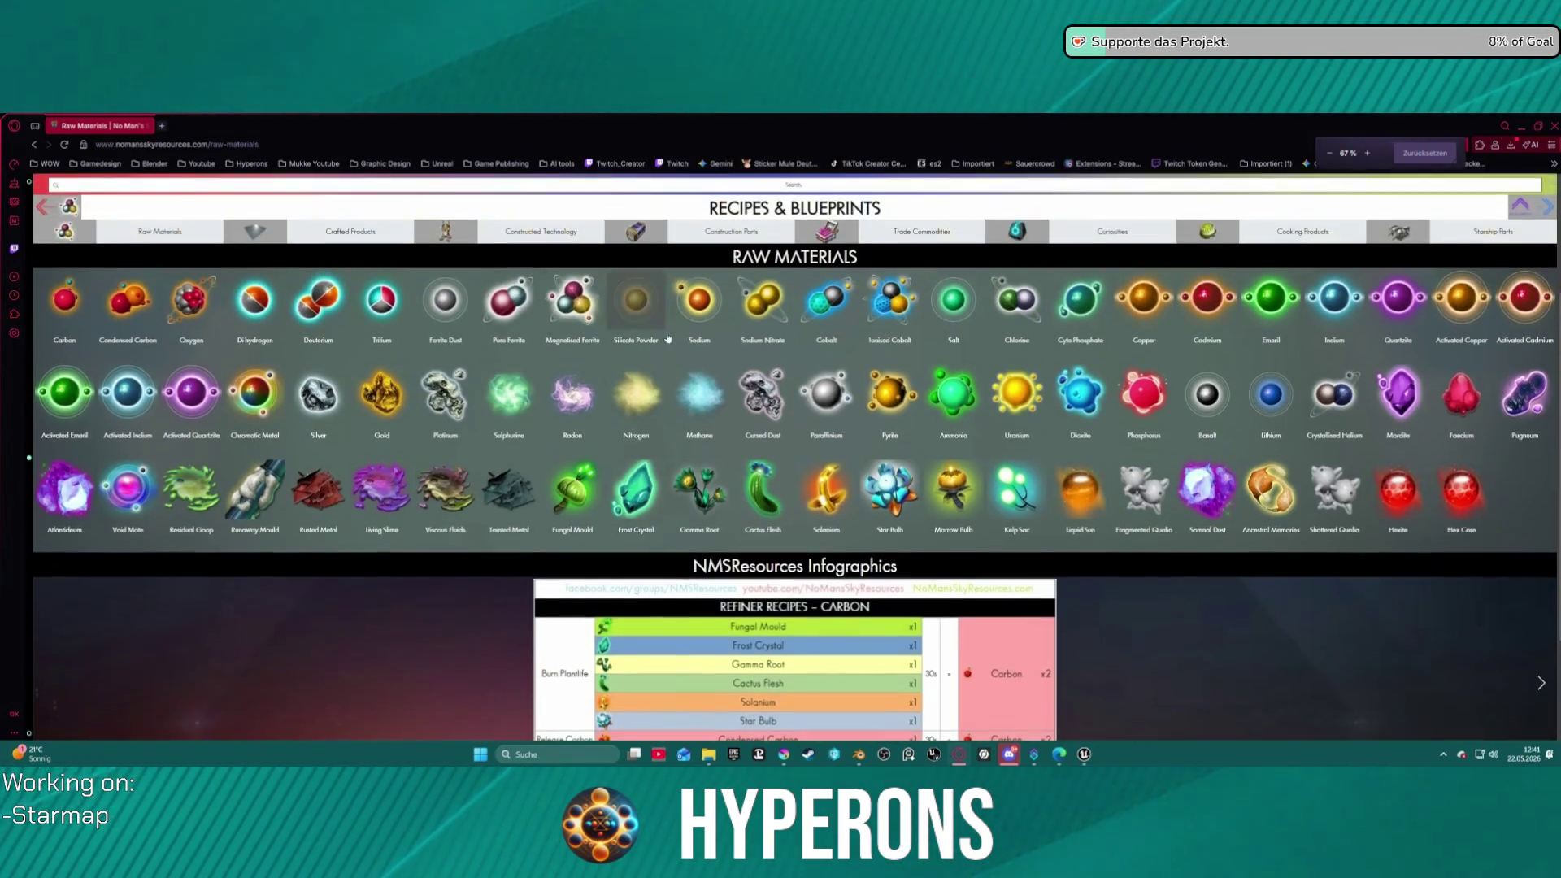
scroll(785, 523, up, 3)
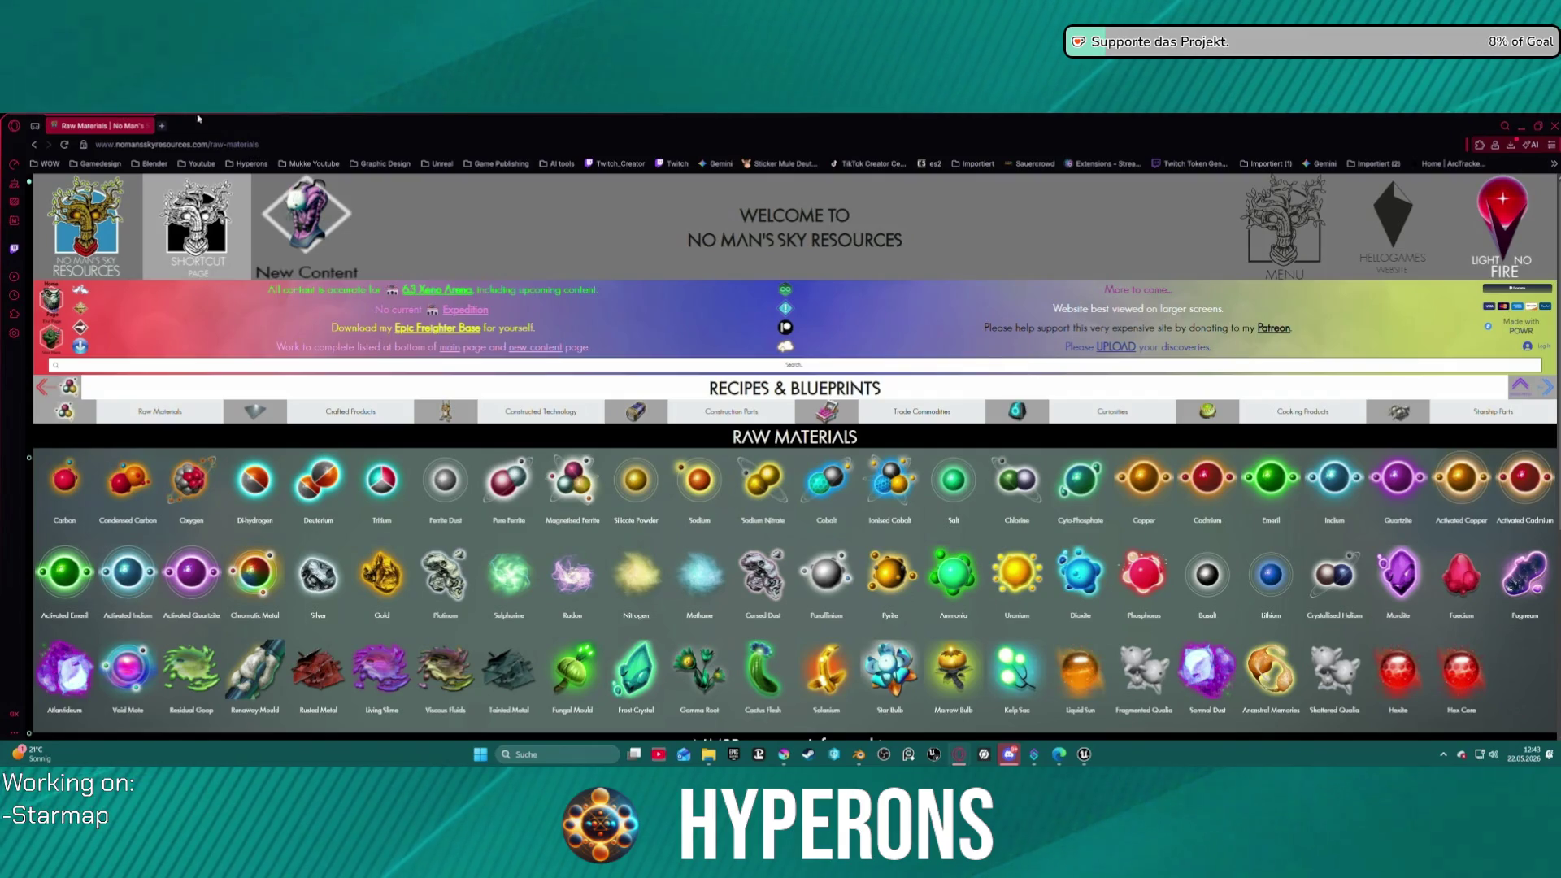
- In a new tab, search 'starfie' and open the 'Map - Starfield | Interface In Game' page
click(161, 125)
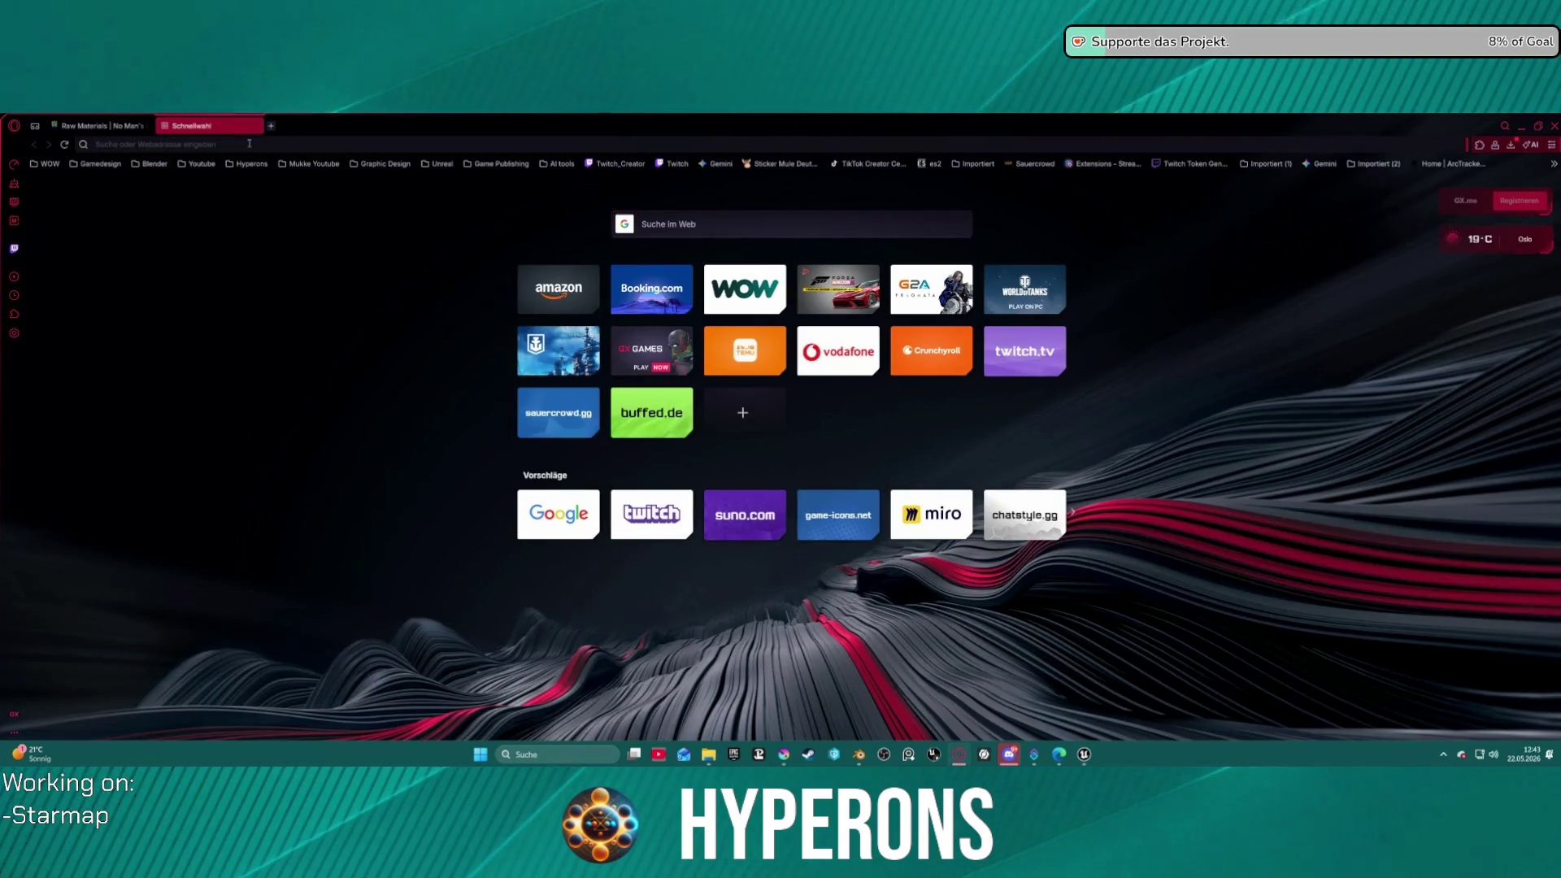
text(star)
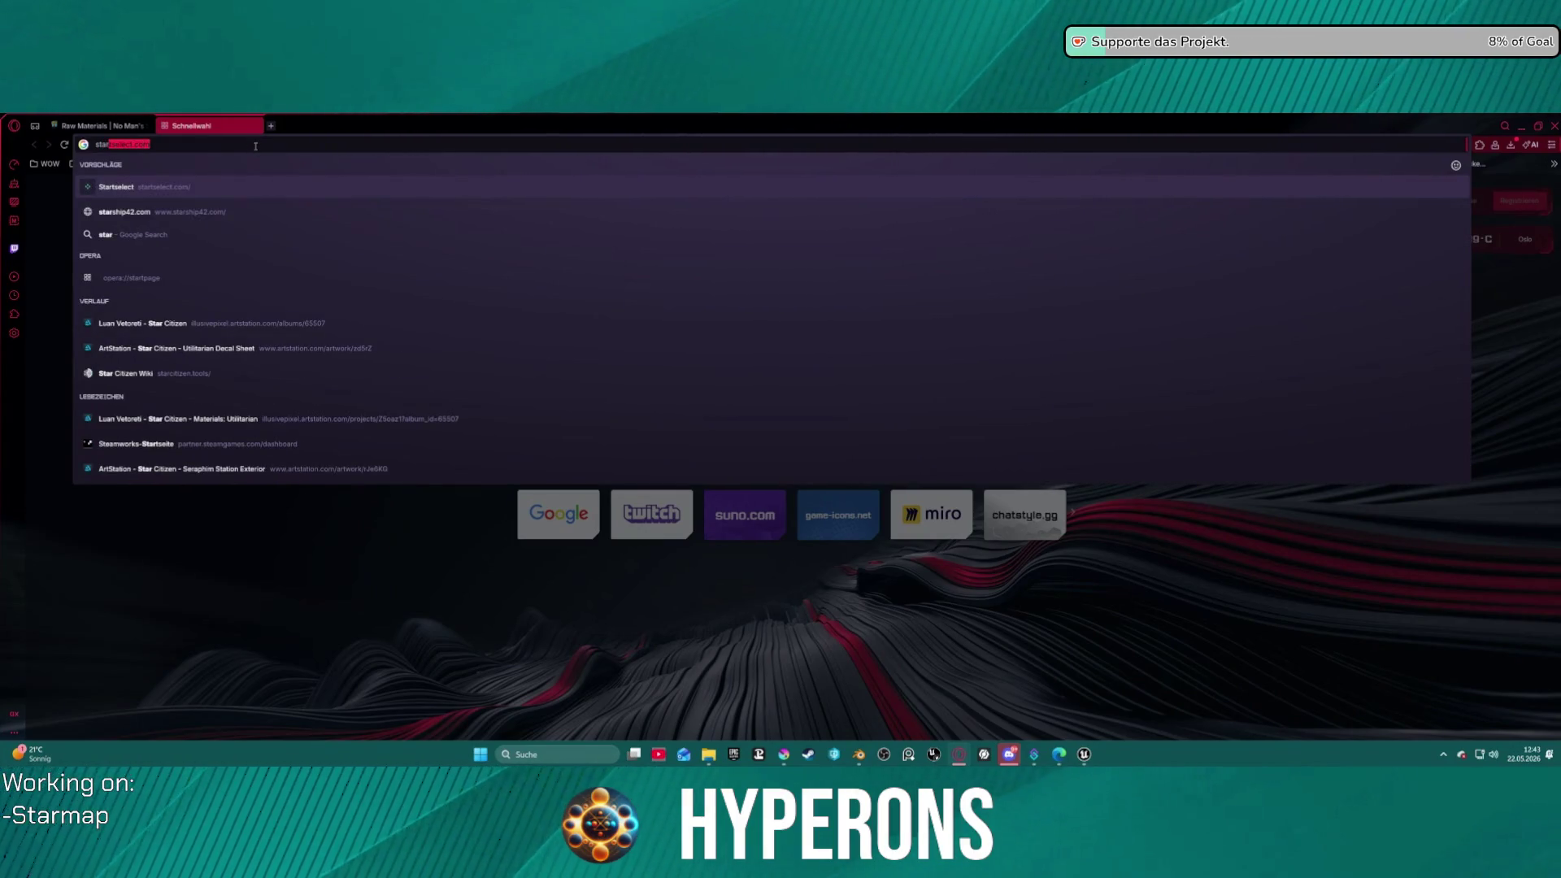
text(fie)
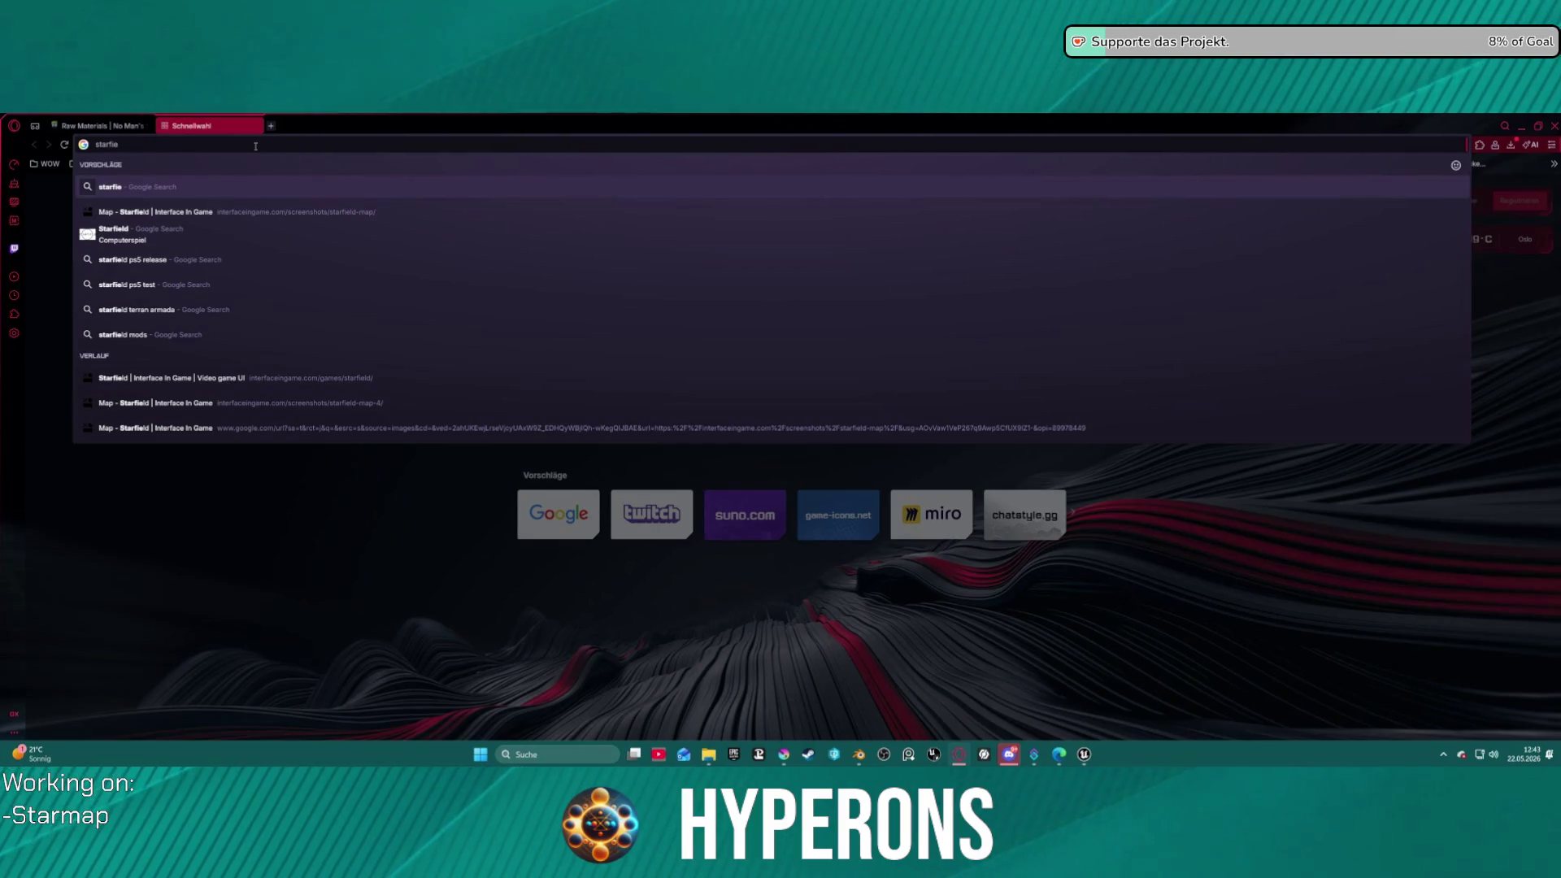
click(218, 213)
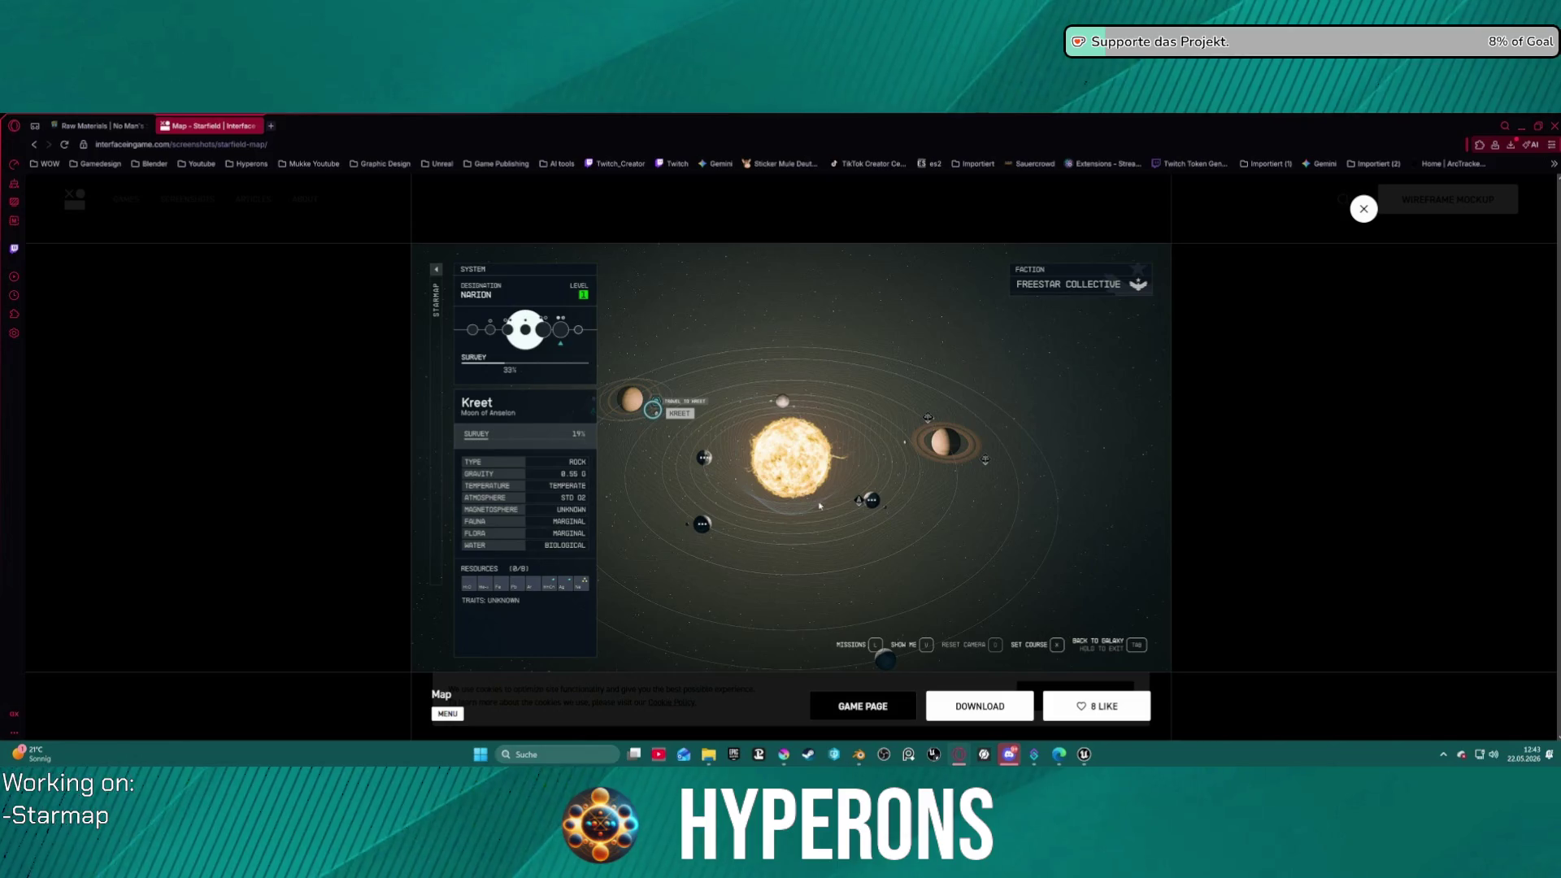
click(1358, 212)
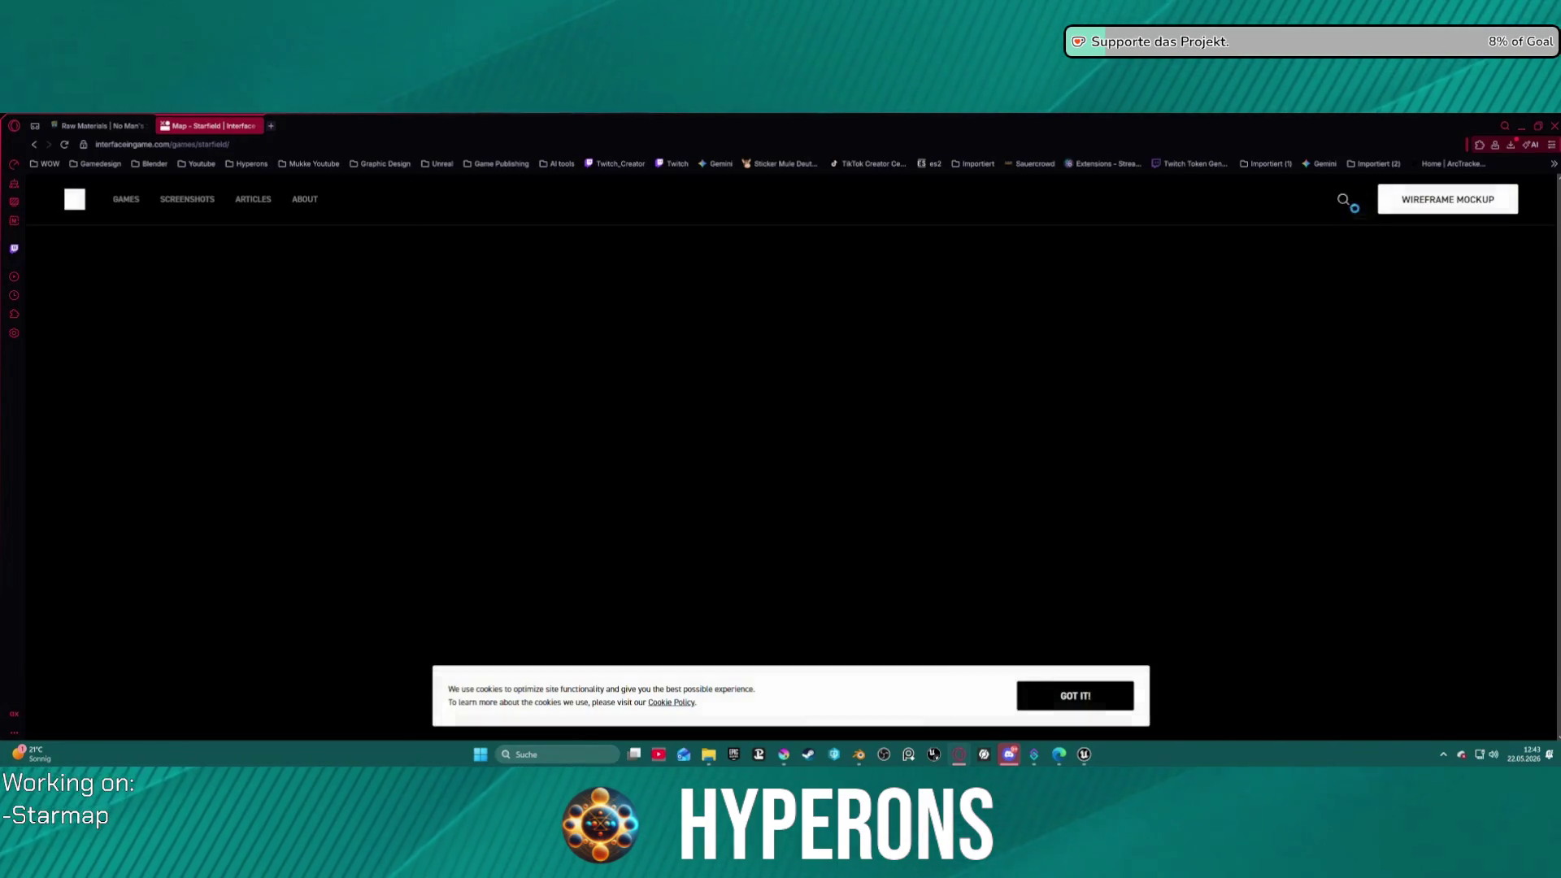
- Scroll the Starfield screenshot gallery and load more screenshots
scroll(1090, 427, down, 5)
scroll(1068, 435, down, 6)
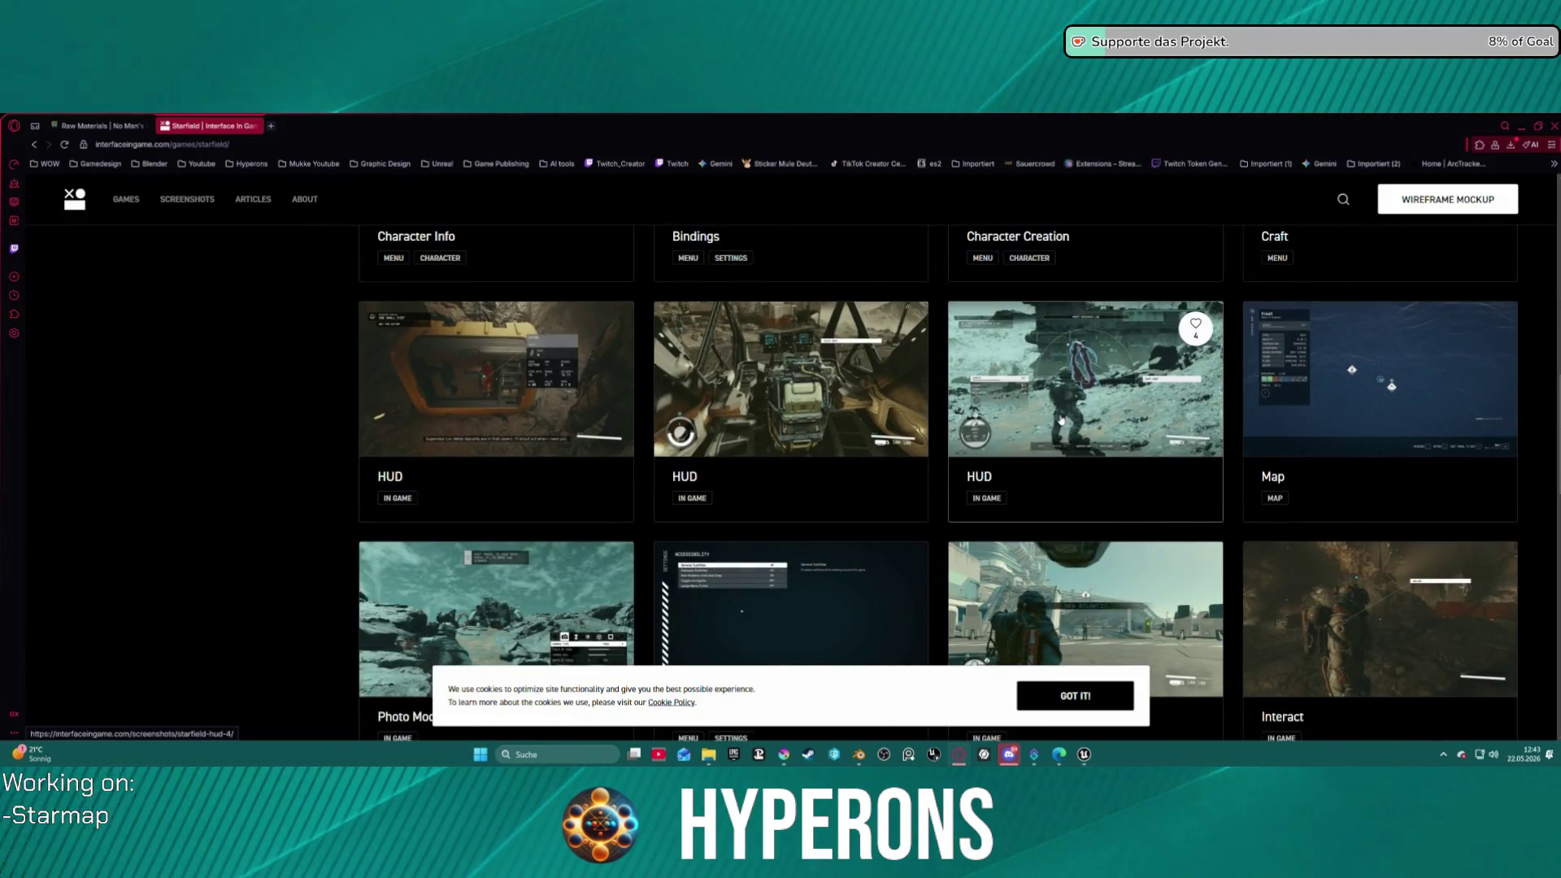
scroll(1061, 420, down, 3)
scroll(1061, 421, down, 5)
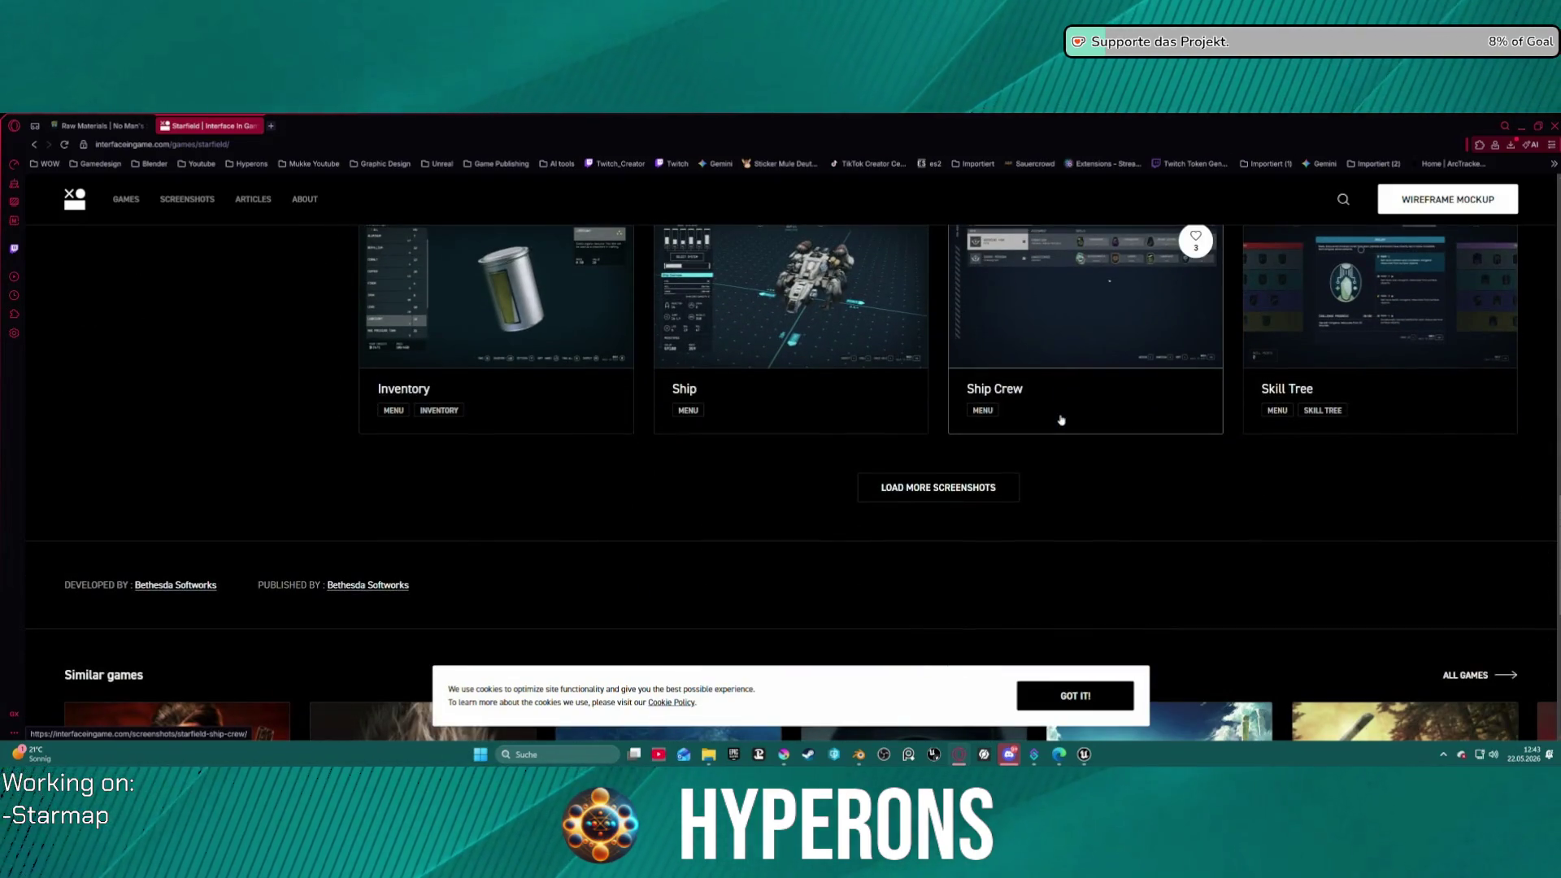
scroll(1061, 421, up, 1)
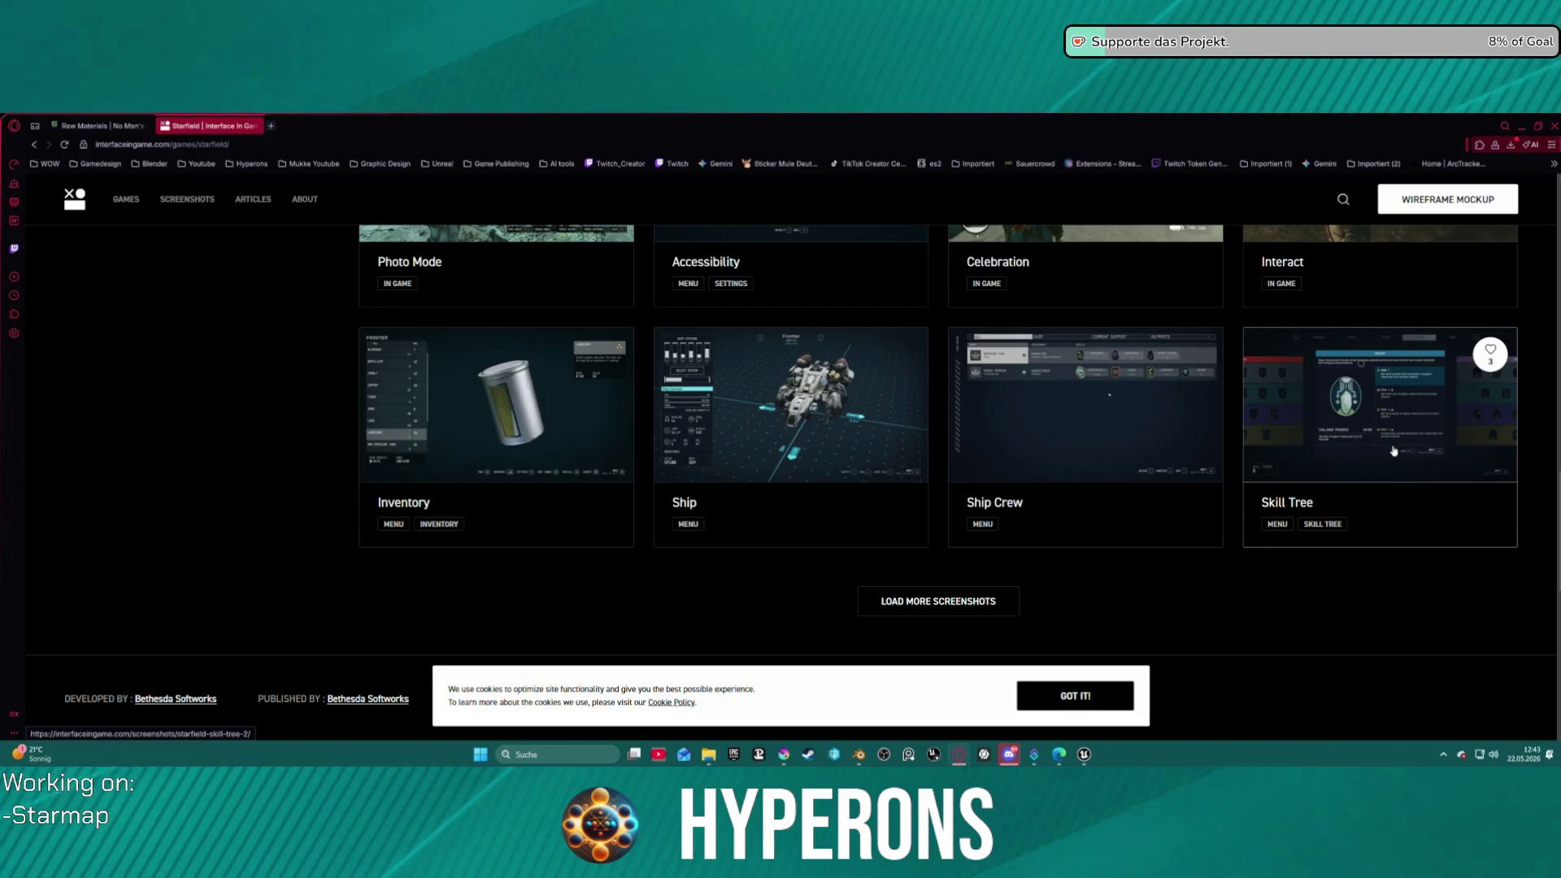
click(881, 603)
scroll(916, 499, down, 1)
scroll(917, 500, down, 7)
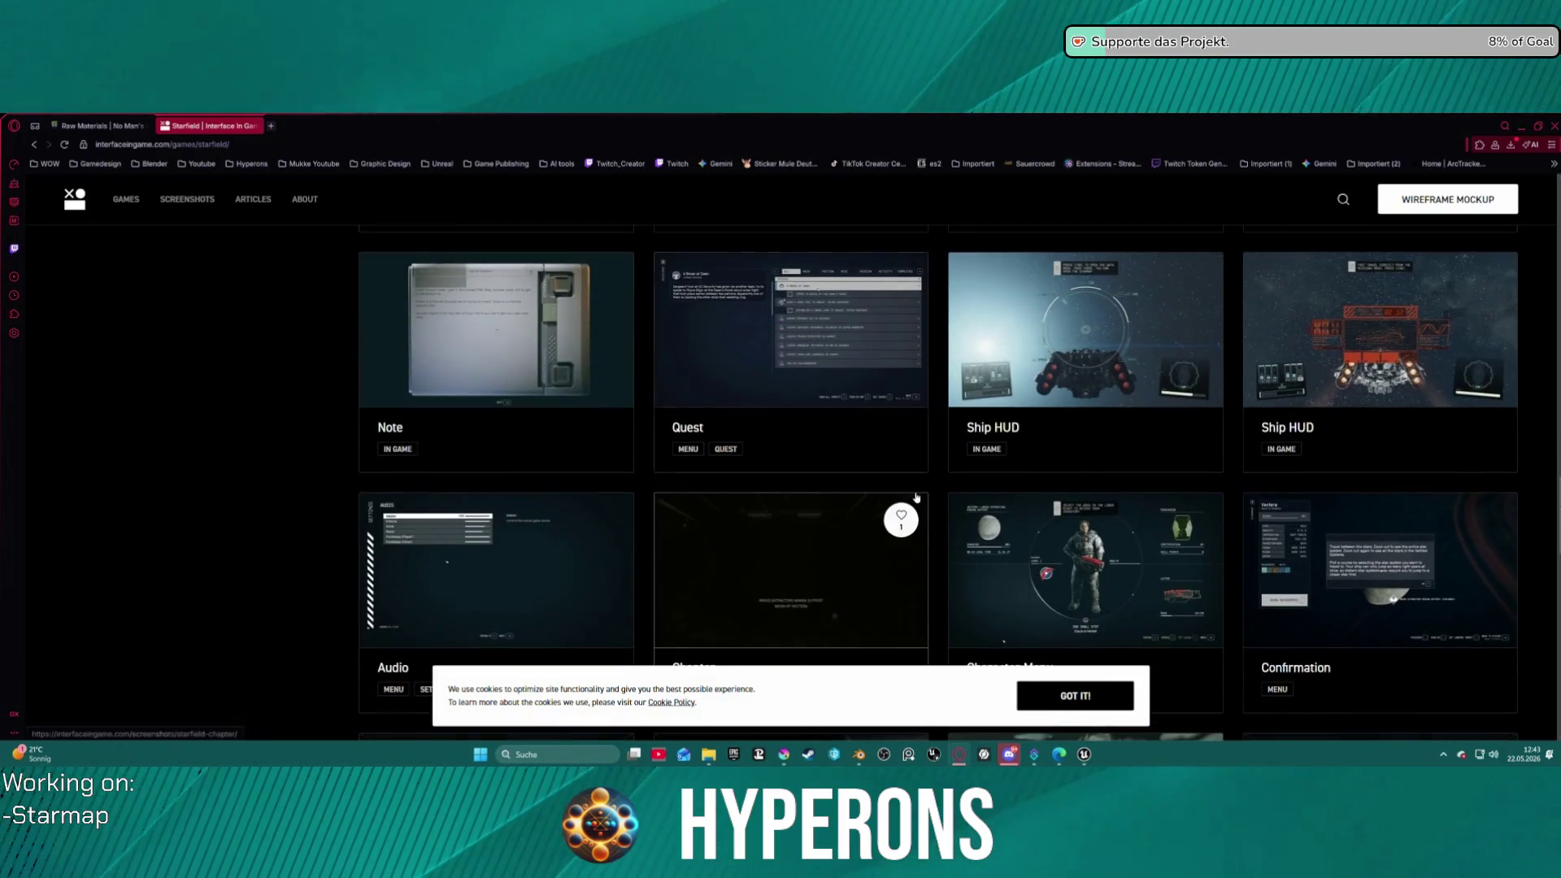
scroll(916, 497, down, 3)
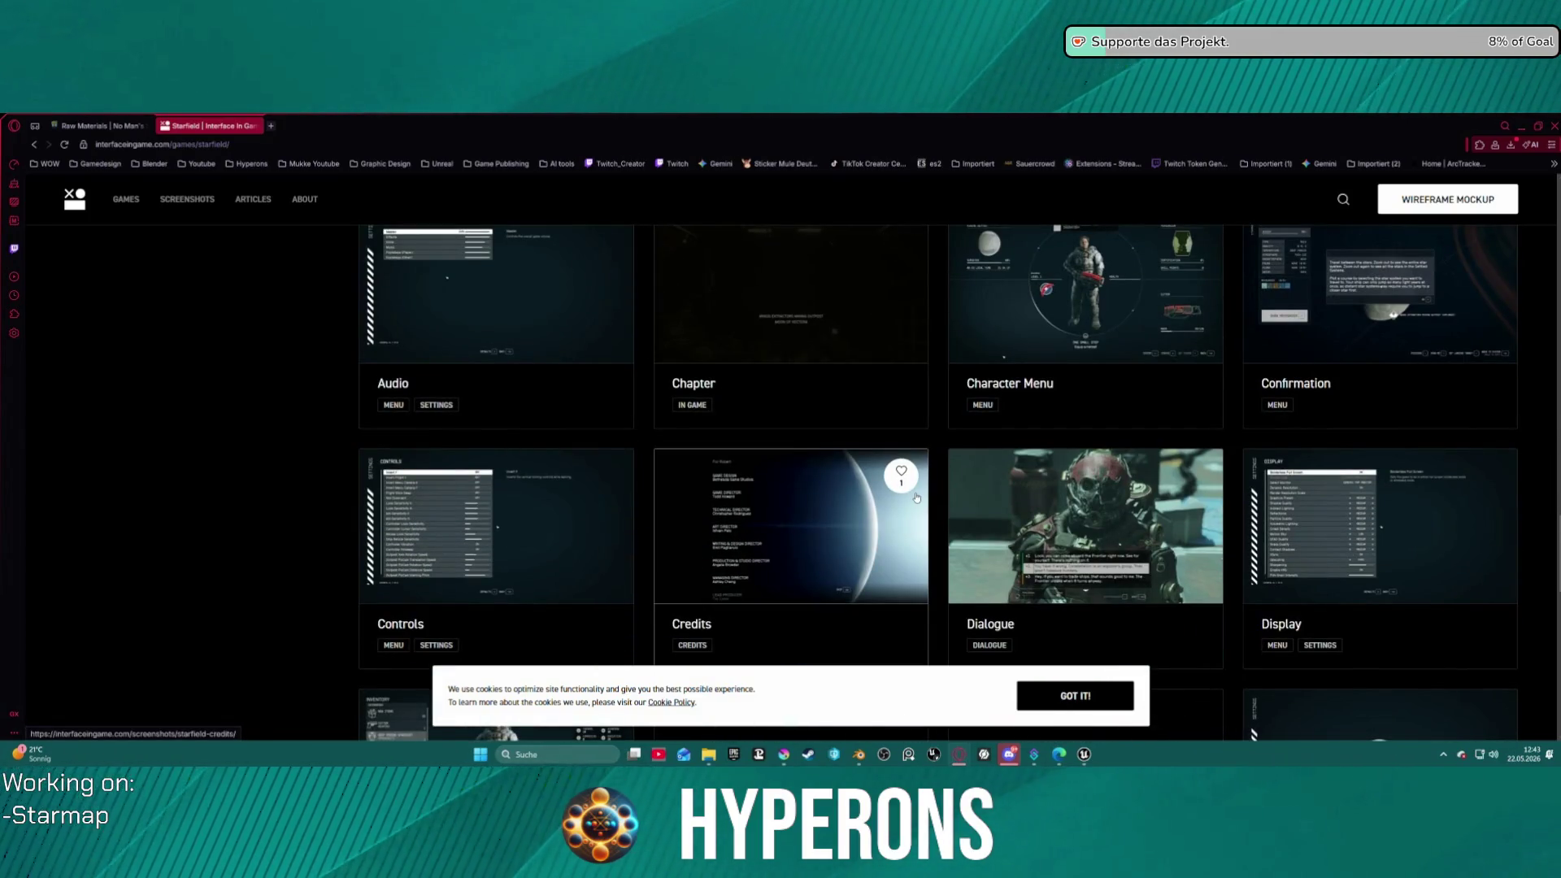
scroll(916, 498, down, 3)
scroll(917, 498, down, 3)
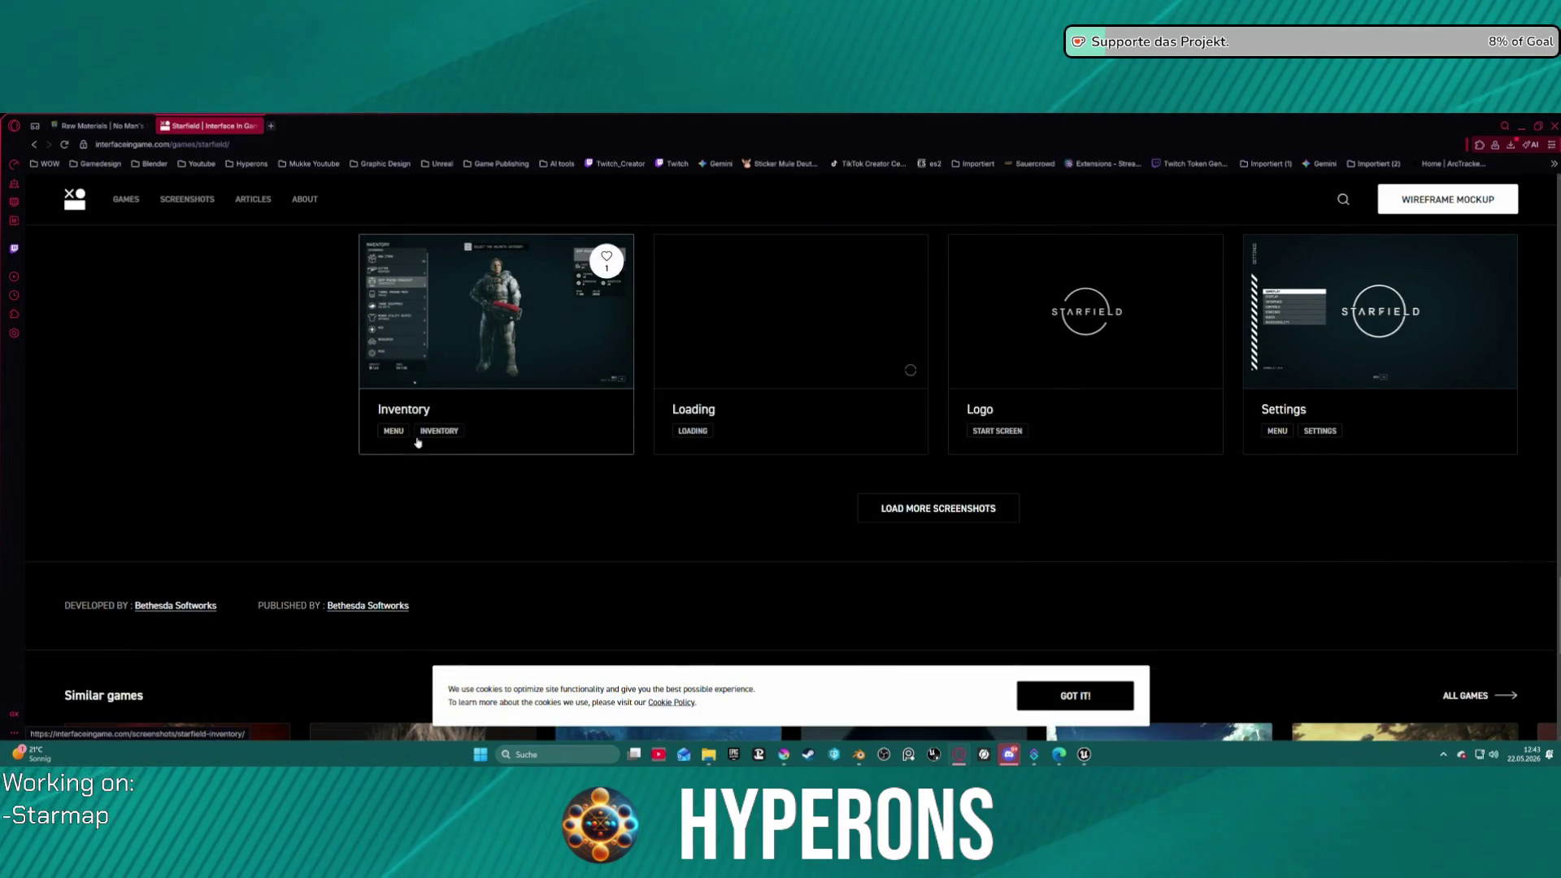
scroll(1027, 486, down, 3)
scroll(993, 485, up, 15)
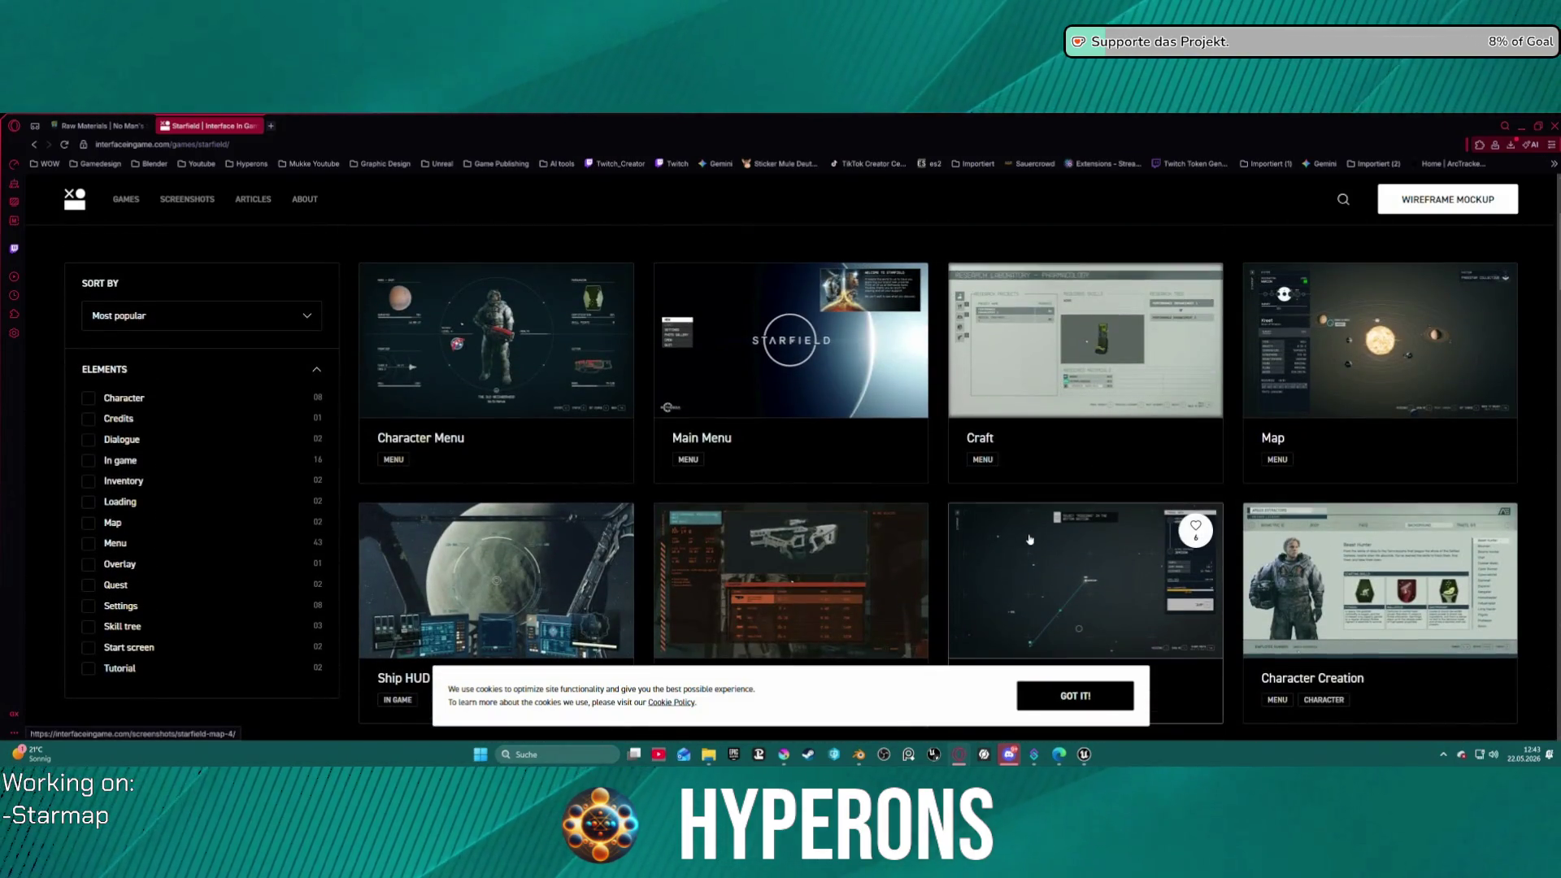
- View the starmap and solar system Map screenshots, then close the lightbox
click(952, 530)
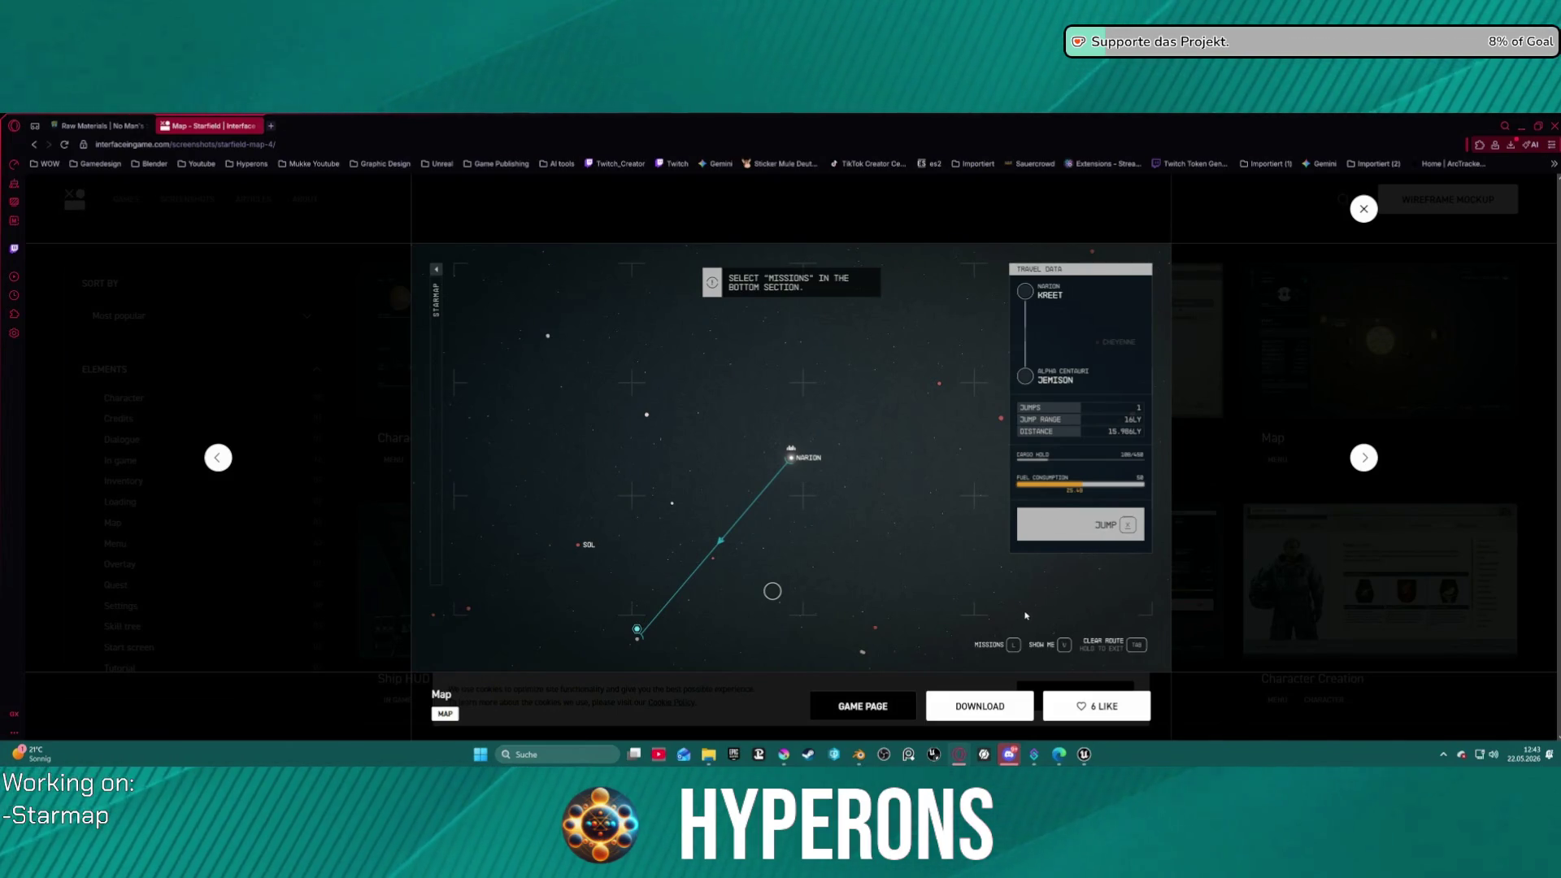
click(1374, 210)
click(1334, 342)
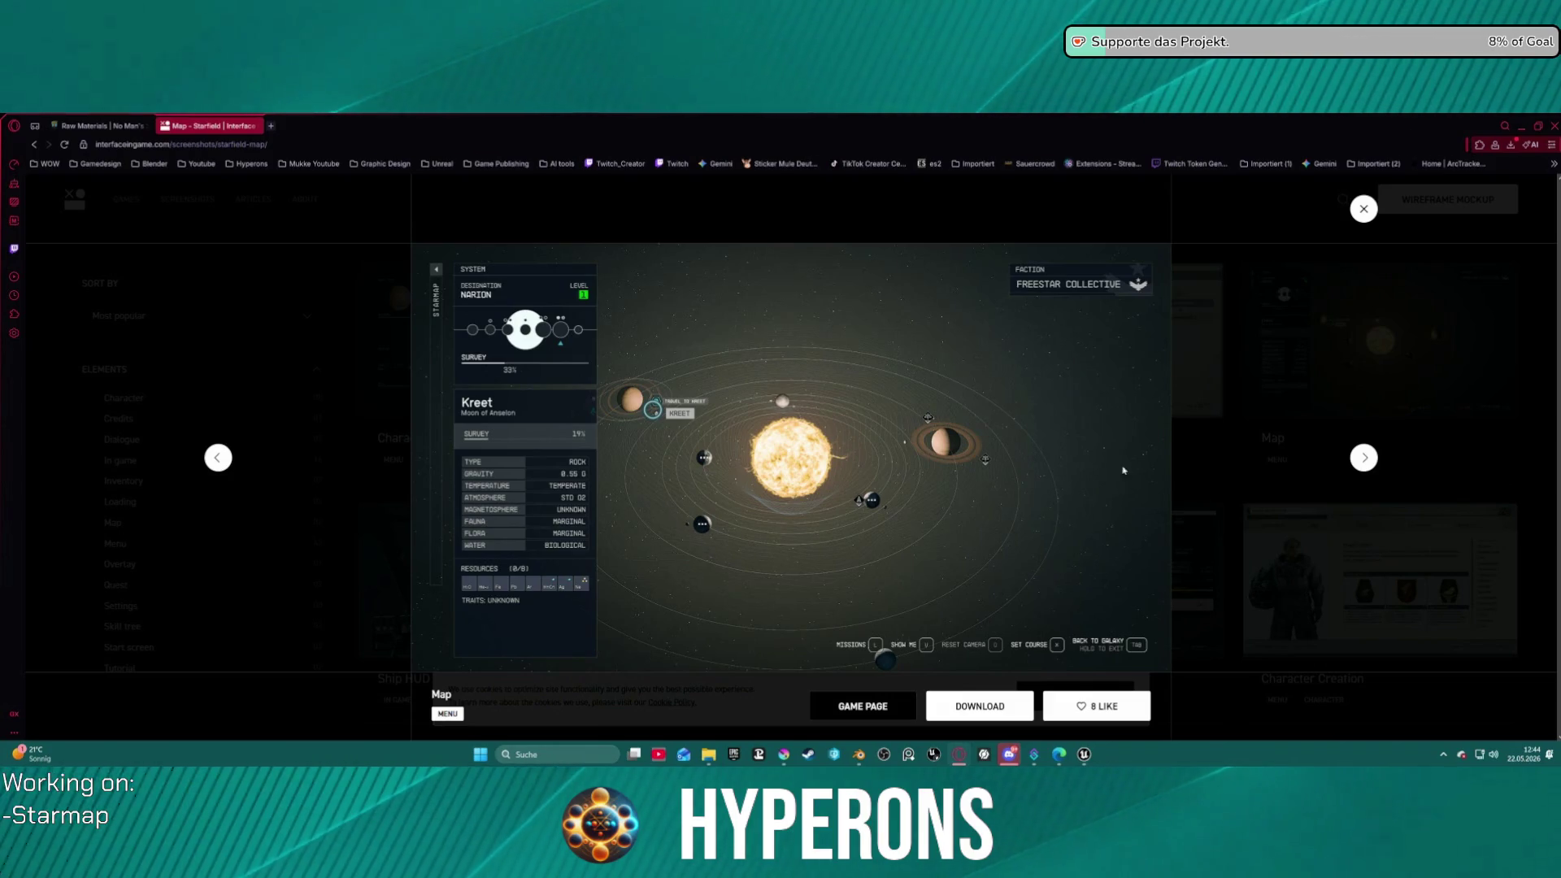
click(1365, 209)
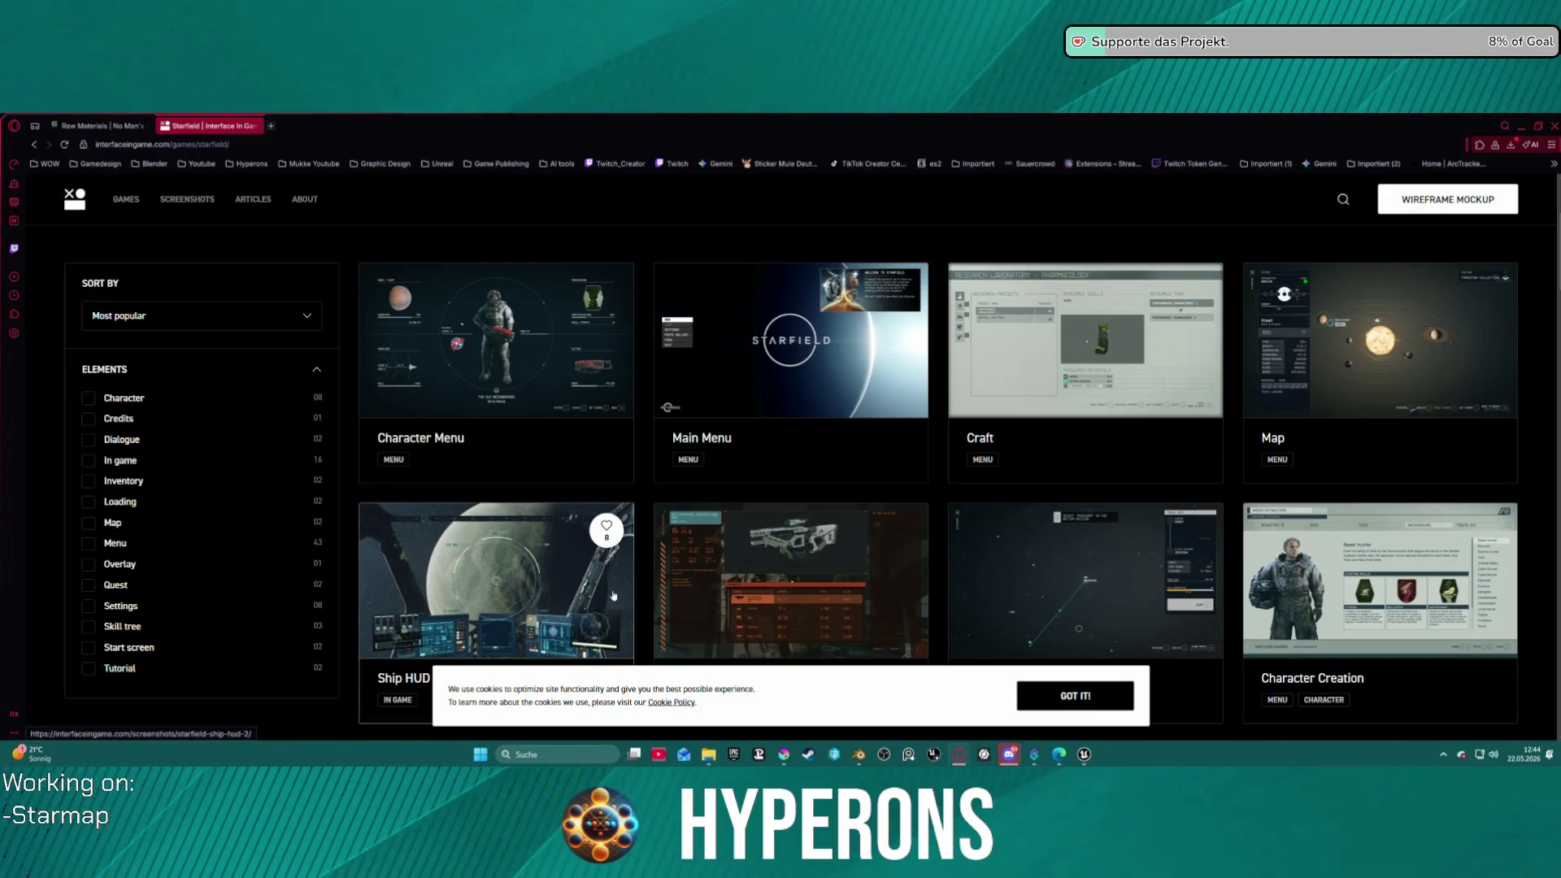
- Start a new tab typing 'planet', then abandon it and return to the Starfield gallery tab
click(269, 125)
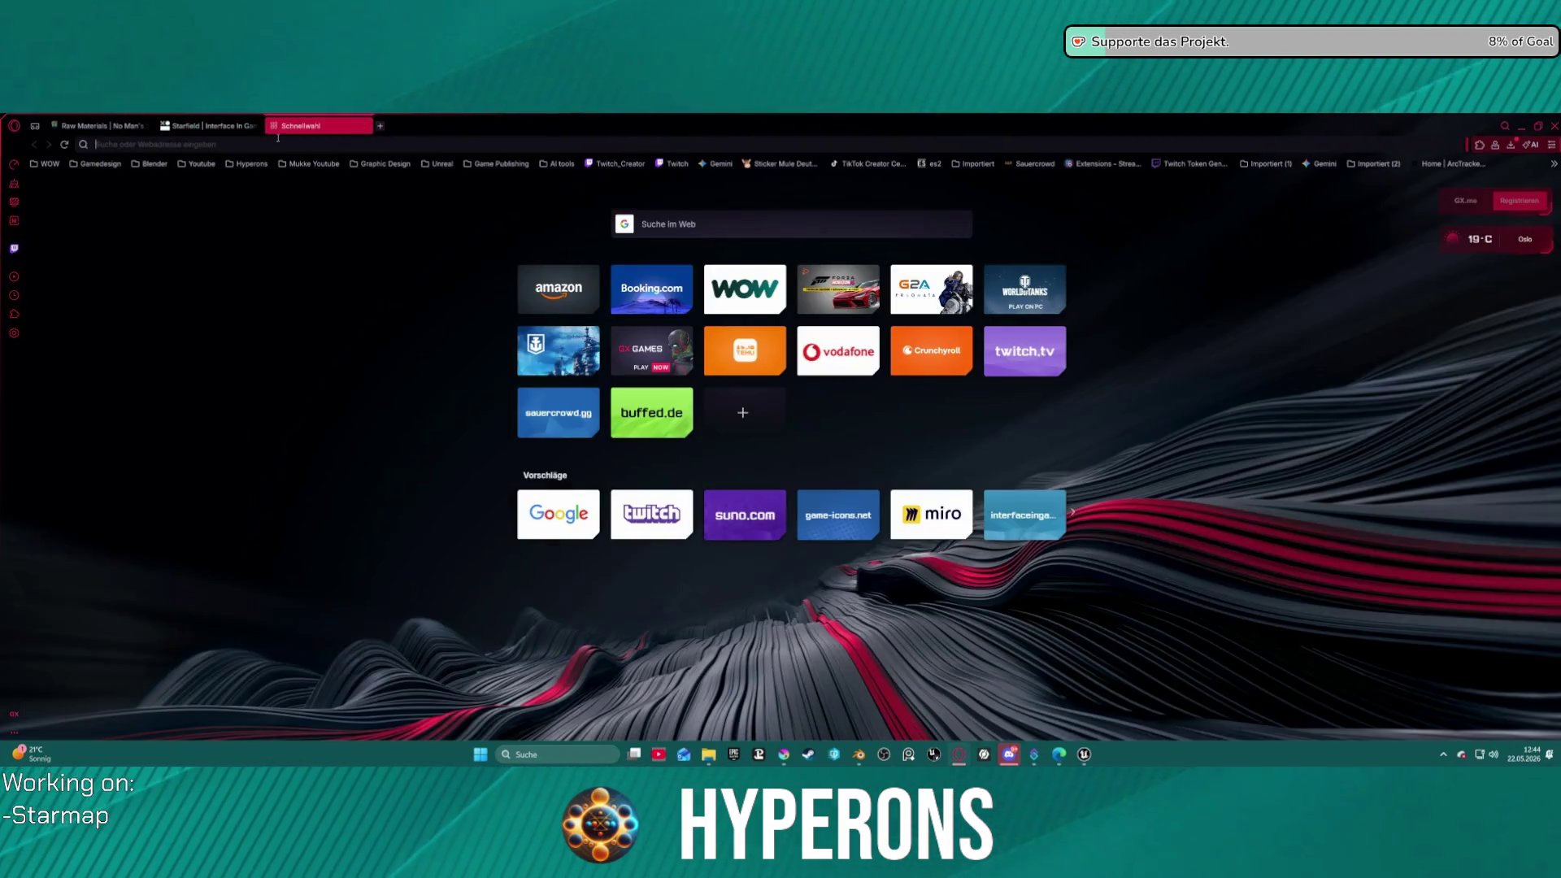
text(planet)
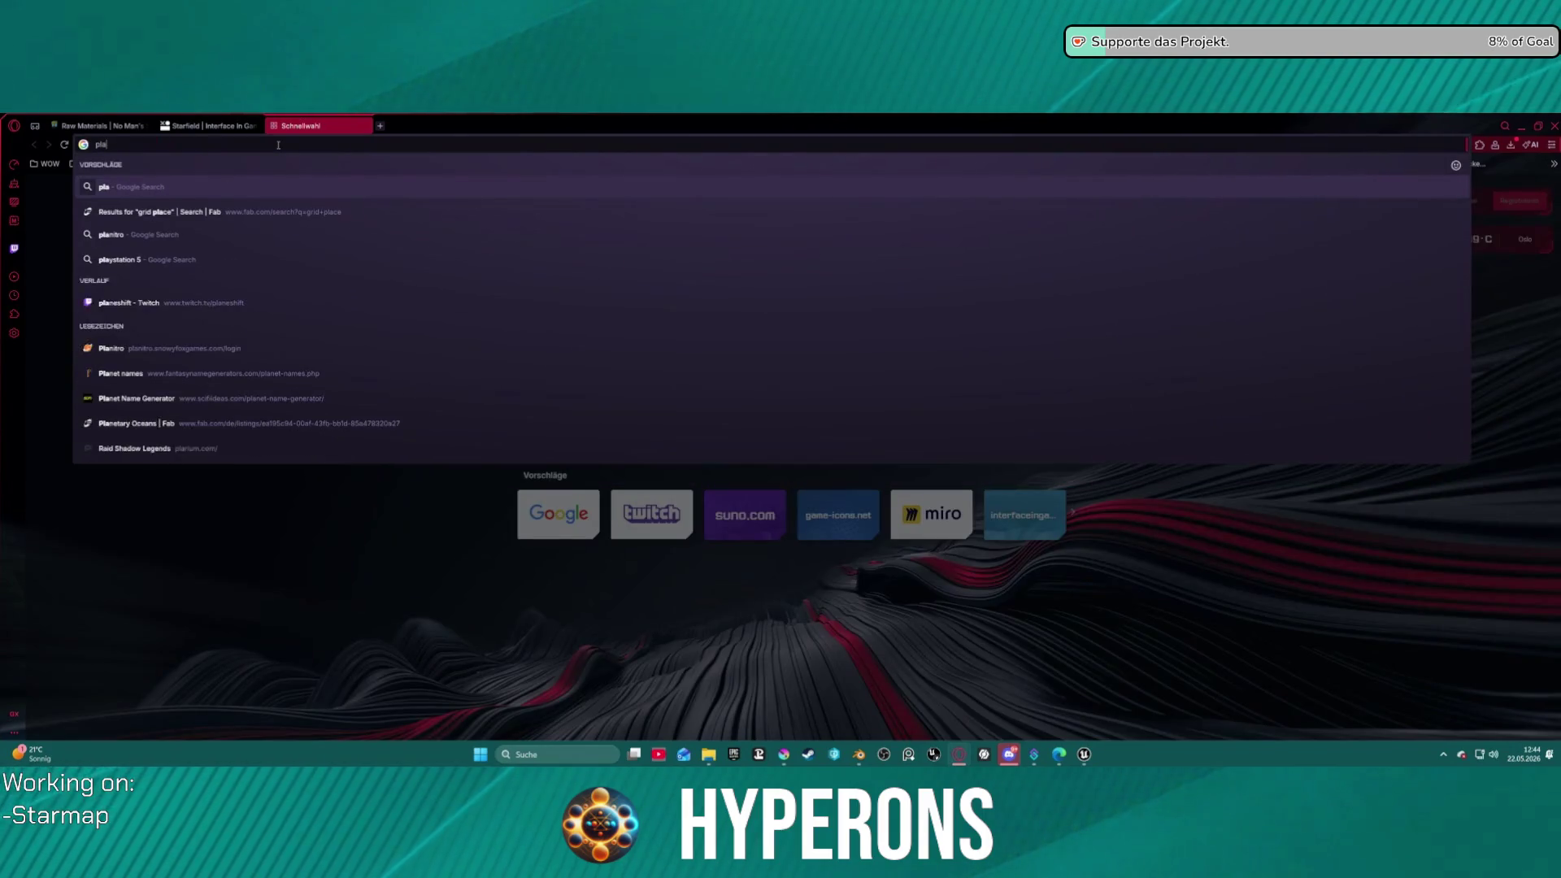
key(Escape)
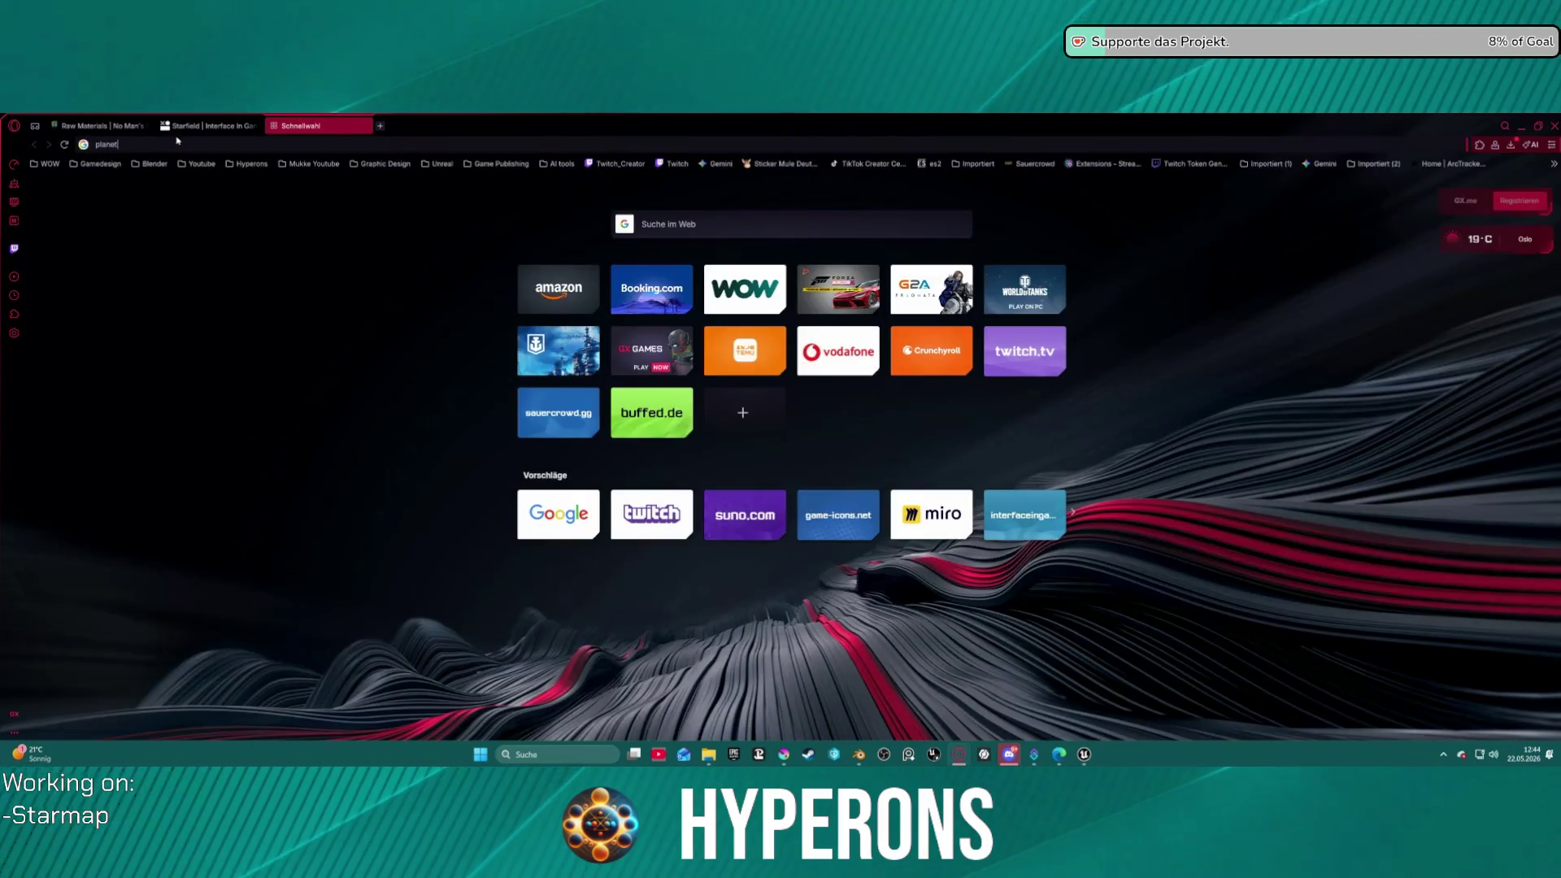
click(207, 125)
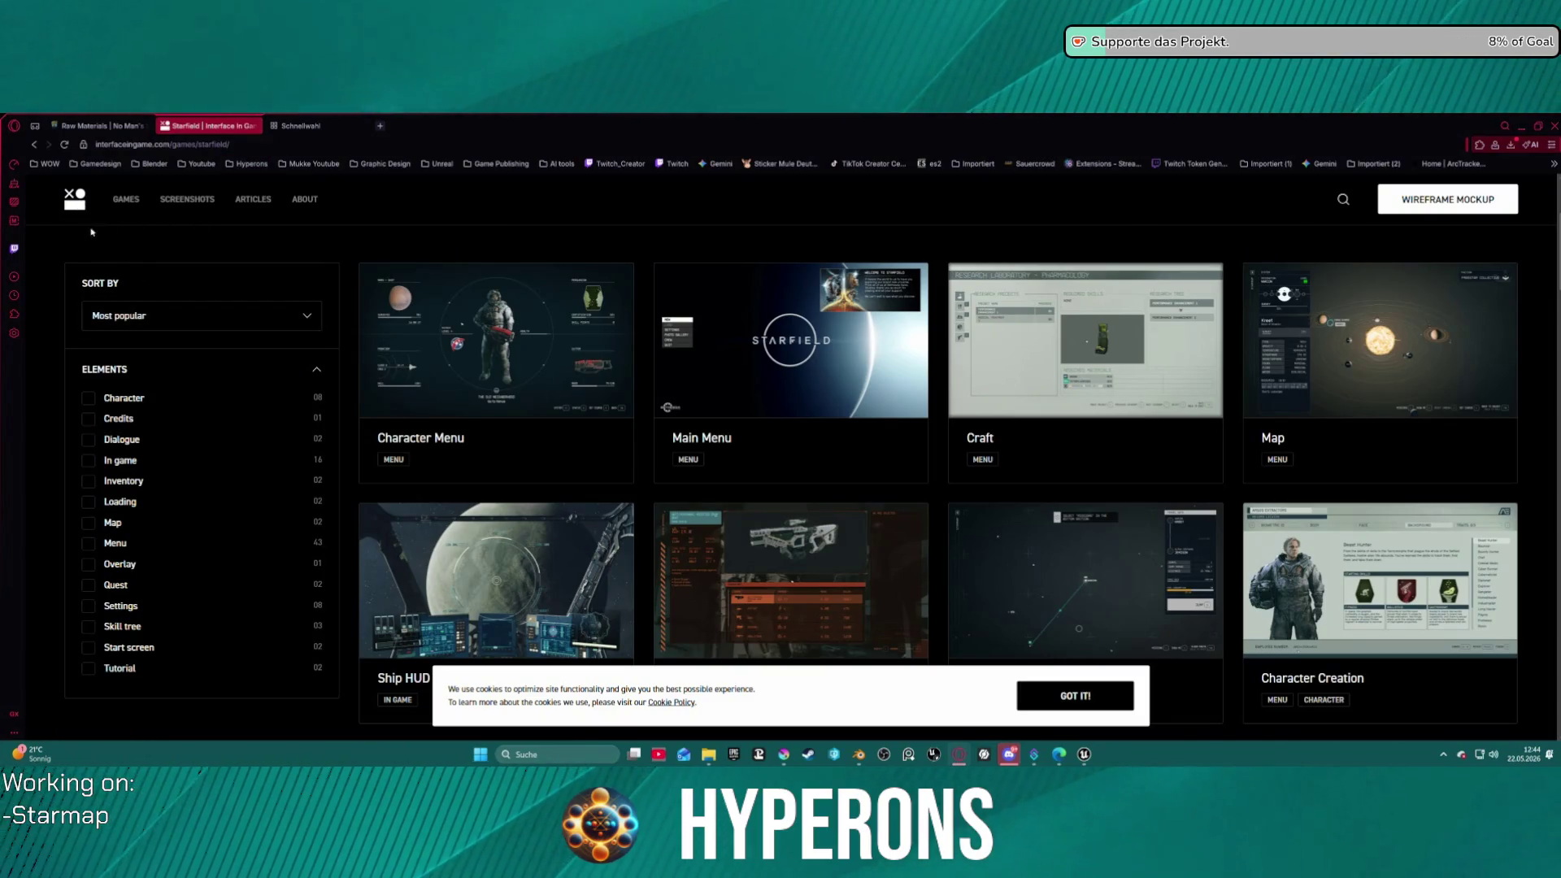
- Open GAMES in a new tab and search it for 'planetcrafter', which finds no games
middle_click(126, 200)
key(ctrl+Tab)
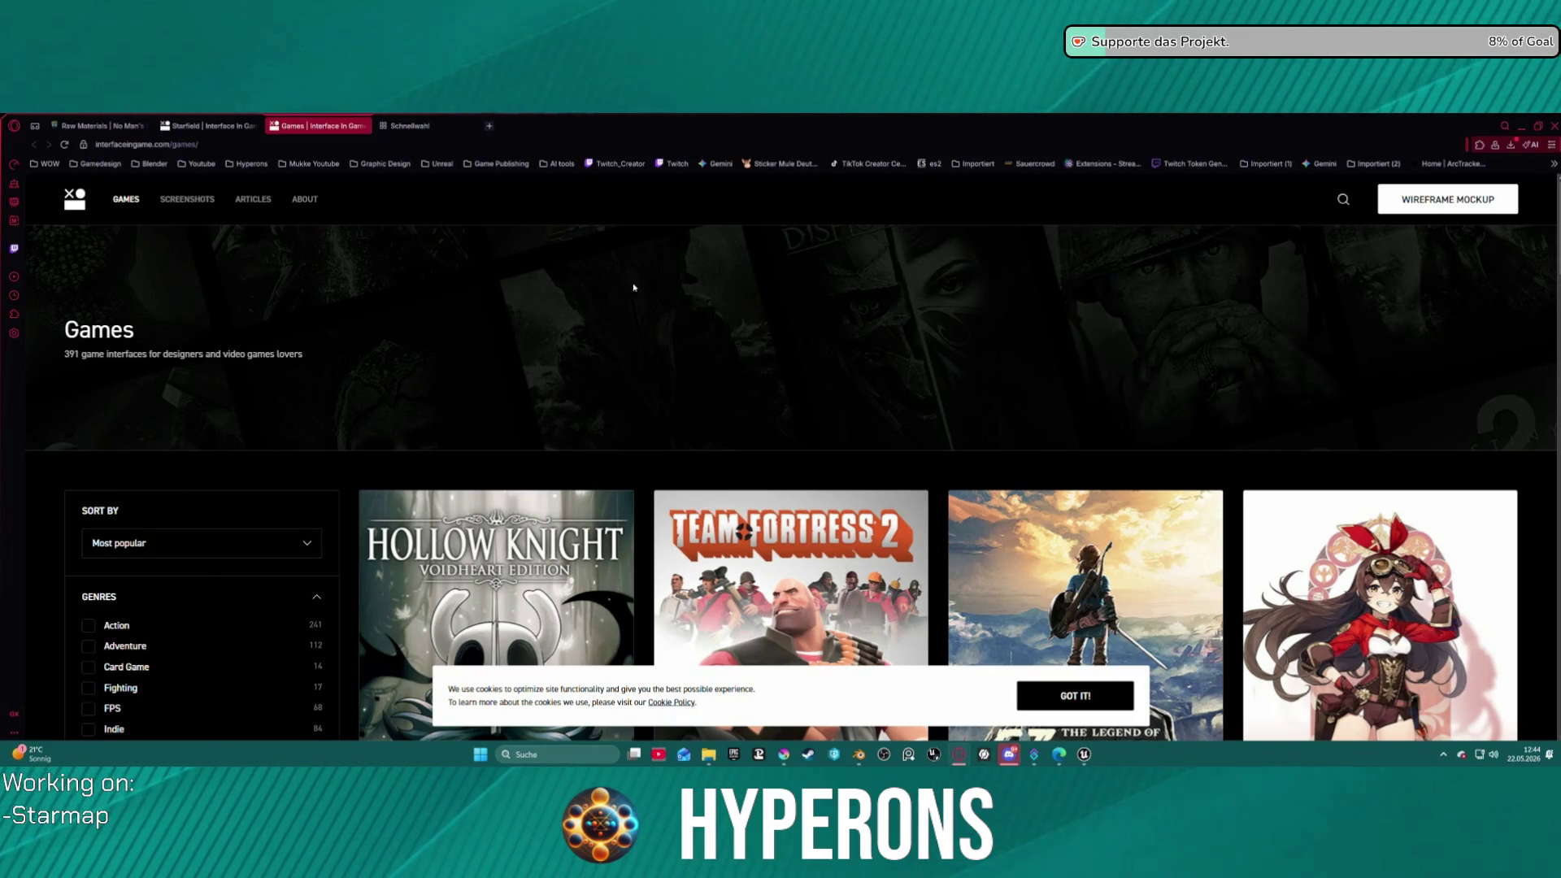
click(1343, 199)
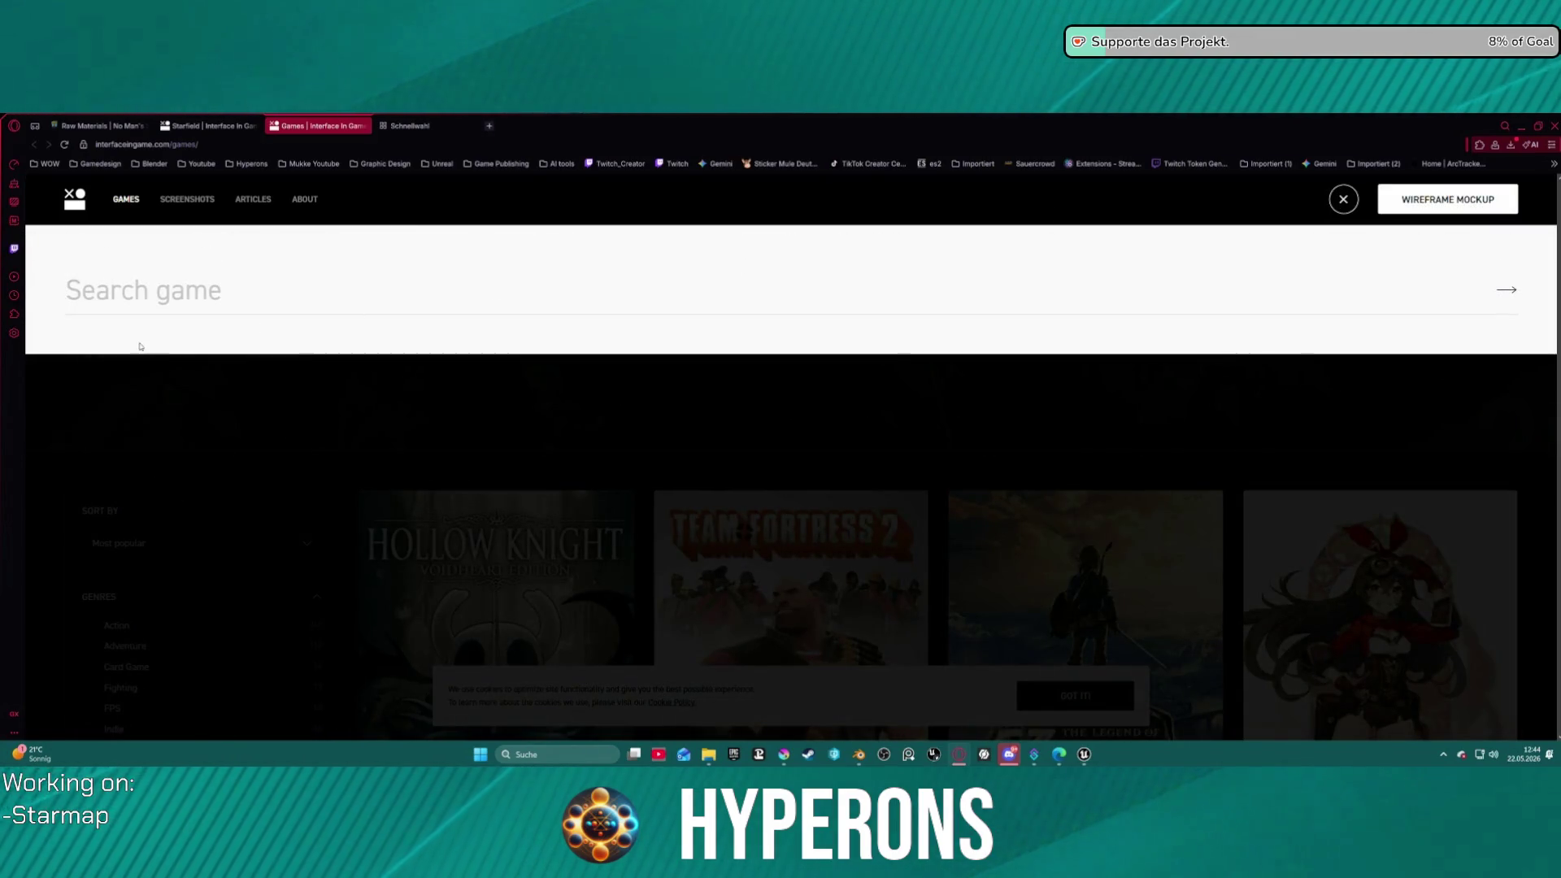
text(planet)
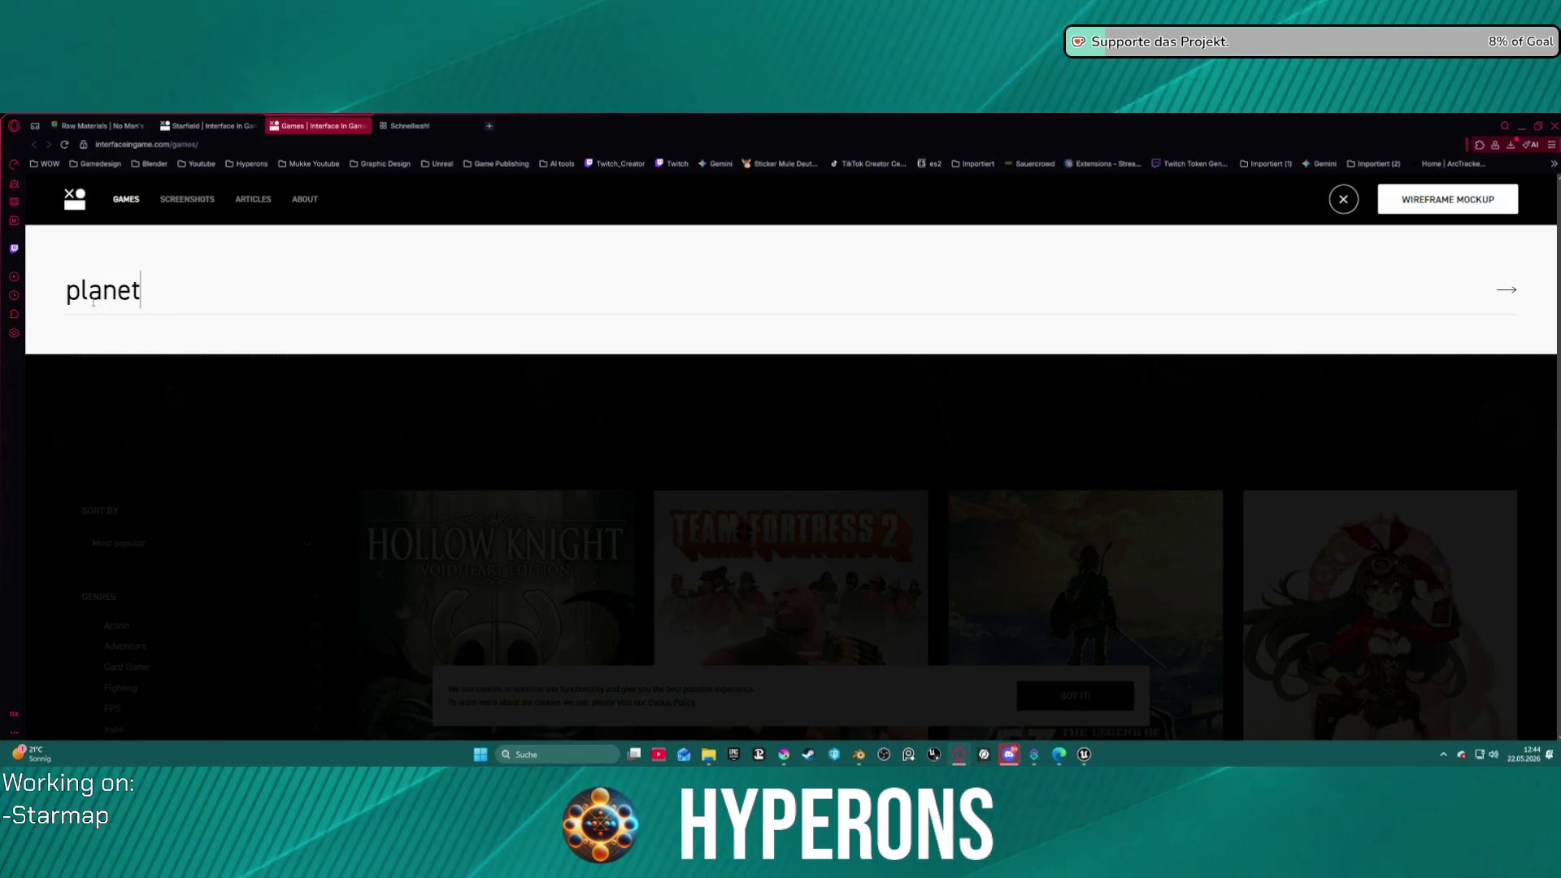
text(crafter)
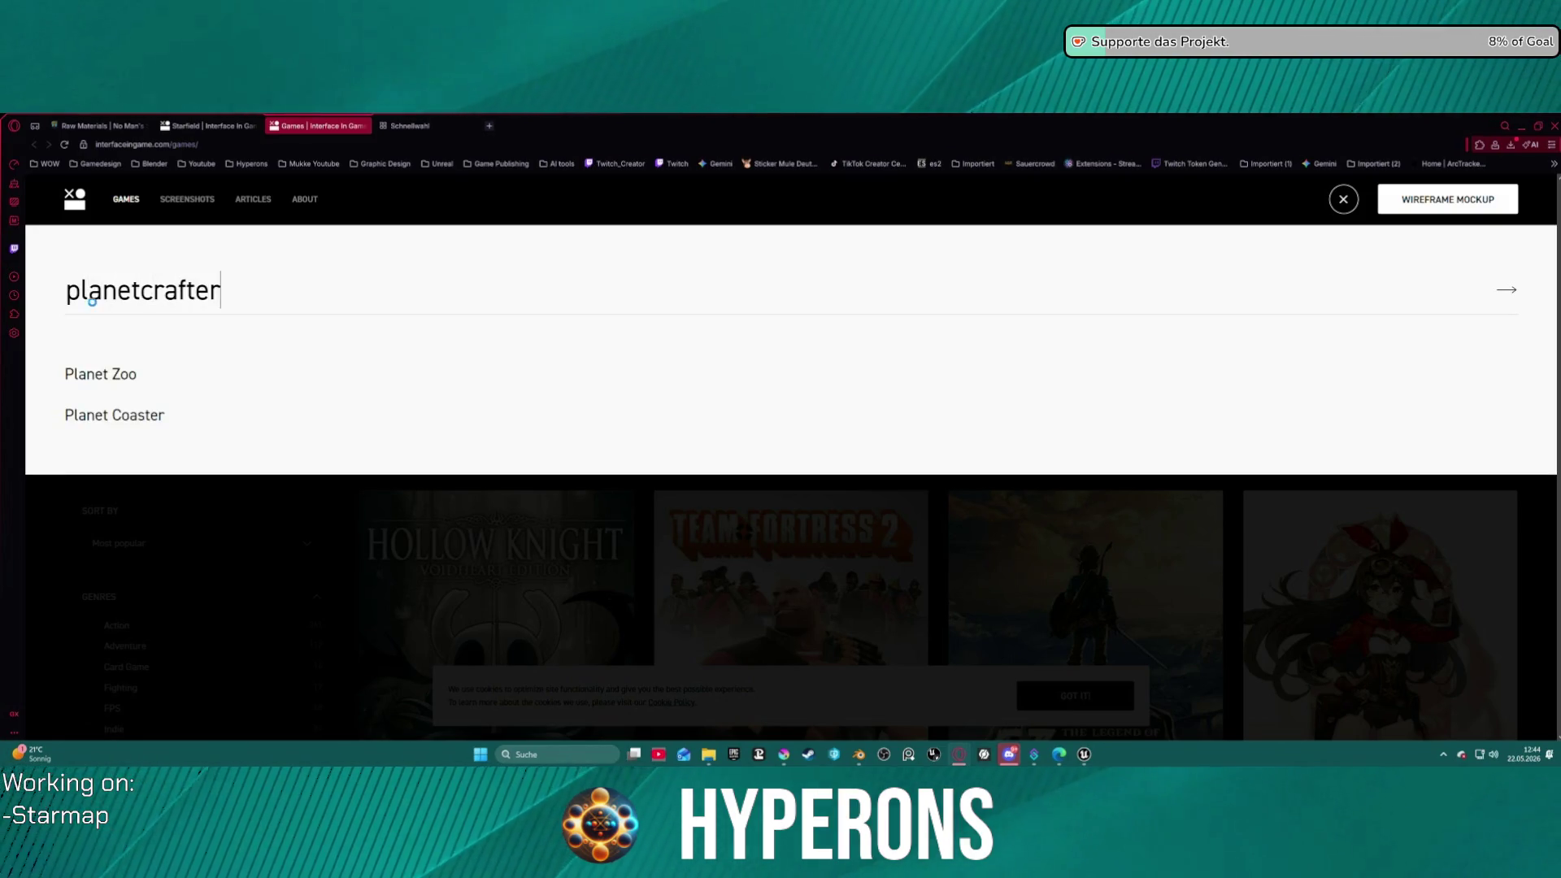
key(Return)
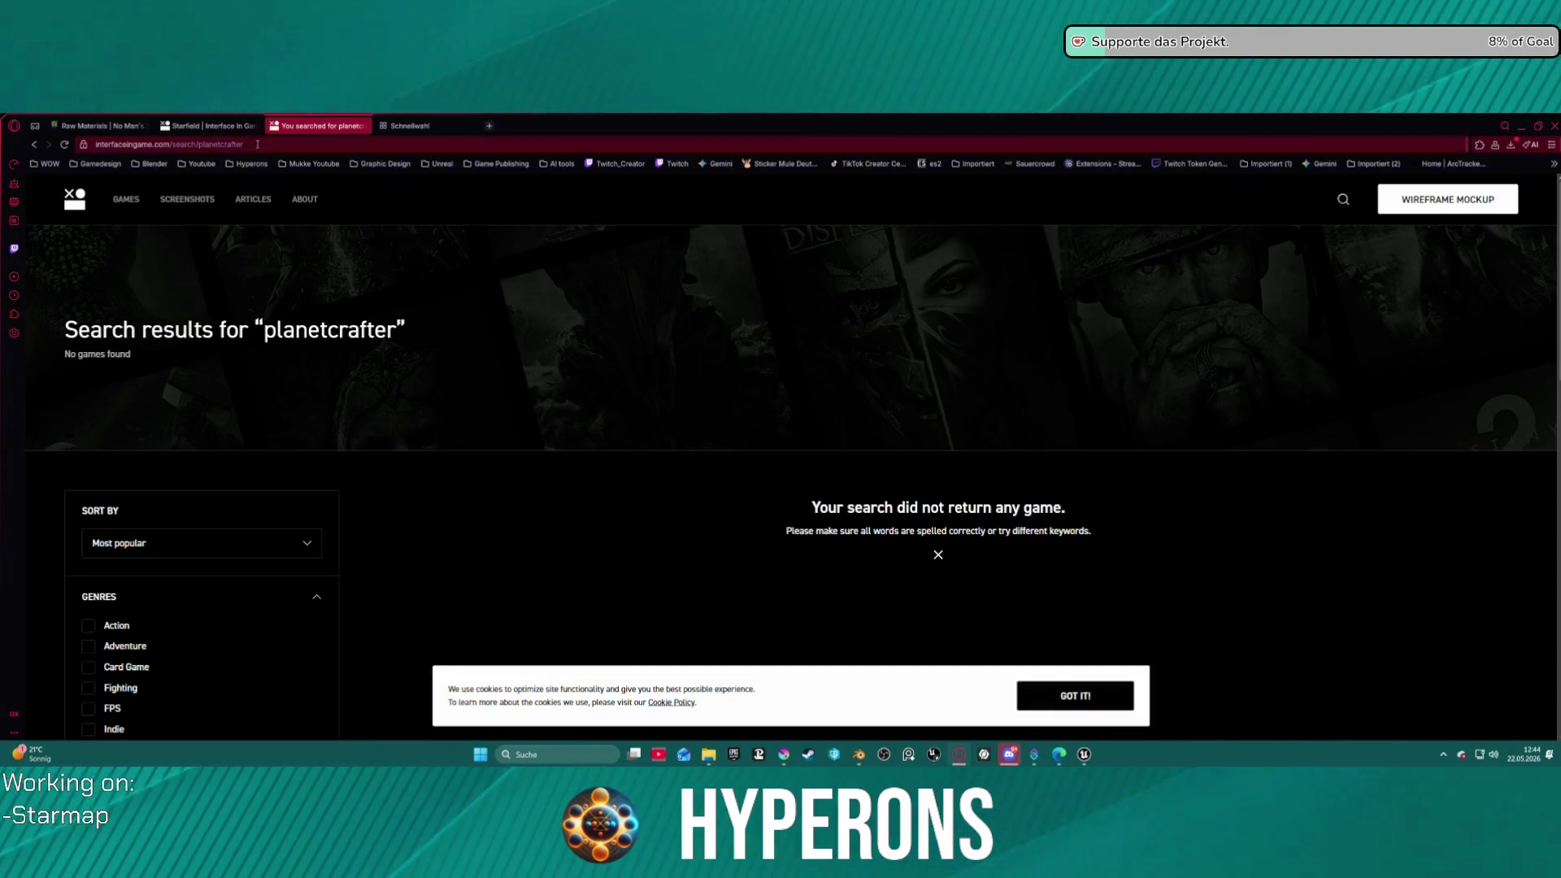
double_click(231, 144)
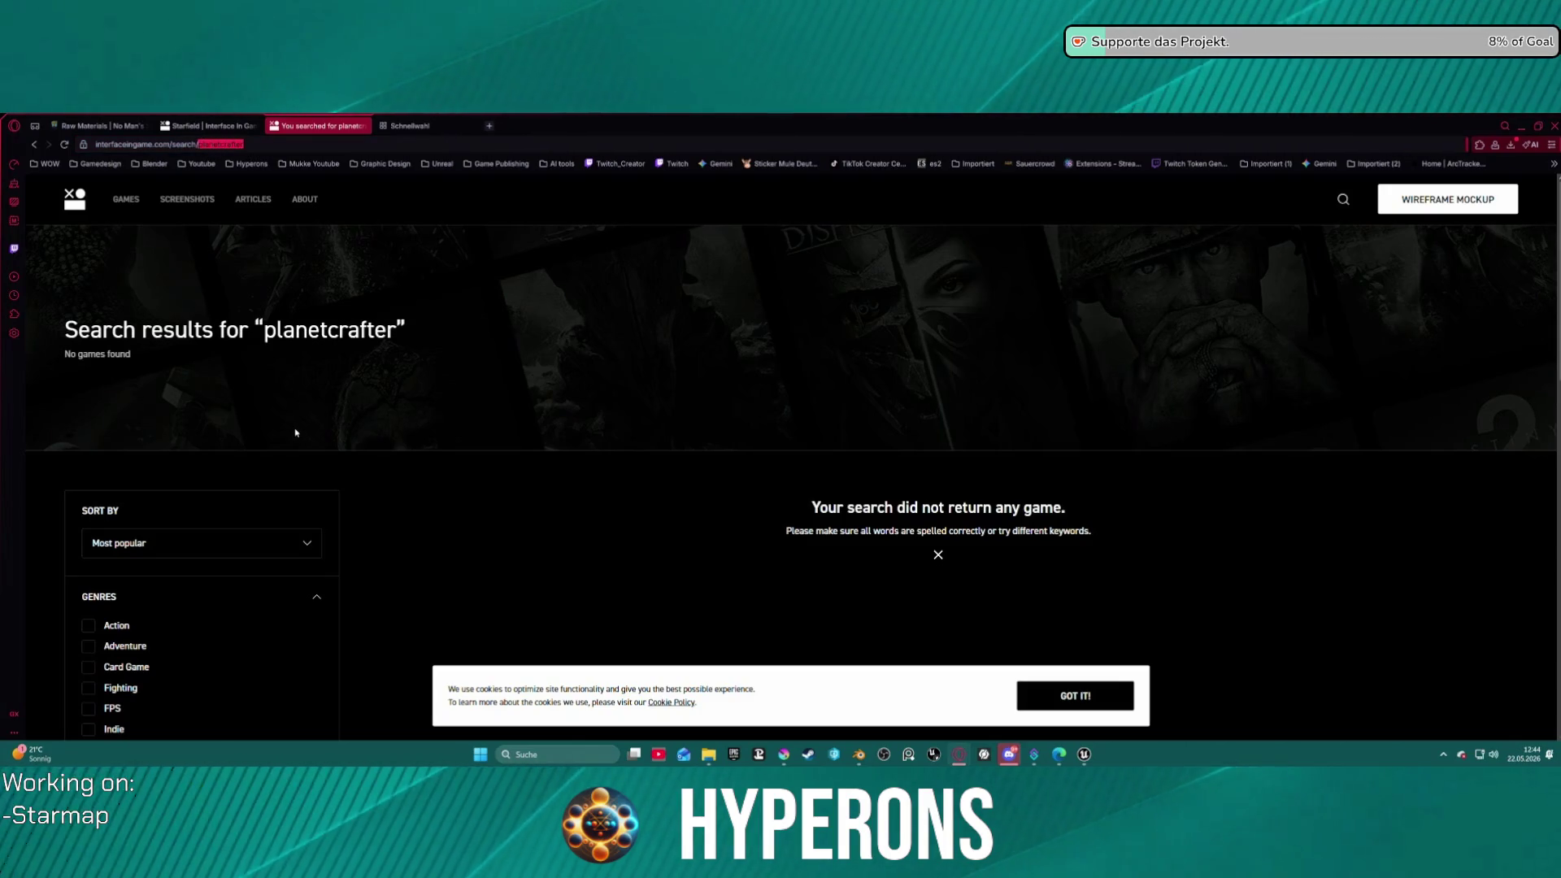
- Clear the search term from the address and return to the full games catalogue
scroll(142, 602, down, 2)
scroll(146, 601, down, 2)
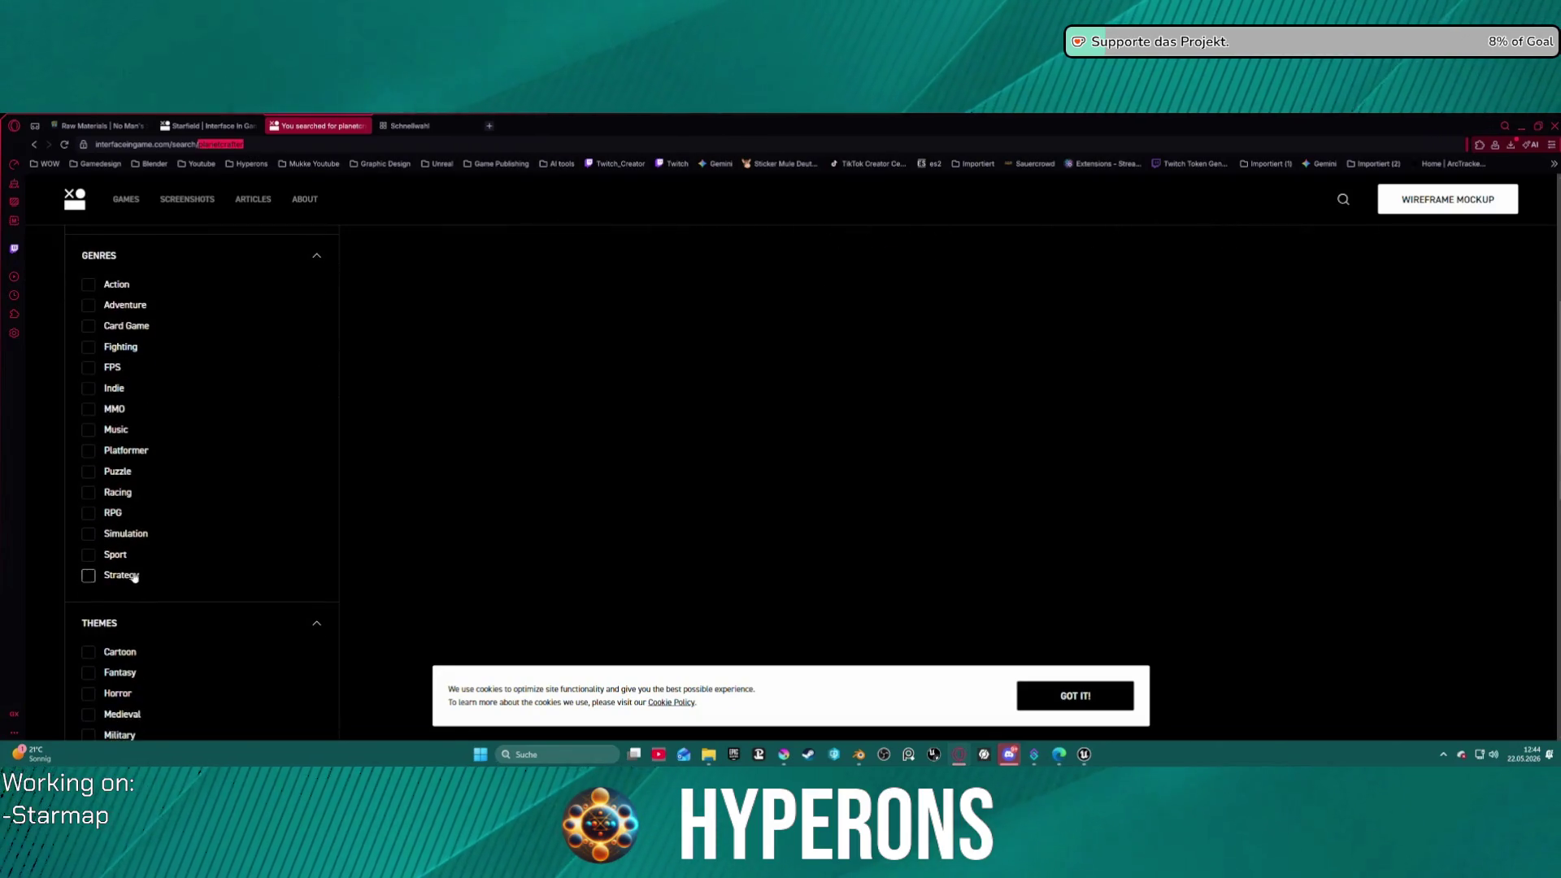
key(BackSpace)
key(Return)
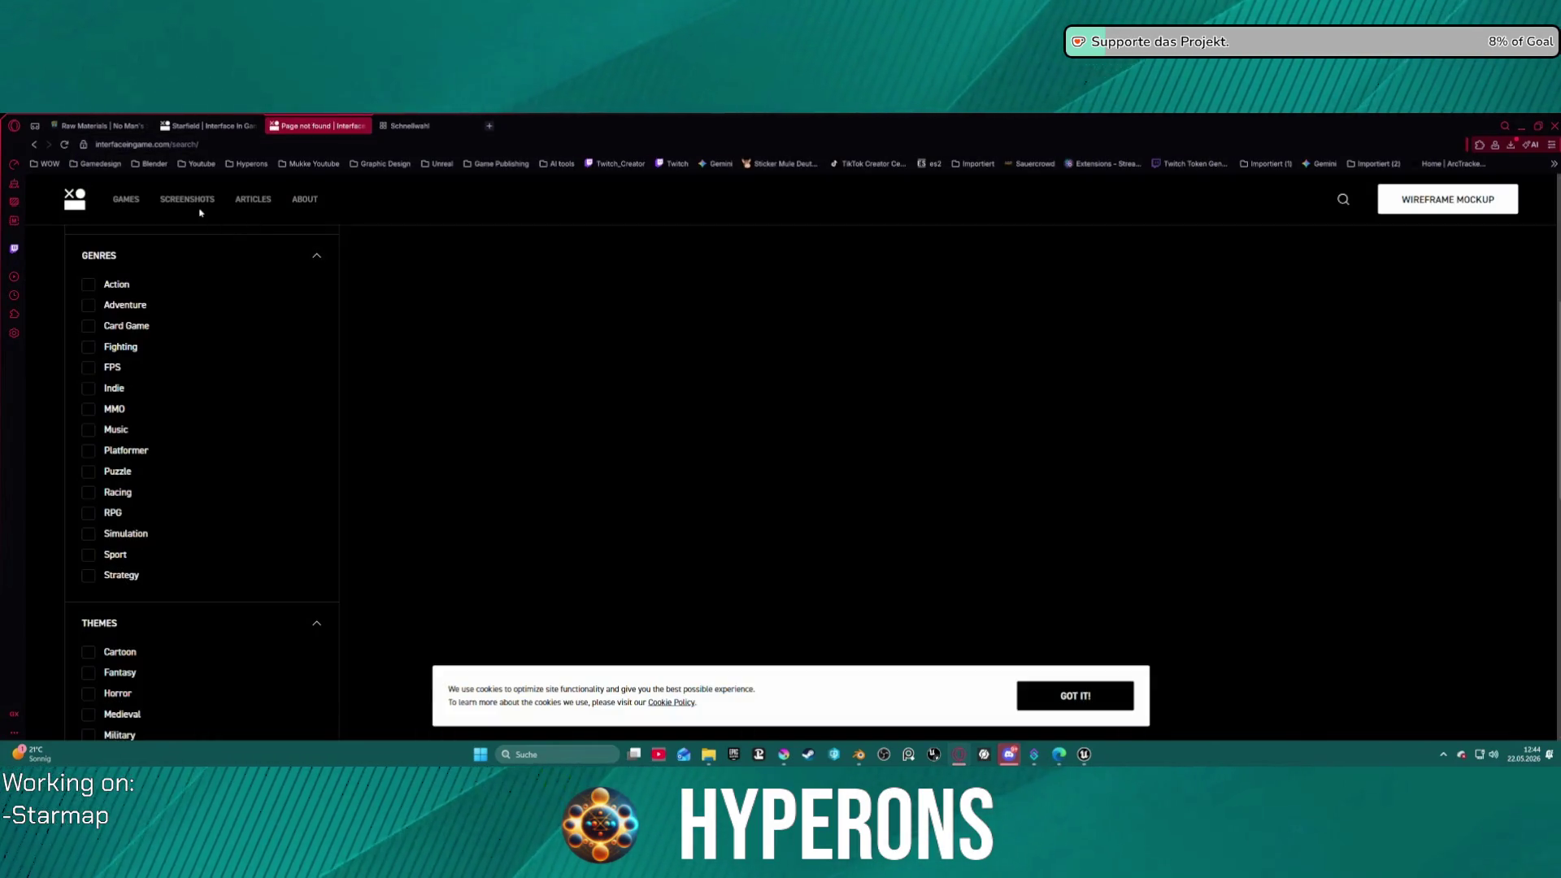
scroll(192, 289, up, 2)
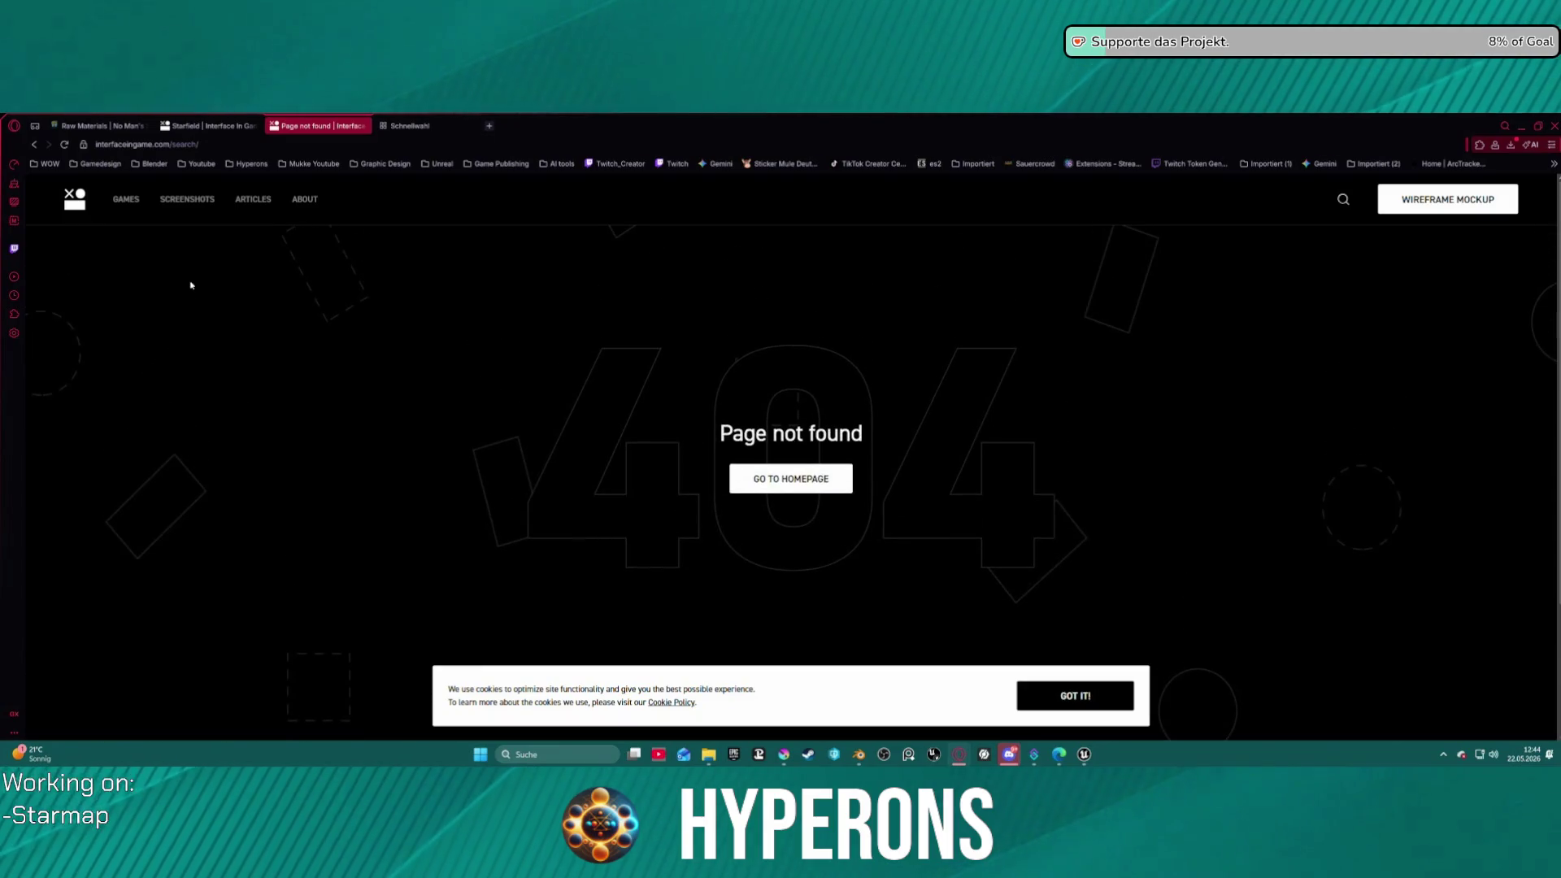
click(127, 202)
- Filter the games catalogue to Sci-Fi theme, PC platform and Simulation genre
scroll(135, 366, down, 3)
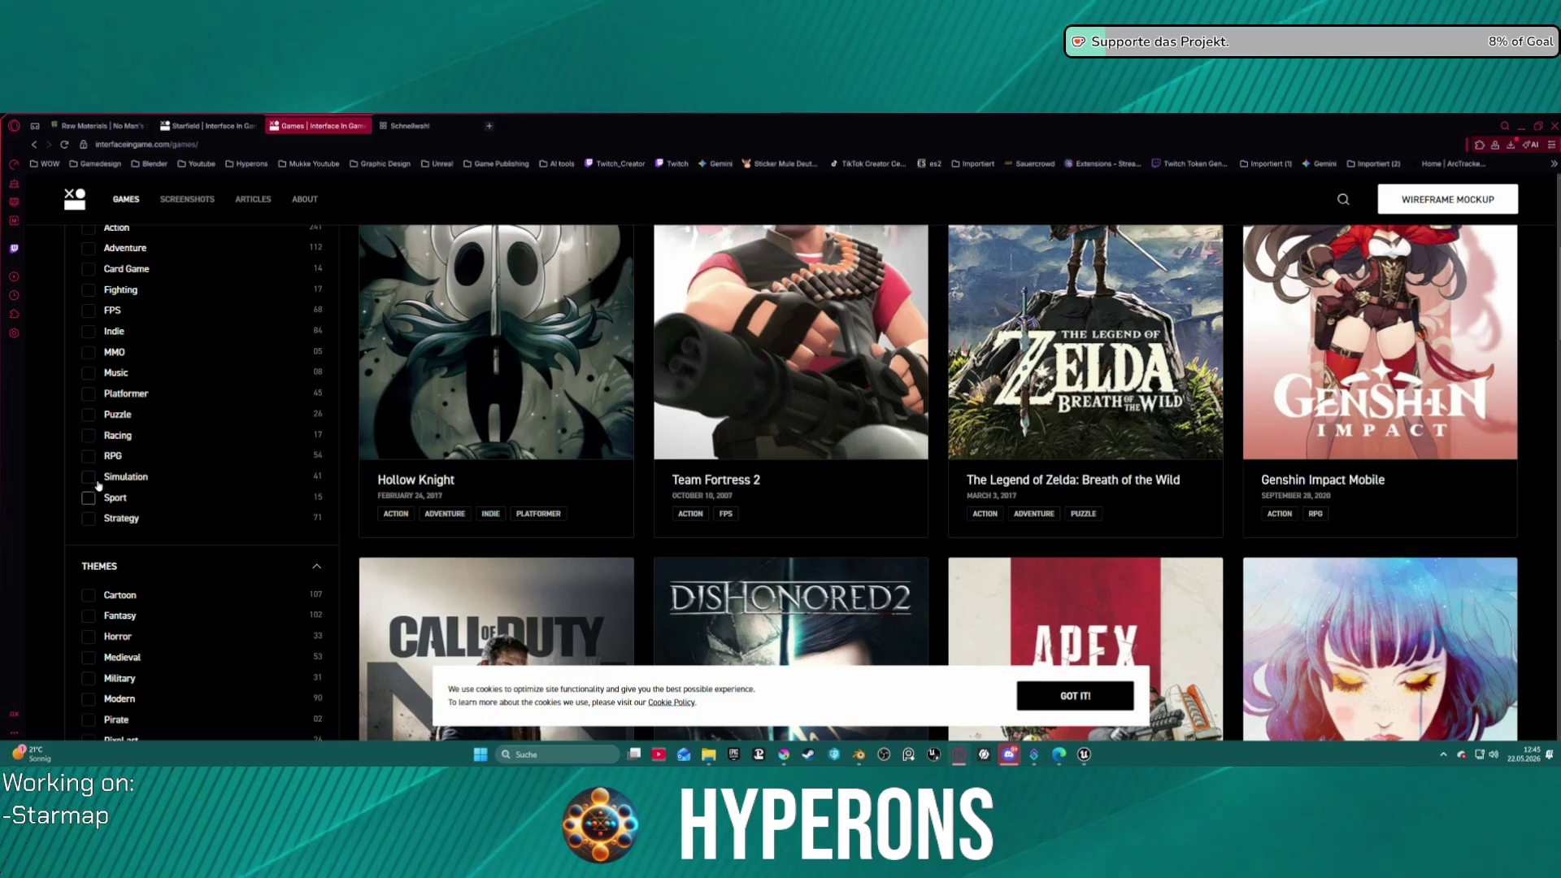
scroll(96, 470, up, 1)
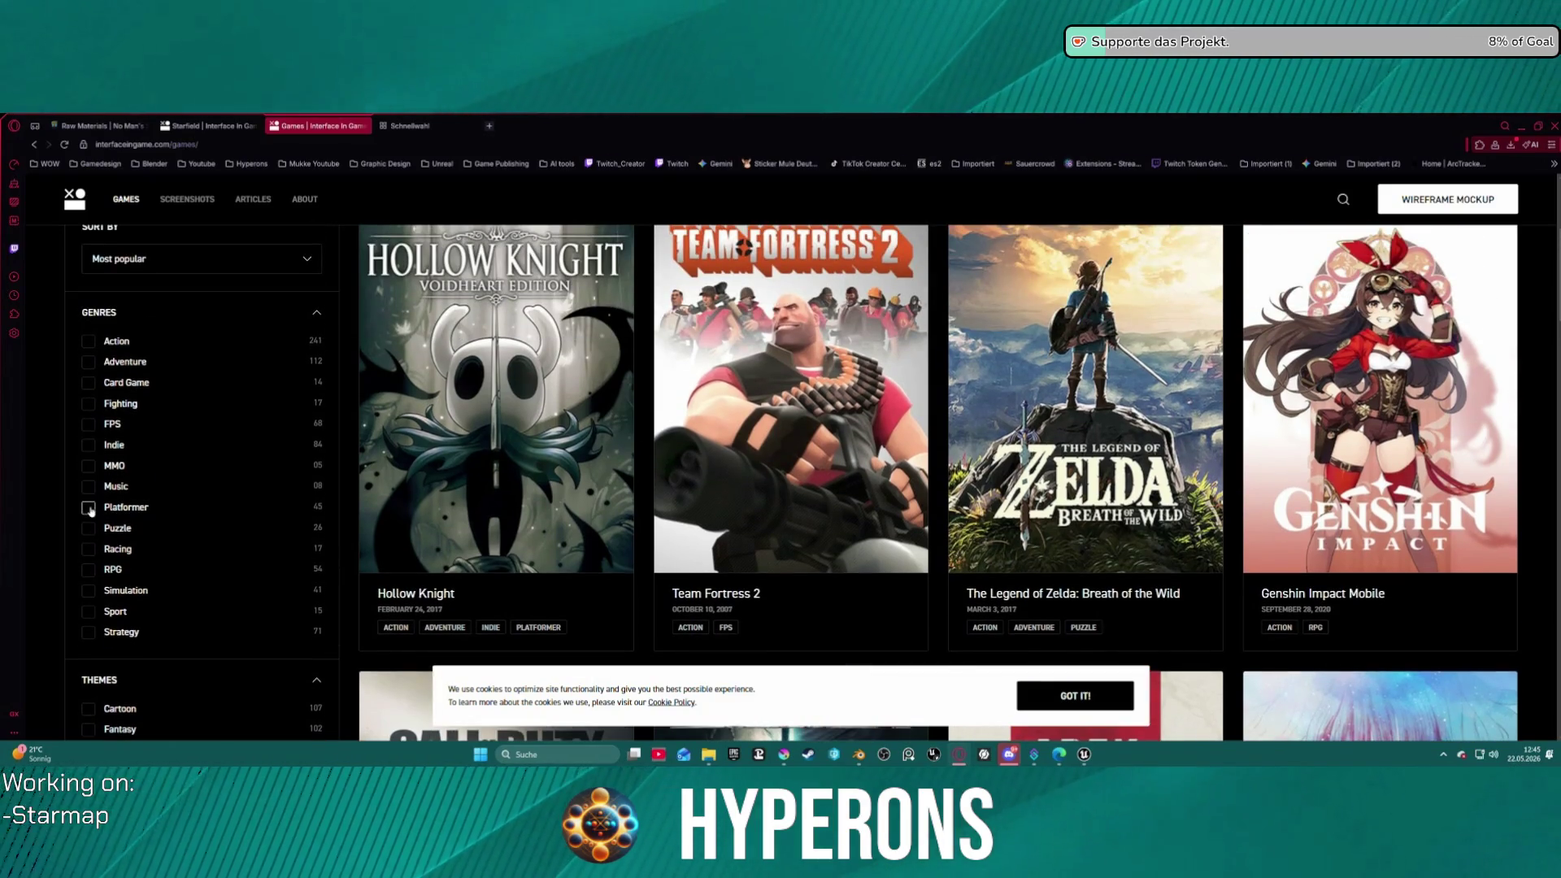
scroll(94, 519, down, 2)
scroll(104, 522, down, 2)
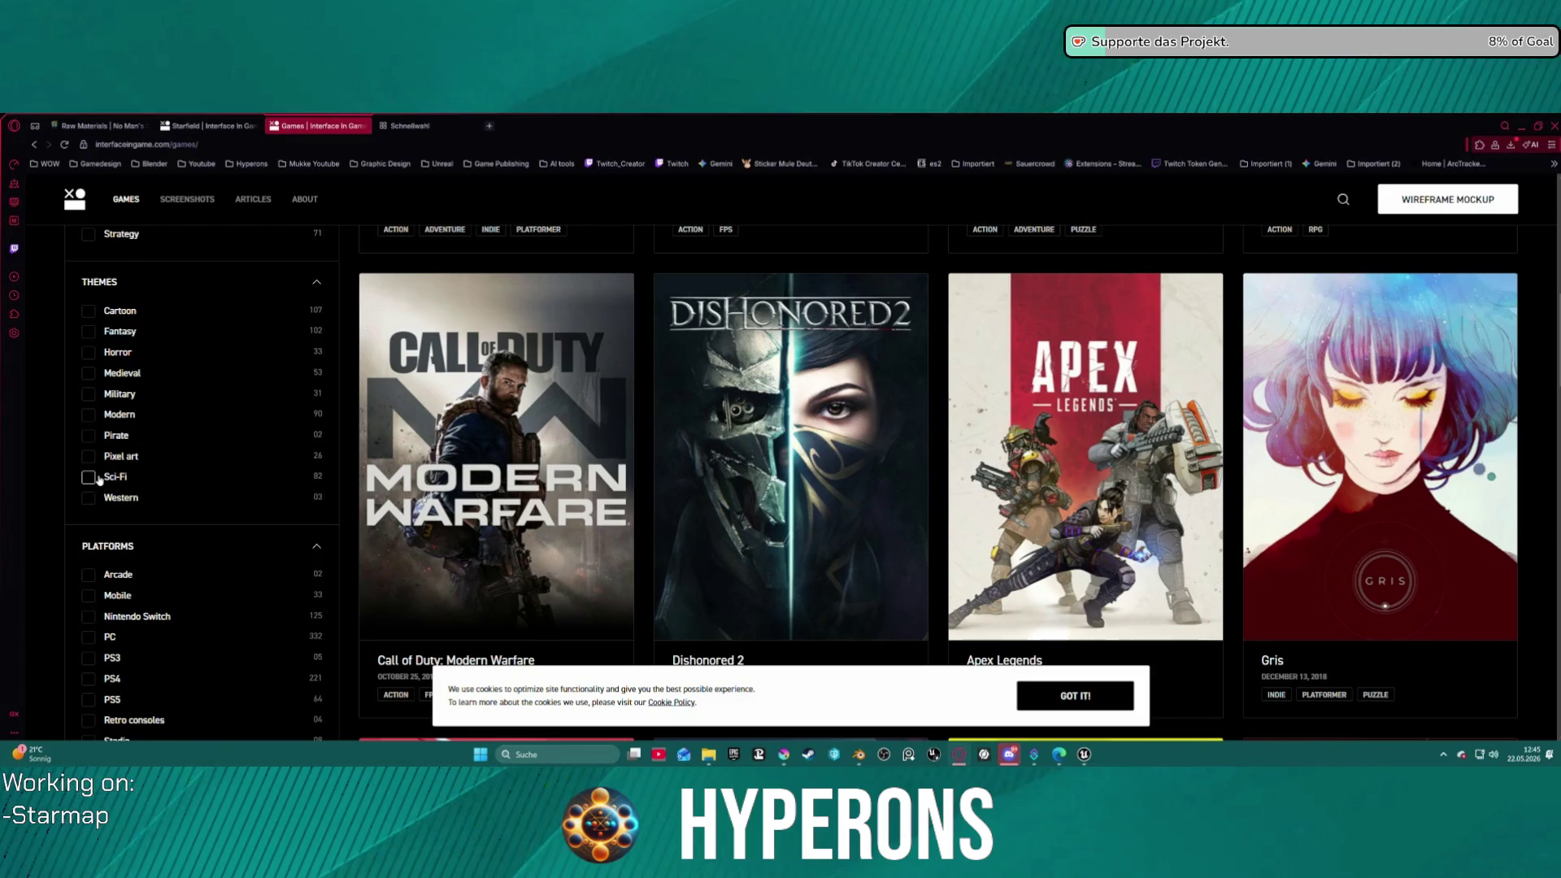
click(96, 479)
scroll(175, 520, down, 2)
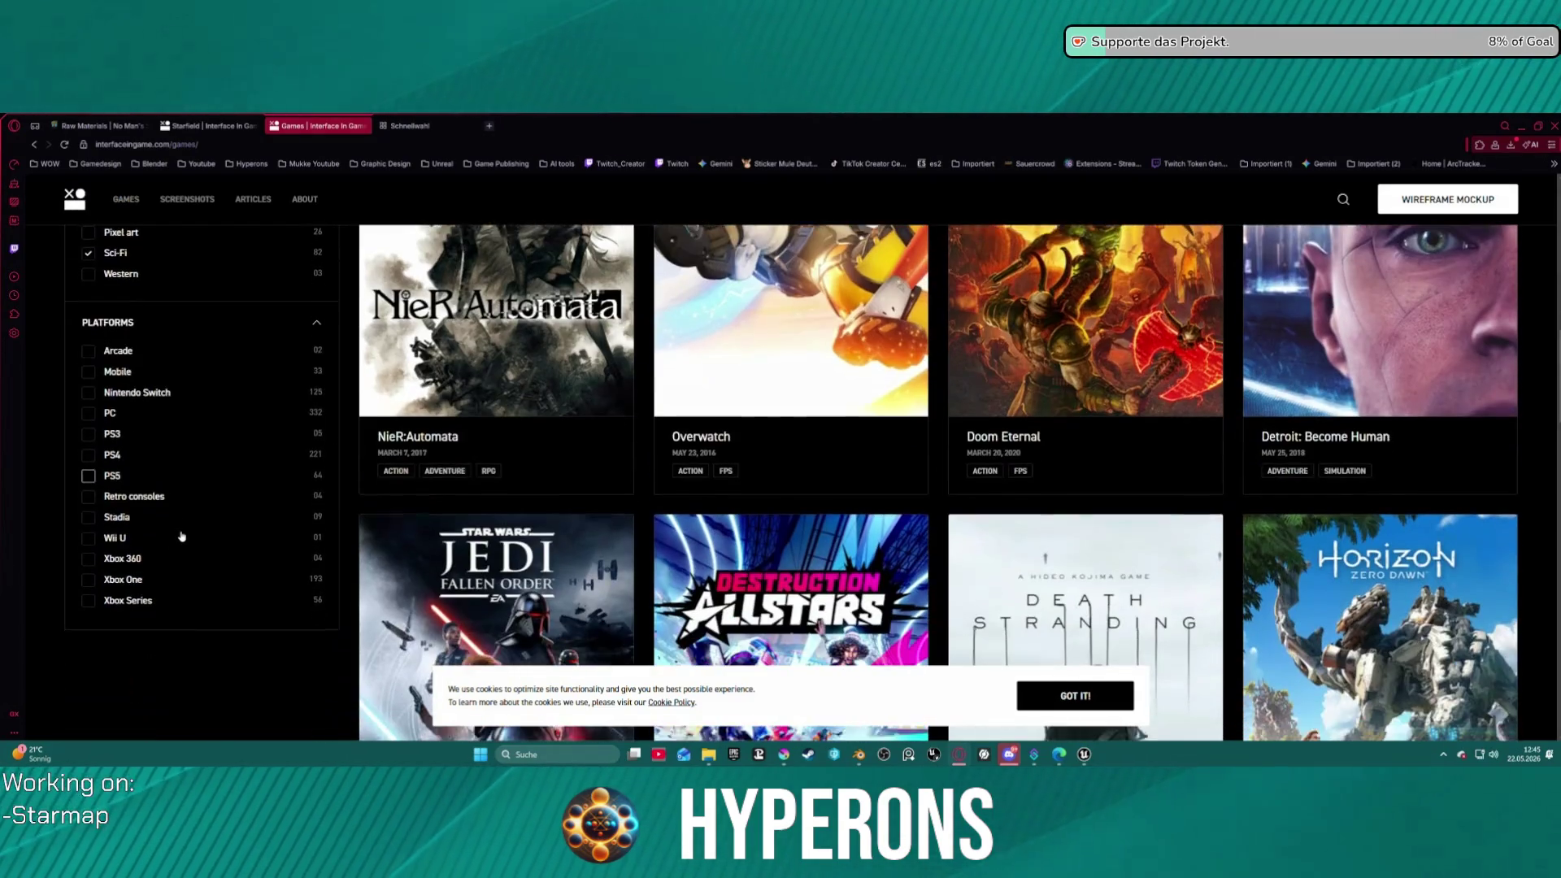
click(91, 411)
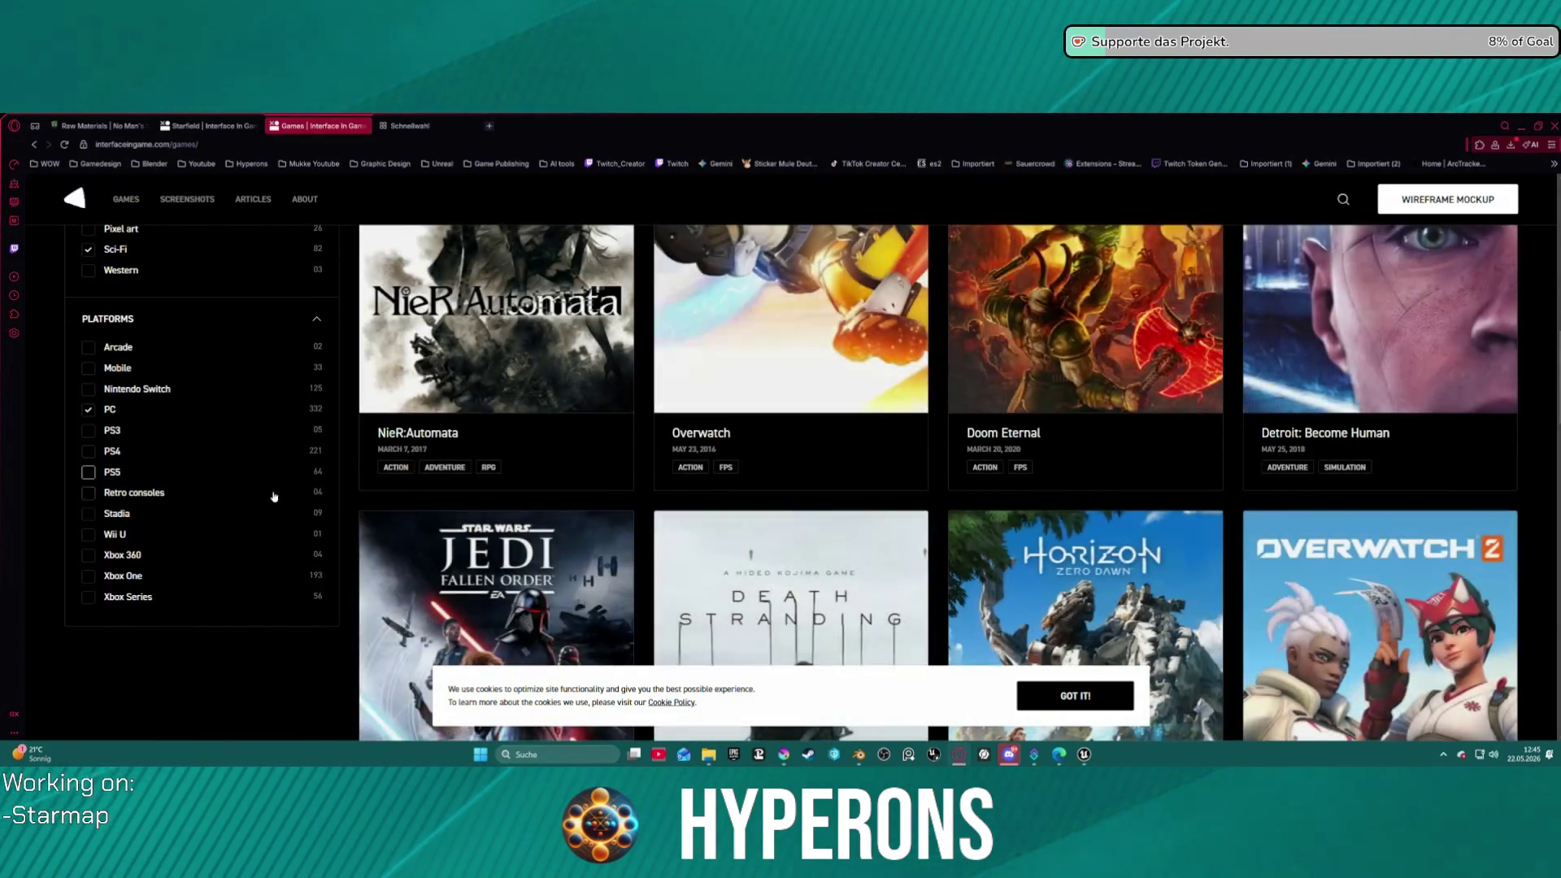
scroll(237, 482, up, 6)
scroll(237, 482, up, 1)
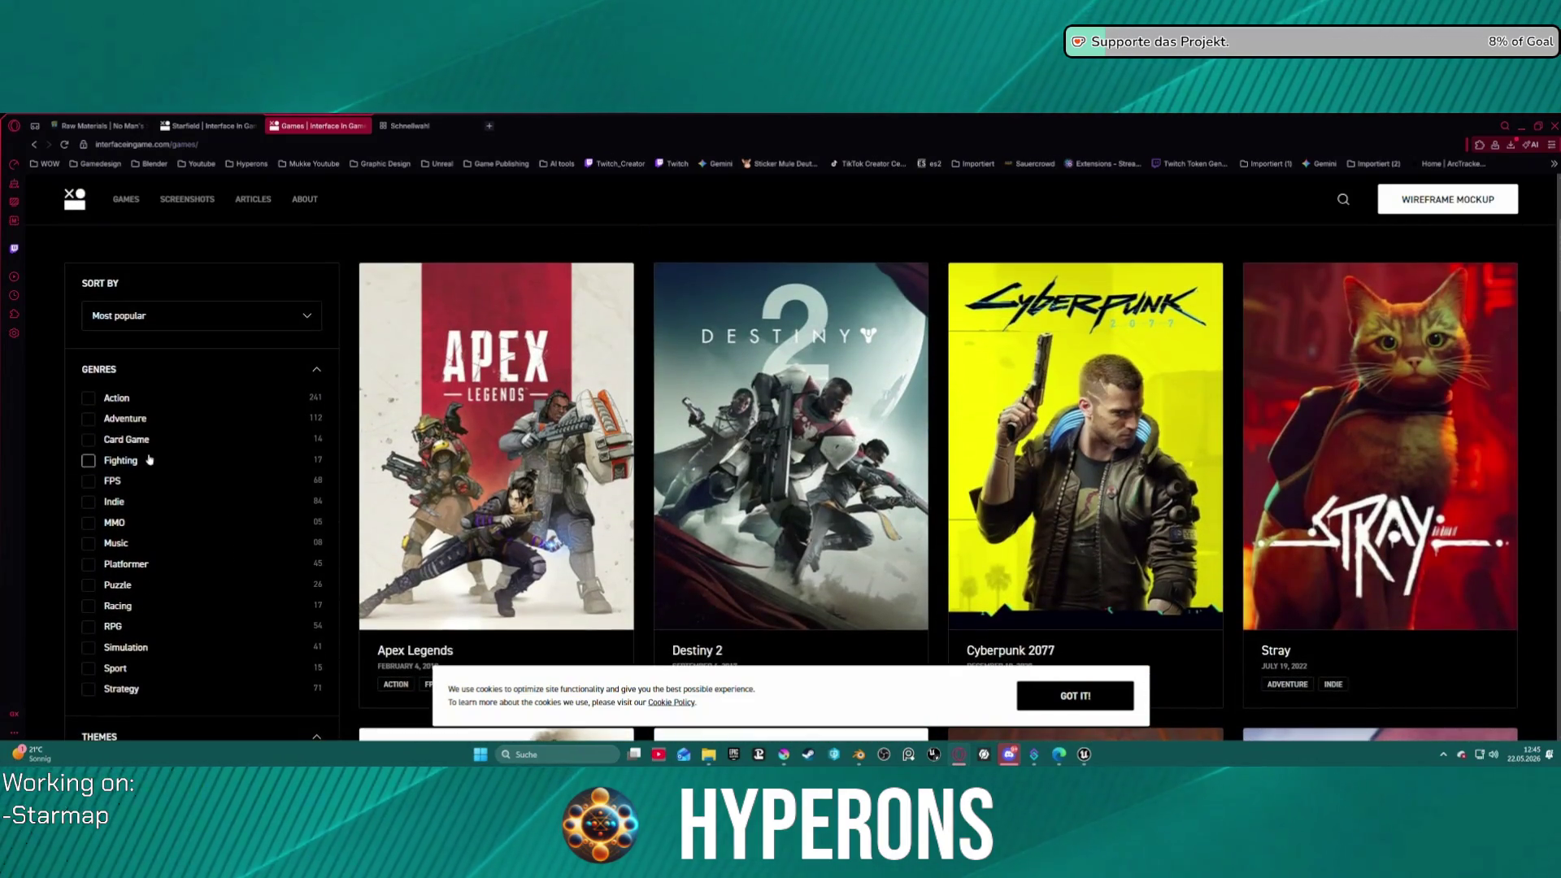
click(91, 648)
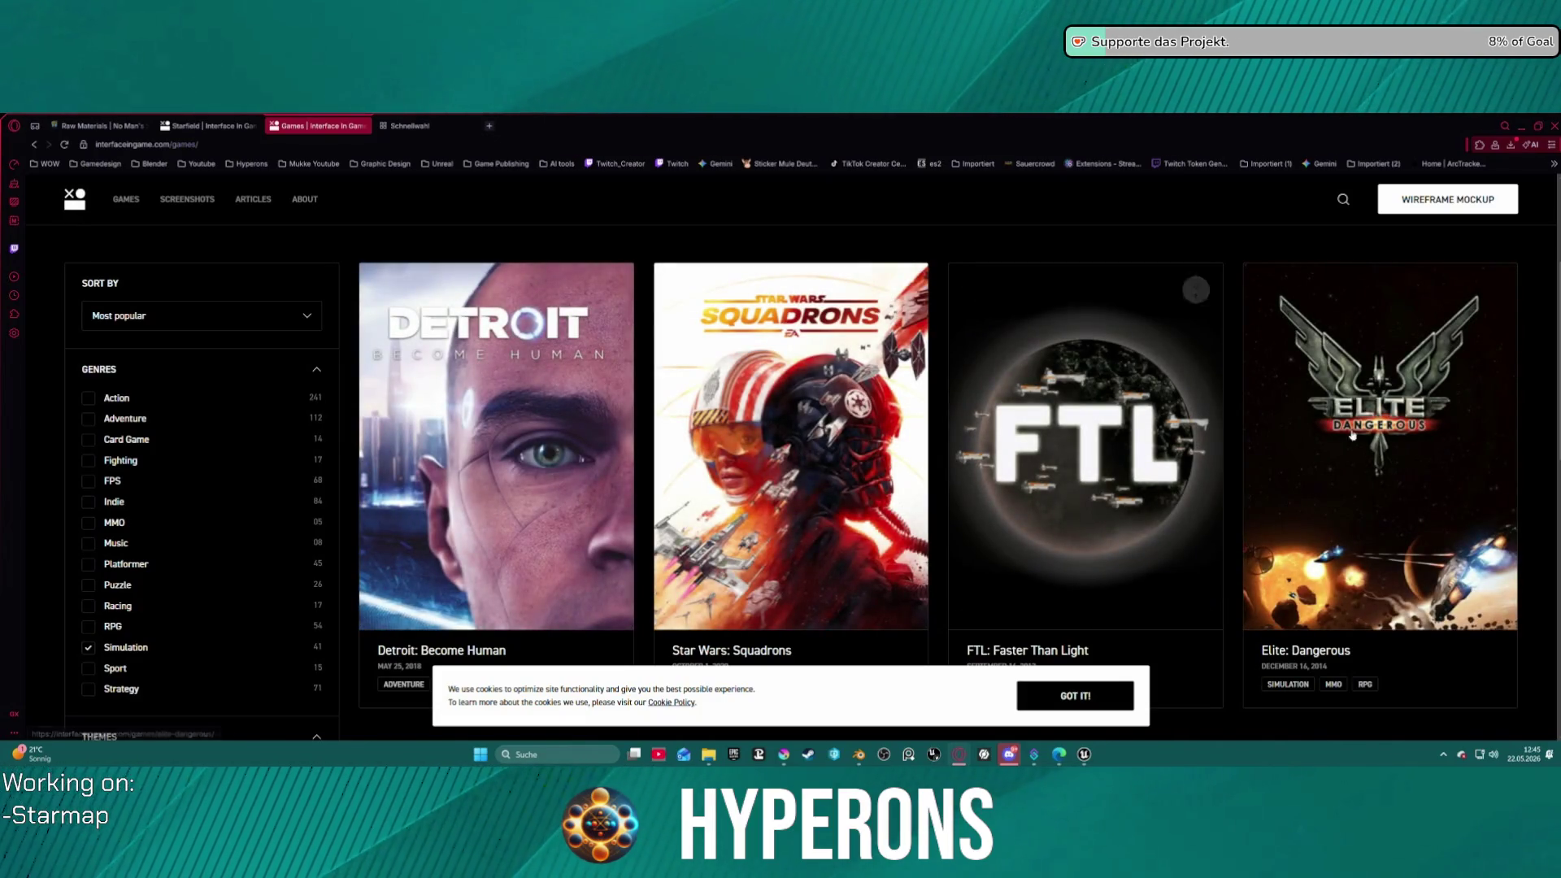
- Open the Elite: Dangerous game page from the filtered results
scroll(1408, 442, down, 5)
scroll(1410, 440, up, 3)
click(1409, 440)
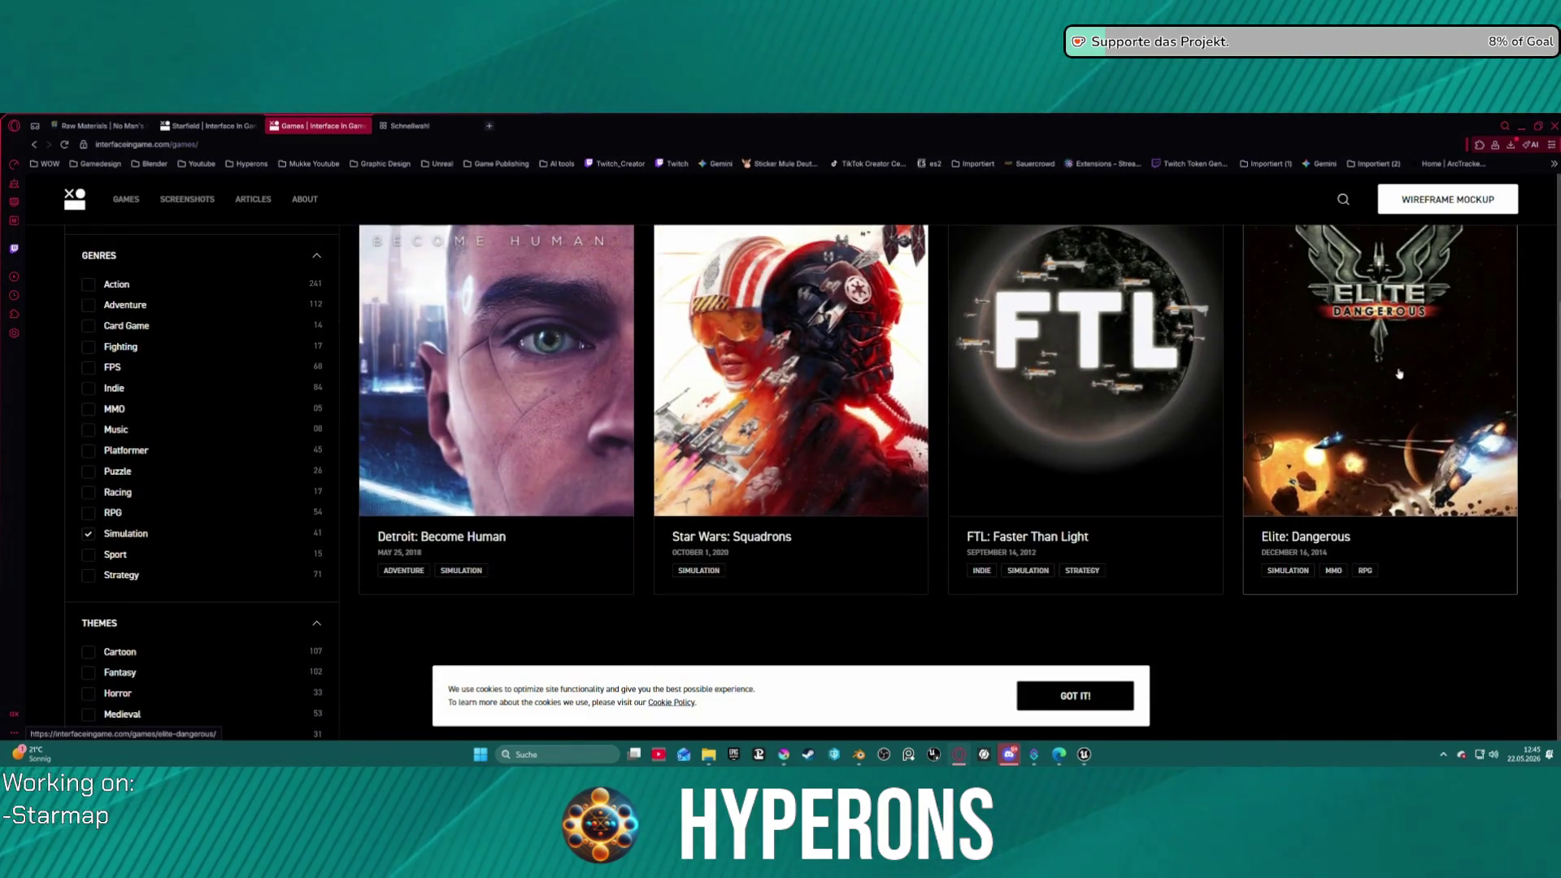
scroll(1057, 406, down, 6)
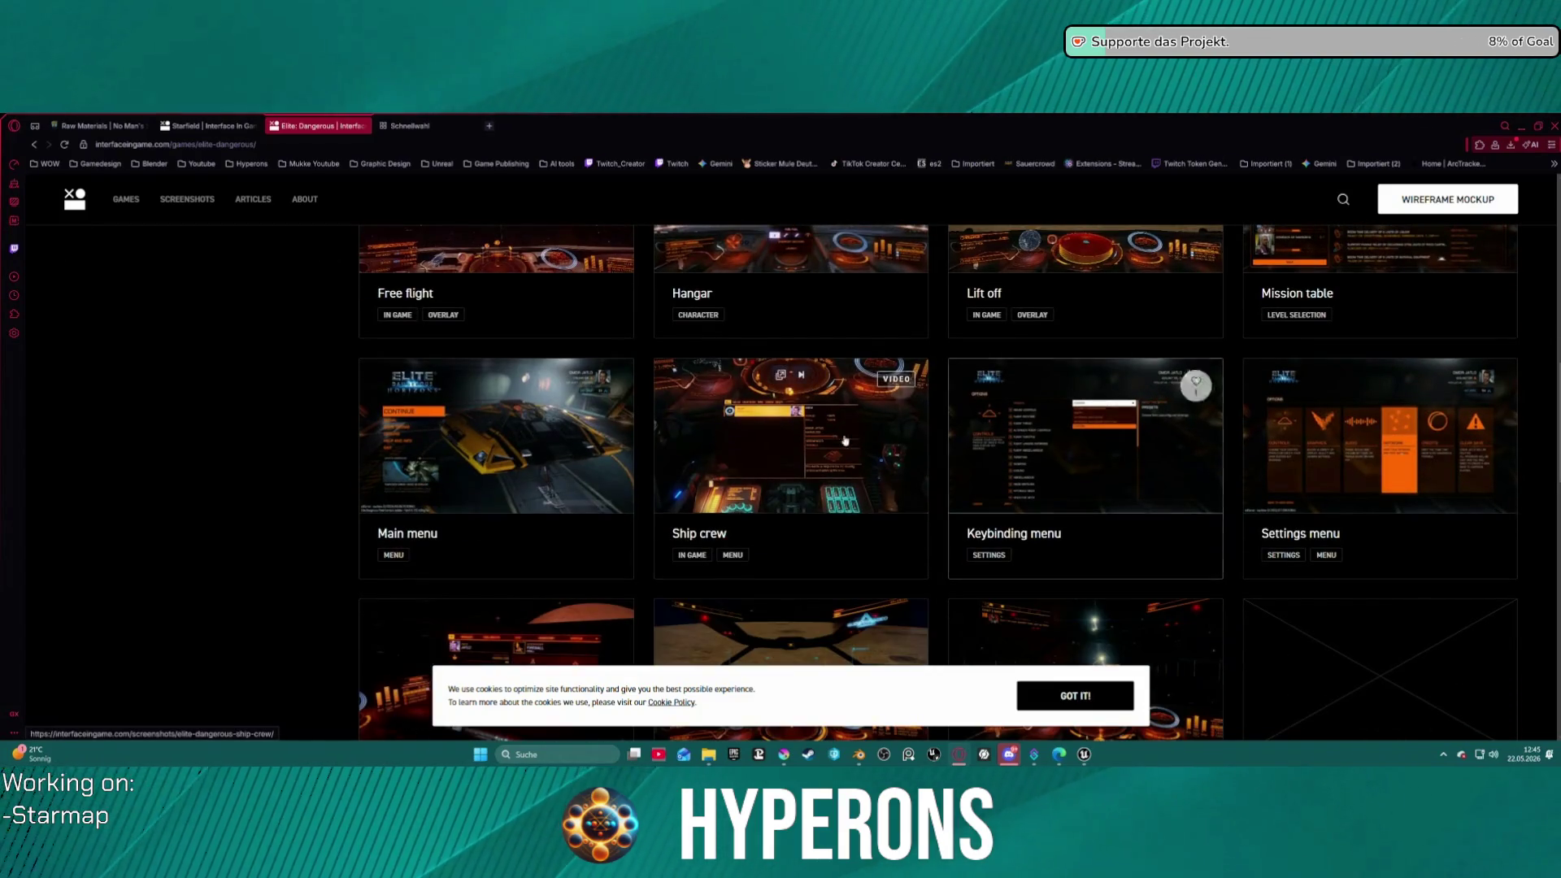
- Load more Elite: Dangerous screenshots at the bottom of the gallery
scroll(886, 439, down, 5)
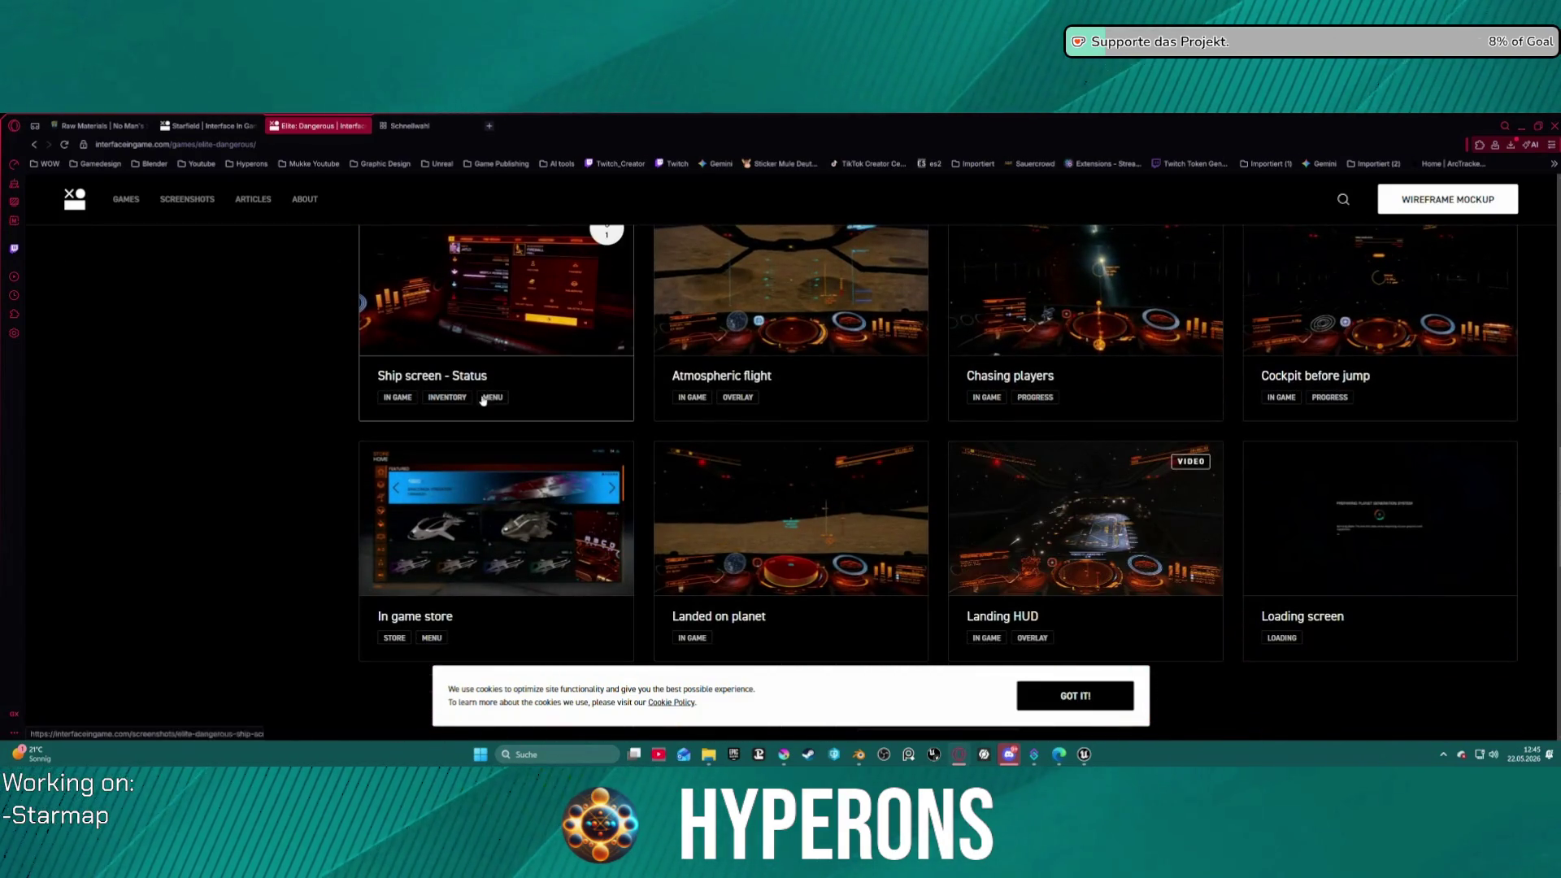
scroll(618, 456, down, 1)
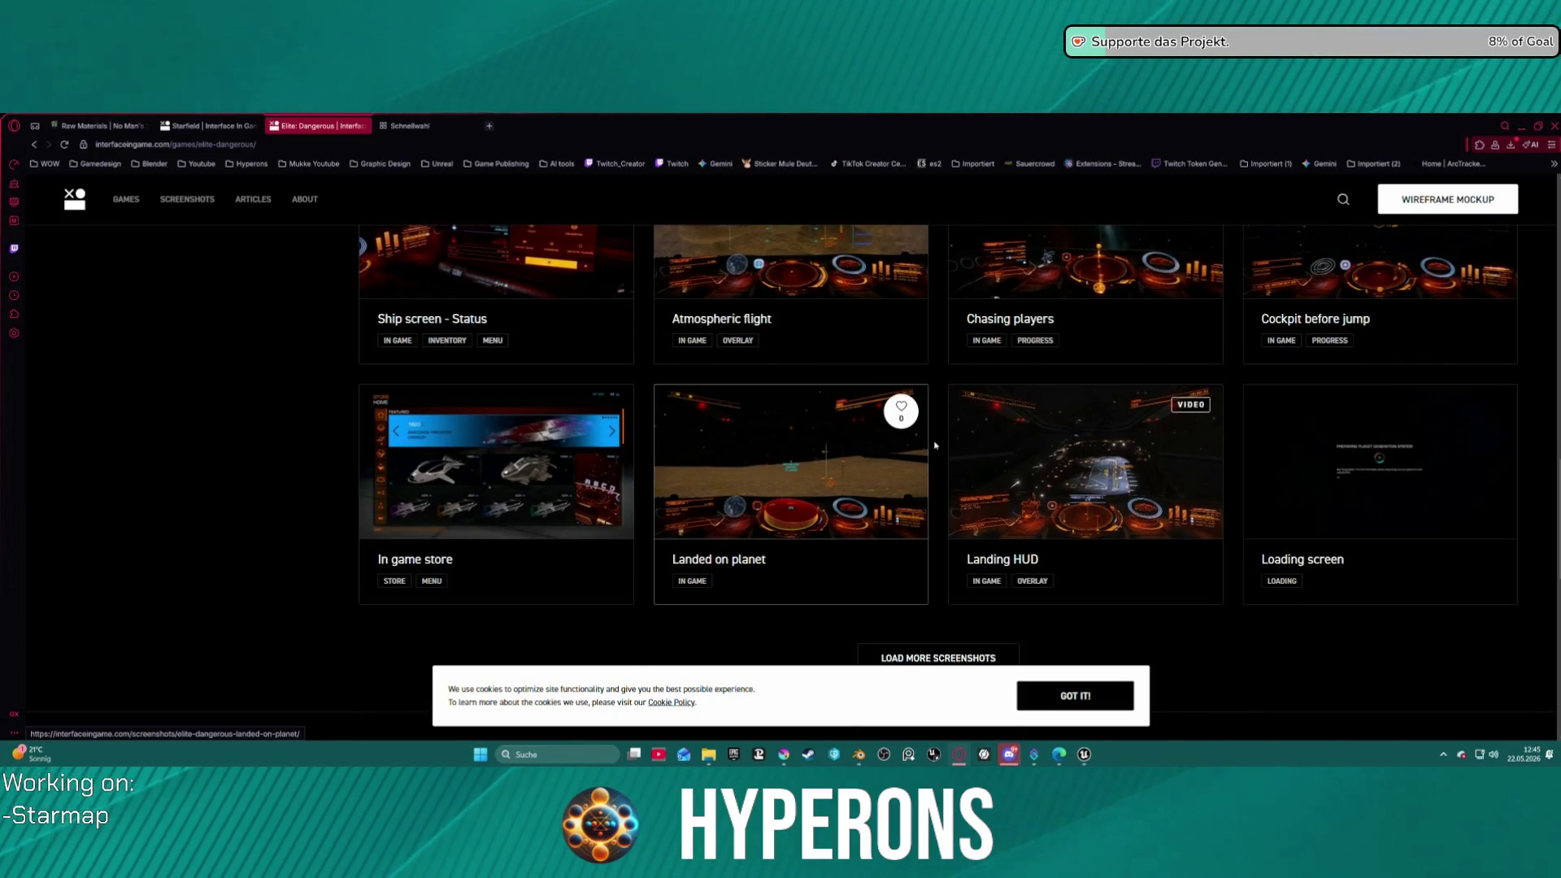
scroll(1155, 456, down, 1)
click(895, 618)
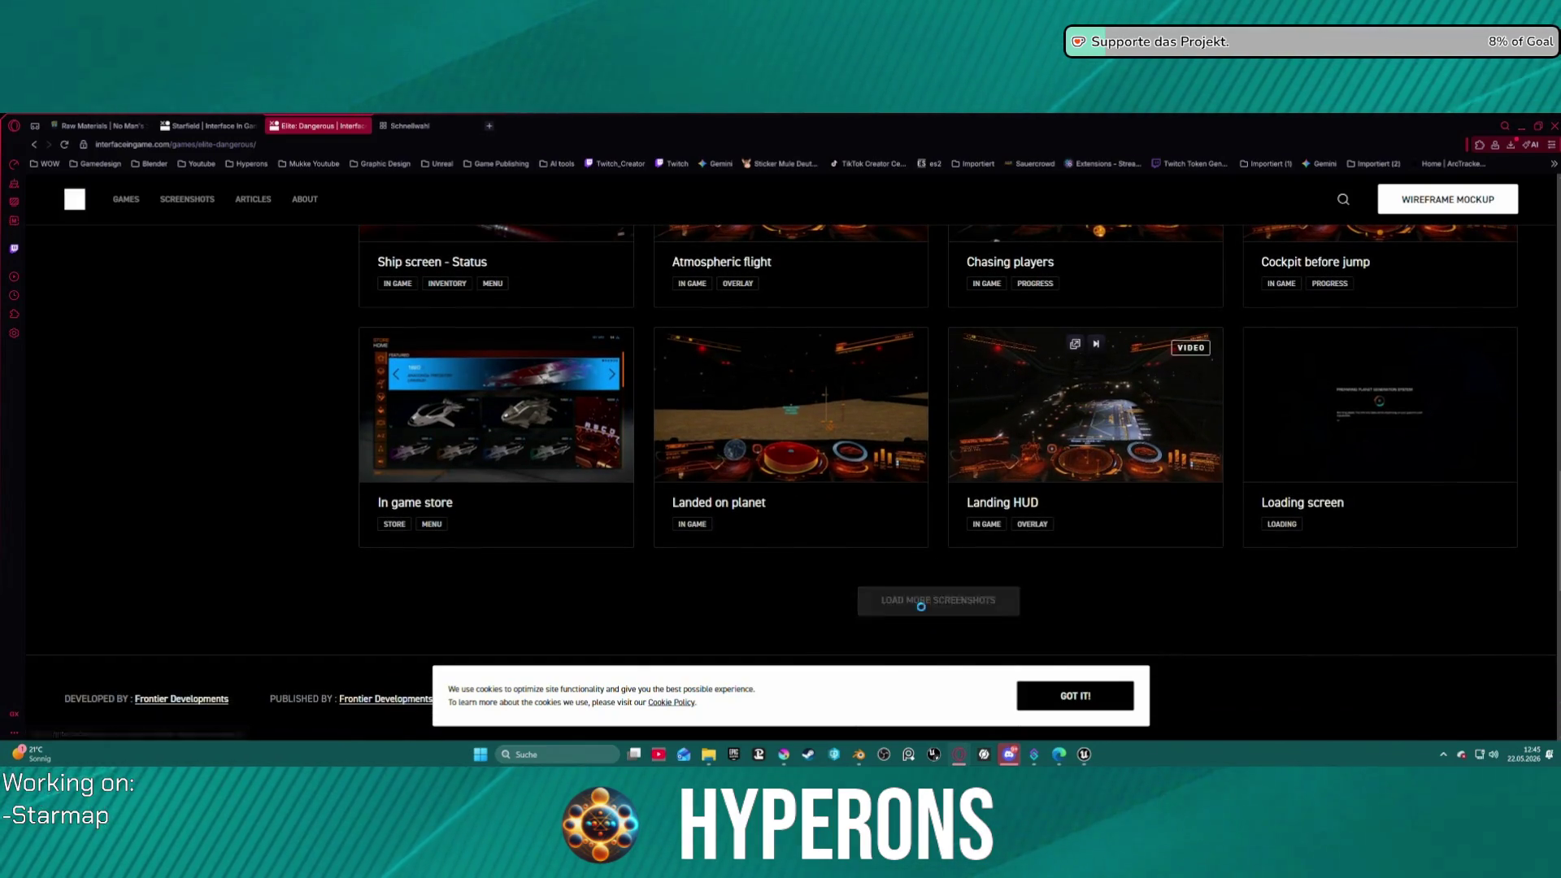
- Open the Solar system screenshot enlarged in the lightbox
scroll(919, 553, down, 5)
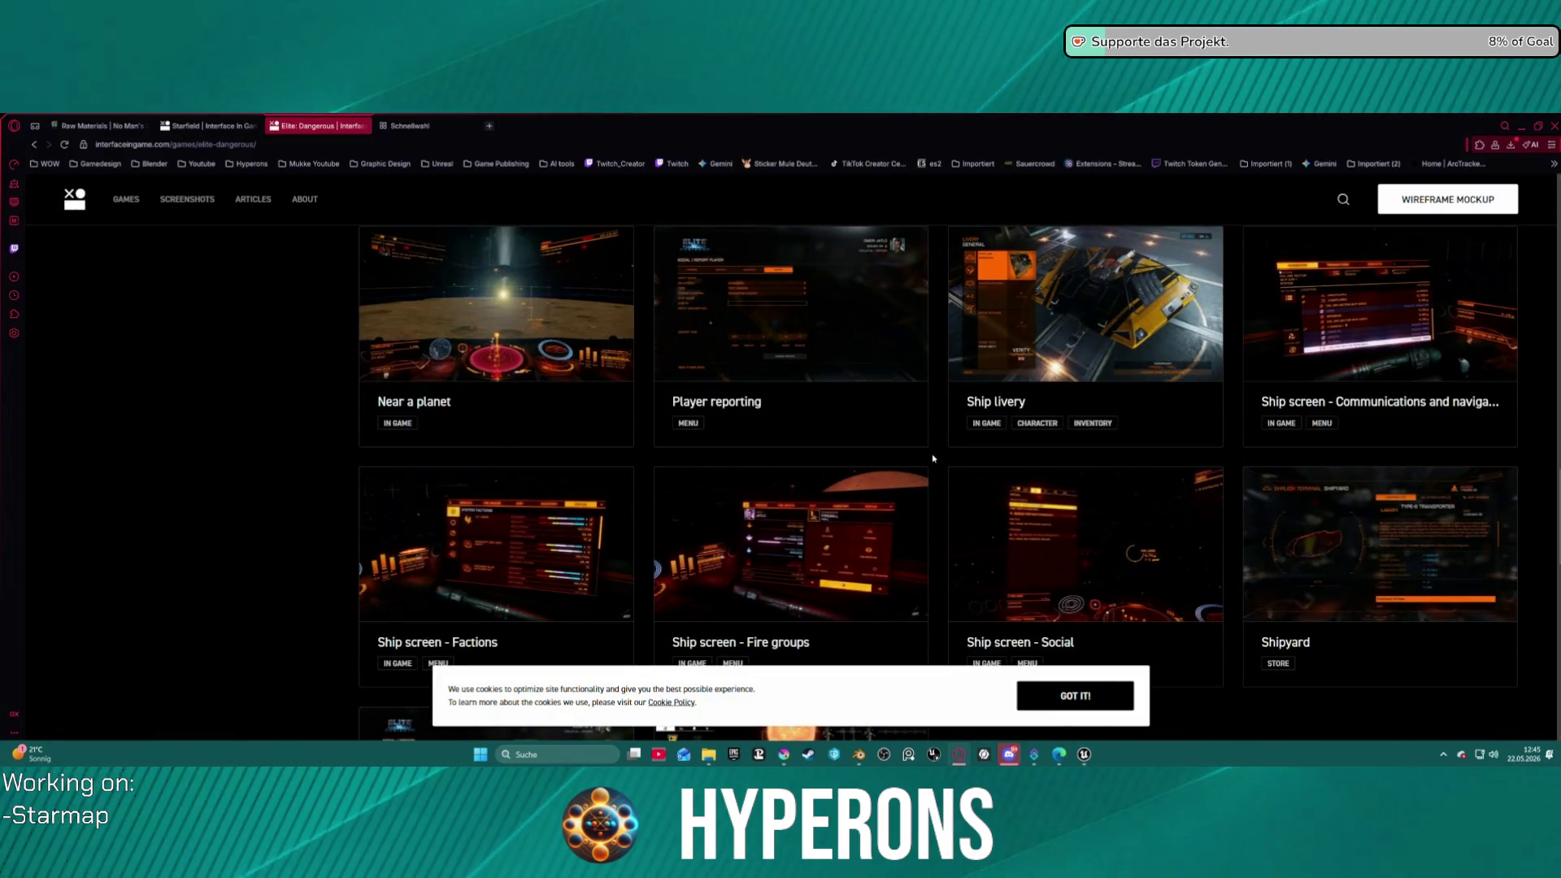
scroll(779, 453, down, 5)
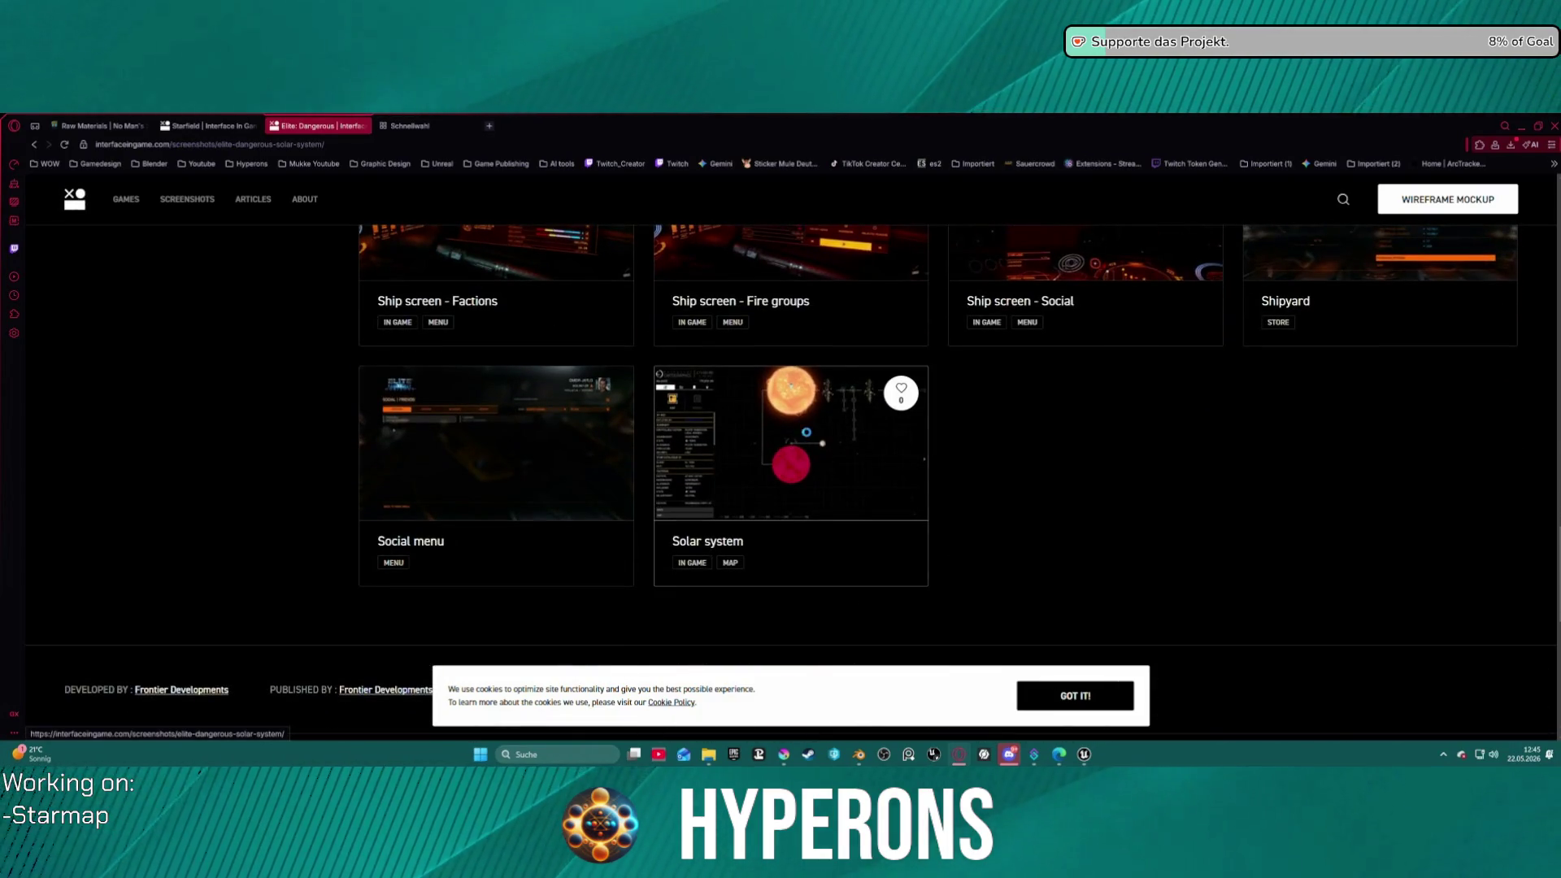
click(779, 453)
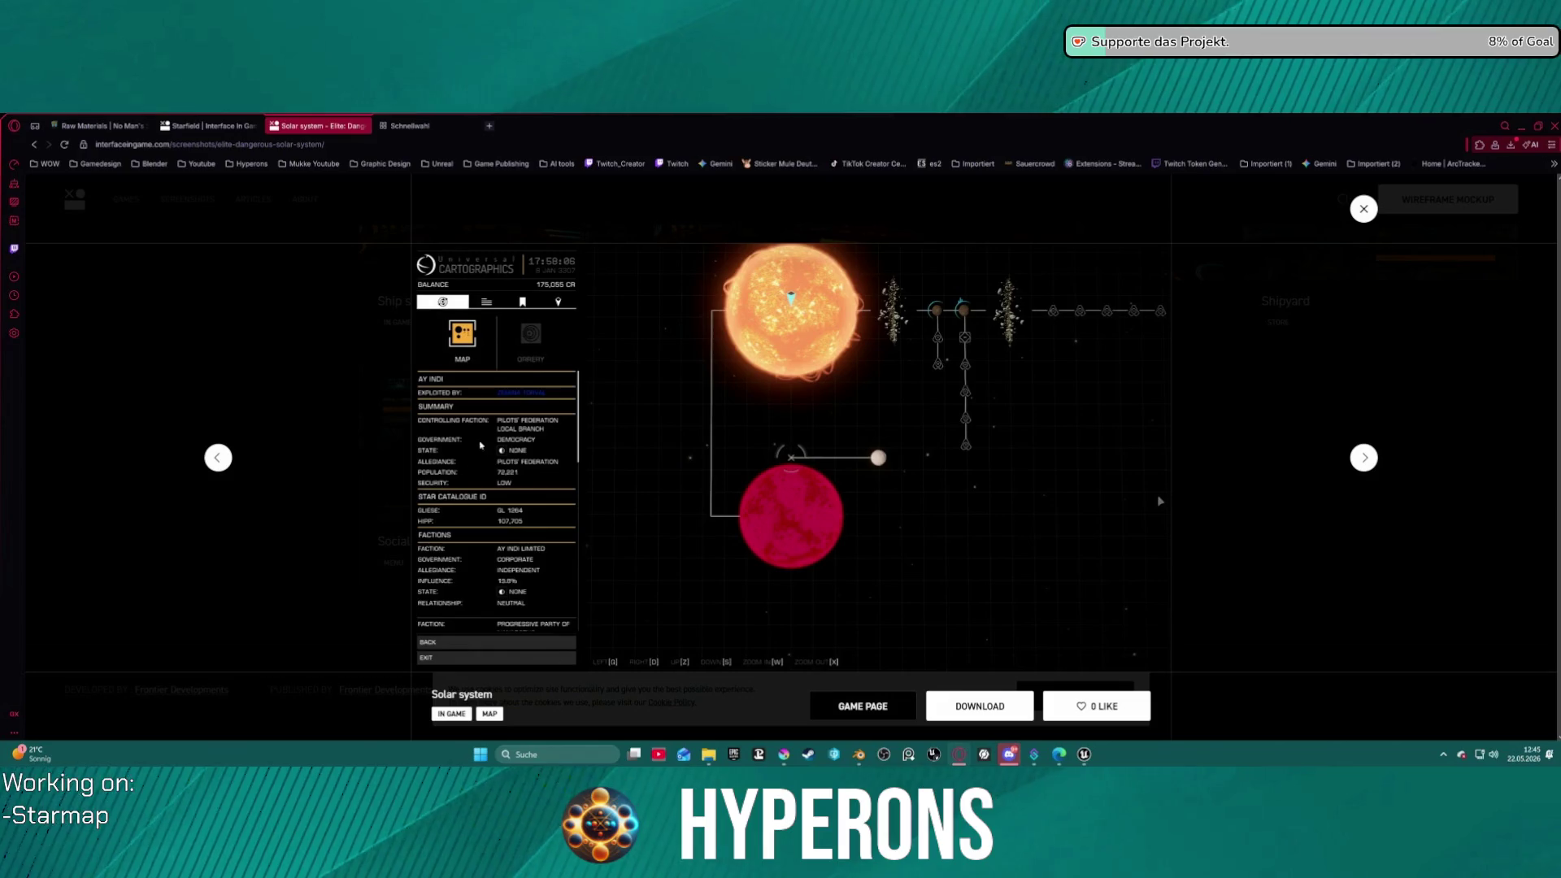
- Browse the Elite: Dangerous screenshots to 'Arriving near sun', then close the screenshot viewer
click(226, 461)
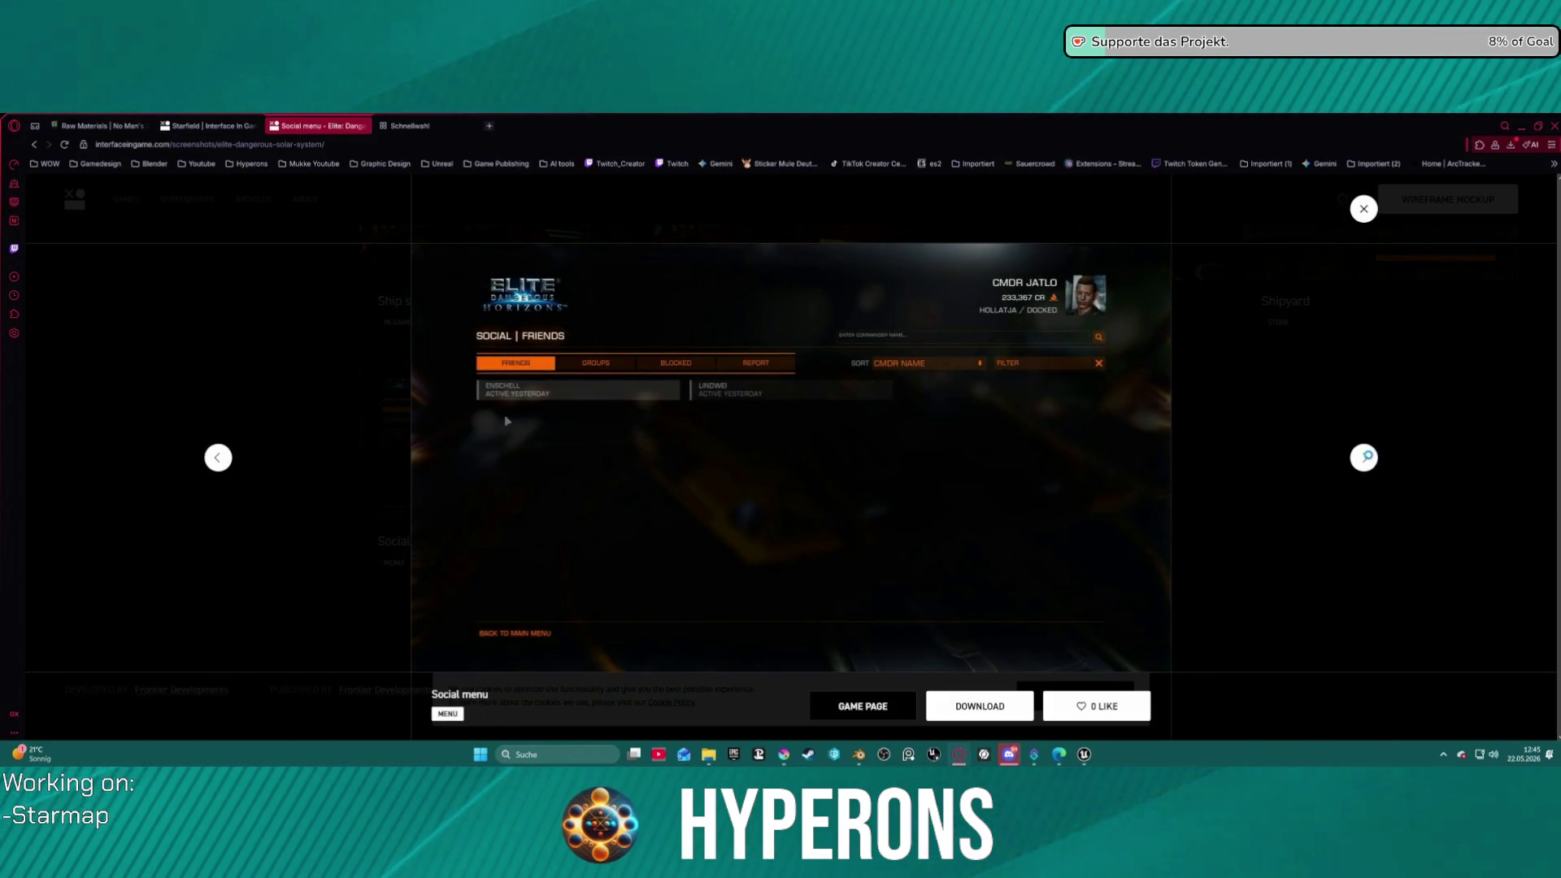
click(1366, 457)
click(1367, 459)
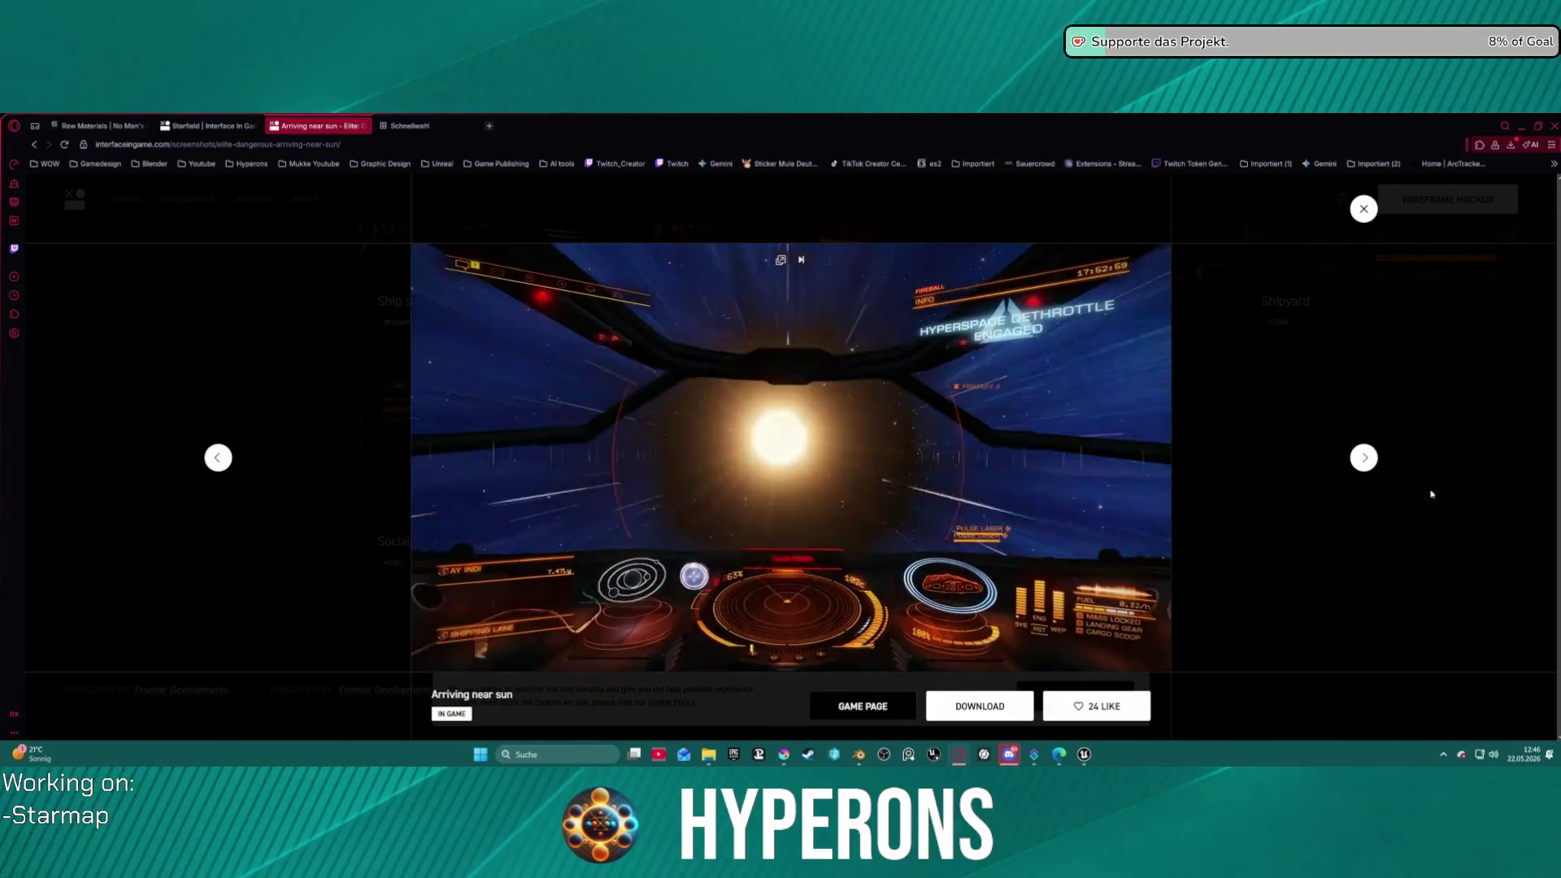
click(1358, 213)
scroll(627, 358, up, 10)
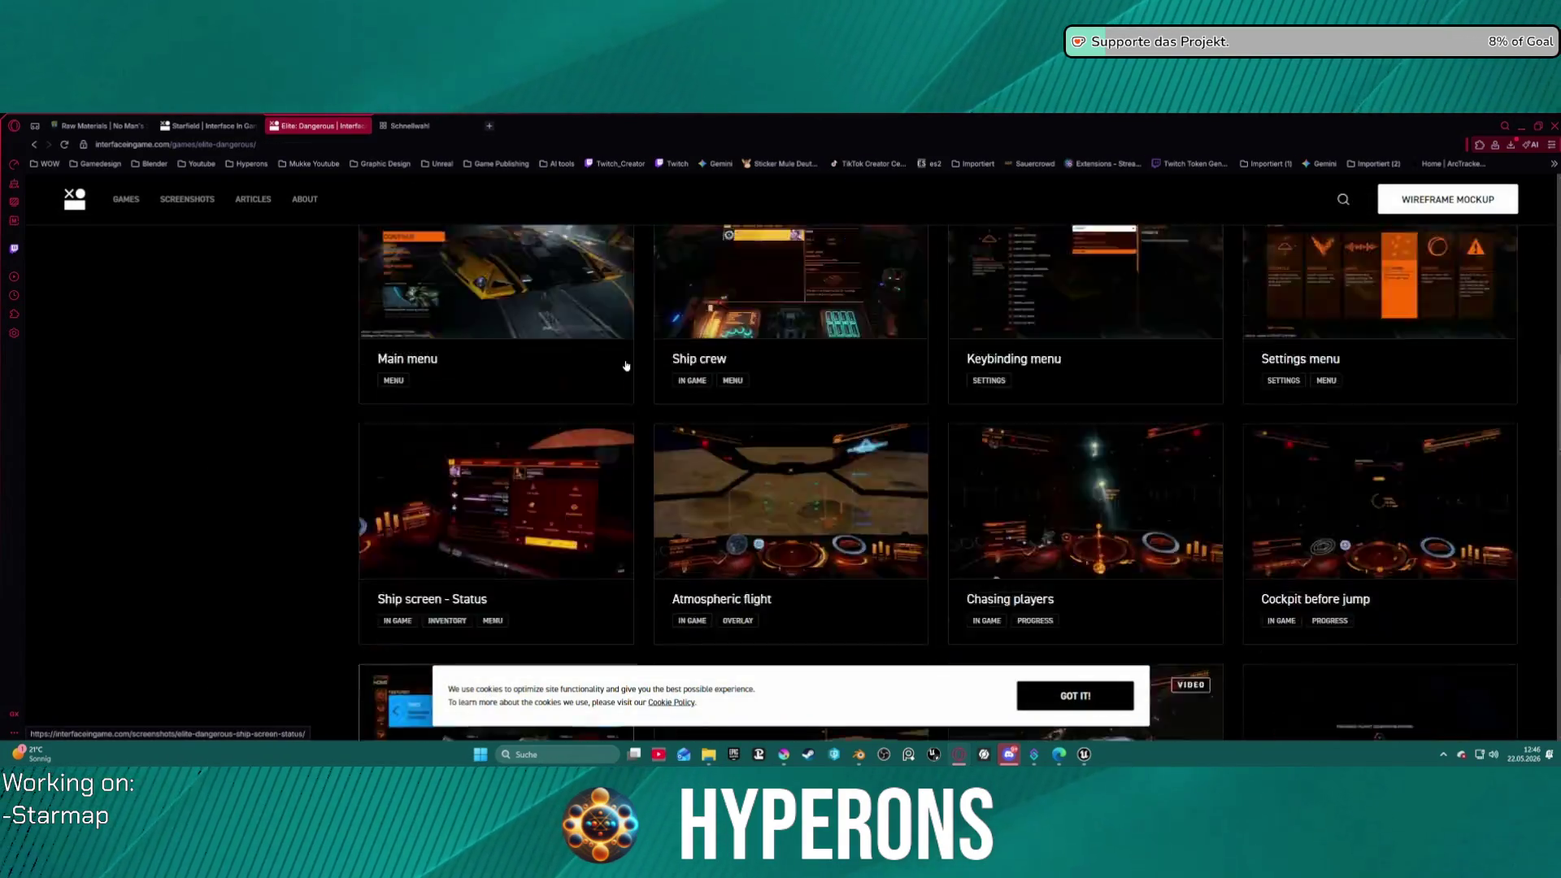
- Step back through the Elite: Dangerous pages to the Interface In Game Games list
click(38, 147)
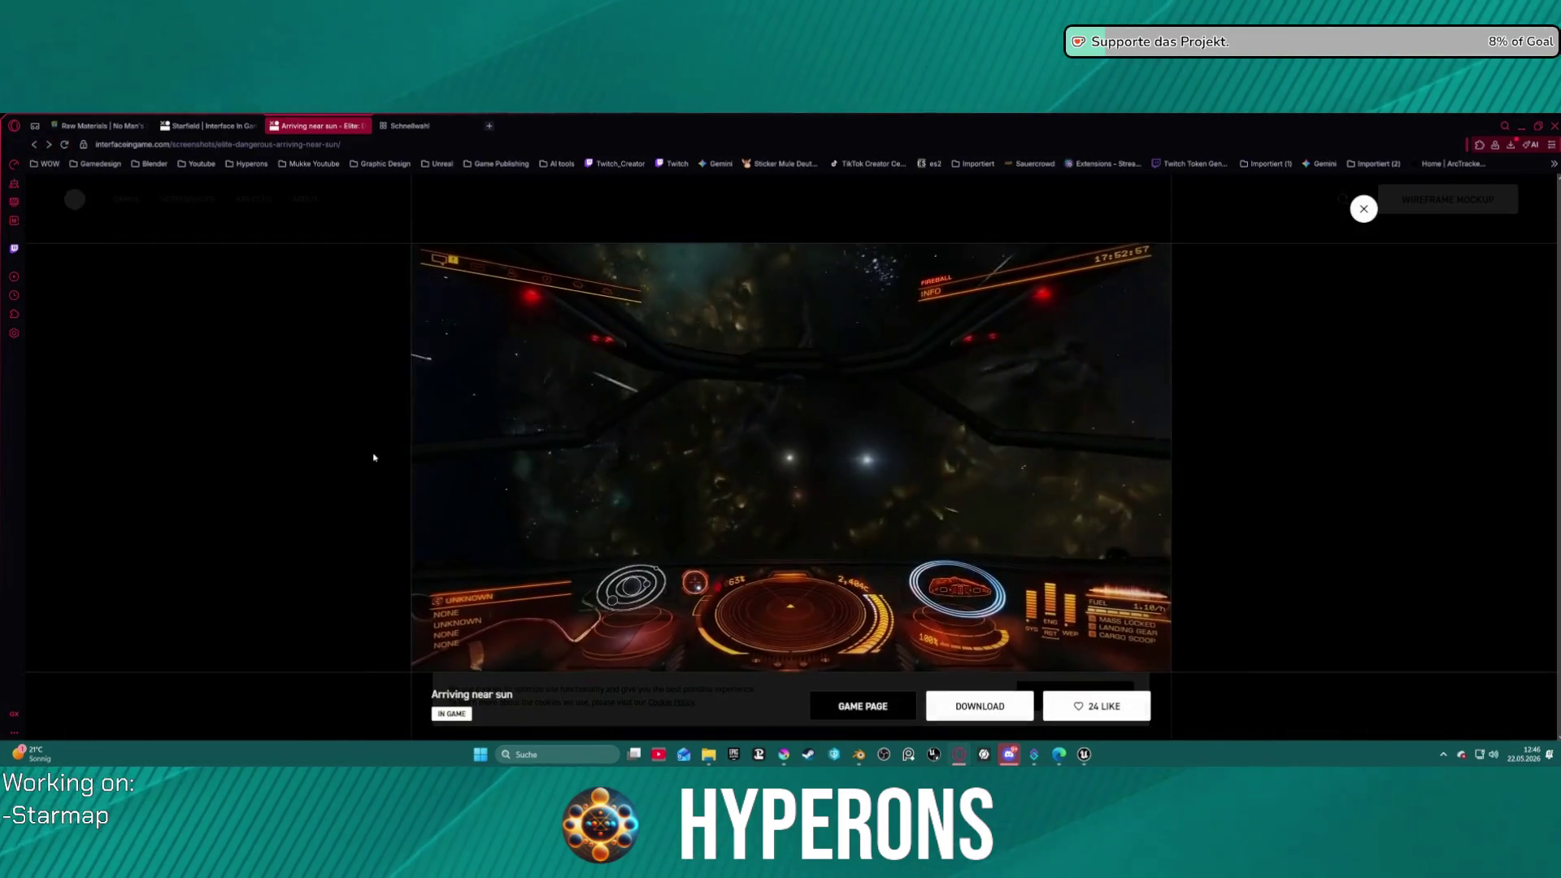
click(35, 146)
click(37, 148)
click(37, 148)
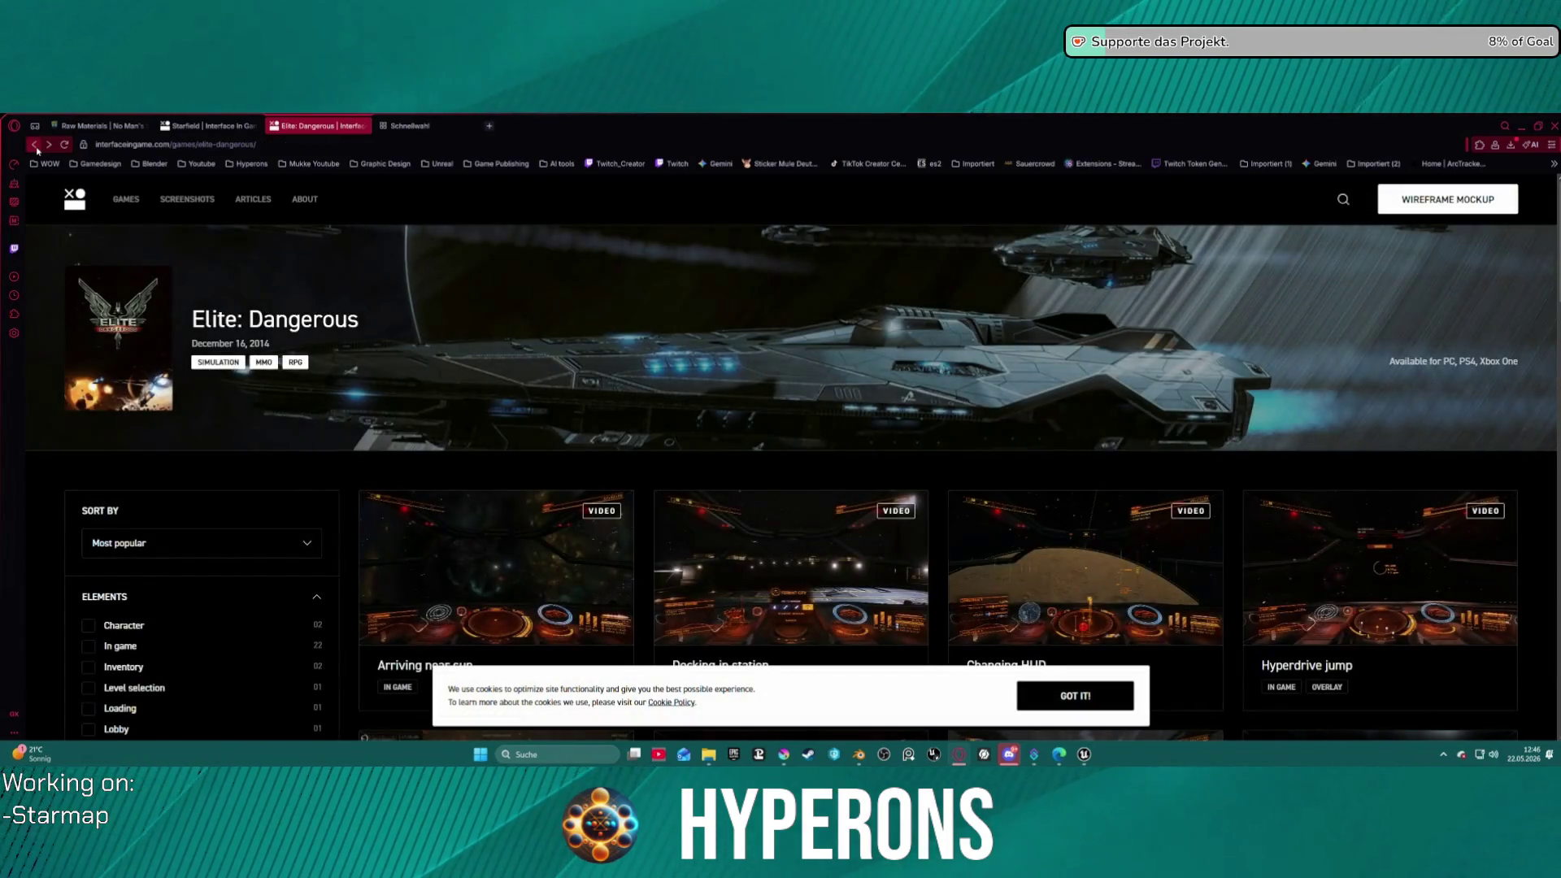
scroll(249, 514, down, 5)
scroll(249, 514, up, 2)
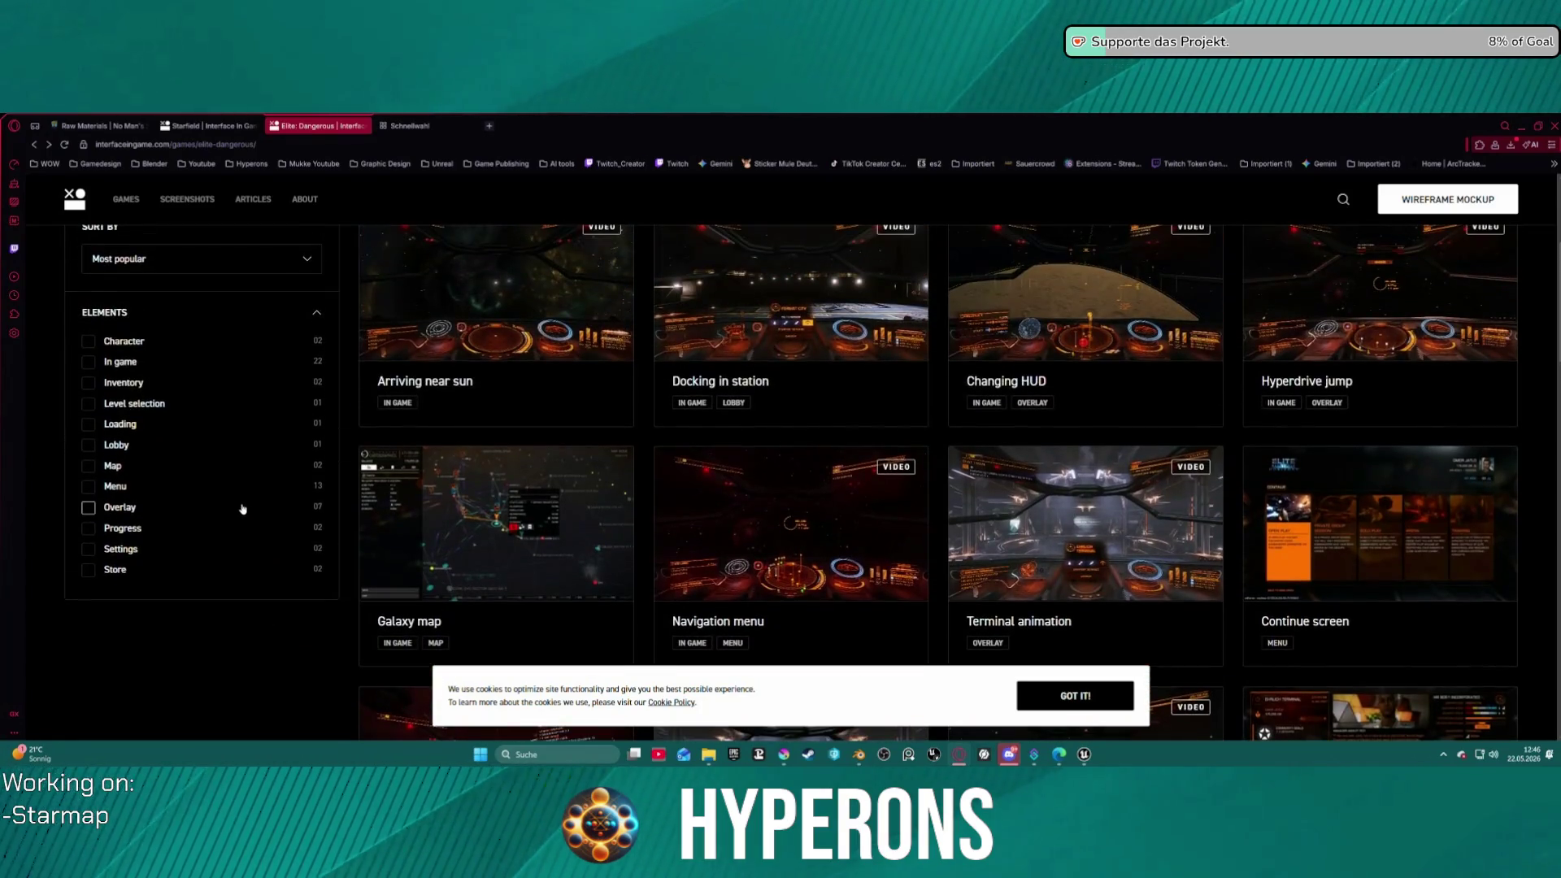
scroll(244, 512, up, 1)
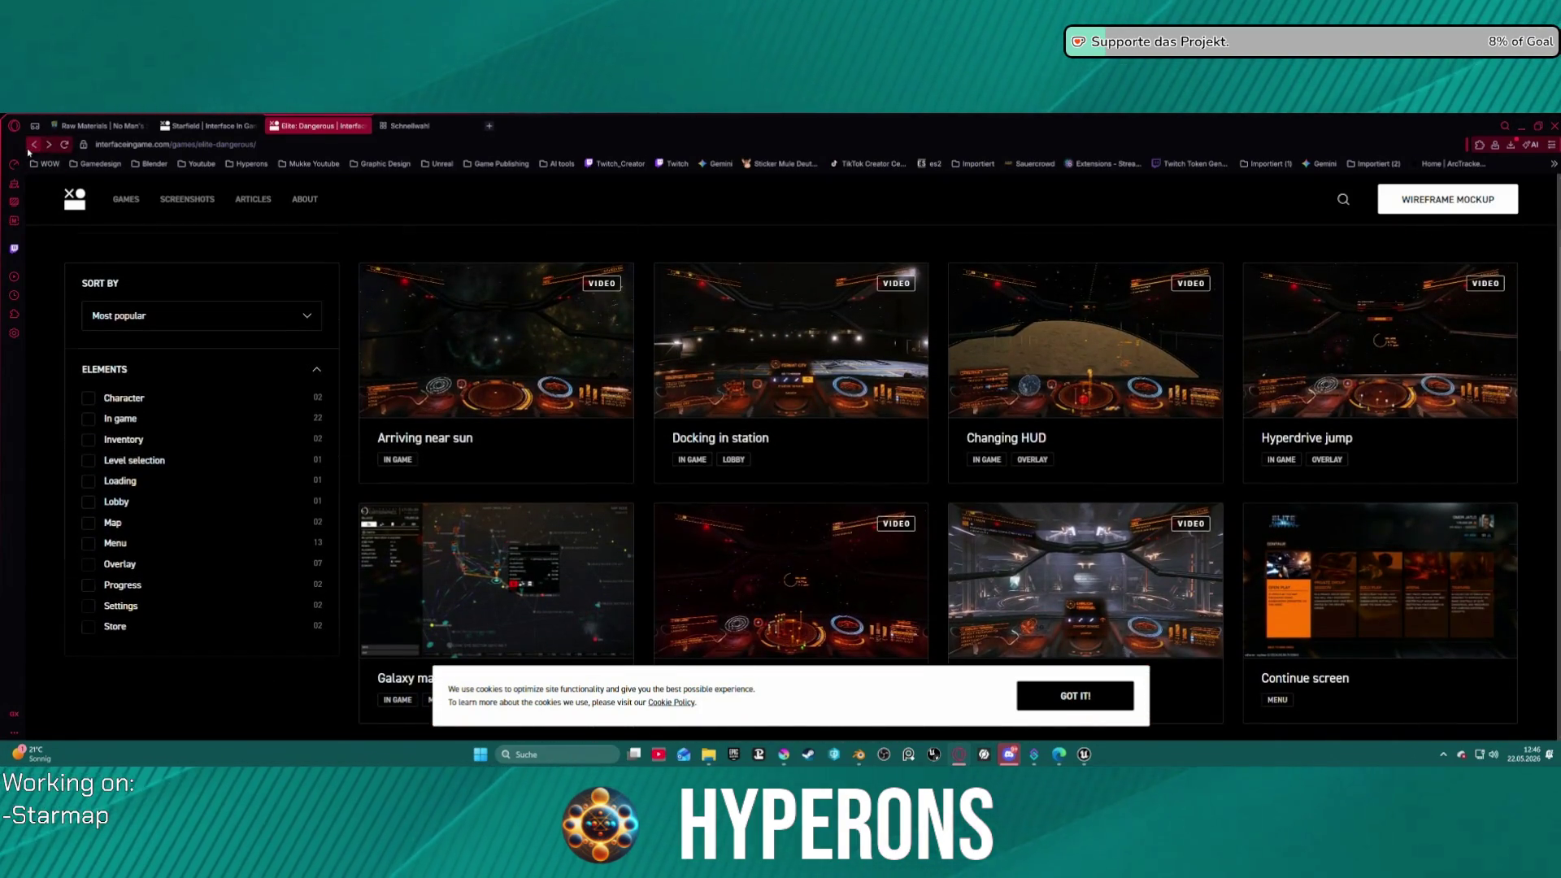
click(30, 148)
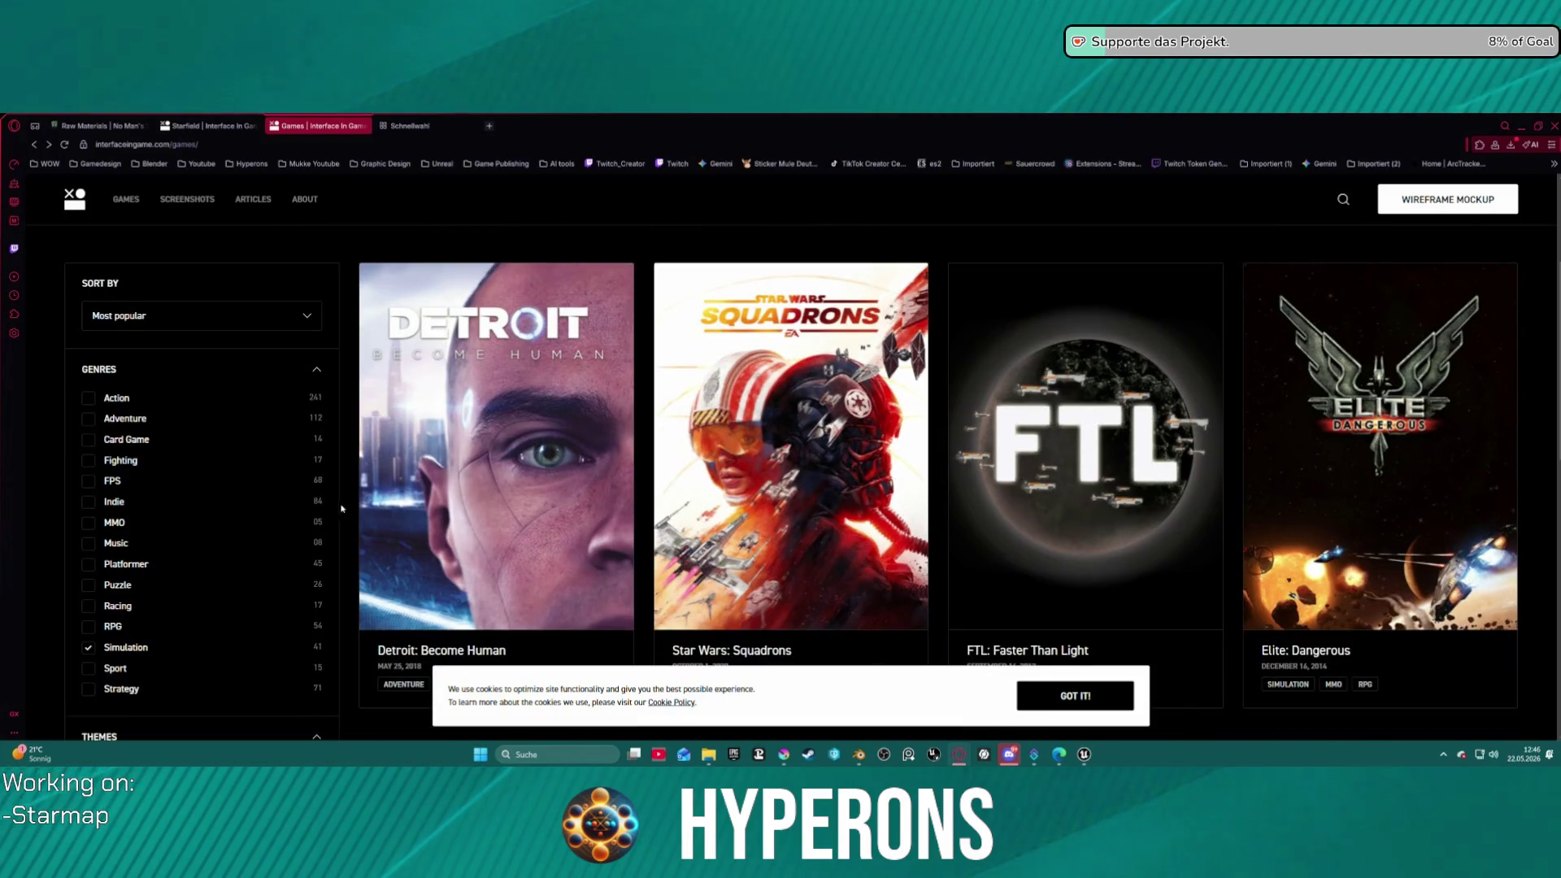
- Swap the Simulation genre filter for Action and open The Ascent's game page
scroll(325, 473, down, 1)
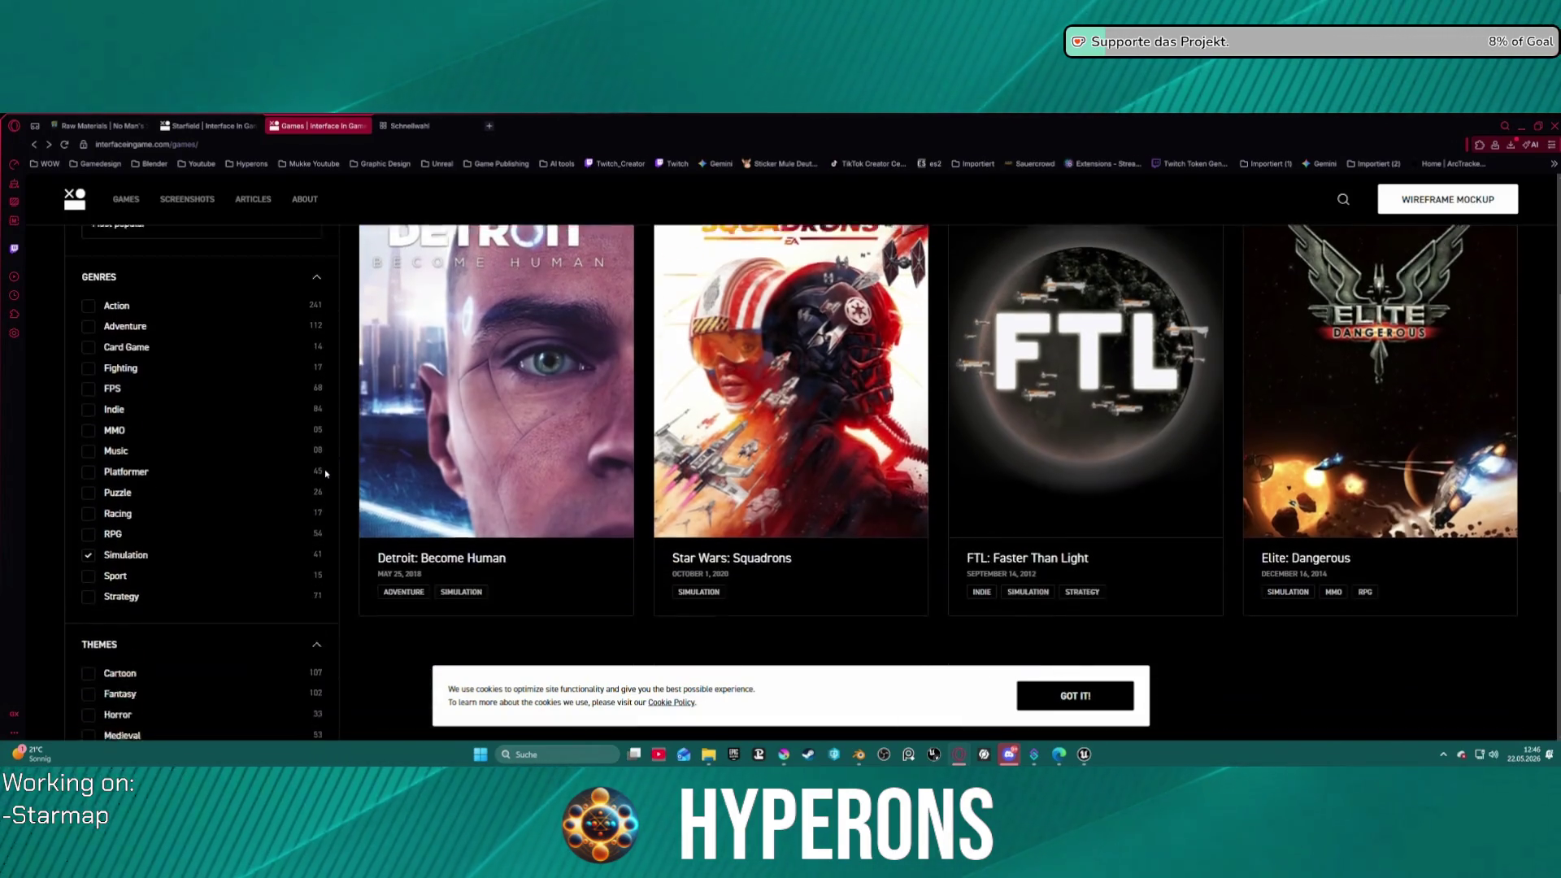
scroll(324, 473, down, 1)
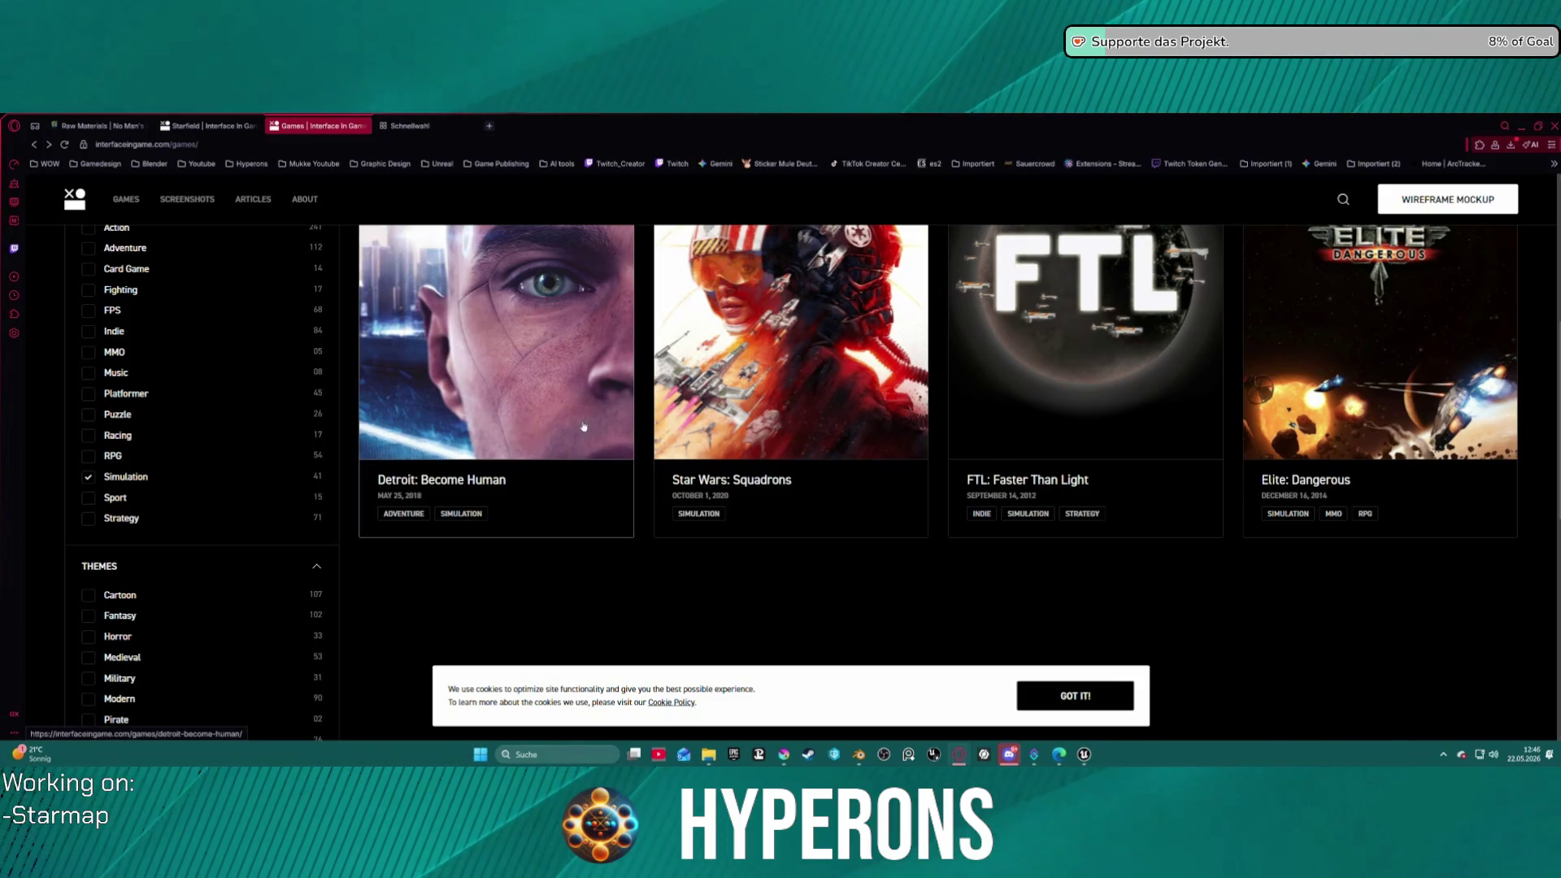
click(88, 477)
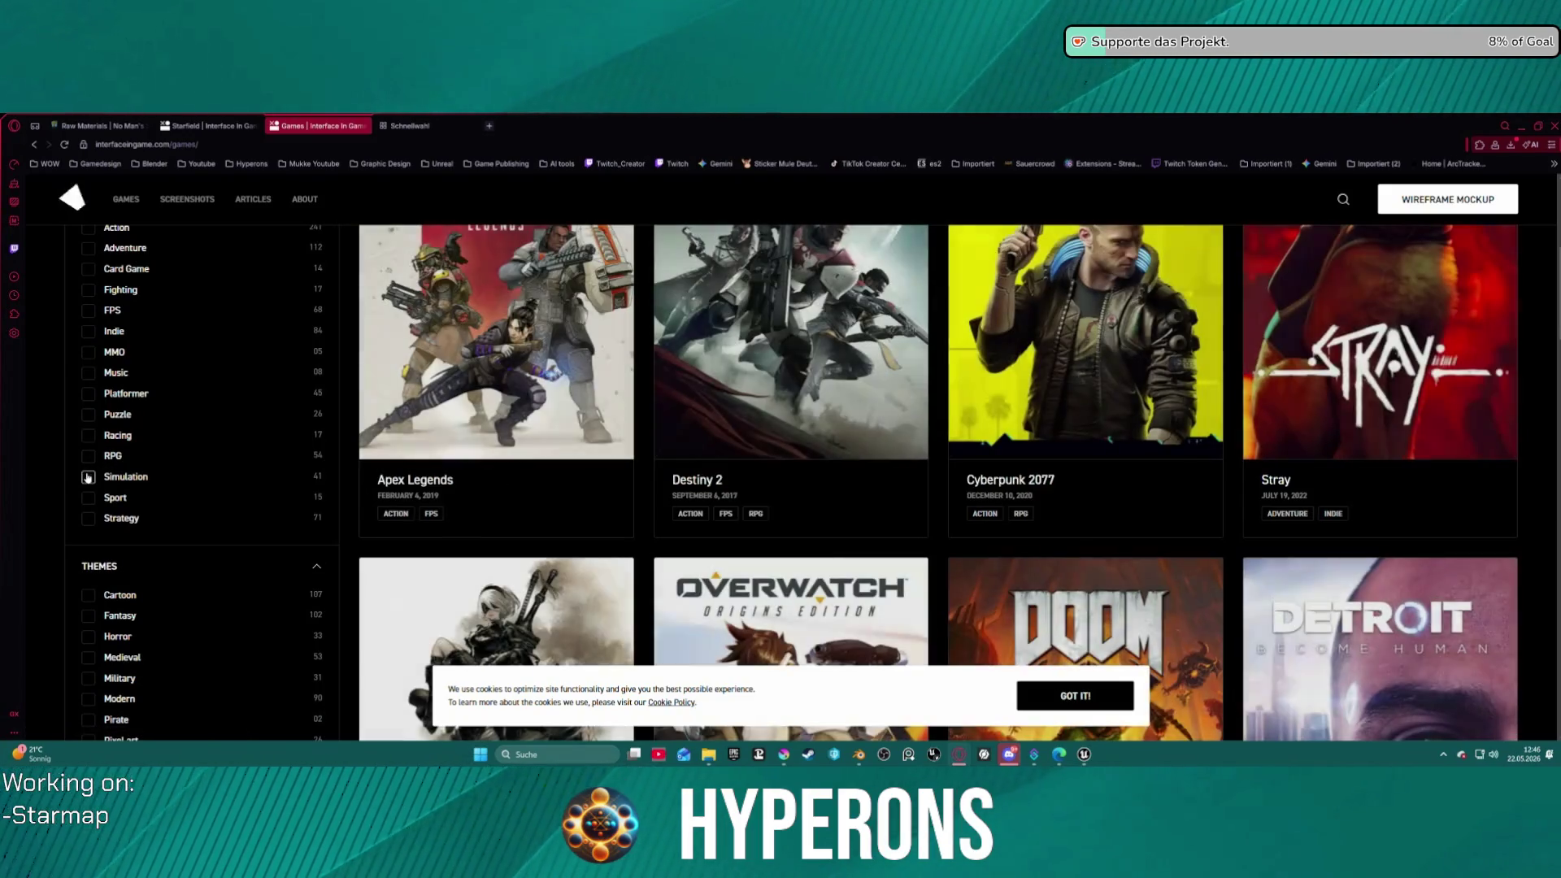
scroll(82, 361, up, 1)
click(88, 341)
scroll(85, 345, down, 5)
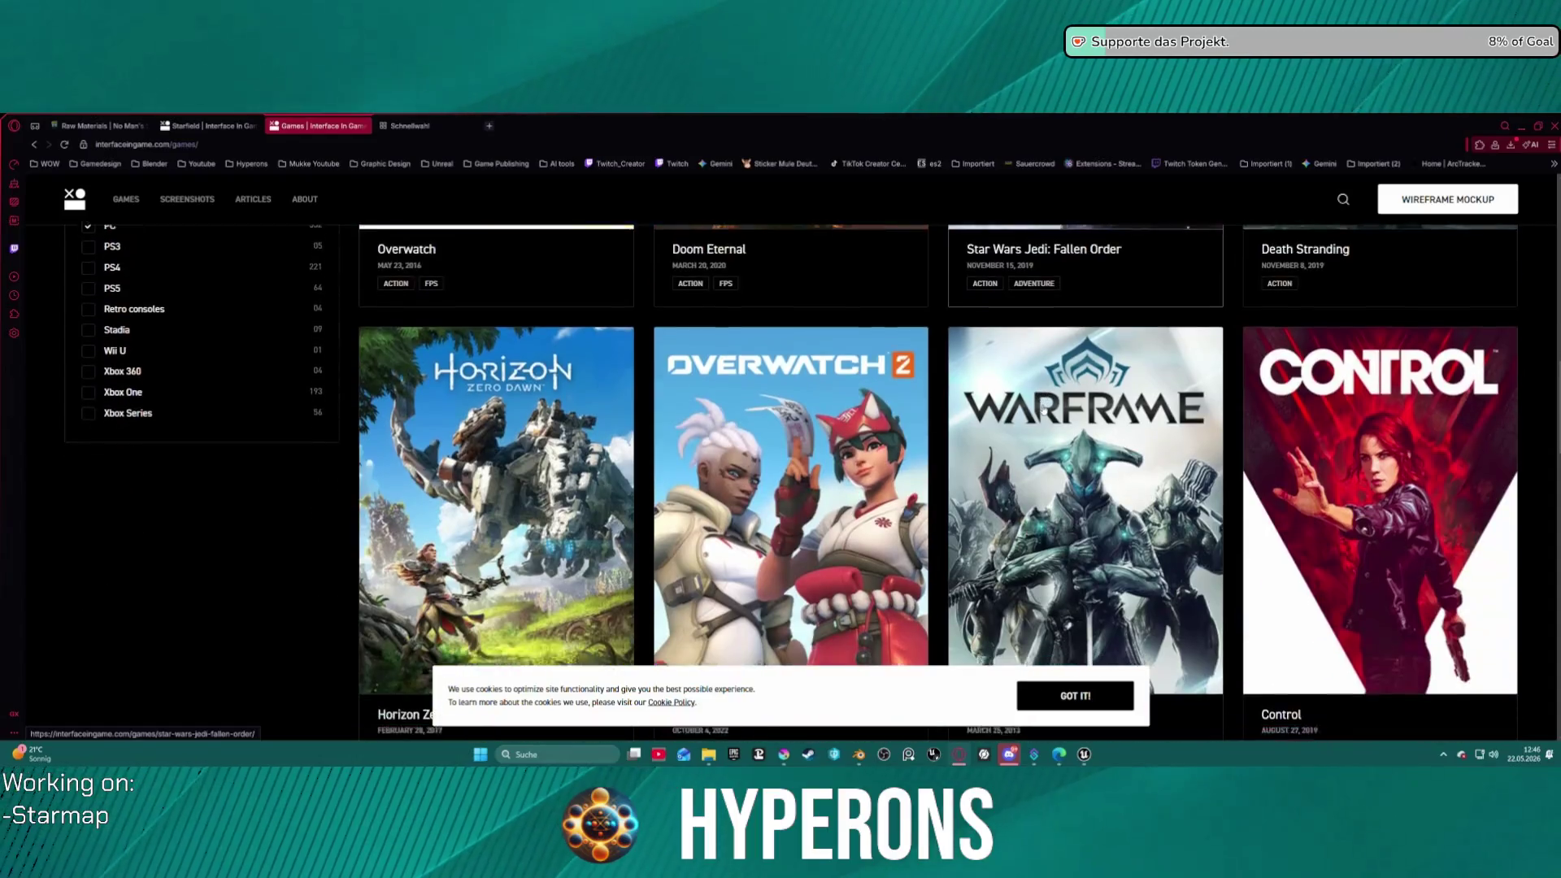
scroll(1046, 419, down, 5)
scroll(1047, 419, down, 8)
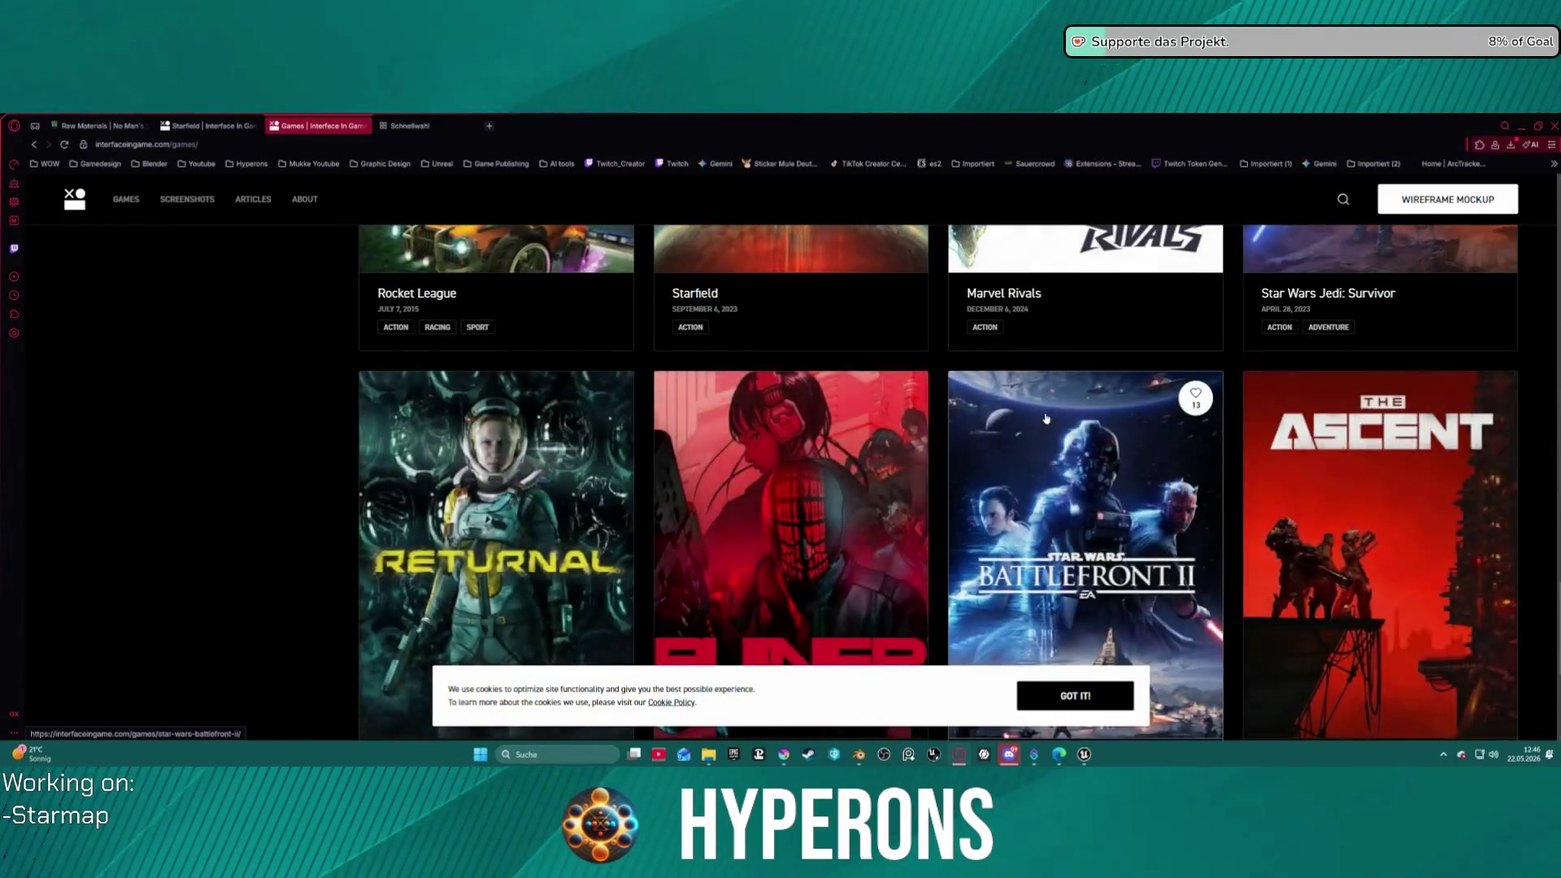
scroll(1047, 419, up, 3)
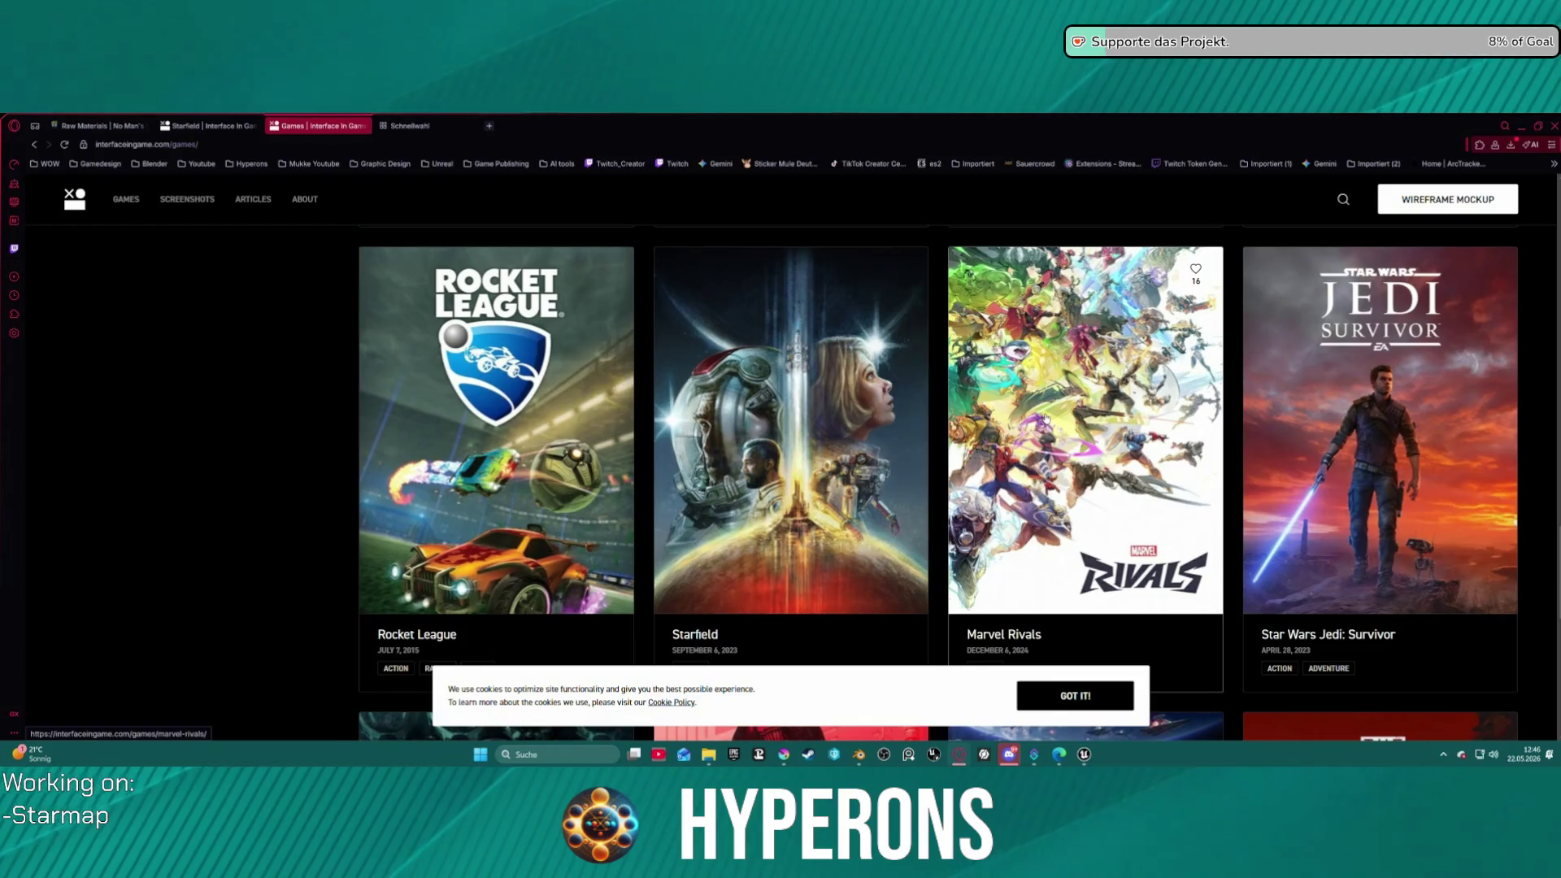
scroll(1046, 419, down, 4)
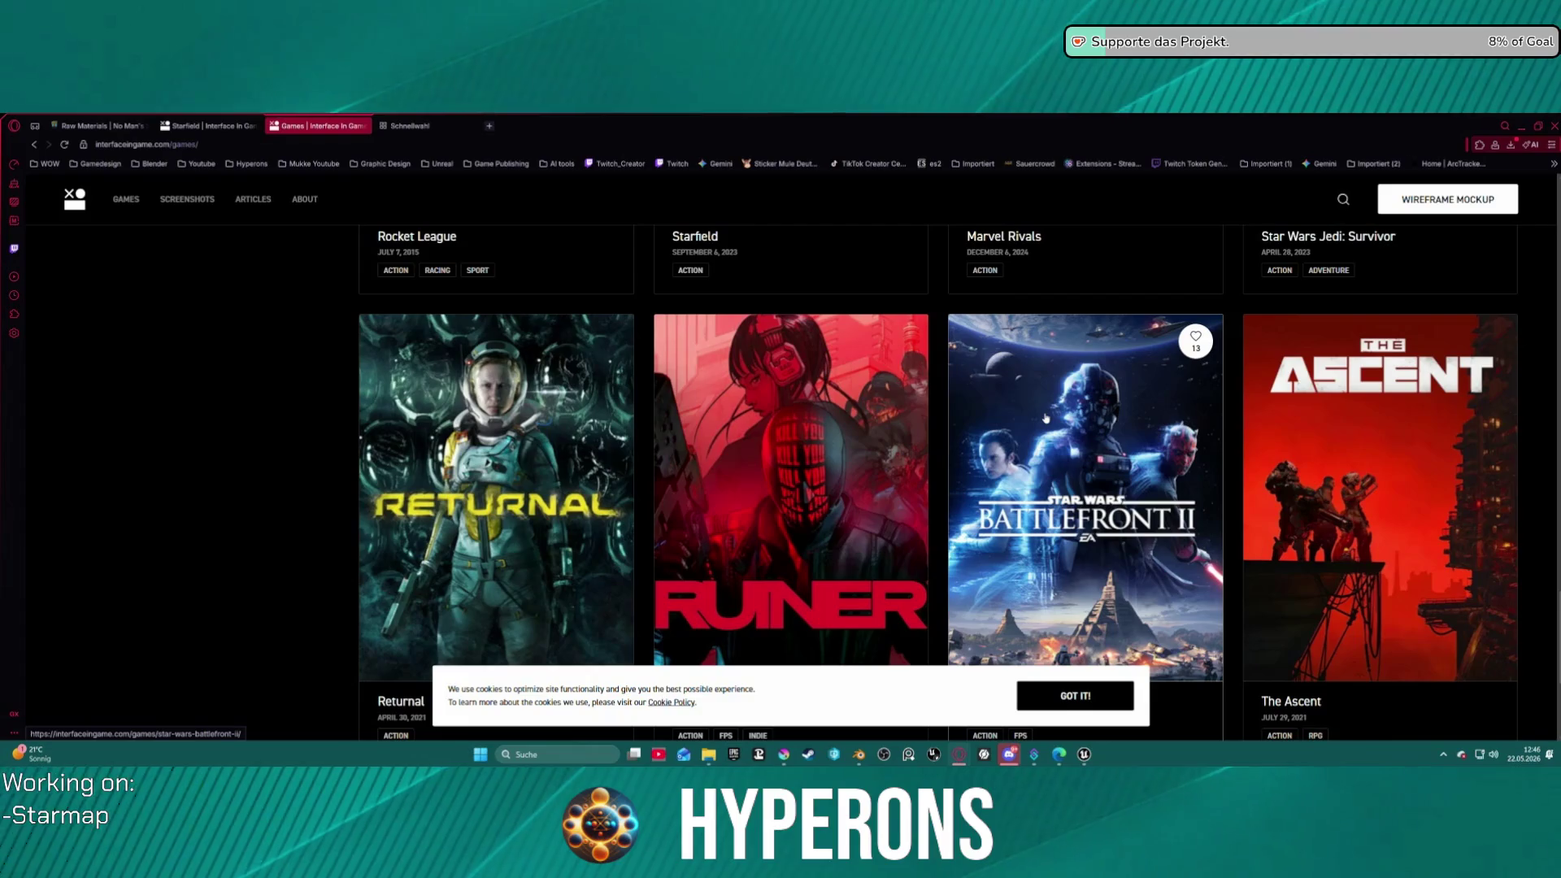
scroll(1047, 419, down, 1)
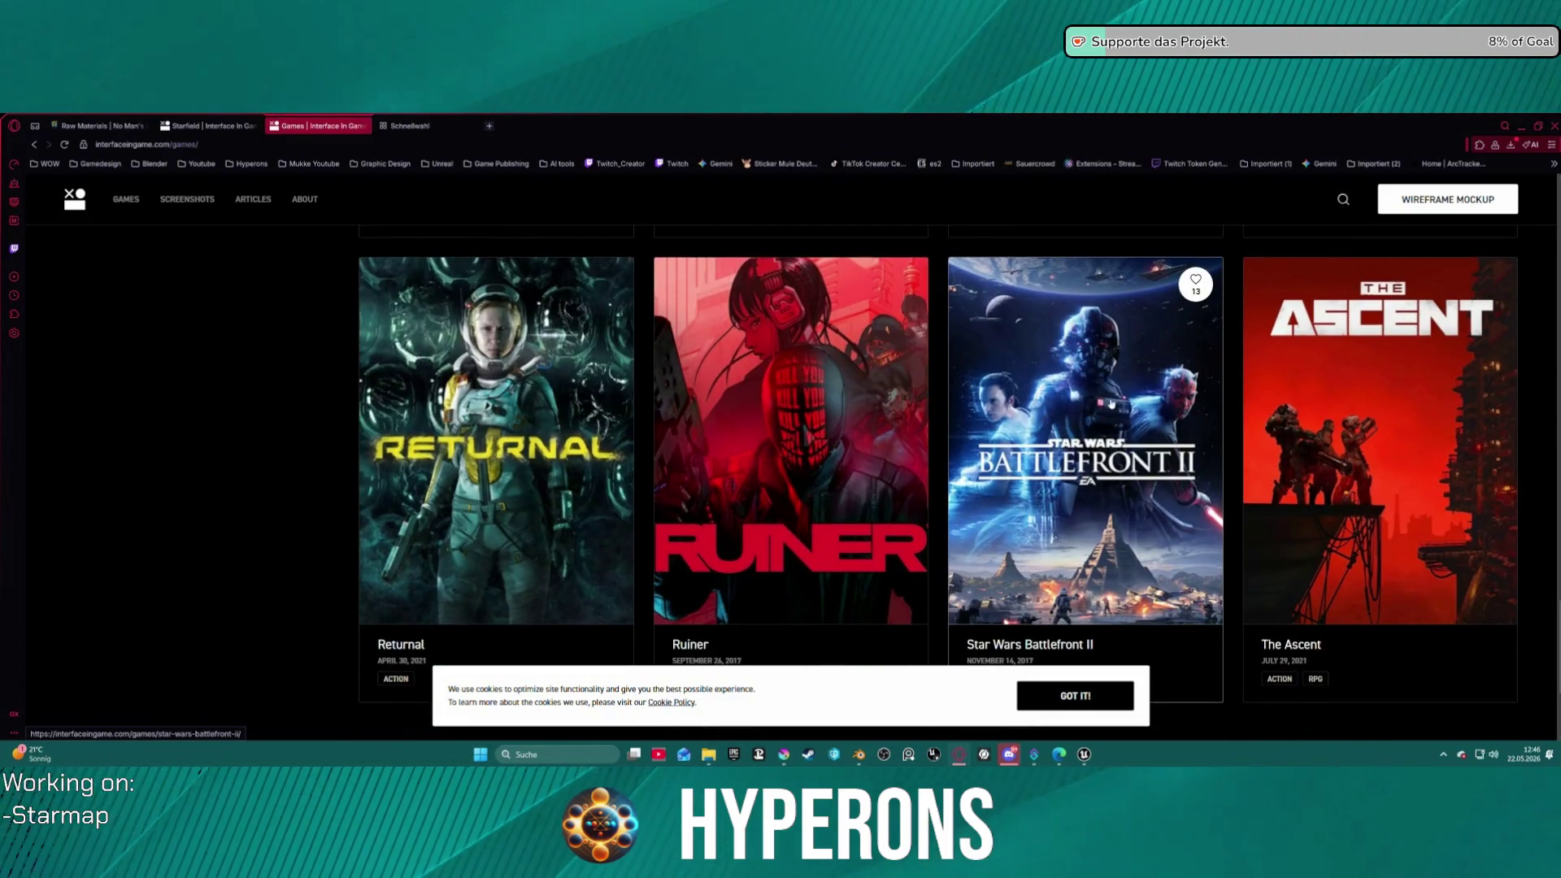
click(1374, 456)
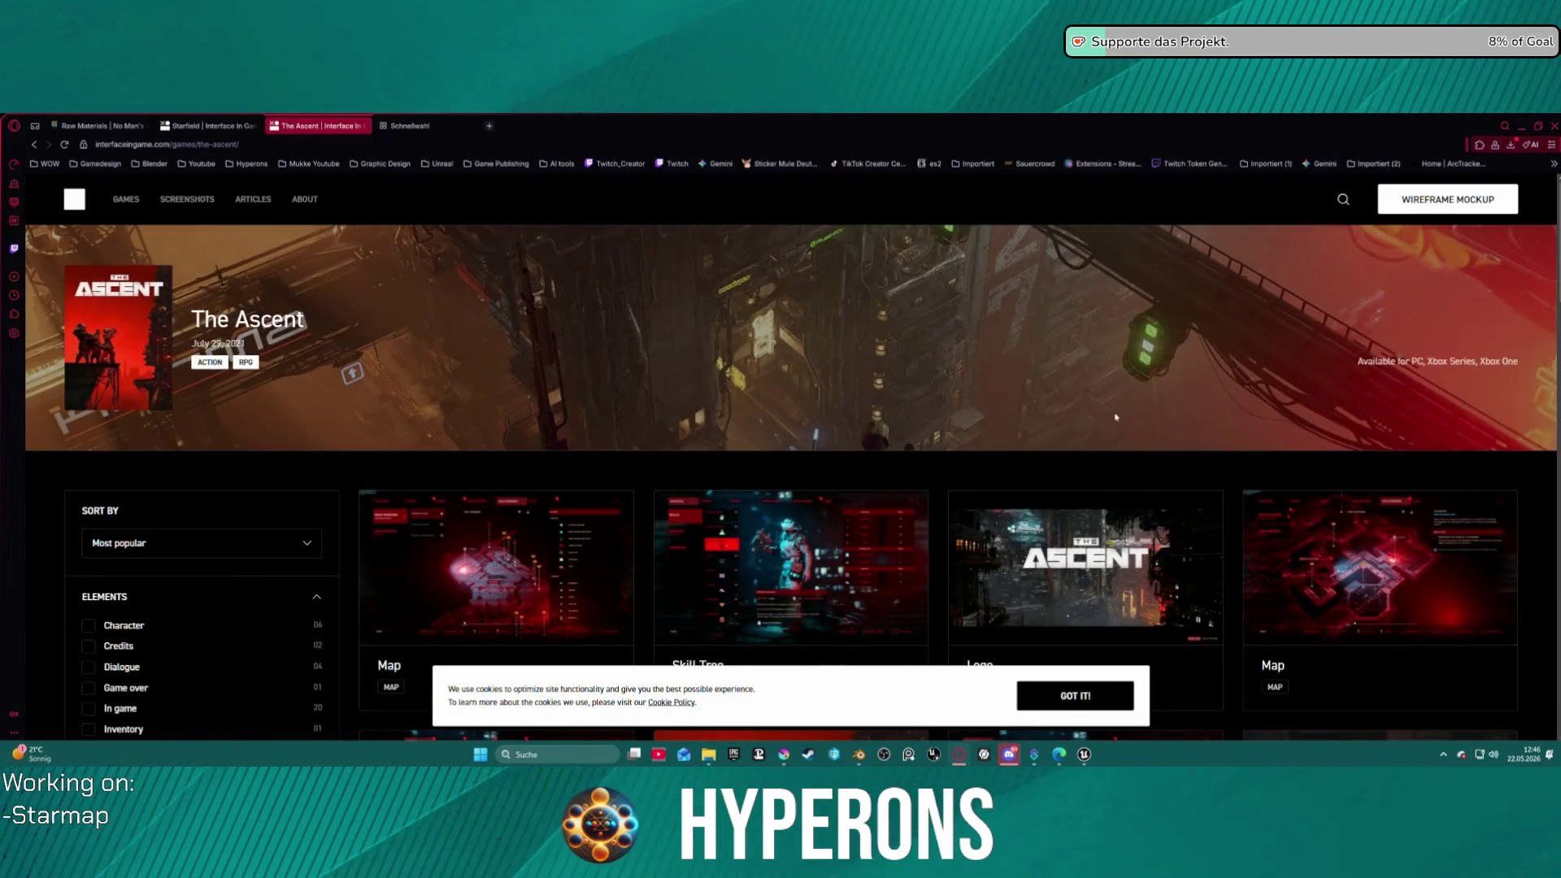
- Scroll through The Ascent's UI screenshots, such as Map and Skill Tree
scroll(1118, 417, down, 3)
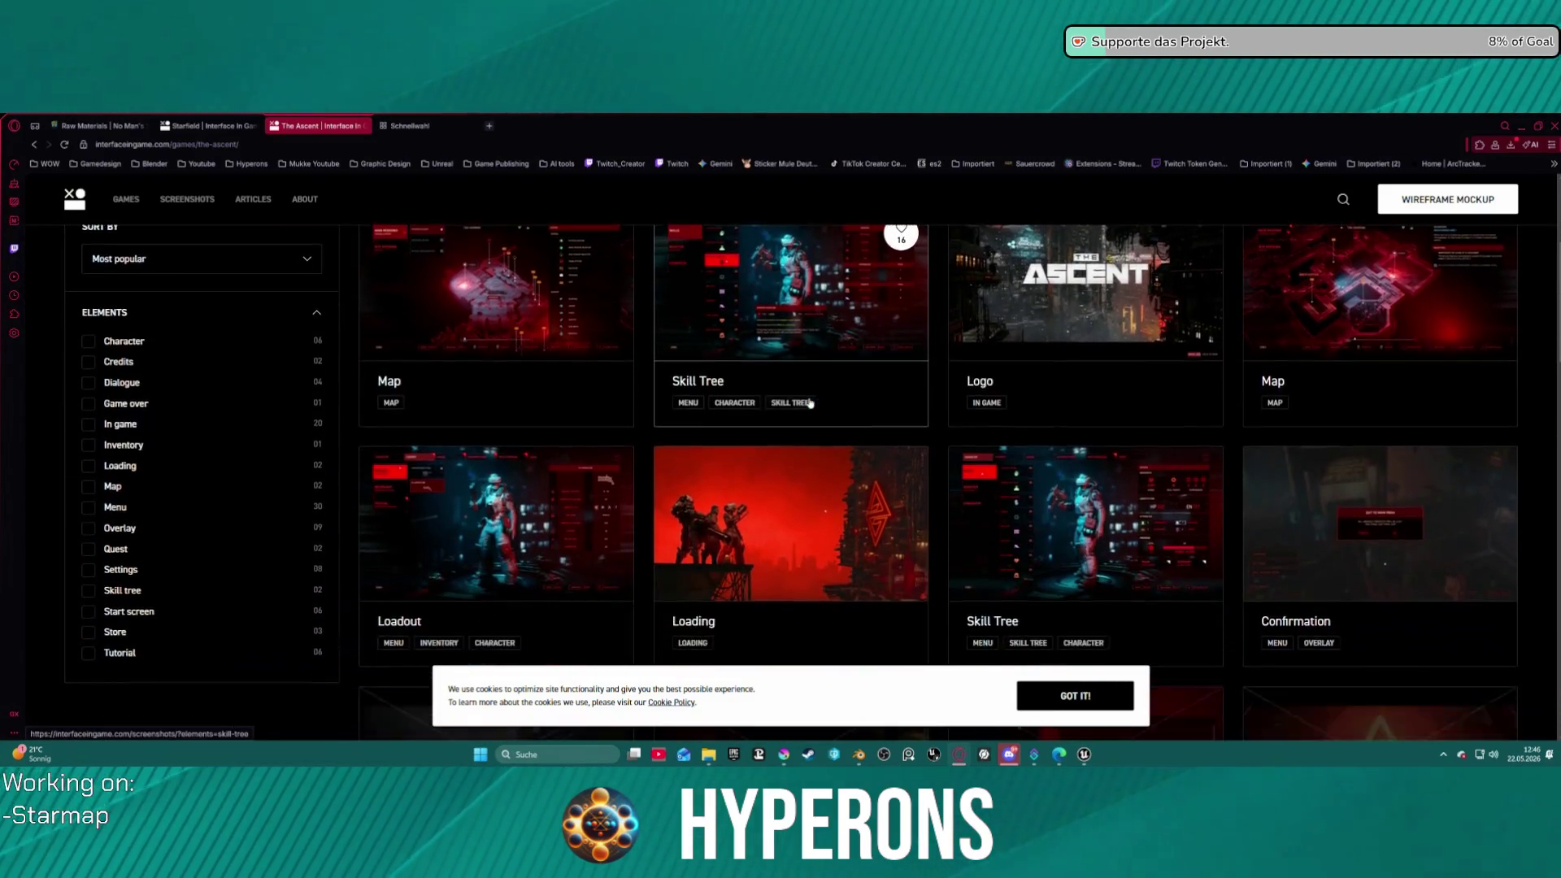
scroll(810, 403, down, 4)
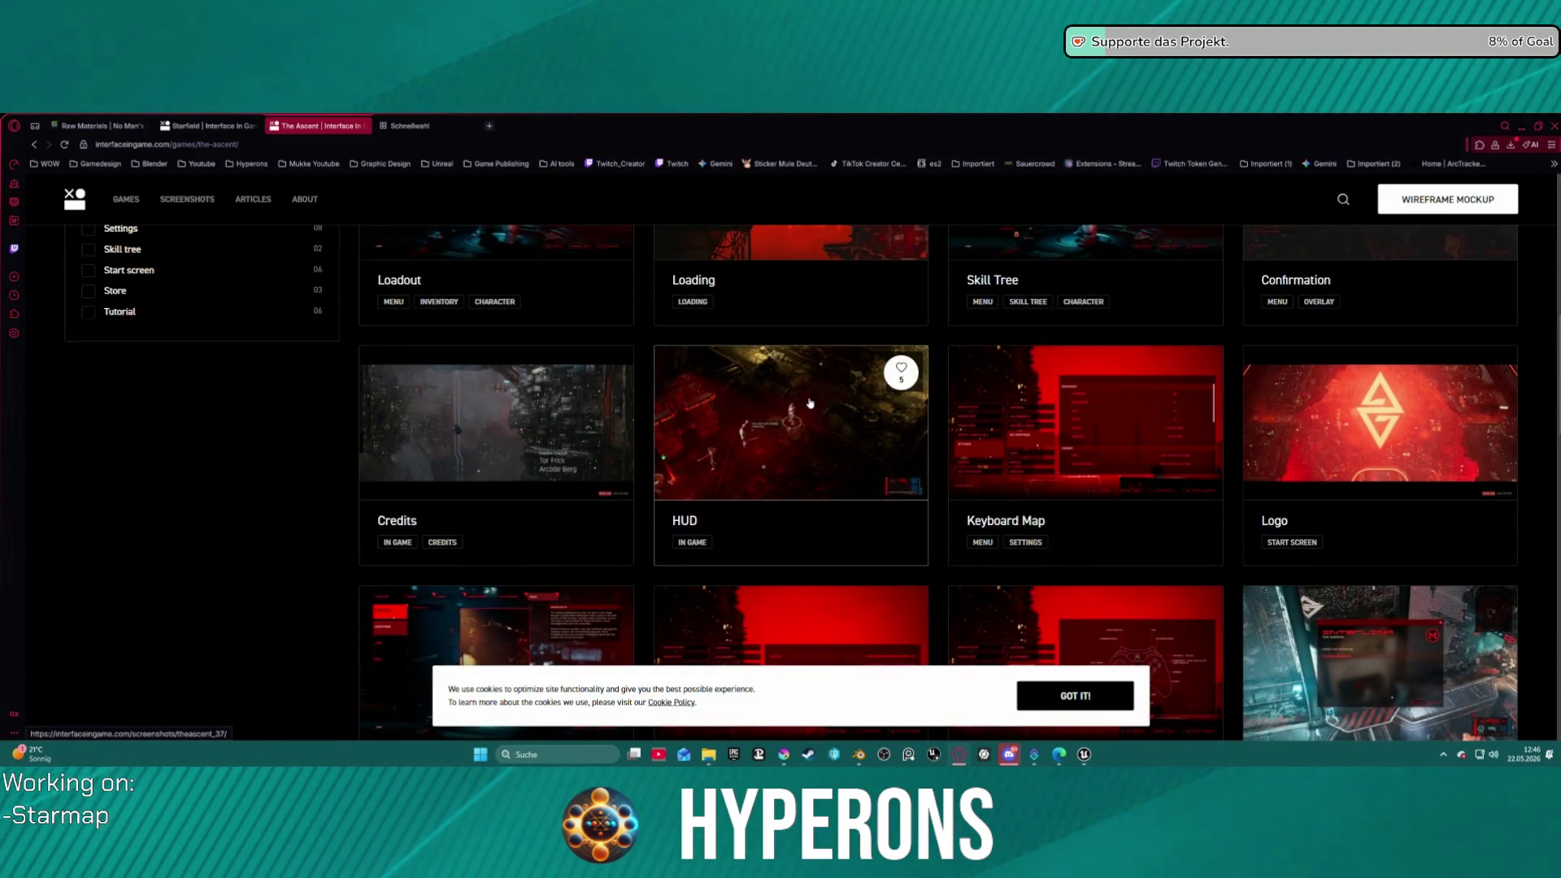
scroll(810, 404, down, 5)
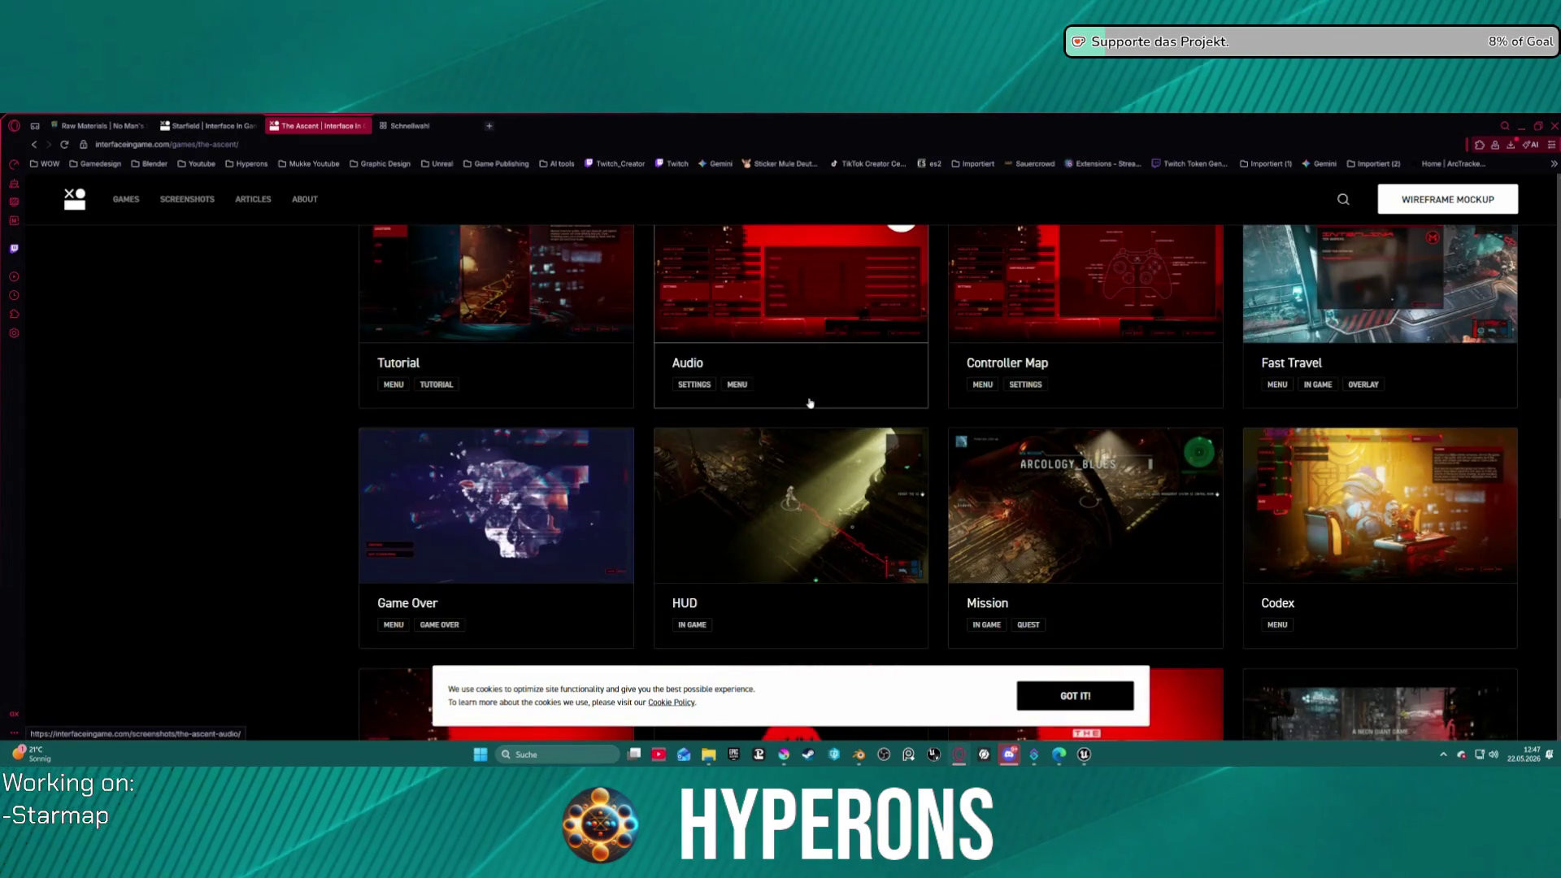
scroll(808, 400, down, 7)
scroll(804, 397, up, 7)
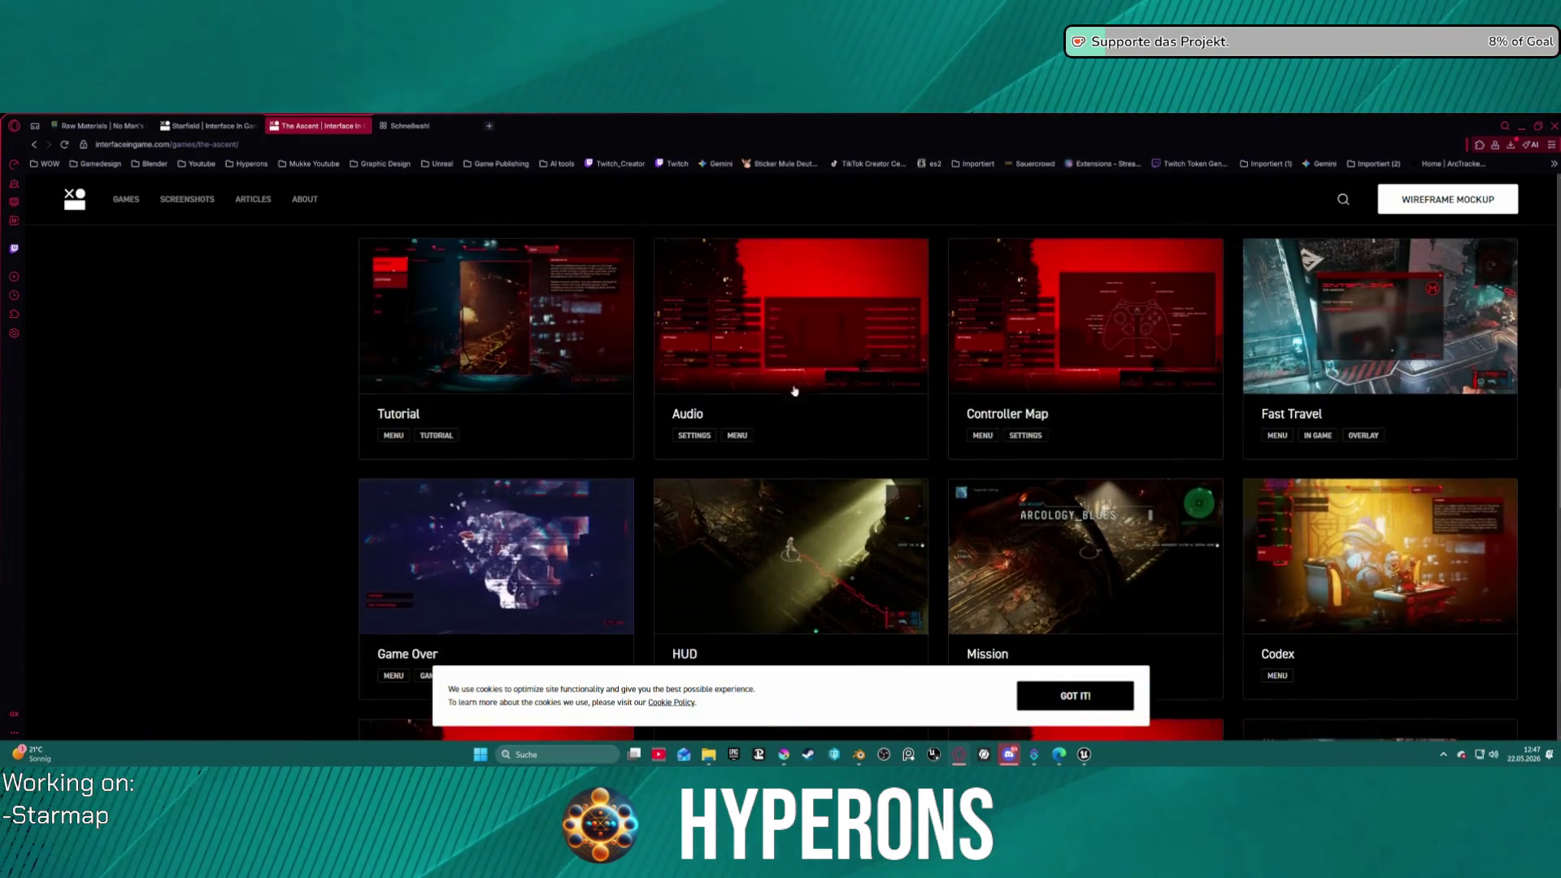
- Return to the Games list, load more games, and open Deep Rock Galactic's page
click(34, 146)
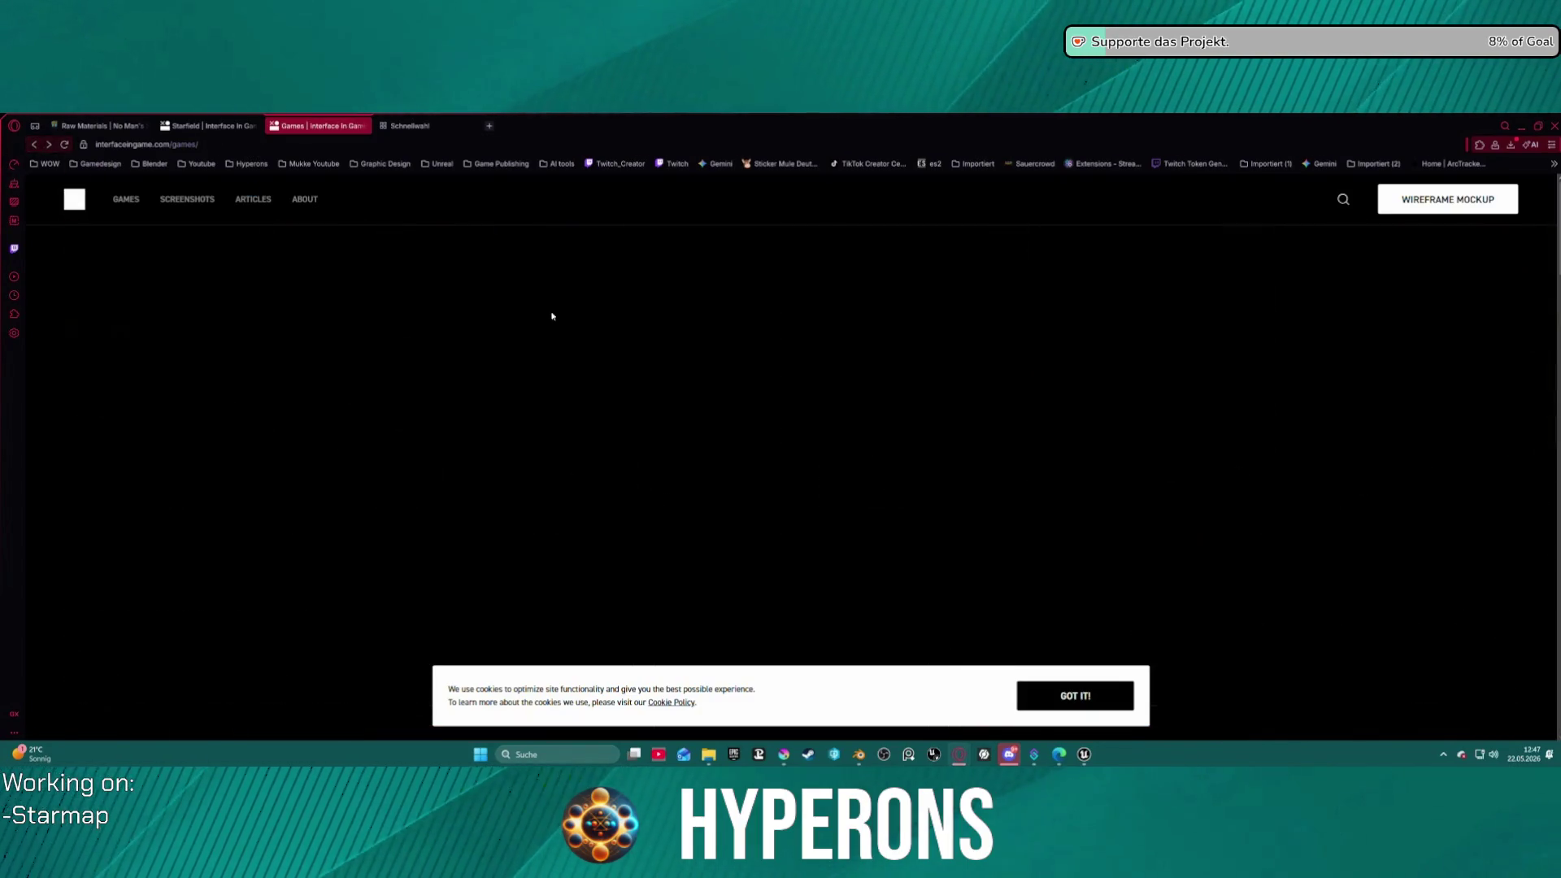
scroll(749, 540, down, 10)
scroll(747, 541, down, 8)
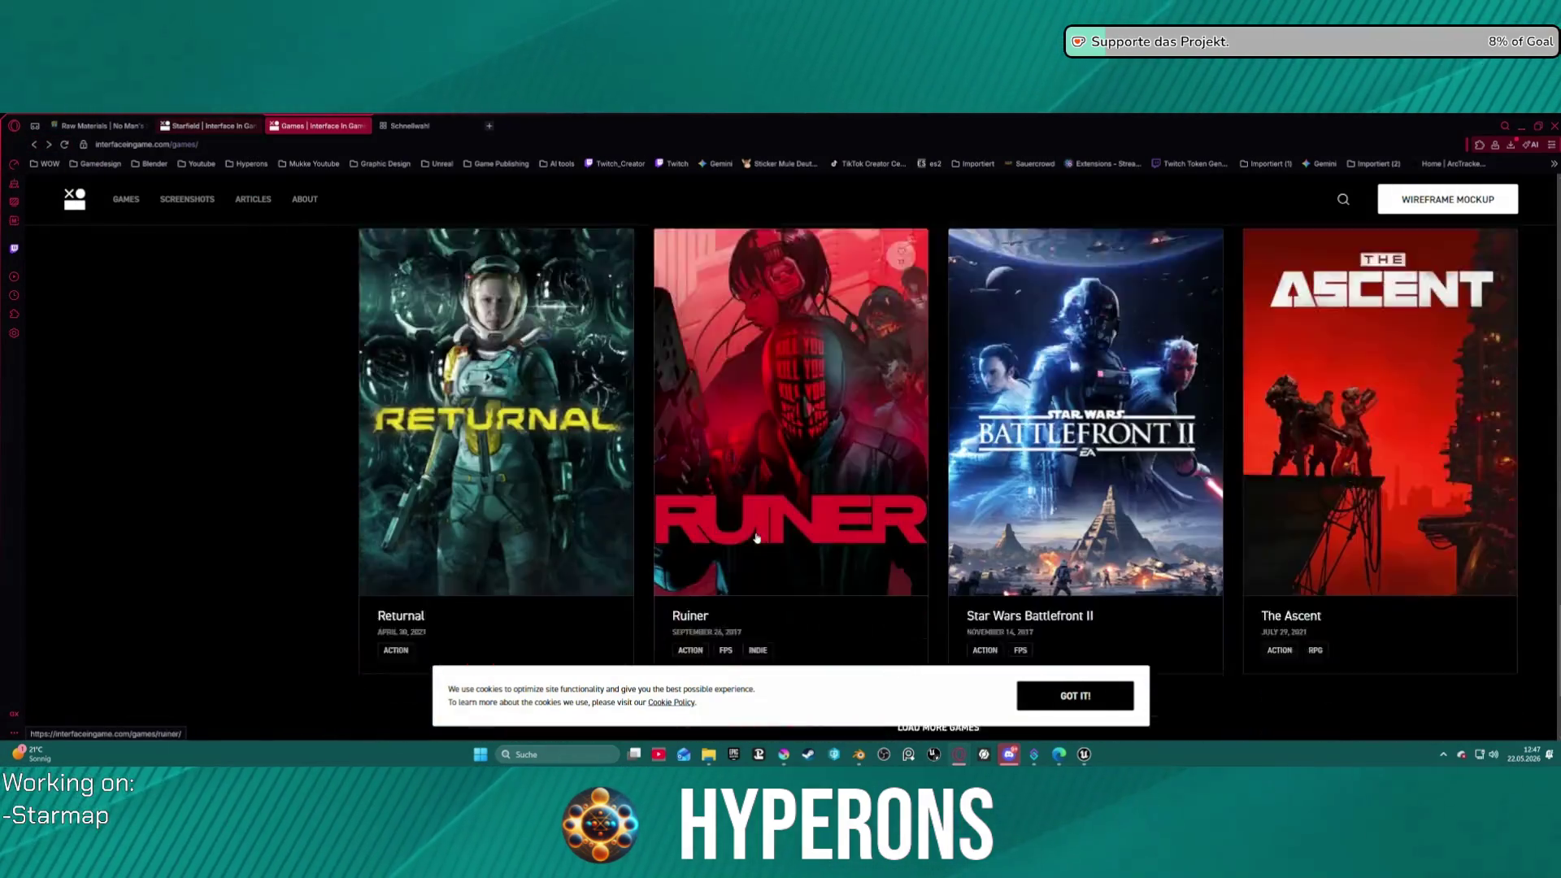
click(963, 516)
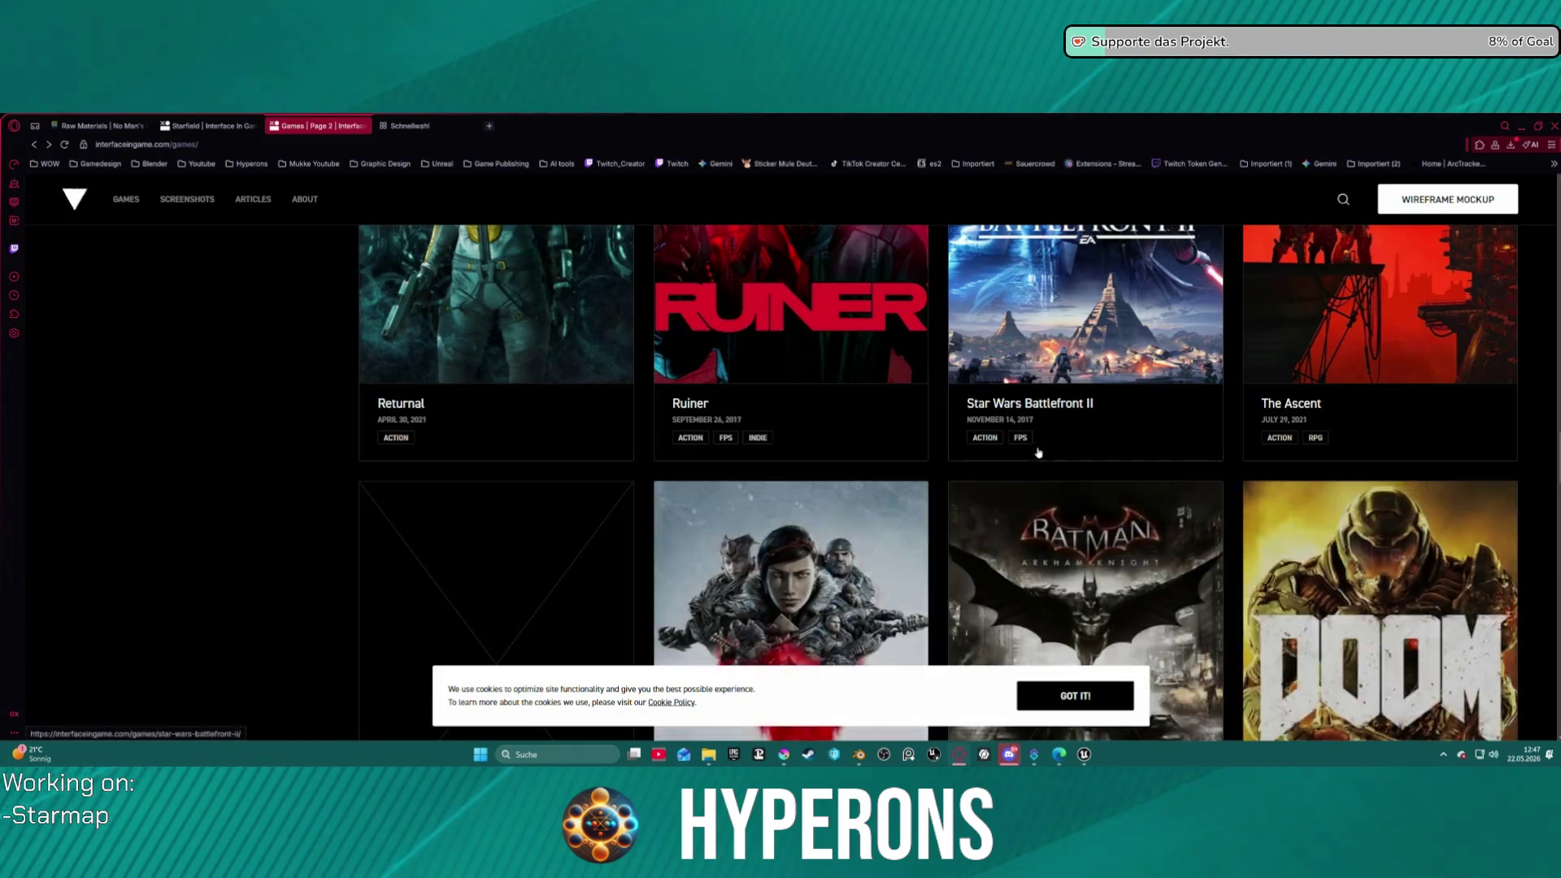
scroll(1049, 453, down, 8)
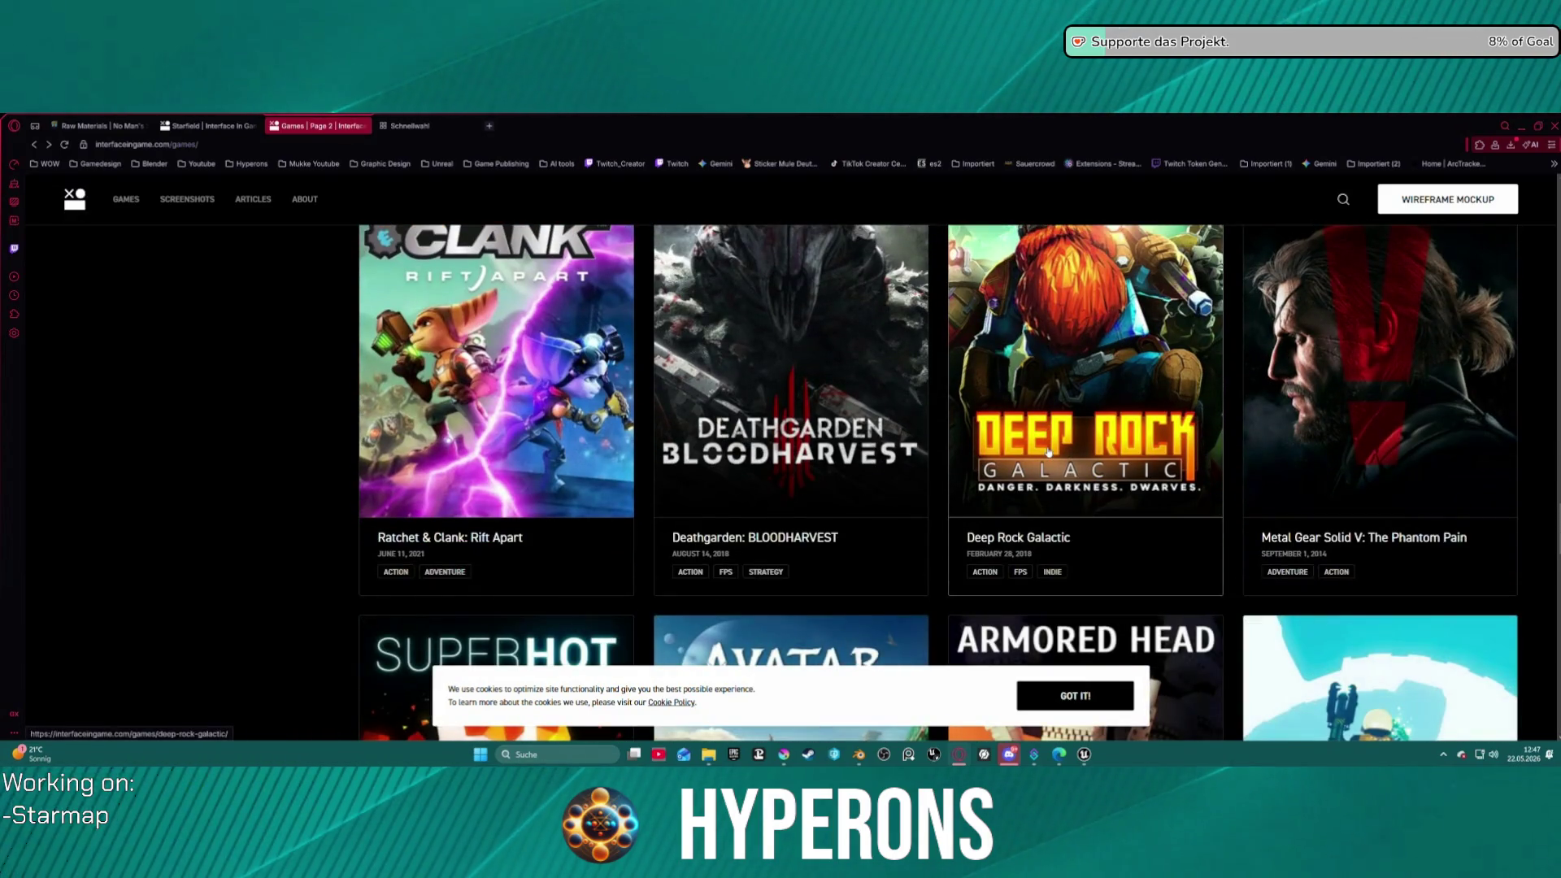
click(1059, 457)
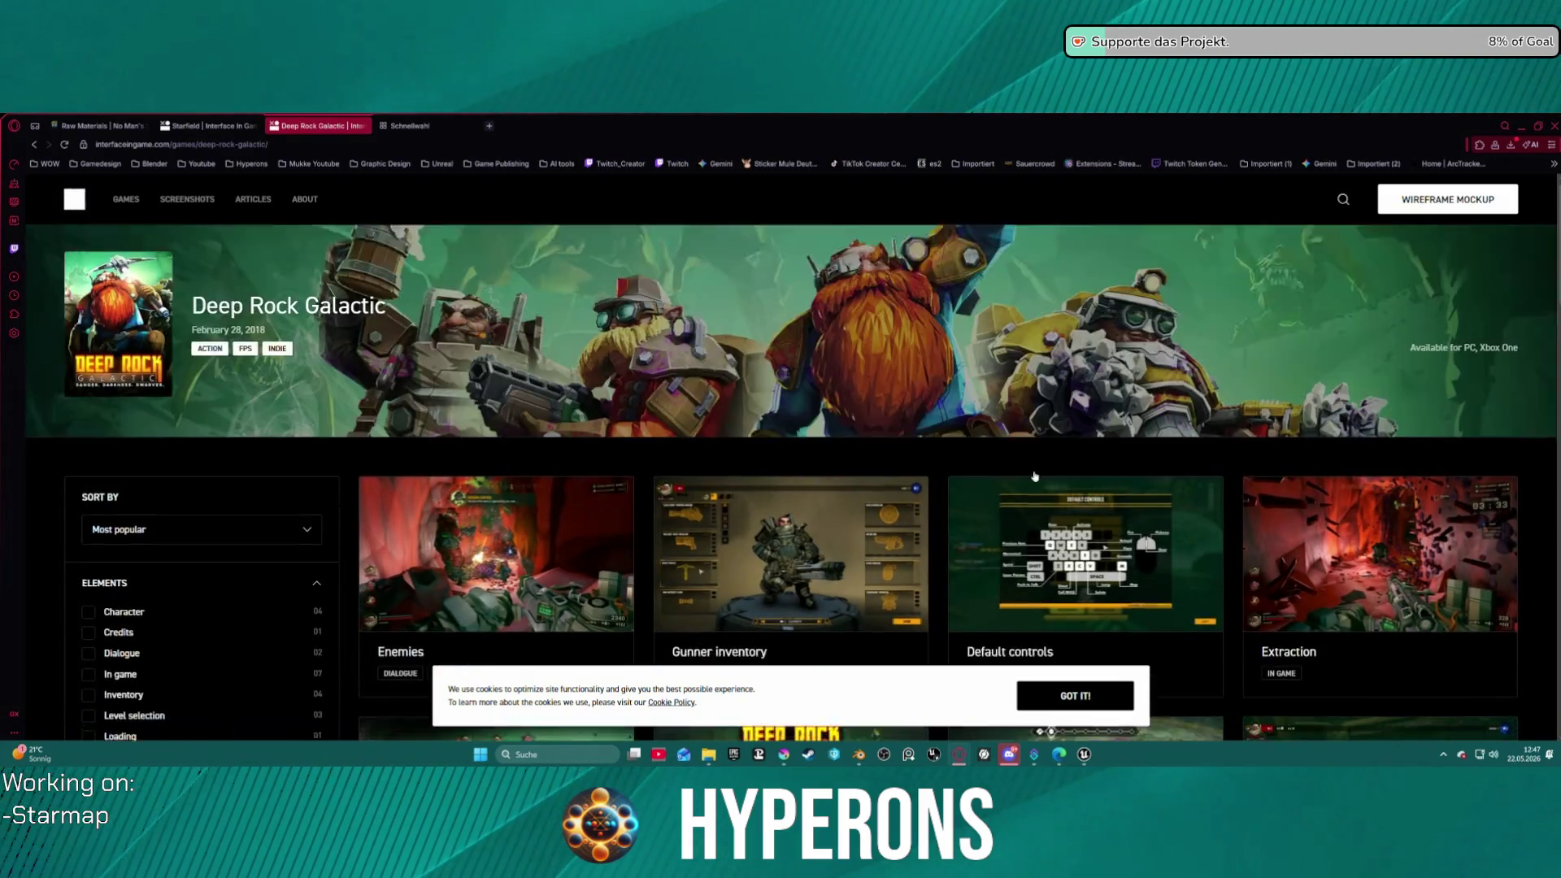
- Scroll Deep Rock Galactic's screenshots, load more of them, and go back to the Action games list
scroll(1035, 467, down, 1)
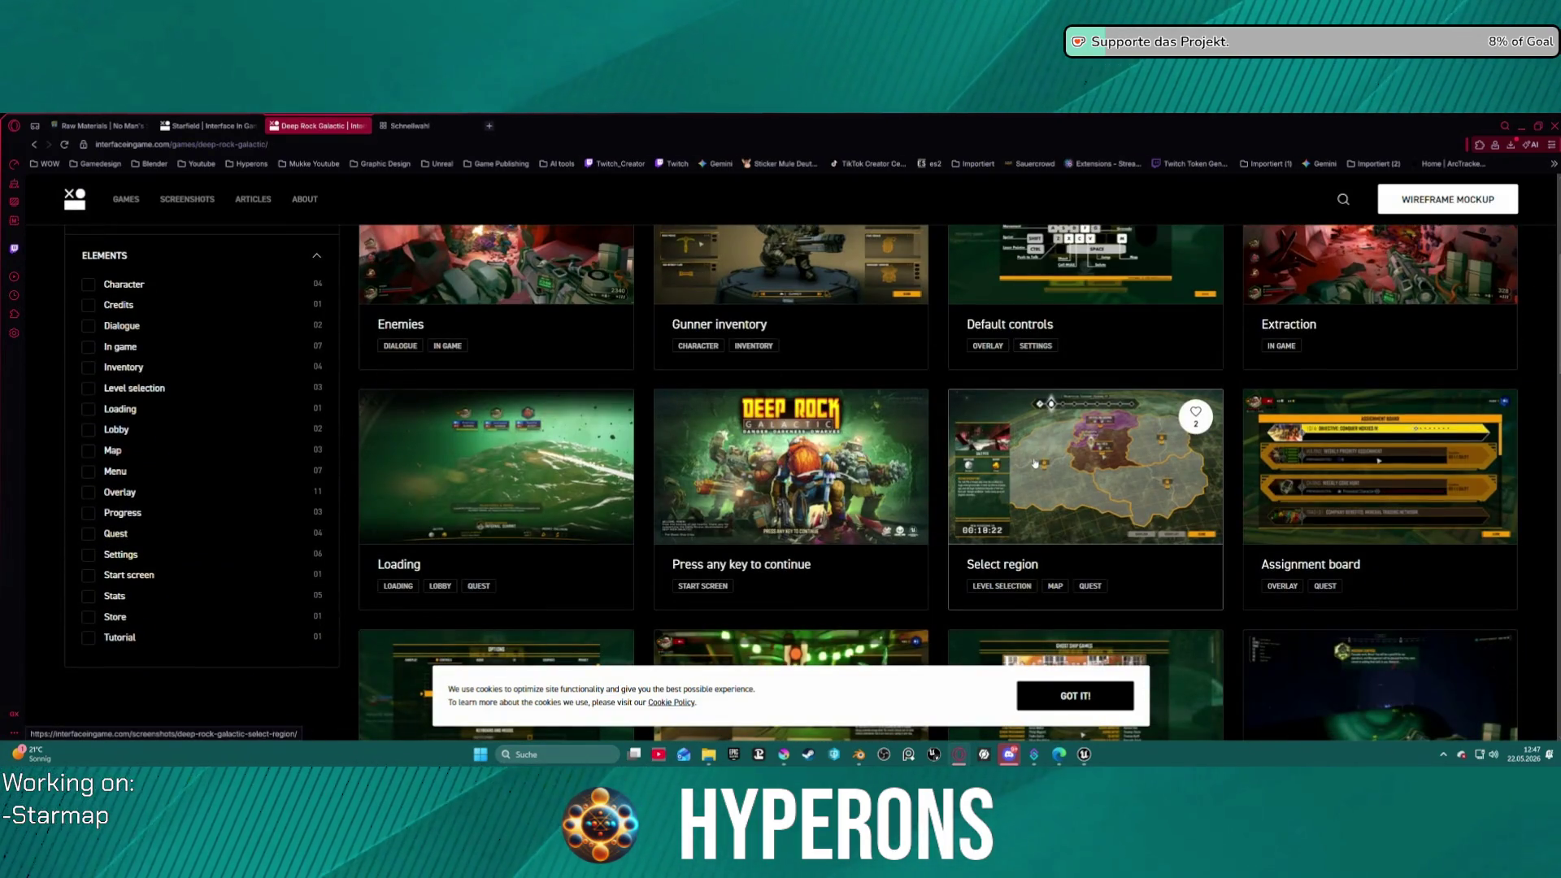
scroll(1020, 438, down, 2)
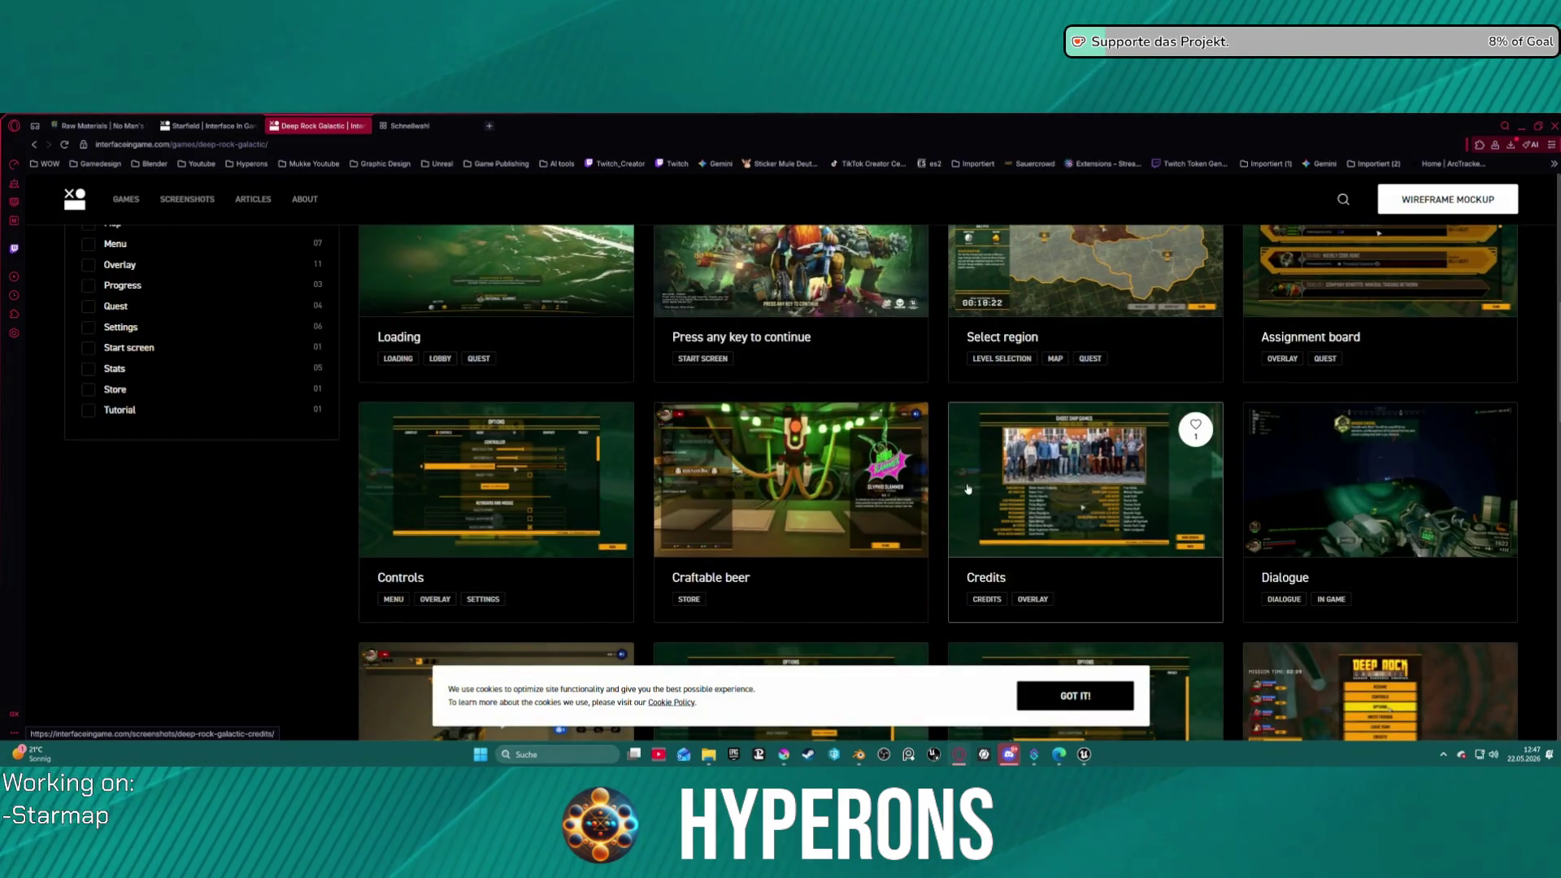
scroll(1017, 466, down, 3)
scroll(1017, 466, down, 1)
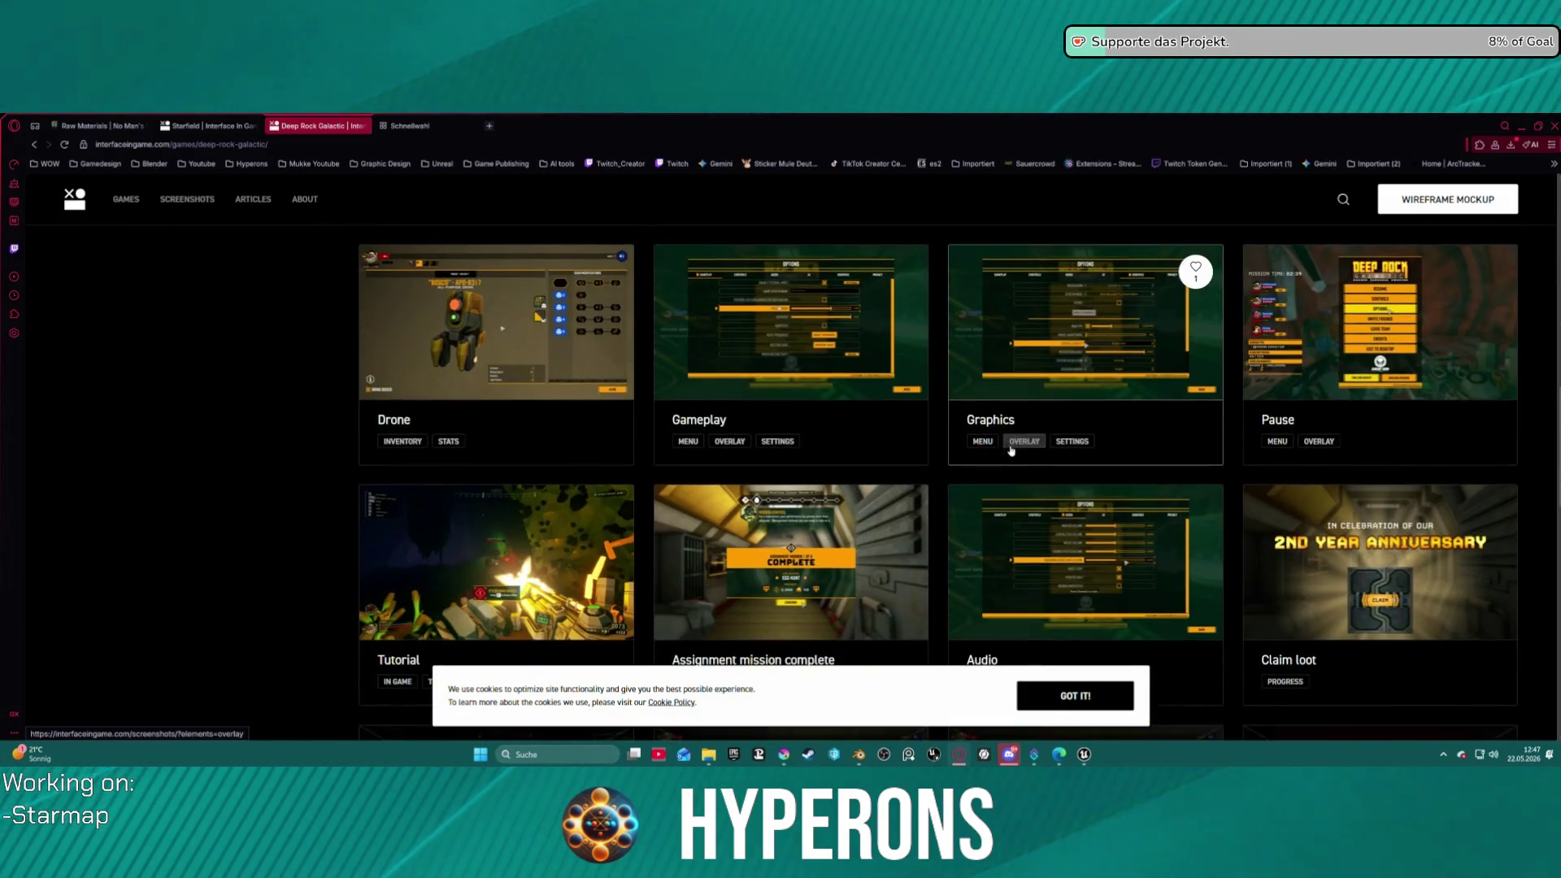
scroll(1005, 430, down, 3)
mouse_move(1005, 430)
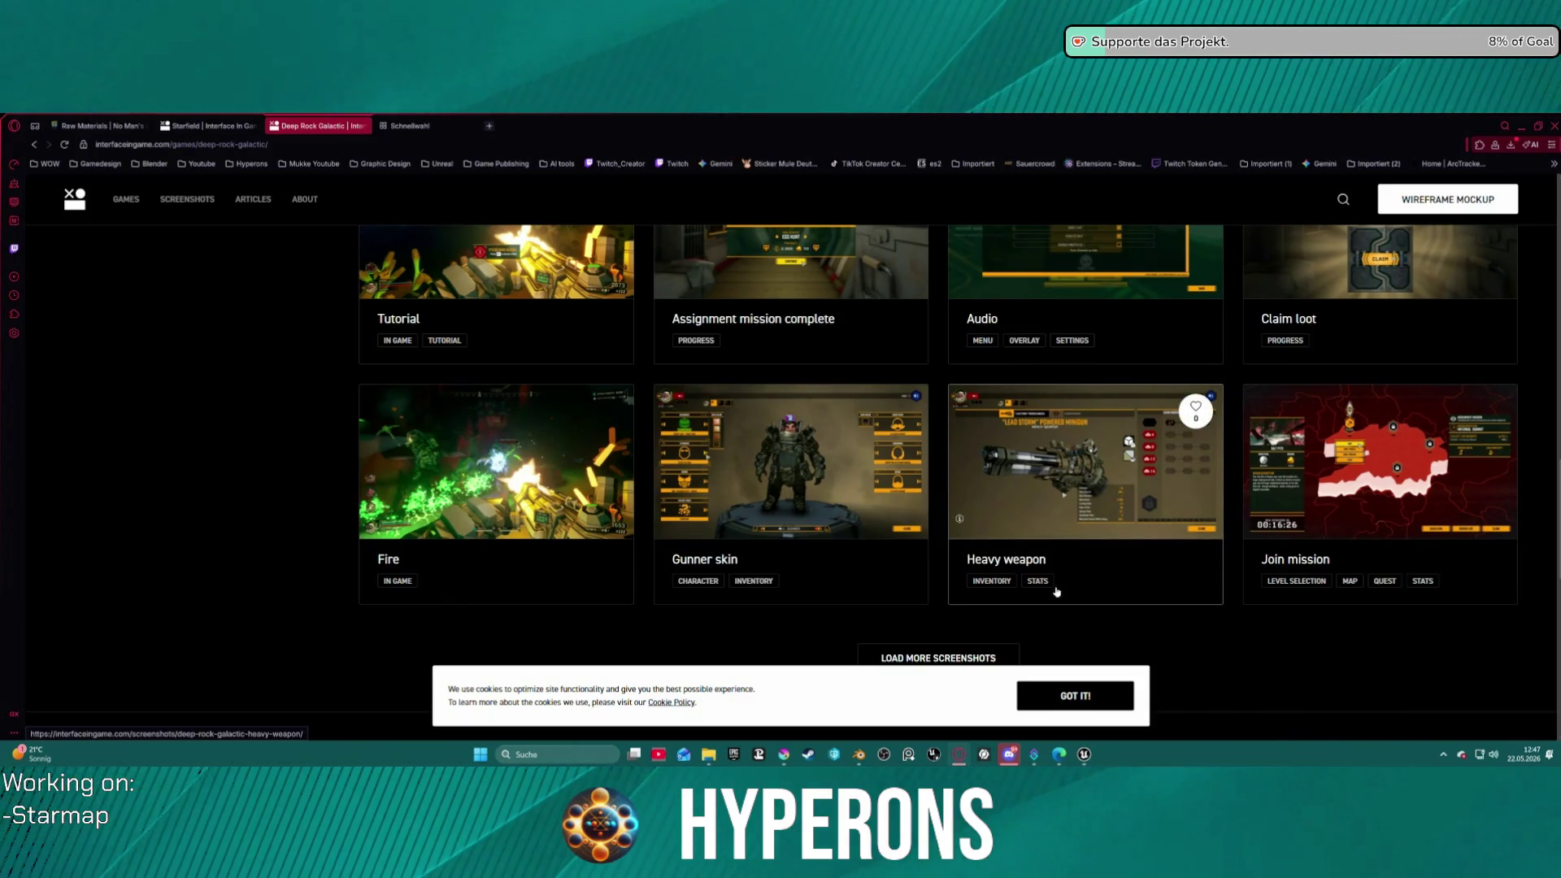
click(938, 658)
scroll(979, 580, down, 5)
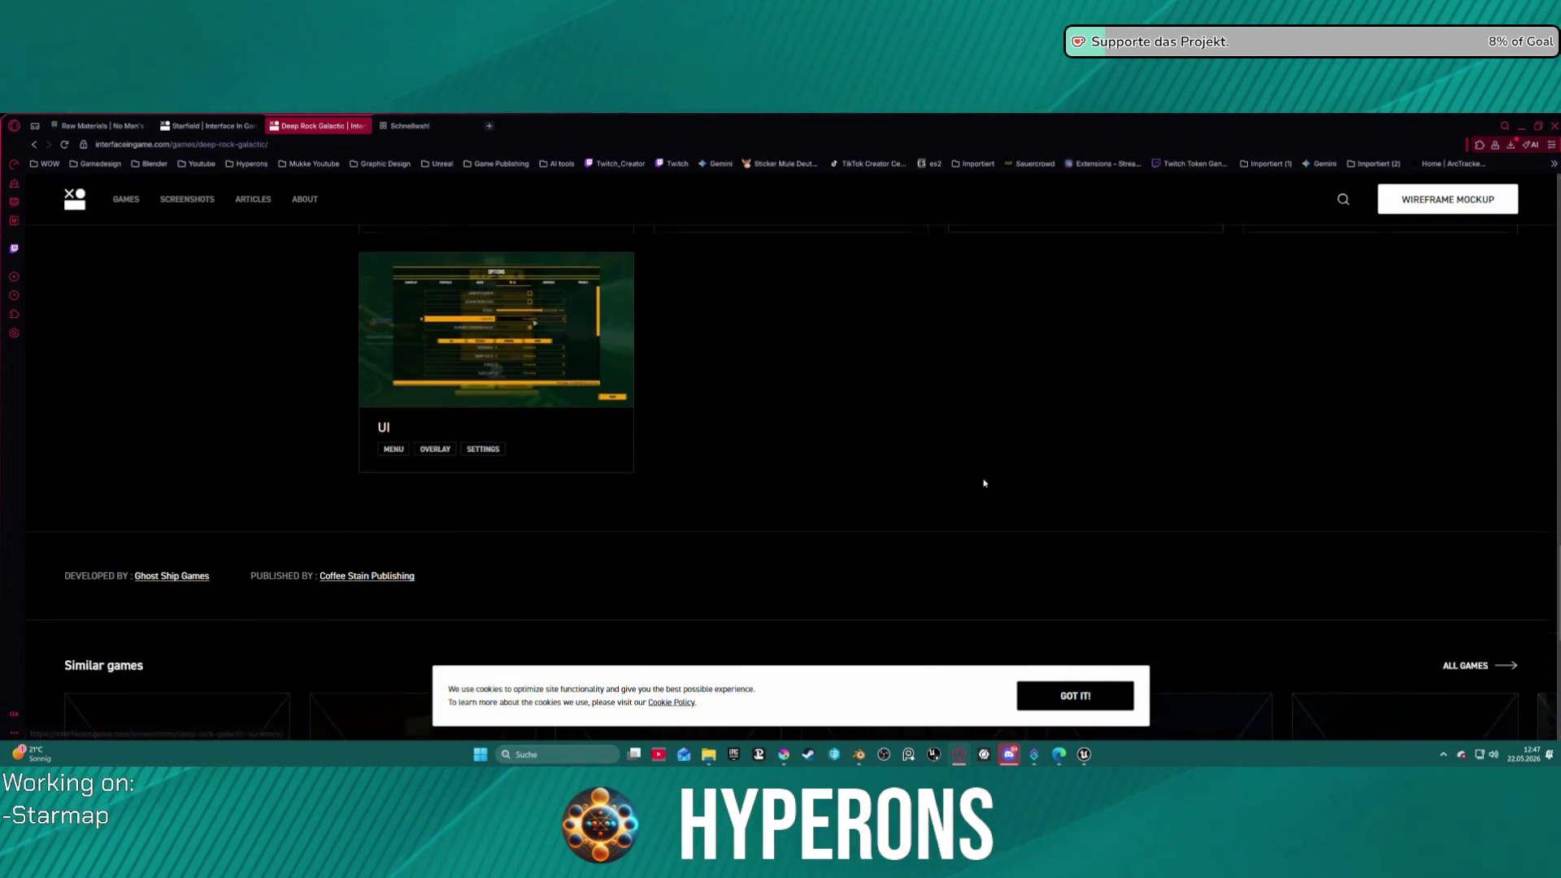
click(33, 143)
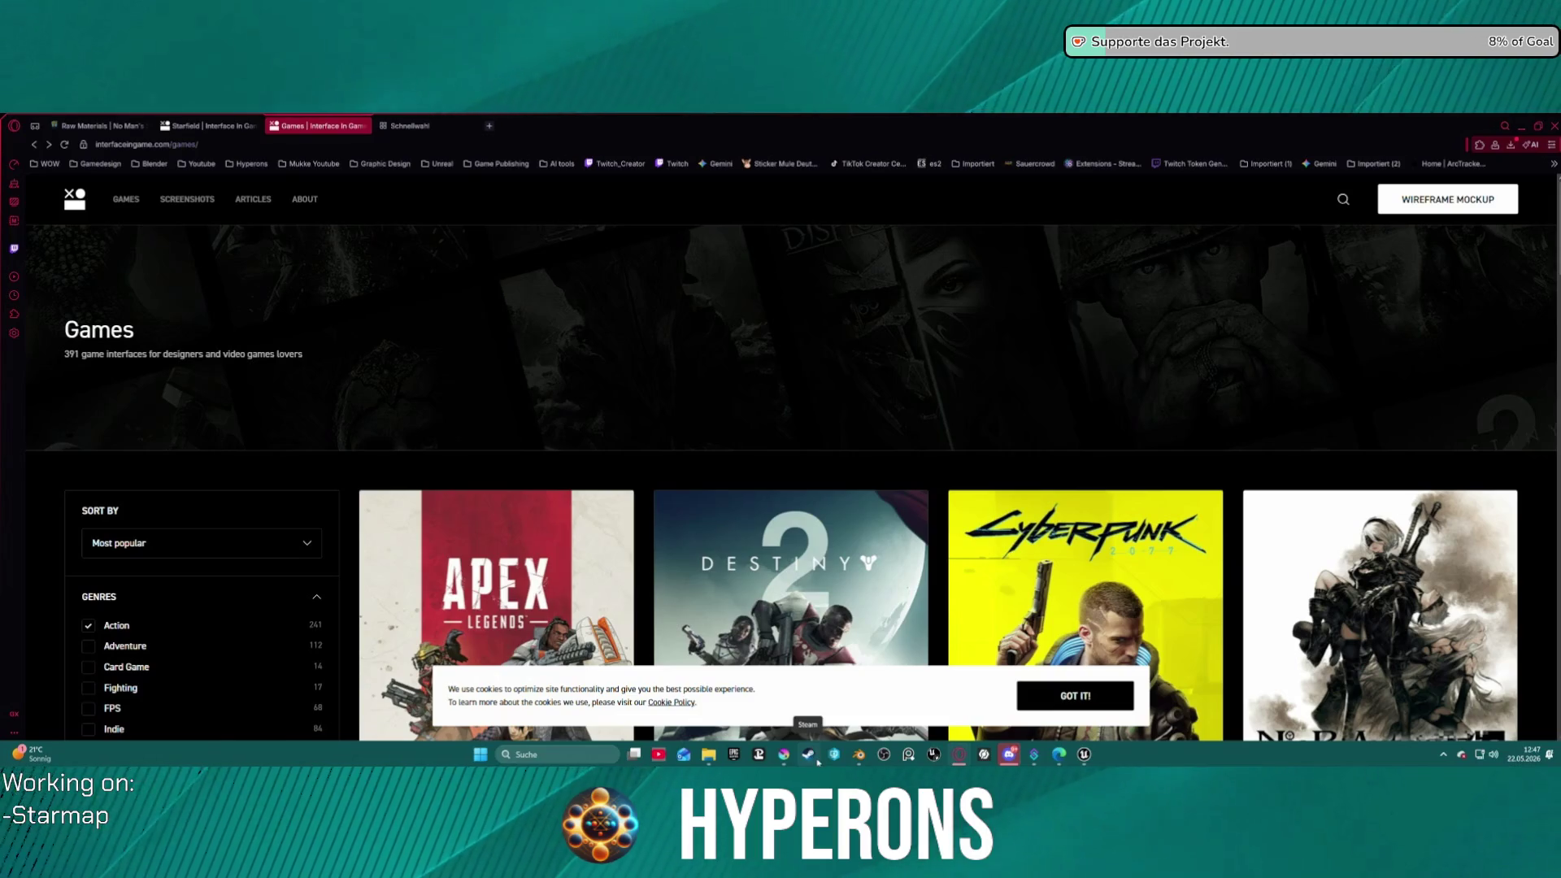
- Load a second page of Action games and scroll through the new game cards
scroll(955, 536, down, 20)
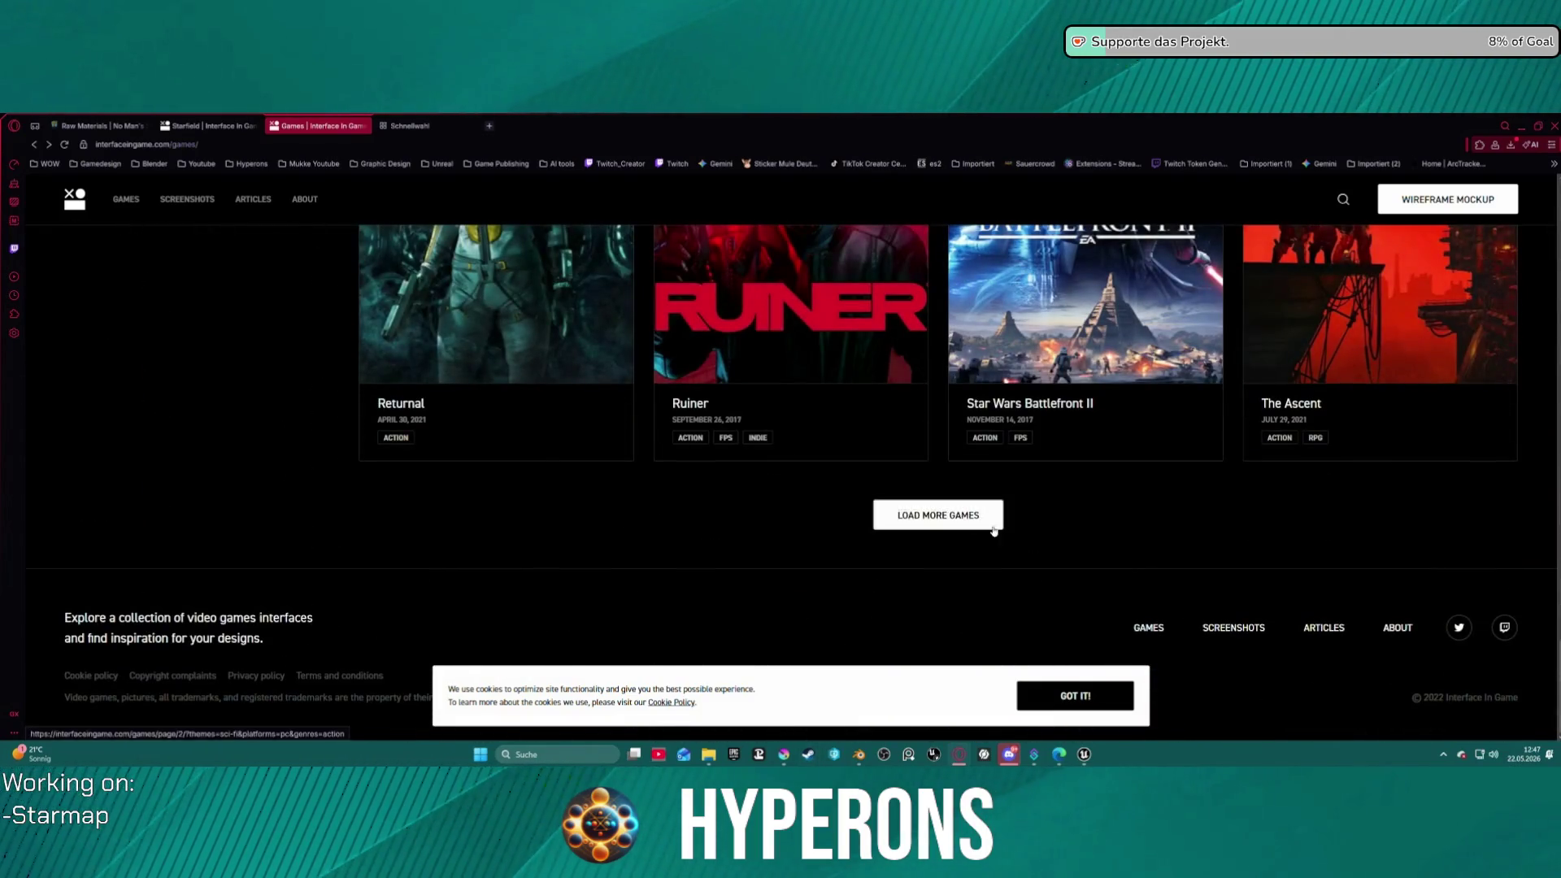
click(989, 527)
scroll(1008, 528, down, 8)
scroll(1025, 532, down, 10)
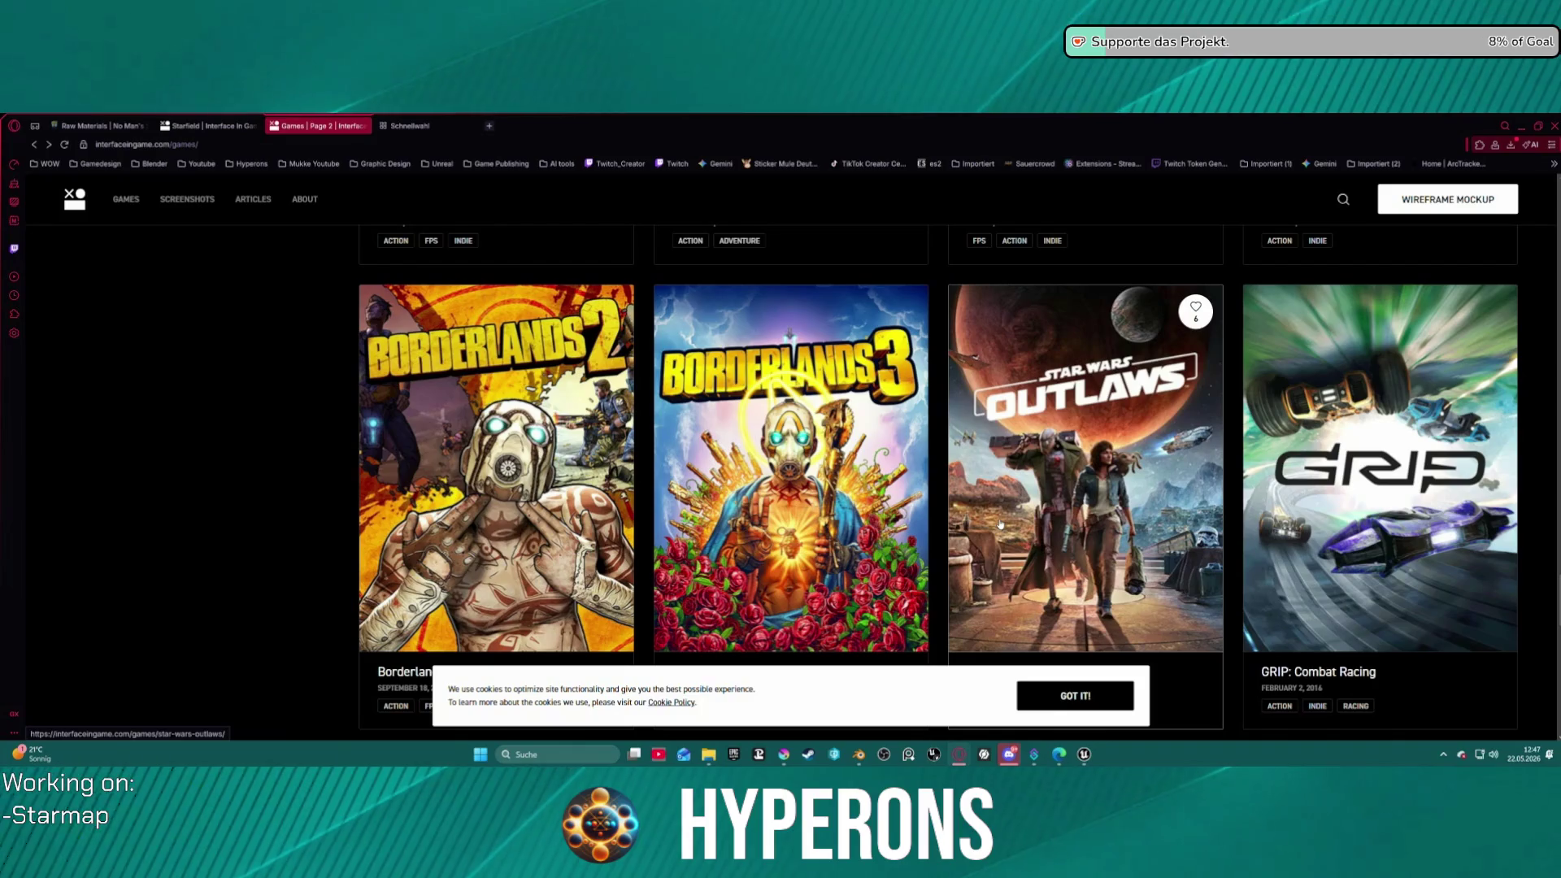
scroll(1000, 524, down, 5)
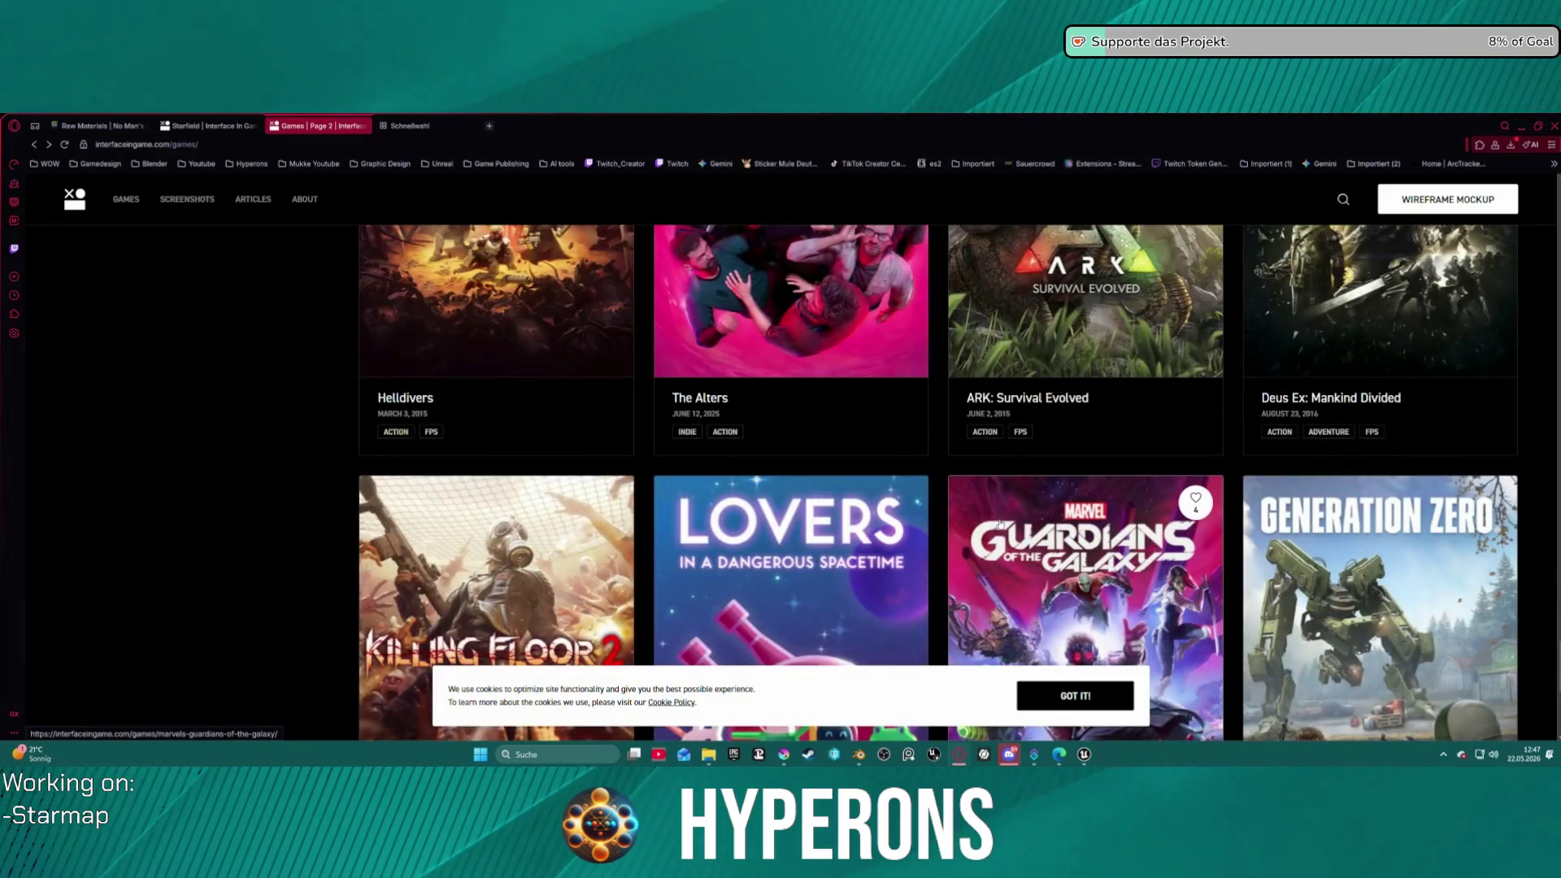
scroll(1000, 524, down, 4)
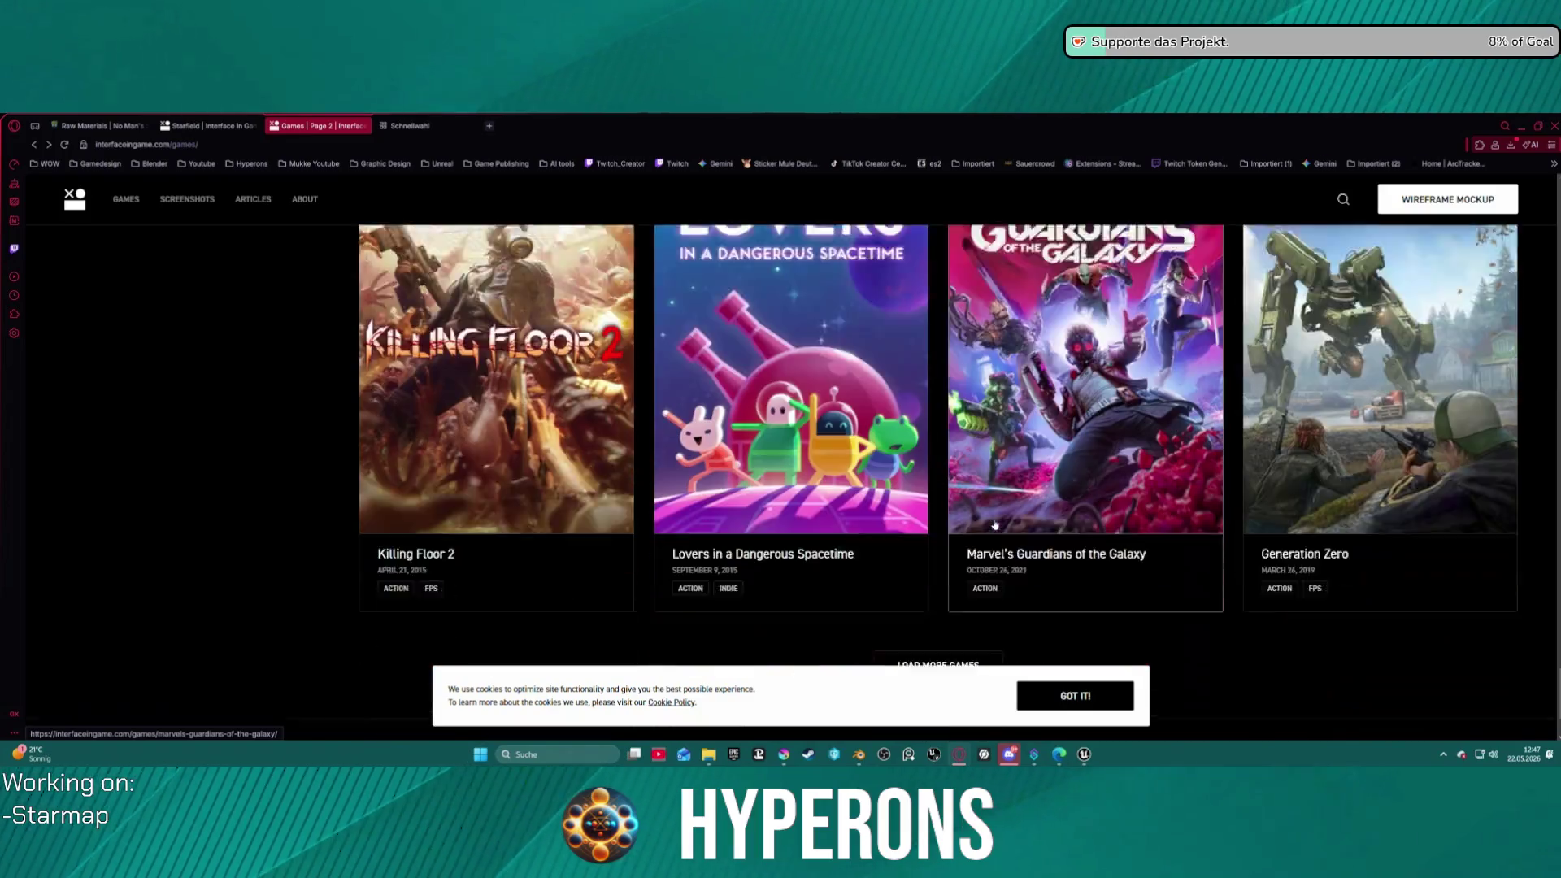
scroll(995, 524, down, 2)
- Load a third page of games and browse down to Super Bomberman R
click(959, 519)
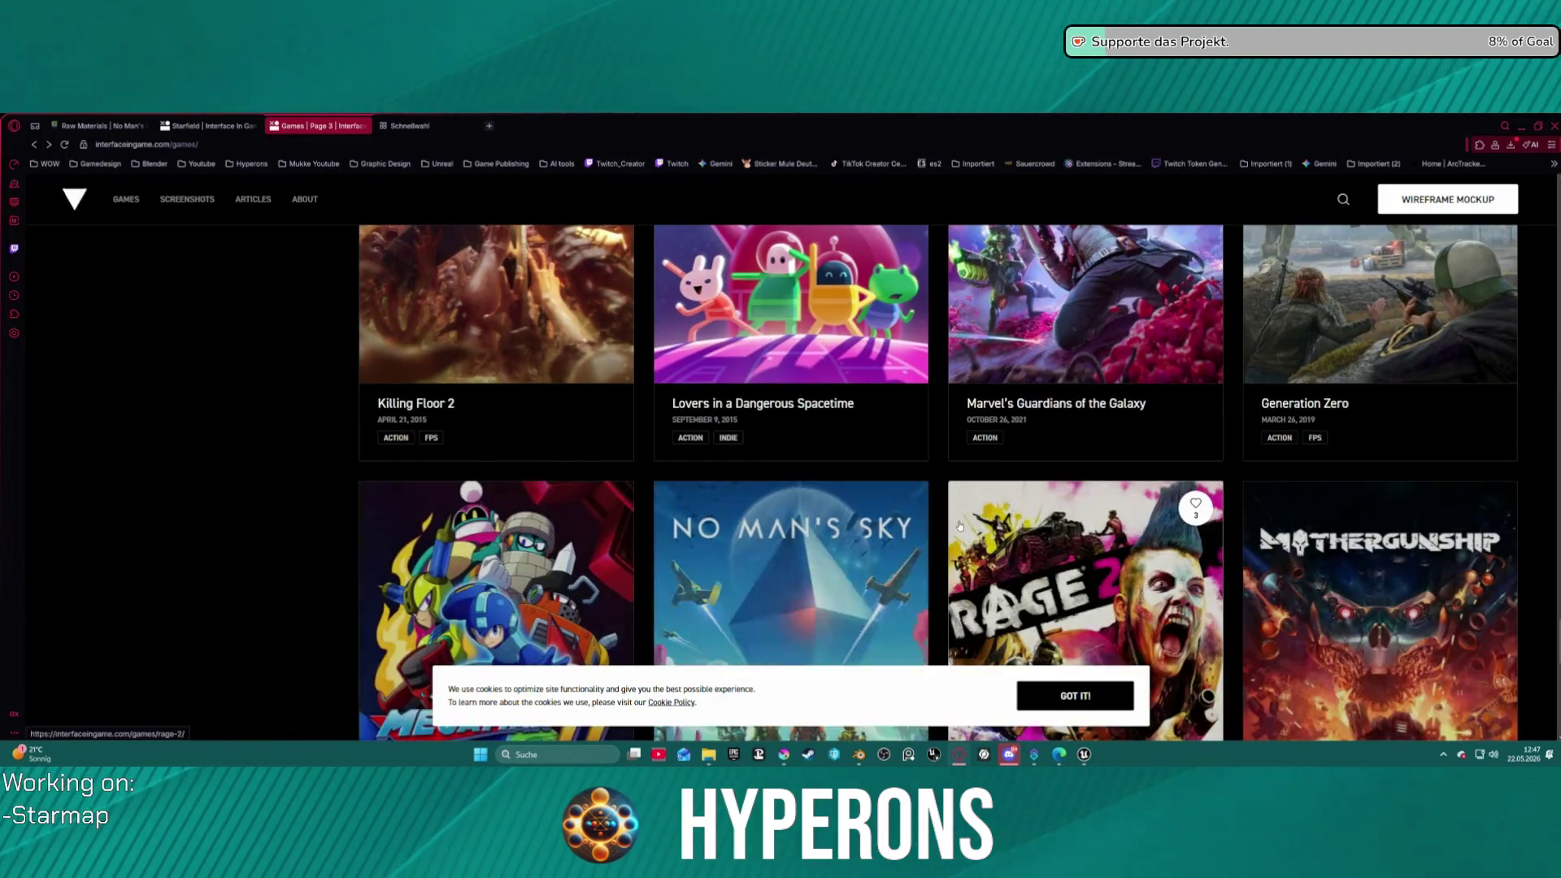
scroll(960, 525, down, 2)
scroll(957, 520, down, 3)
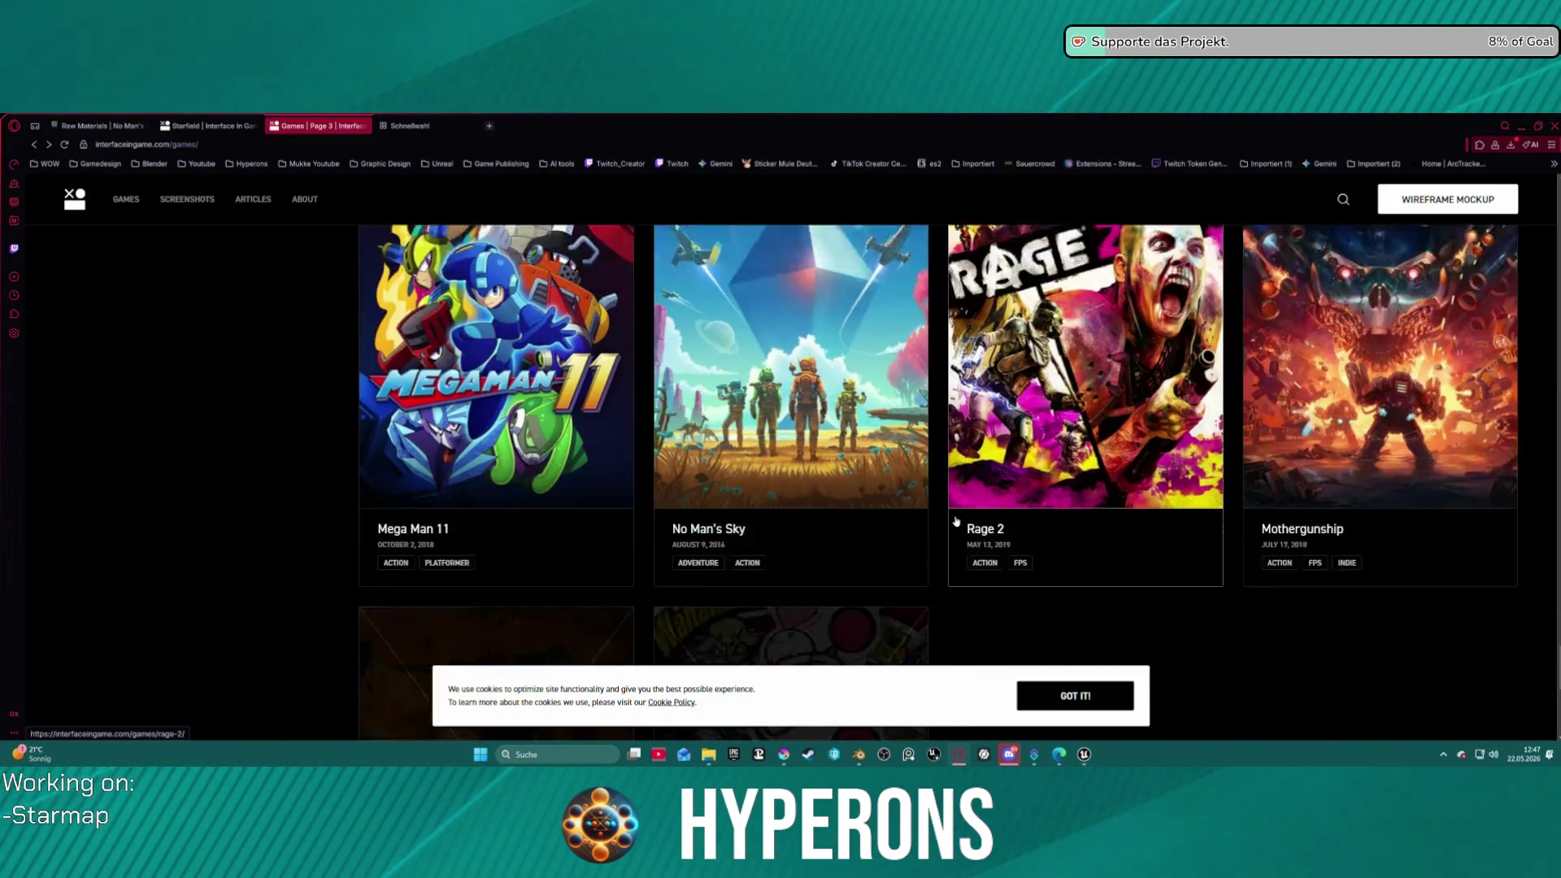
scroll(956, 519, down, 5)
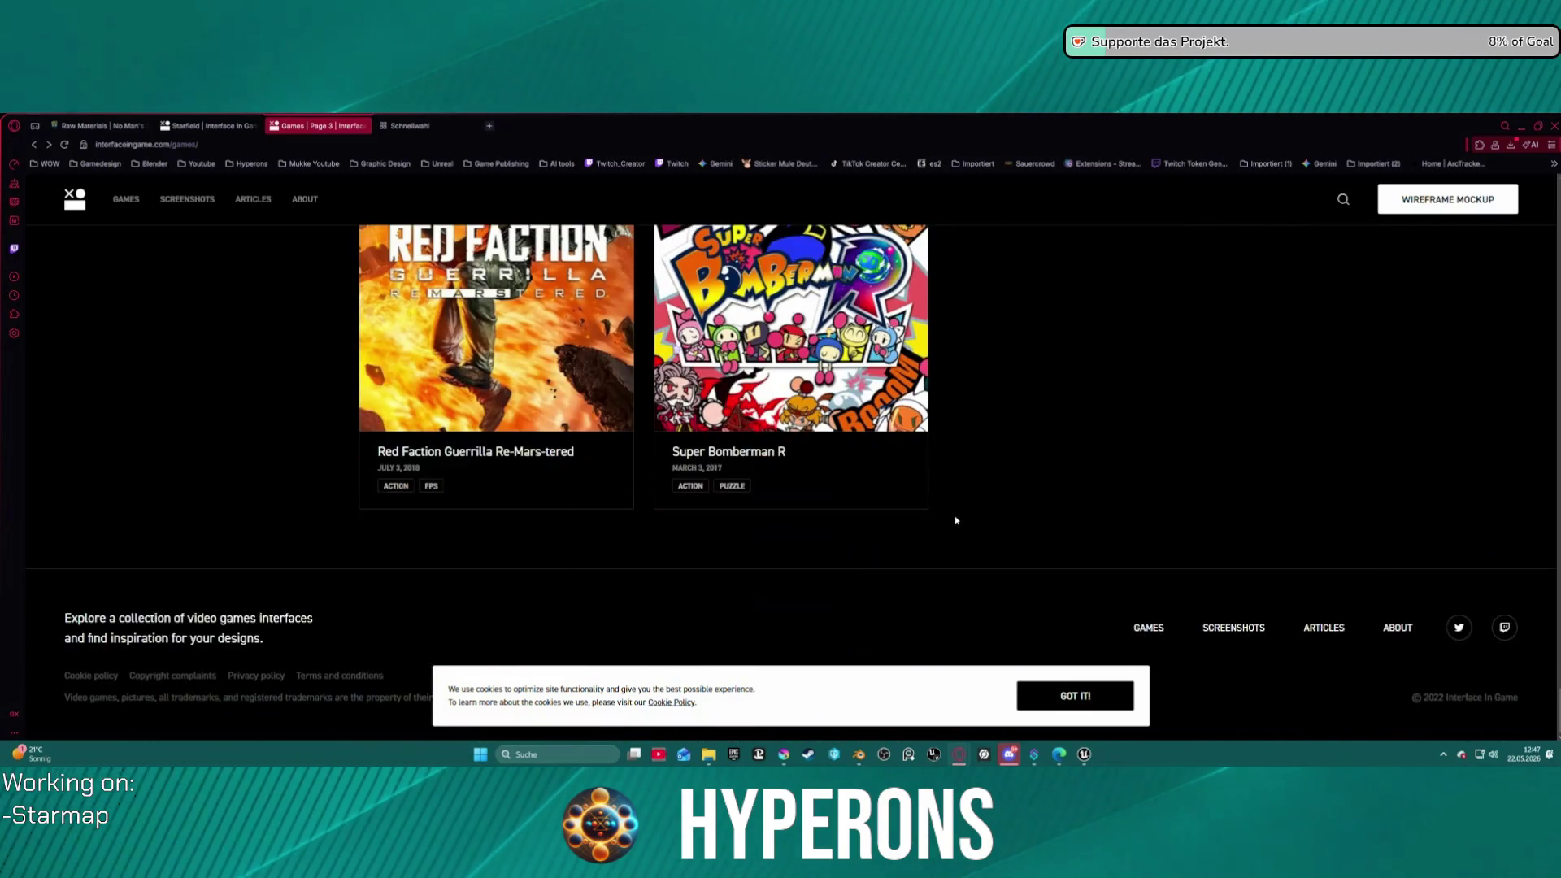
scroll(956, 521, up, 9)
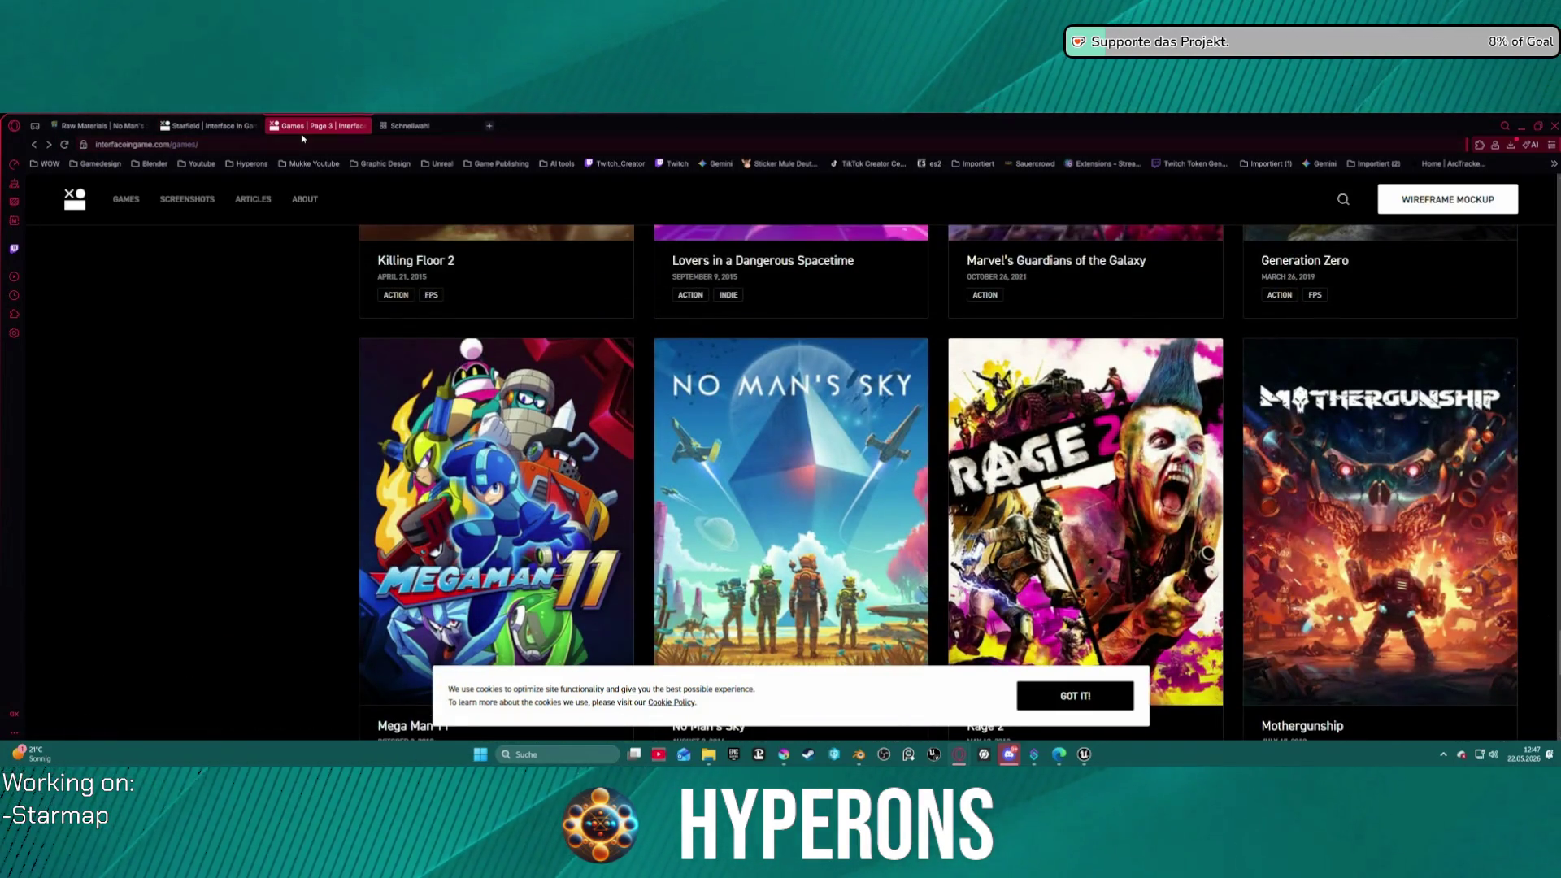
- Close the Games and Starfield tabs in Opera GX, then bring Blender to the front
key(ctrl+w)
text(planet)
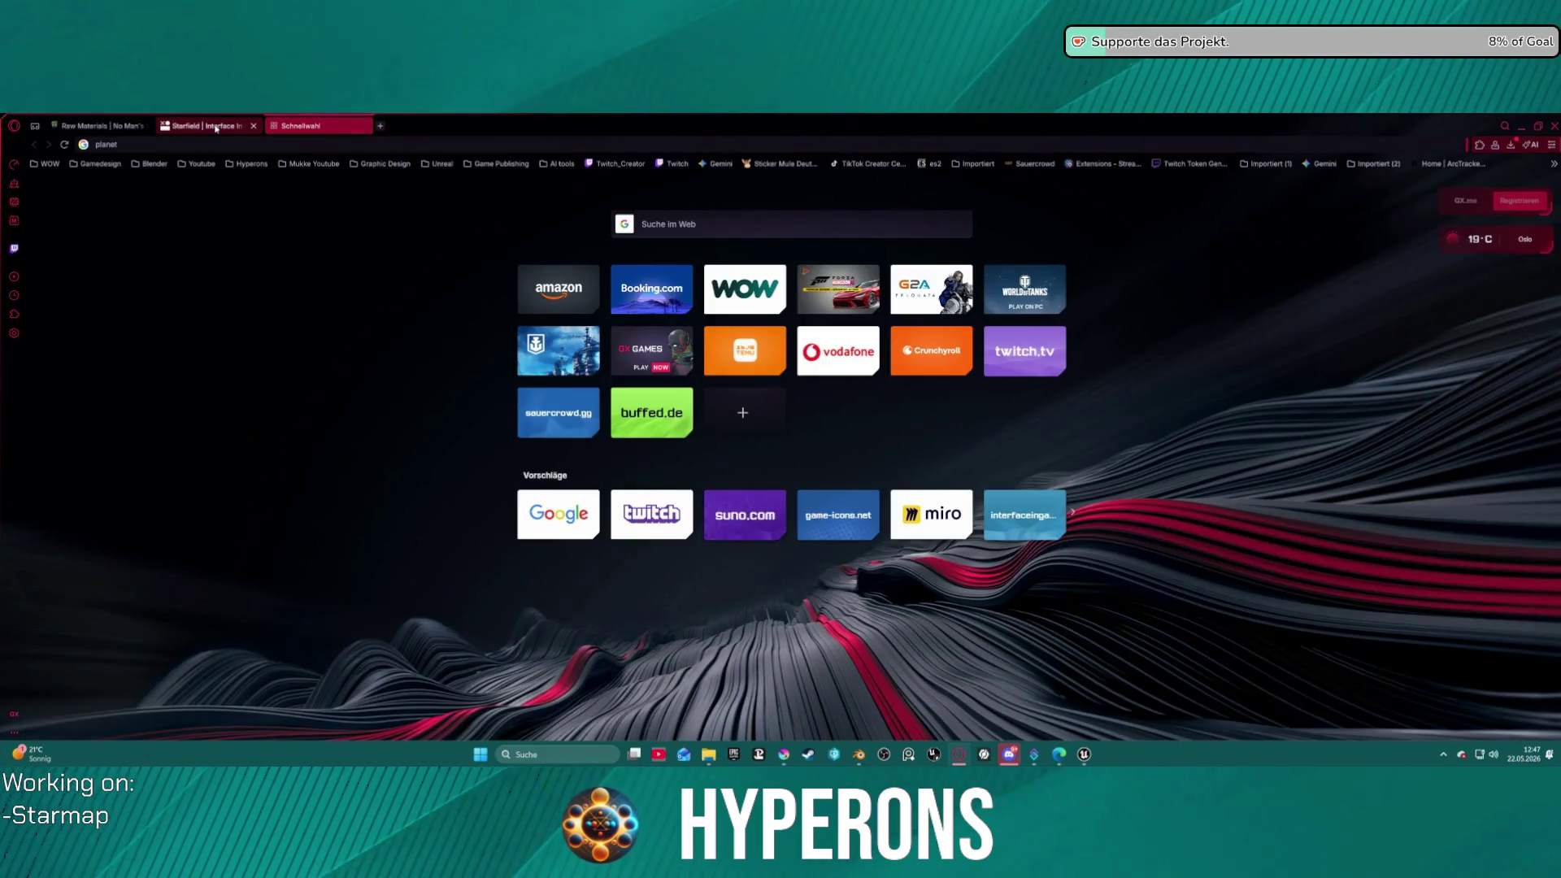
middle_click(217, 128)
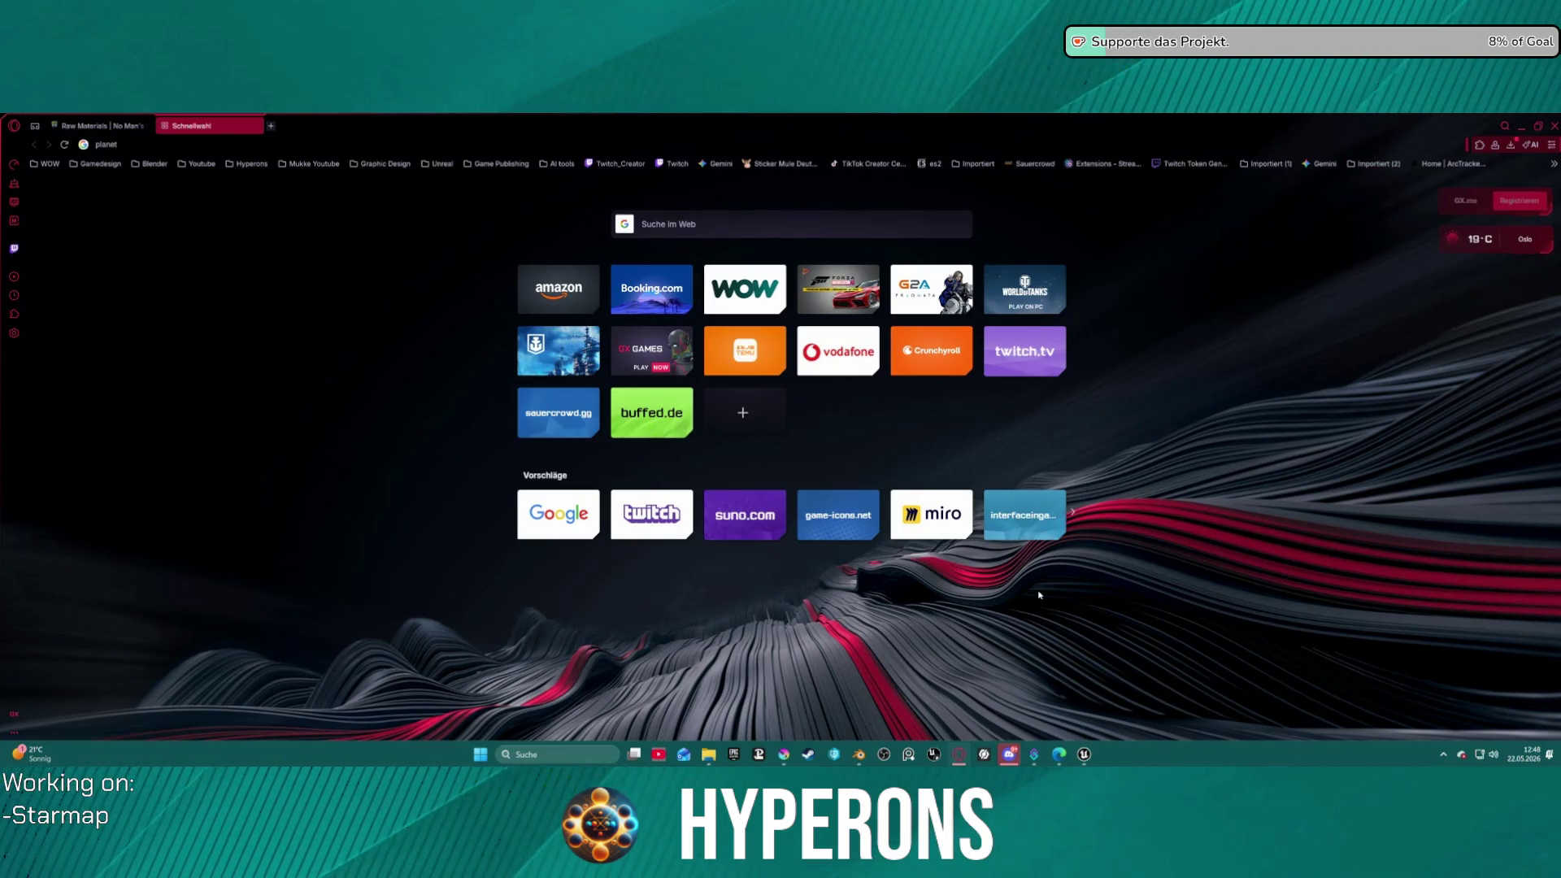
click(860, 756)
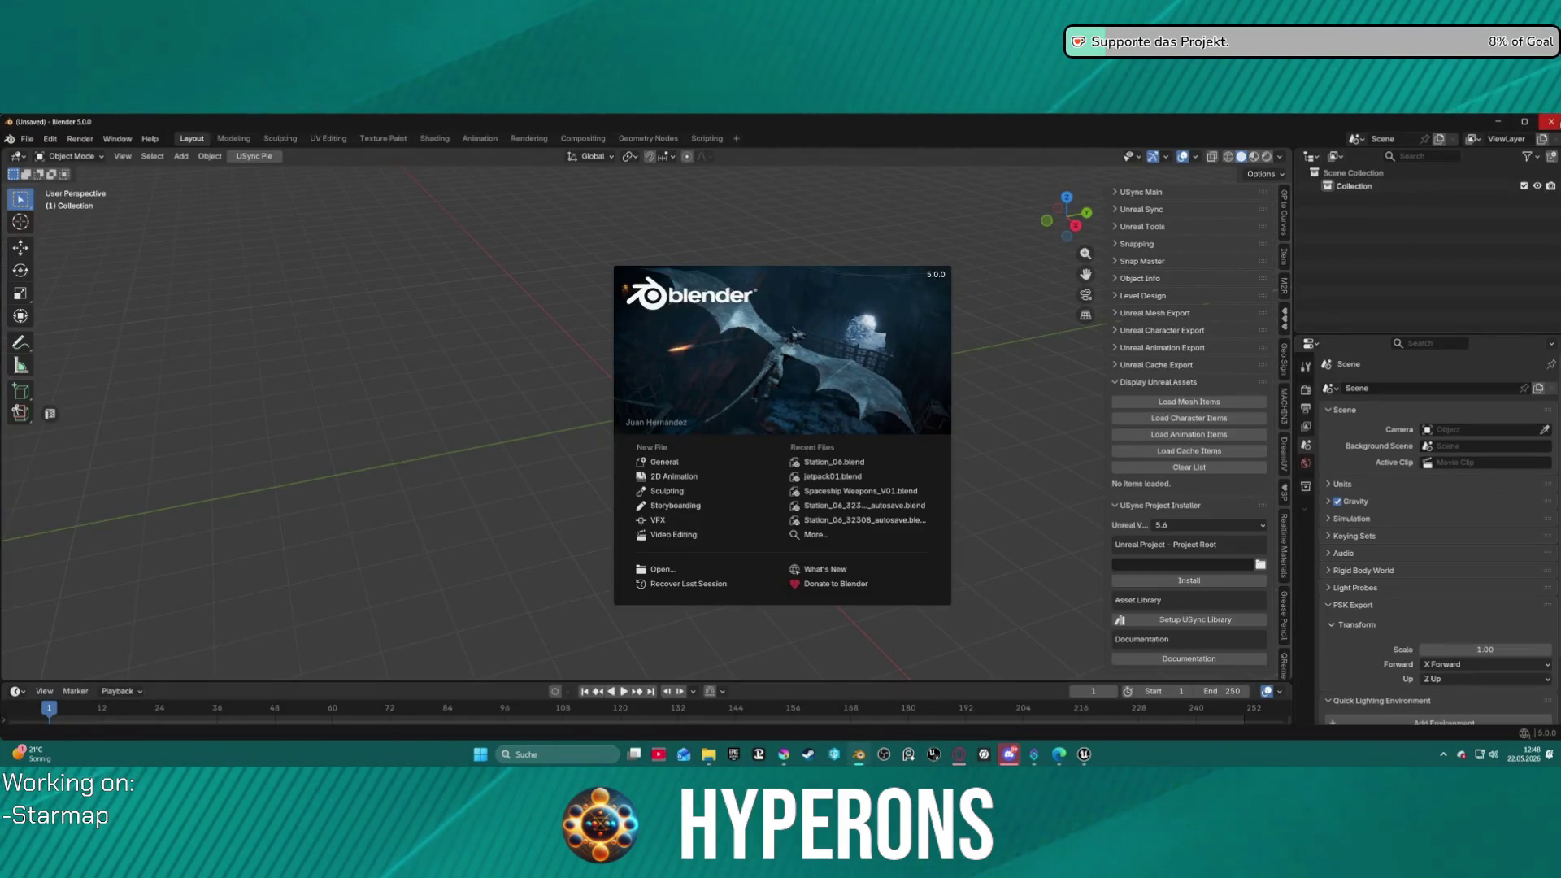
key(alt+Tab)
- Bring Krita forward and switch to the en.png document
click(784, 755)
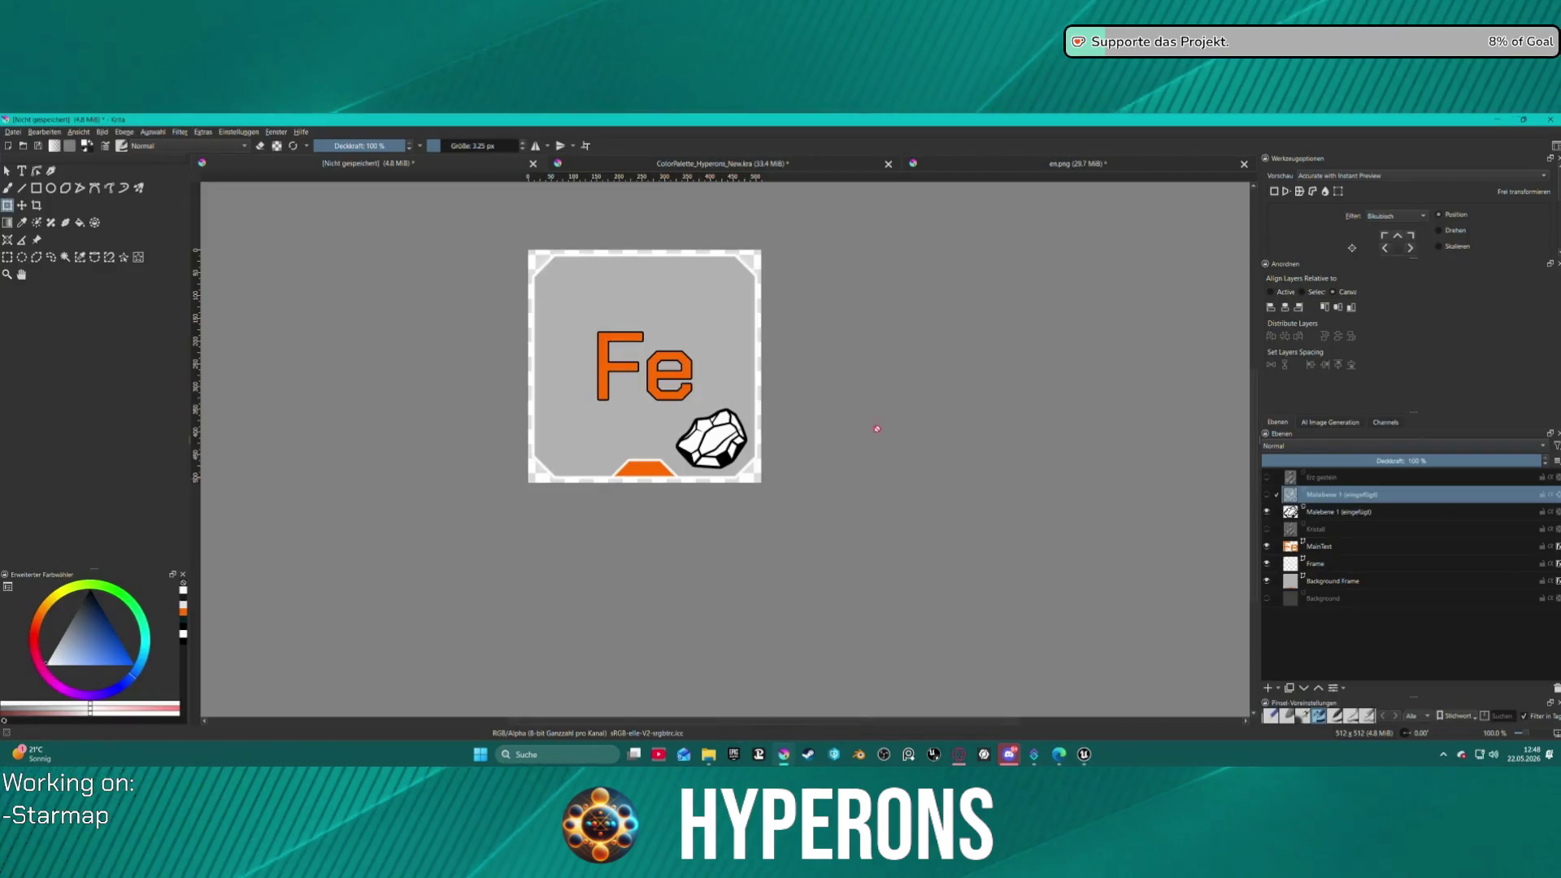
click(1077, 163)
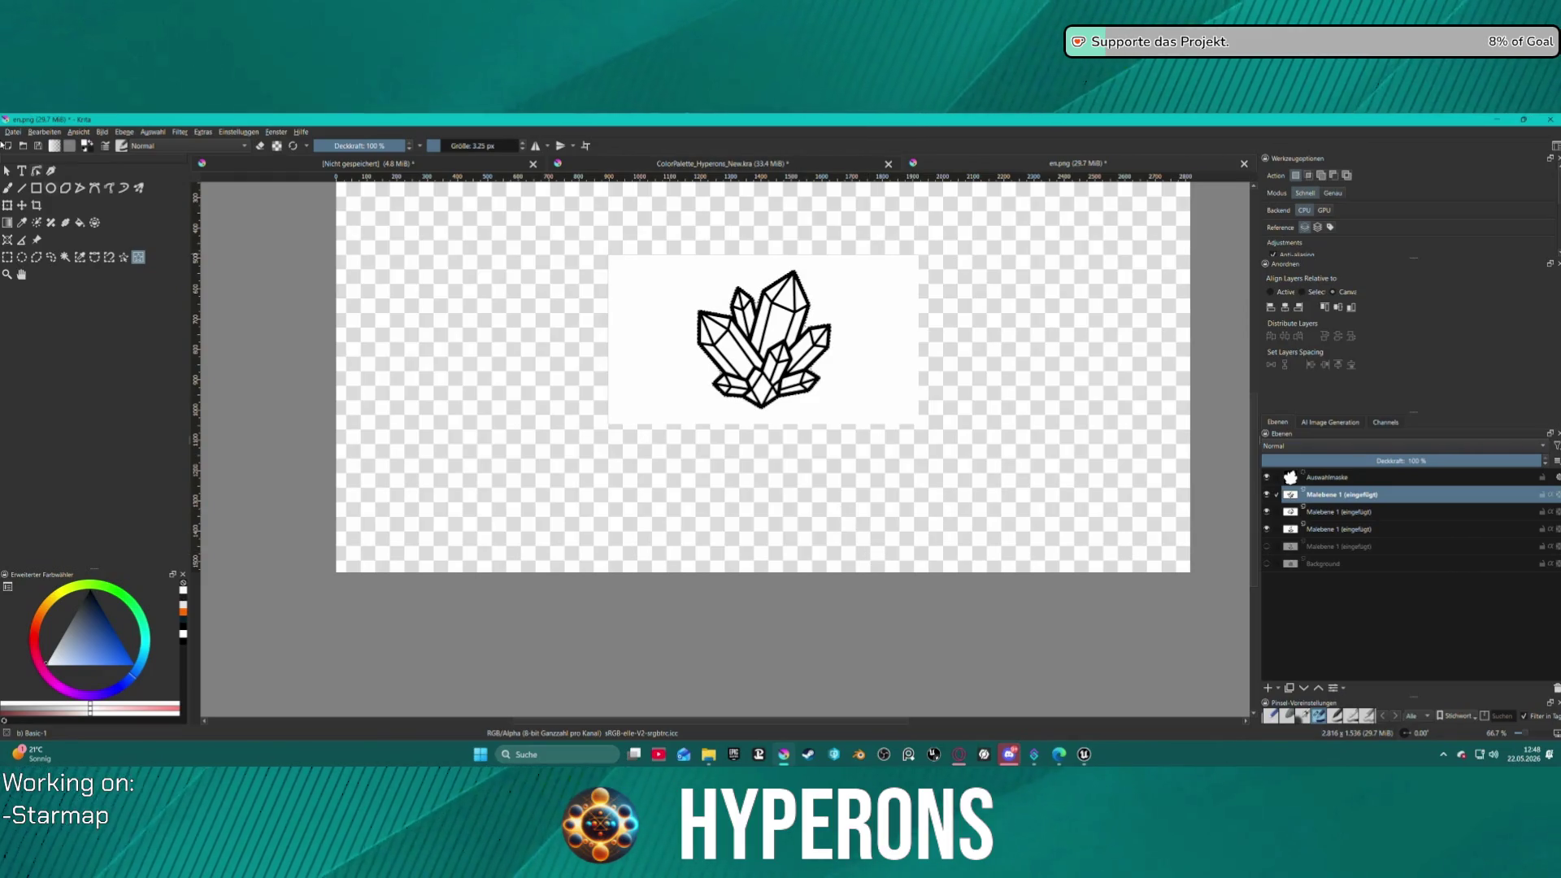
click(7, 170)
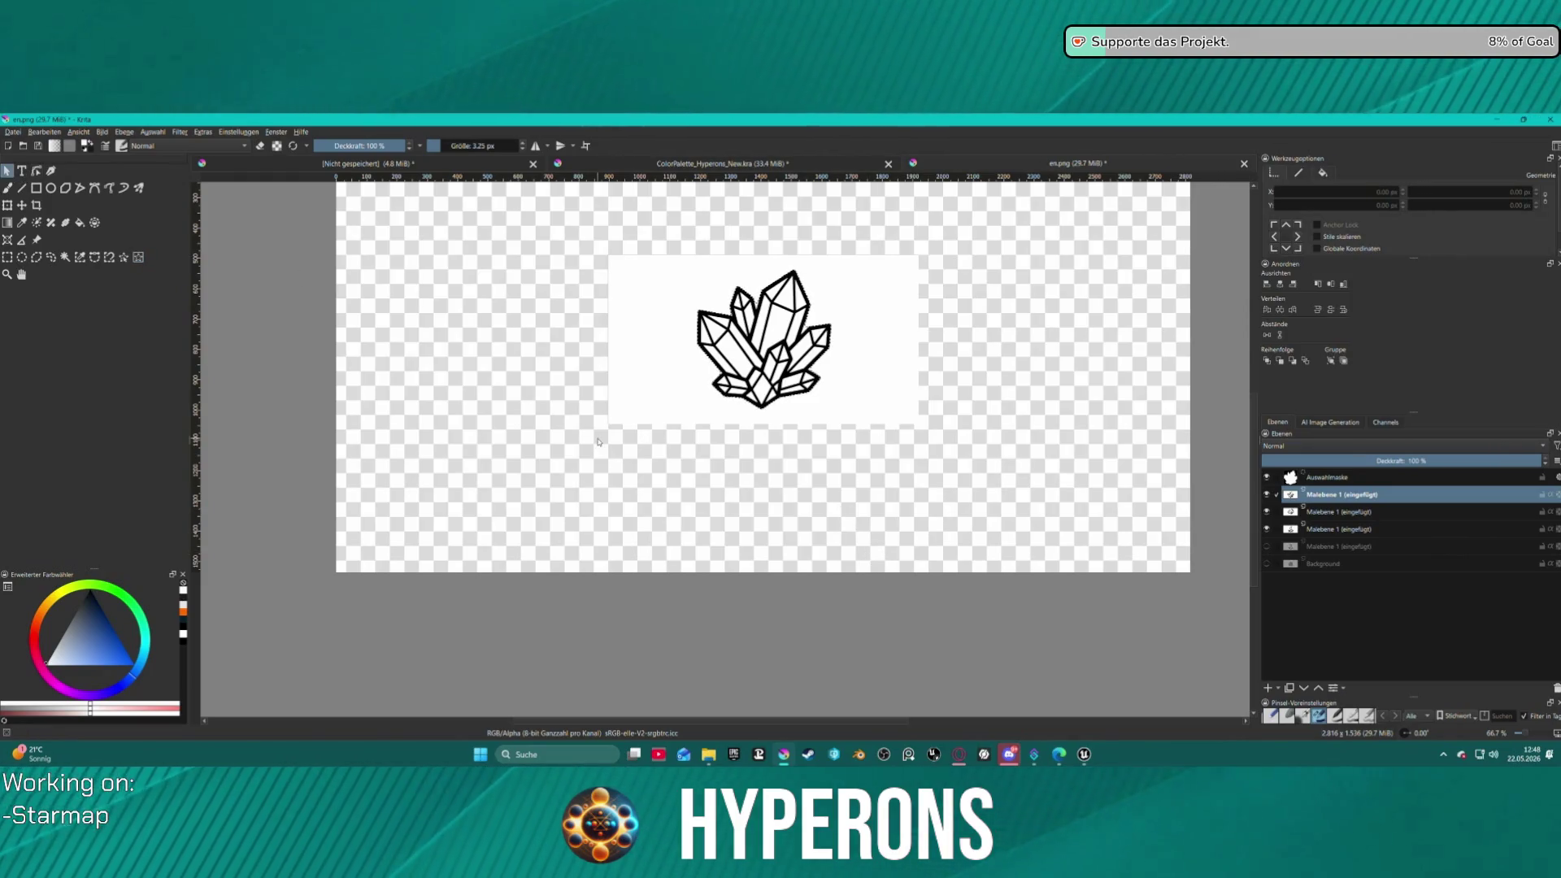
click(601, 445)
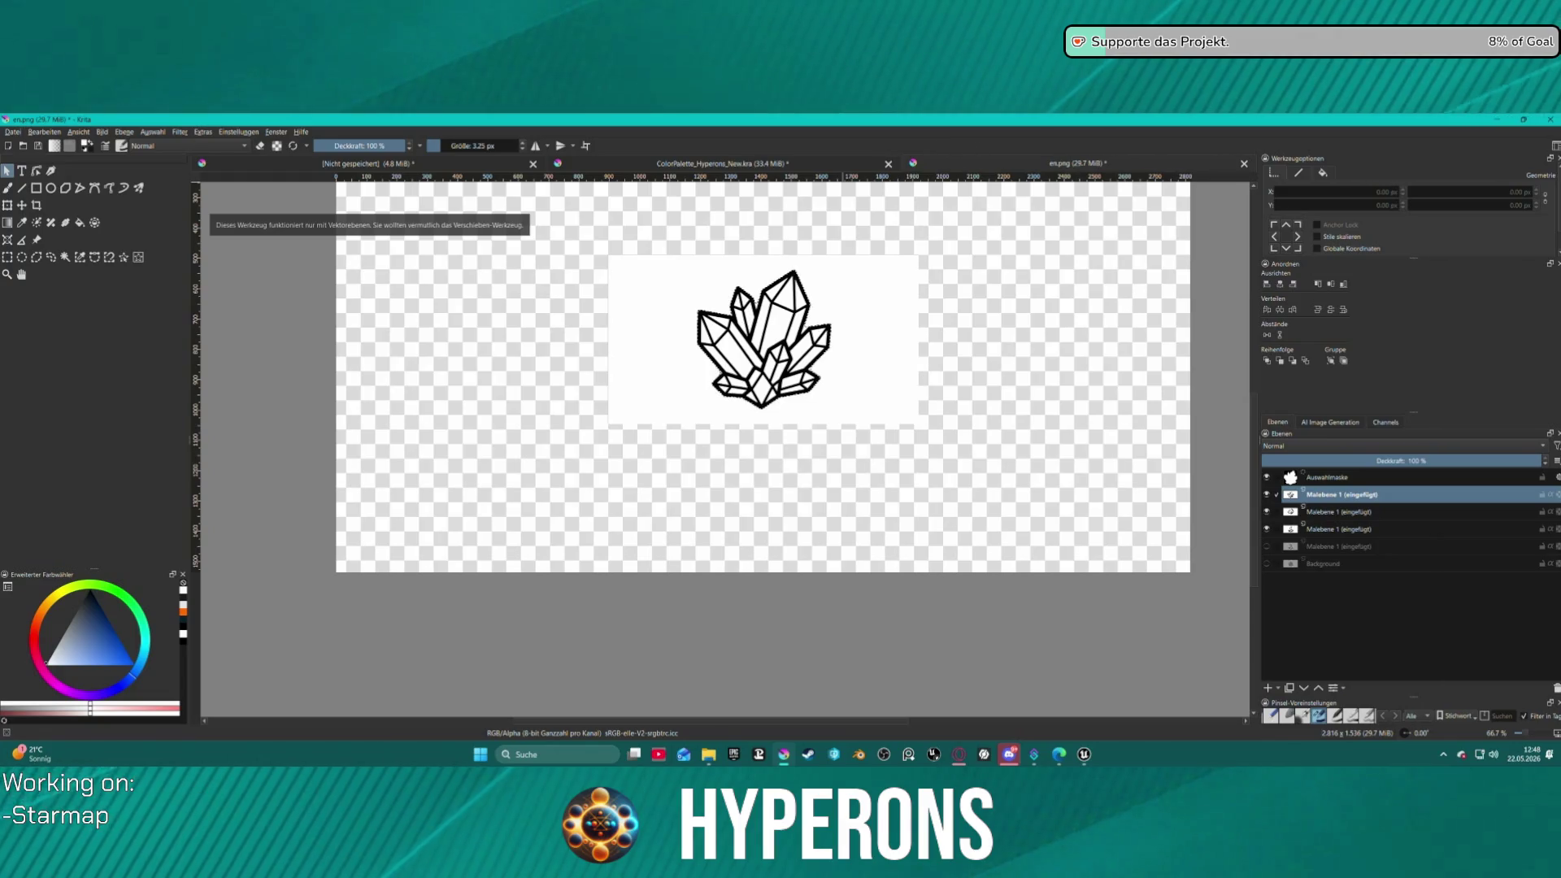
click(771, 431)
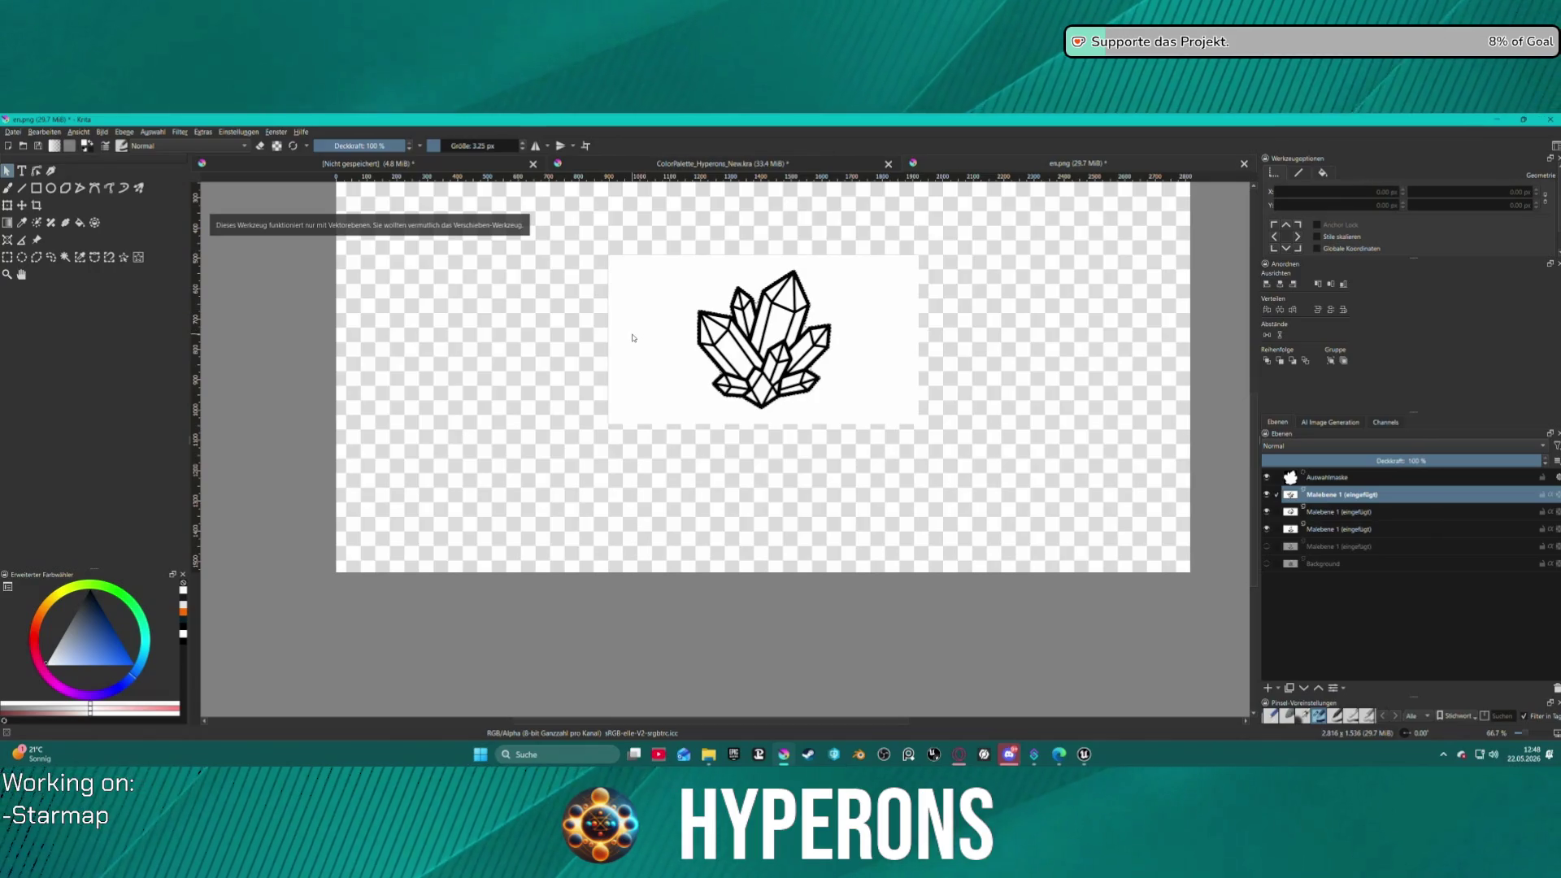
- Deselect, paste the single crystal, box-select and copy it, returning to the Fe document
key(ctrl+shift+a)
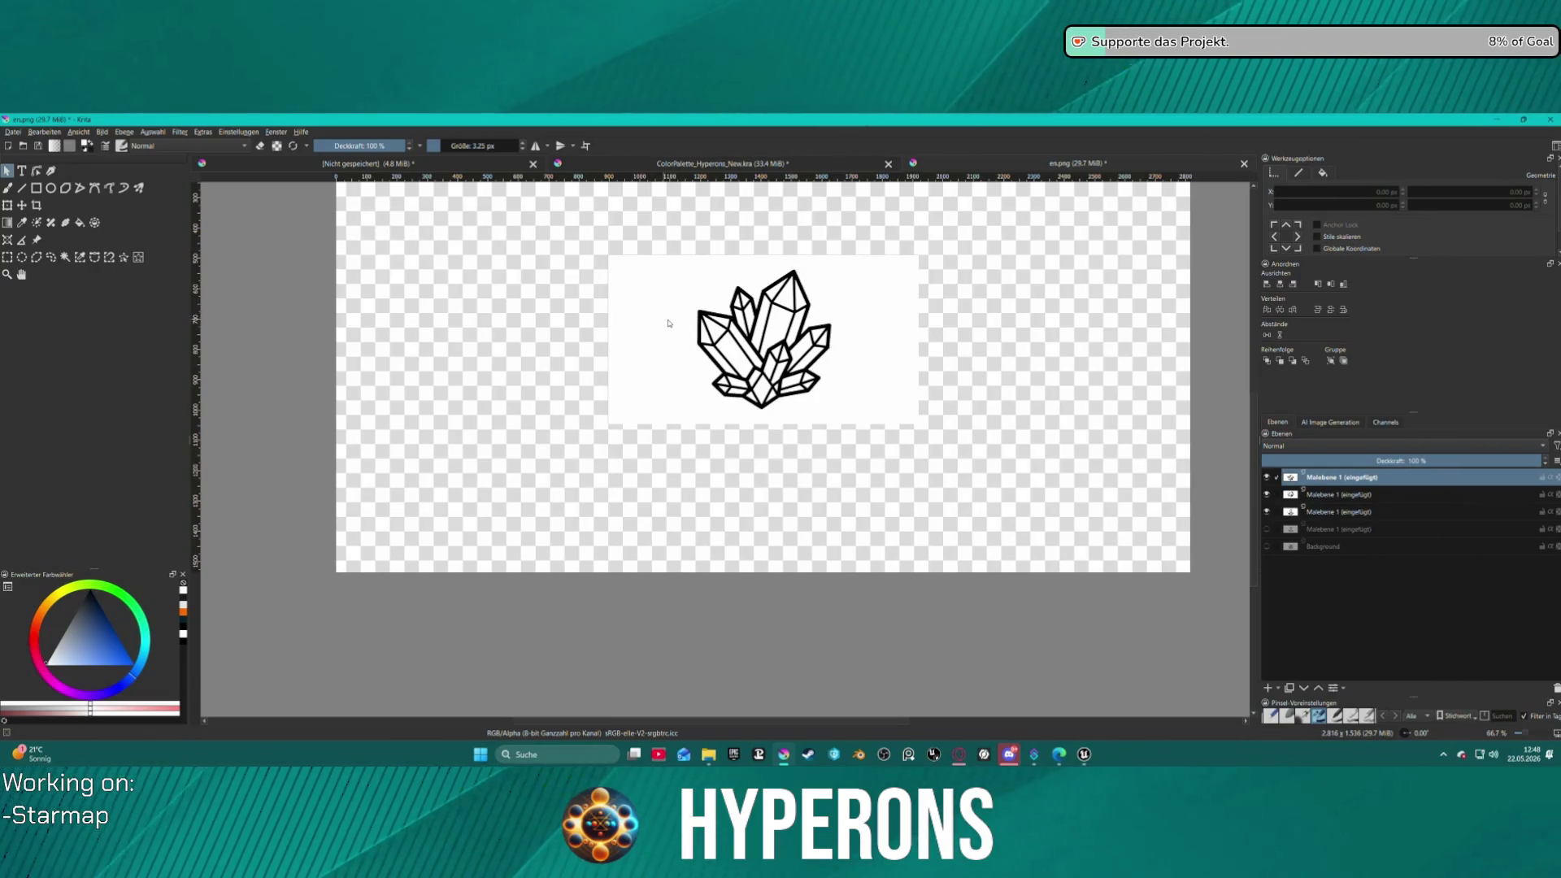
key(ctrl+v)
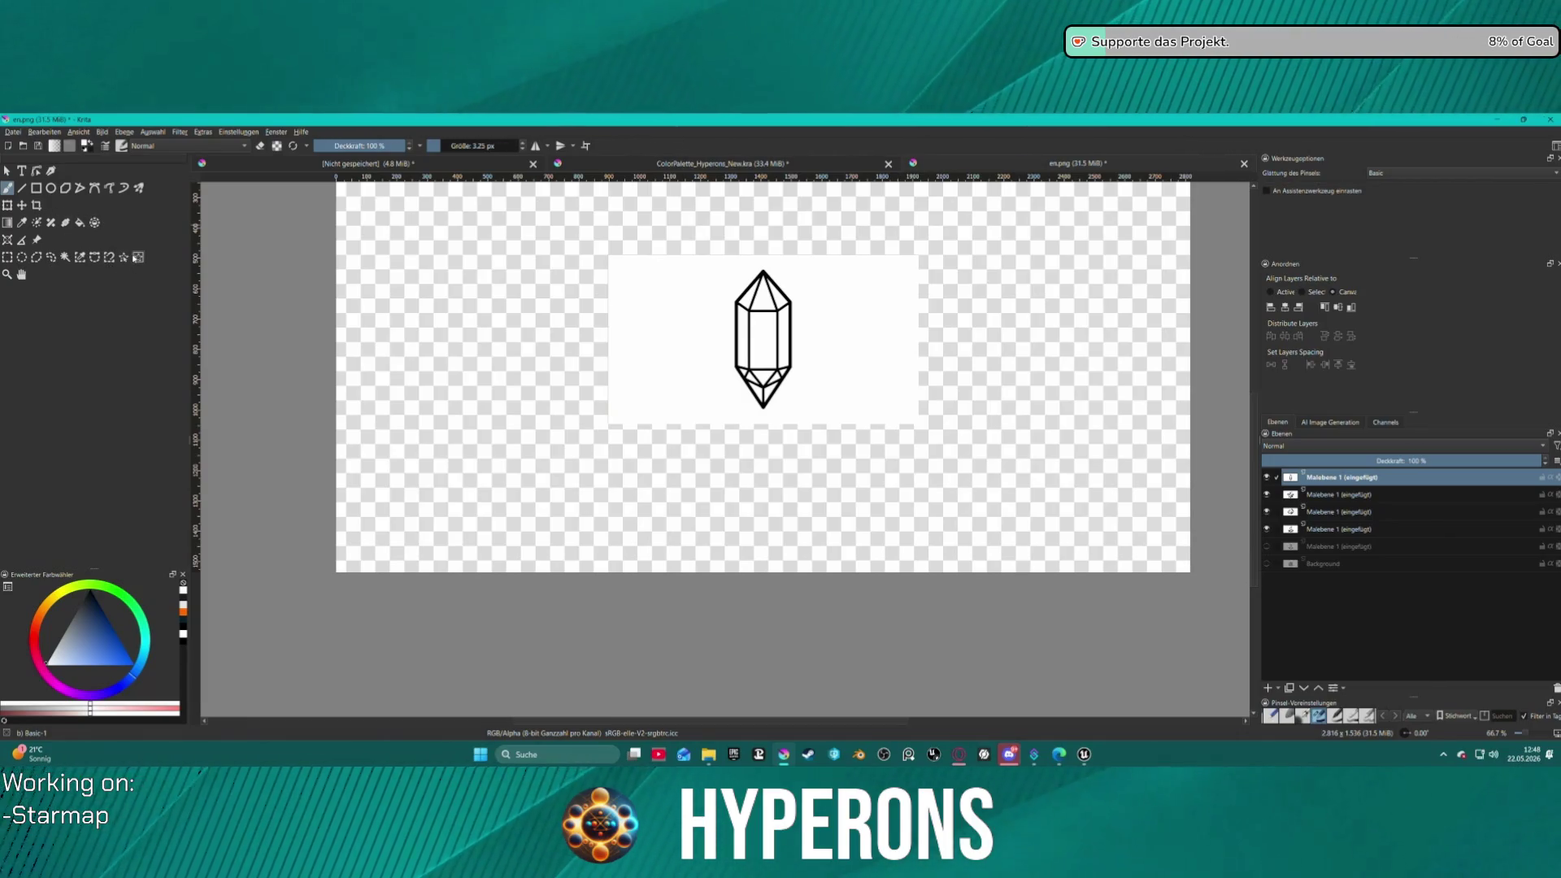
click(138, 259)
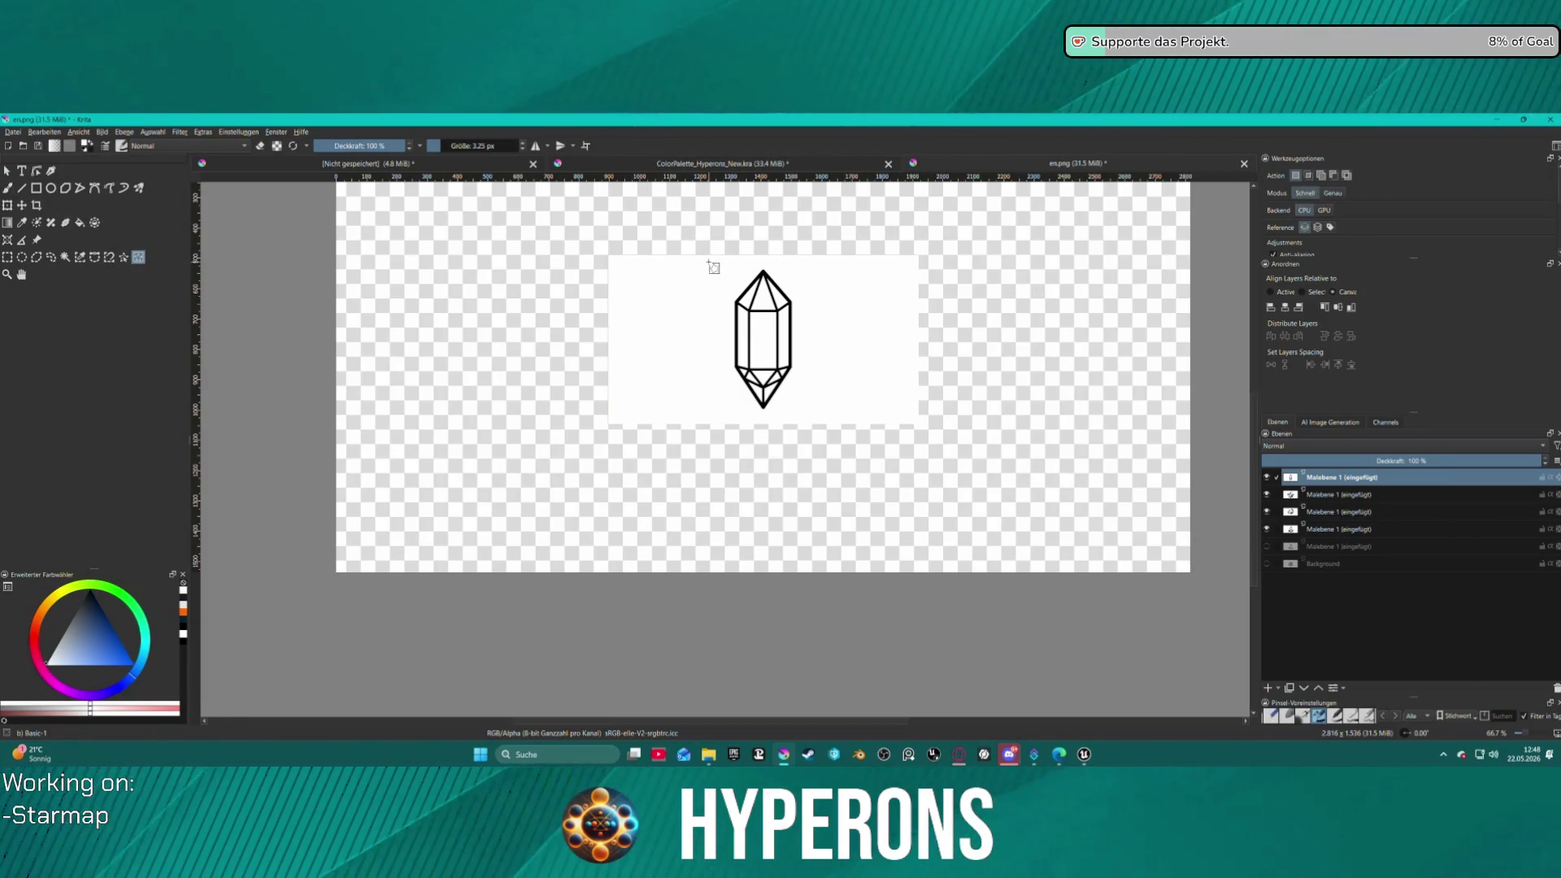
drag(714, 268, 908, 443)
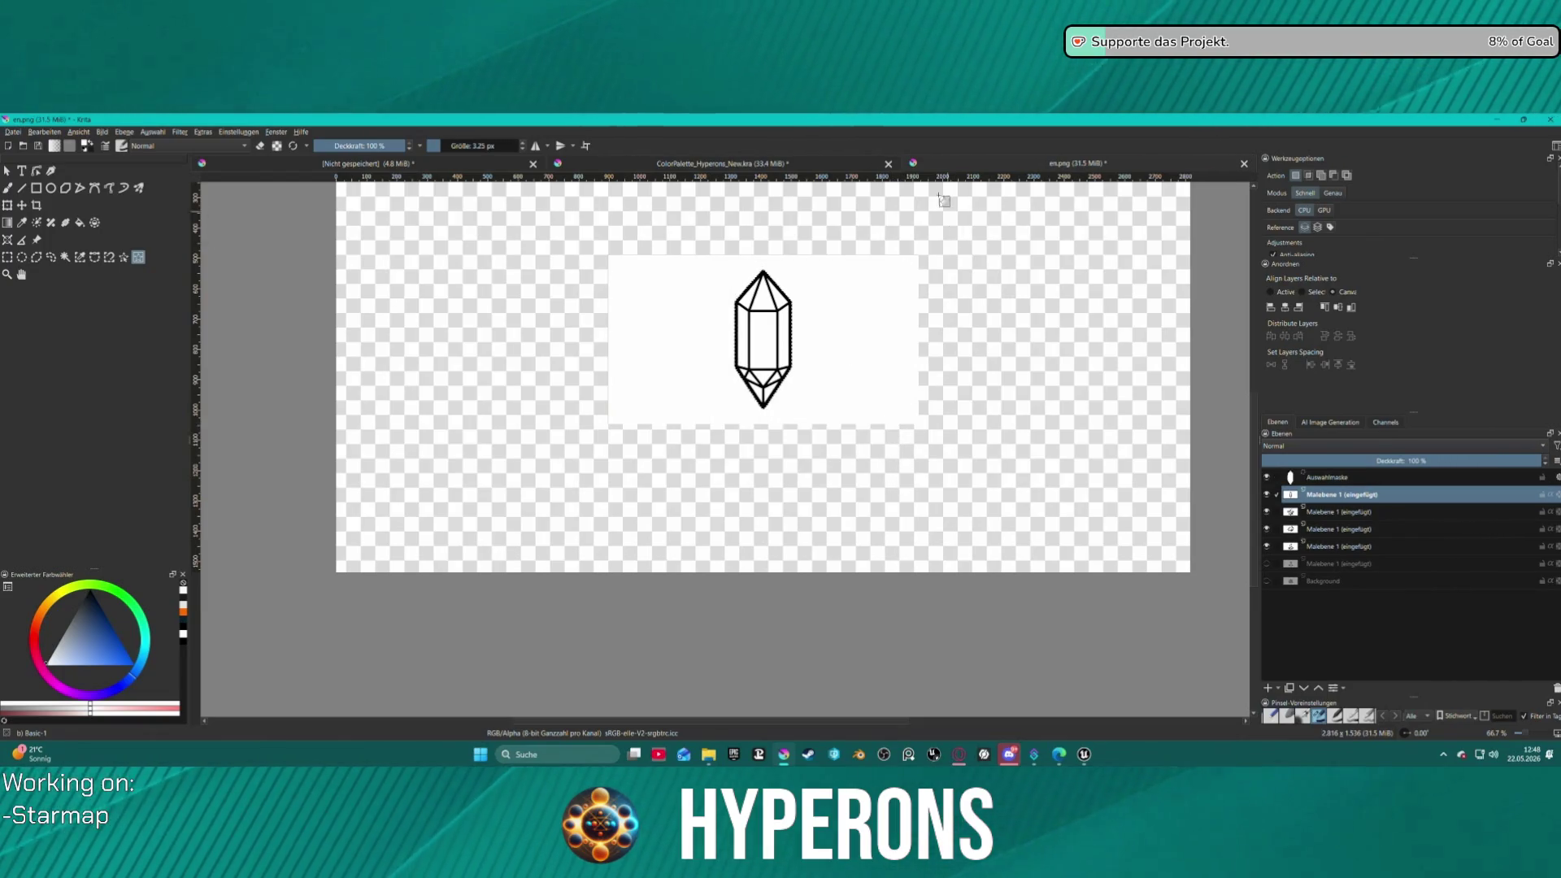
click(450, 167)
key(ctrl+t)
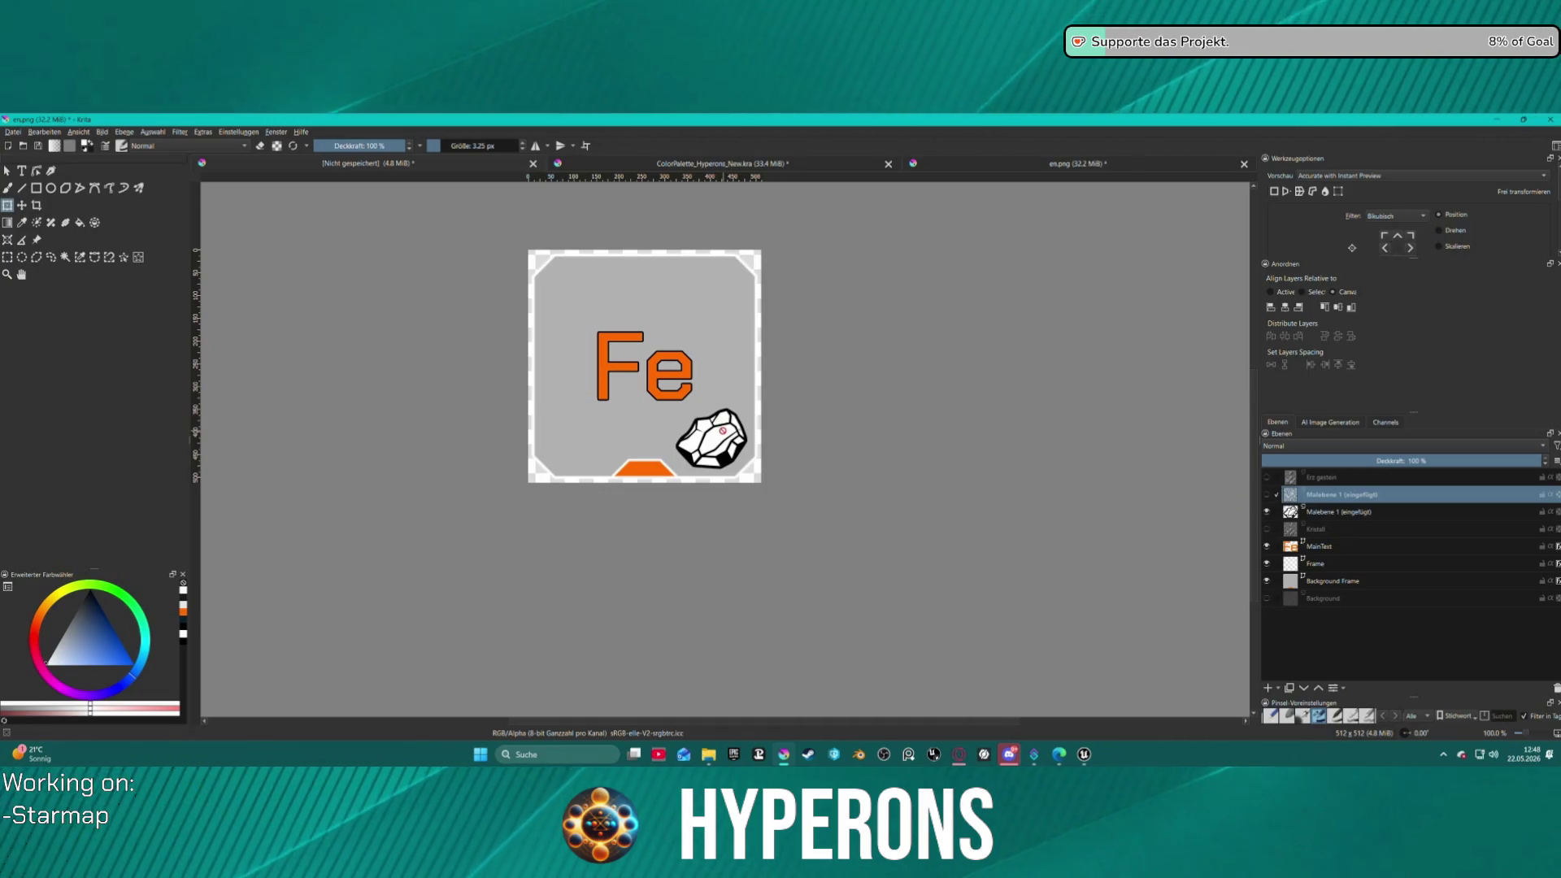
- Paste the crystal into the Fe icon, shrink it, and place it over the rock at lower right
key(ctrl+v)
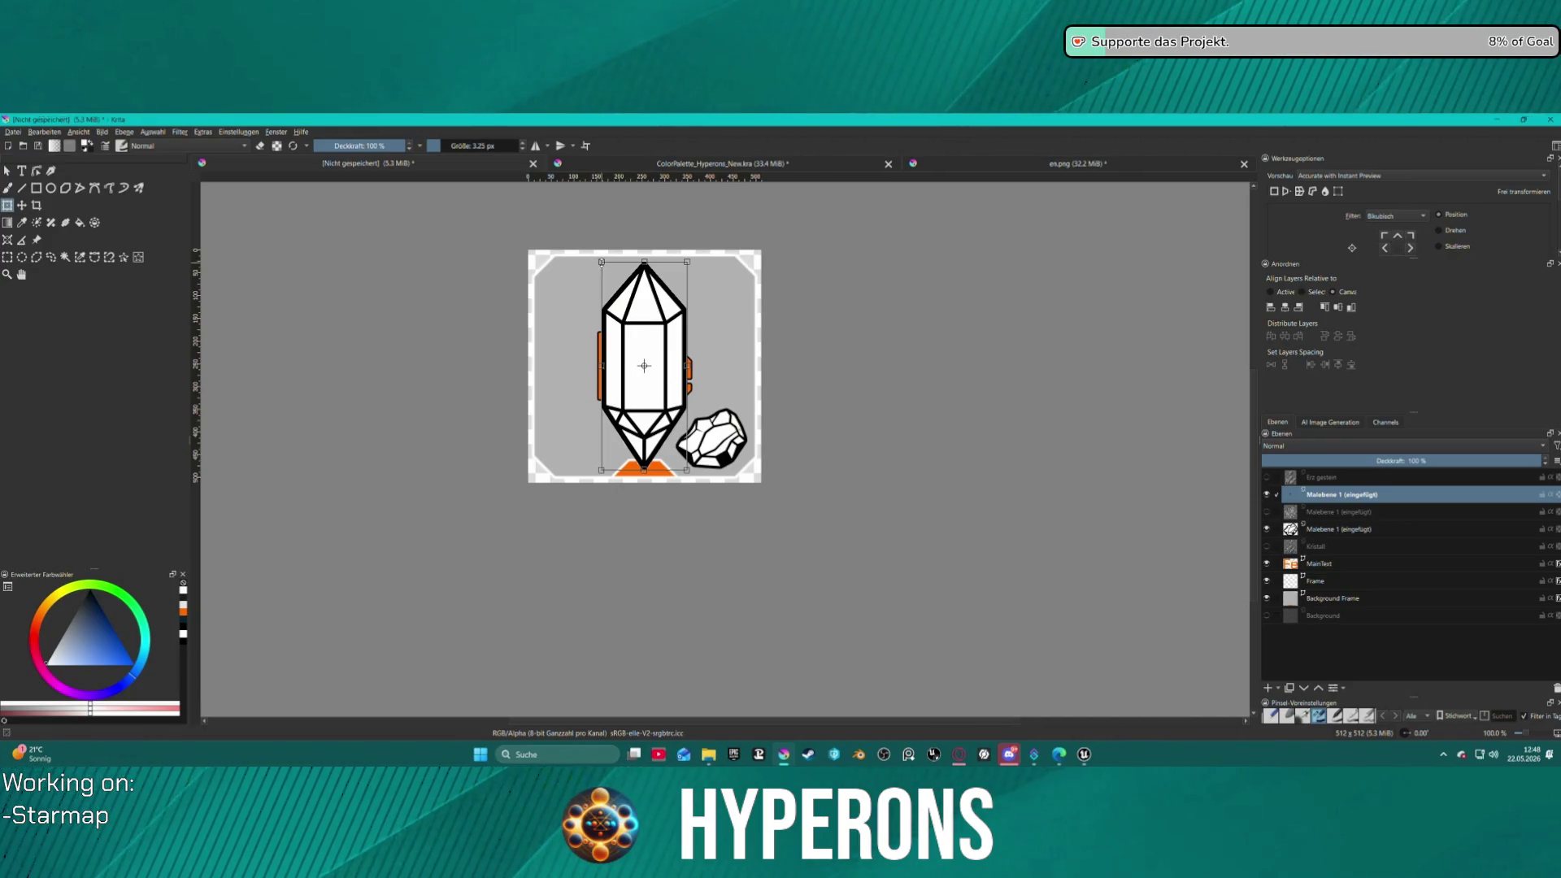
drag(602, 261, 670, 384)
click(675, 442)
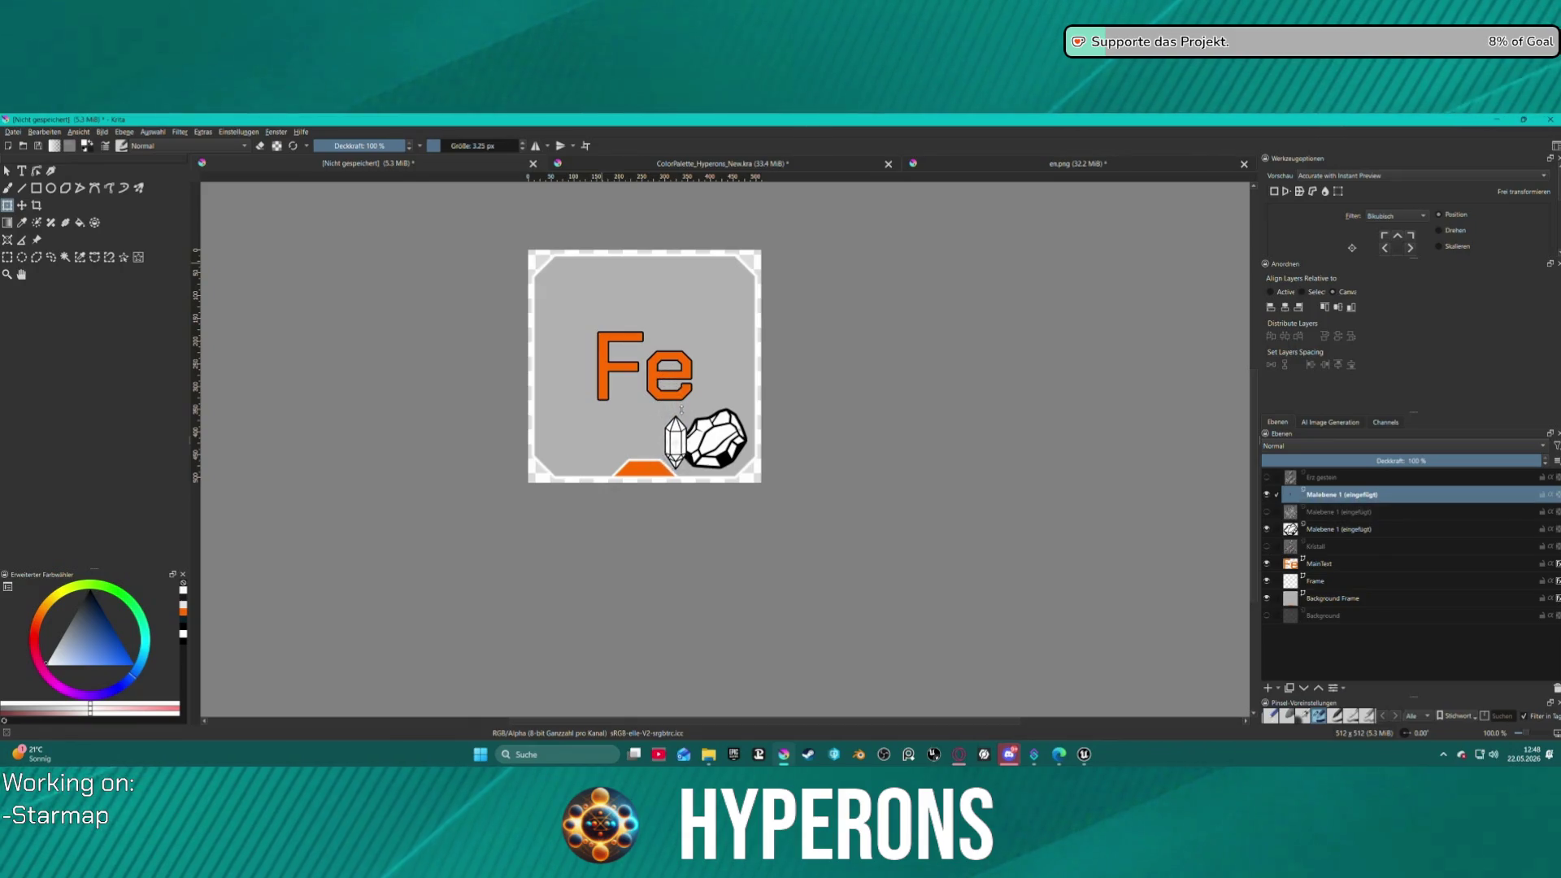
drag(675, 442, 716, 442)
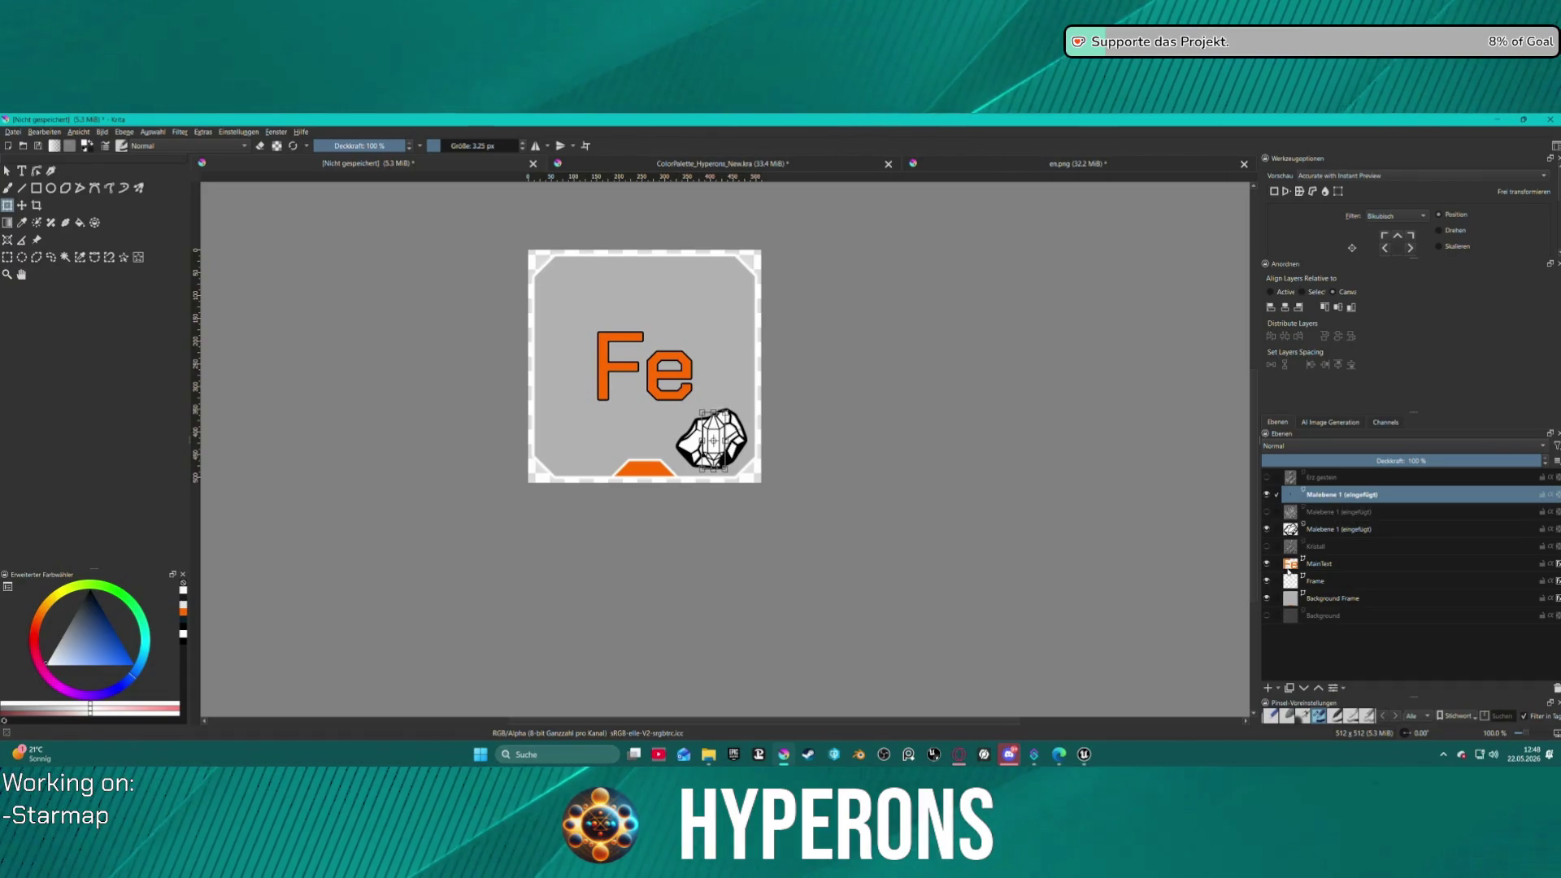
- Hide the rock layer and move the Fe text up and to the left, then hide it
click(1268, 531)
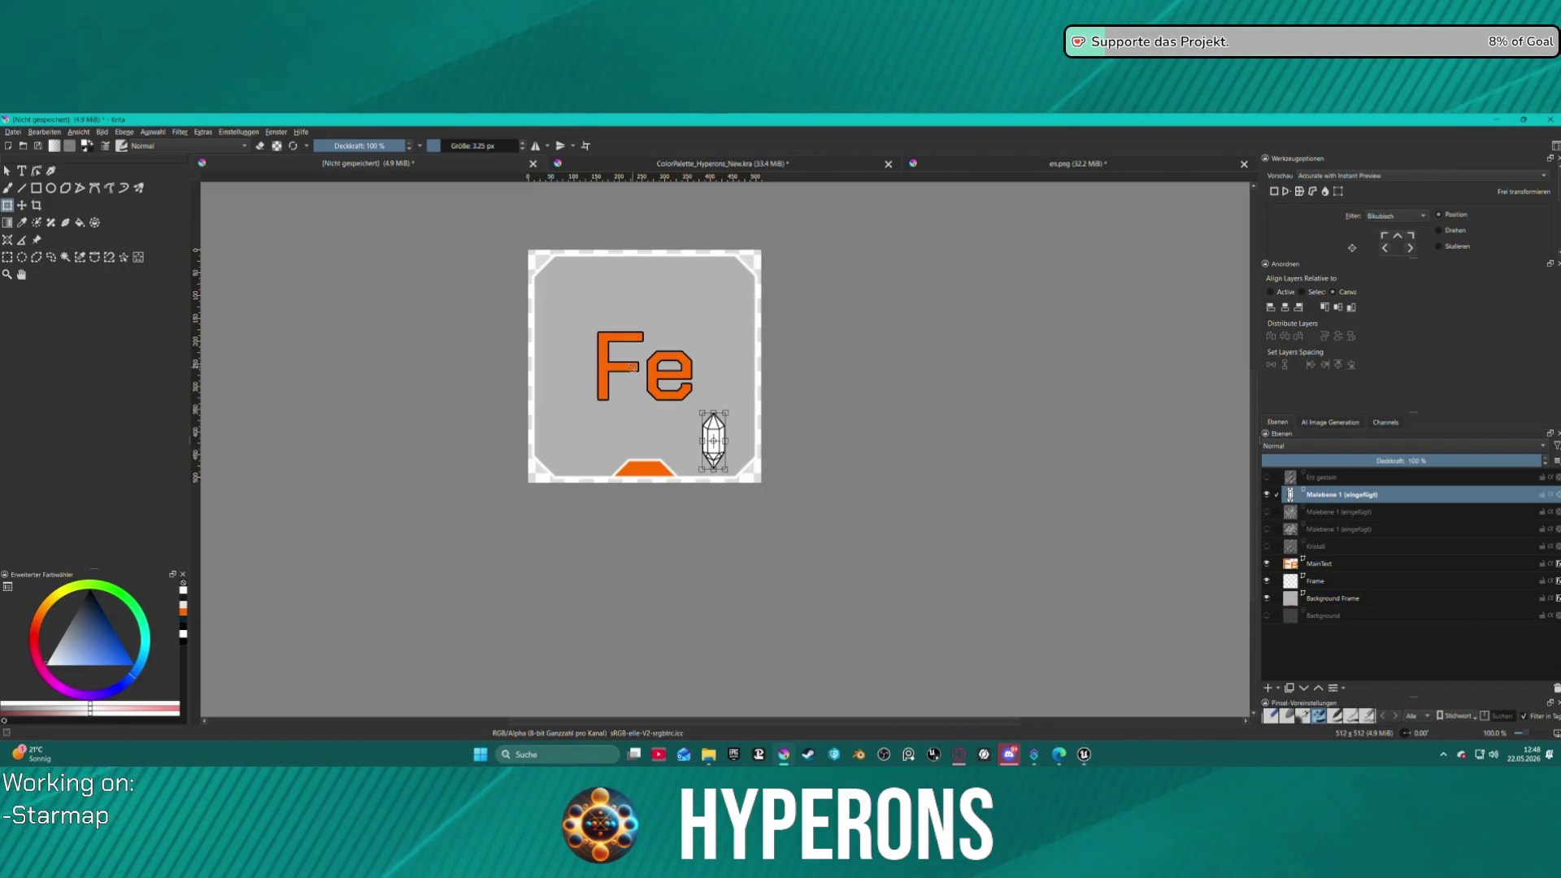
click(1341, 564)
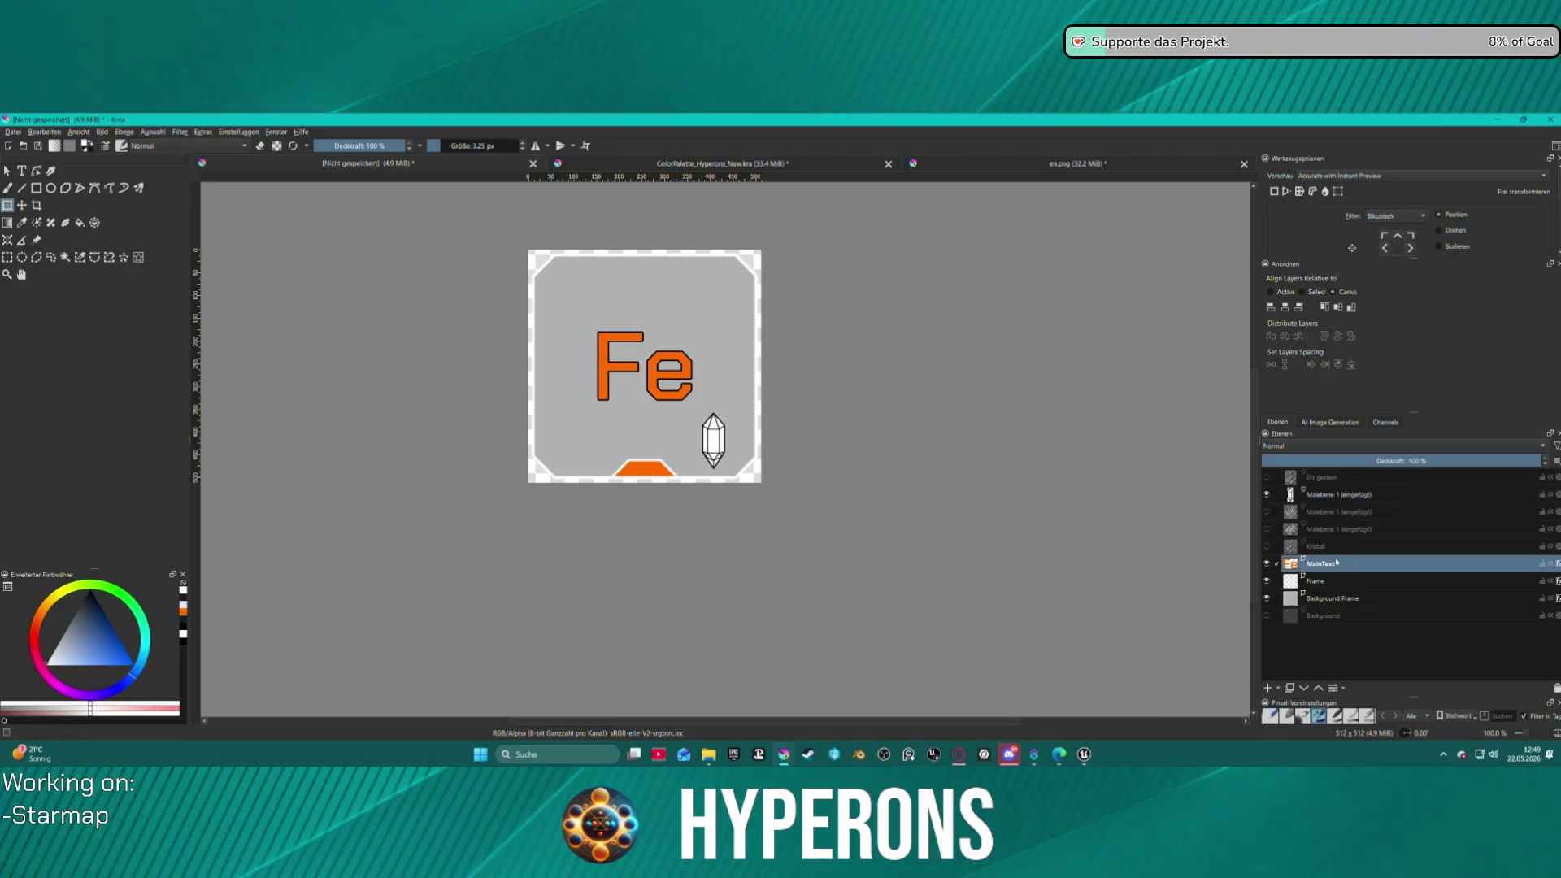
click(622, 346)
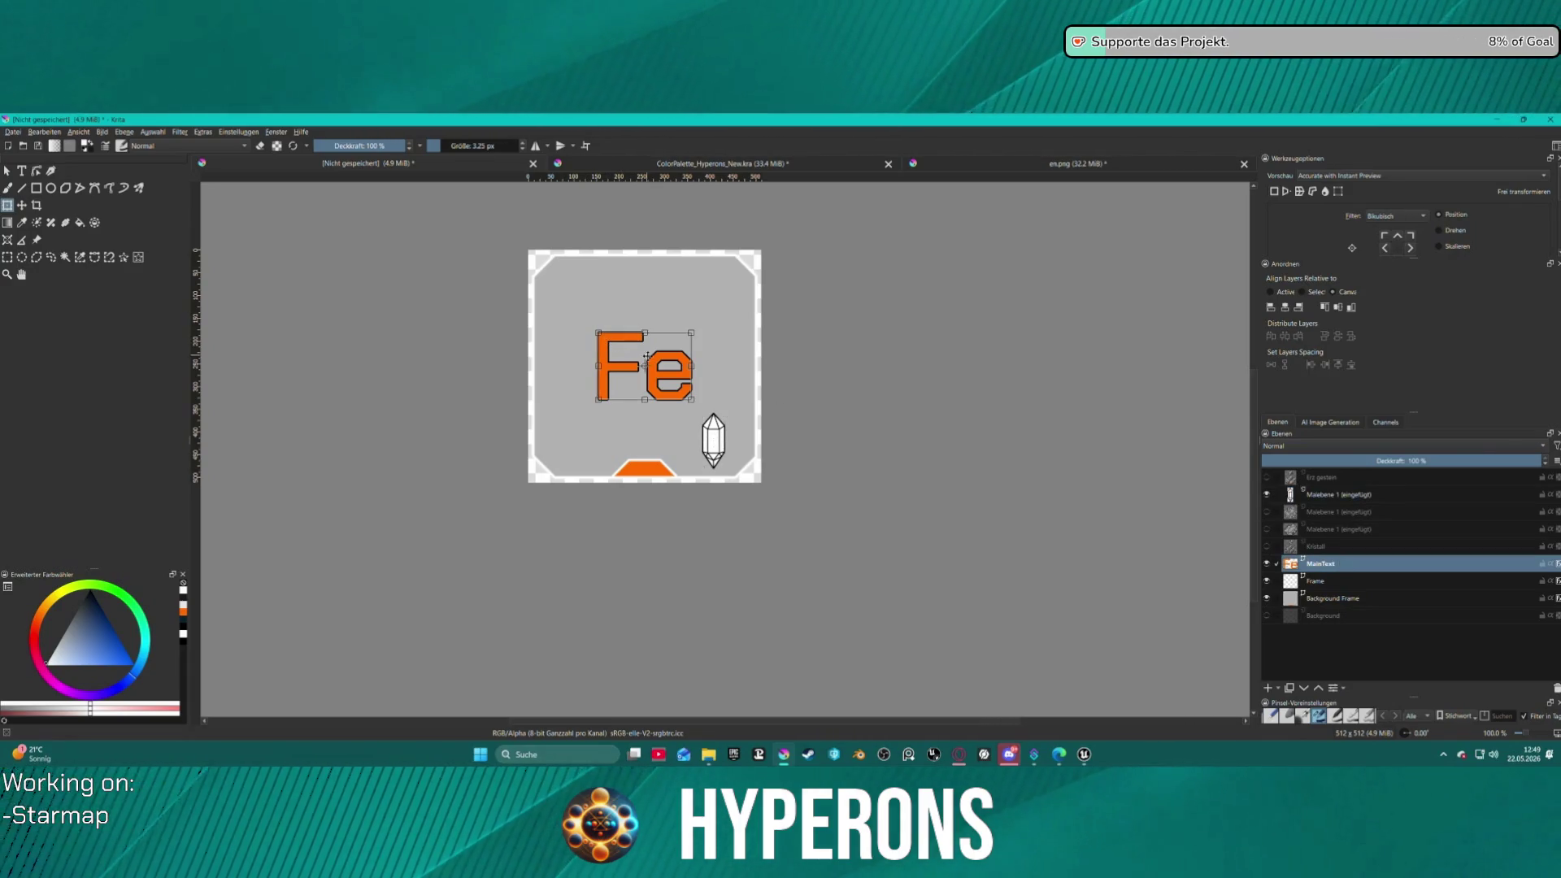
mouse_move(657, 365)
mouse_down()
mouse_move(631, 337)
mouse_move(614, 348)
mouse_up()
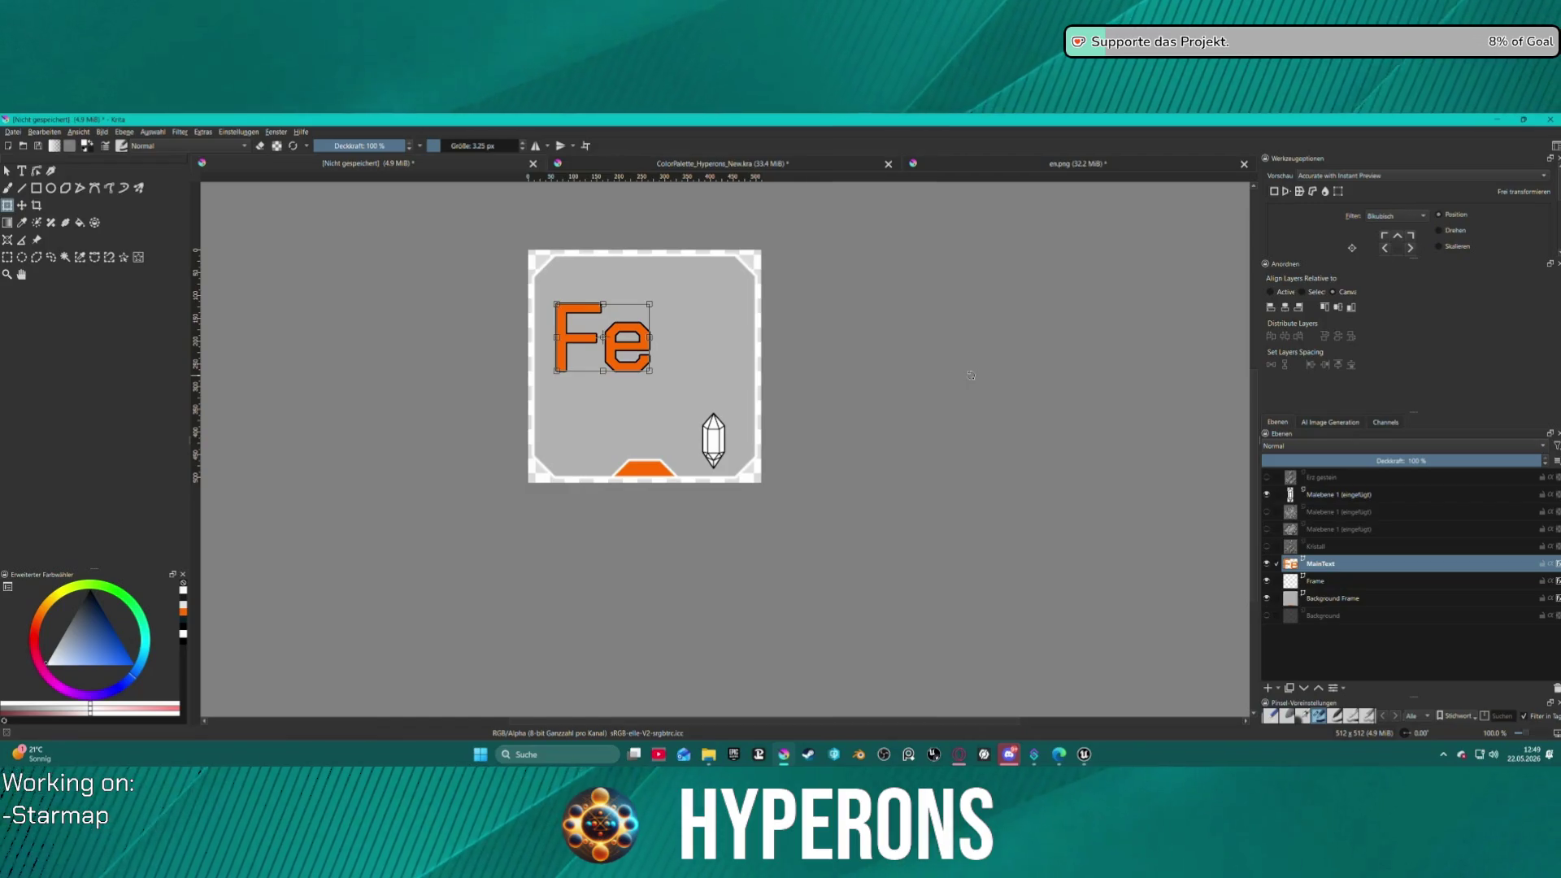
click(1269, 563)
- Sort out the crystal layers, keeping the Kristall cluster and removing the extra pasted crystal
click(1268, 547)
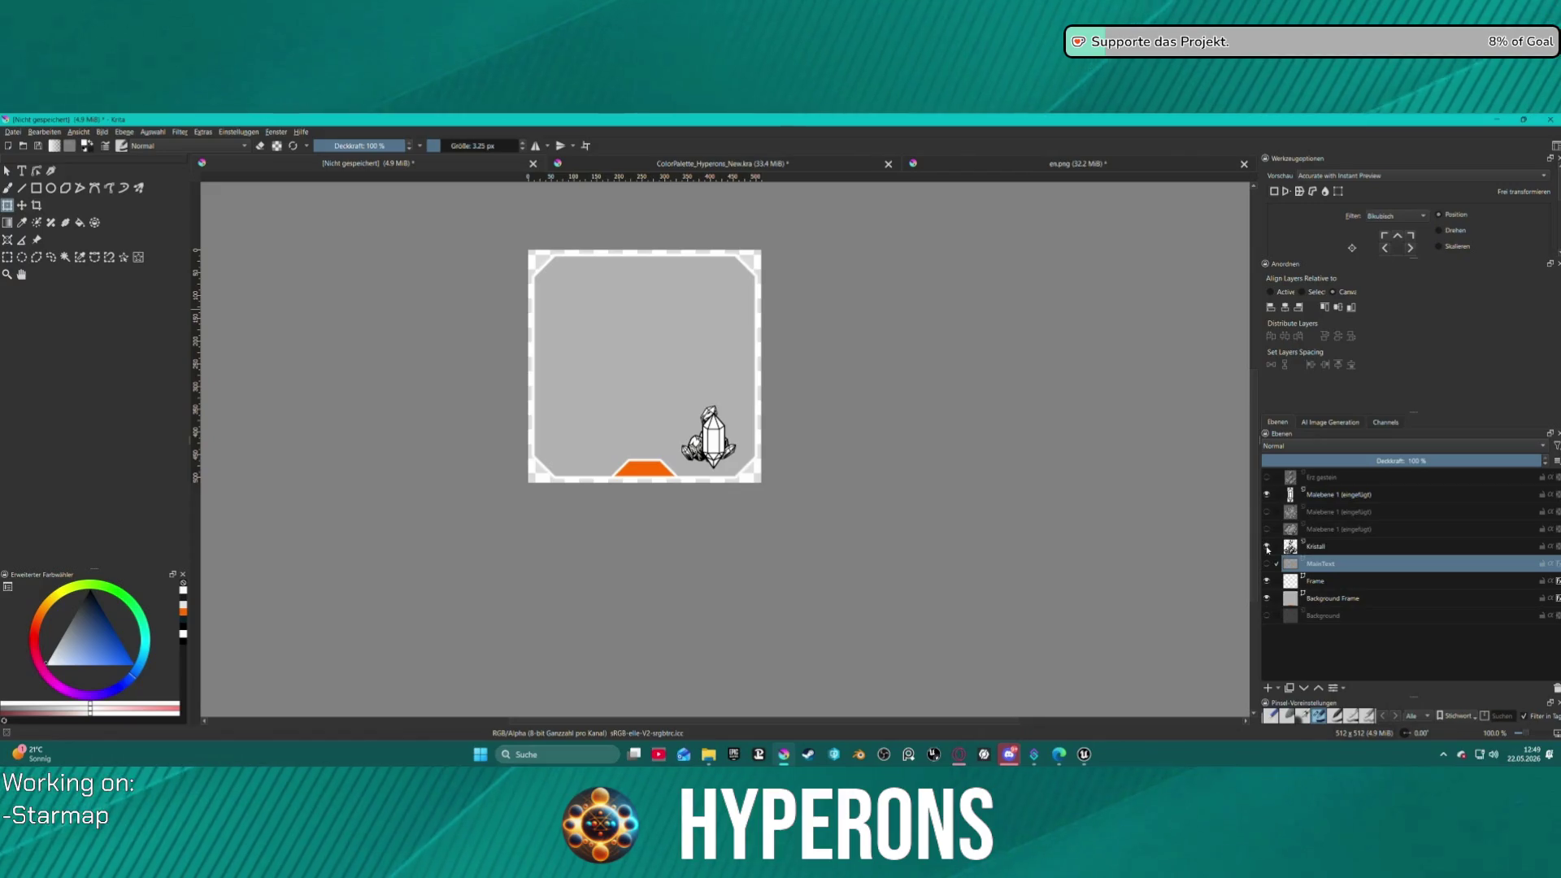
click(1268, 547)
click(1267, 529)
click(1267, 530)
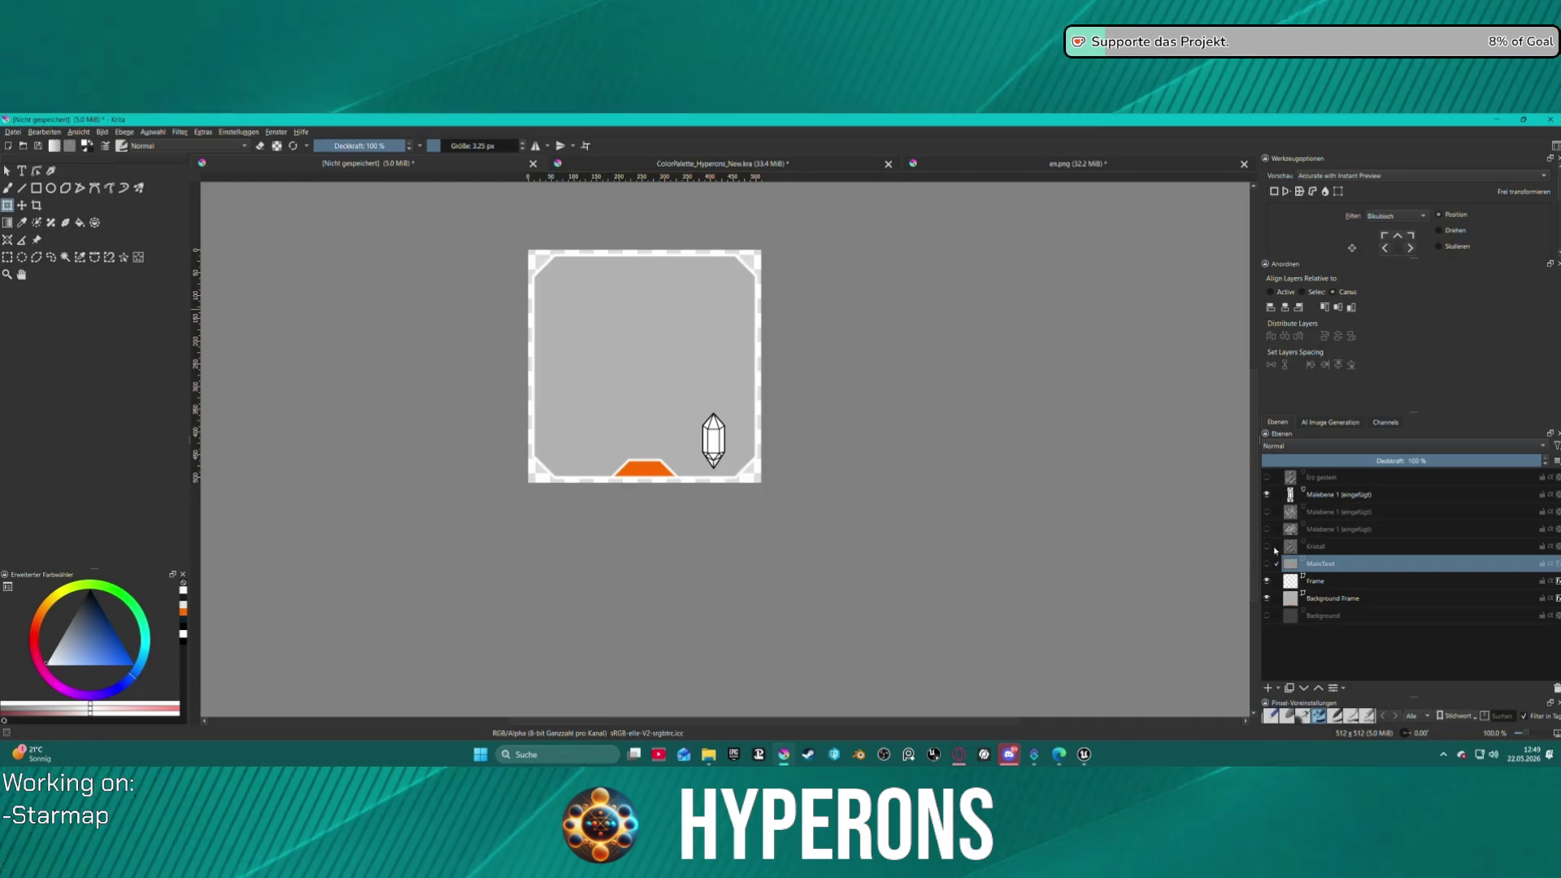
click(1267, 547)
click(1382, 494)
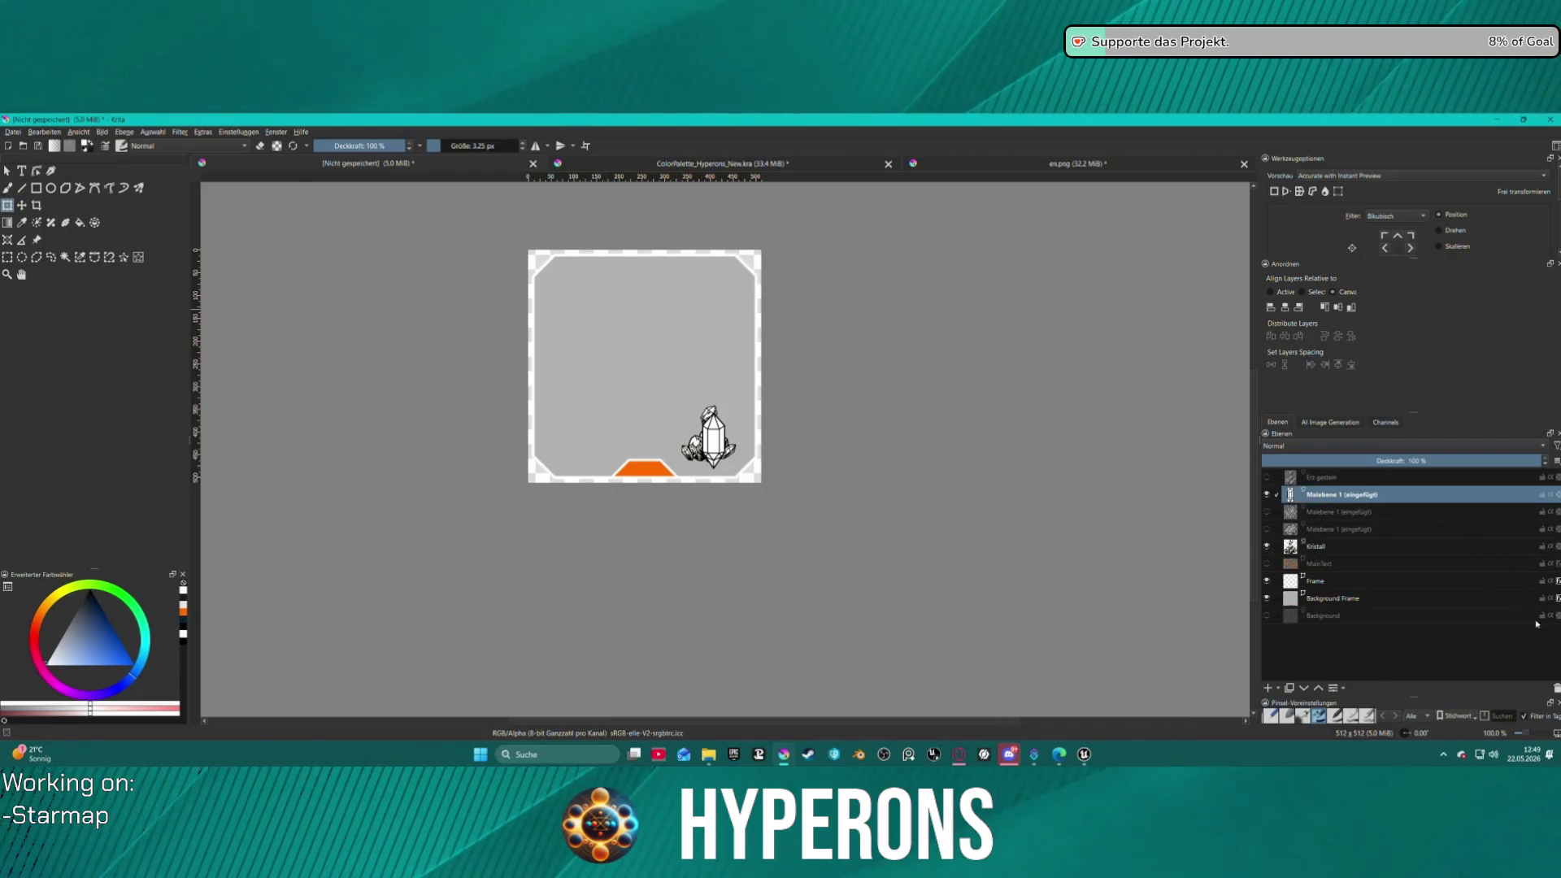
click(1556, 688)
click(1556, 688)
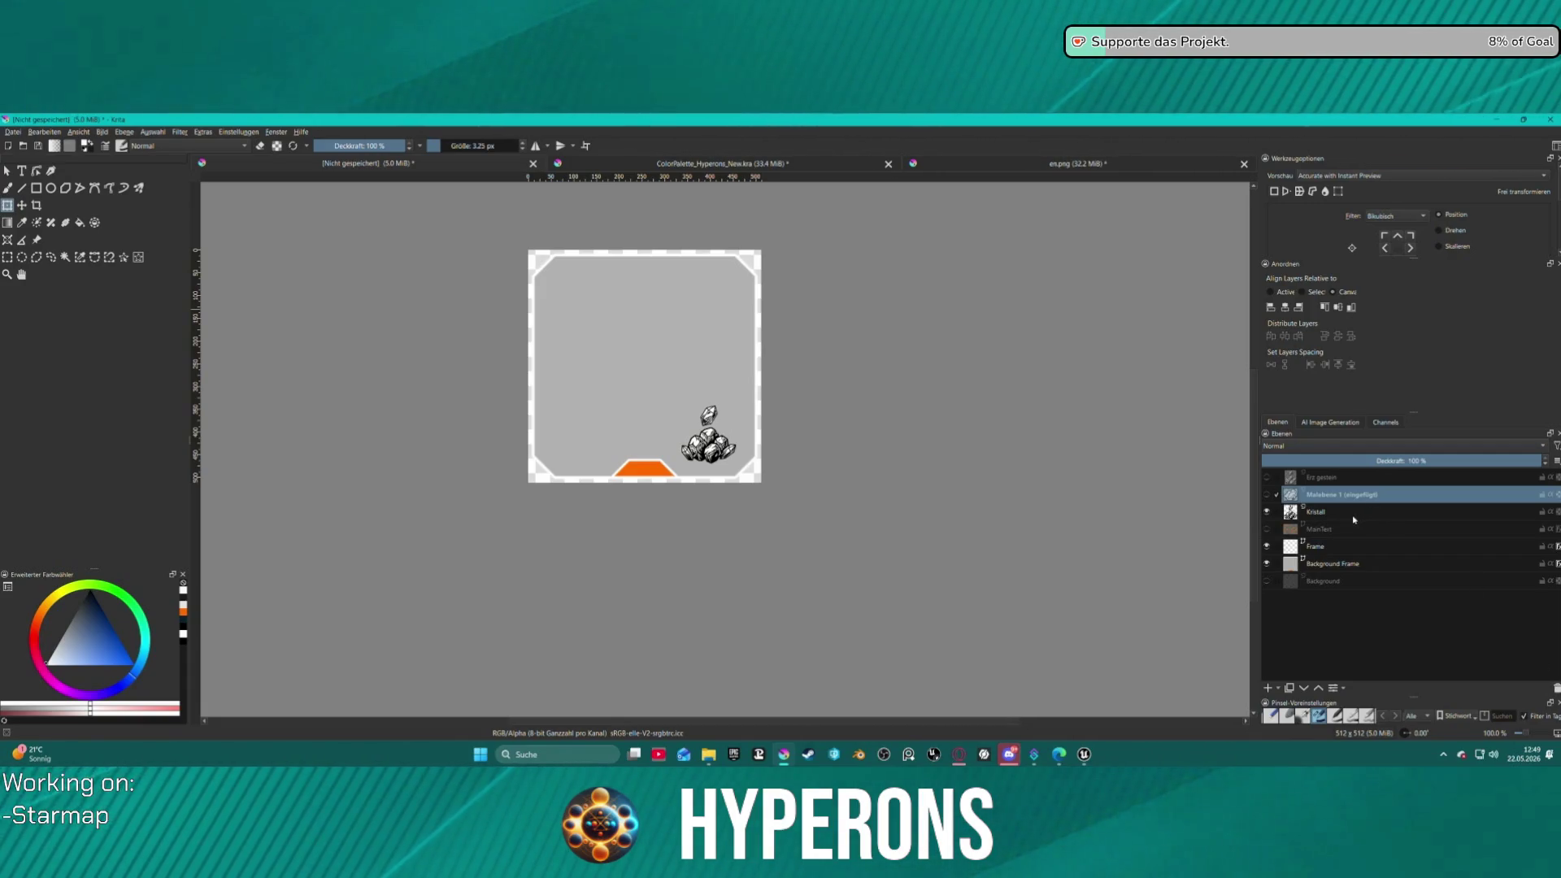
key(ctrl+z)
key(ctrl+z)
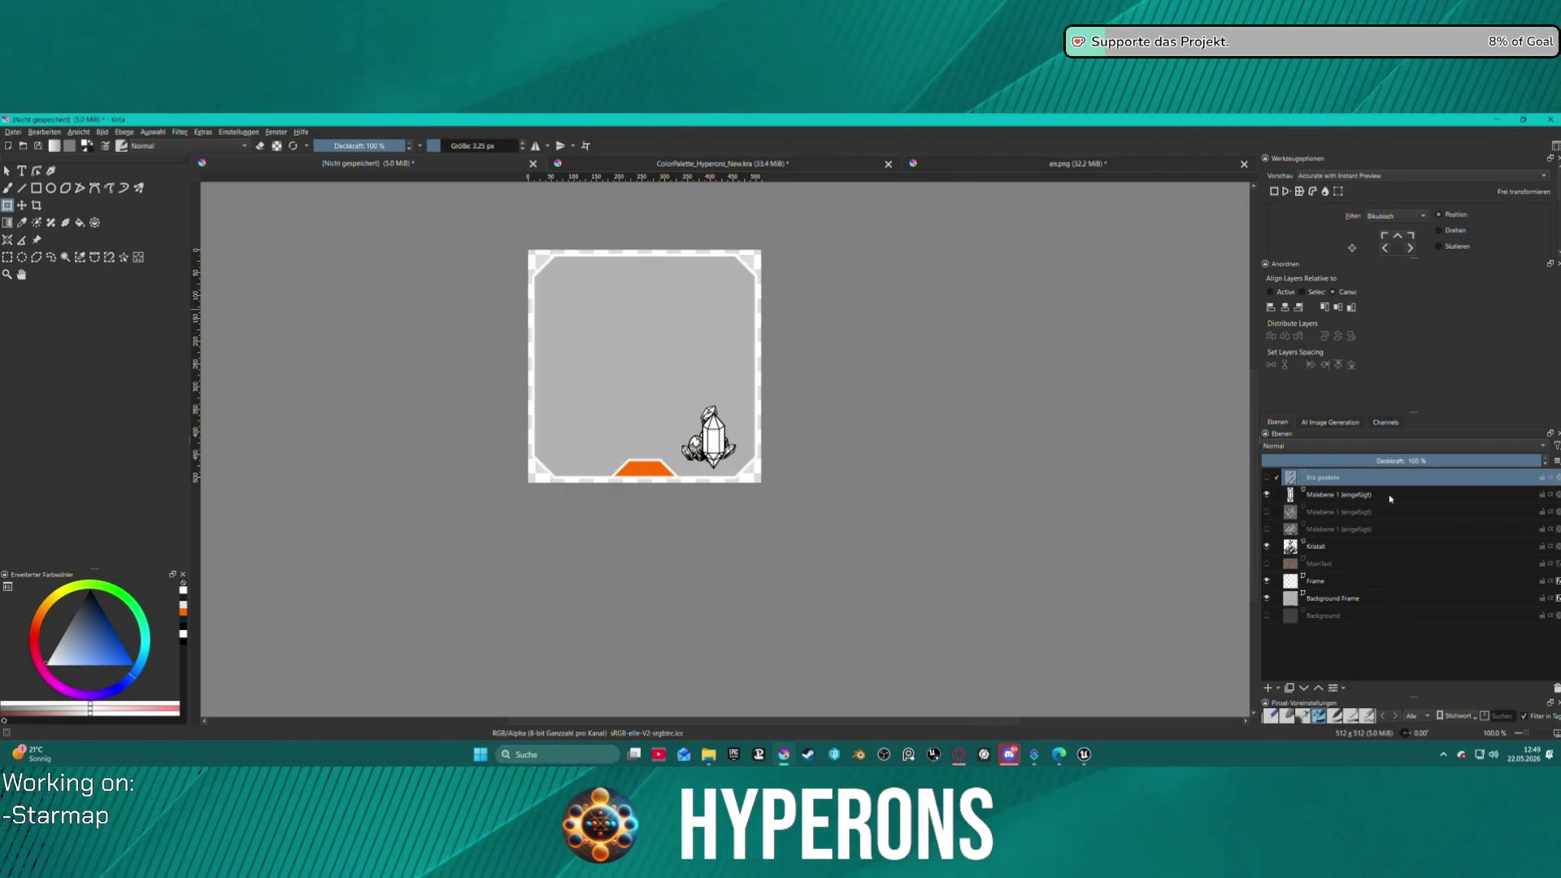
key(ctrl+z)
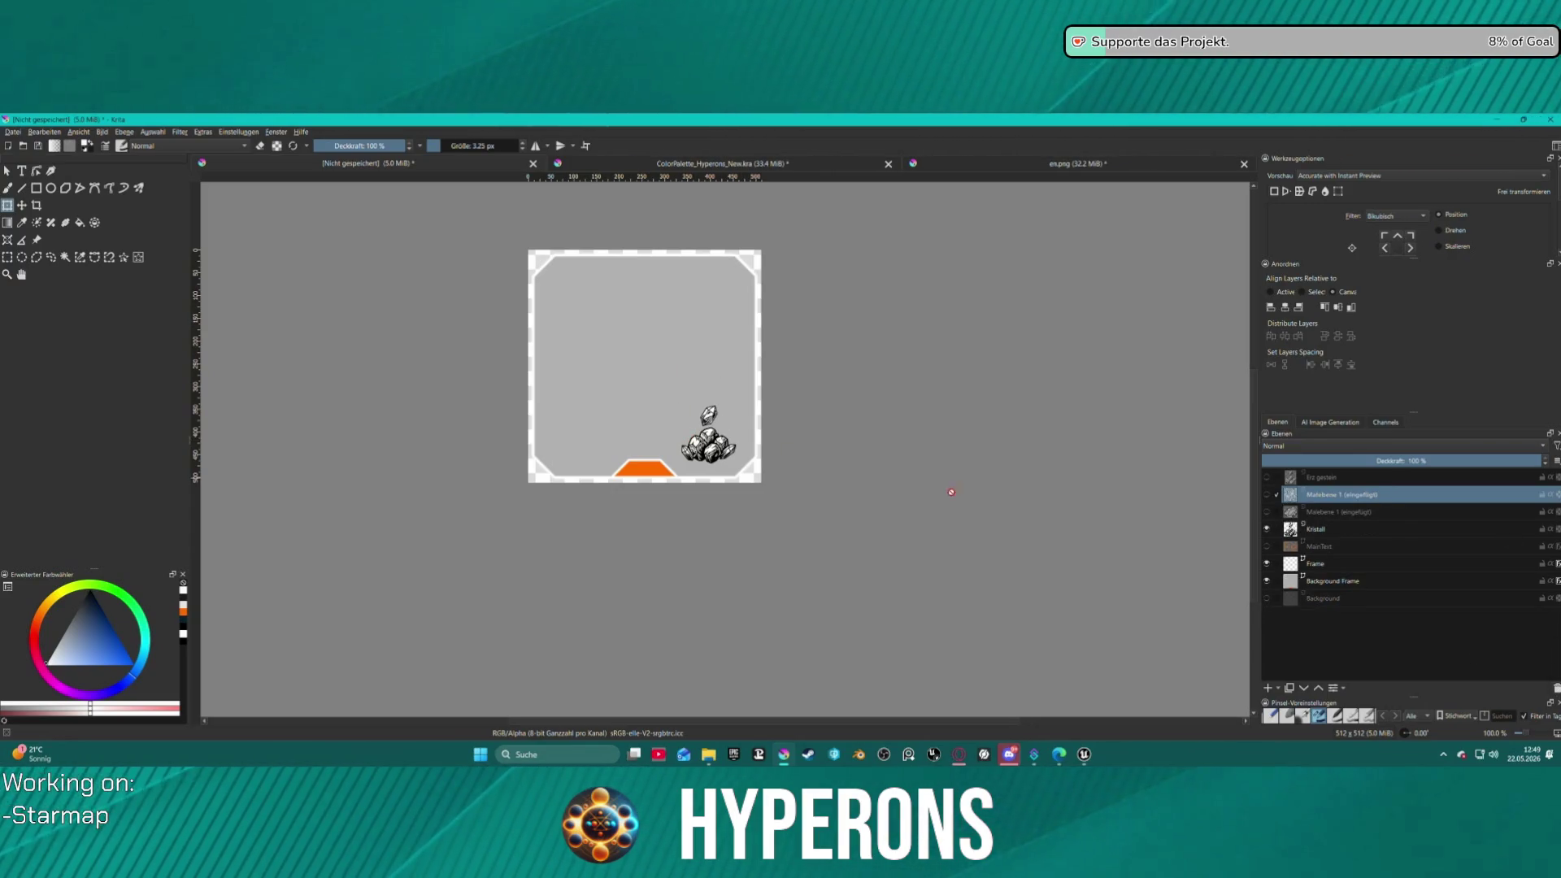
- Show the orange Fe text layer and the Erz gestein ore-rock layer
click(1266, 547)
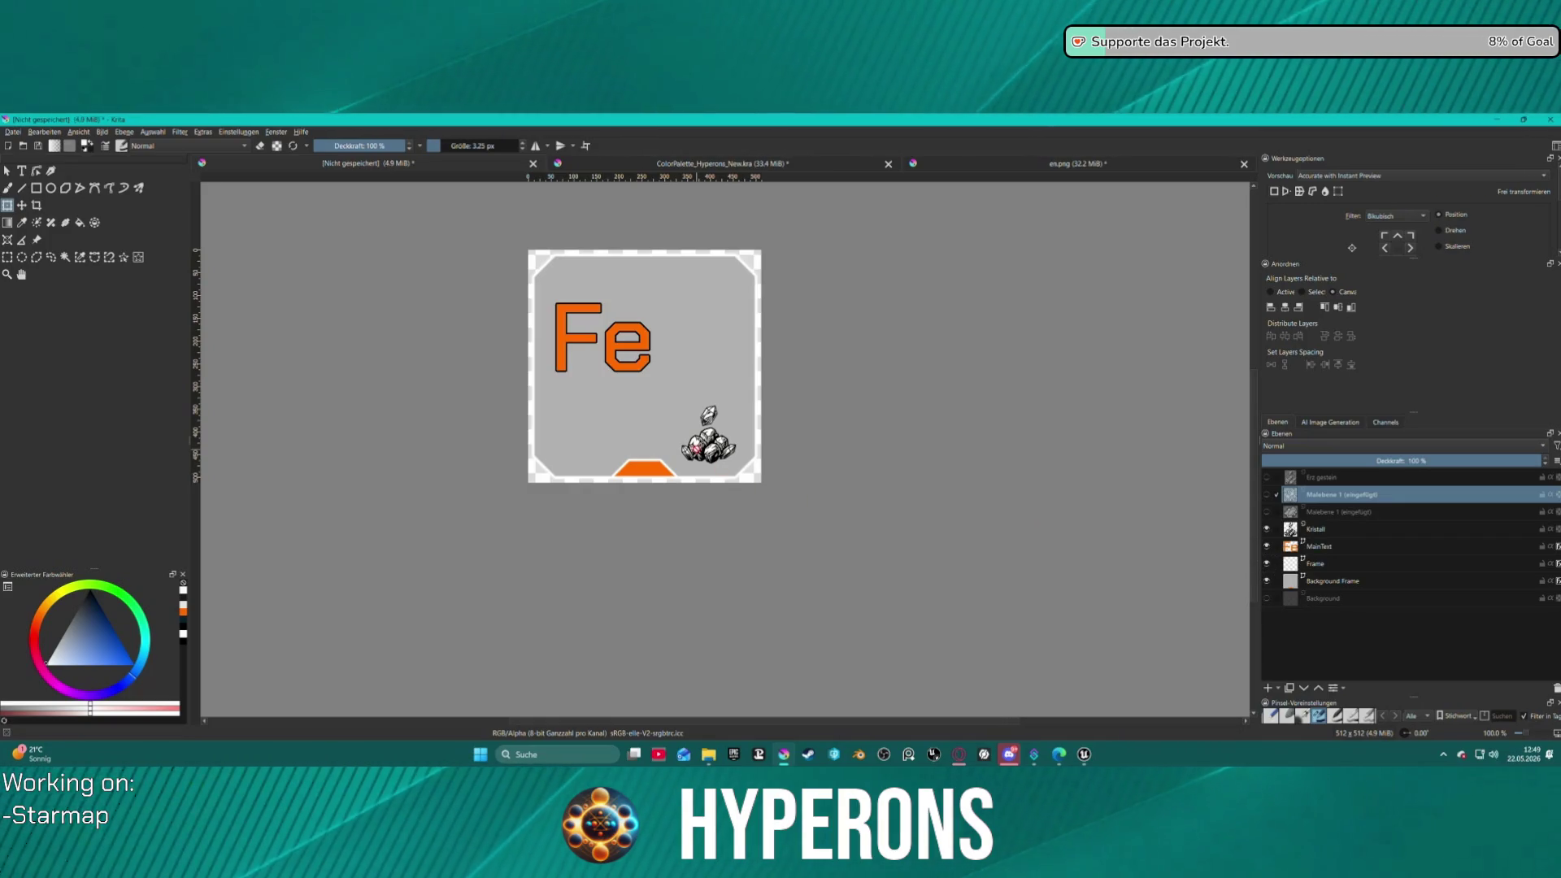
click(1267, 495)
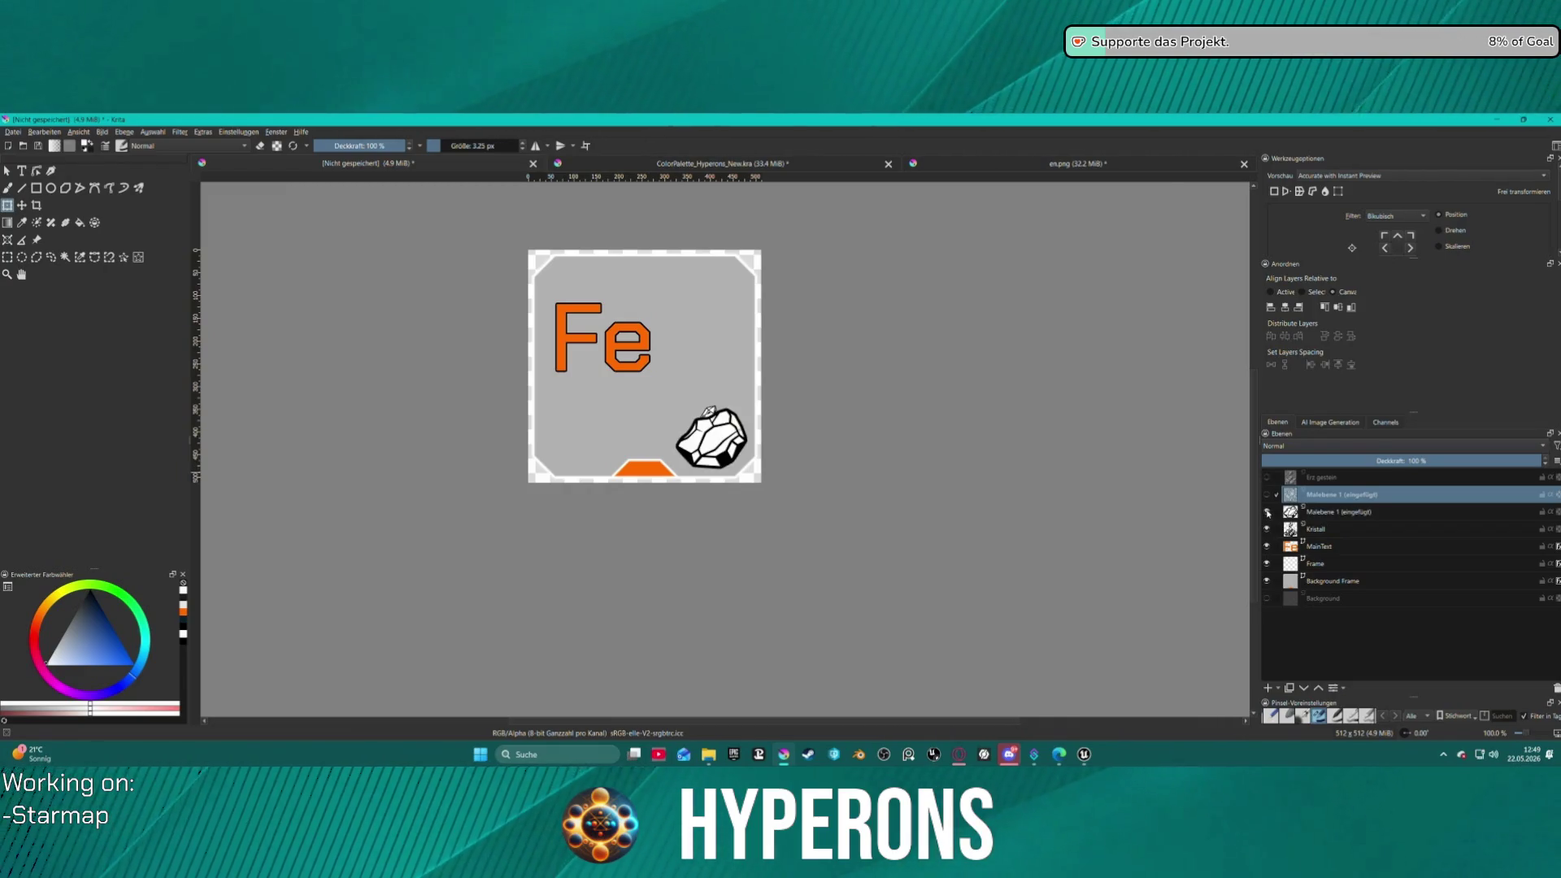
click(1266, 494)
click(1267, 478)
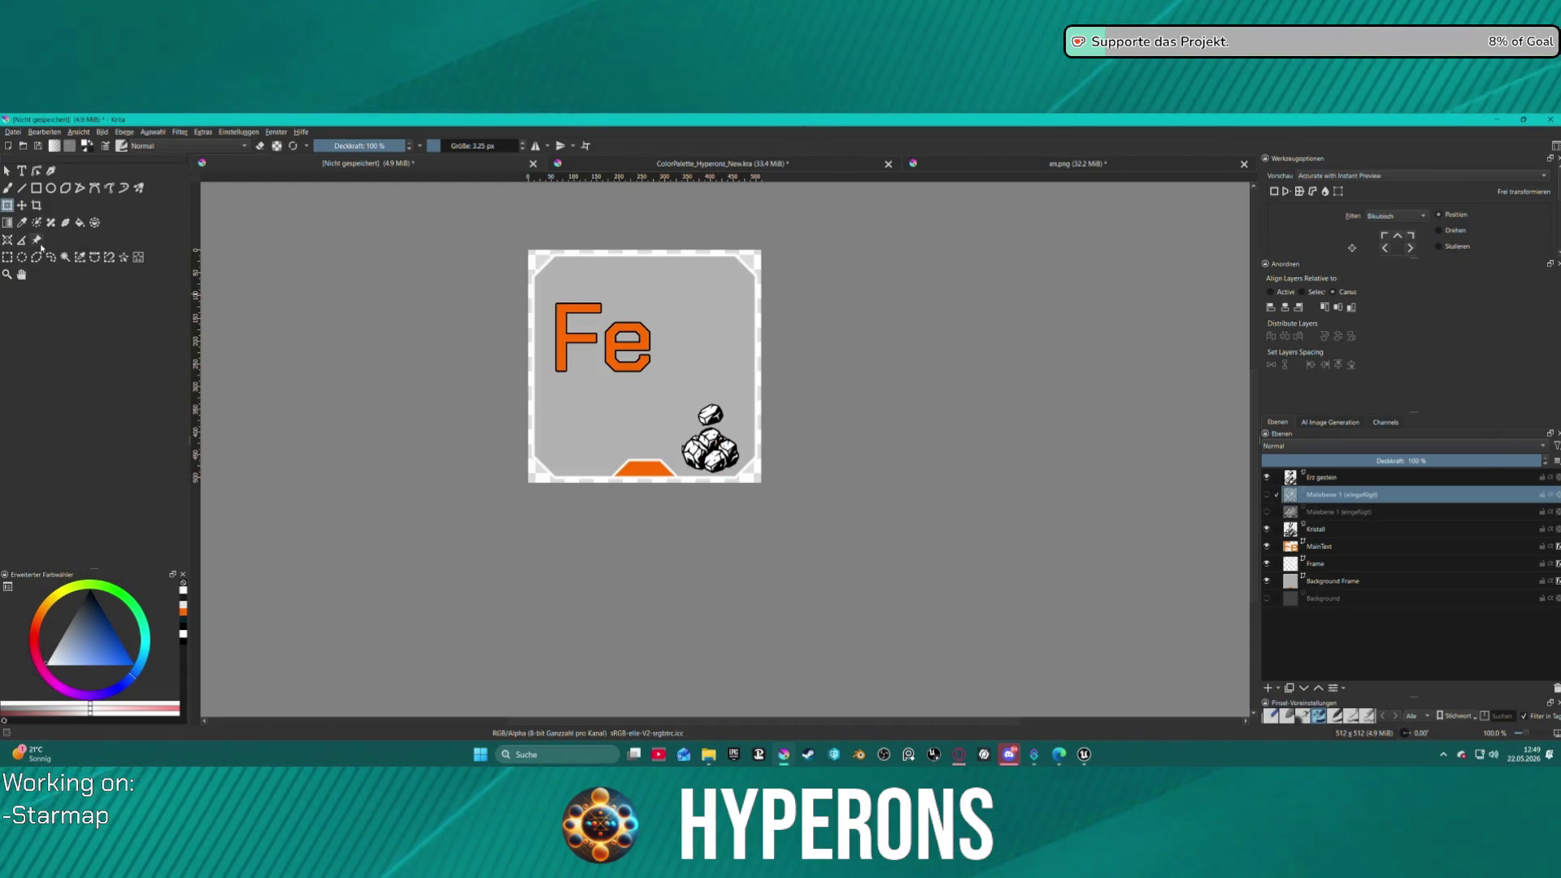
- With the Move tool, nudge the Erz gestein rocks and shift the Fe text slightly up-left
click(21, 205)
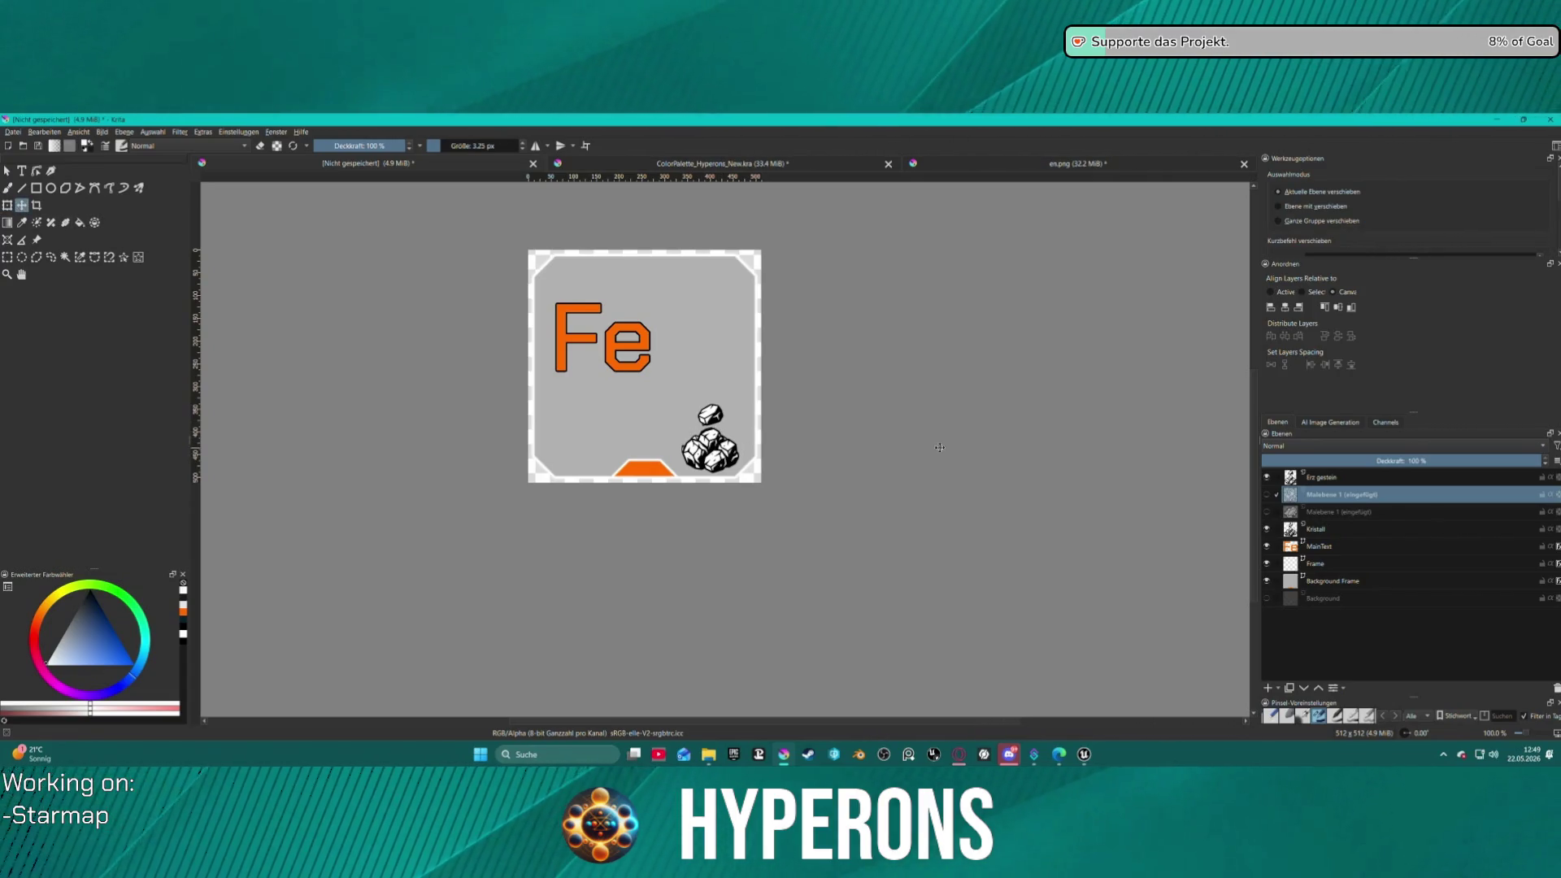
key(Page_Up)
mouse_move(722, 457)
mouse_down()
mouse_move(709, 418)
mouse_move(721, 438)
mouse_up()
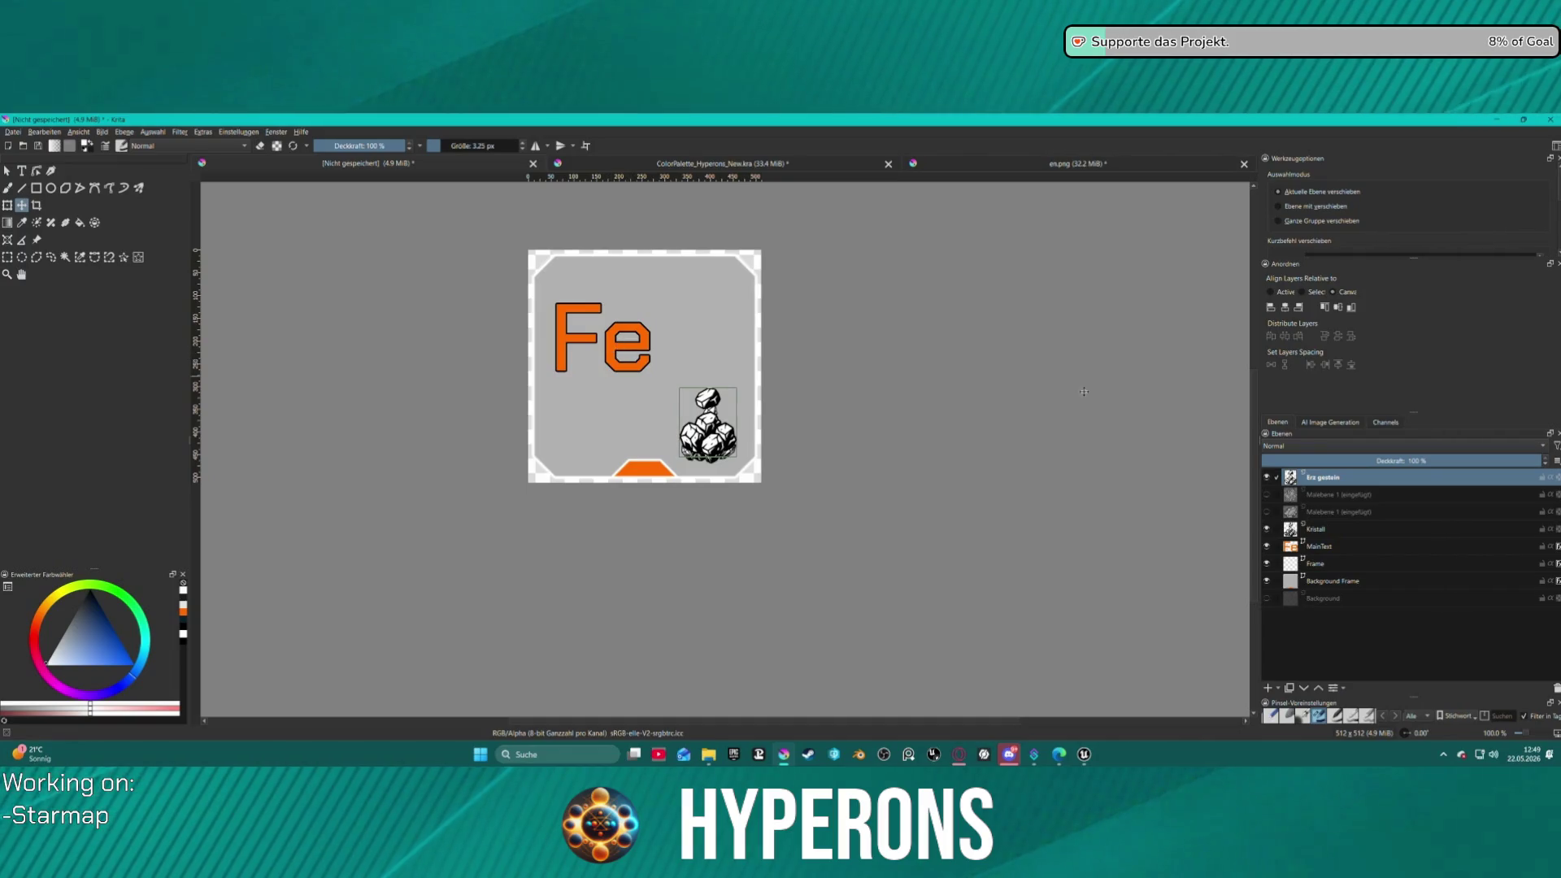
click(1317, 547)
drag(565, 338, 555, 335)
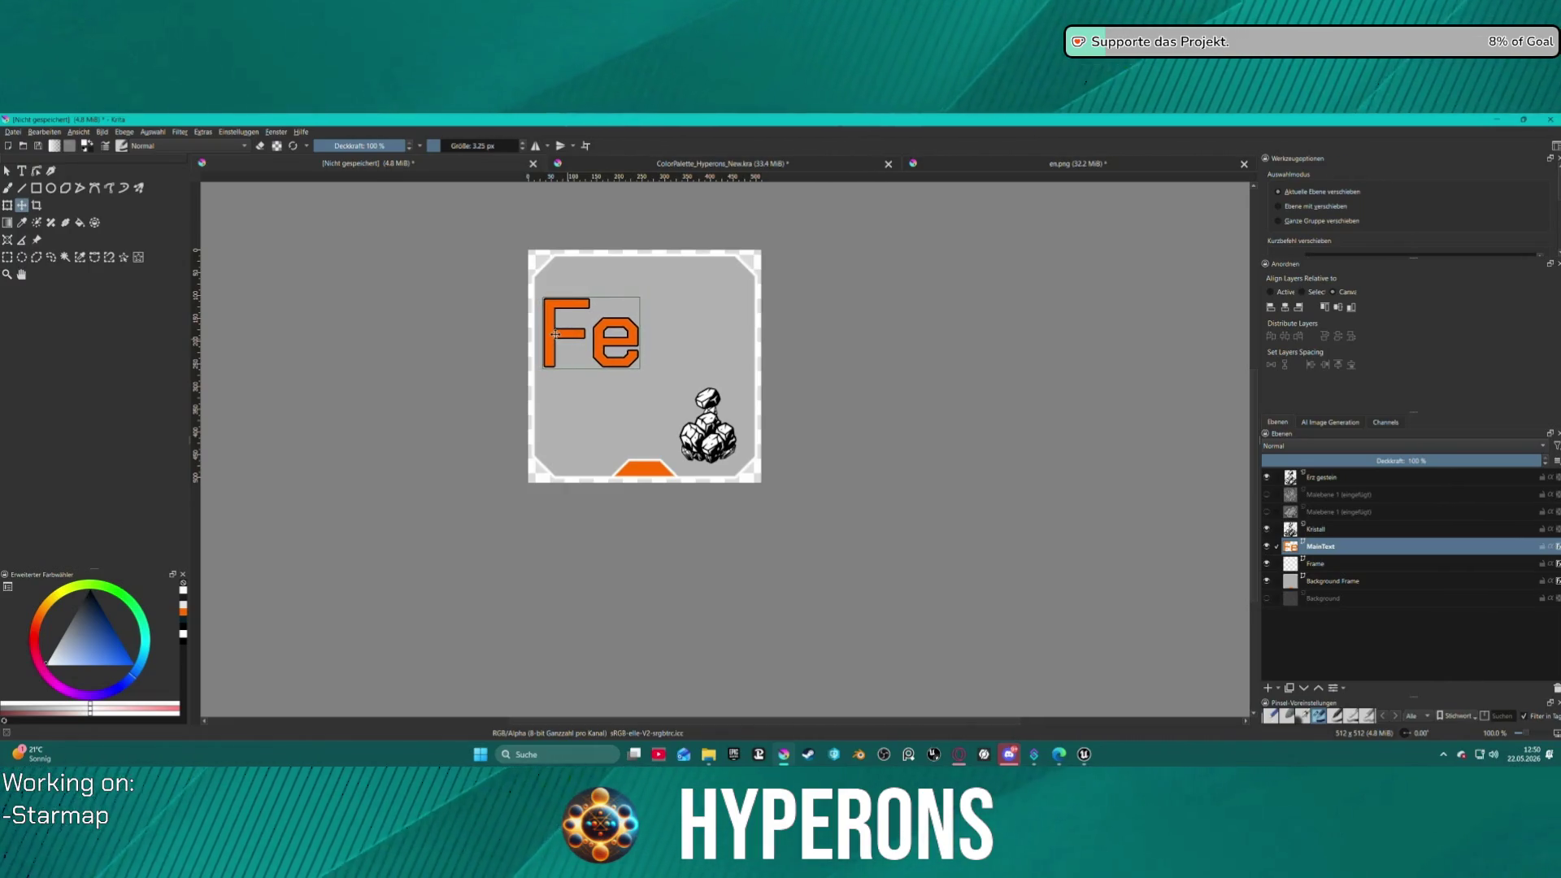
- Export the Fe icon as a PNG via File > Export Advanced, then switch to Unreal Engine
click(7, 130)
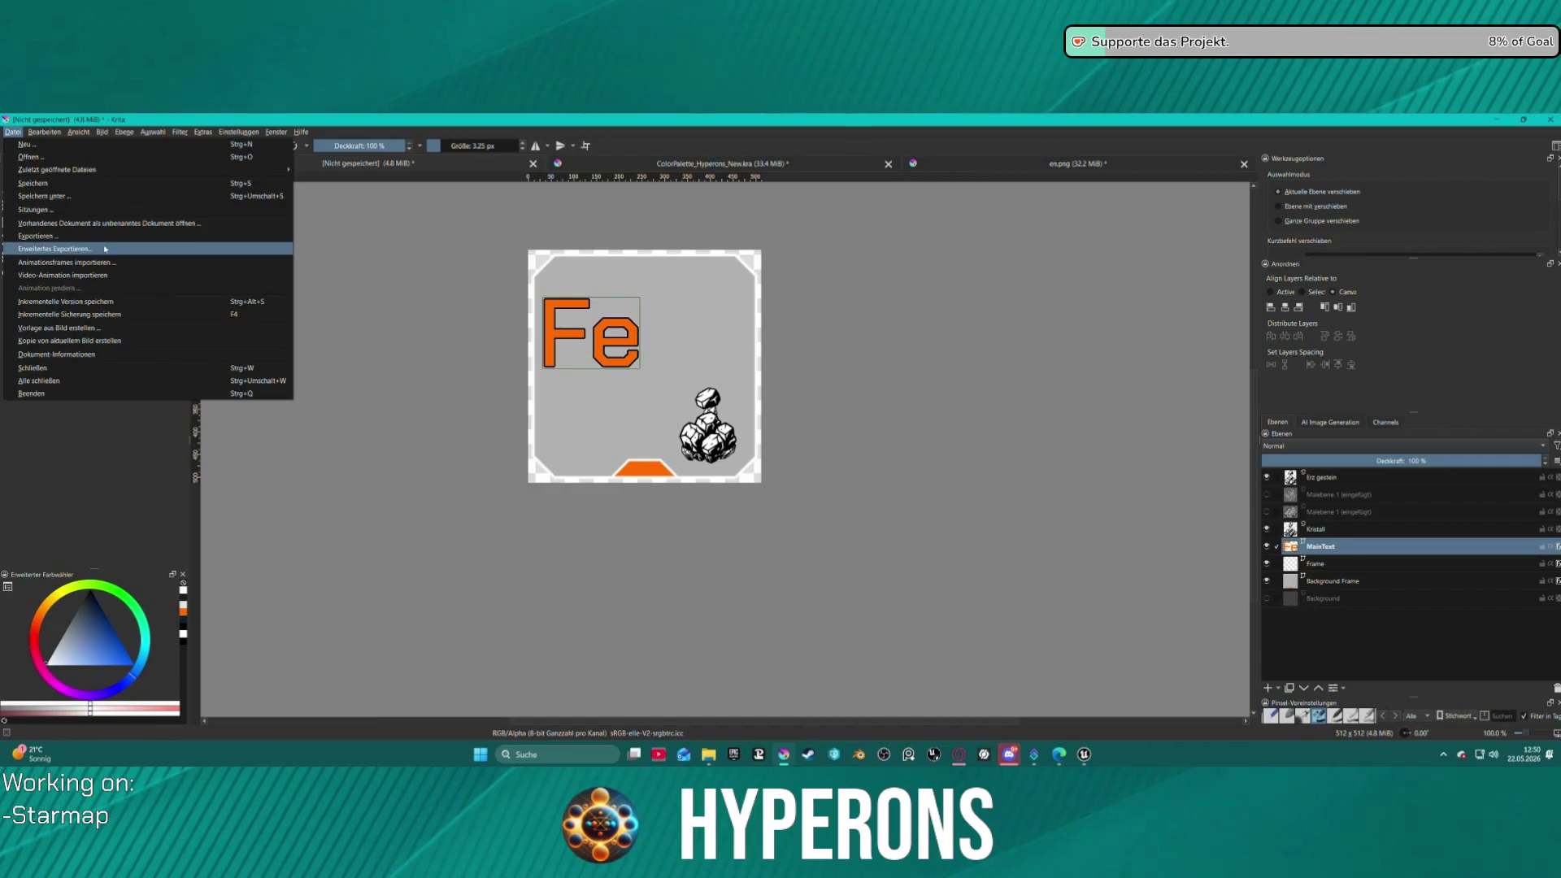
click(854, 489)
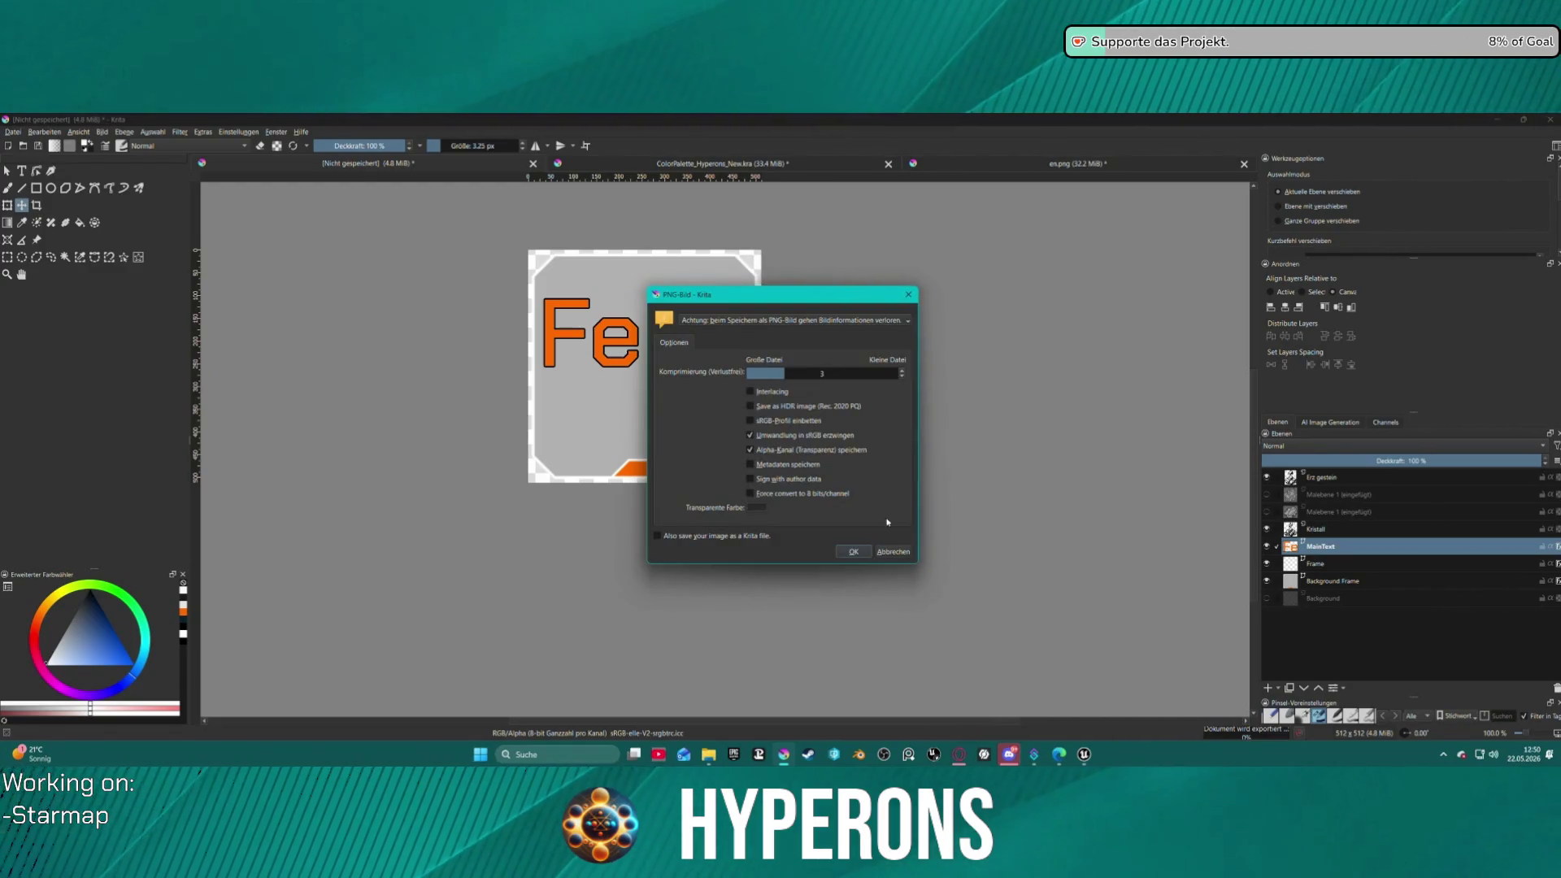
click(853, 553)
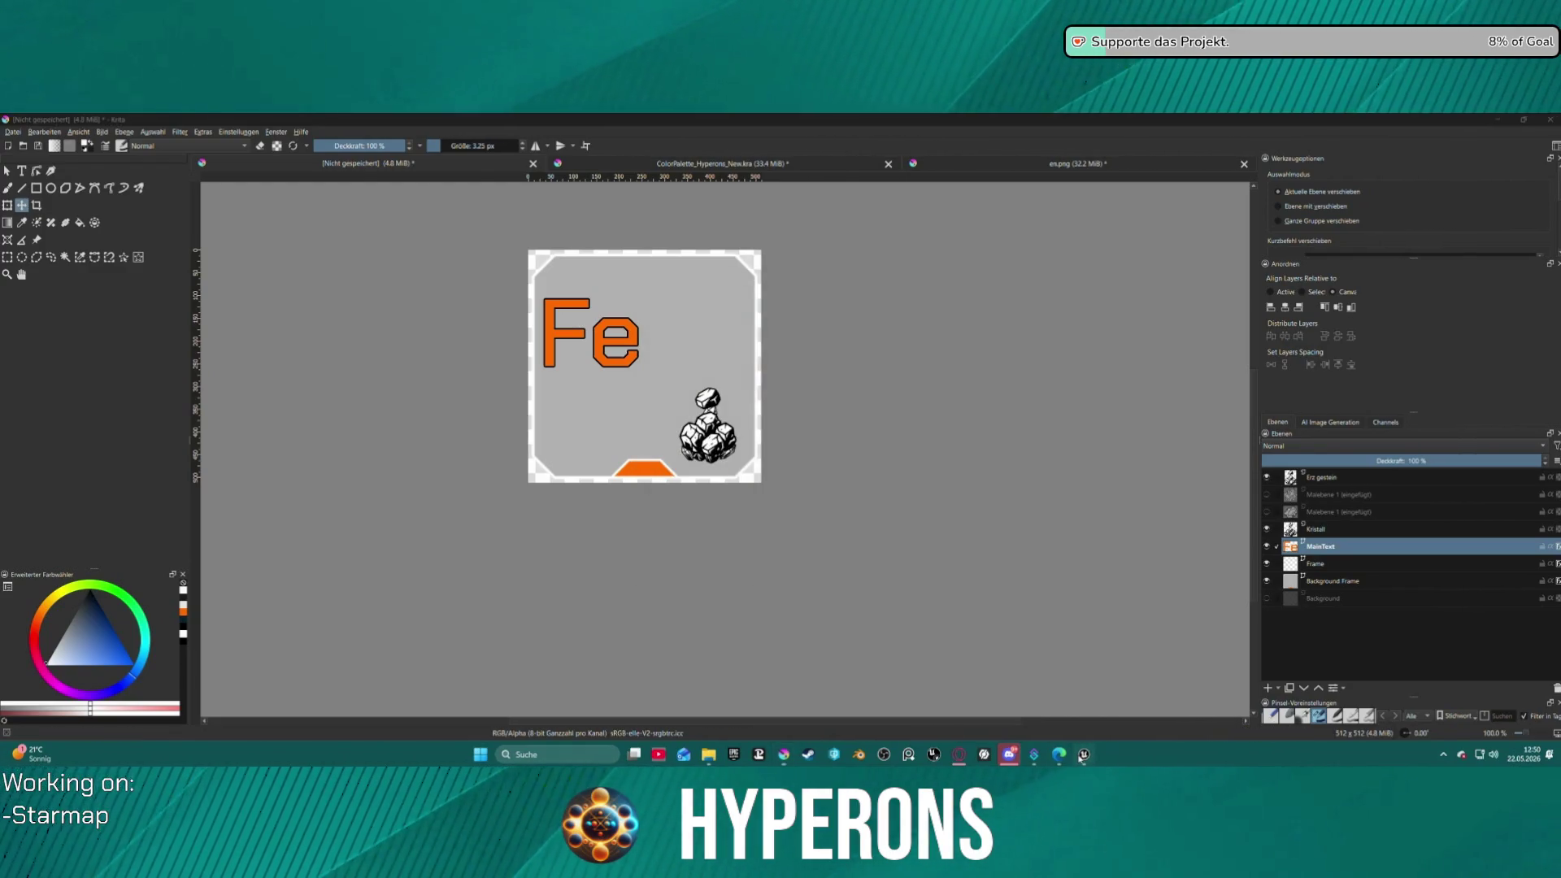
key(alt+Tab)
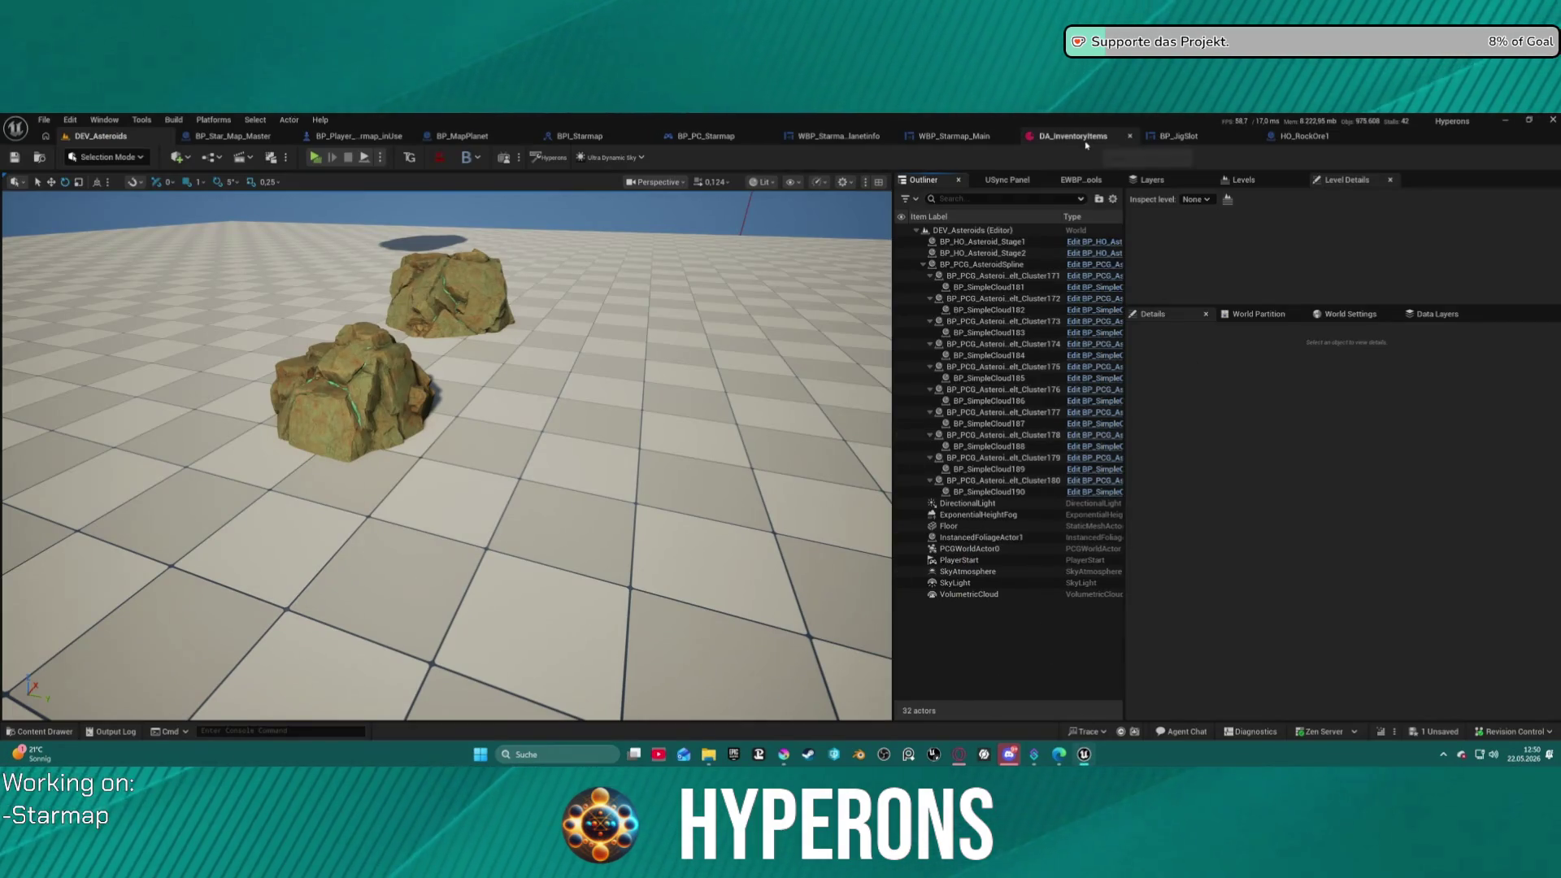
- Reimport the T_Ressouce_Test texture from the updated PNG
key(ctrl+space)
right_click(325, 545)
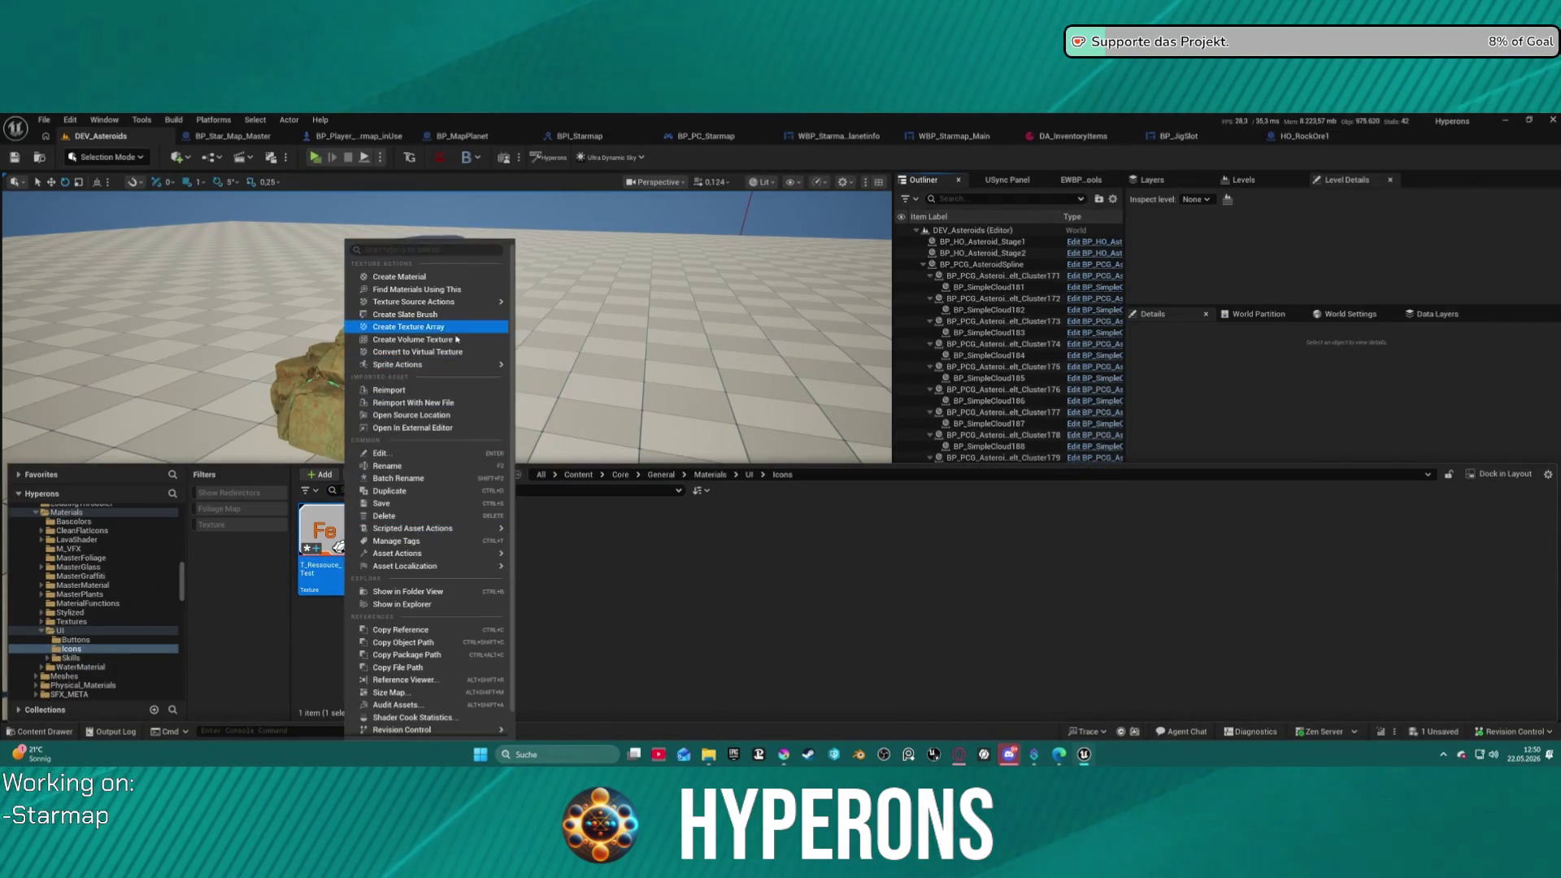
click(443, 390)
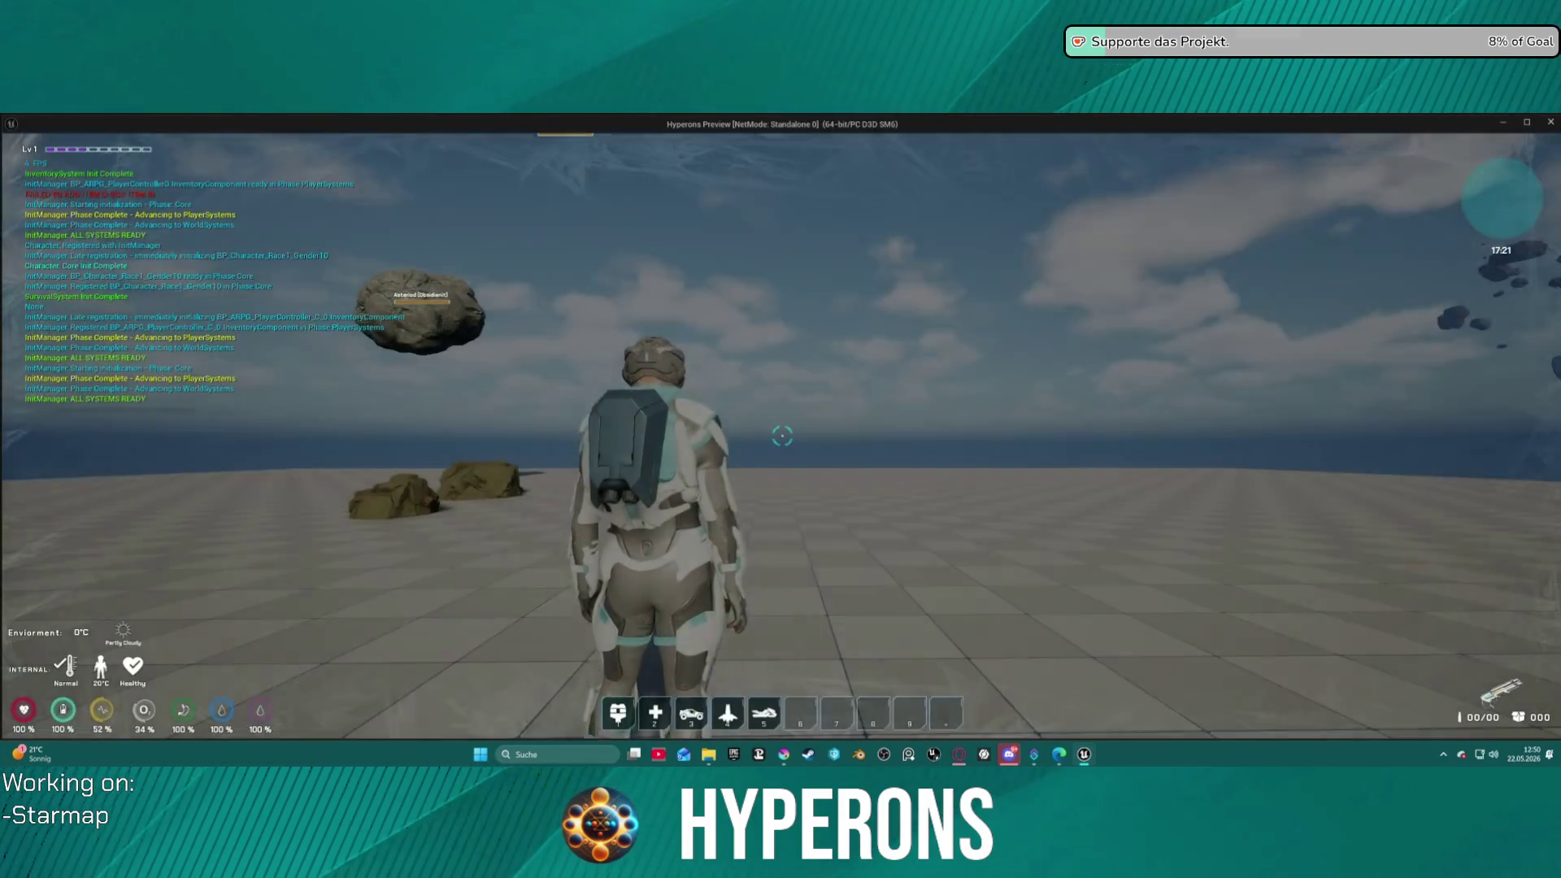
- In the play session, equip the Harvester from the inventory
key(i)
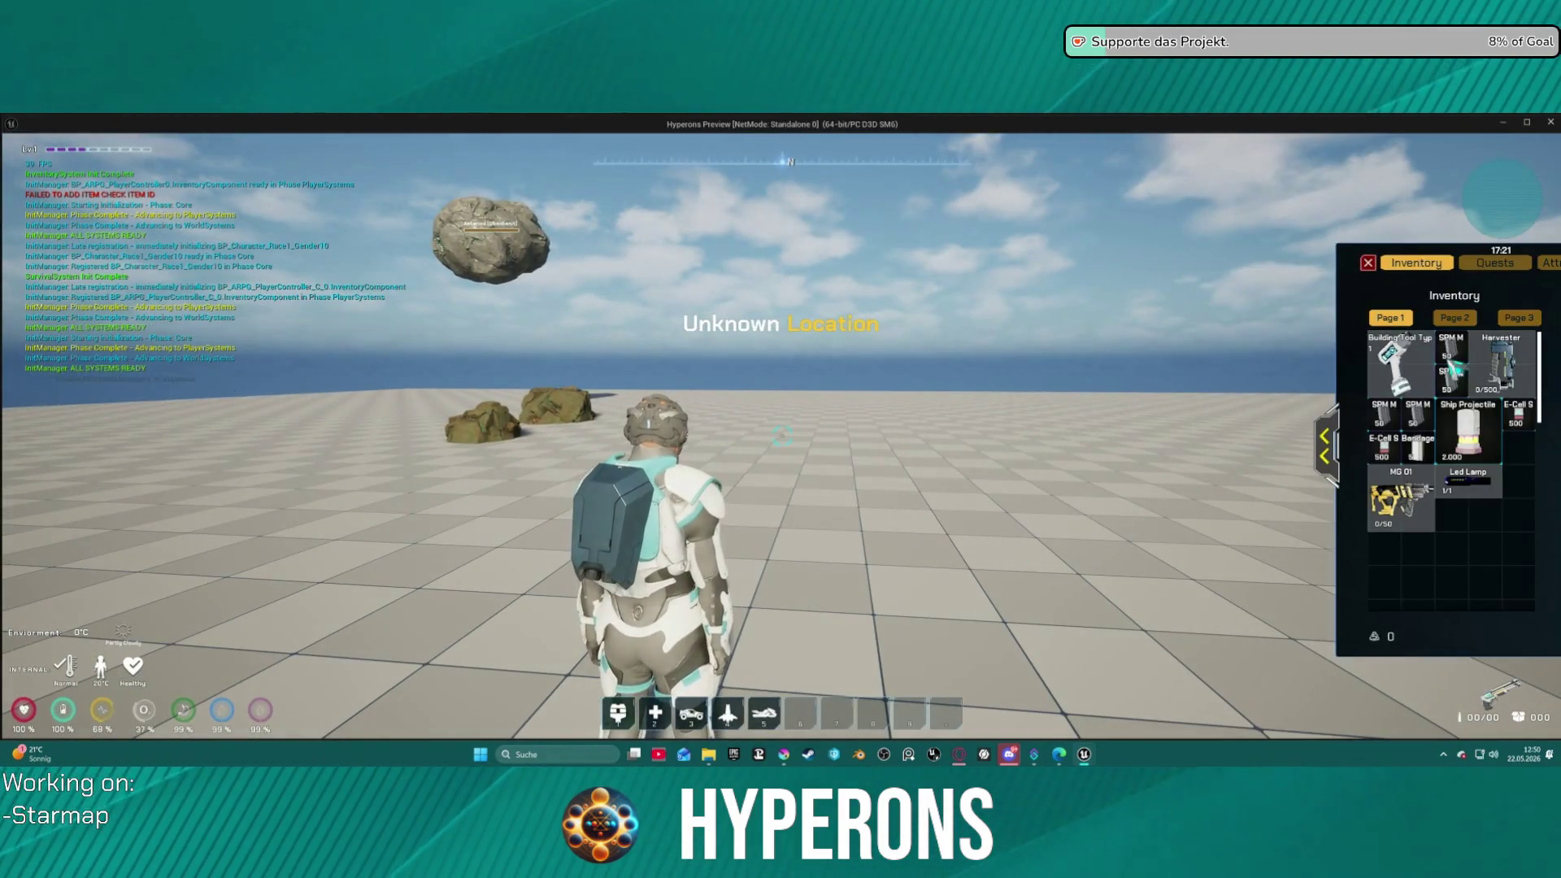
mouse_move(1517, 375)
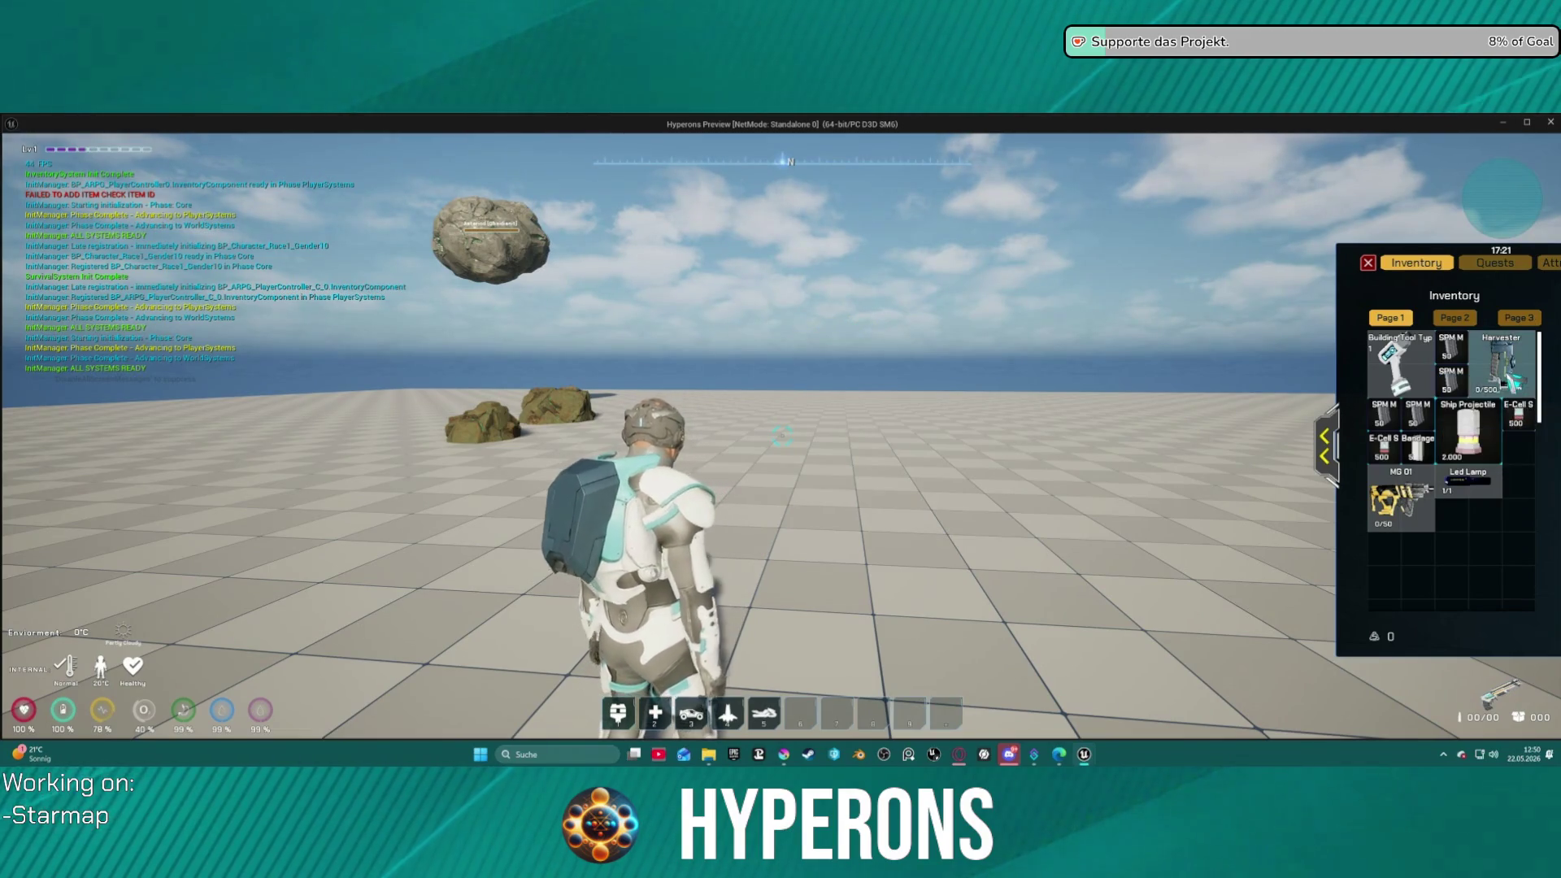
right_click(1518, 376)
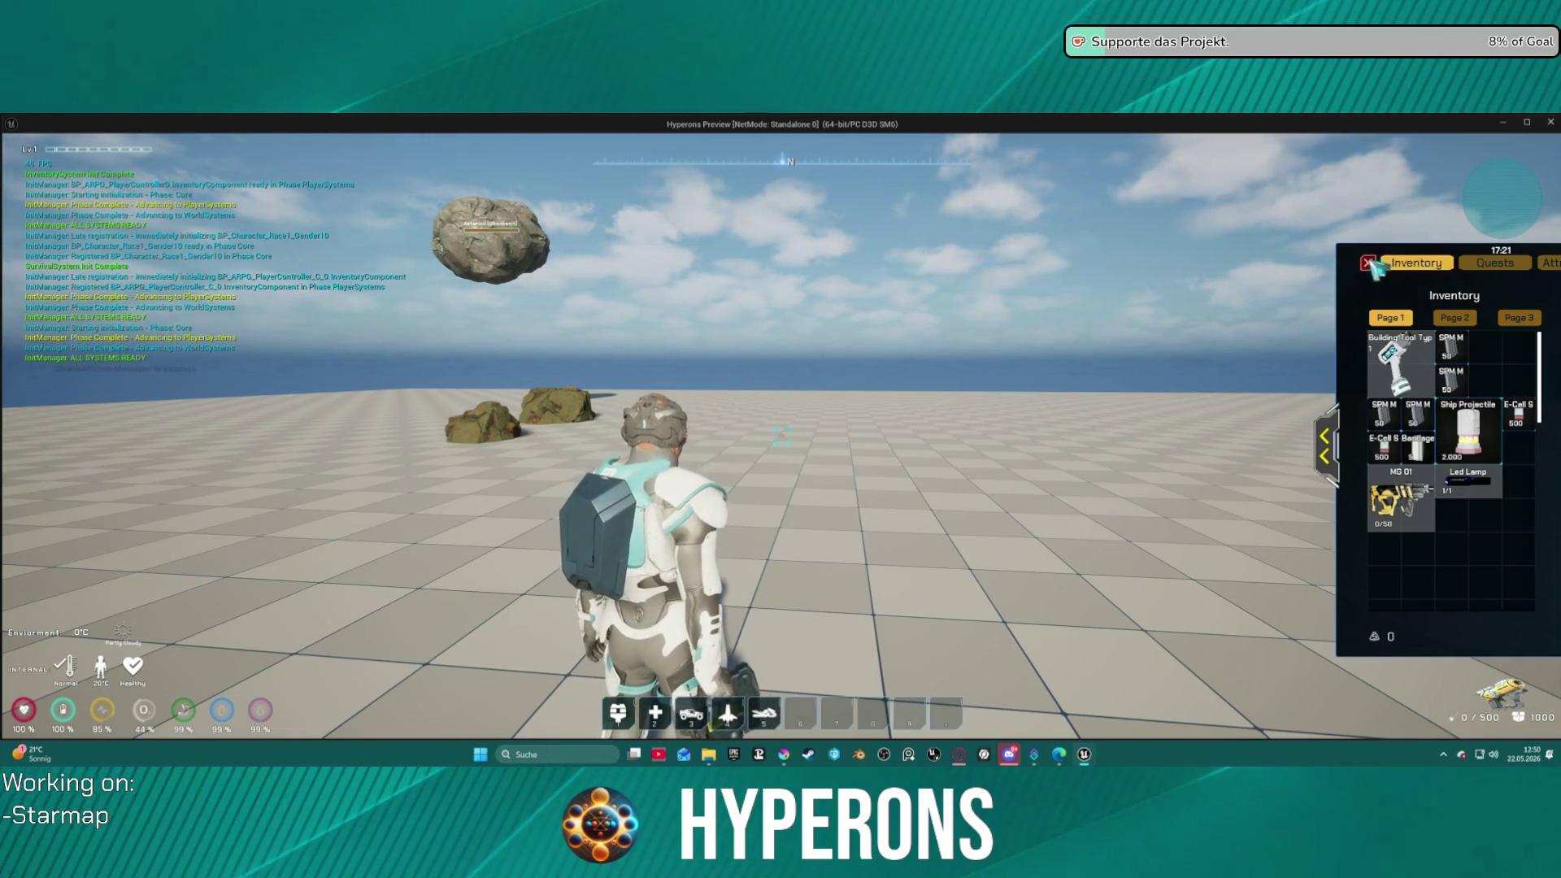
click(1369, 263)
- Mine a rock, check that the ore shows the Fe icon, then end the session
key(w)
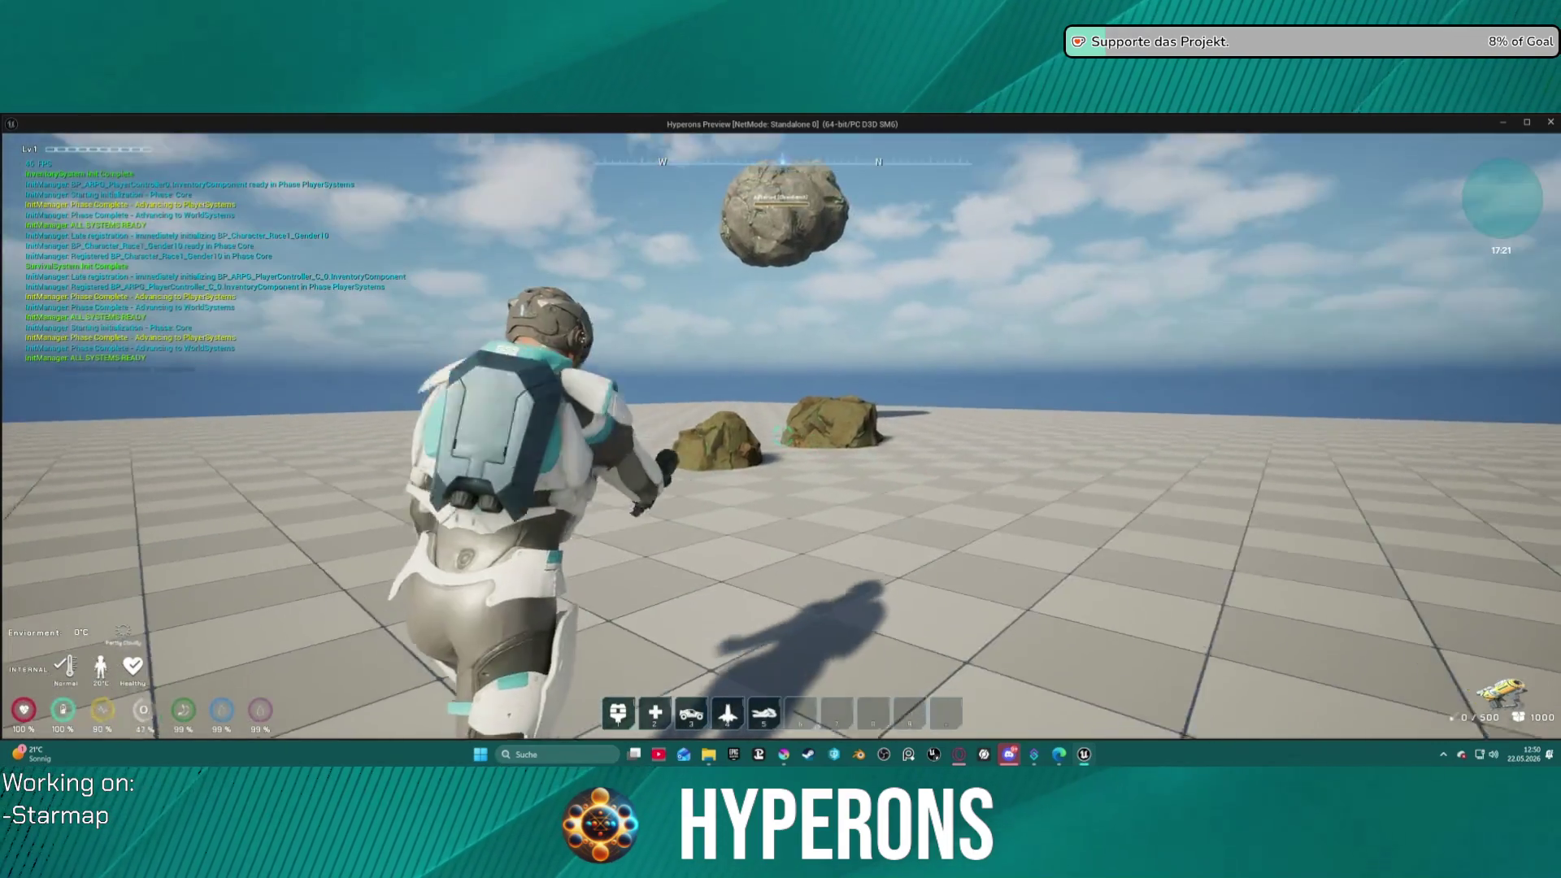
click(783, 439)
drag(783, 439, 782, 439)
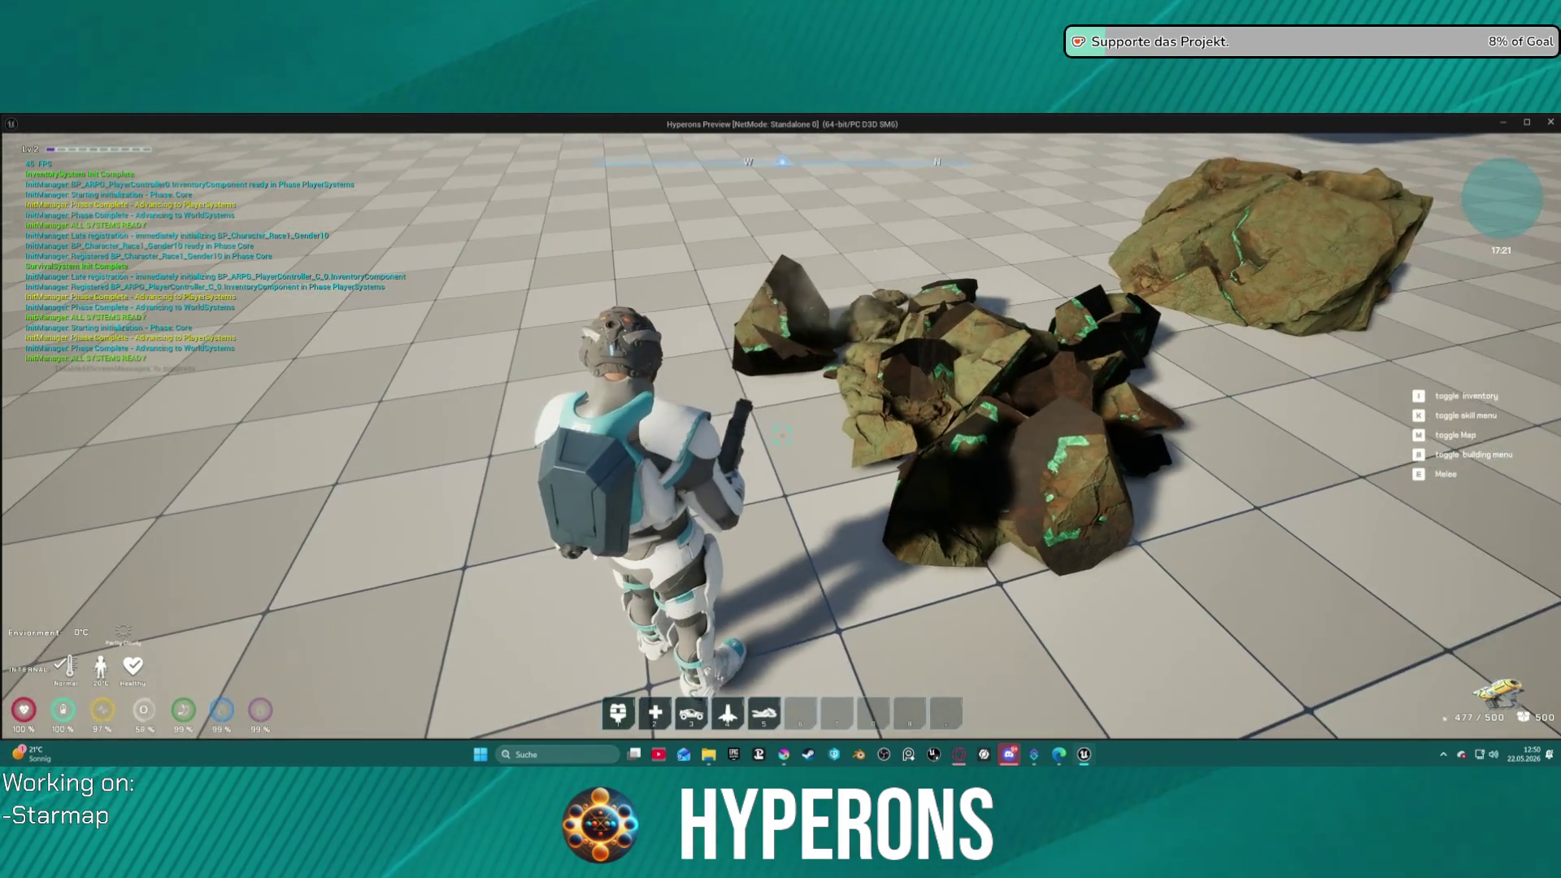
key(i)
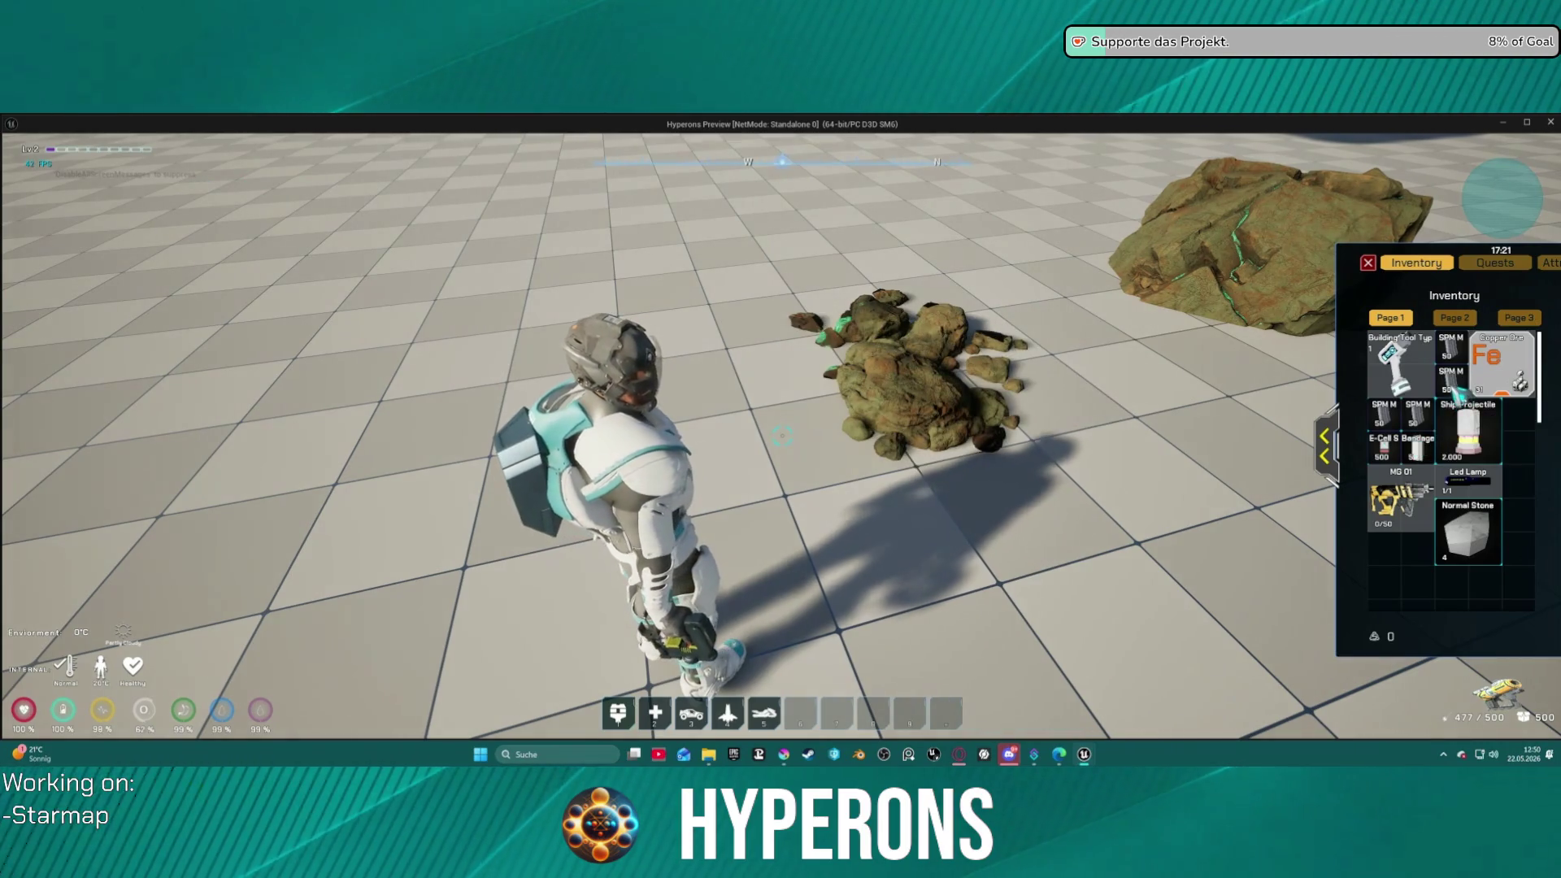
mouse_move(1545, 375)
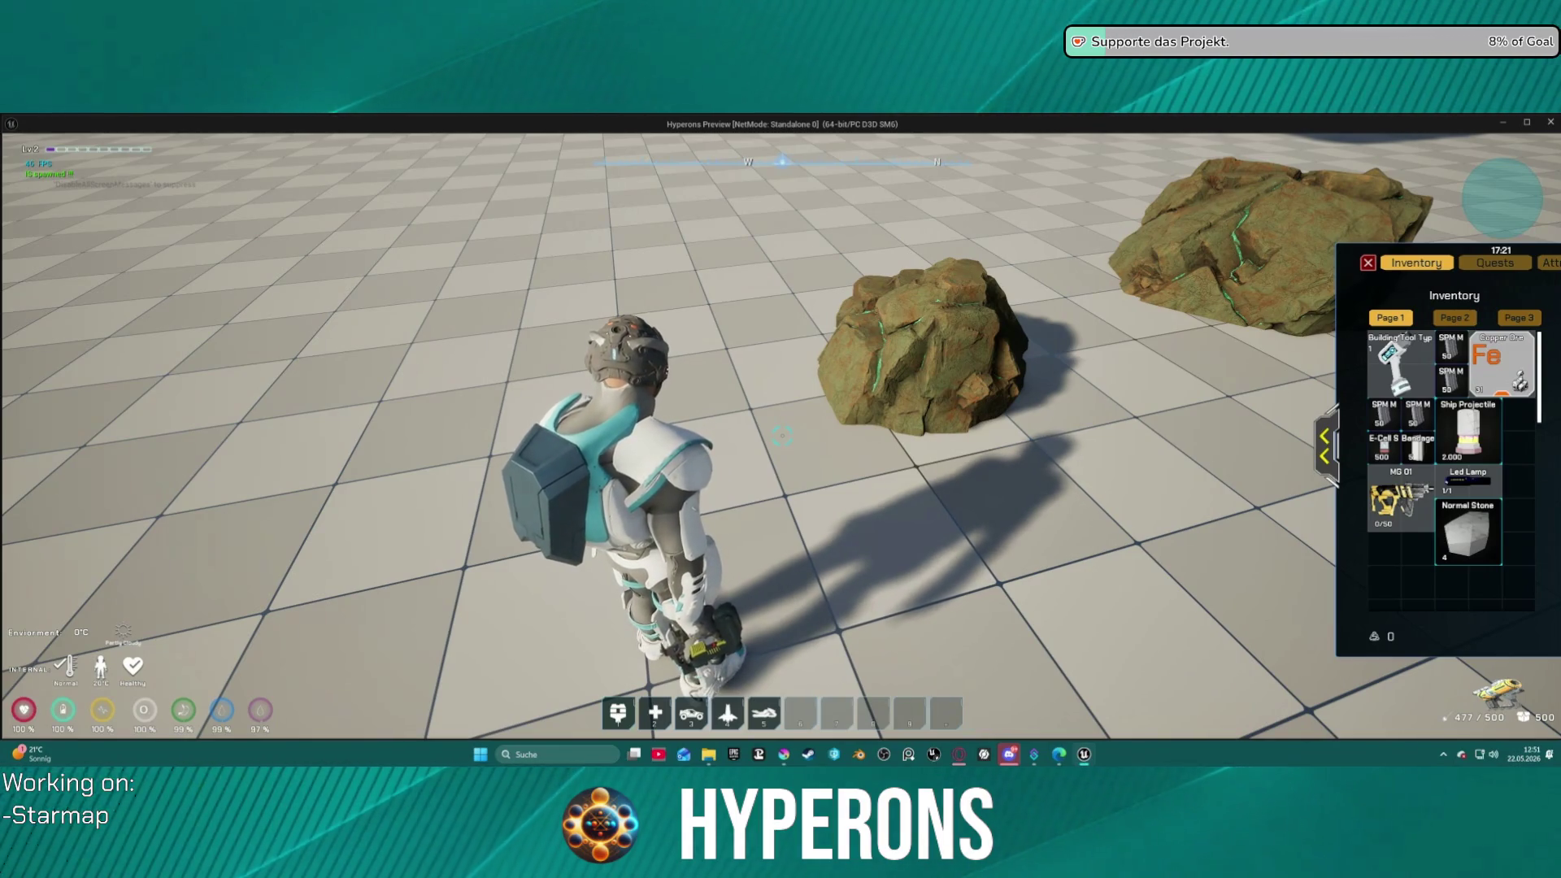
key(Escape)
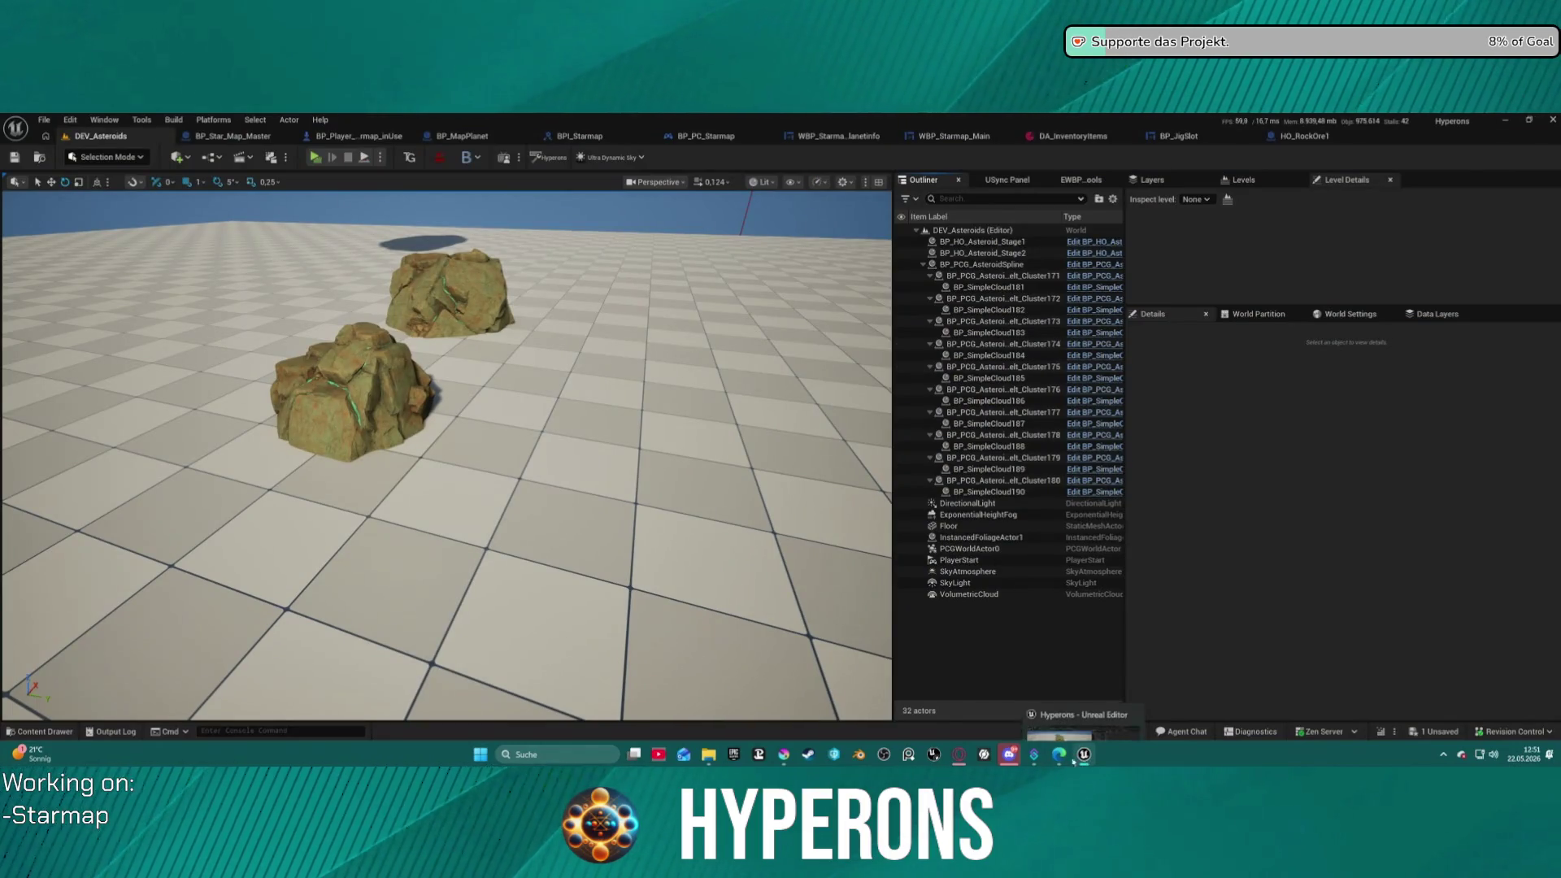
click(786, 756)
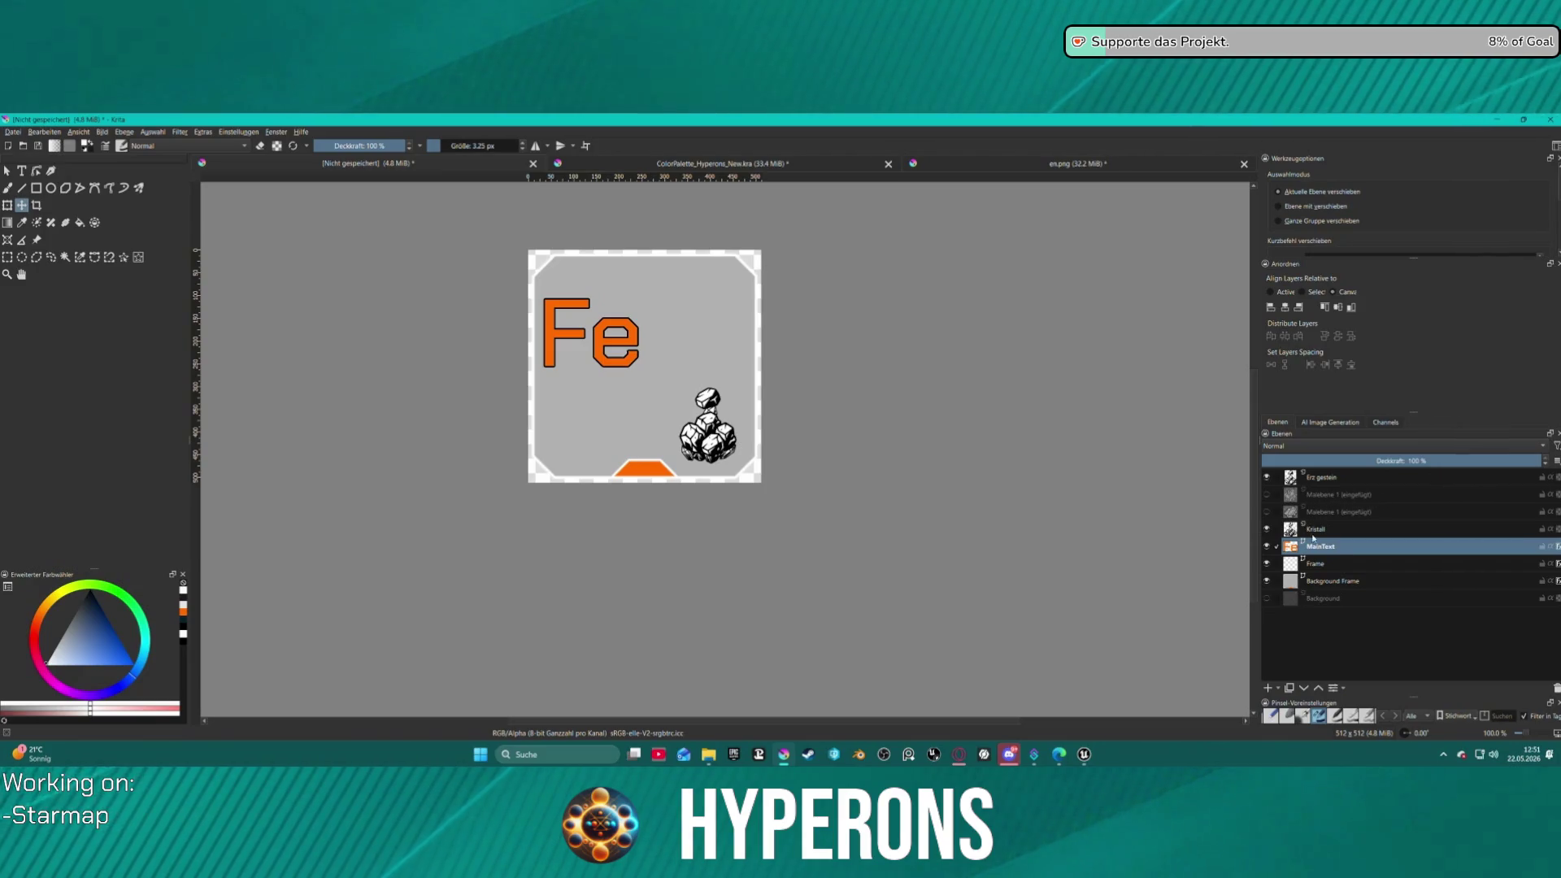
- Hide the Kristall overlay and scale the Erz gestein rocks up, nudging them right
mouse_move(1344, 539)
click(1333, 478)
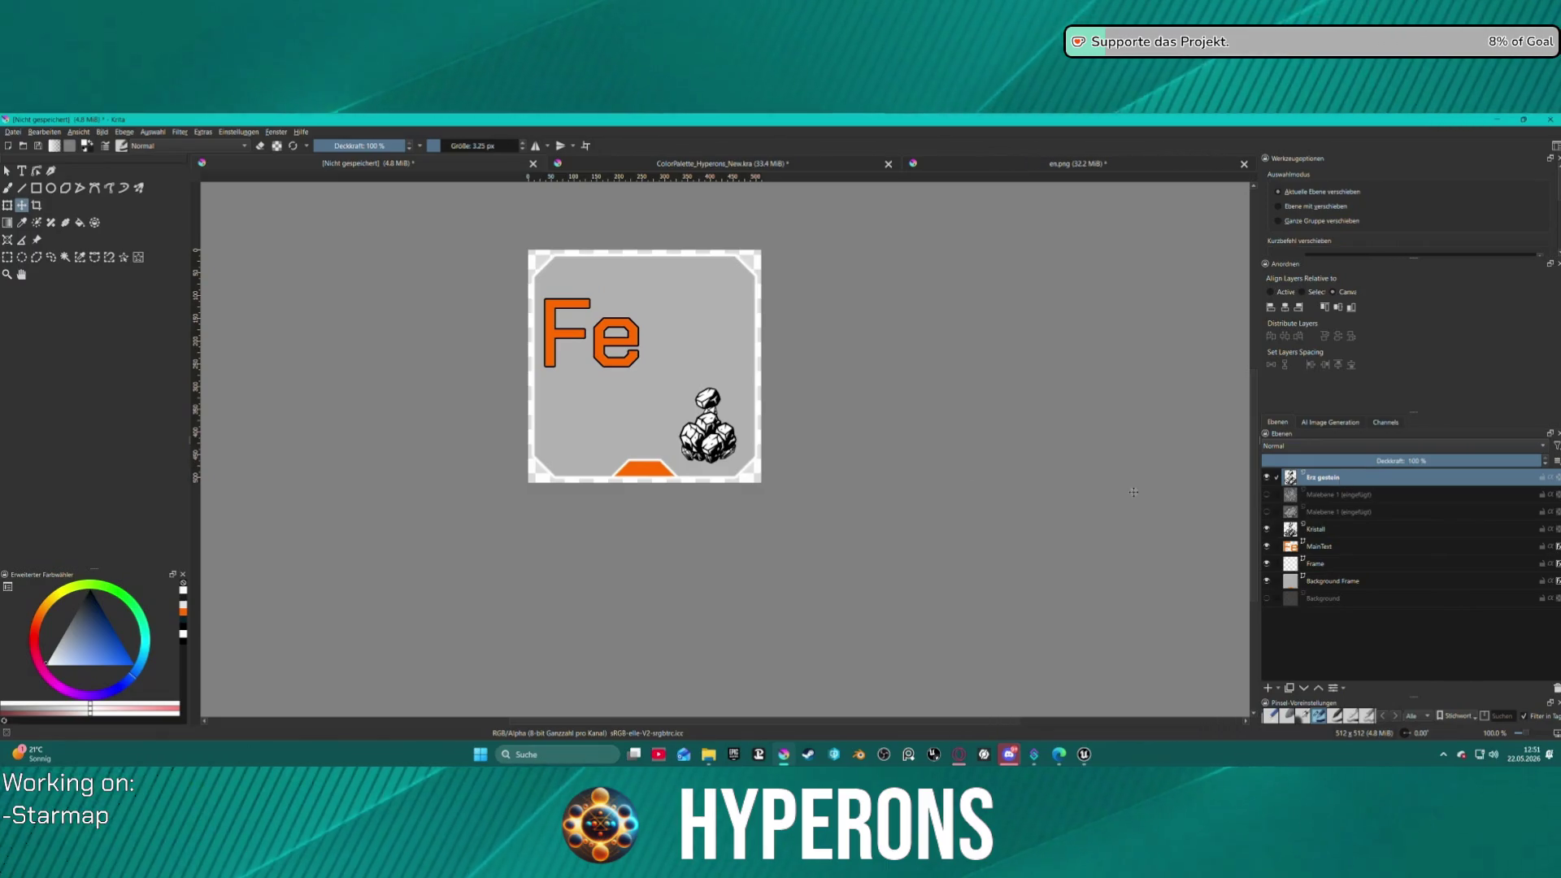
click(1267, 529)
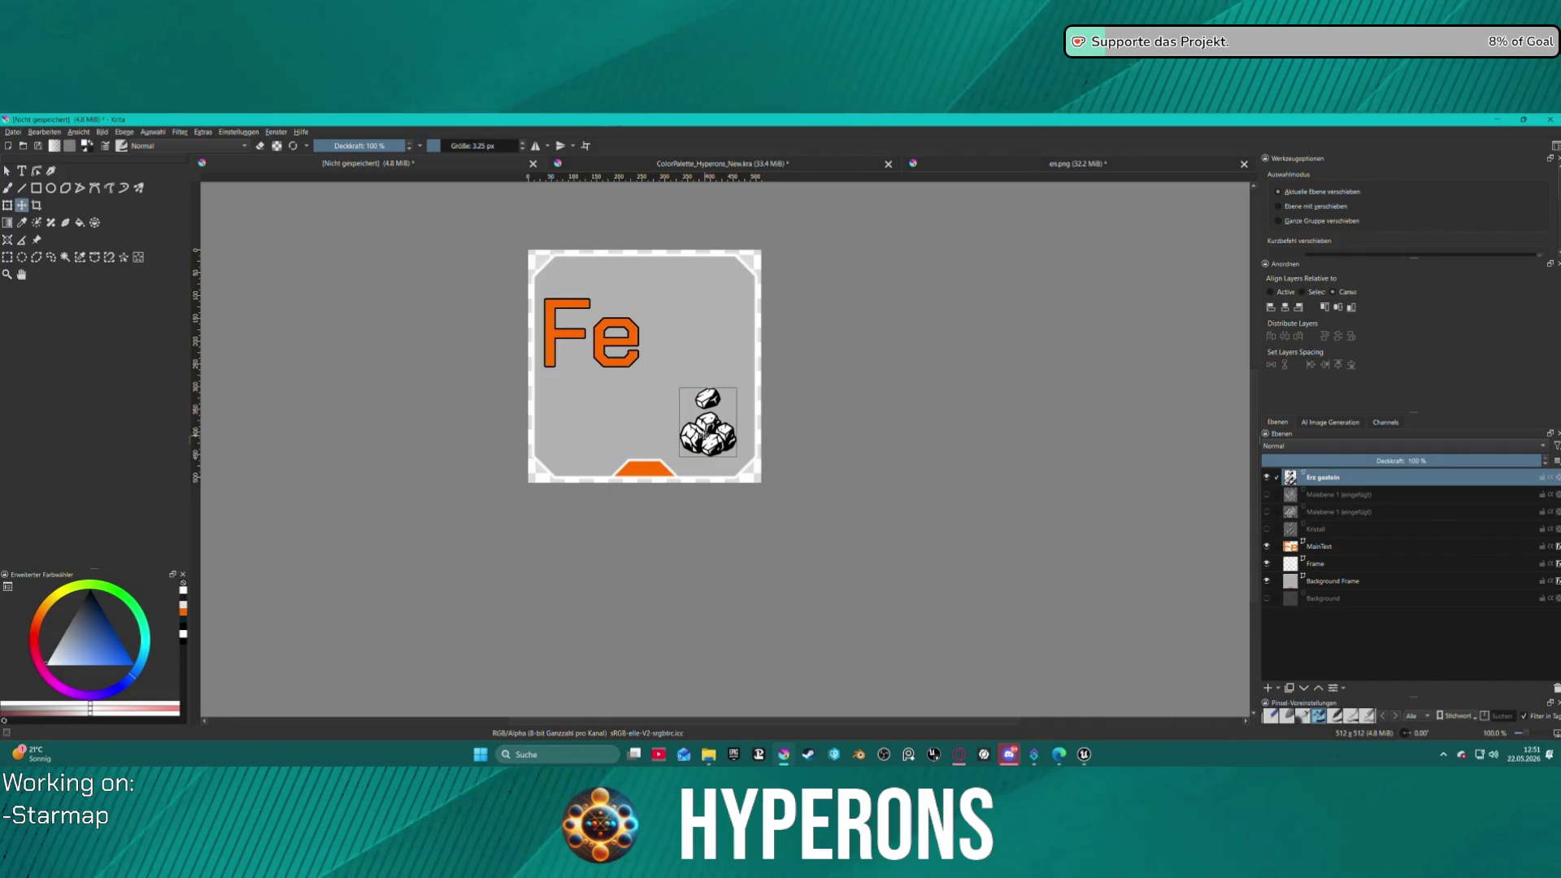
click(6, 206)
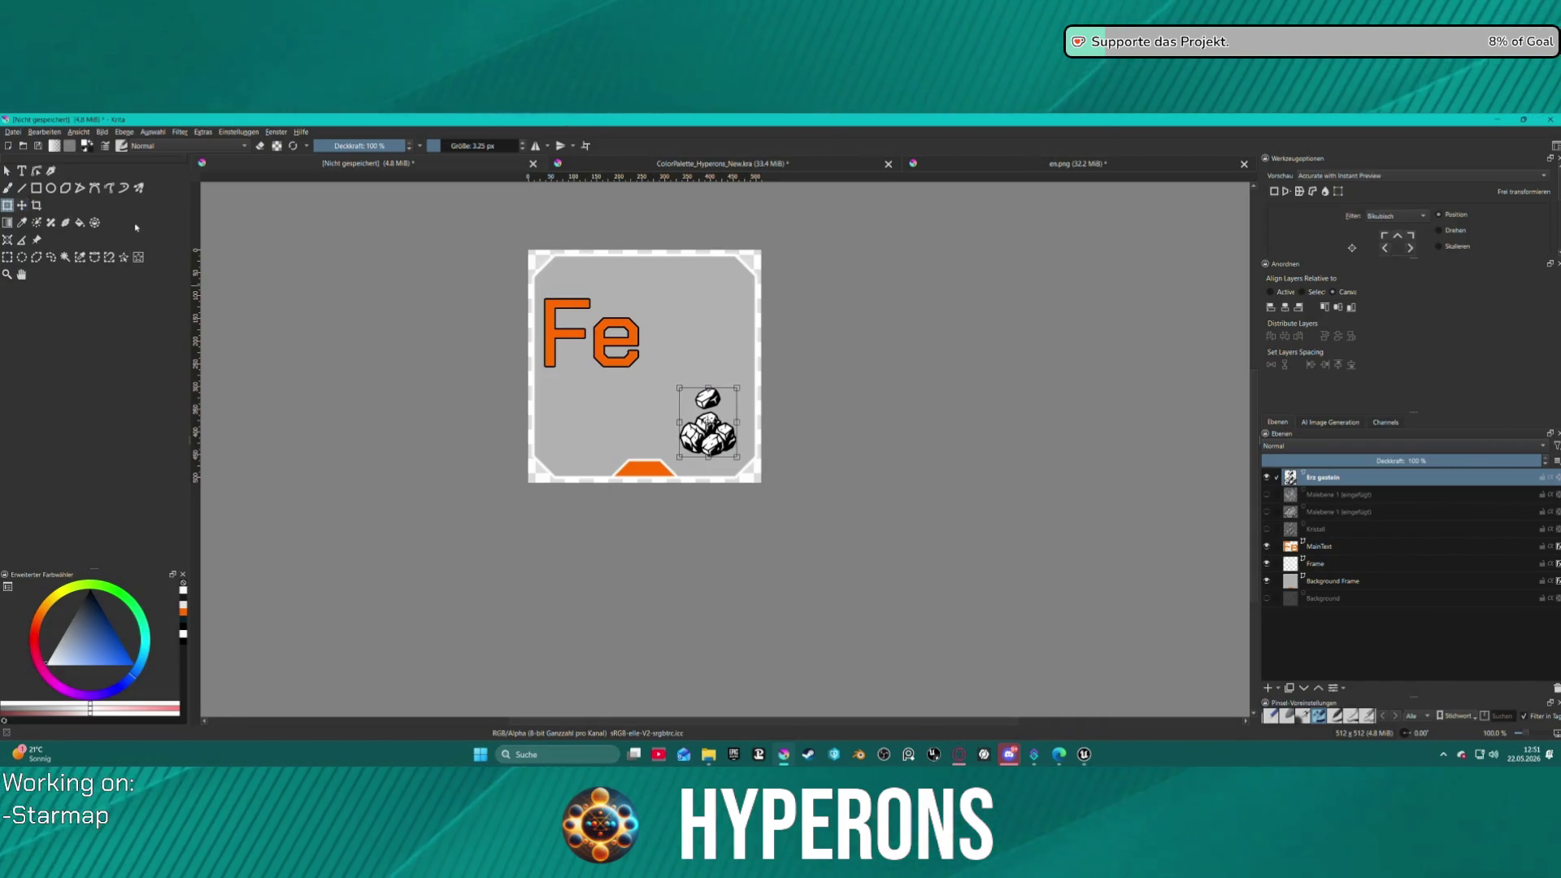
drag(680, 388, 650, 352)
drag(701, 415, 706, 413)
- Centre the MainText Fe lettering vertically on the icon
click(1323, 550)
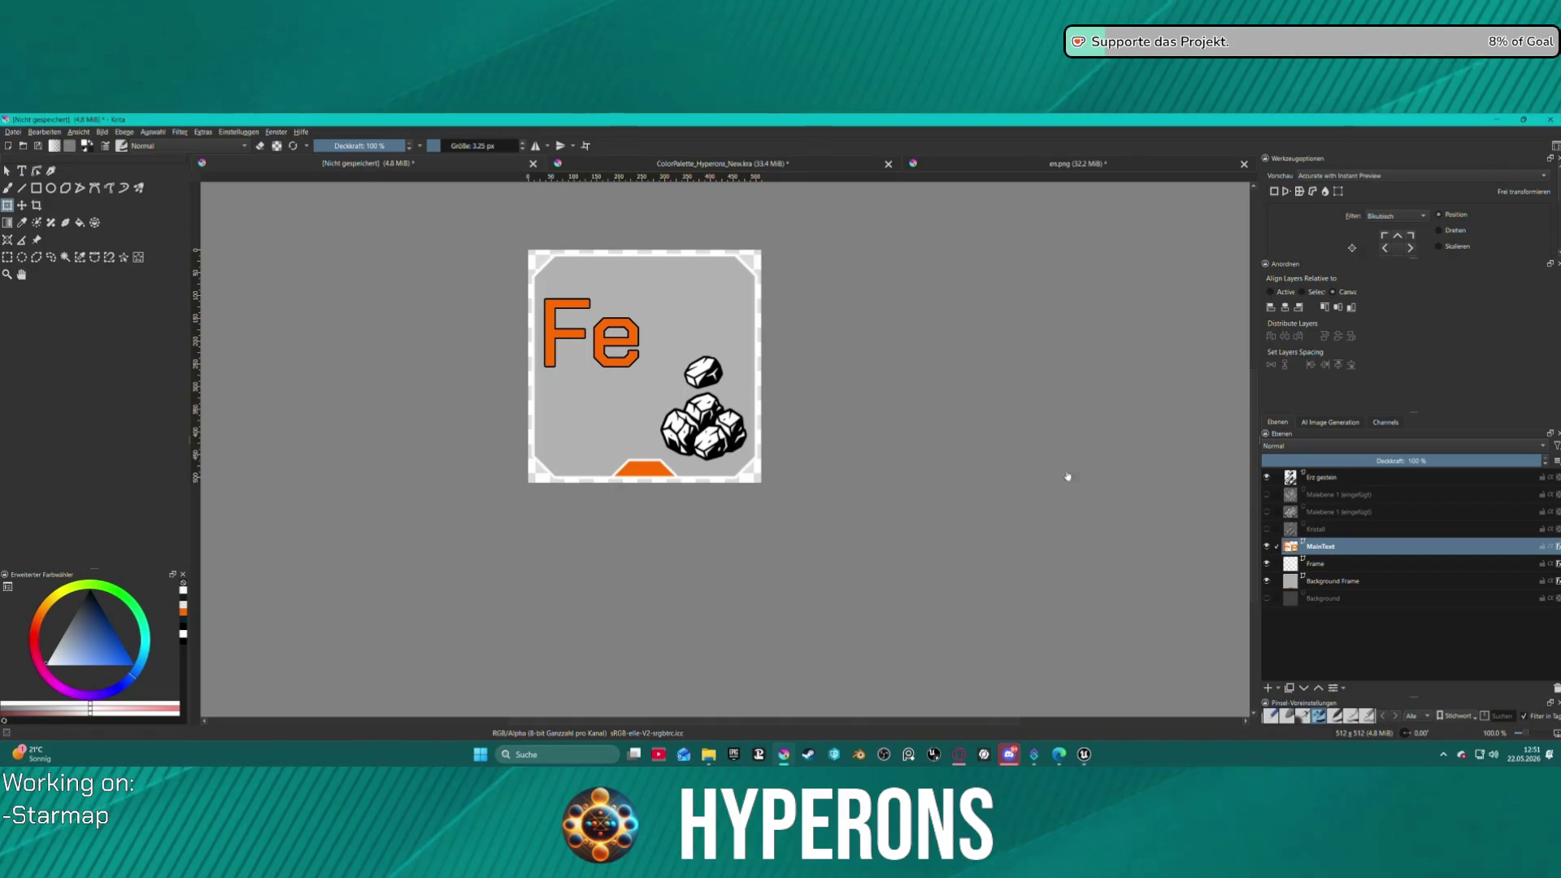
click(551, 307)
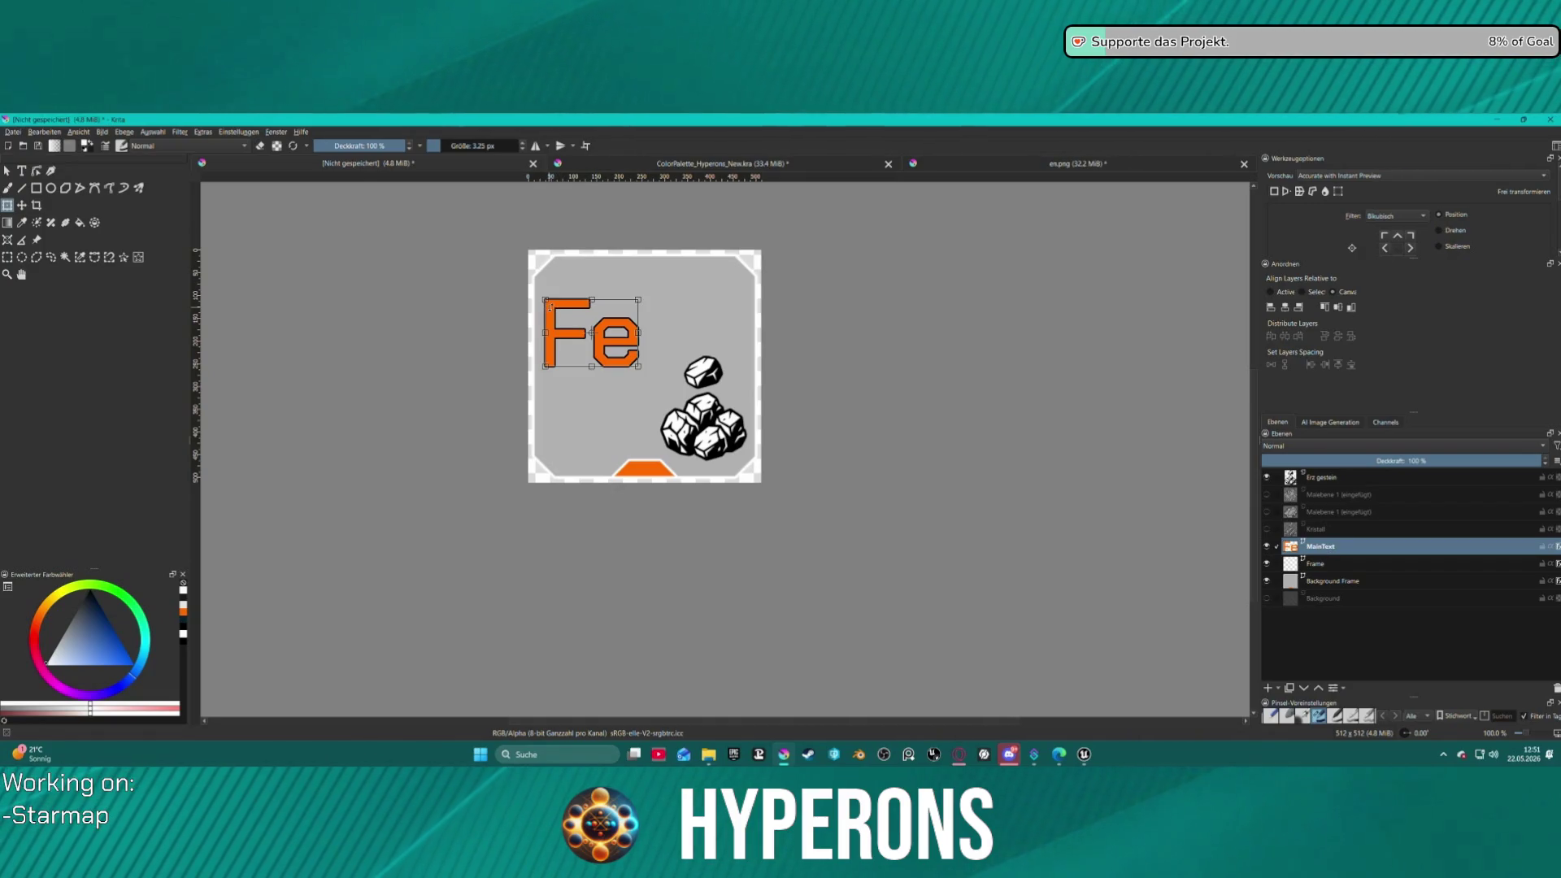
click(1334, 309)
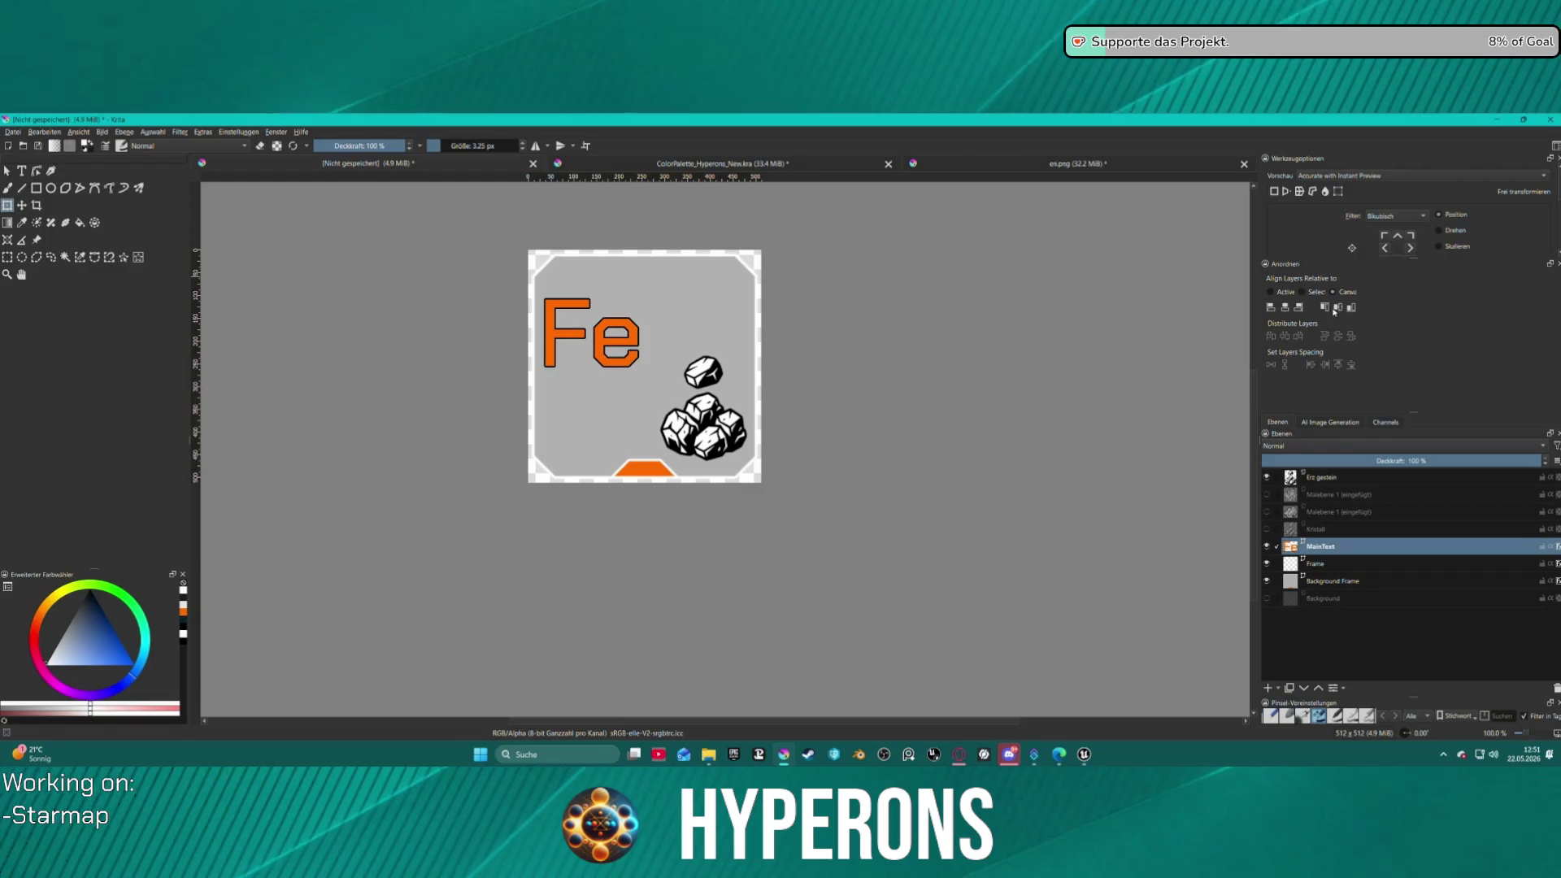
click(1338, 309)
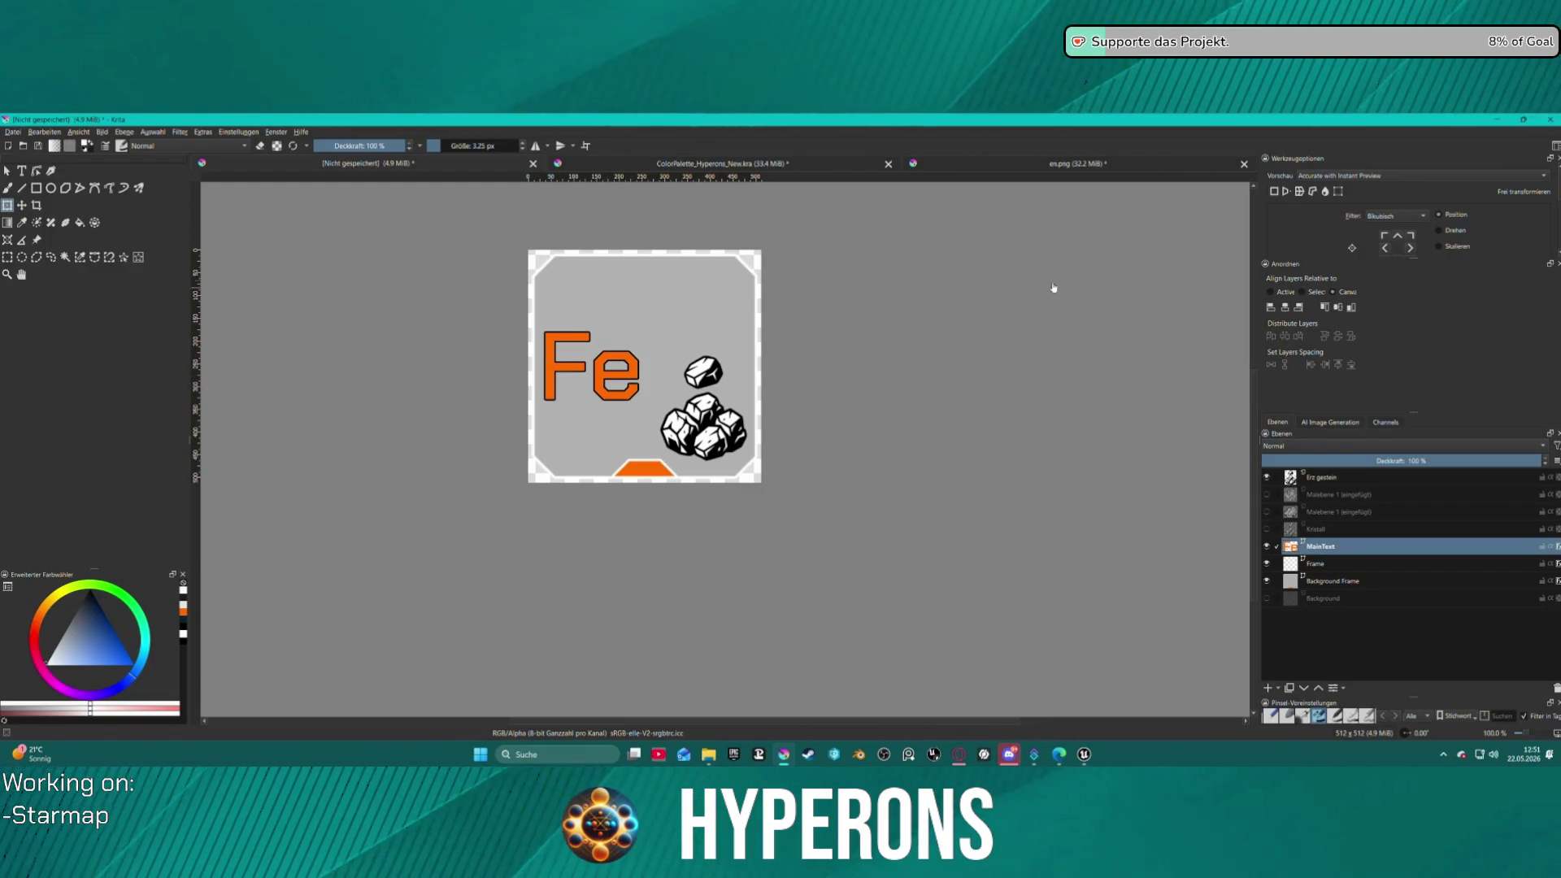
click(1123, 292)
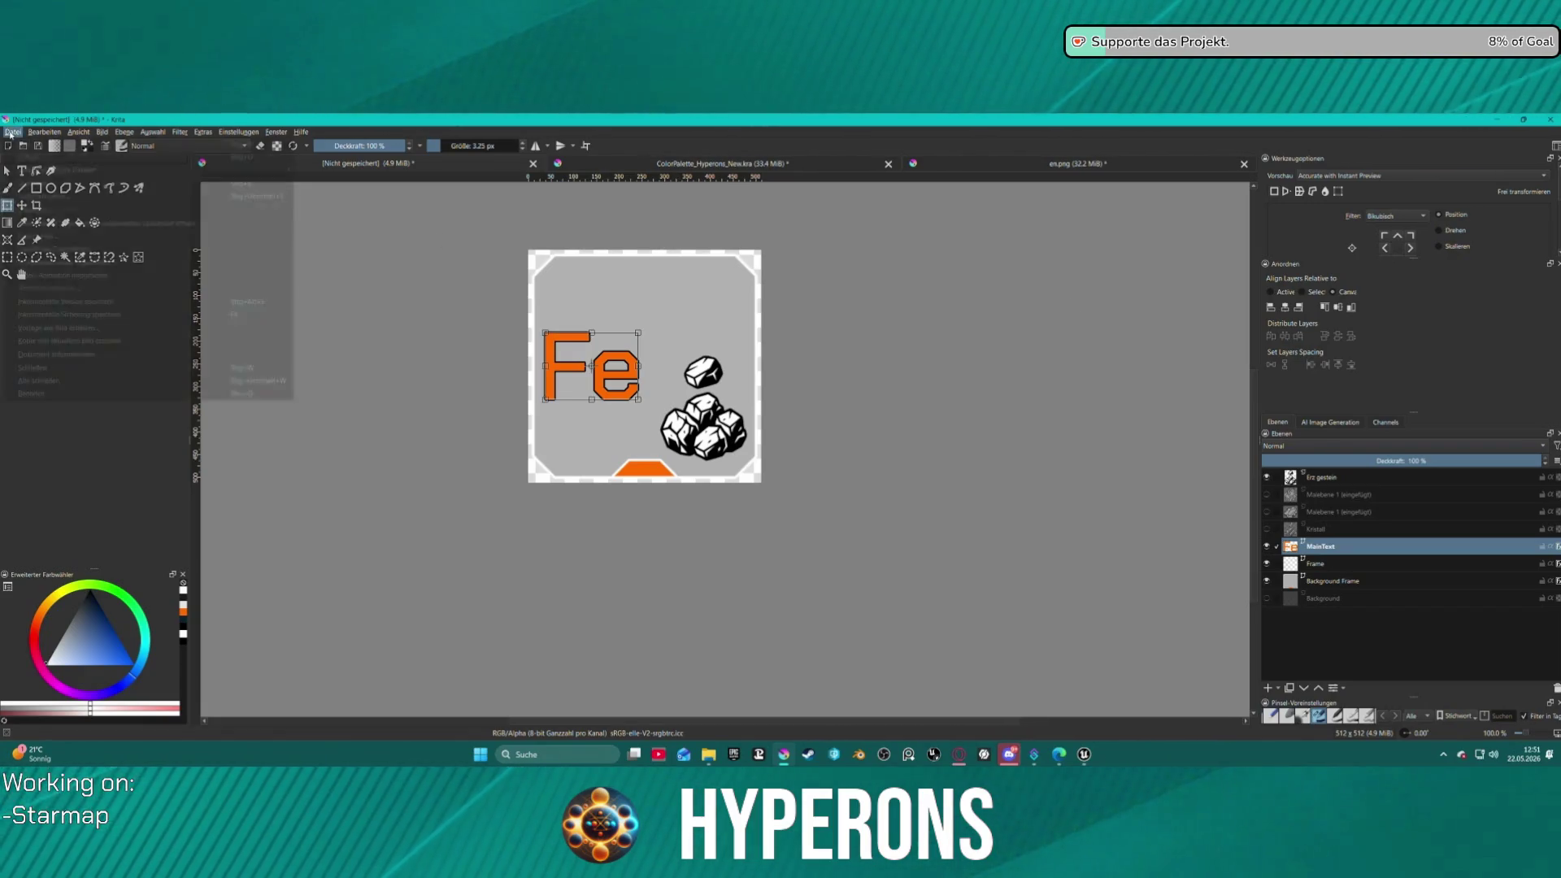
- Export the revised Fe icon as T_Ressouce_Test.png with the default PNG options
click(44, 132)
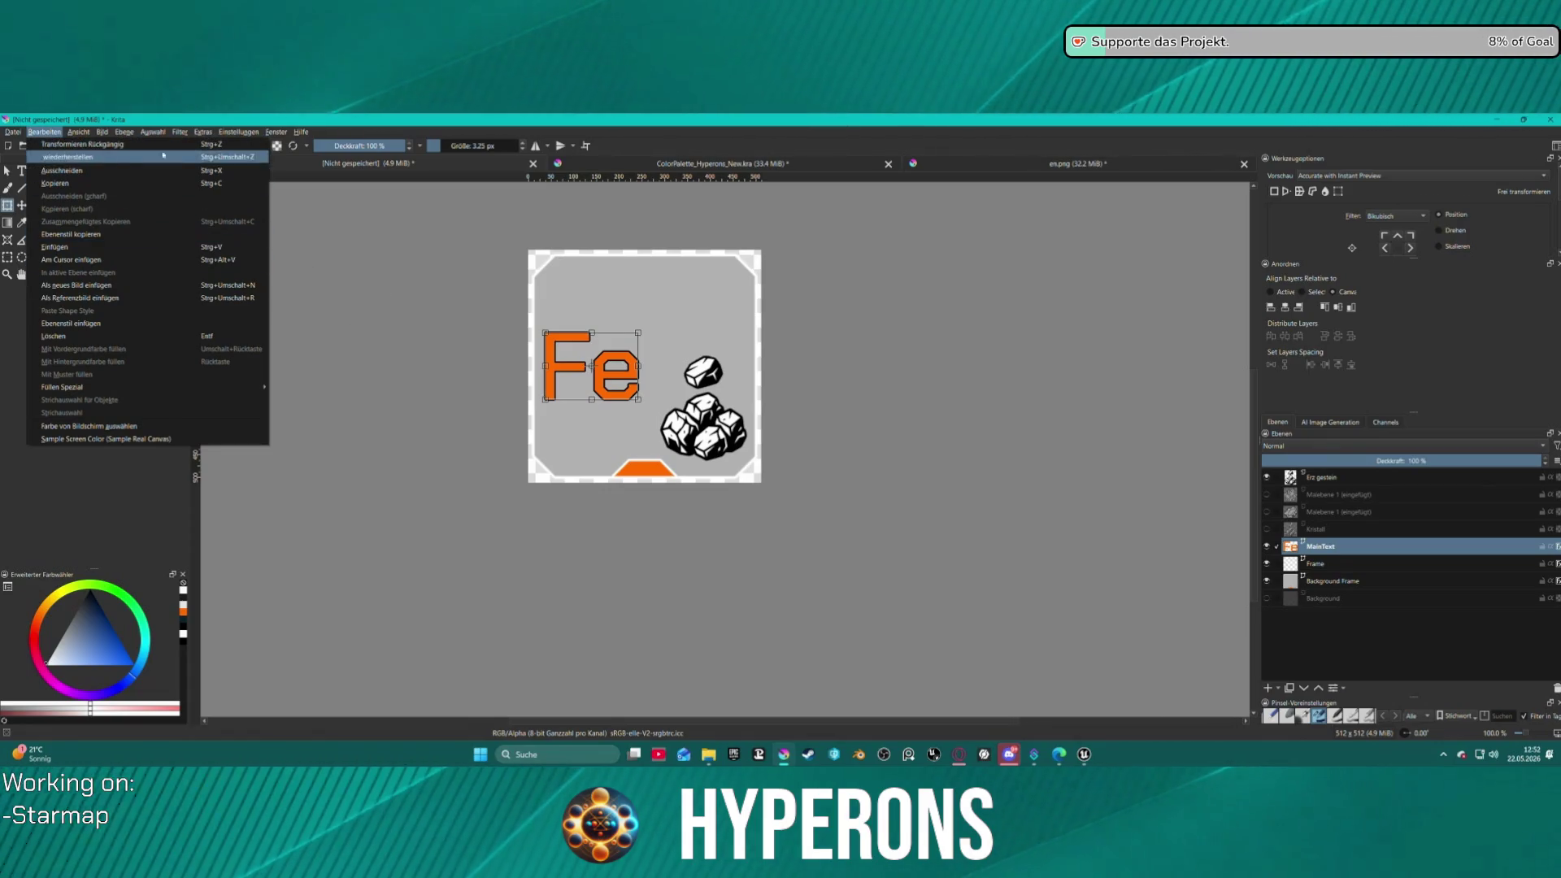
click(470, 271)
click(12, 132)
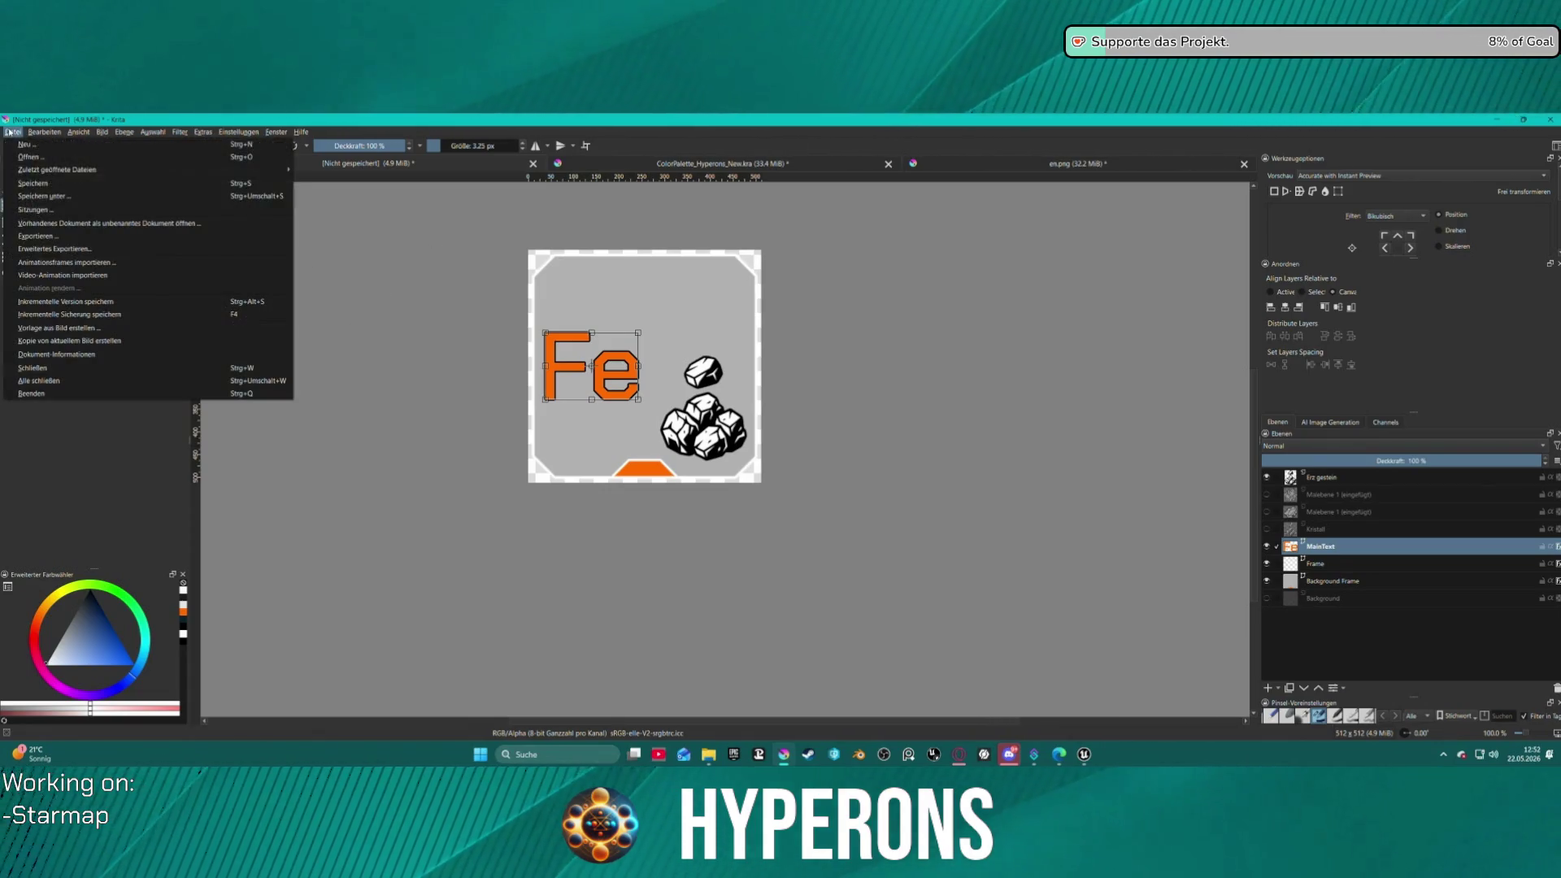
click(93, 256)
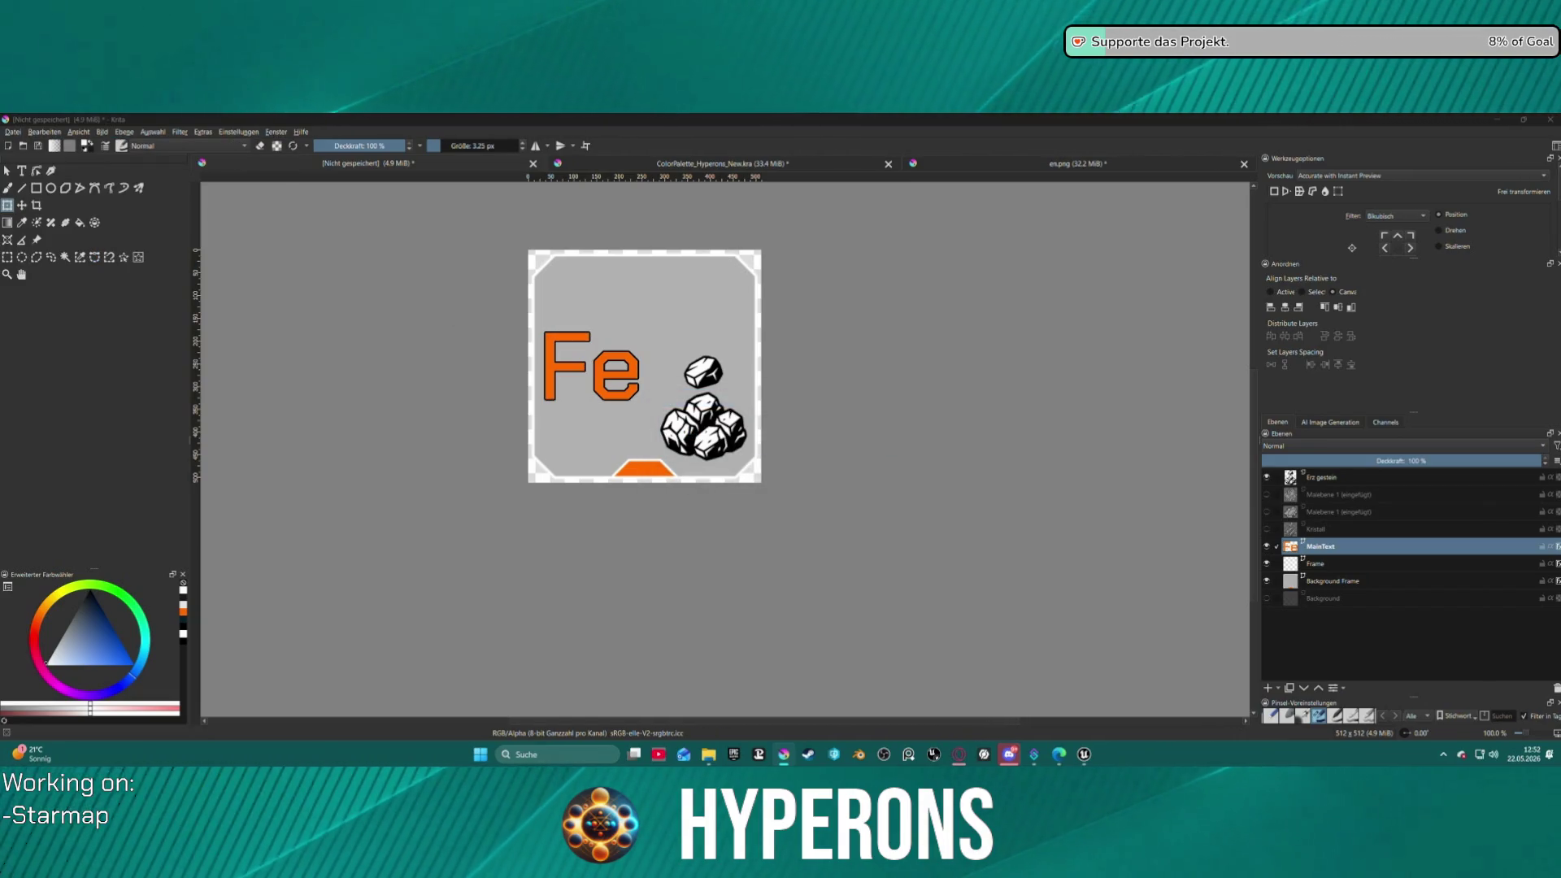
key(Return)
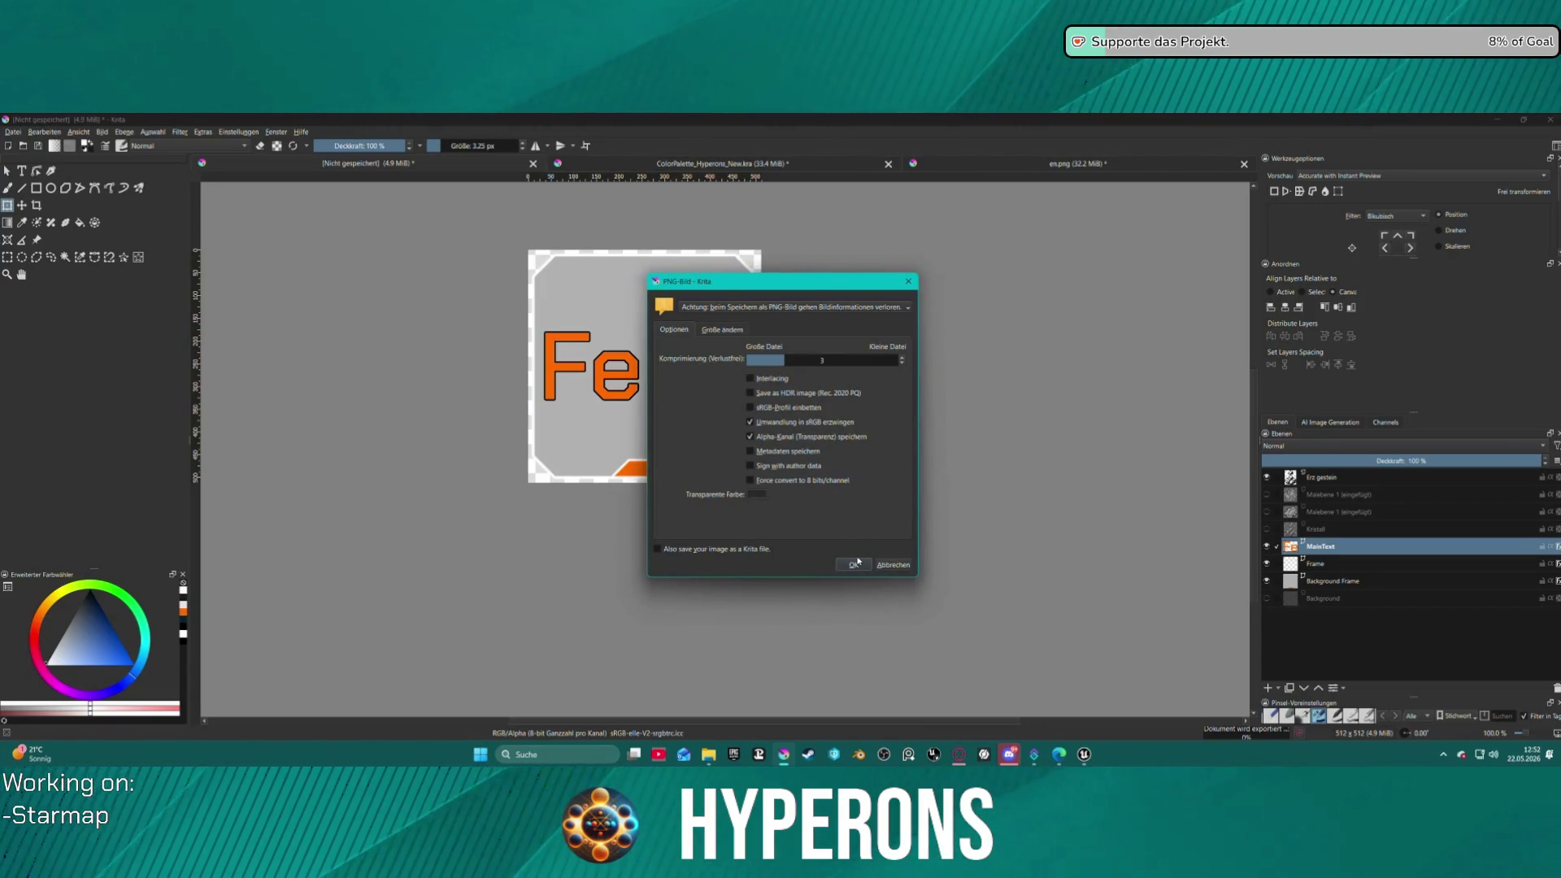
click(854, 565)
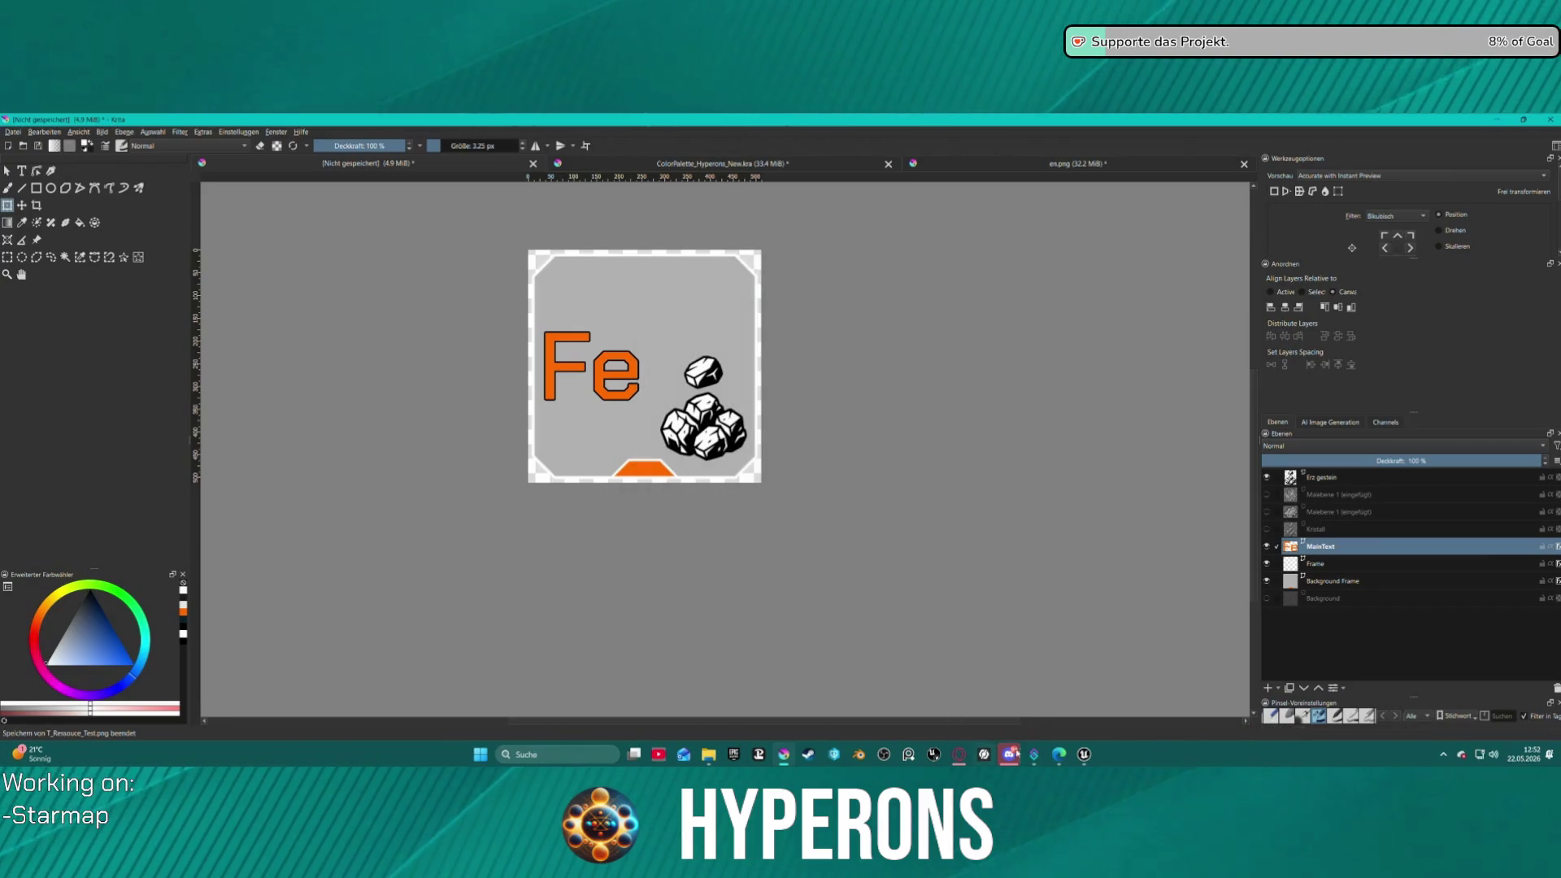
mouse_move(1086, 756)
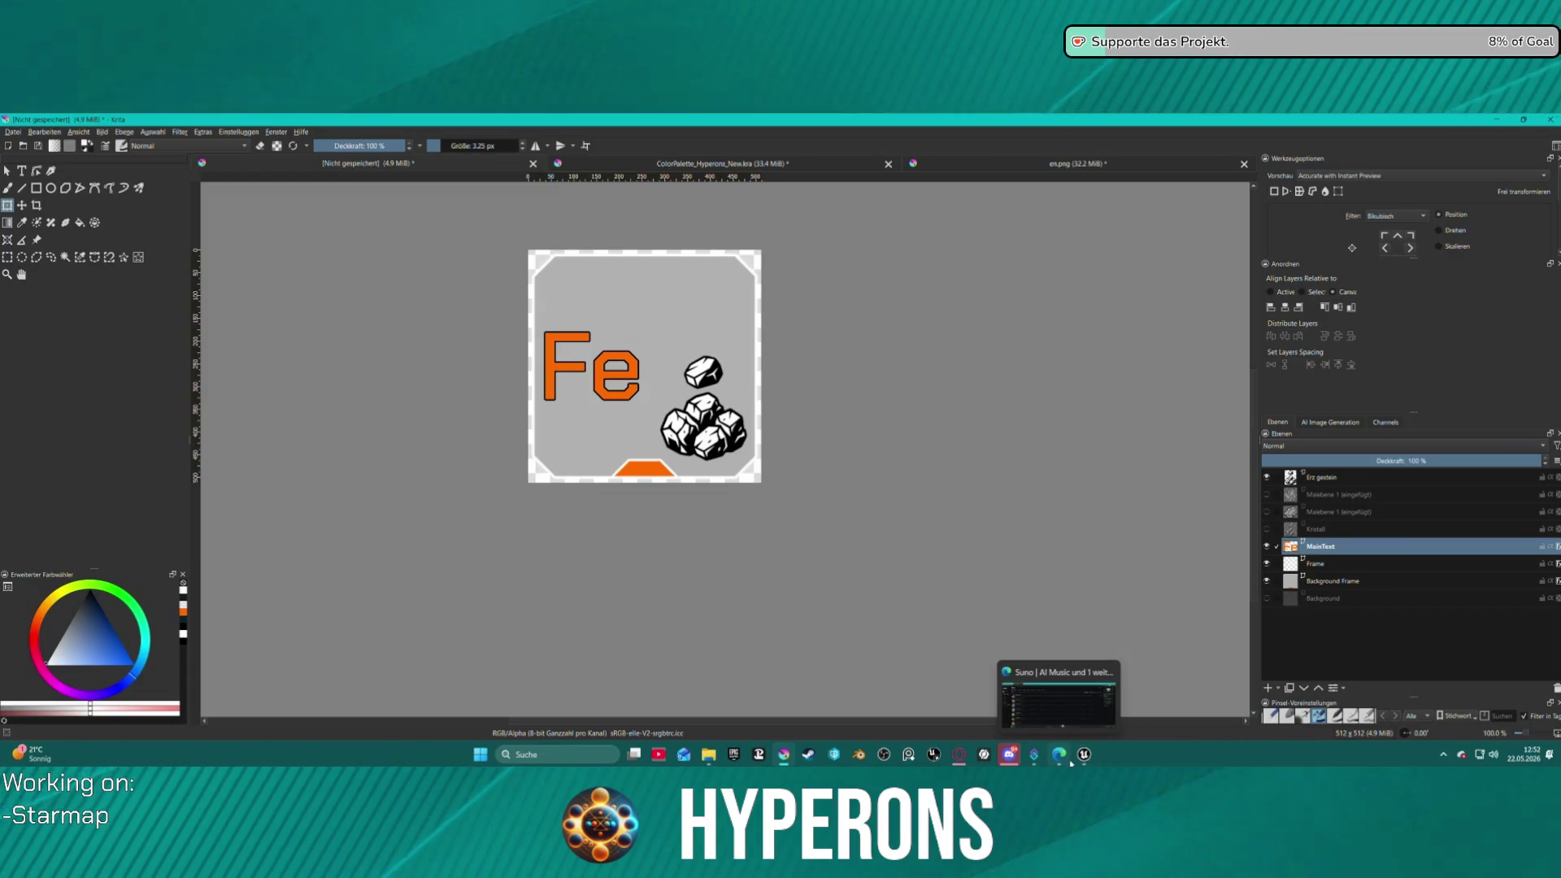
- Reimport T_Ressouce_Test from the new PNG in UI/Icons and open it in the texture editor
click(1084, 754)
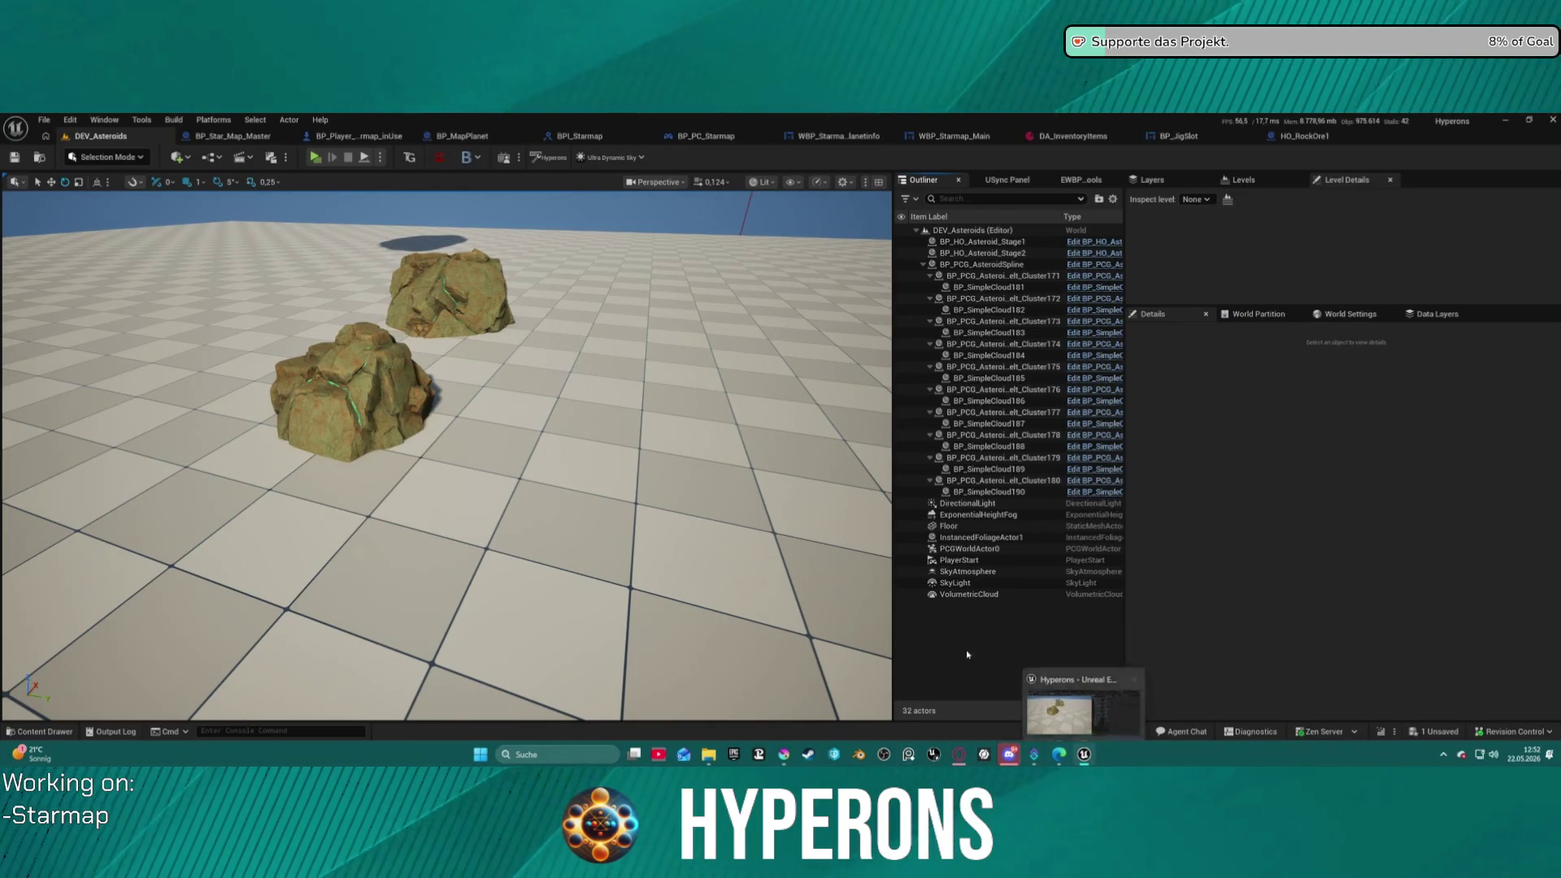
click(718, 523)
key(ctrl+space)
right_click(330, 537)
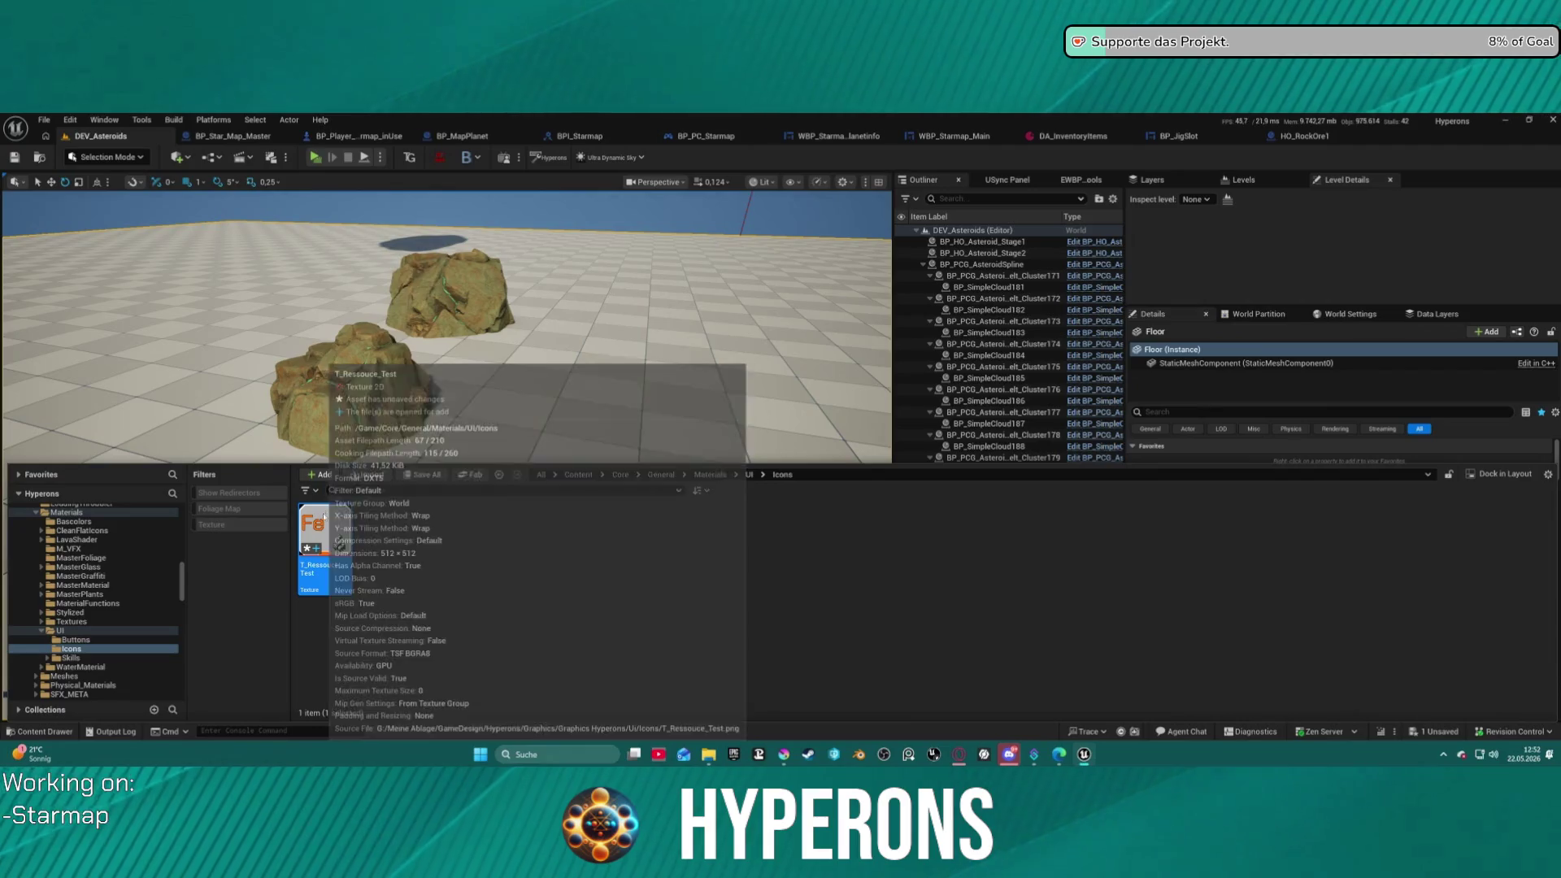
click(380, 385)
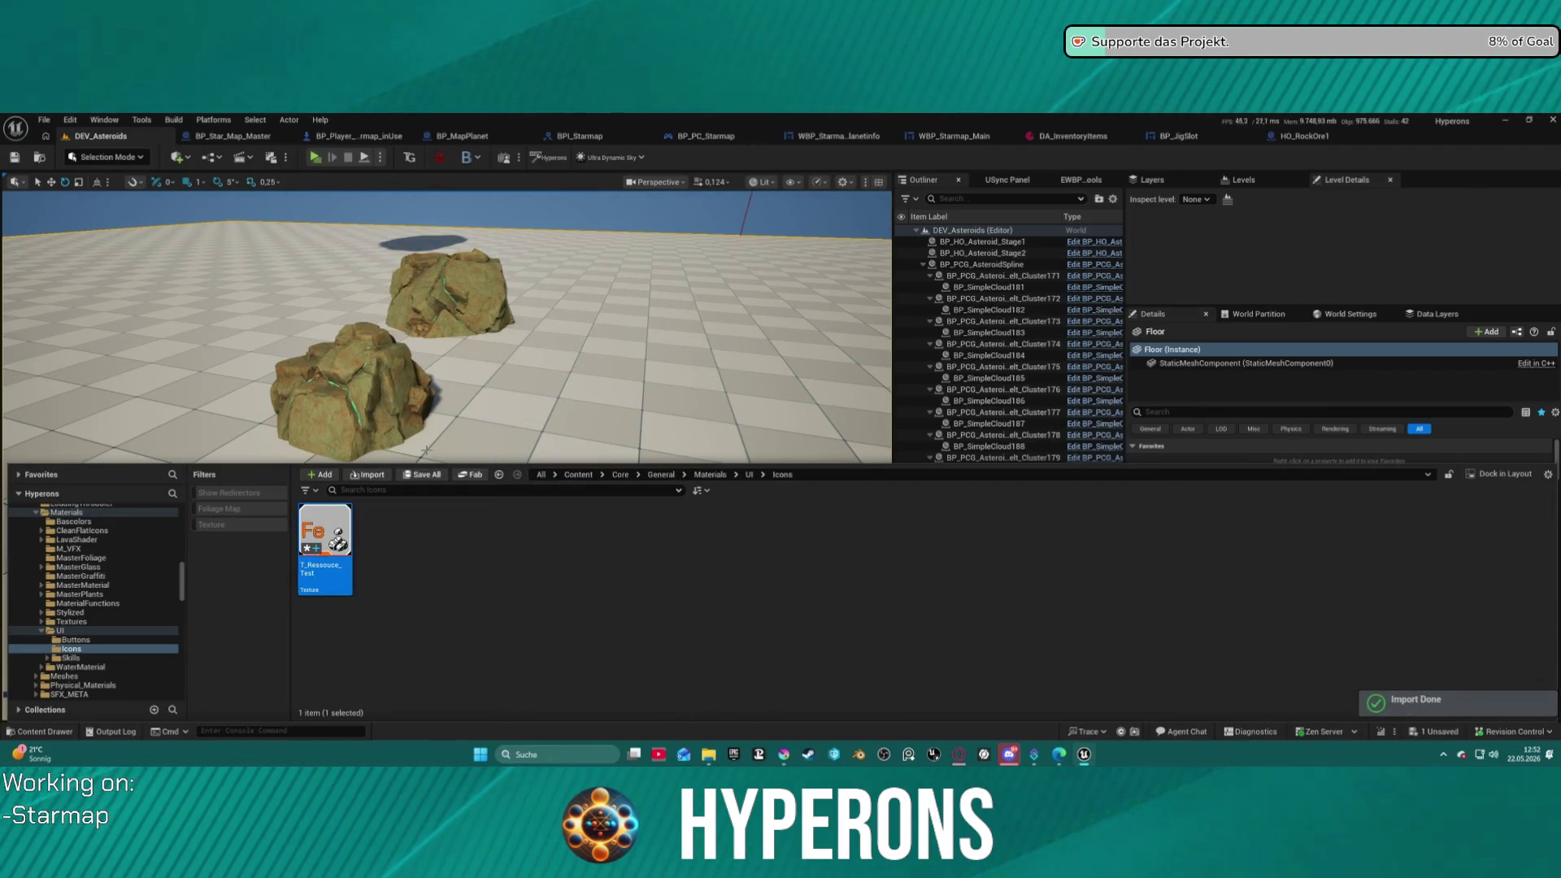
click(427, 563)
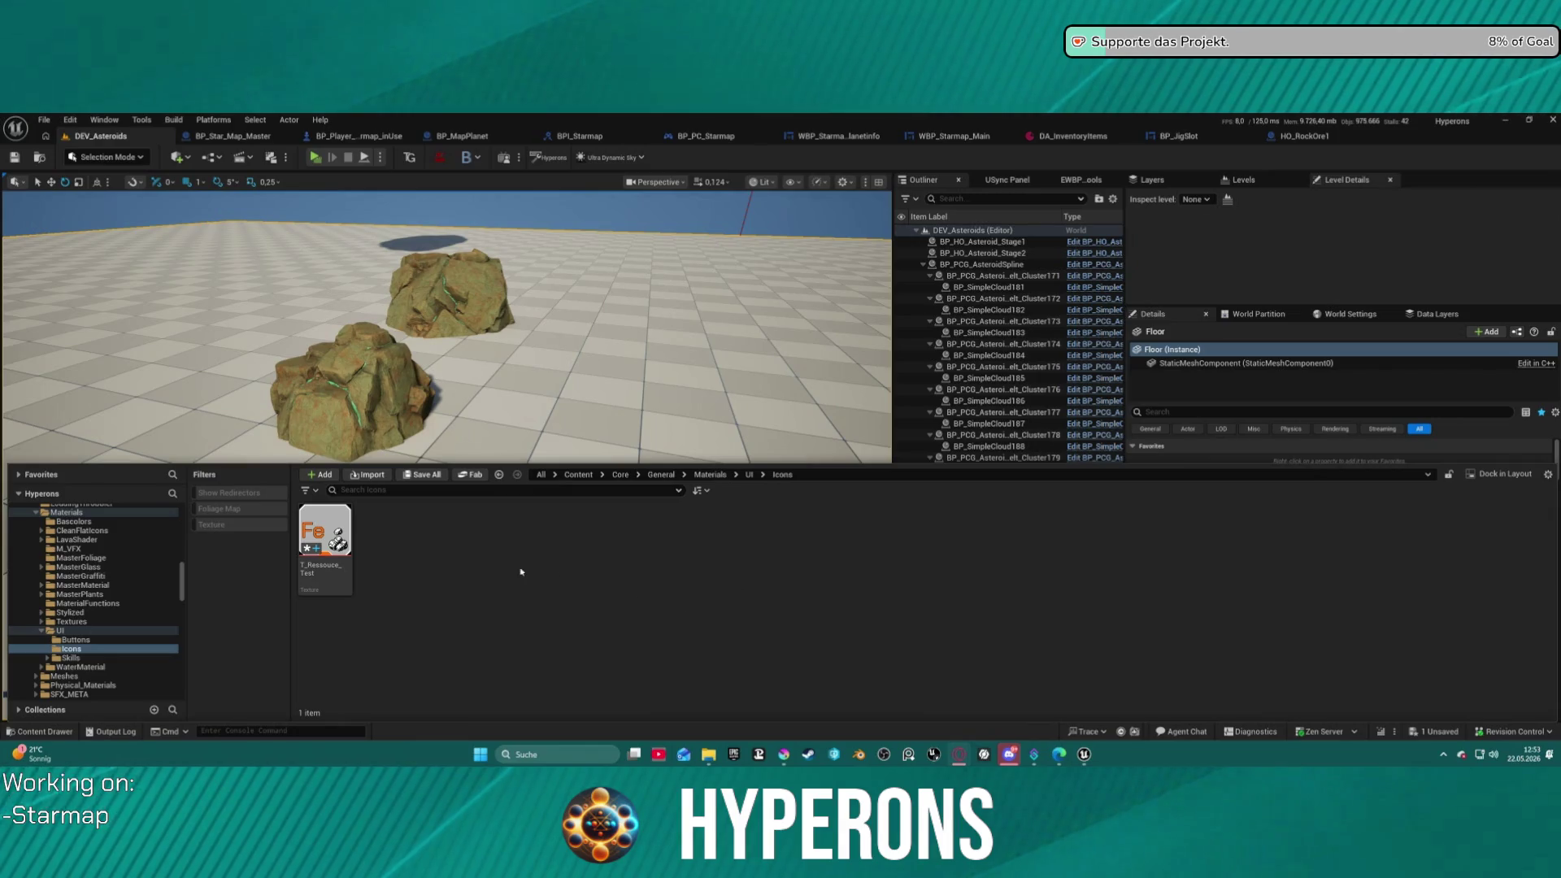
click(334, 521)
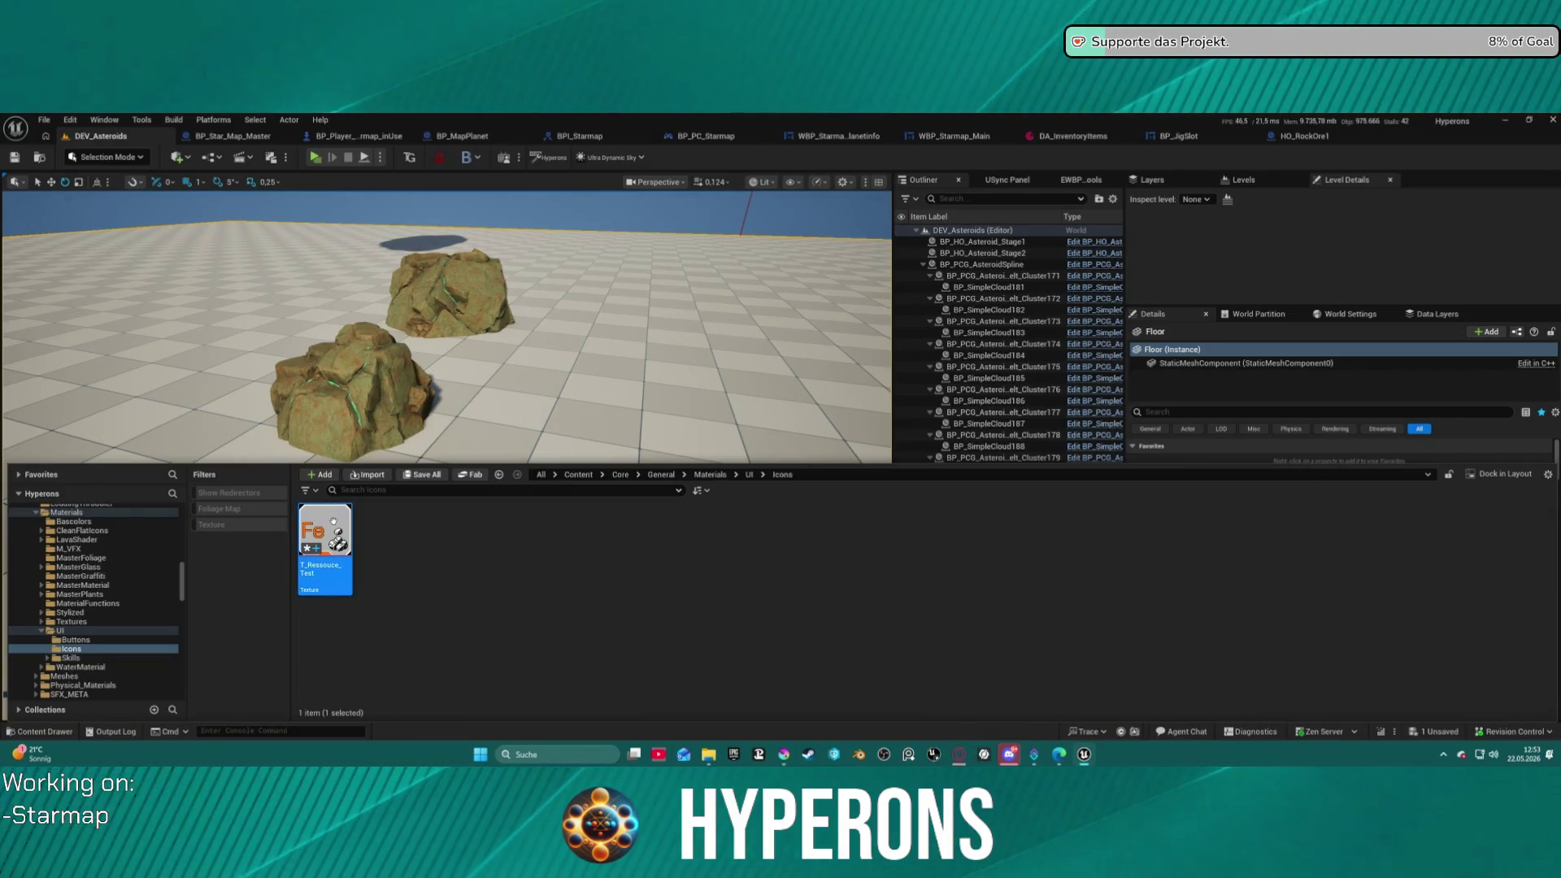
double_click(335, 524)
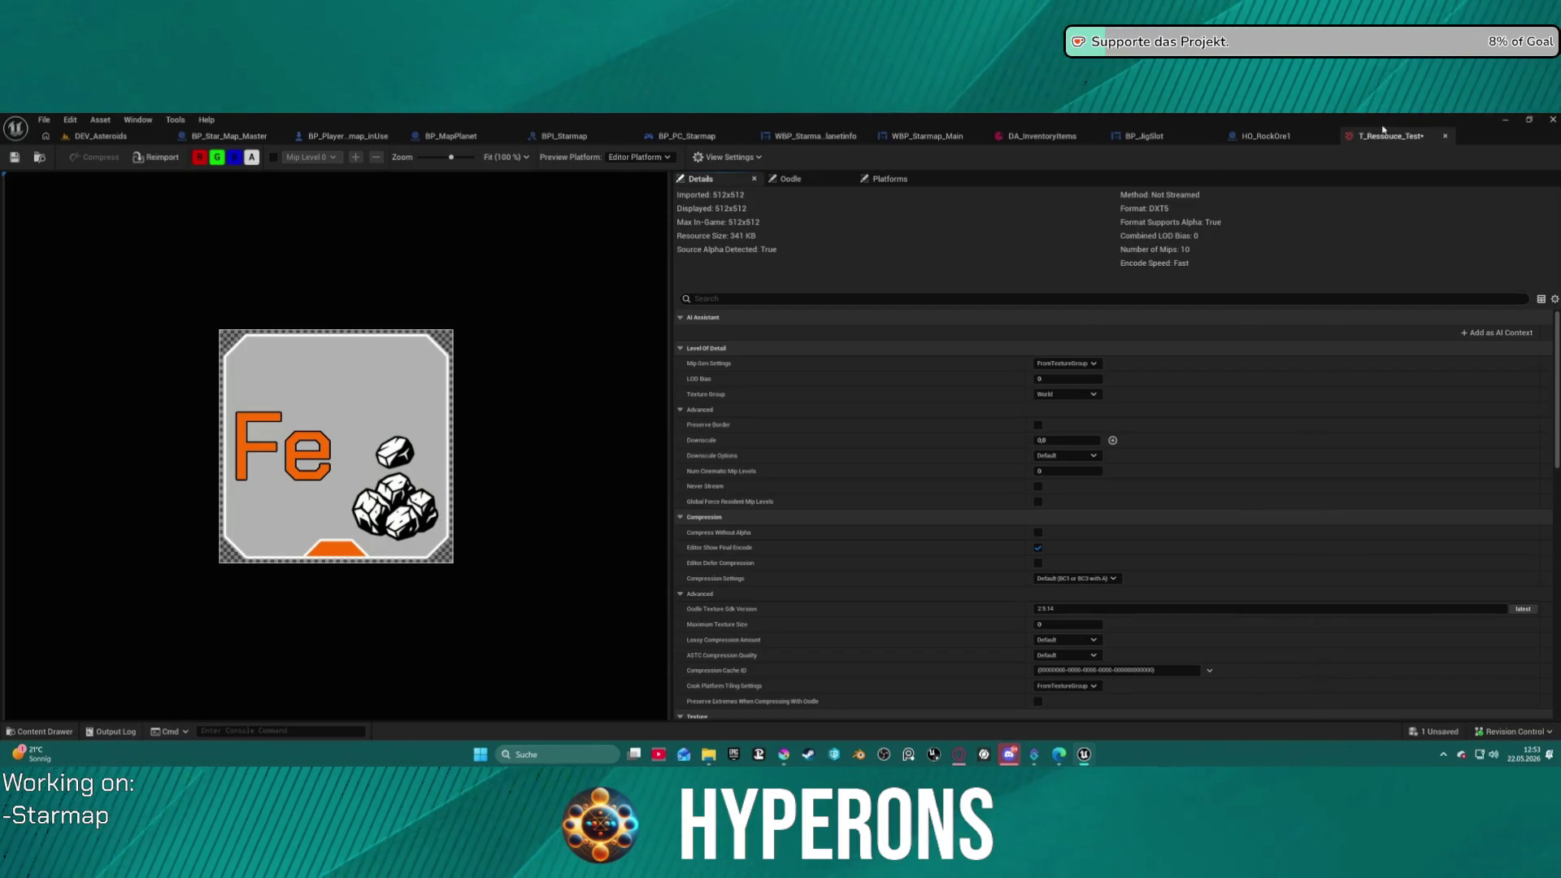
- Close the T_Ressouce_Test texture tab and return to Krita
click(1445, 136)
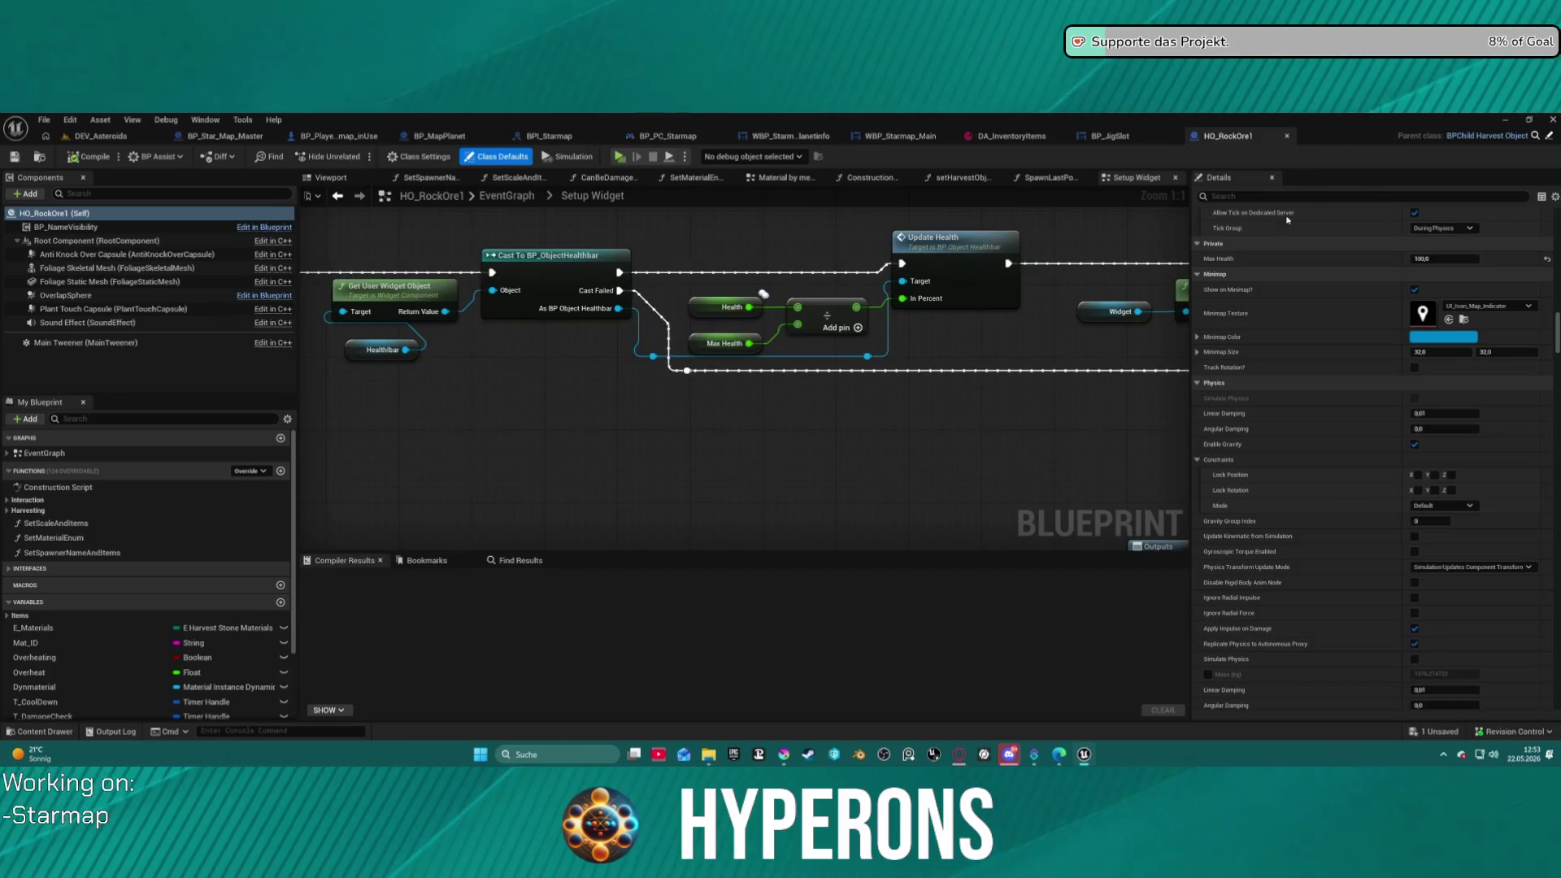
click(784, 755)
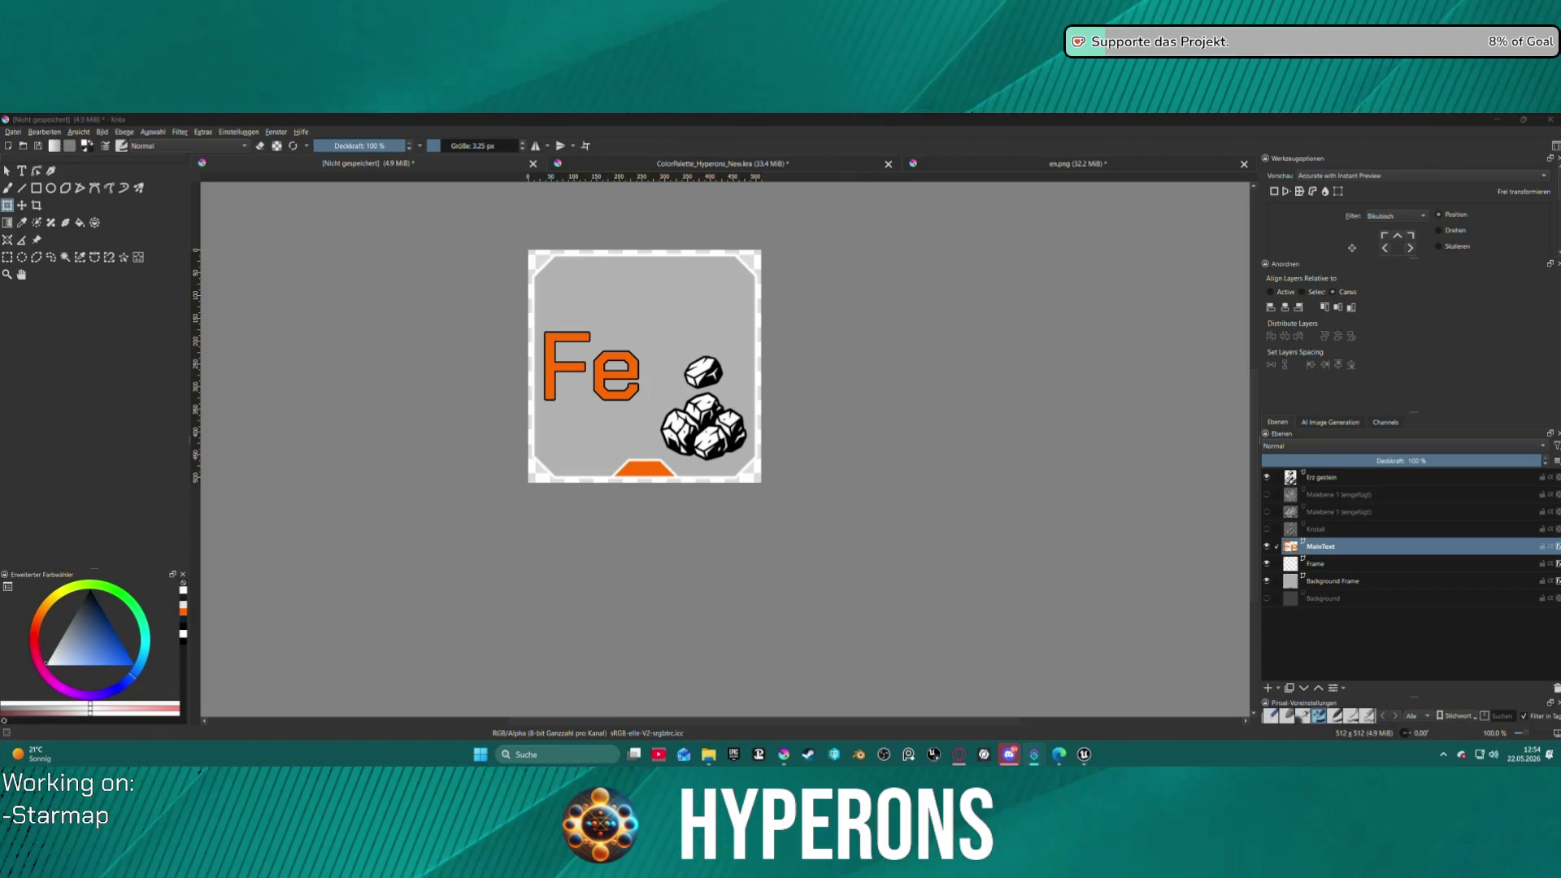
key(alt+Tab)
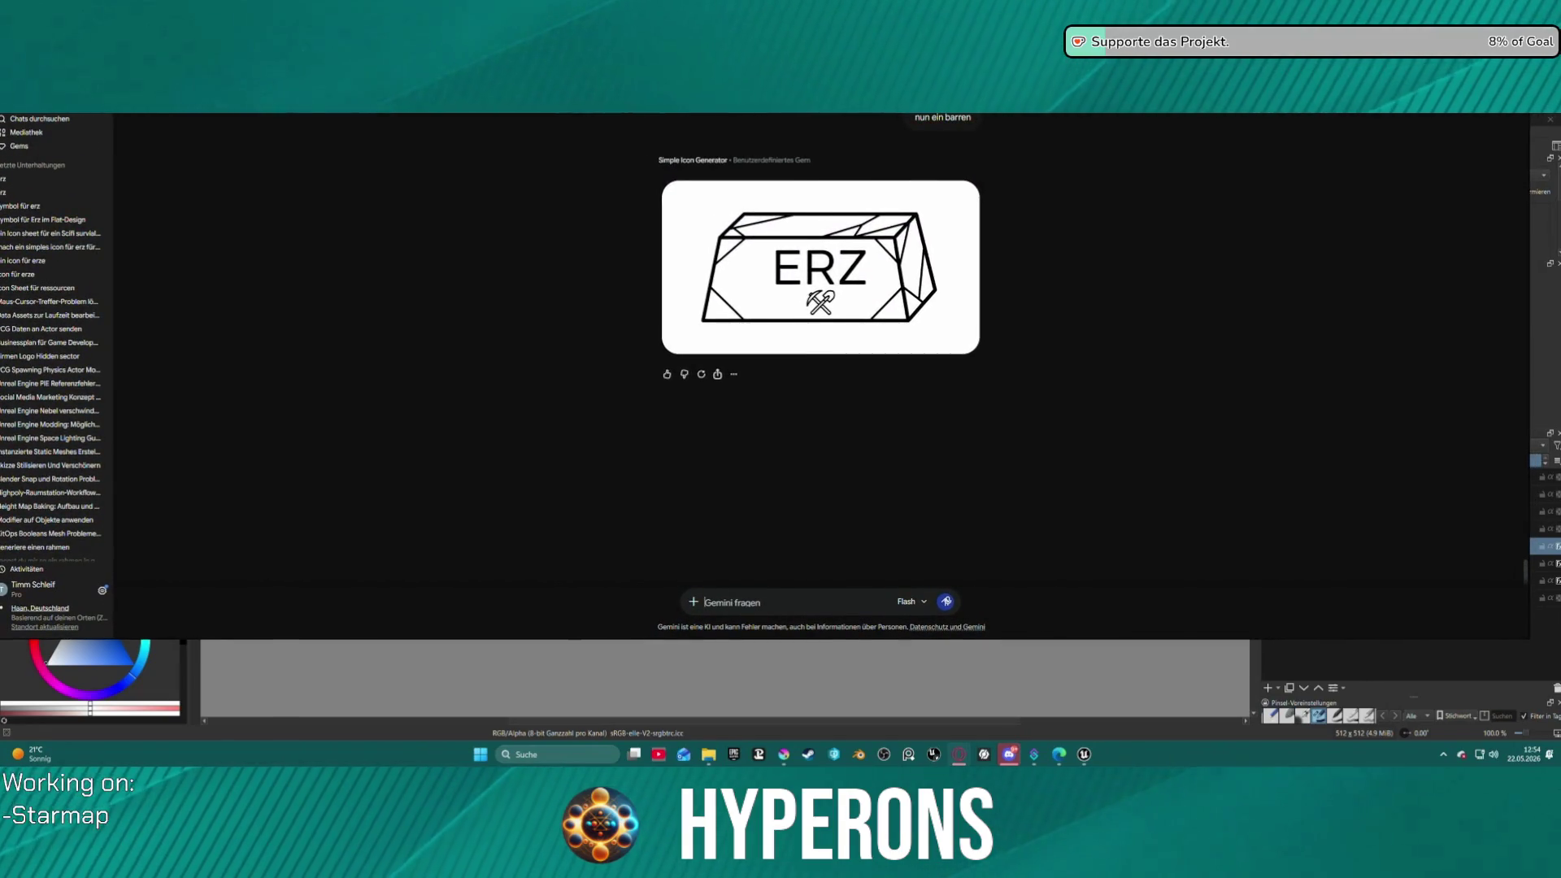
key(alt+Tab)
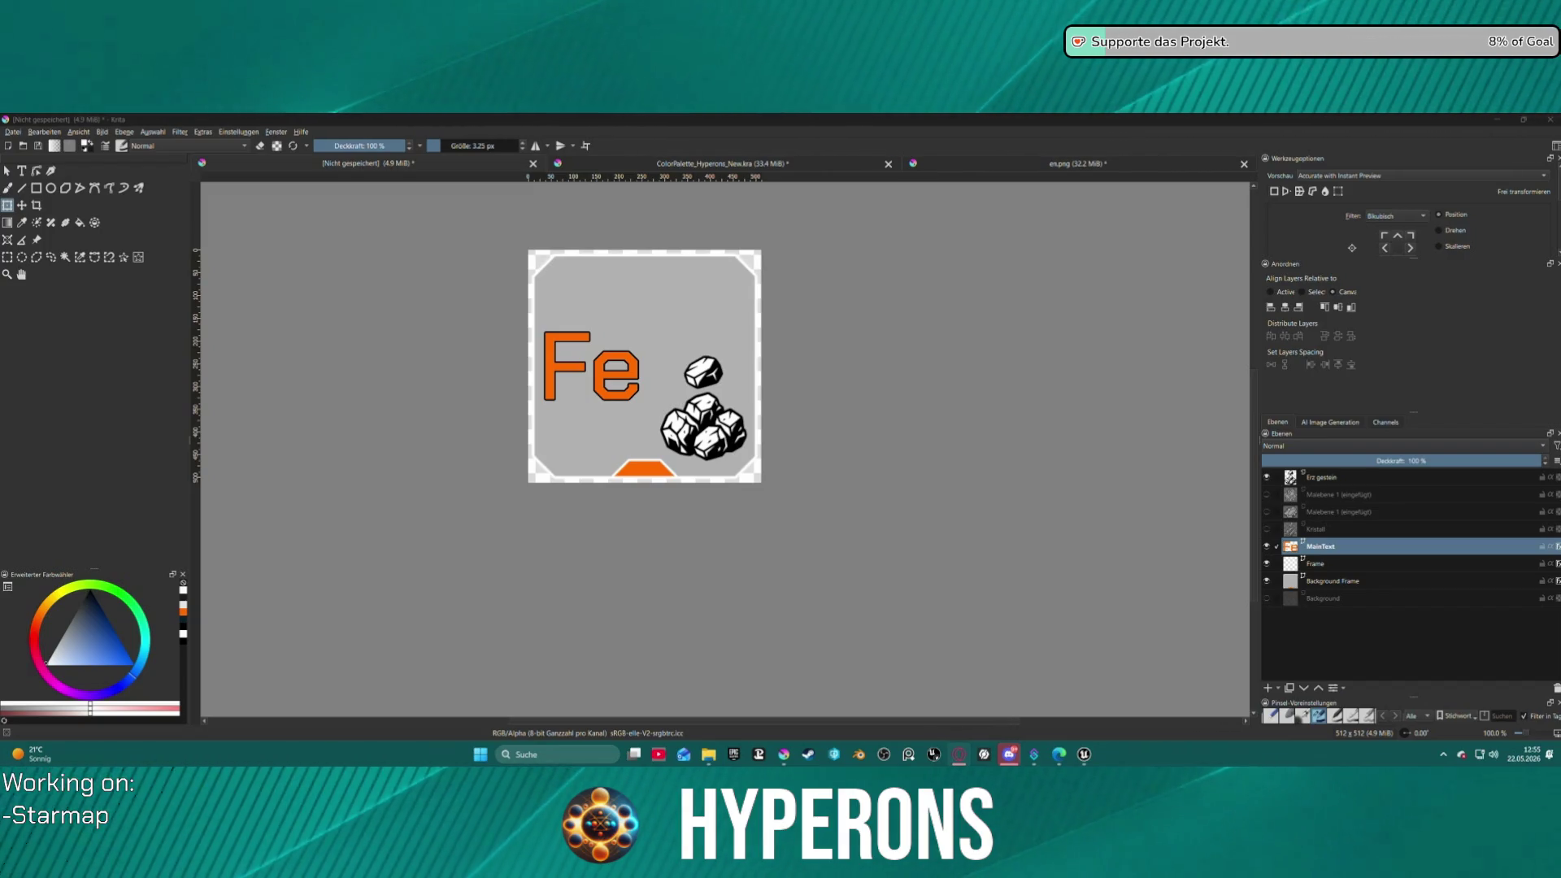
key(alt+Tab)
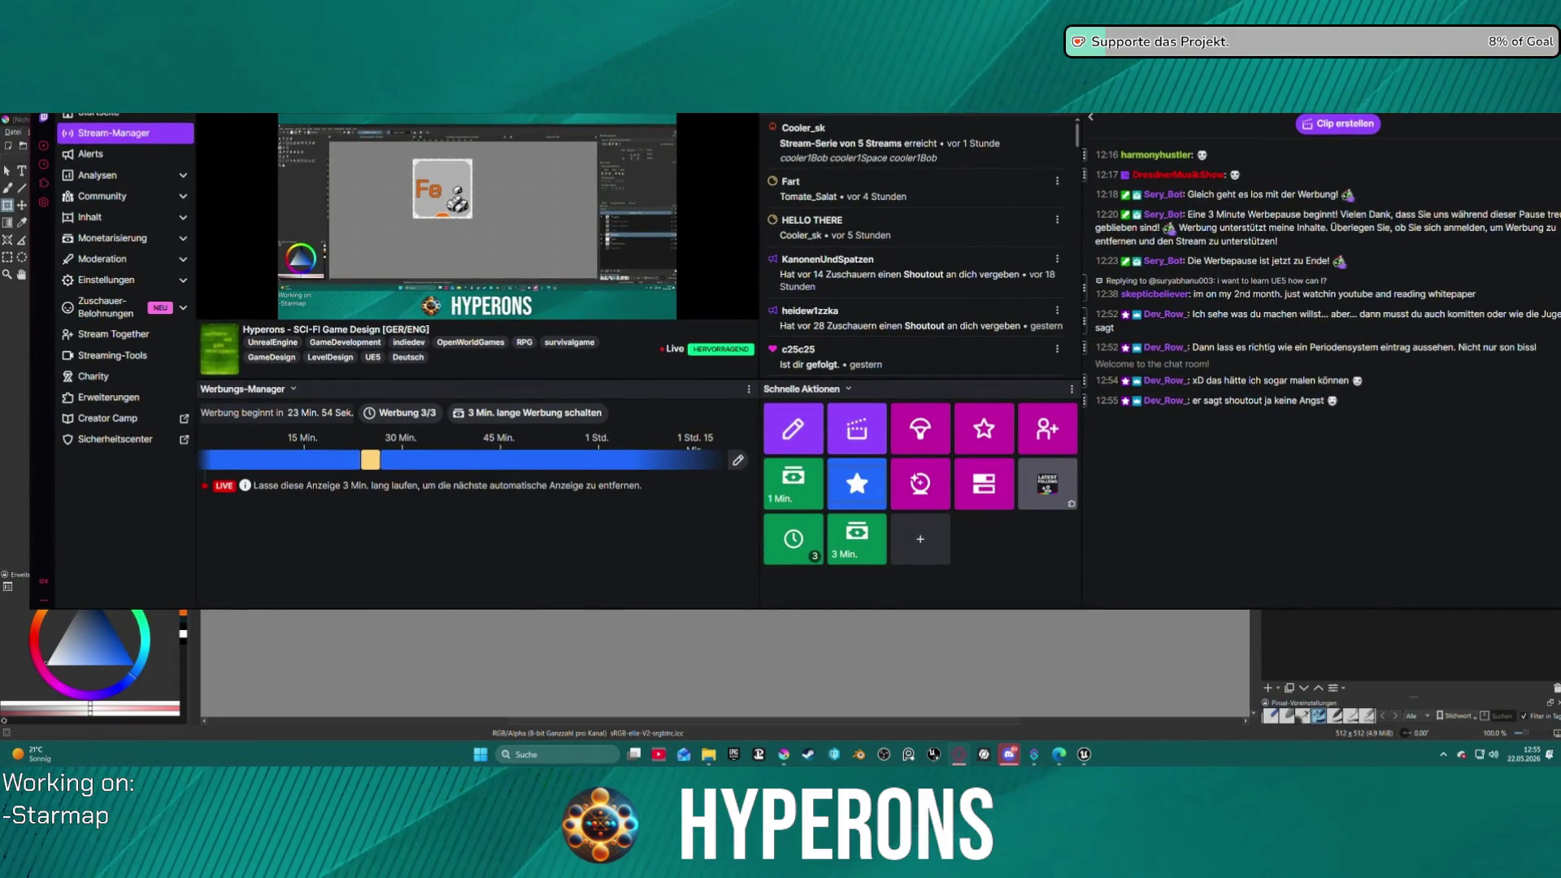
key(alt+Tab)
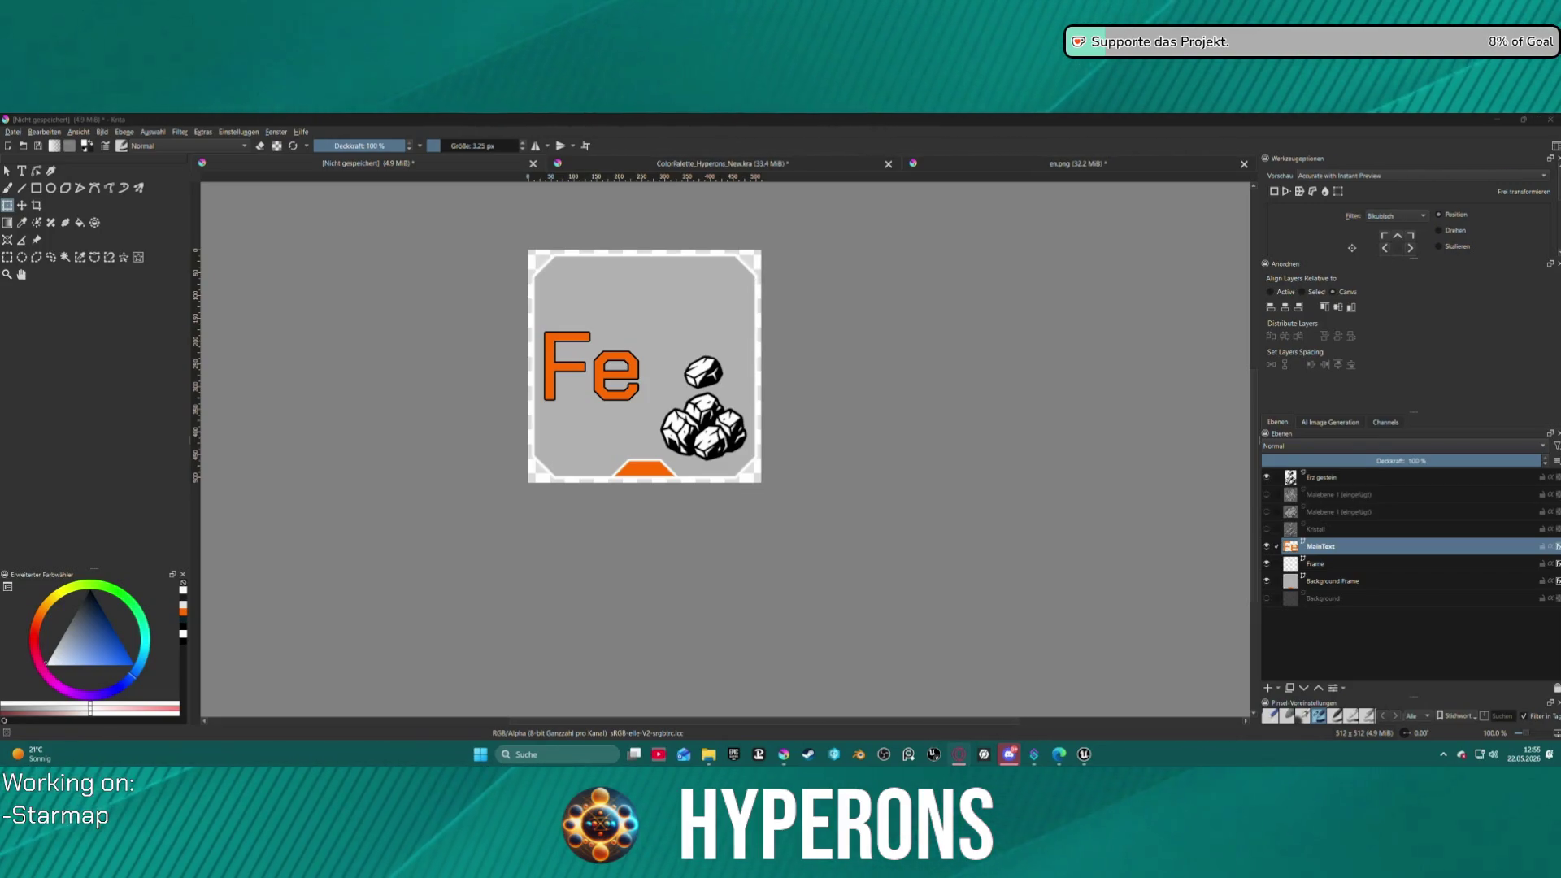
mouse_move(1560, 114)
mouse_down()
mouse_move(1545, 488)
mouse_move(892, 204)
mouse_up()
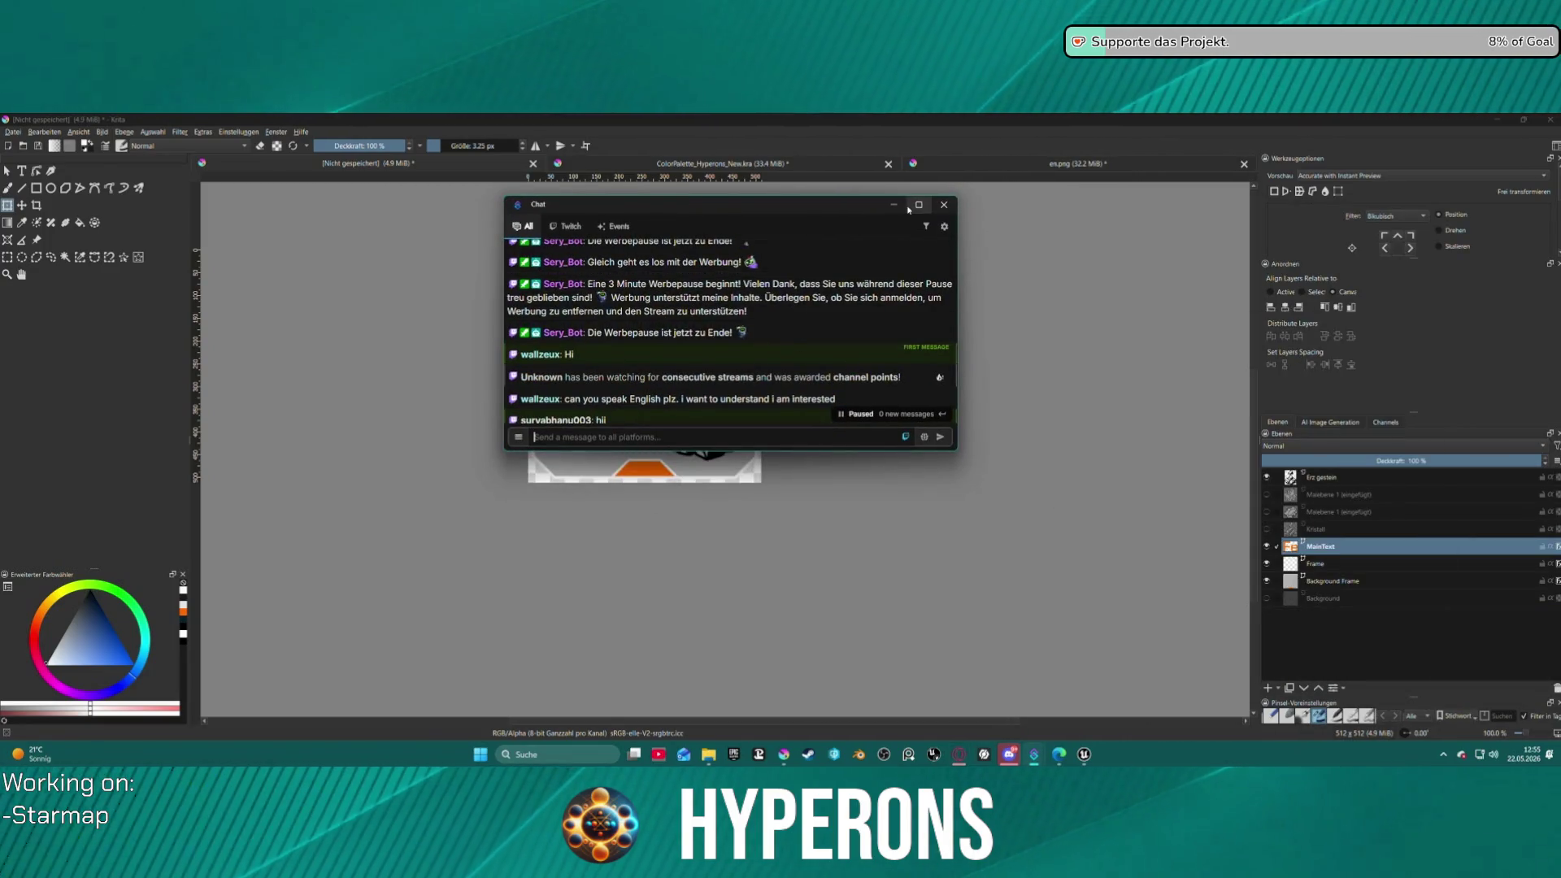
click(919, 204)
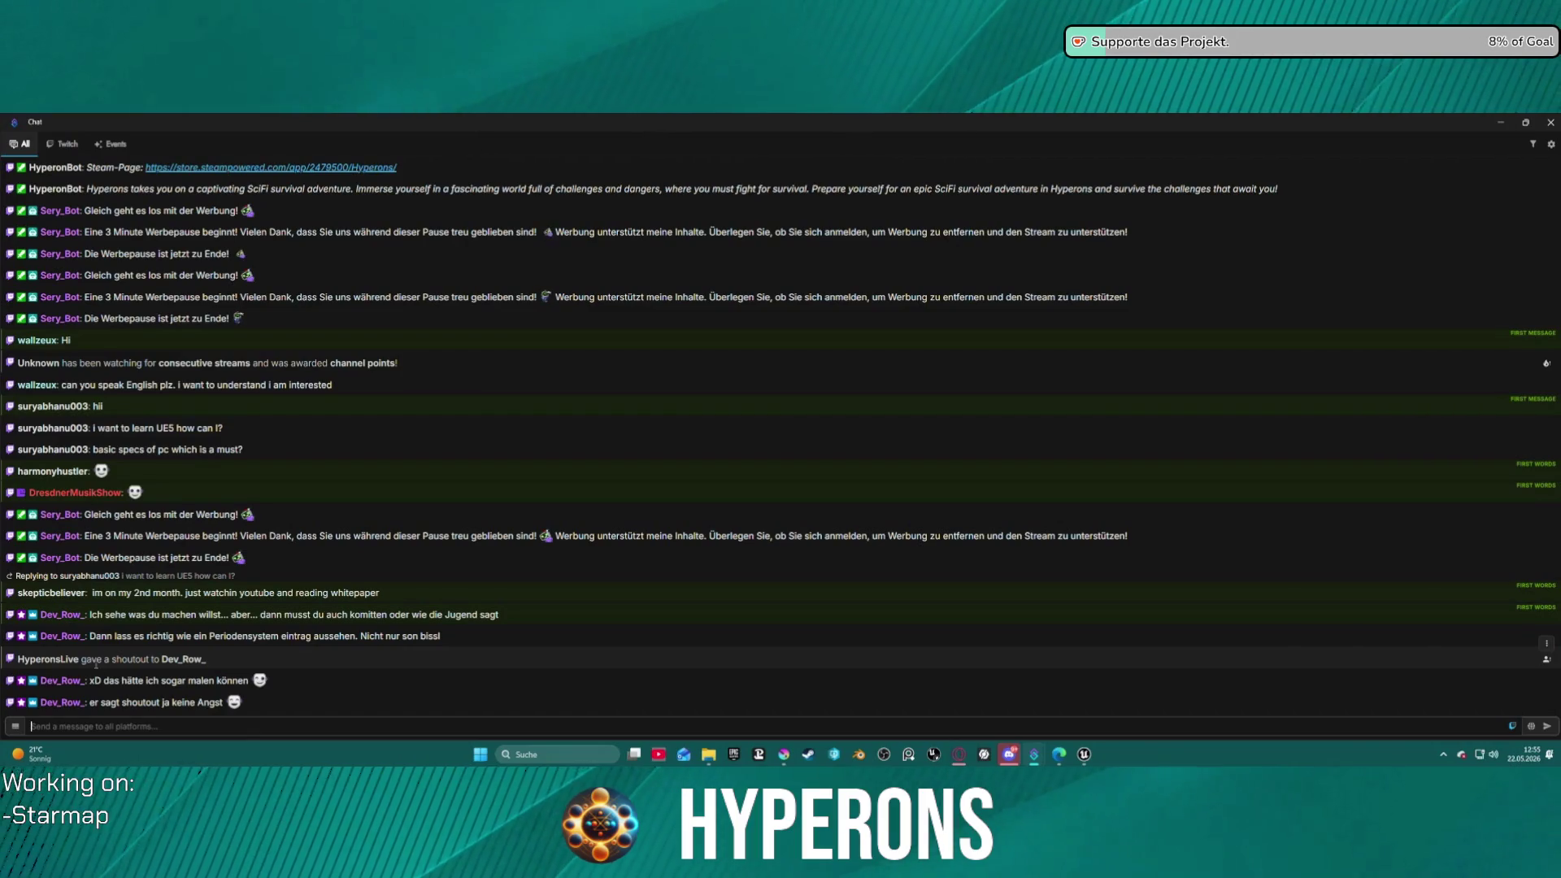
drag(448, 127, 1560, 244)
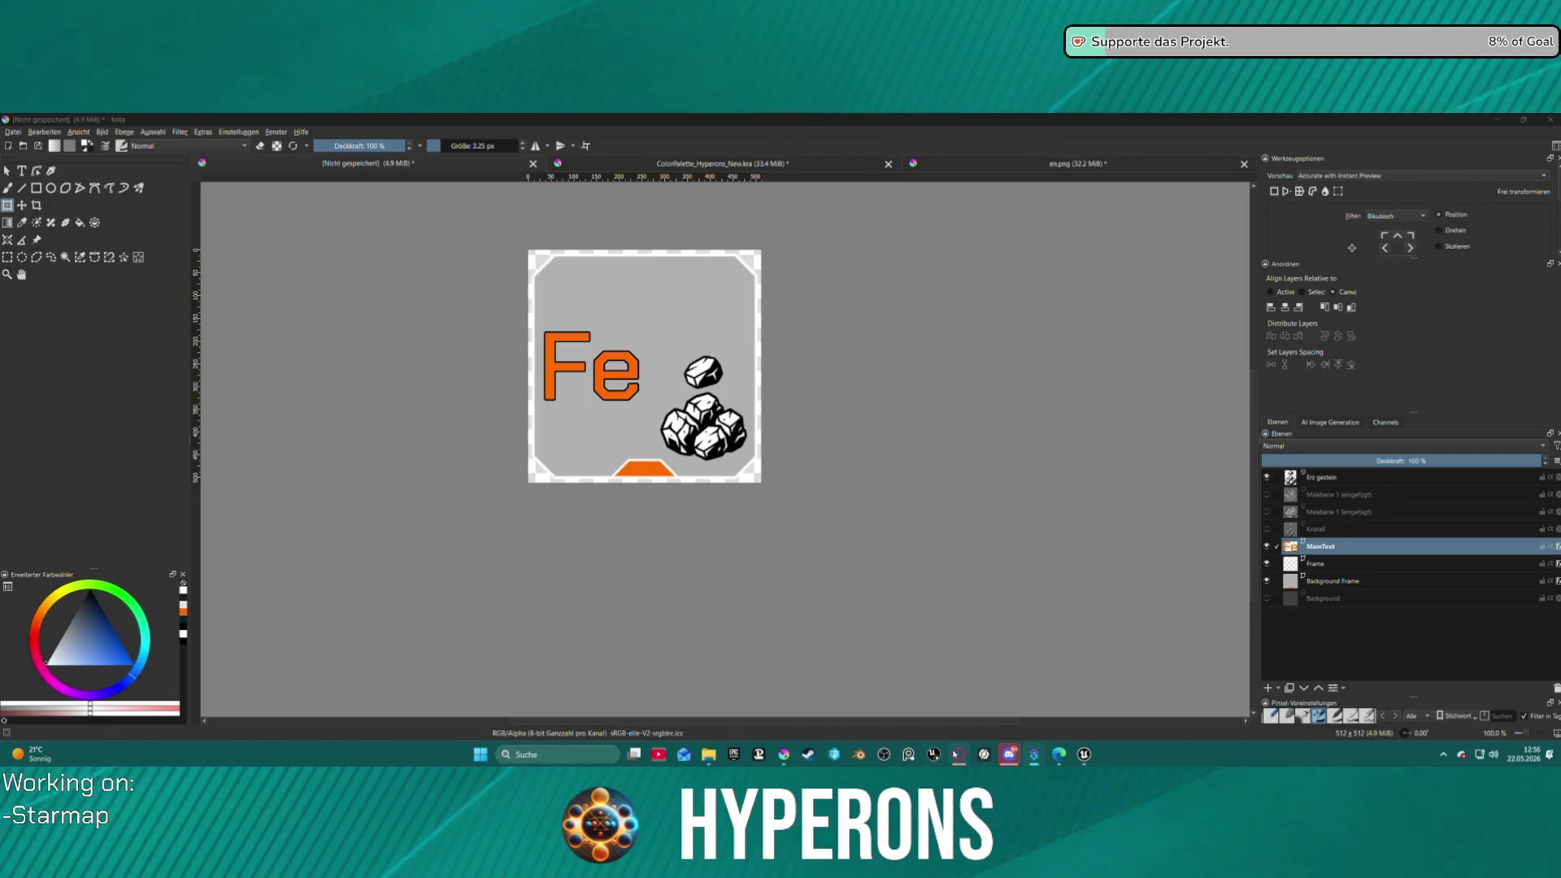
mouse_move(958, 755)
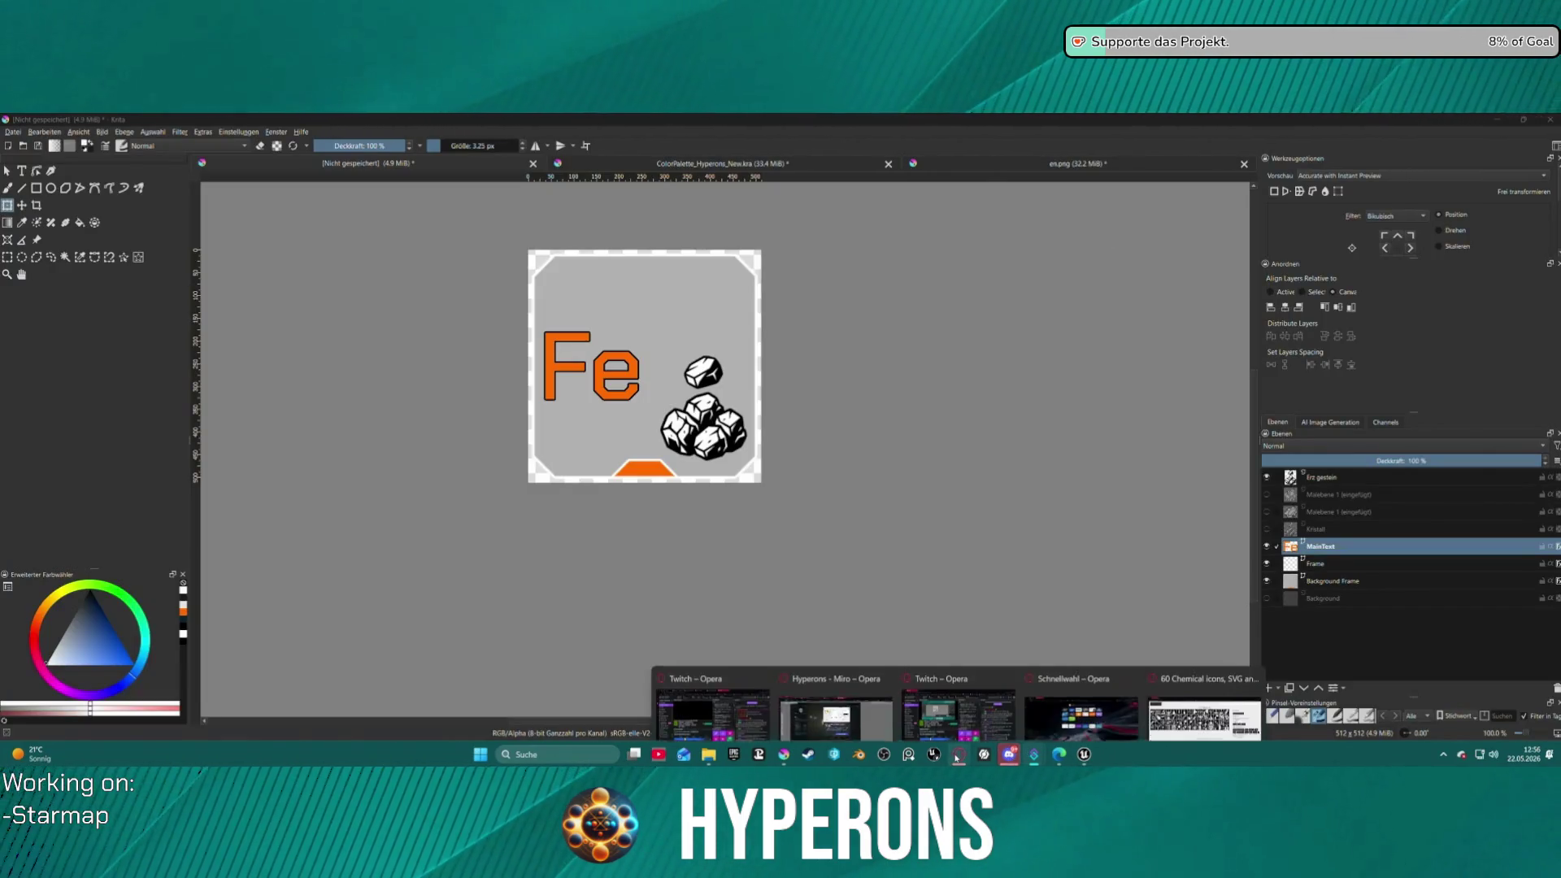
- Close the Schnellwahl window, bring up the 60 Chemical icons page, and focus the search field
click(1131, 657)
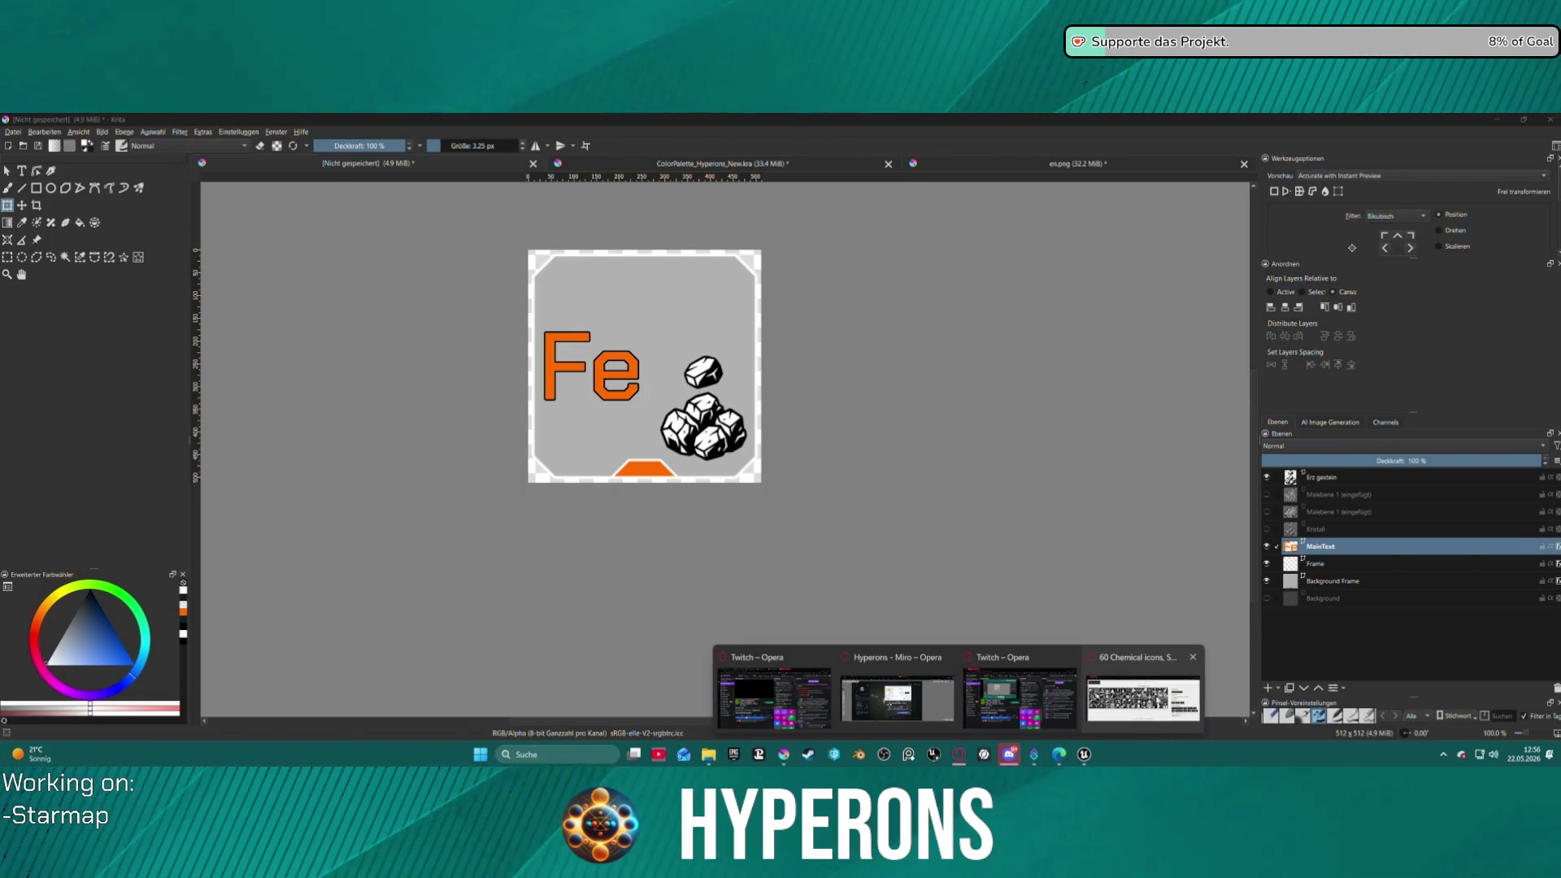
mouse_move(1141, 675)
click(1172, 706)
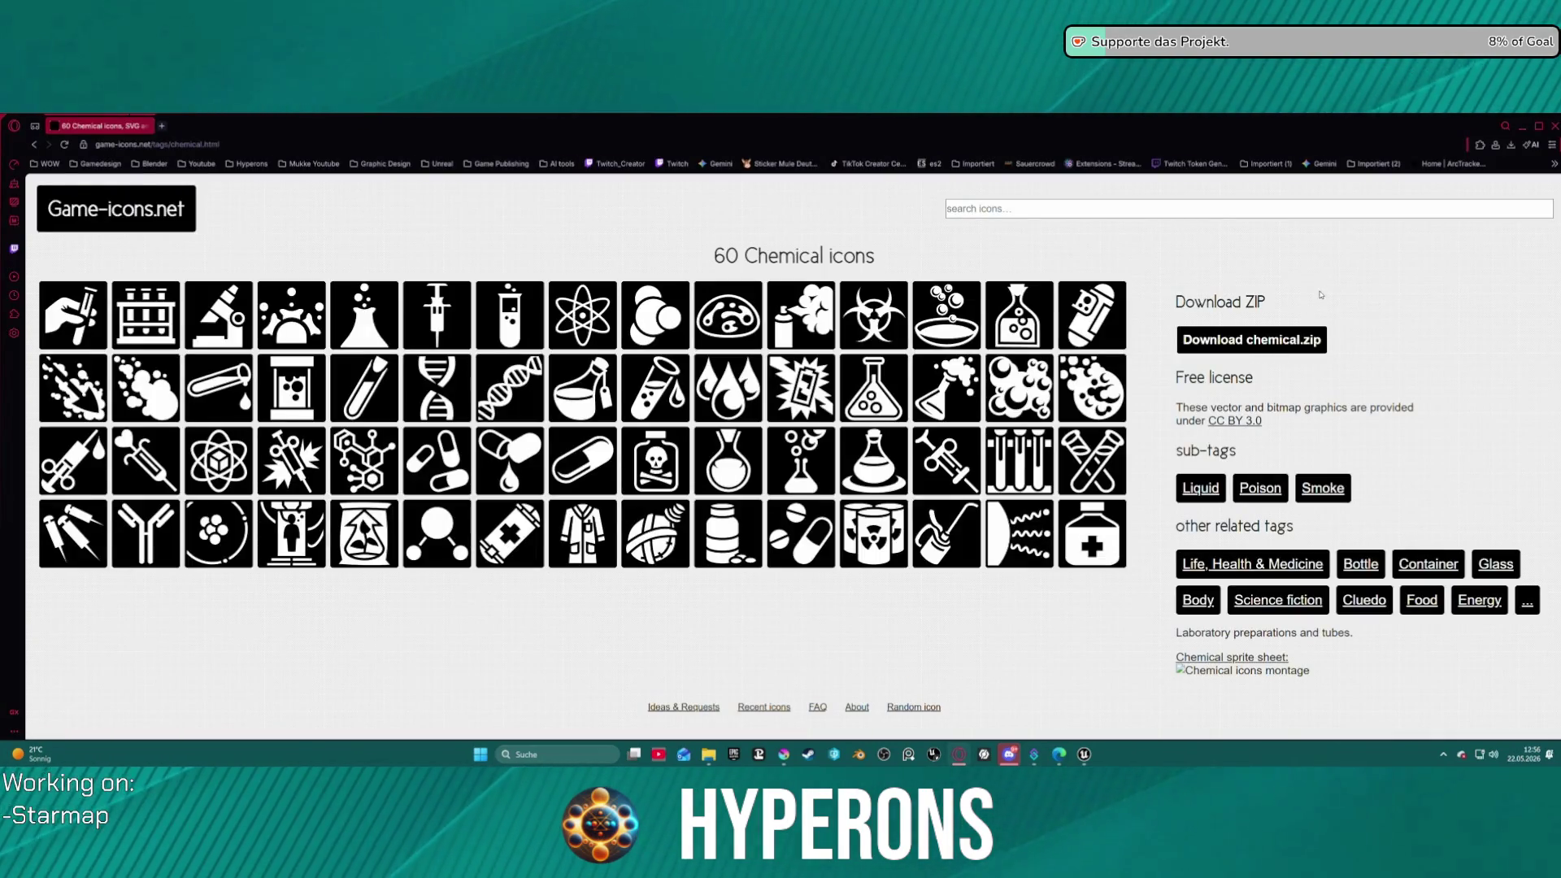
click(1031, 211)
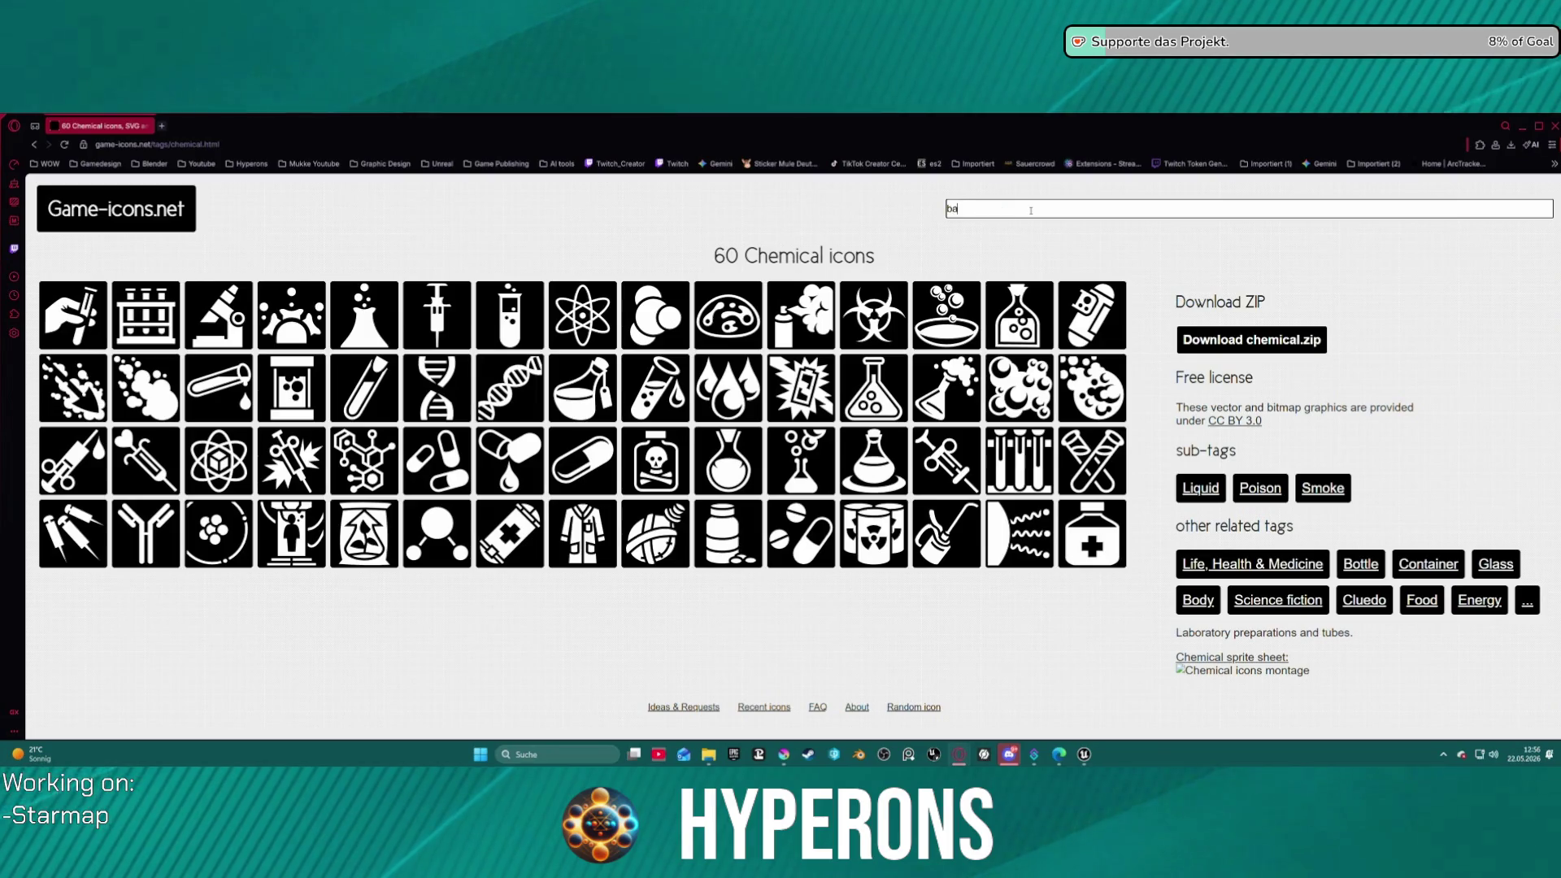
- Try searches for 'barrel' and 'bars', then search 'iron' and open the Iron cross result
text(rren)
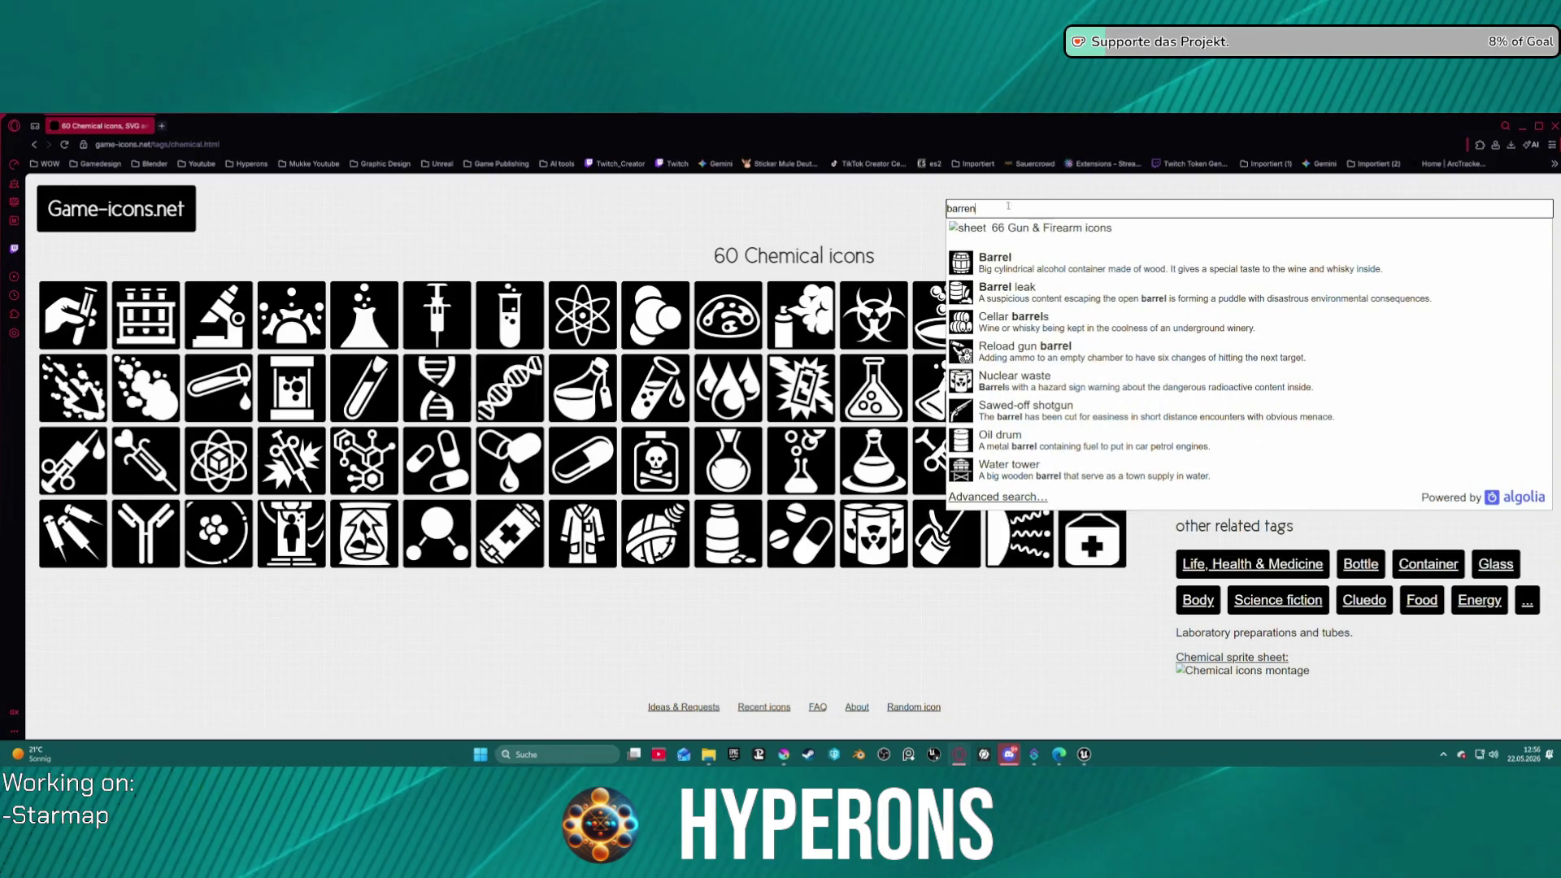
click(958, 228)
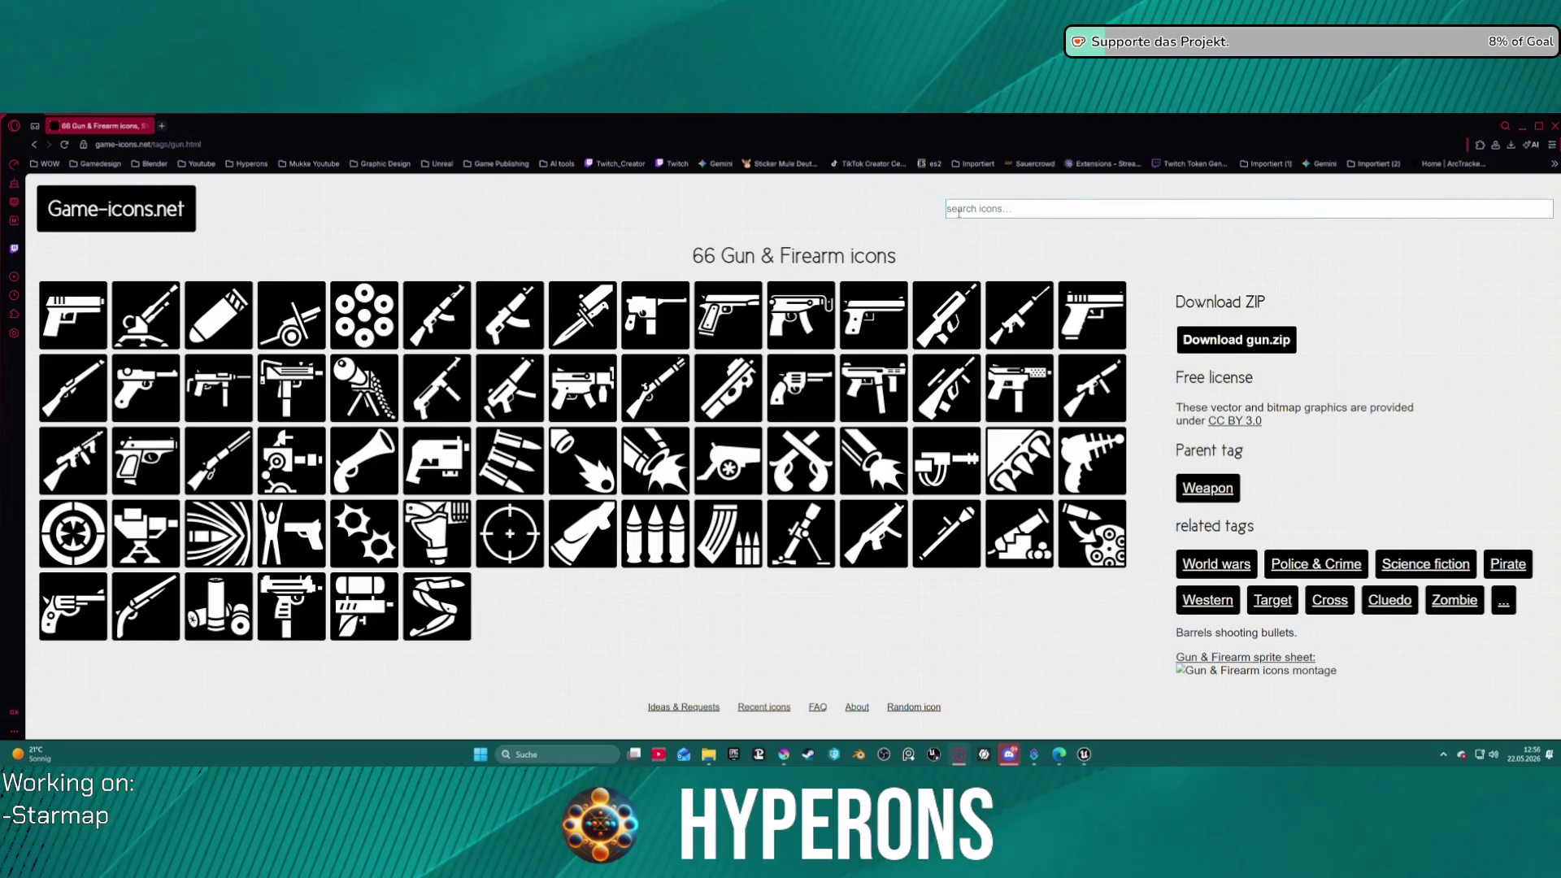
click(999, 206)
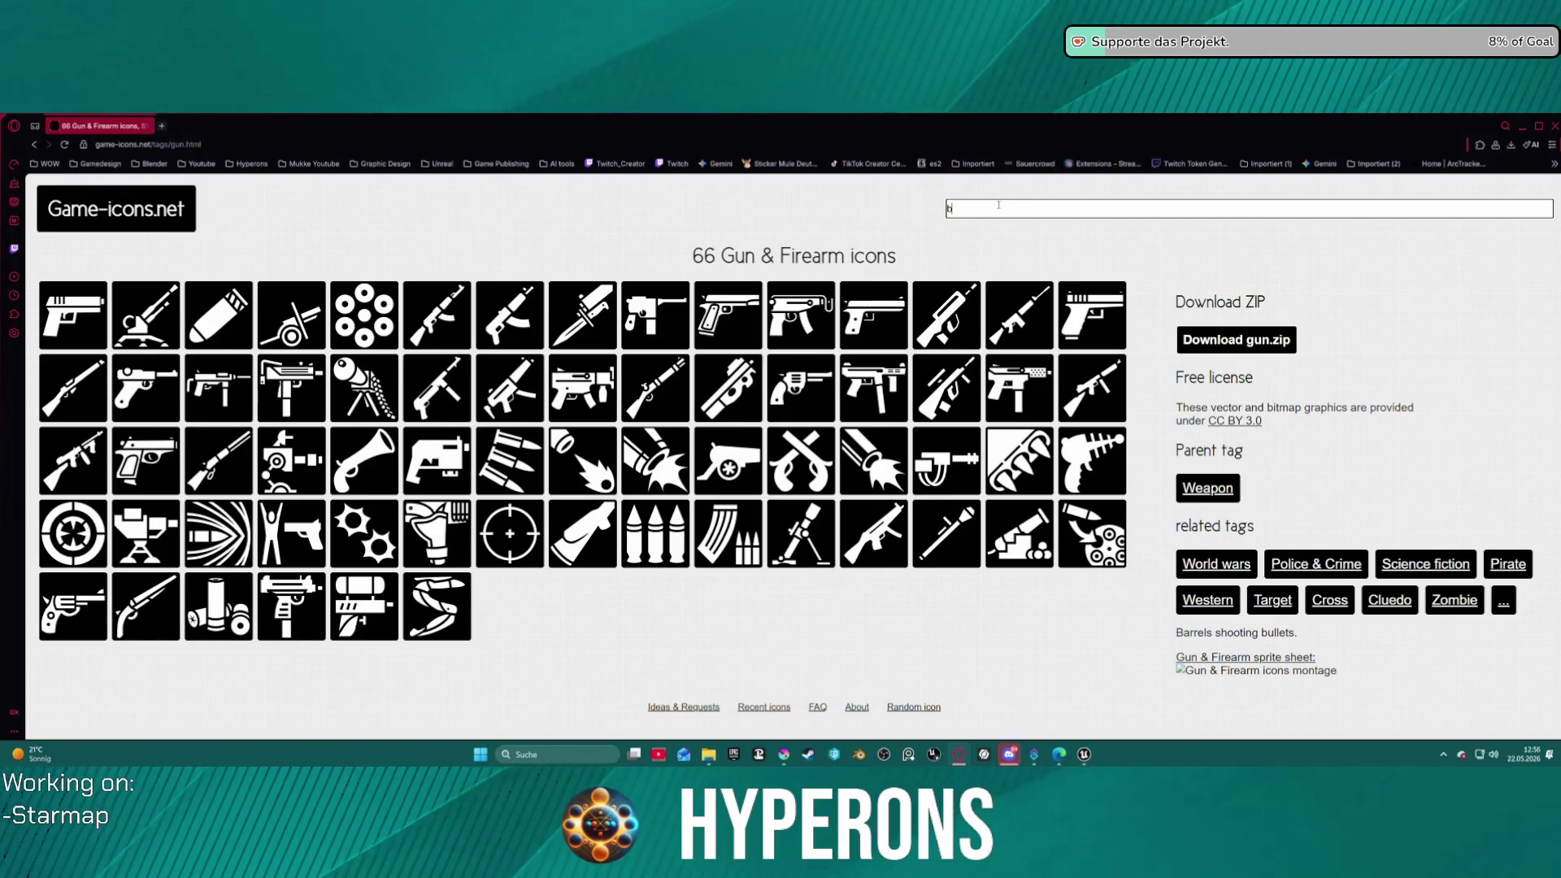
text(ars)
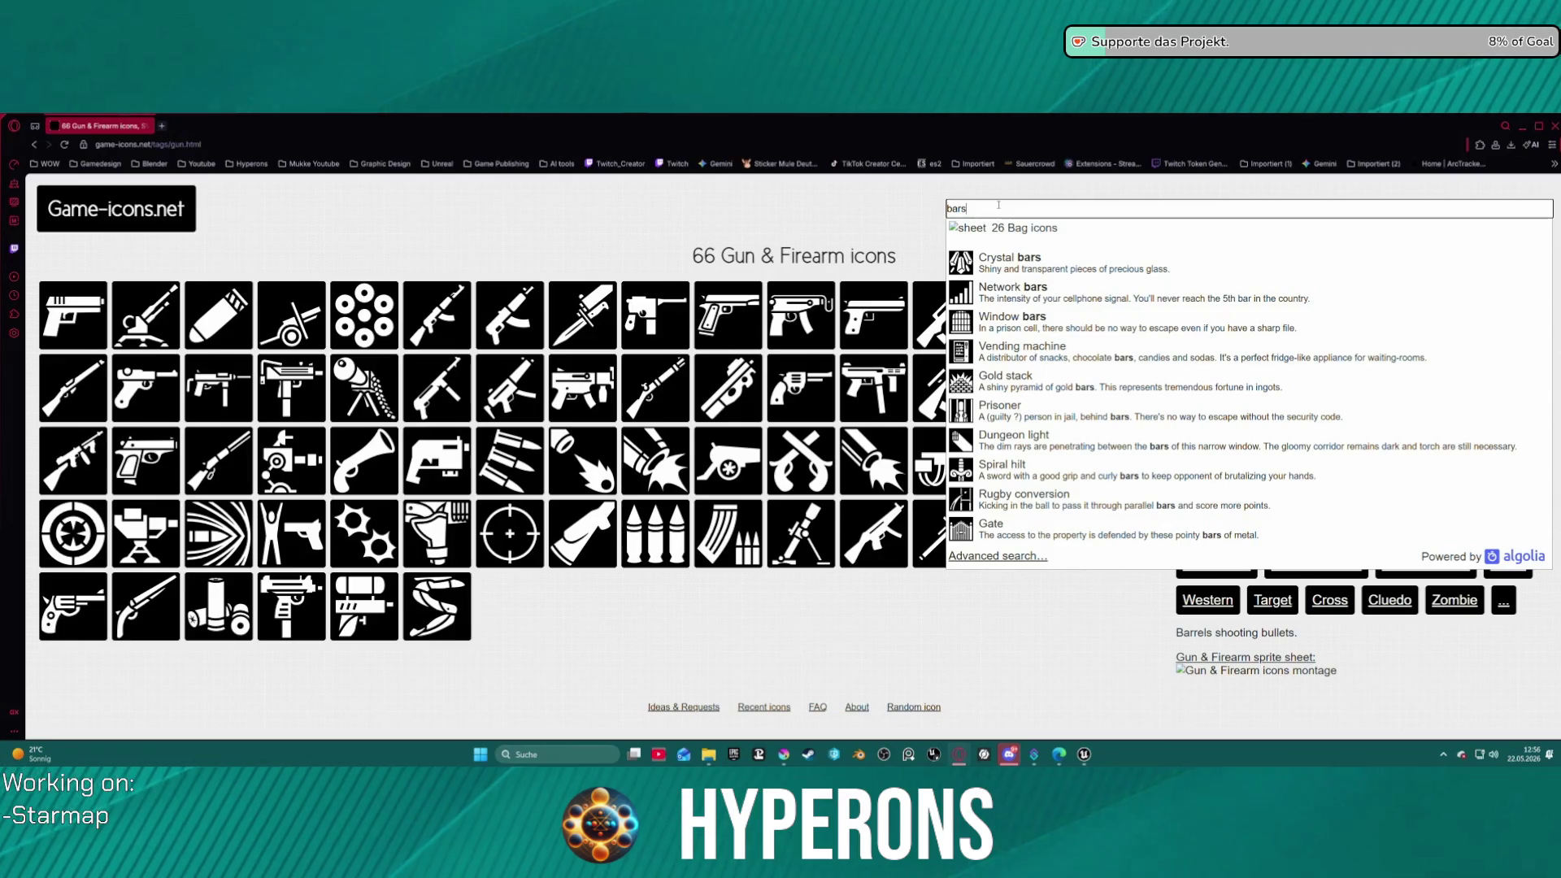
key(BackSpace)
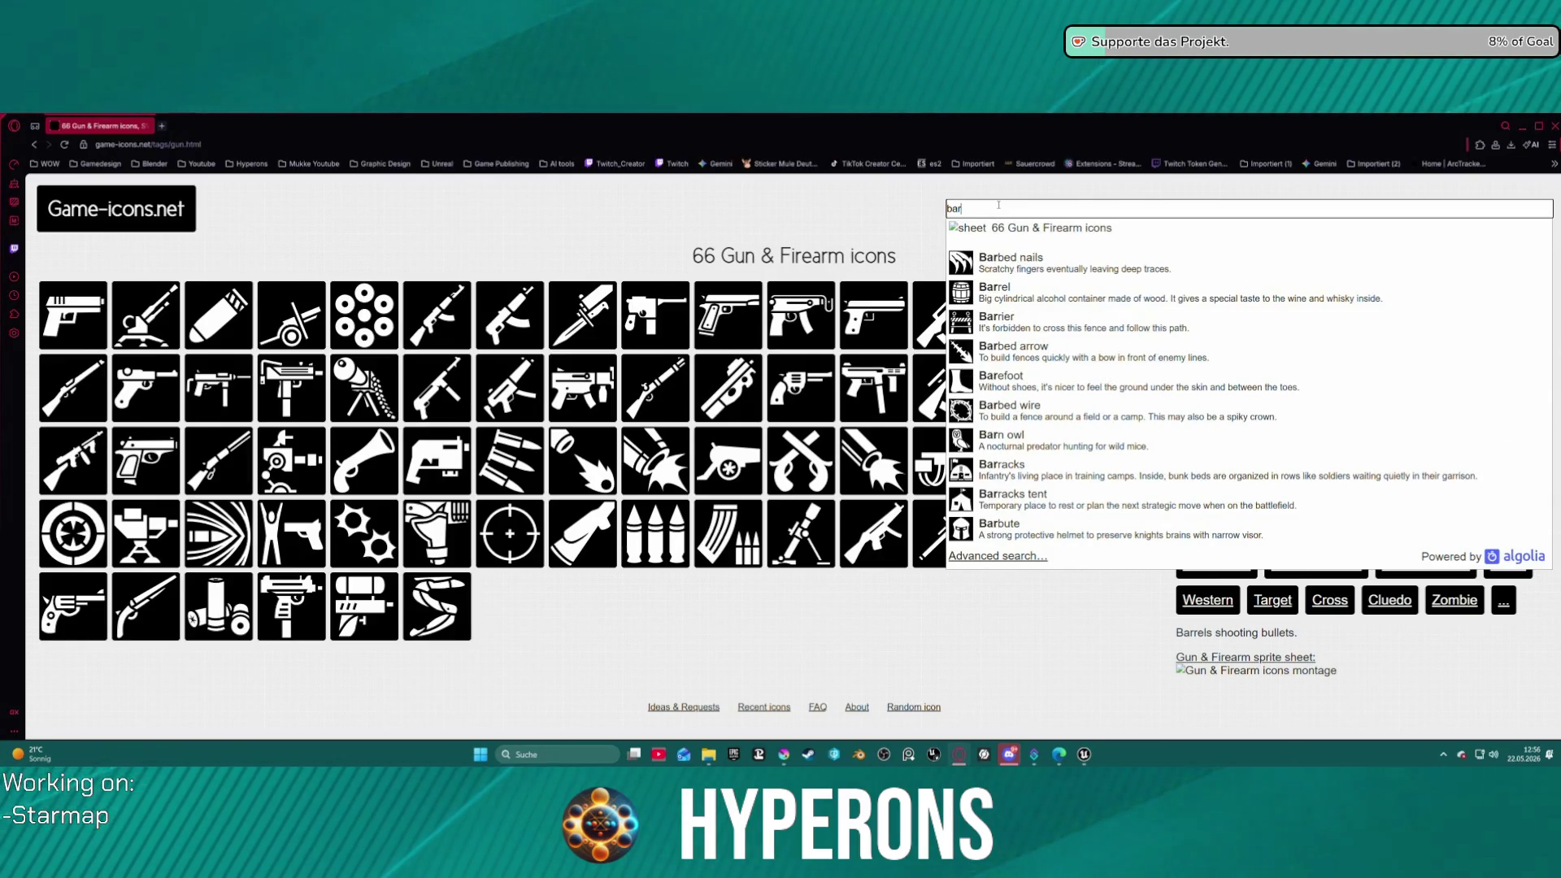
key(BackSpace)
key(BackSpace)
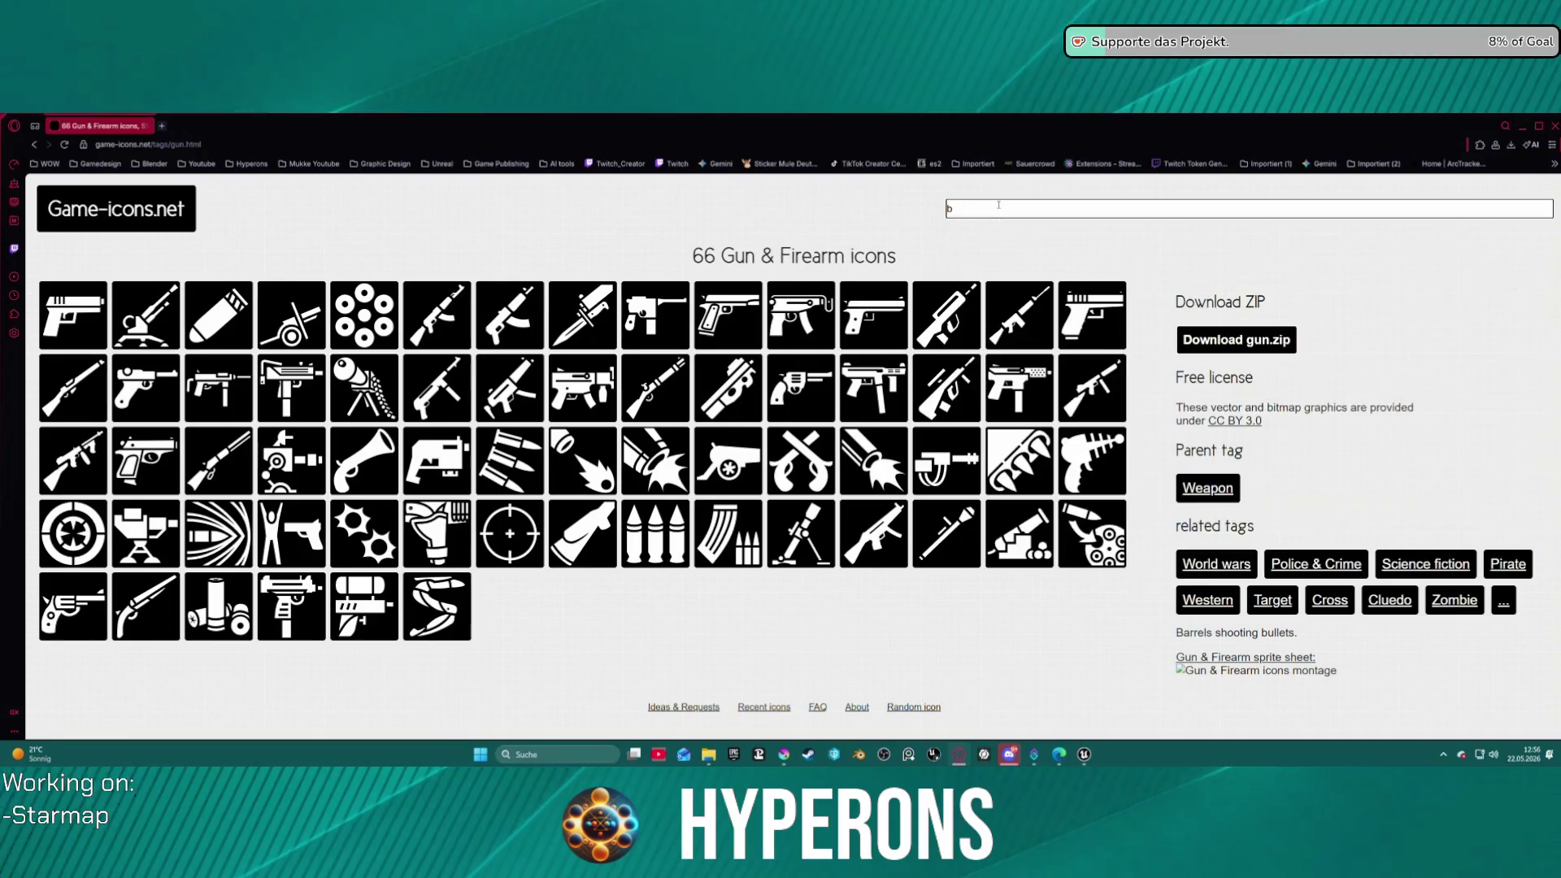
text(iron)
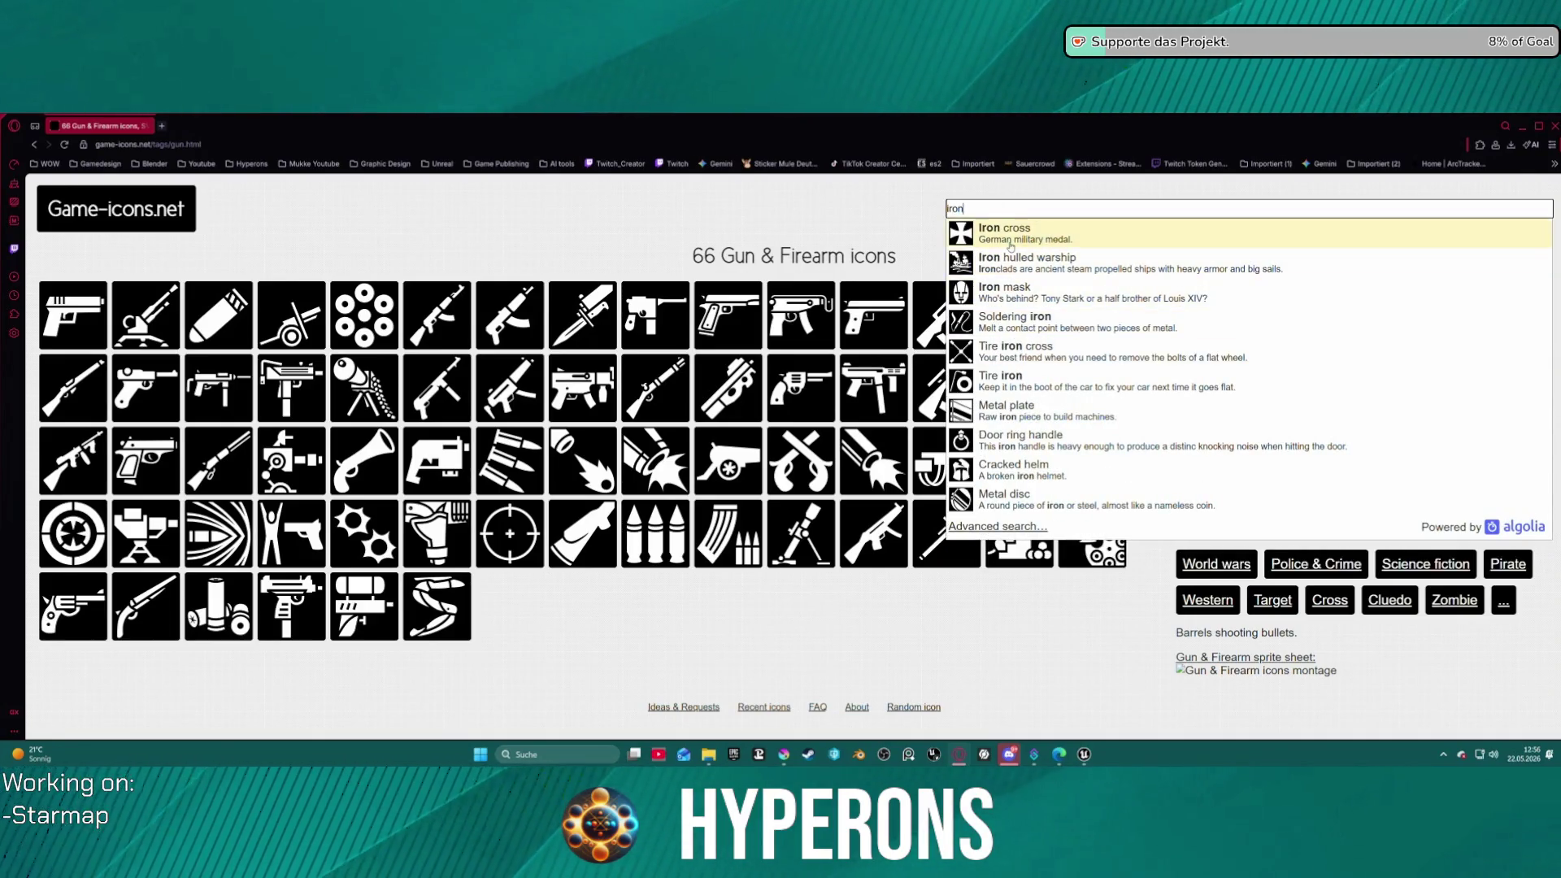
click(1010, 243)
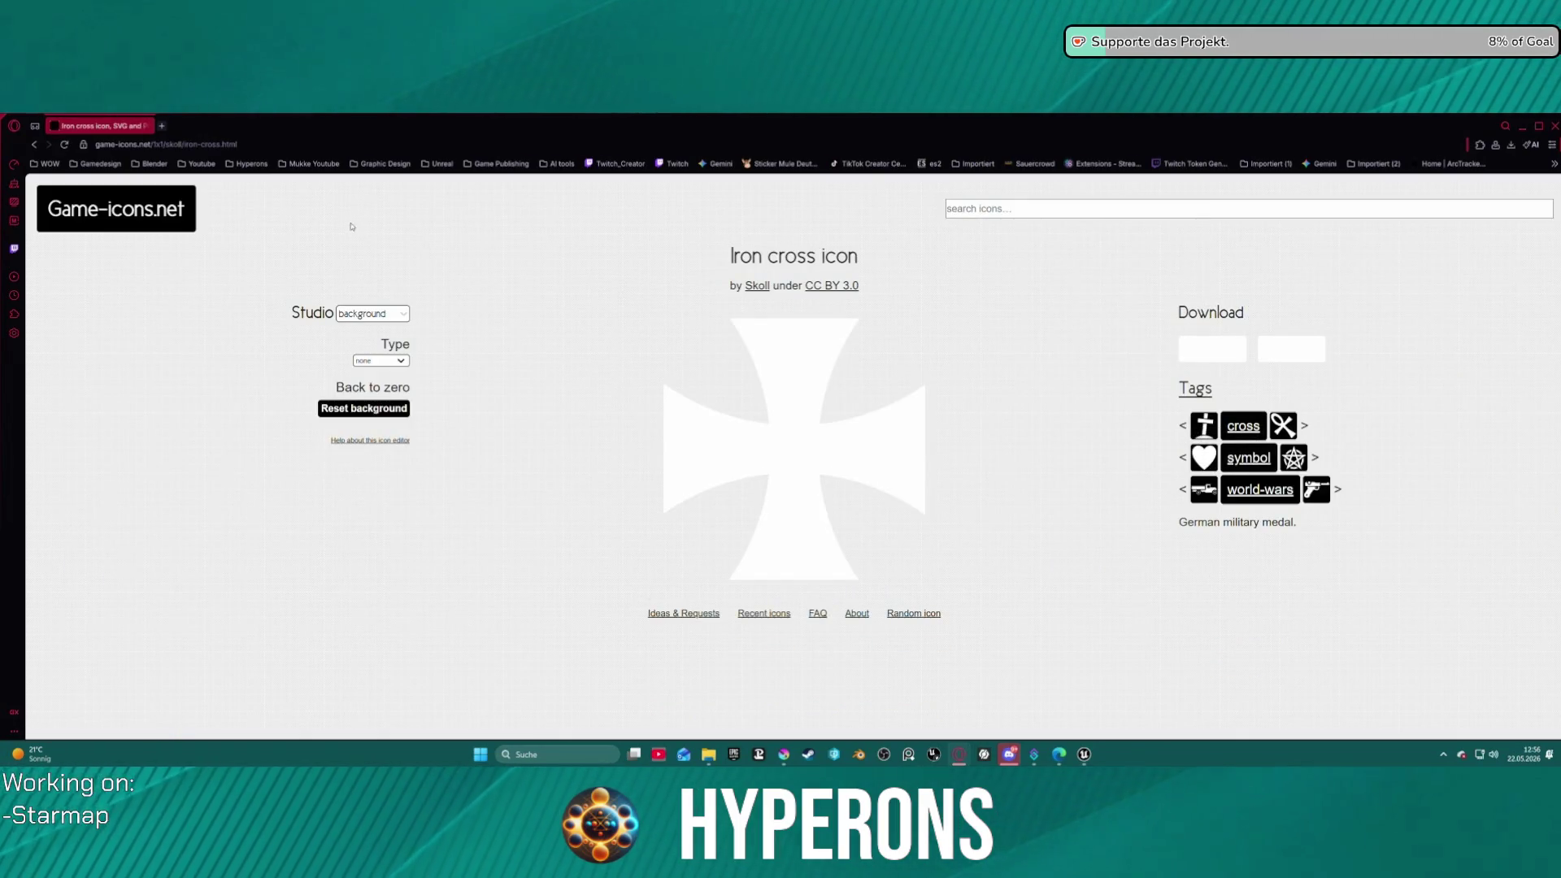
- Search 'iron' again, open Iron cross, and browse the icons tagged symbol
click(1026, 211)
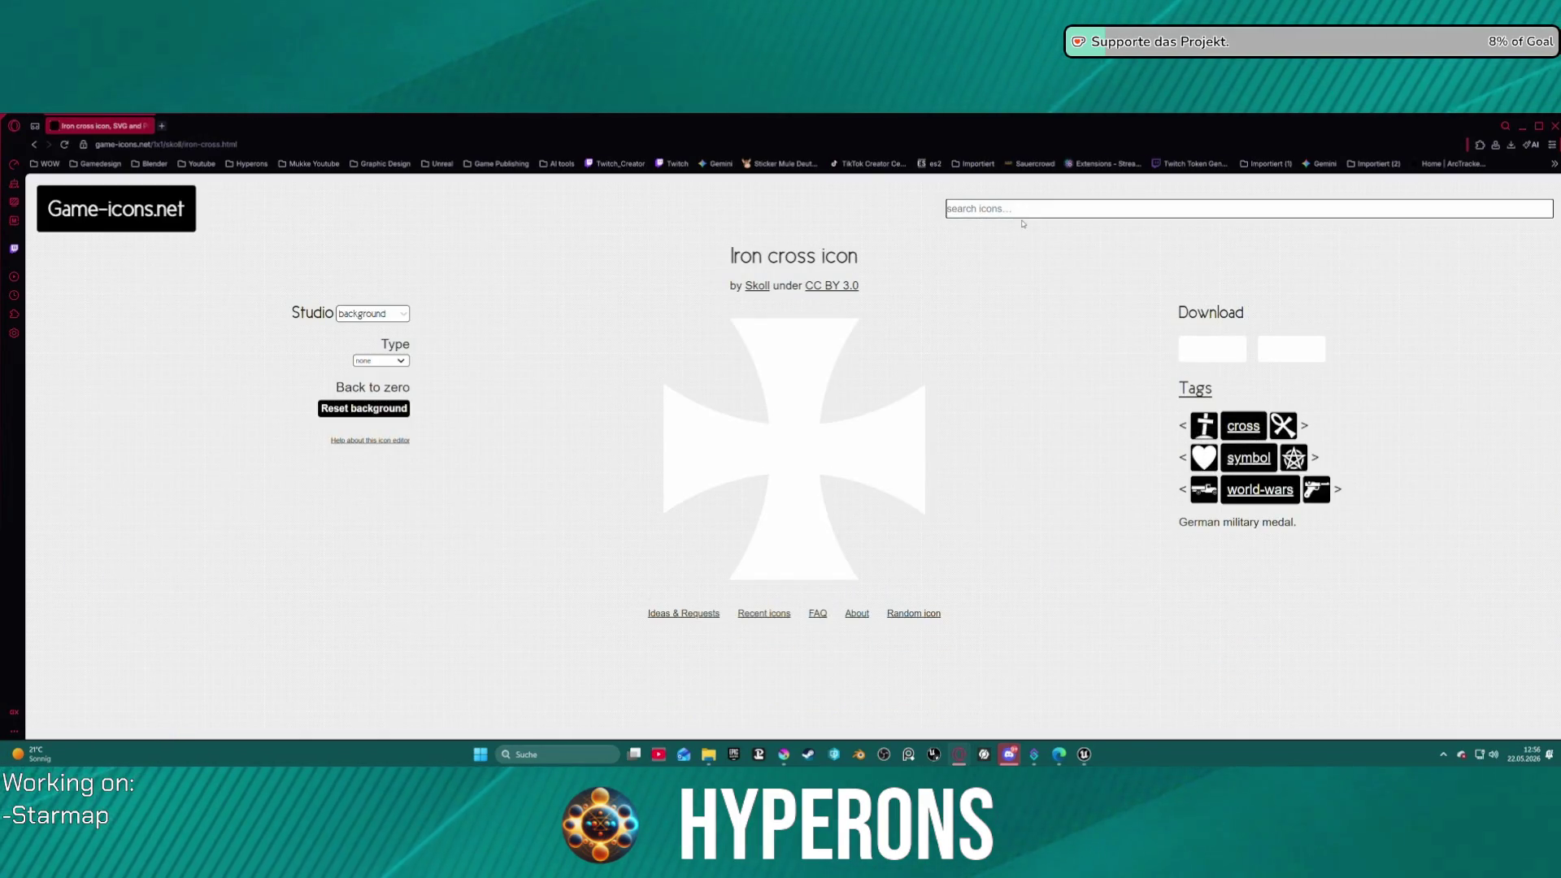
text(iron)
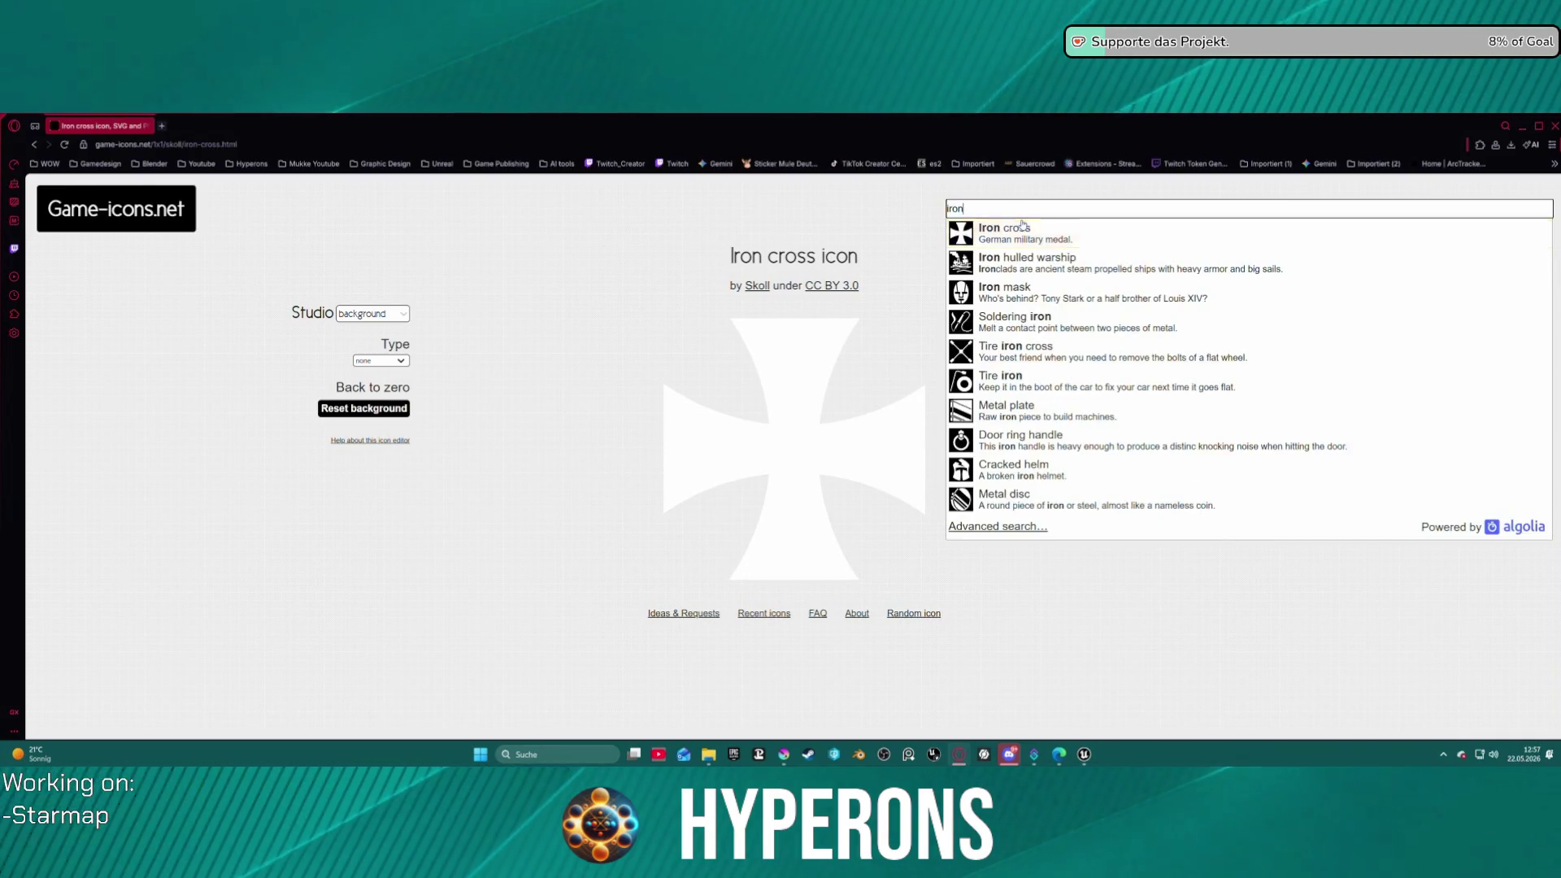
click(1023, 227)
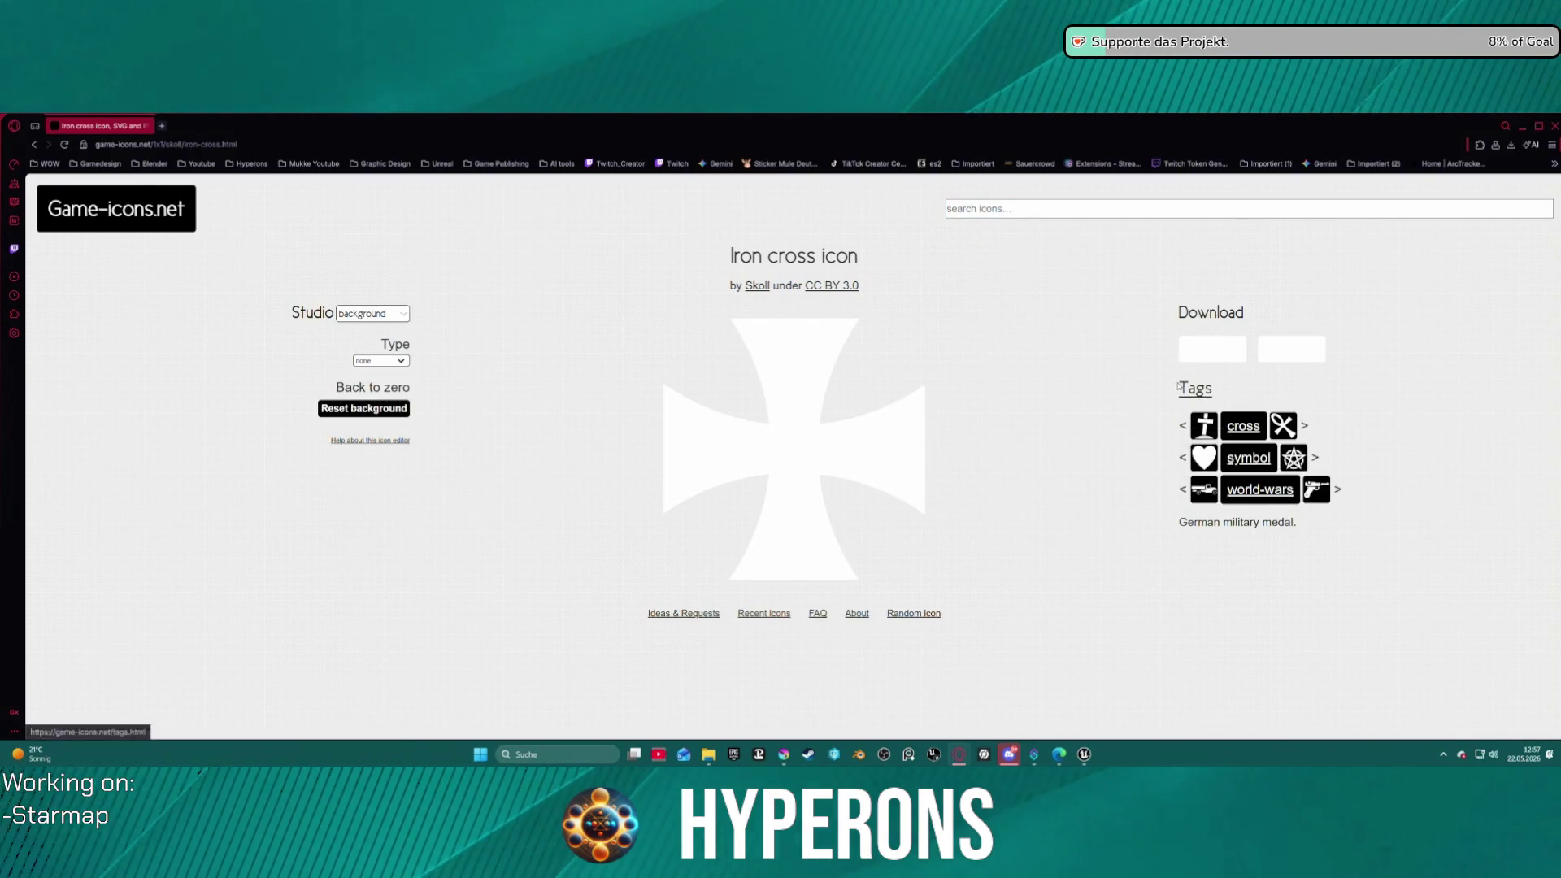
click(1248, 460)
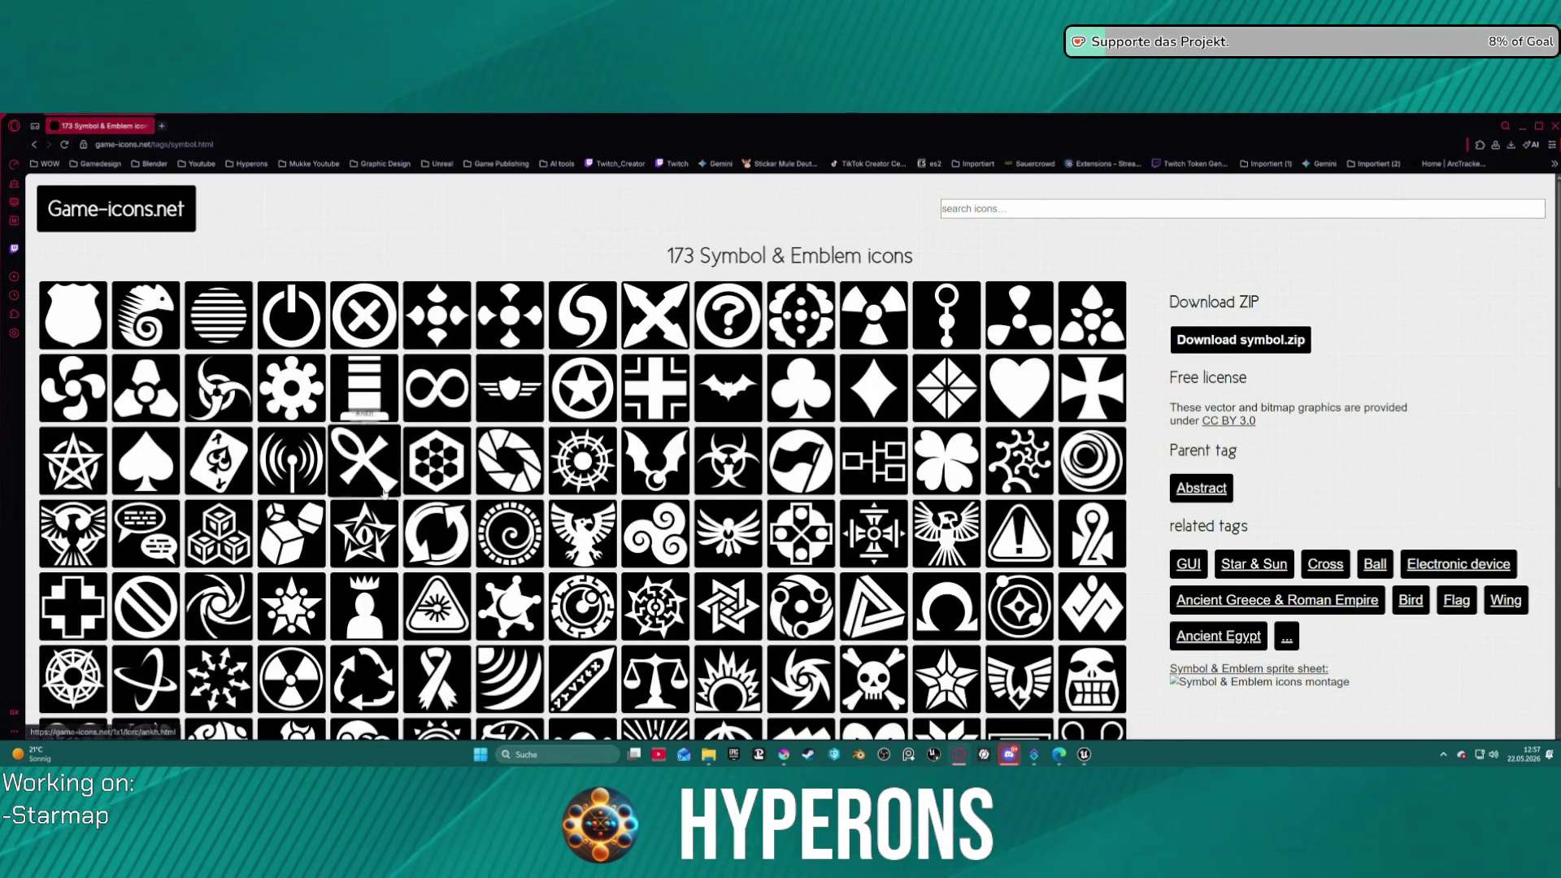
scroll(56, 271, down, 5)
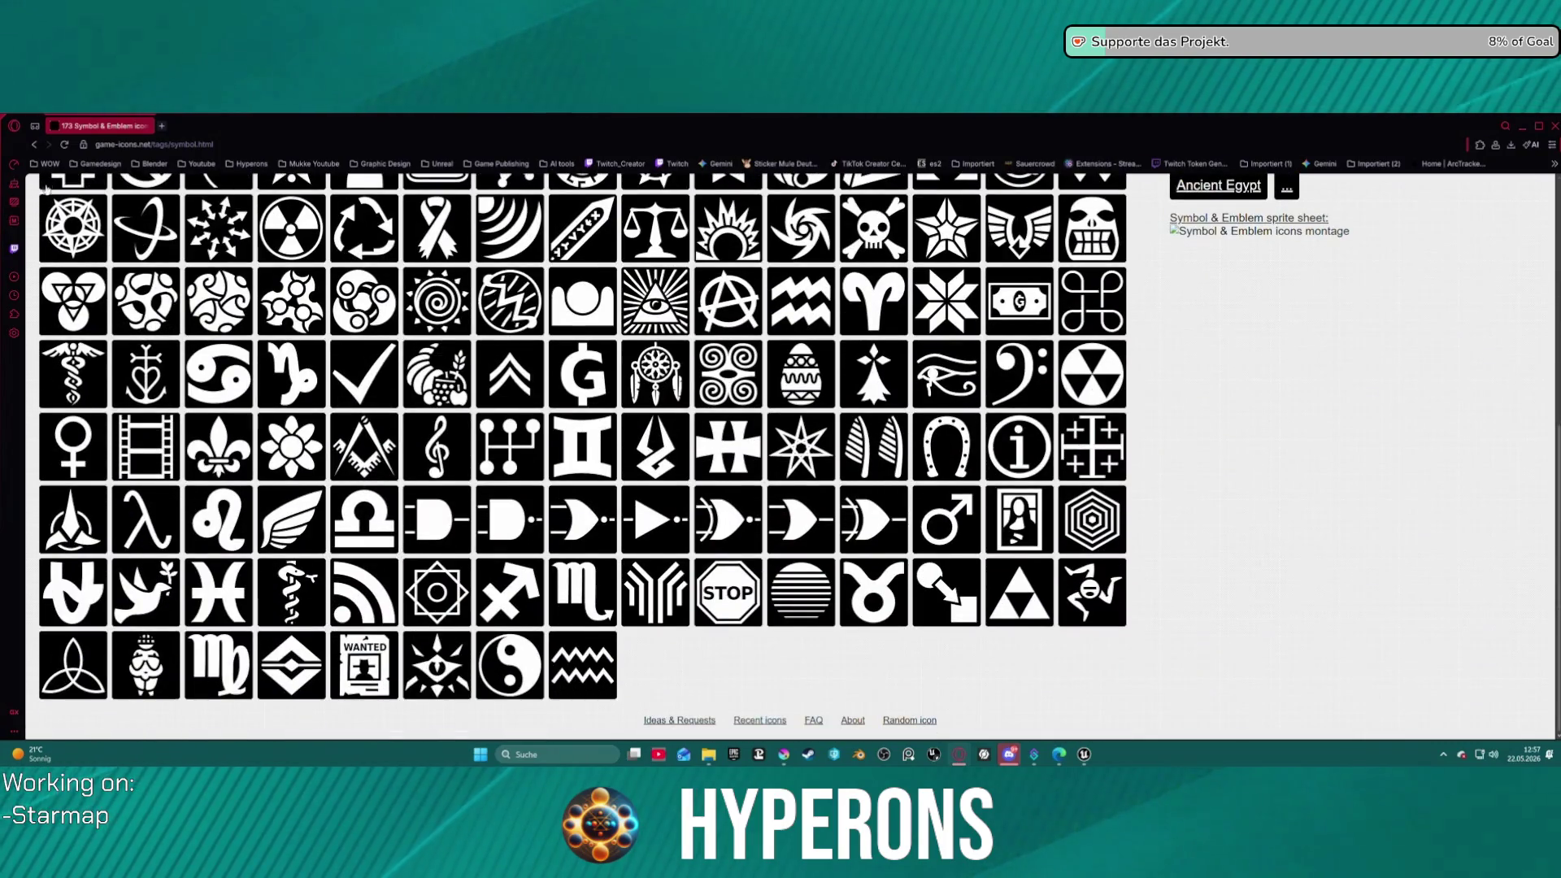
- Go back through the visited pages to the game-icons.net home page
click(35, 144)
click(35, 144)
click(34, 144)
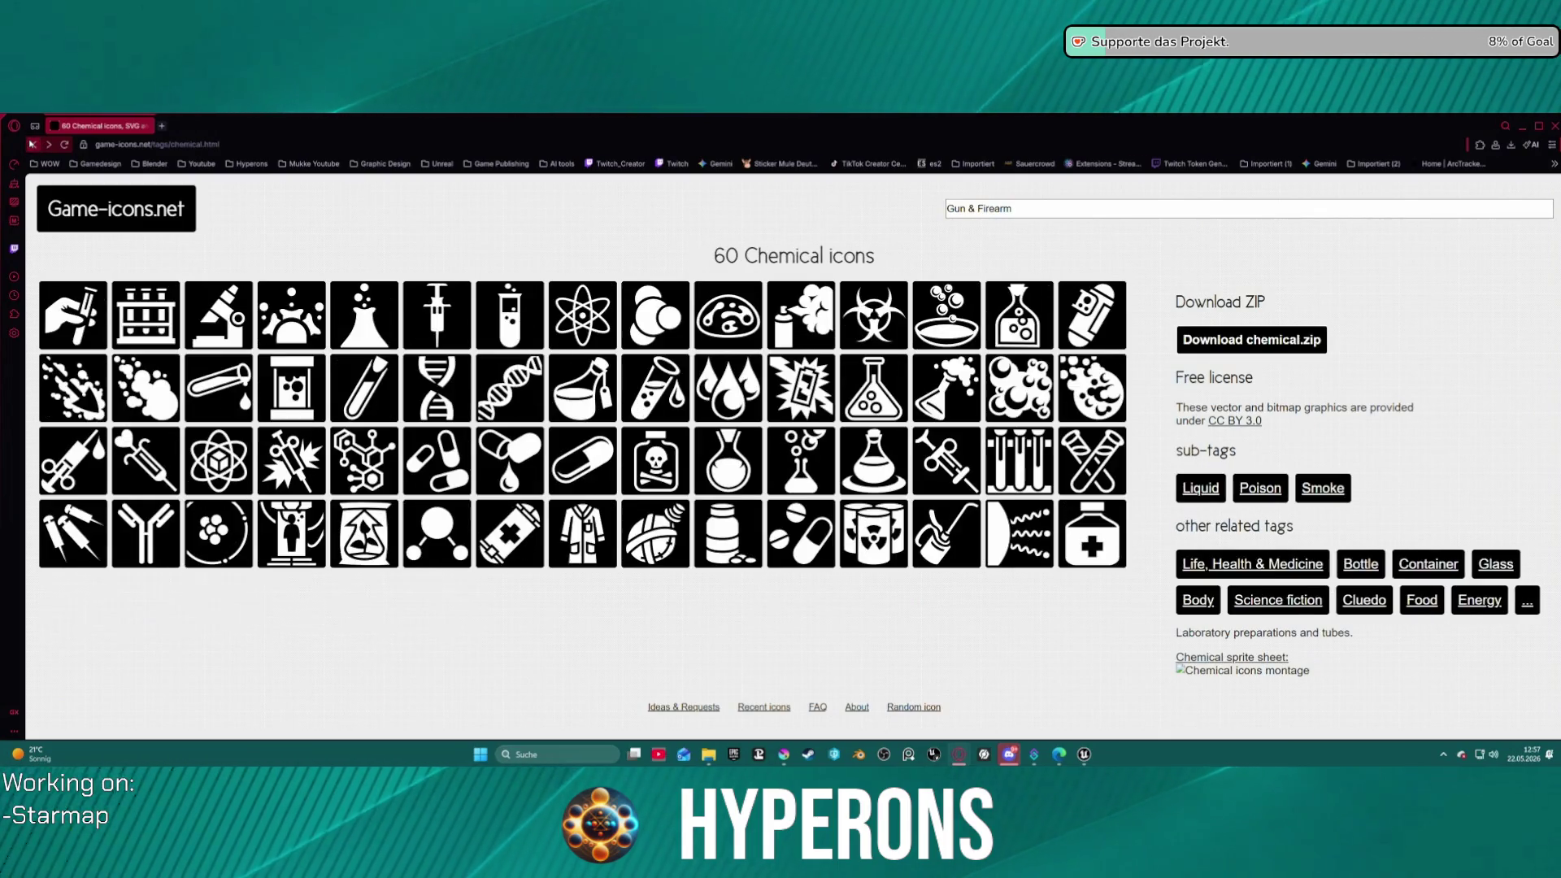
click(35, 144)
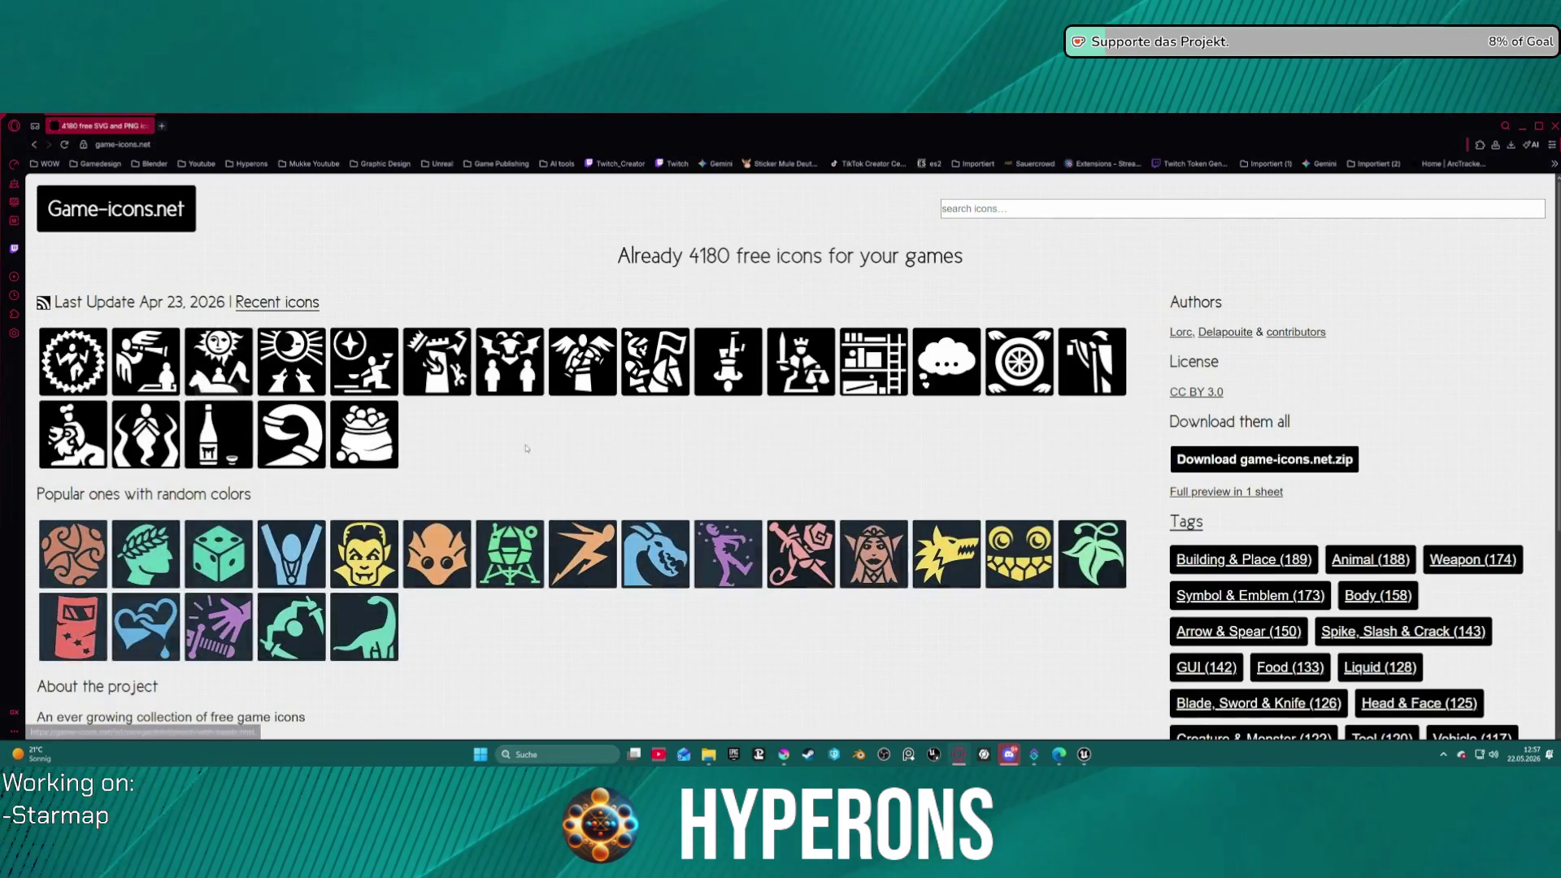
- Try a search that lands on the Ring & Jewellery icons page
scroll(1302, 520, down, 2)
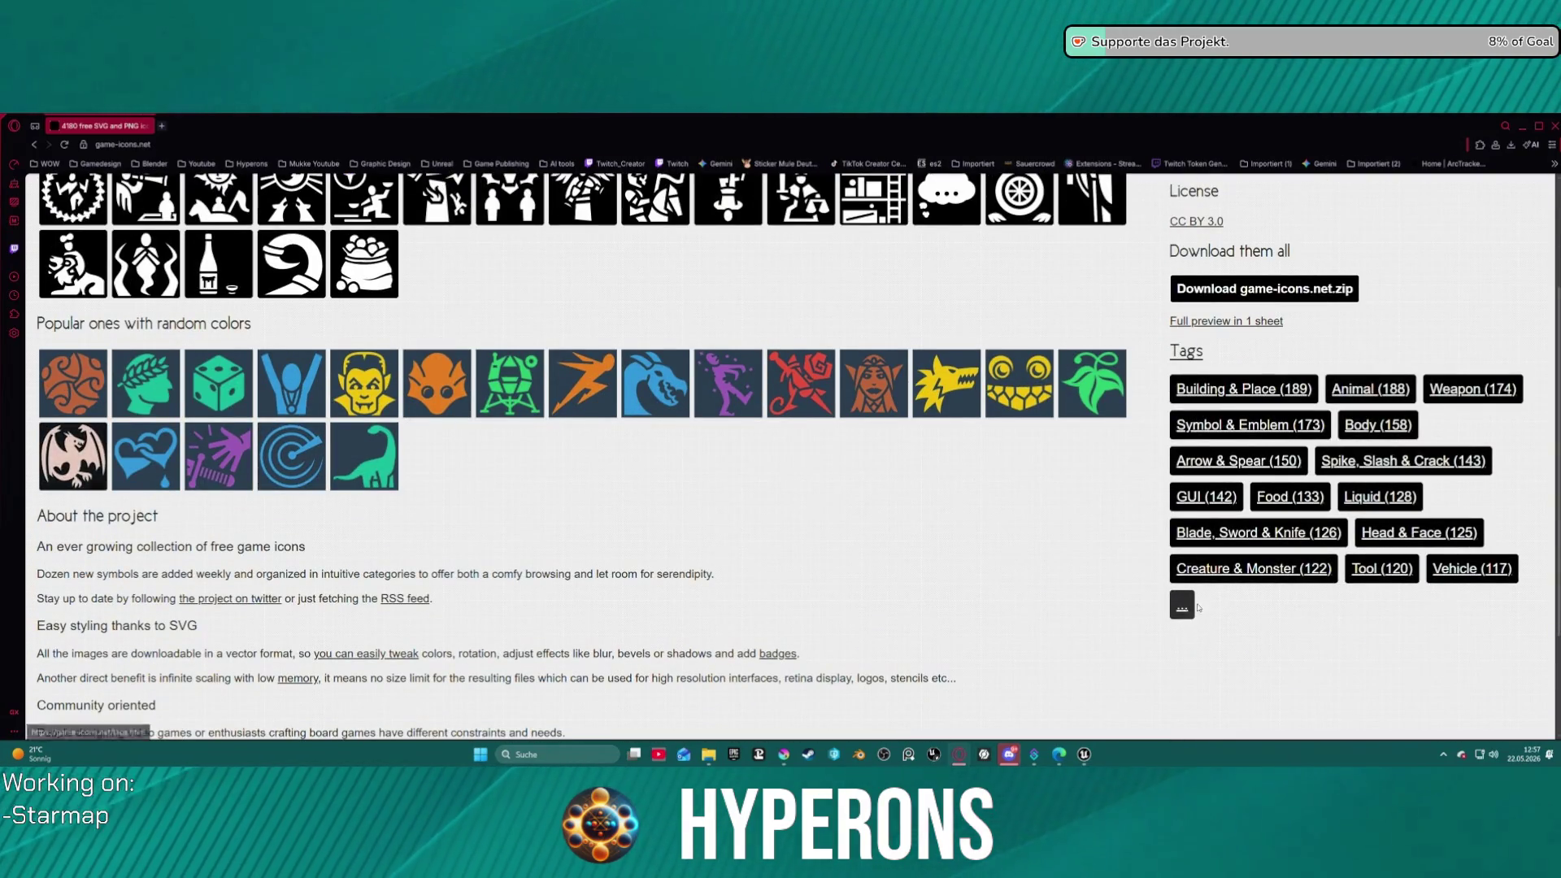
scroll(1138, 391, up, 2)
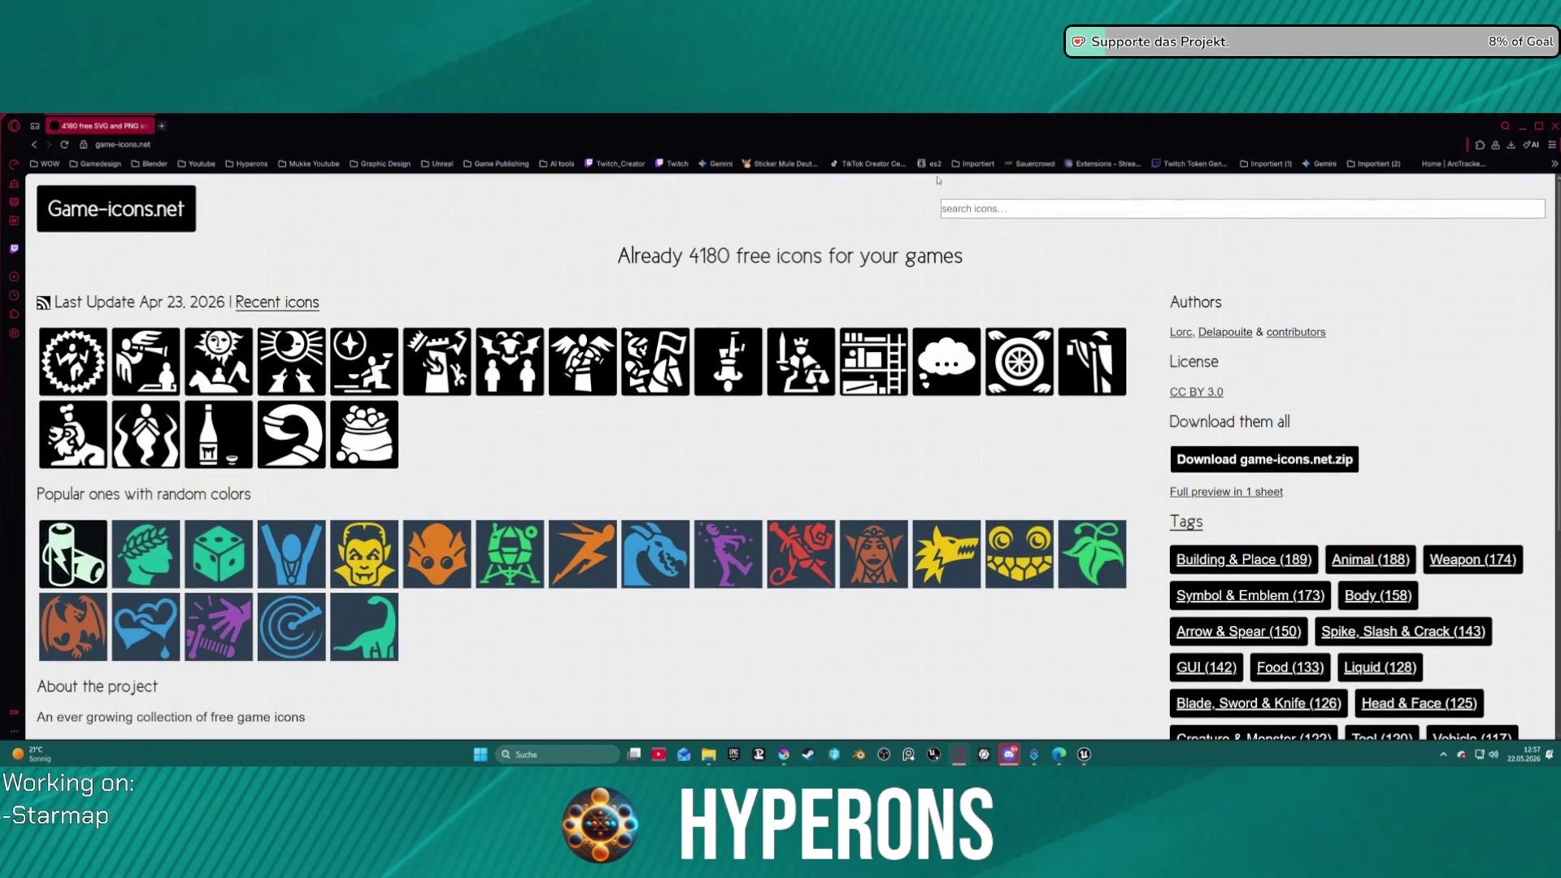
click(991, 208)
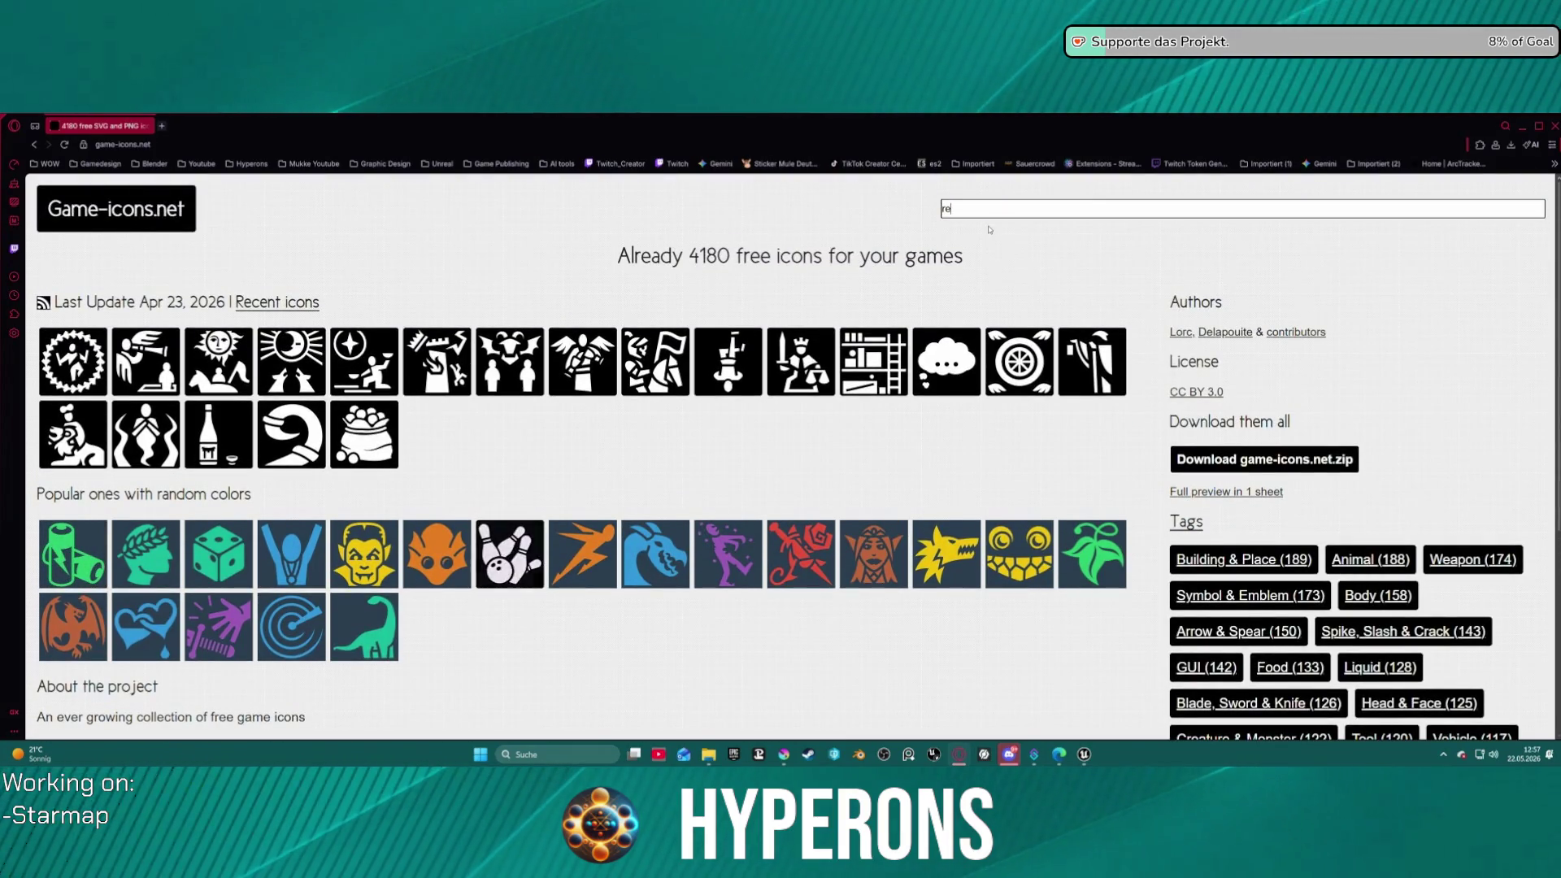
text(re)
key(BackSpace)
text(o)
key(Escape)
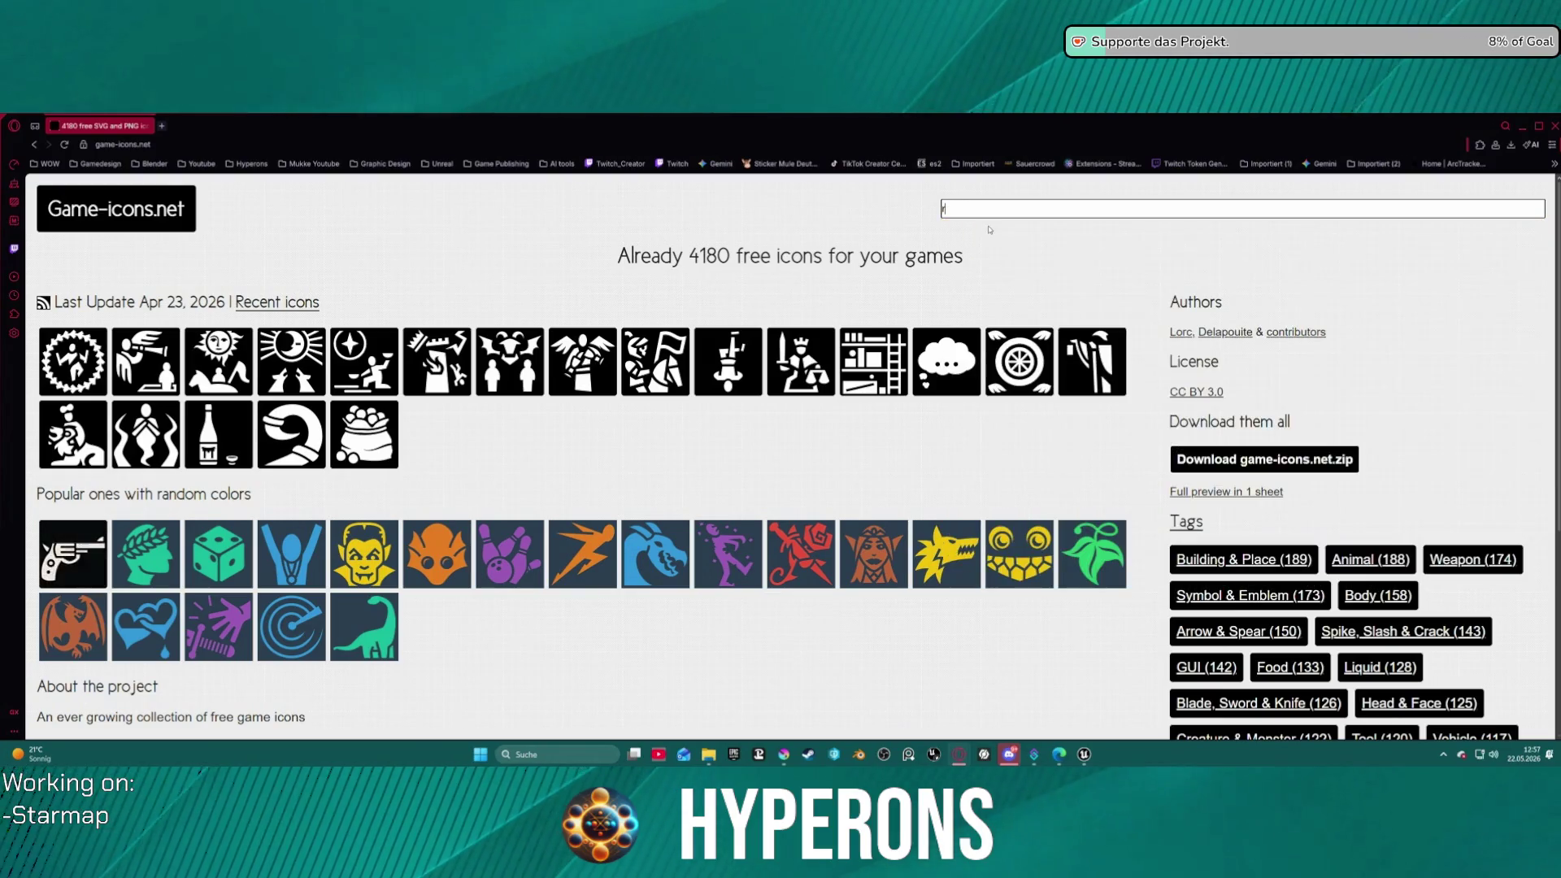
key(Down)
key(Return)
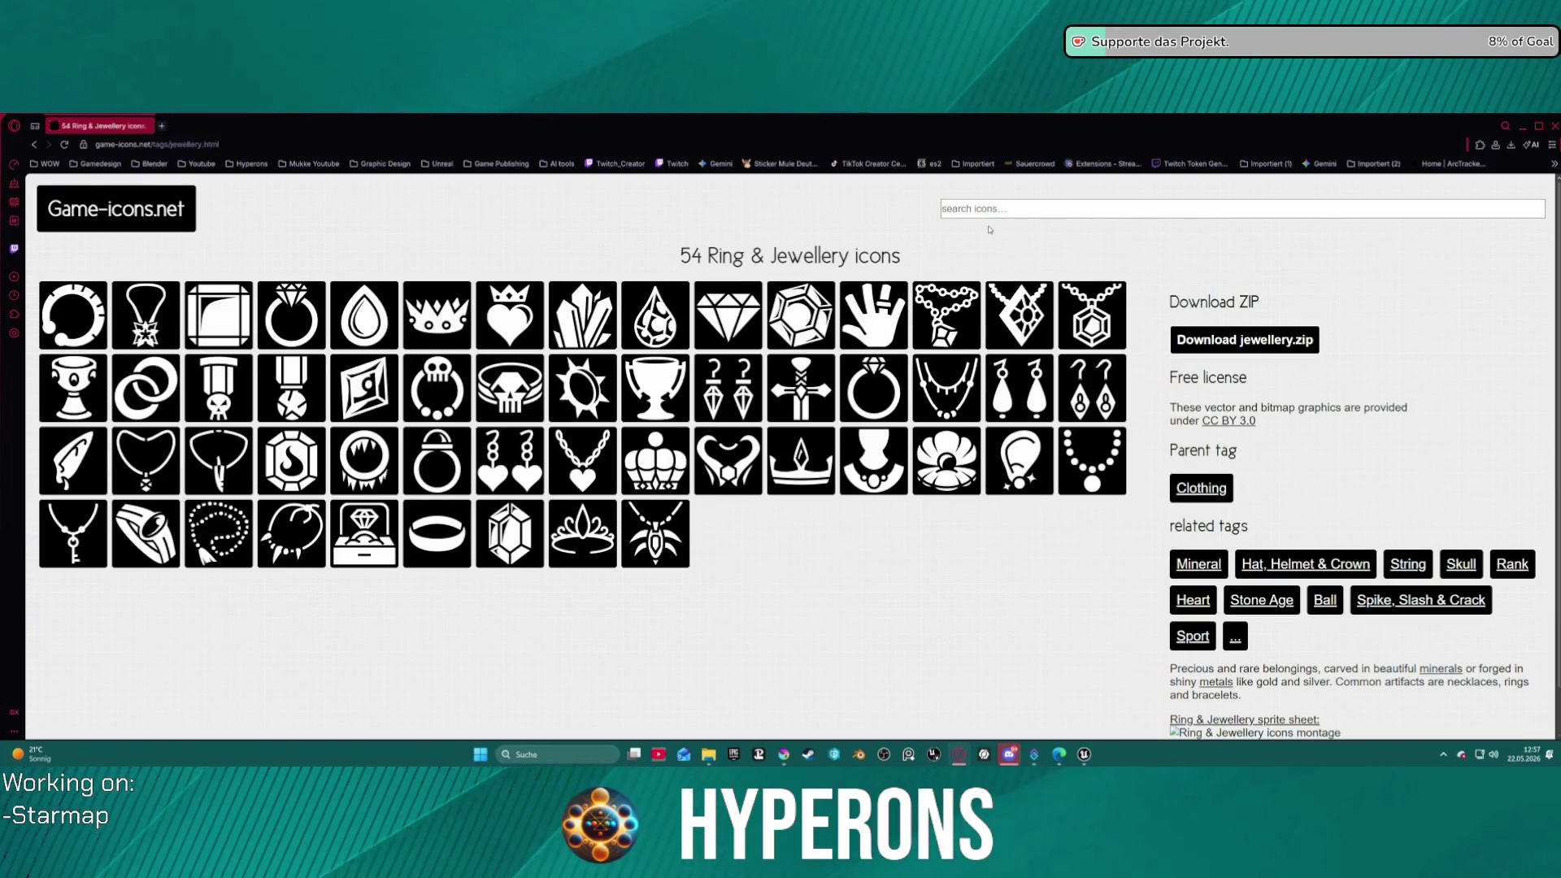
- Search 'ore' and open the Ore icon page
click(989, 209)
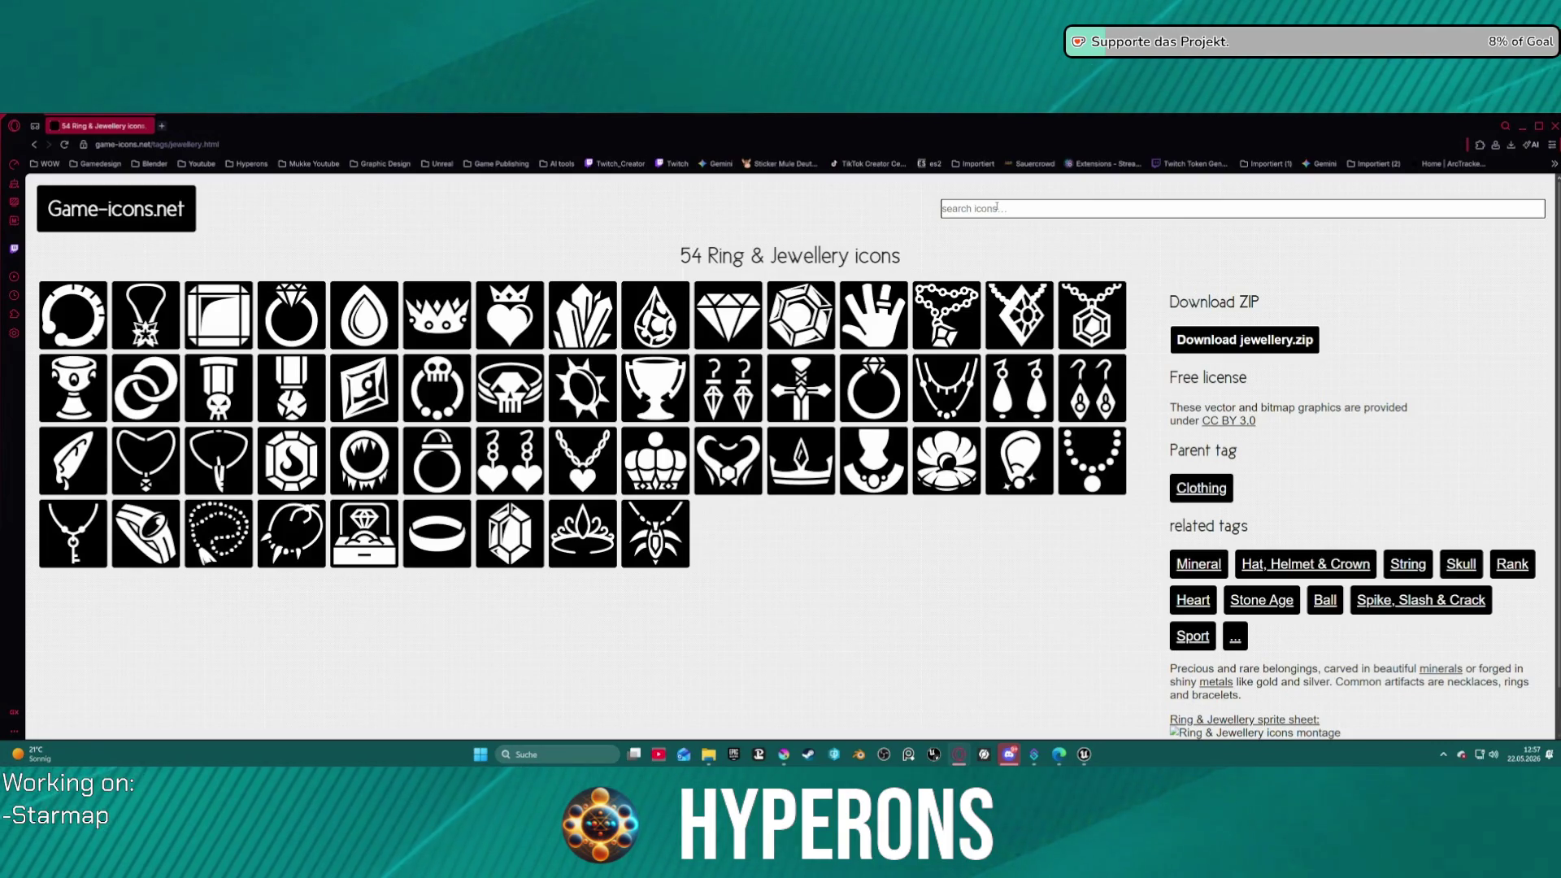
text(ore)
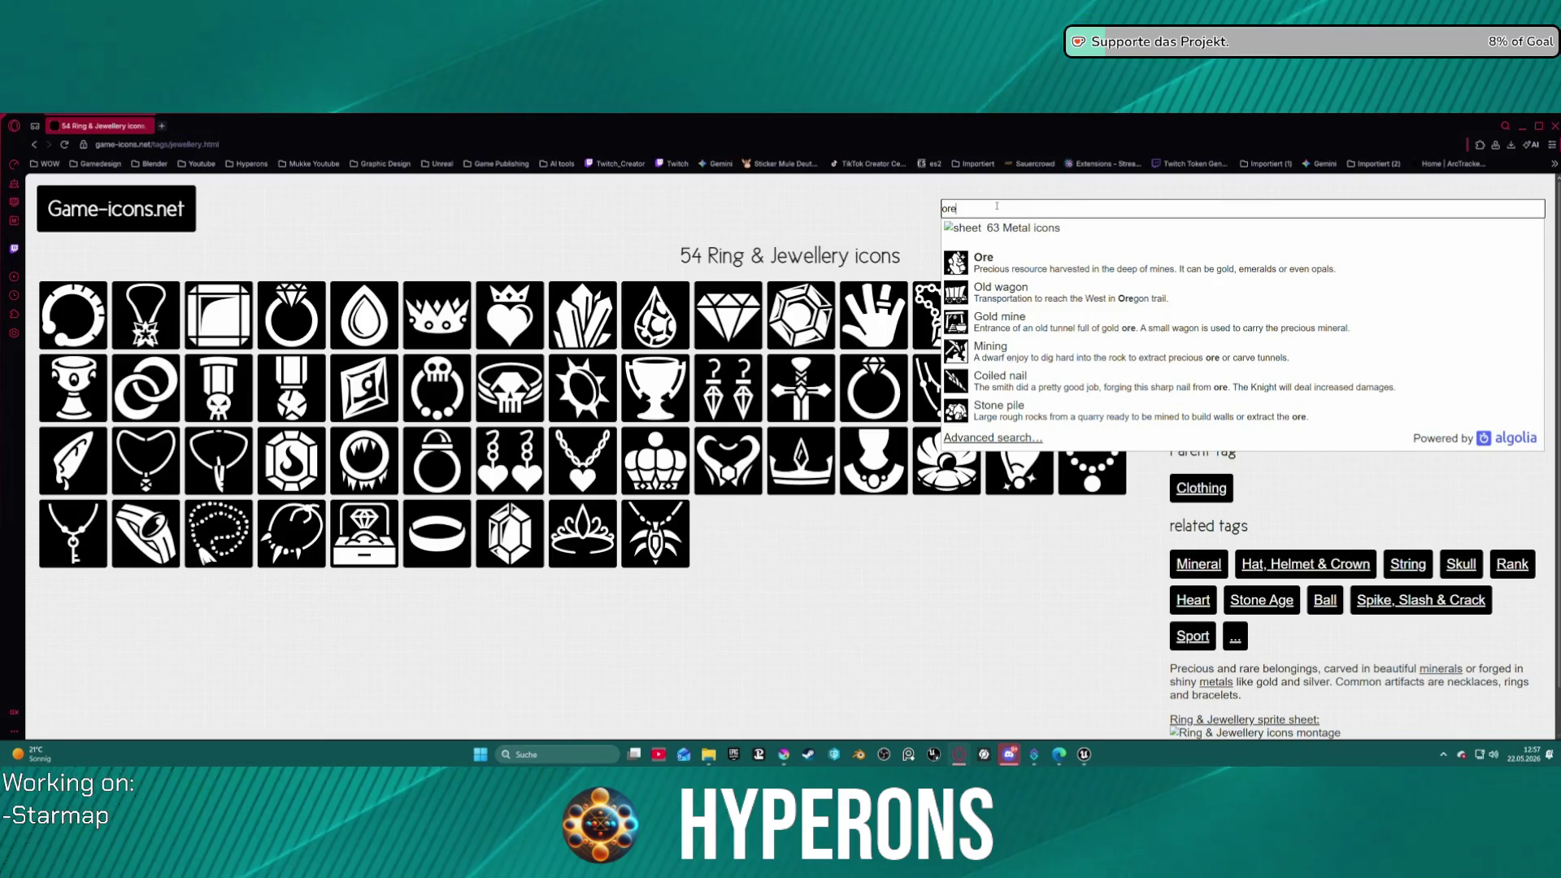
click(1014, 275)
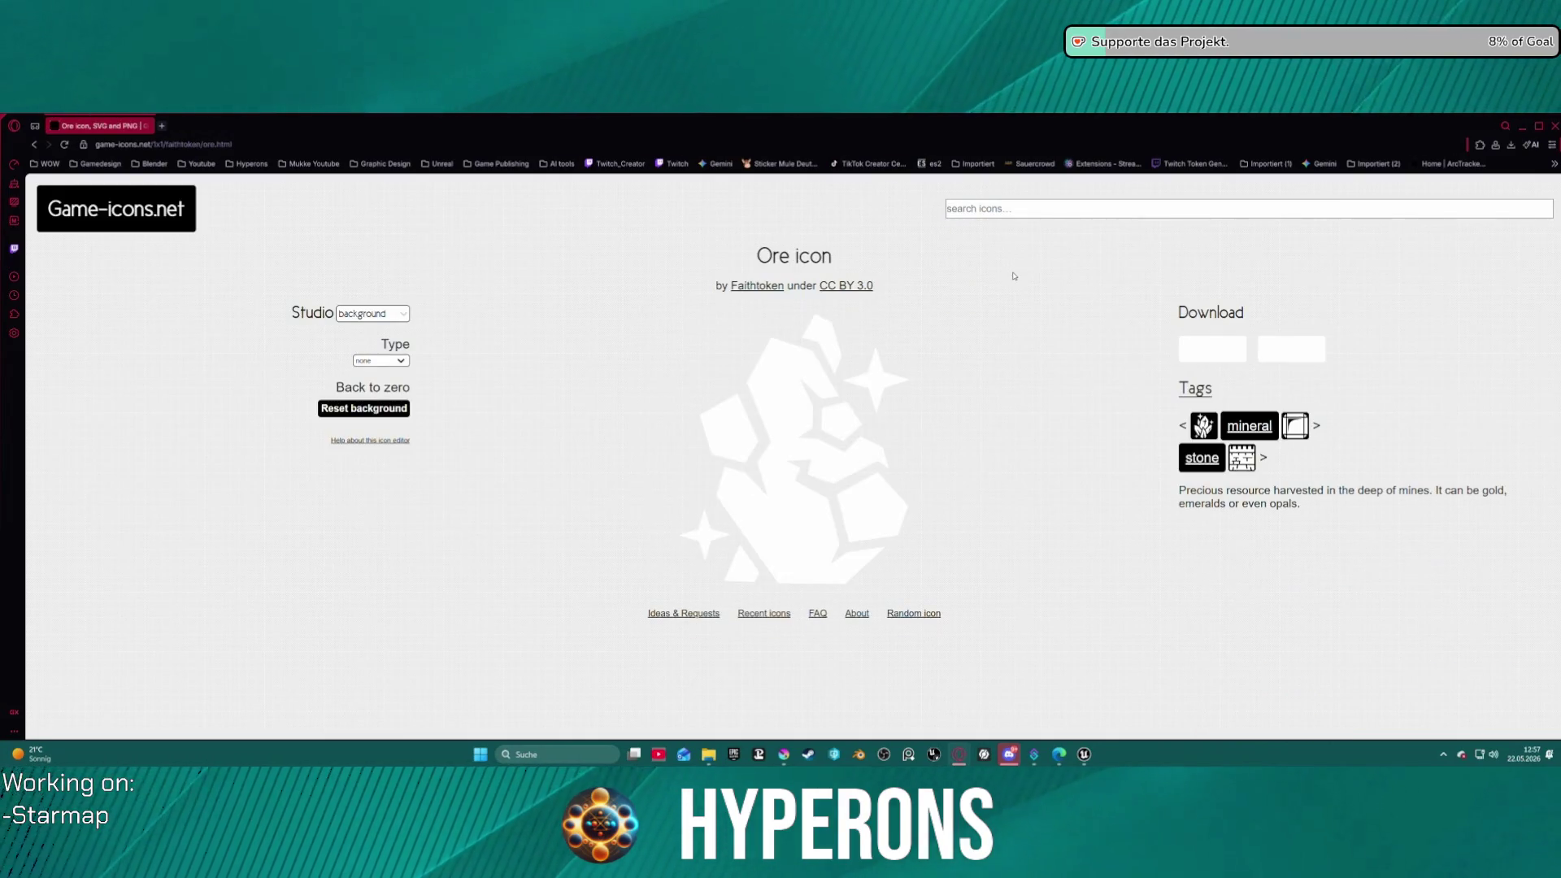
- Open the 'mineral' tag from the Ore icon page to list its 34 icons
click(1257, 438)
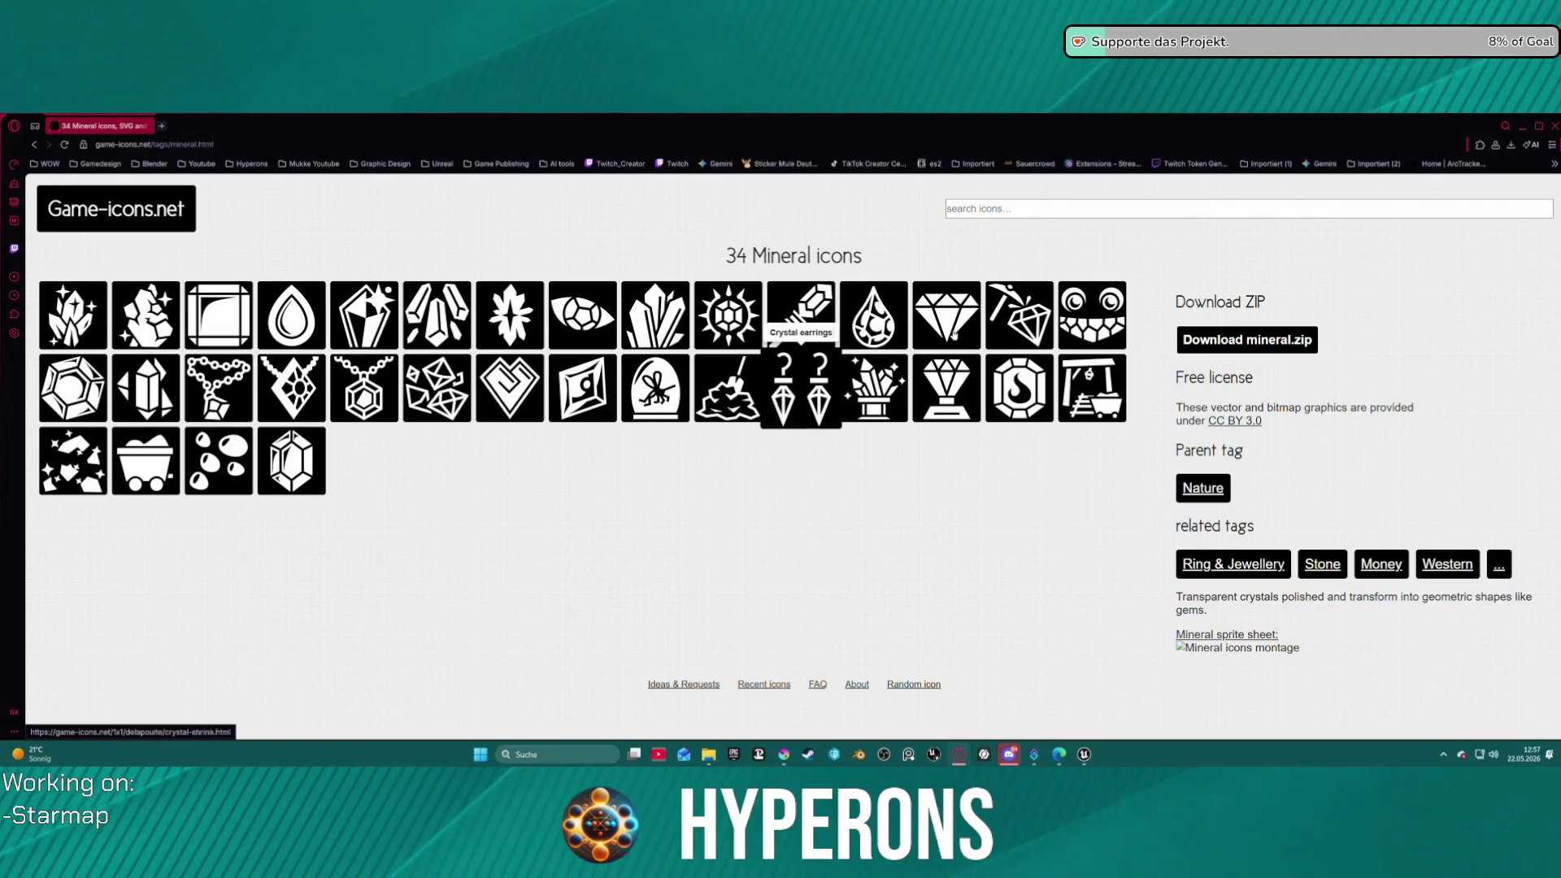
- Search 'ingot', go from Gold bar to its 'metal' tag, and open the Metal bar icon
click(955, 209)
text(in)
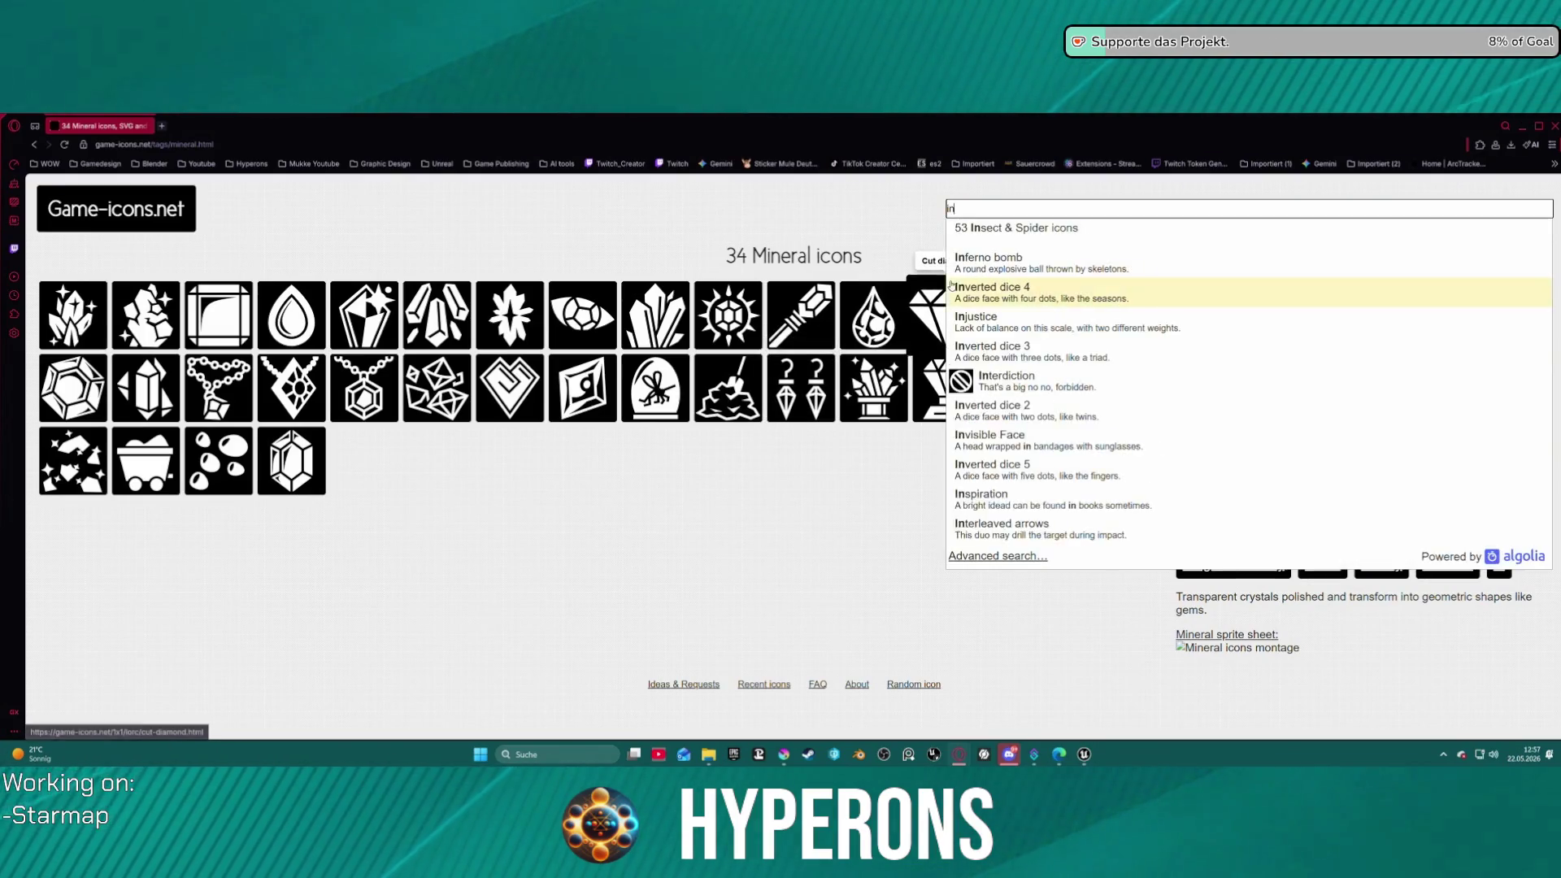
text(got)
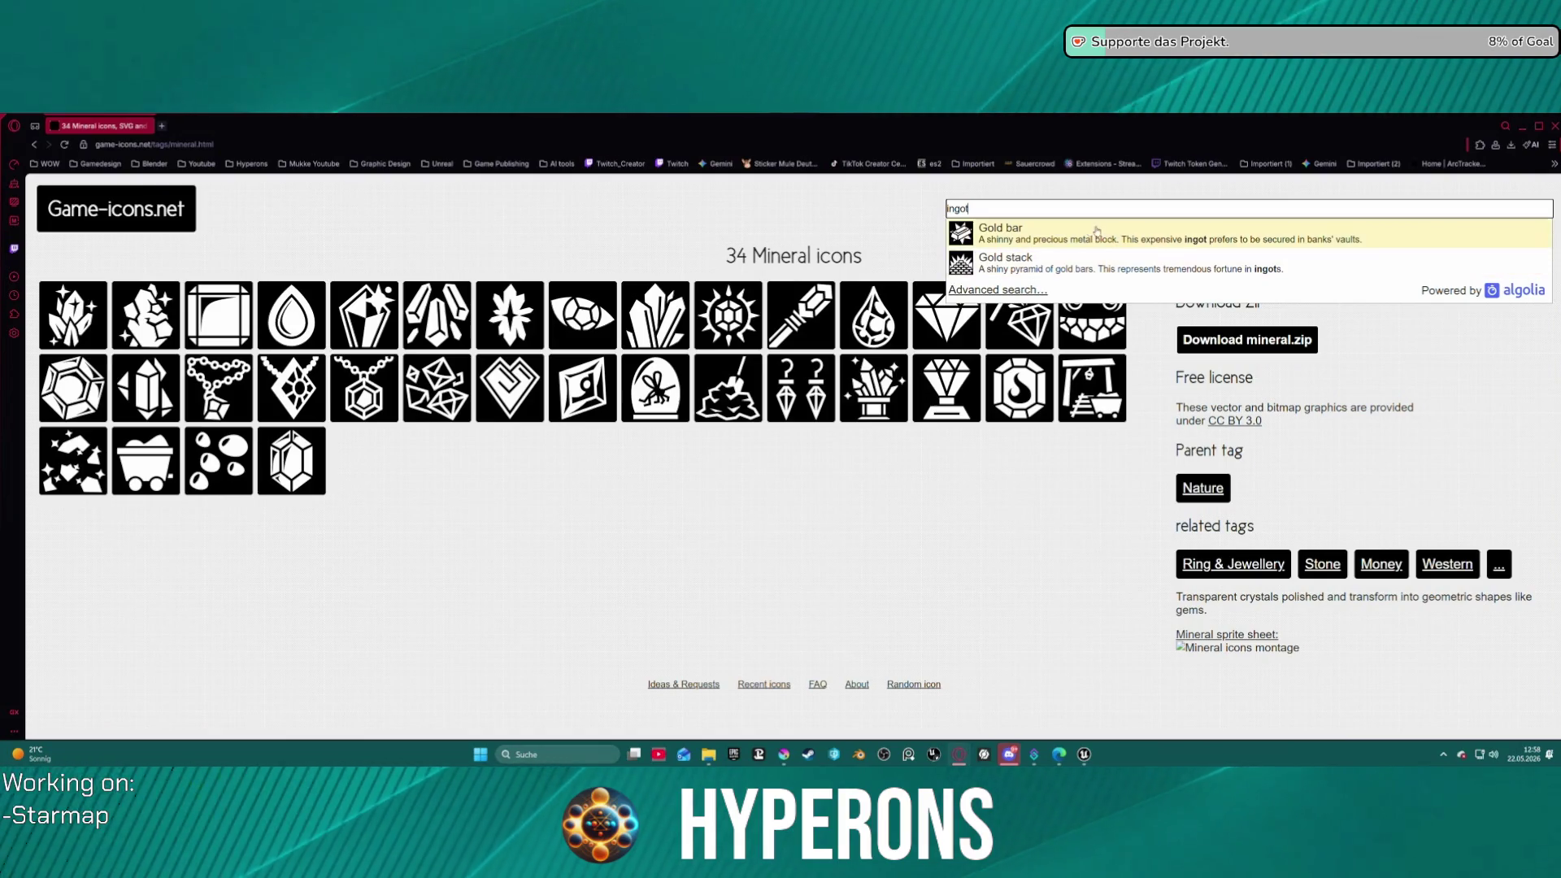
click(1053, 243)
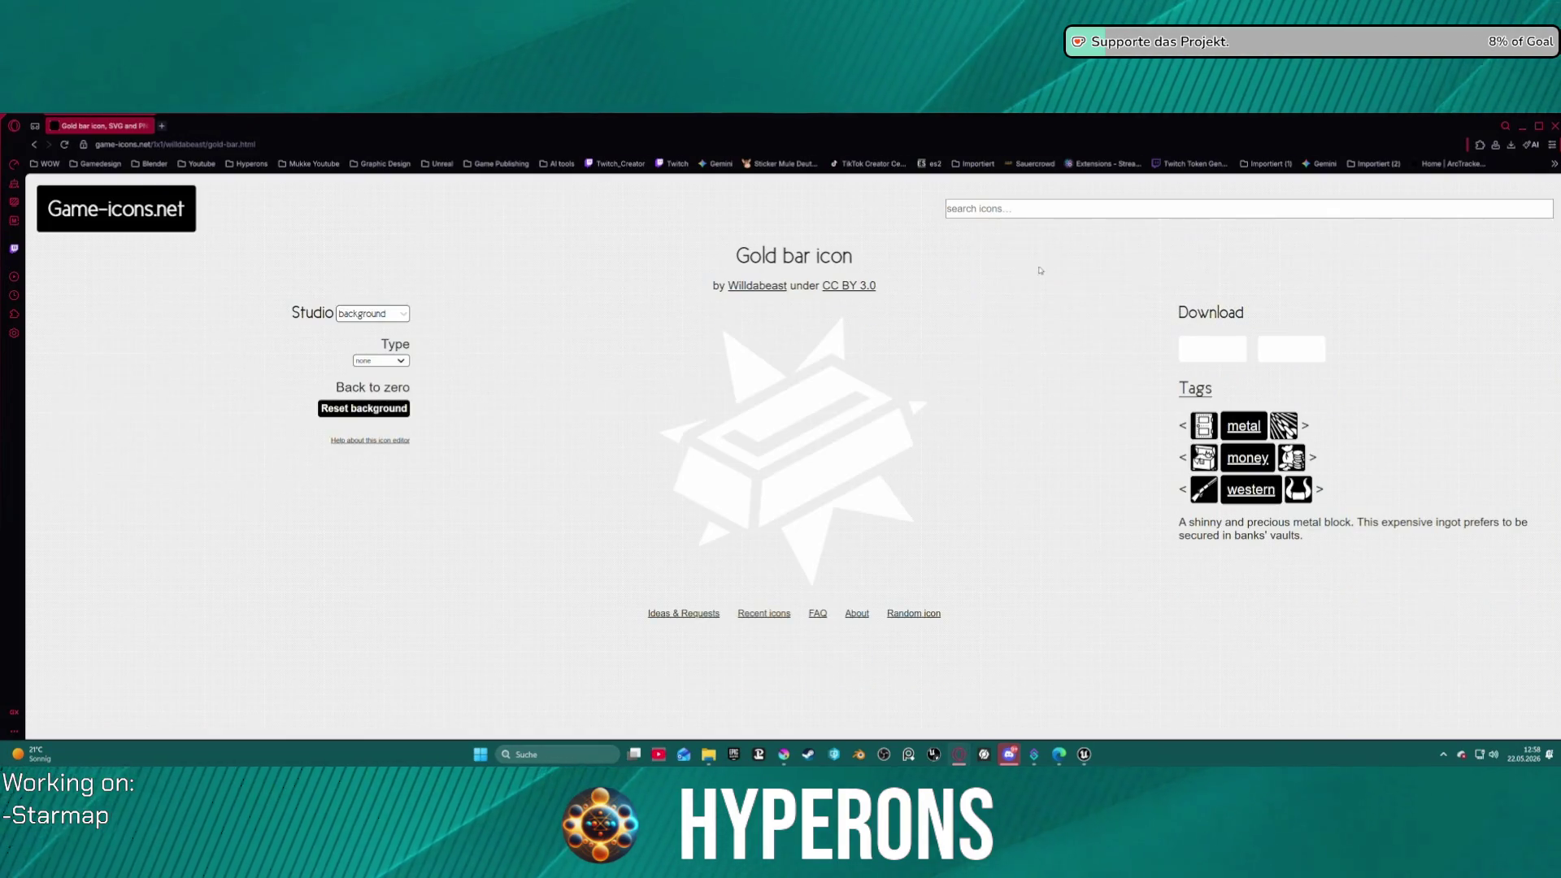
click(1240, 433)
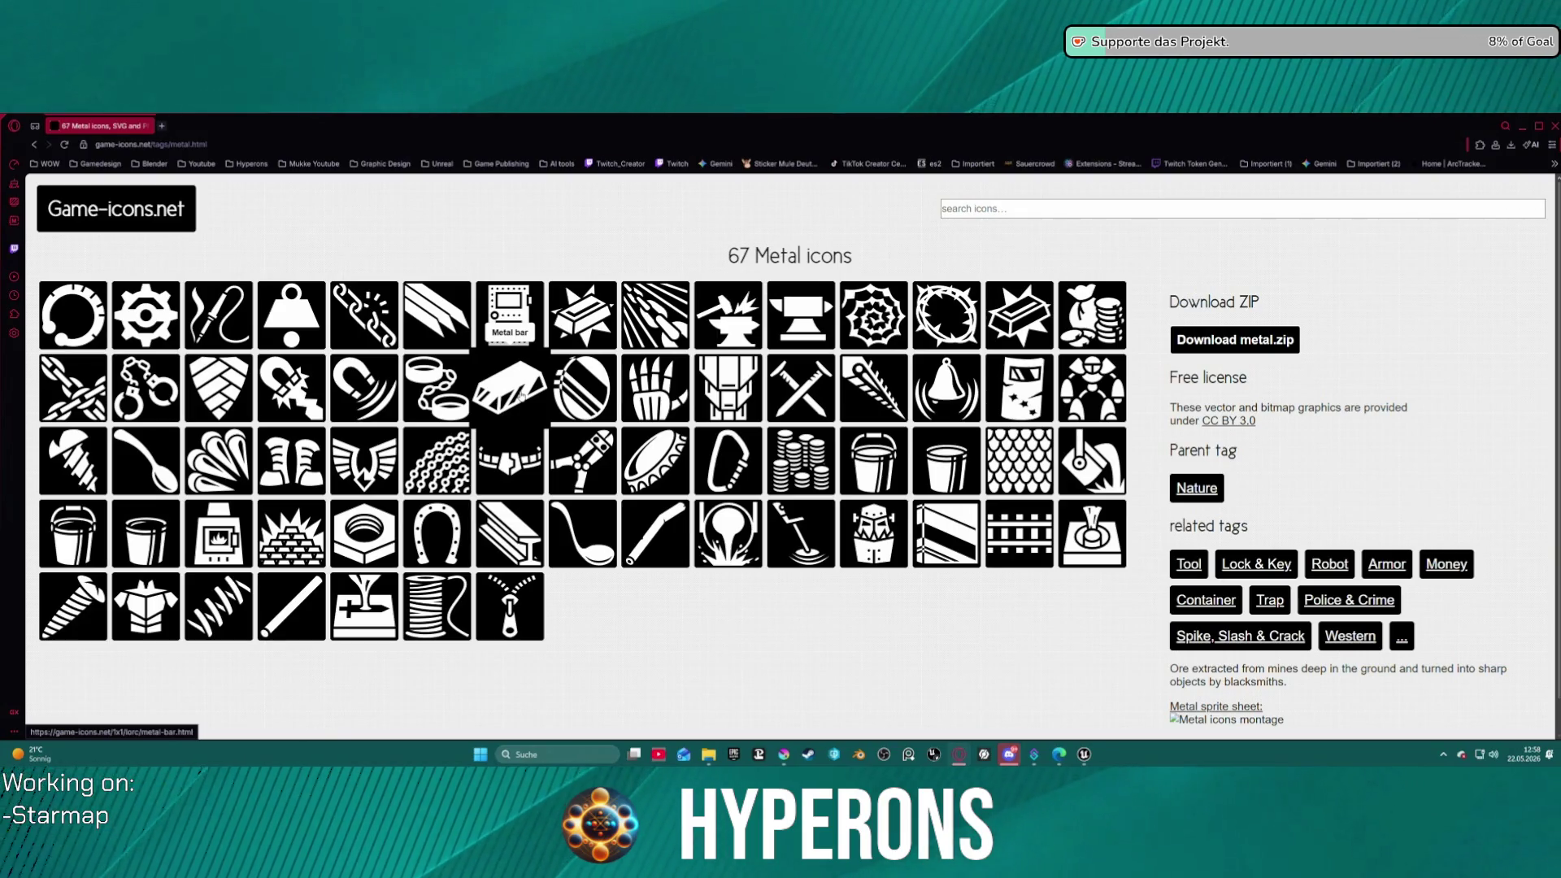
click(521, 396)
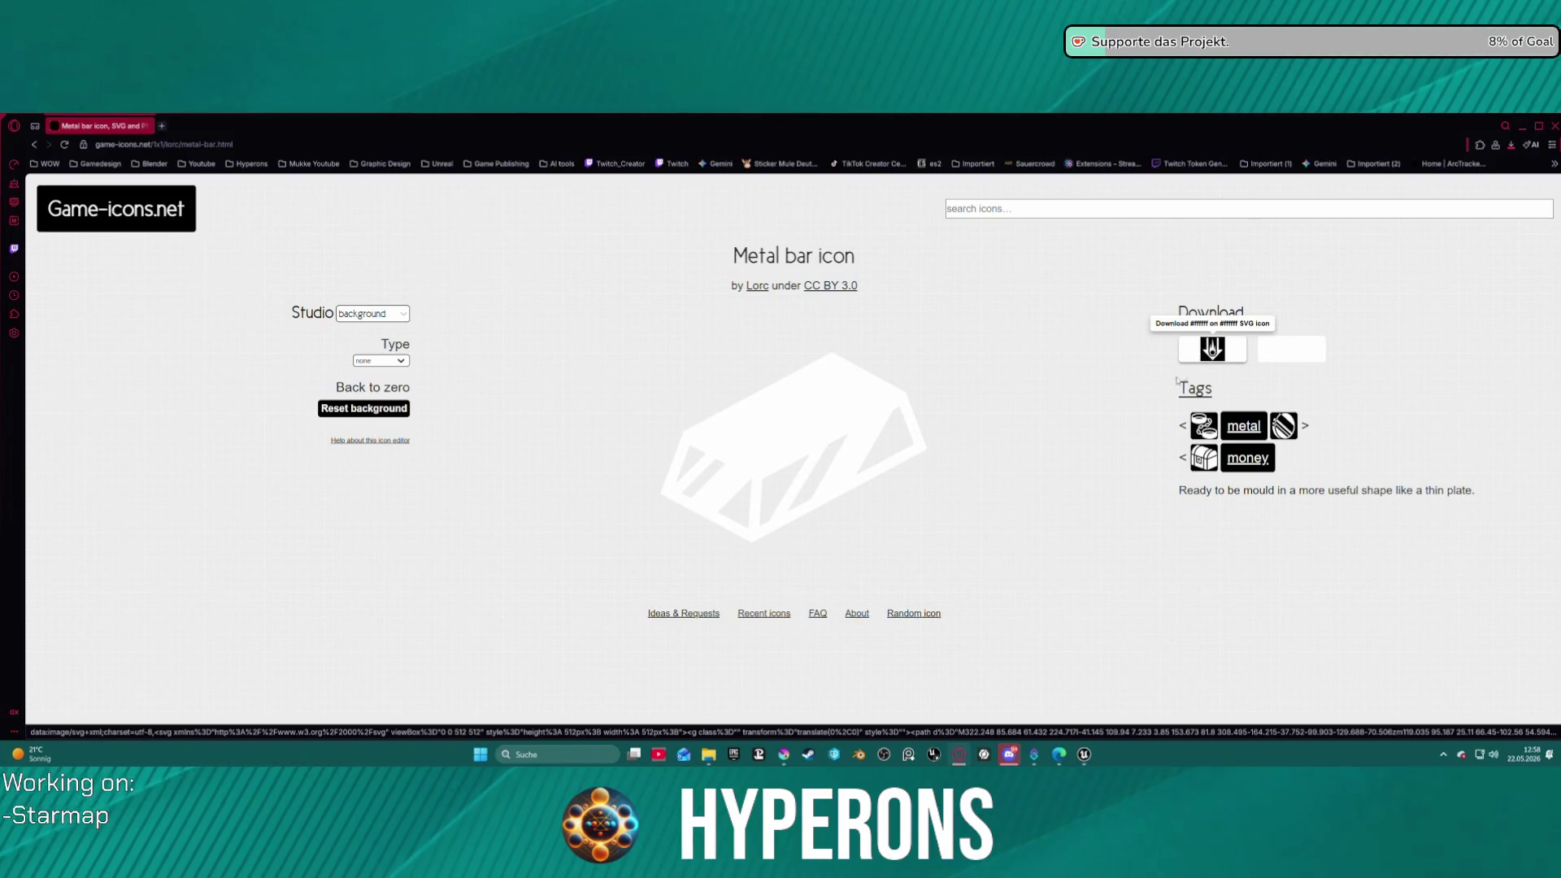
- Download the Metal bar icon as metal-bar.svg, then minimize the browser to the desktop
click(641, 401)
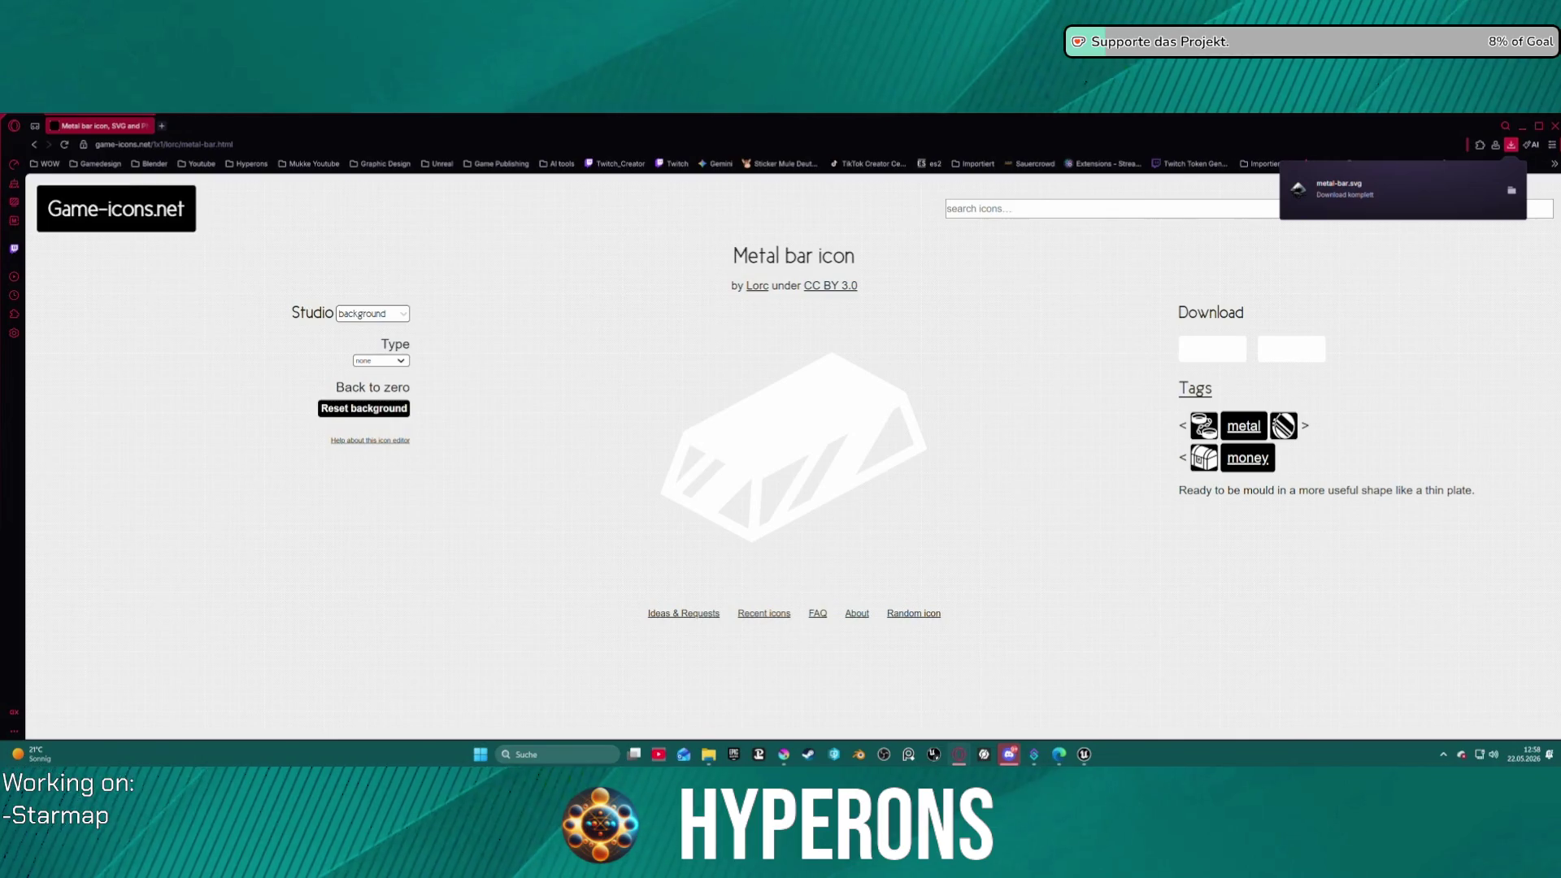
key(super+d)
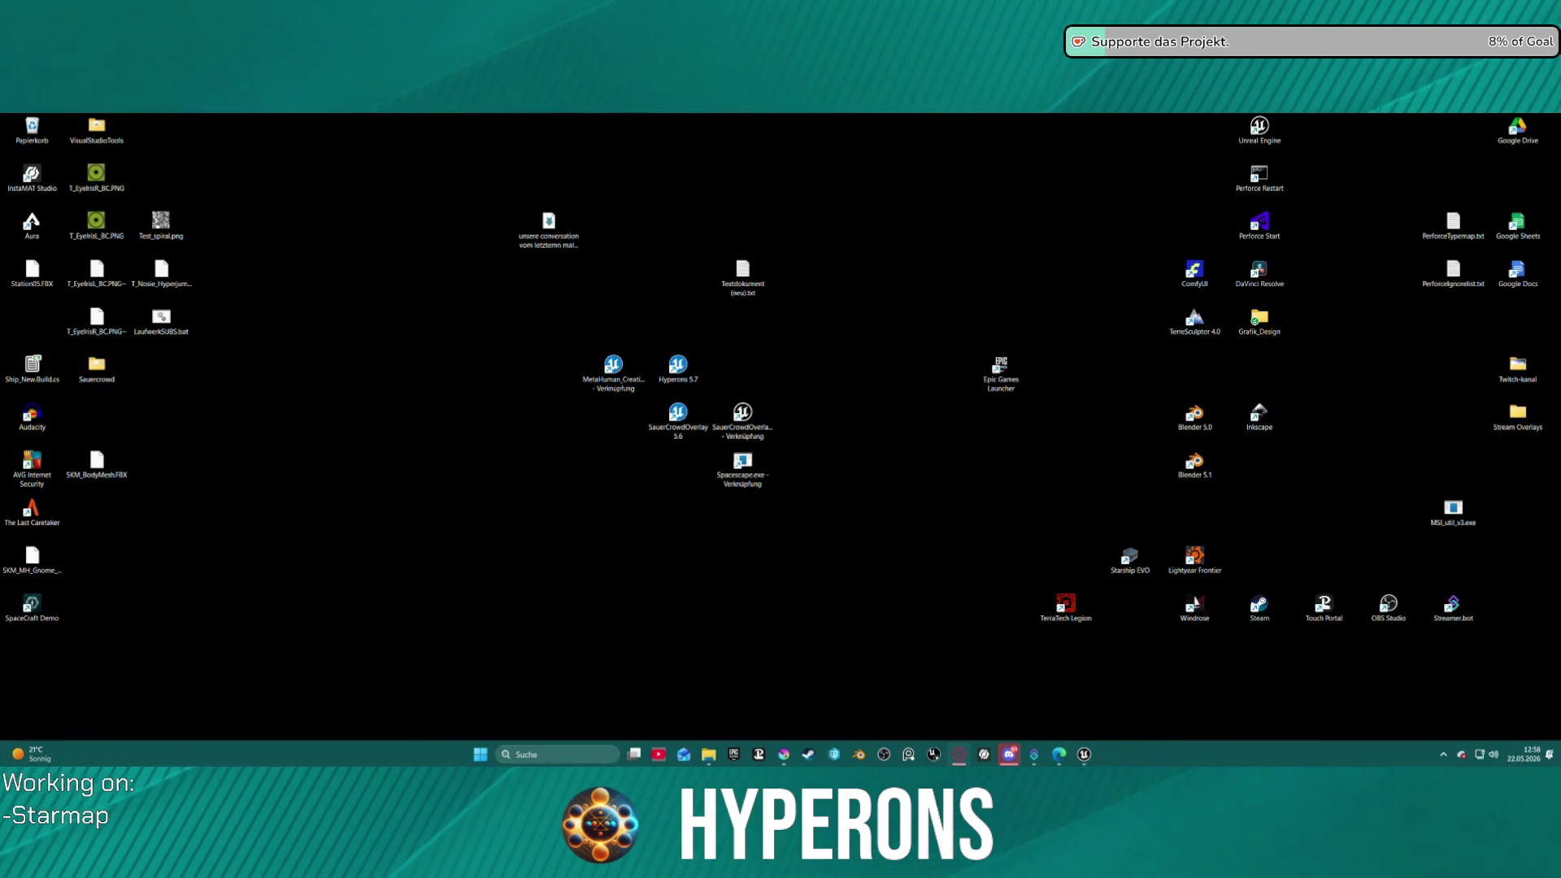
- Toggle Win+D repeatedly between the Windows desktop and the Opera window showing the Metal bar page
key(super+d)
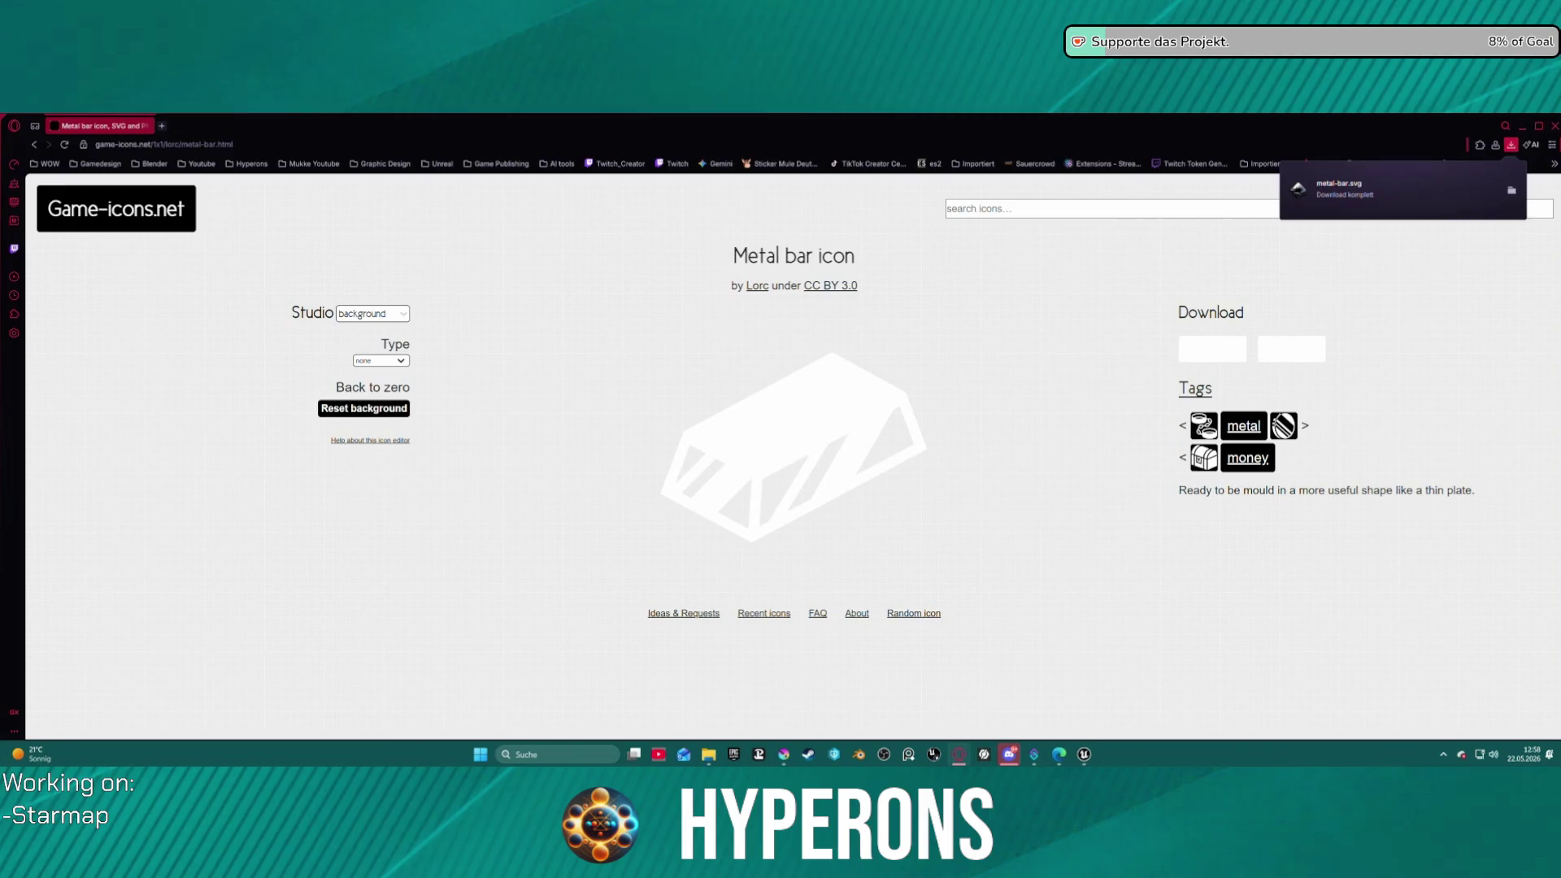
key(super+d)
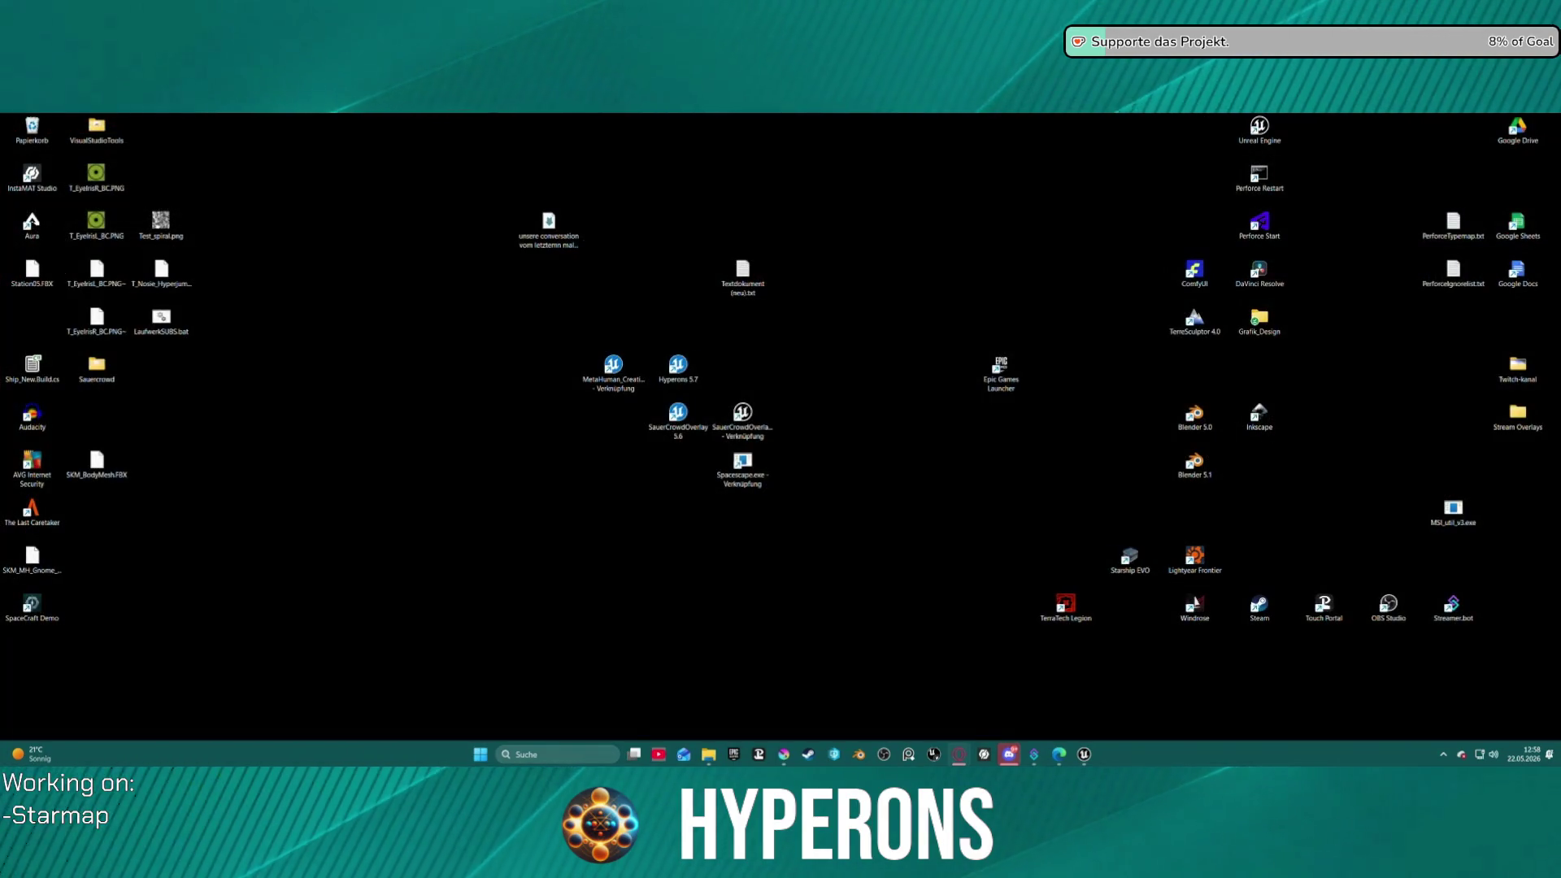
key(super+d)
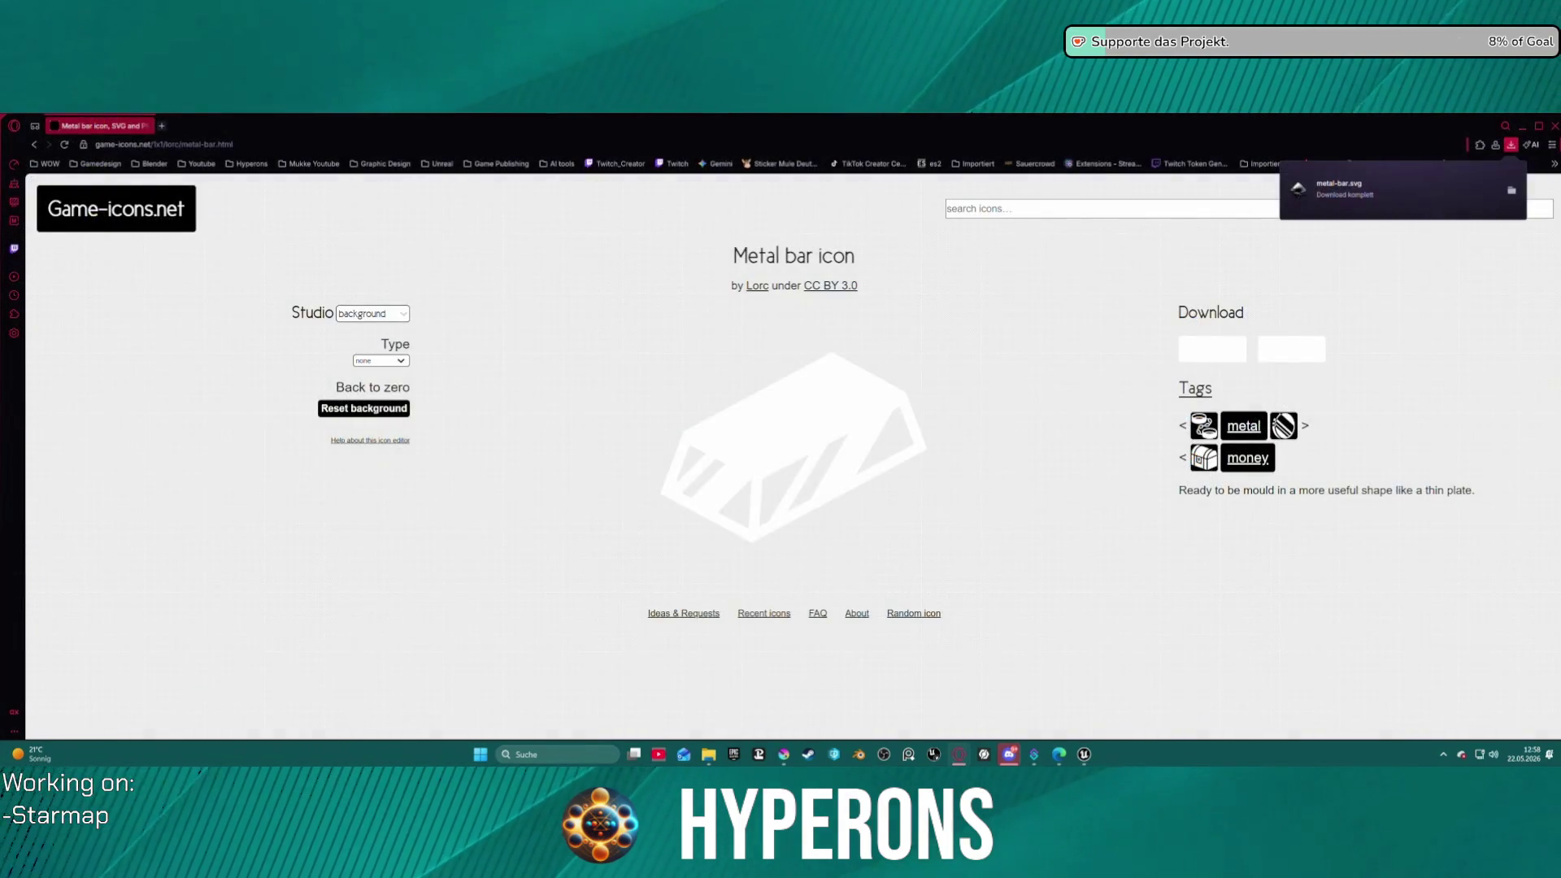
key(super+d)
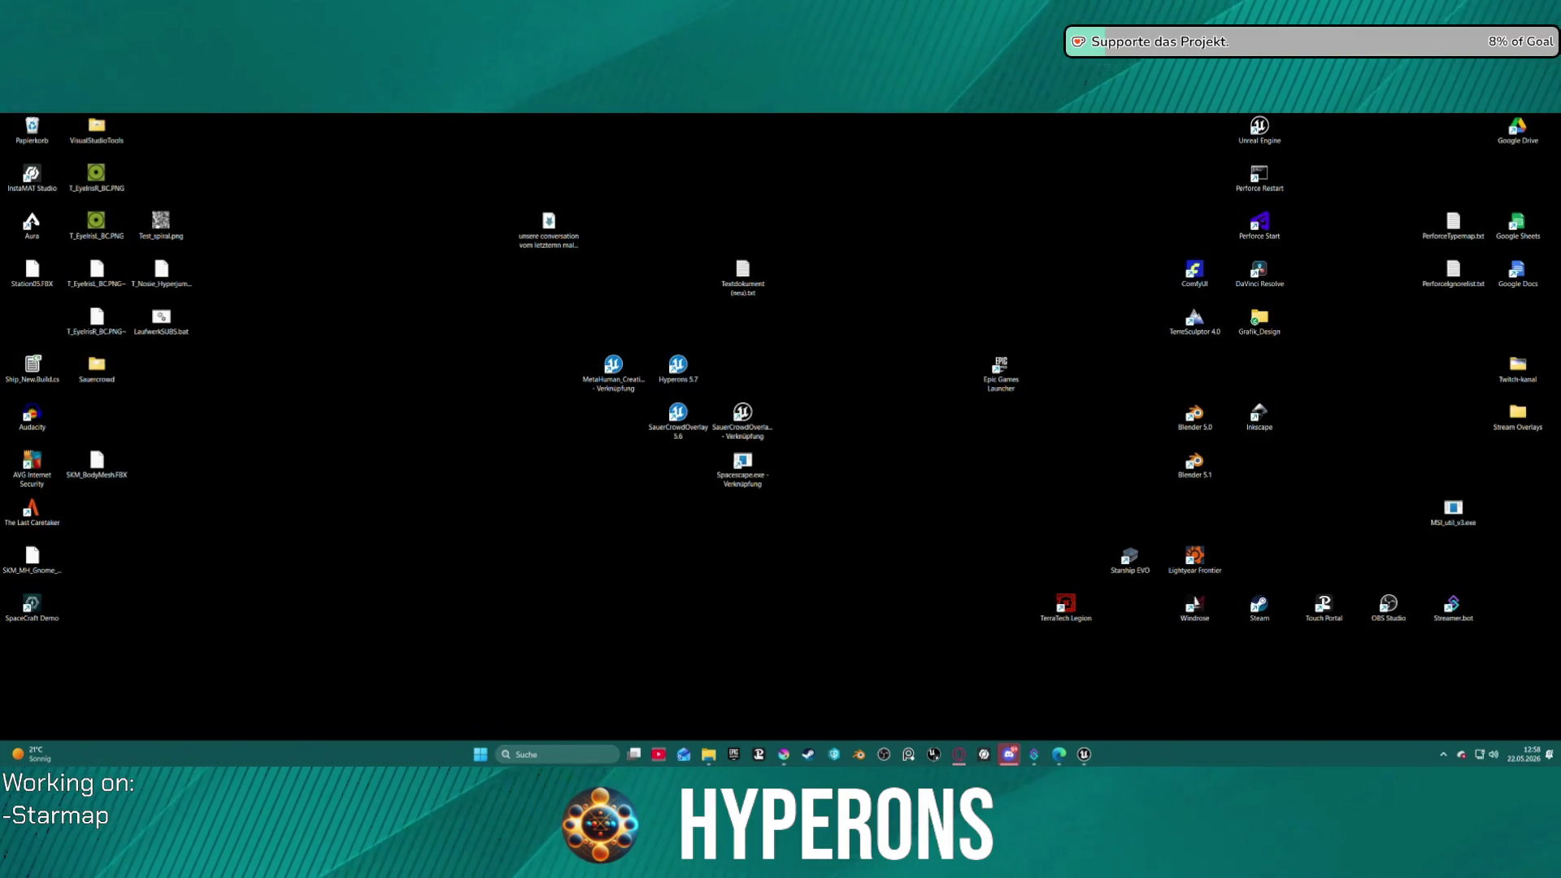
key(super+d)
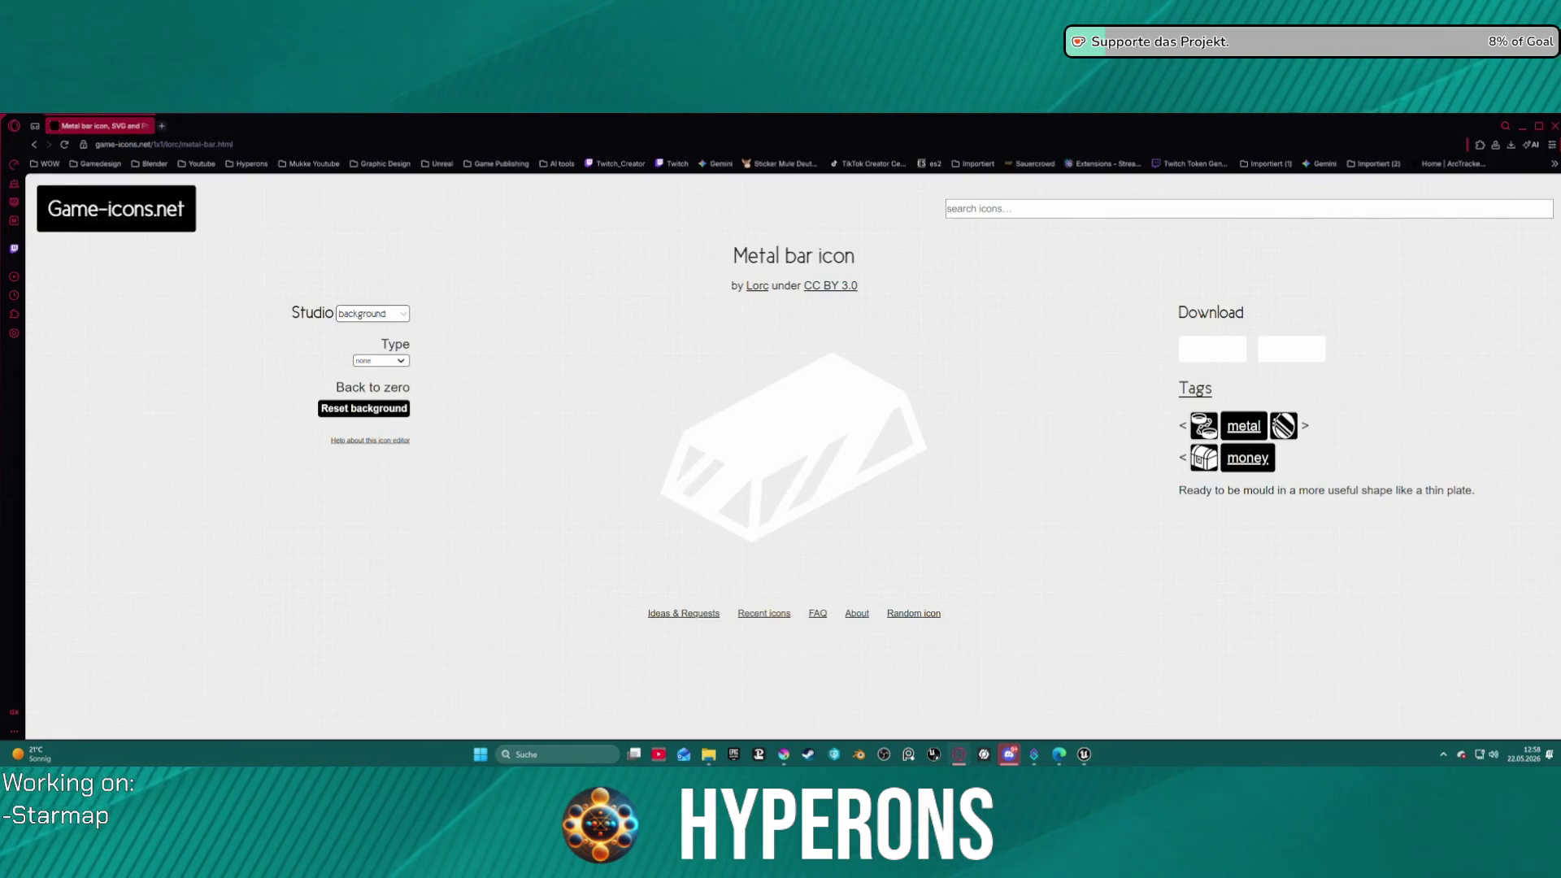
key(super+d)
key(super+d)
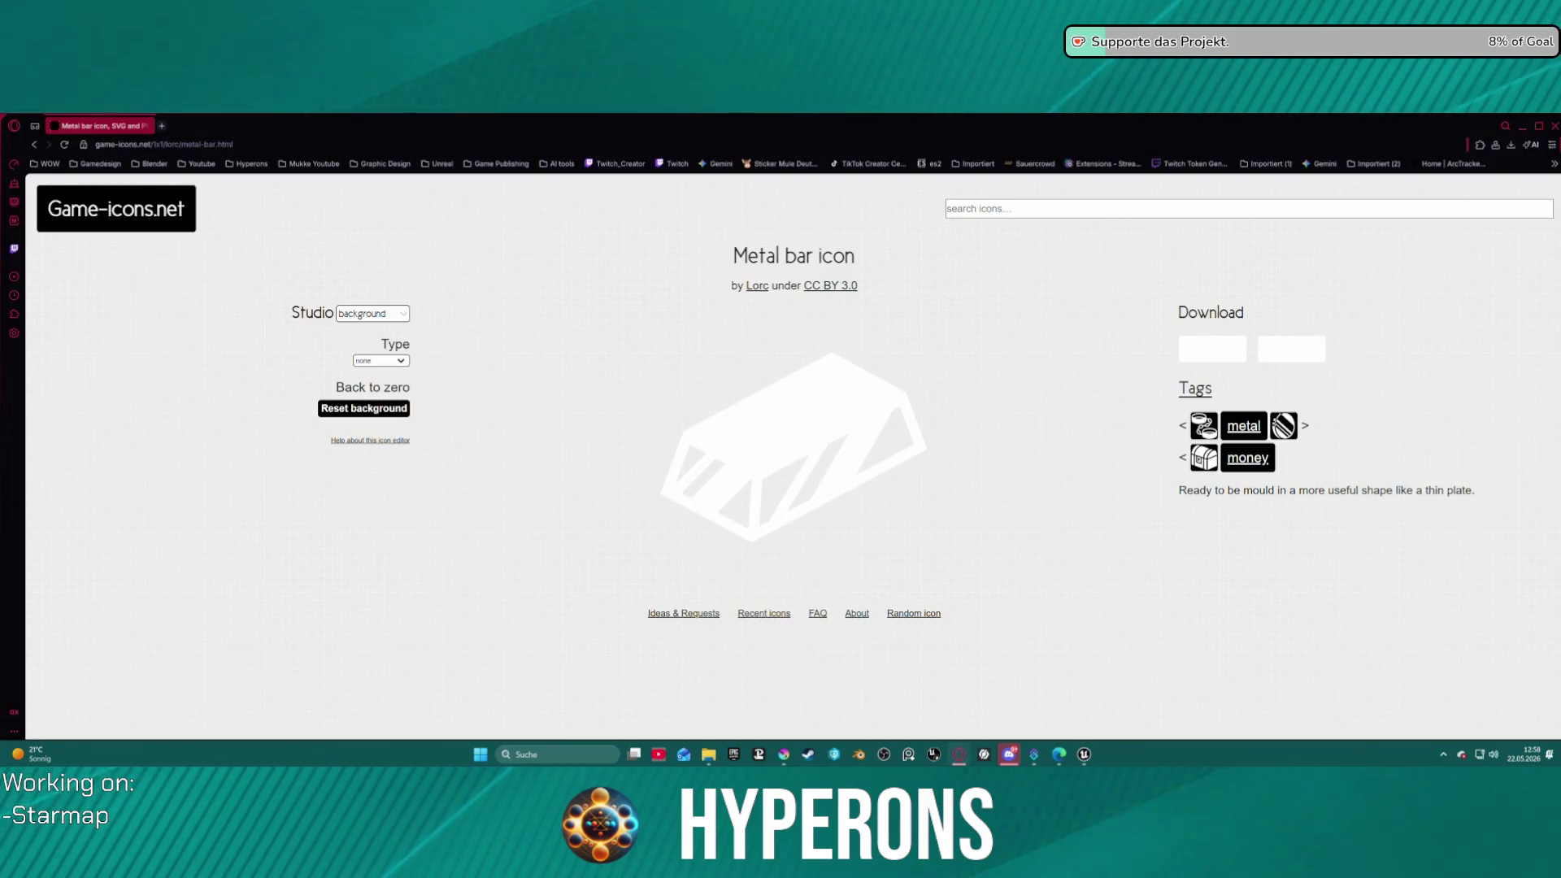
key(super+d)
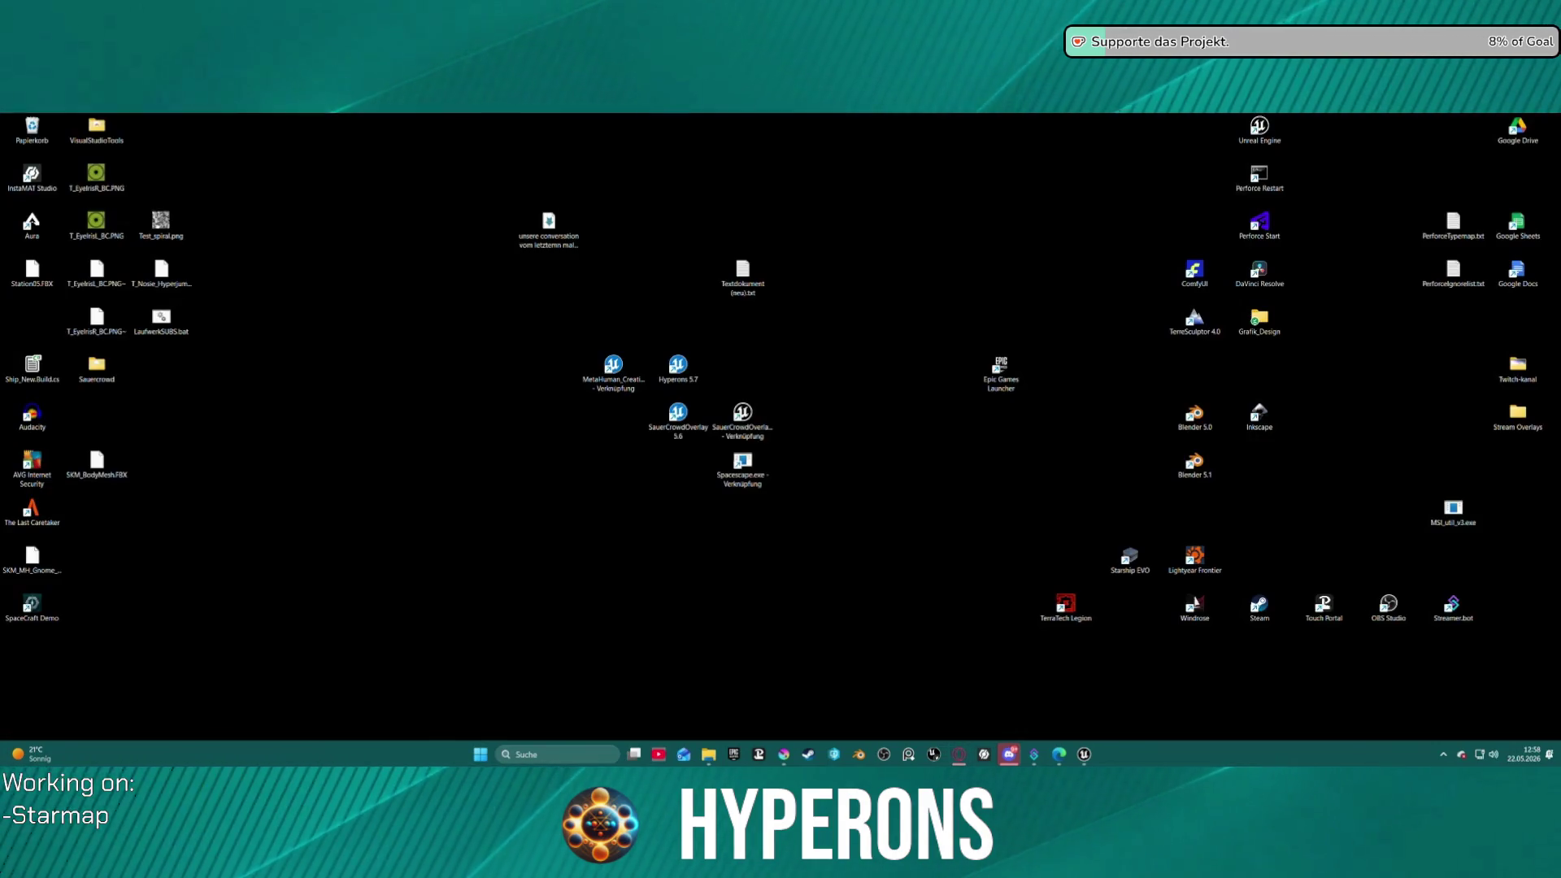
key(super+d)
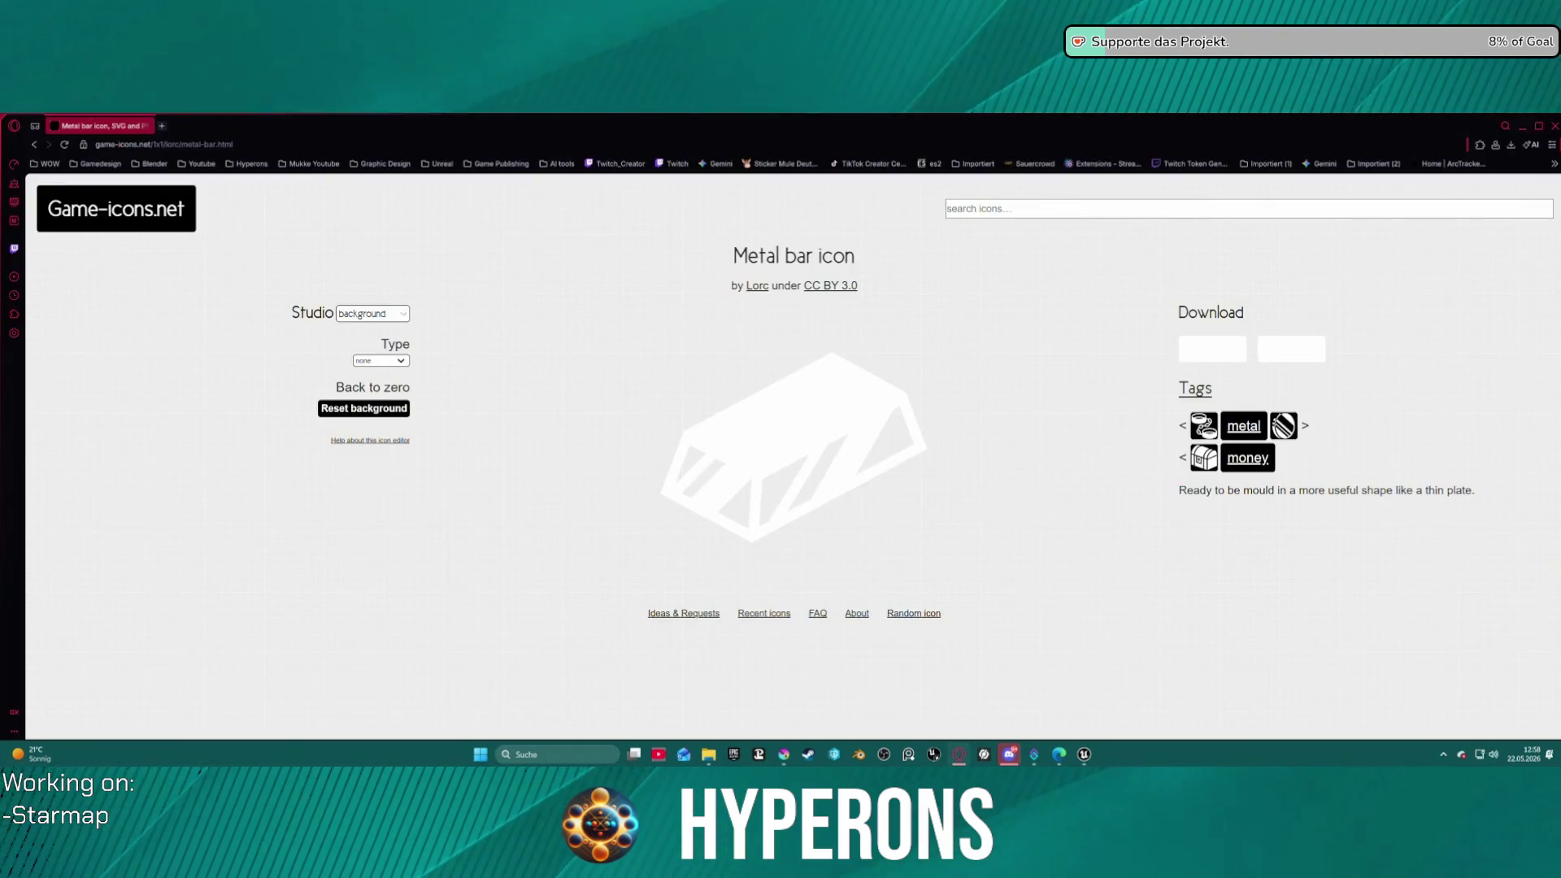